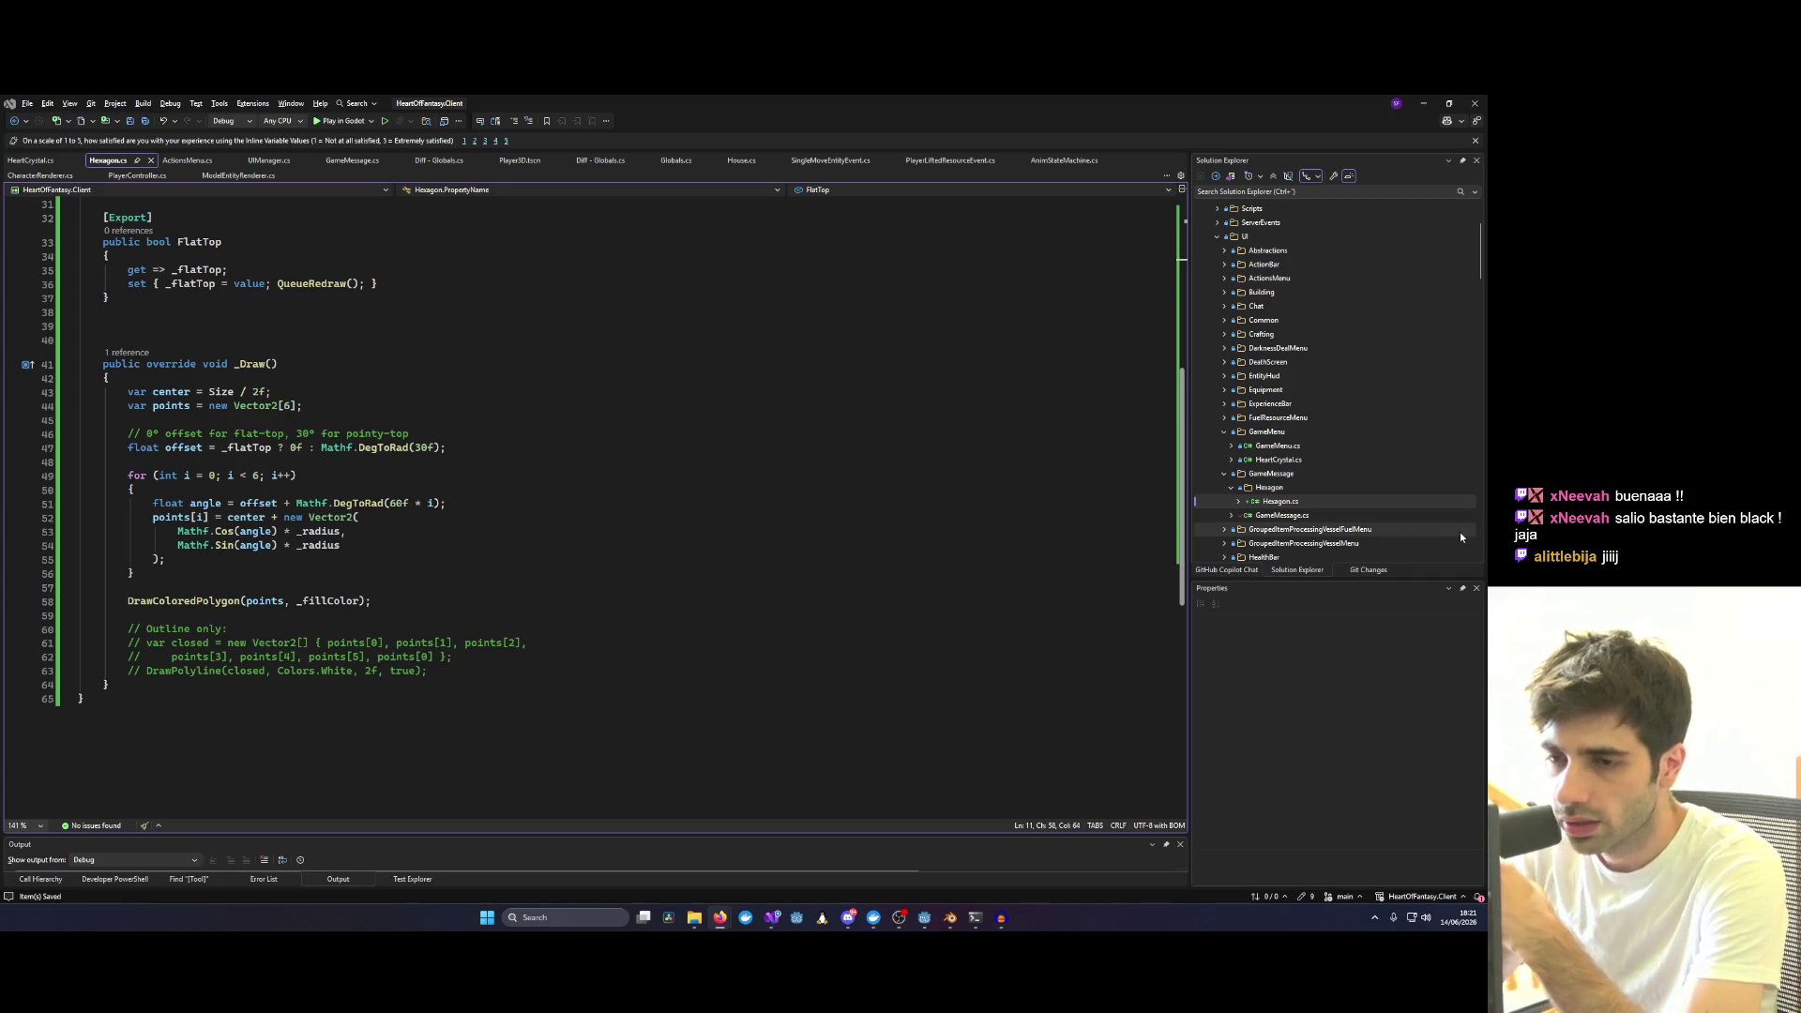
{"action": "scroll", "coordinate": [921, 482], "scroll_direction": "up", "scroll_amount": 6}
{"action": "scroll", "coordinate": [921, 483], "scroll_direction": "up", "scroll_amount": 5}
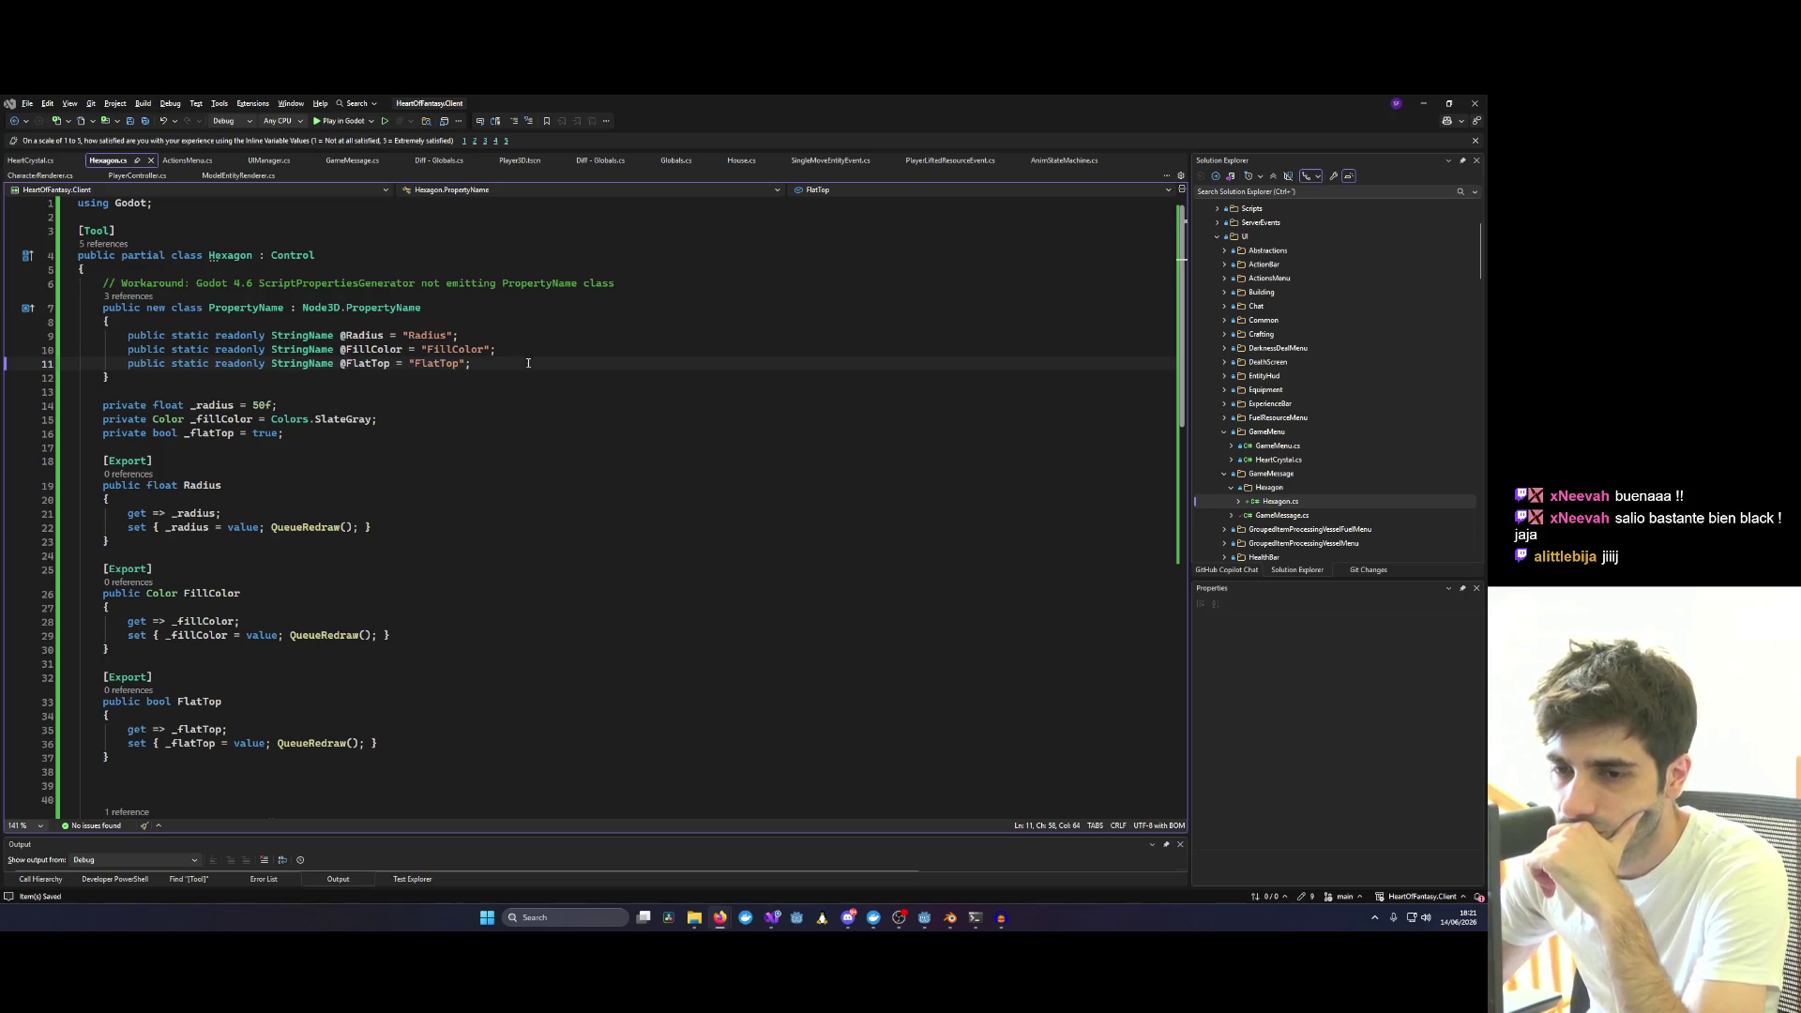
{"action": "scroll", "coordinate": [587, 375], "scroll_direction": "down", "scroll_amount": 7}
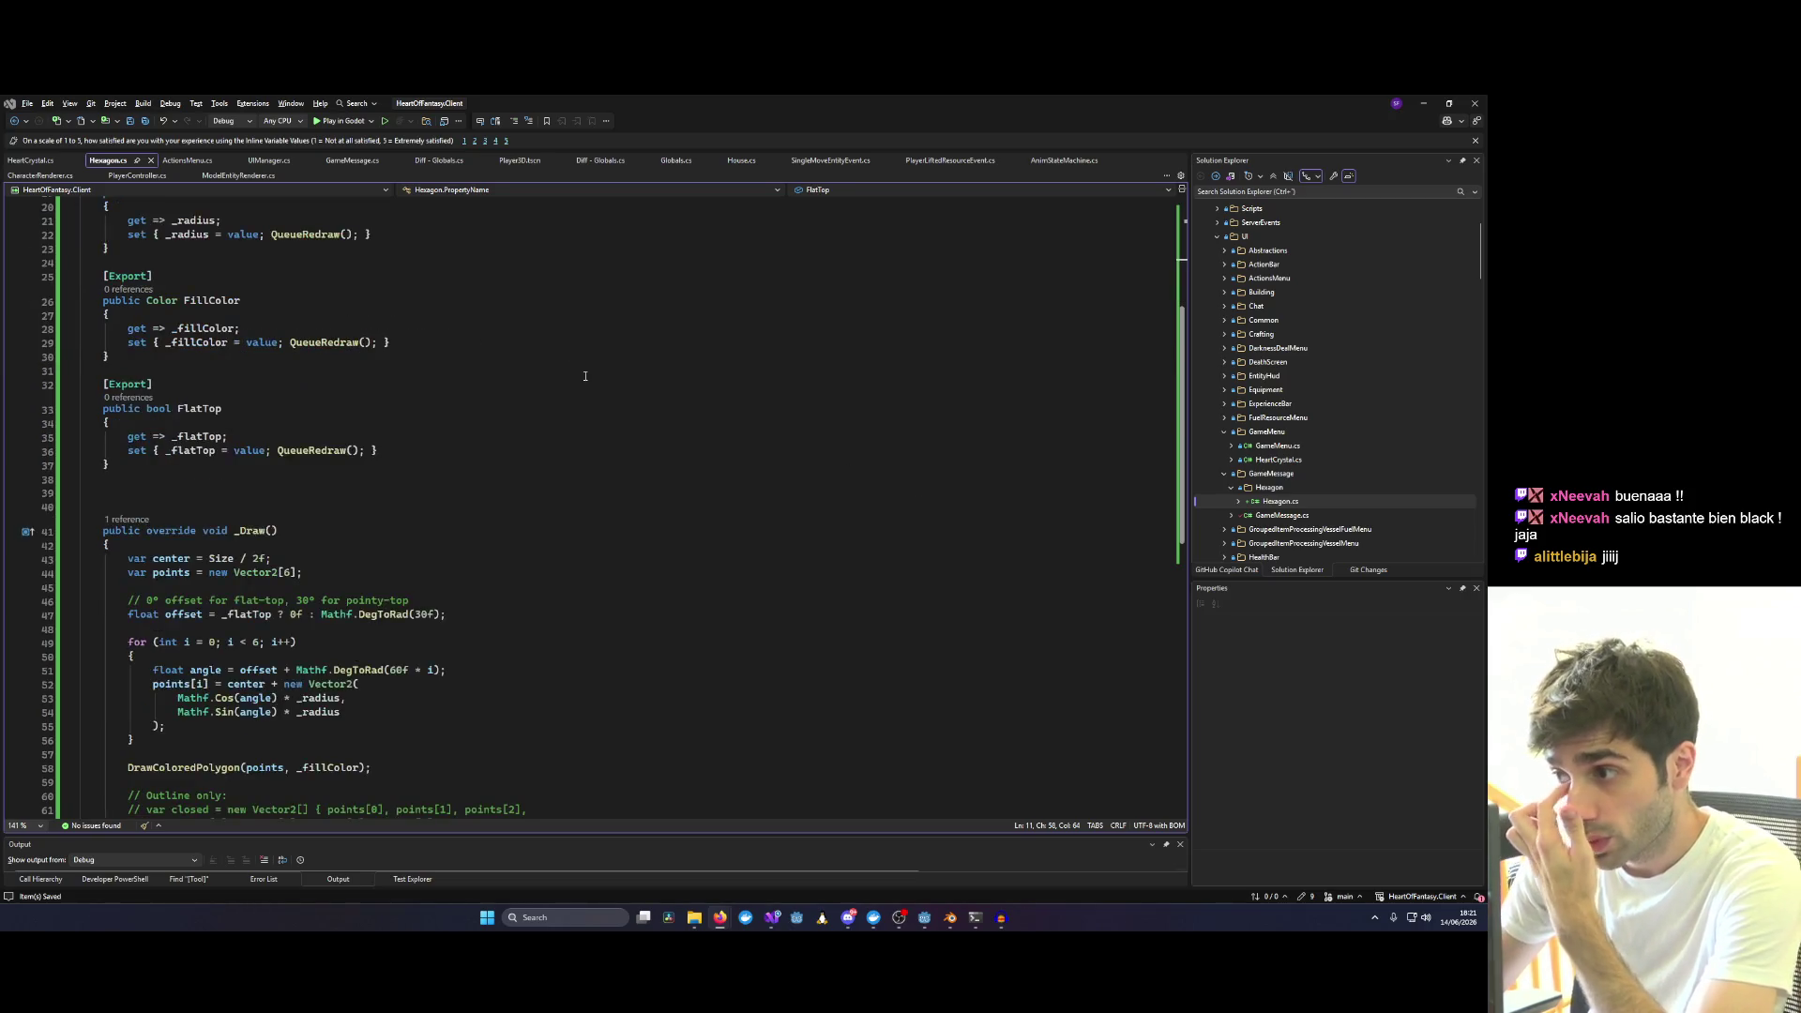
{"action": "scroll", "coordinate": [587, 376], "scroll_direction": "down", "scroll_amount": 7}
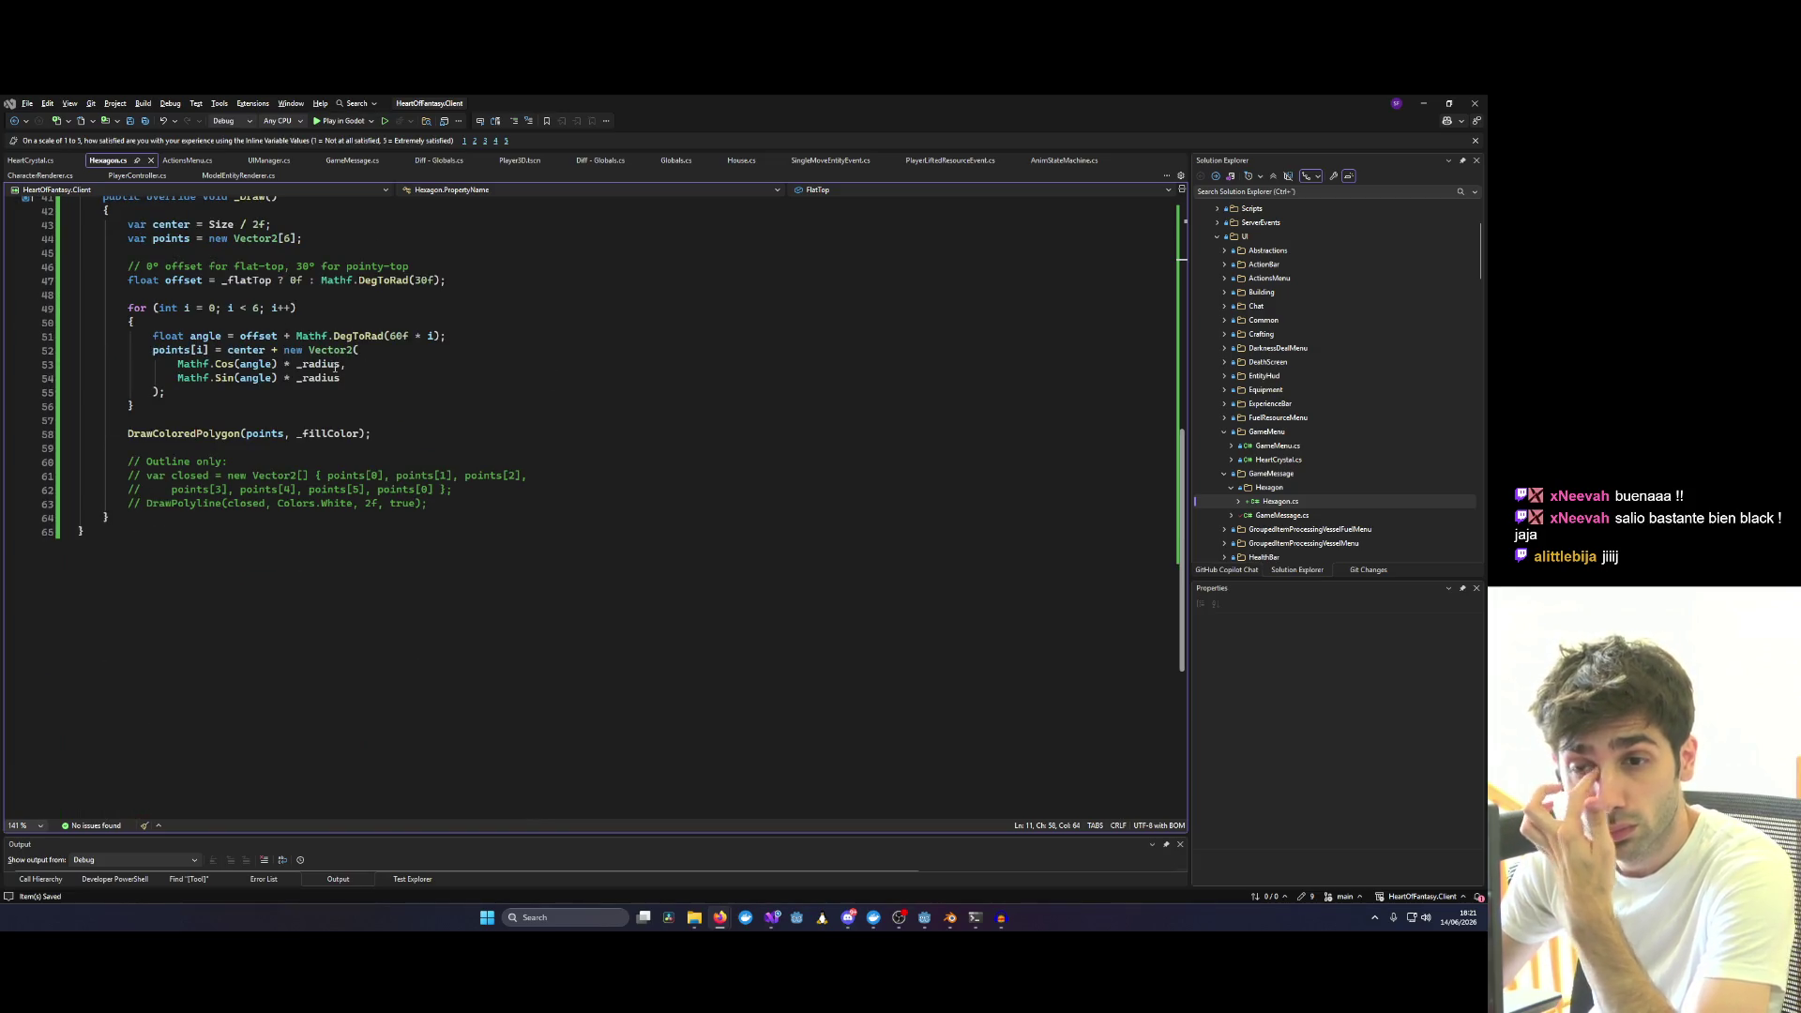
{"action": "scroll", "coordinate": [328, 363], "scroll_direction": "up", "scroll_amount": 3}
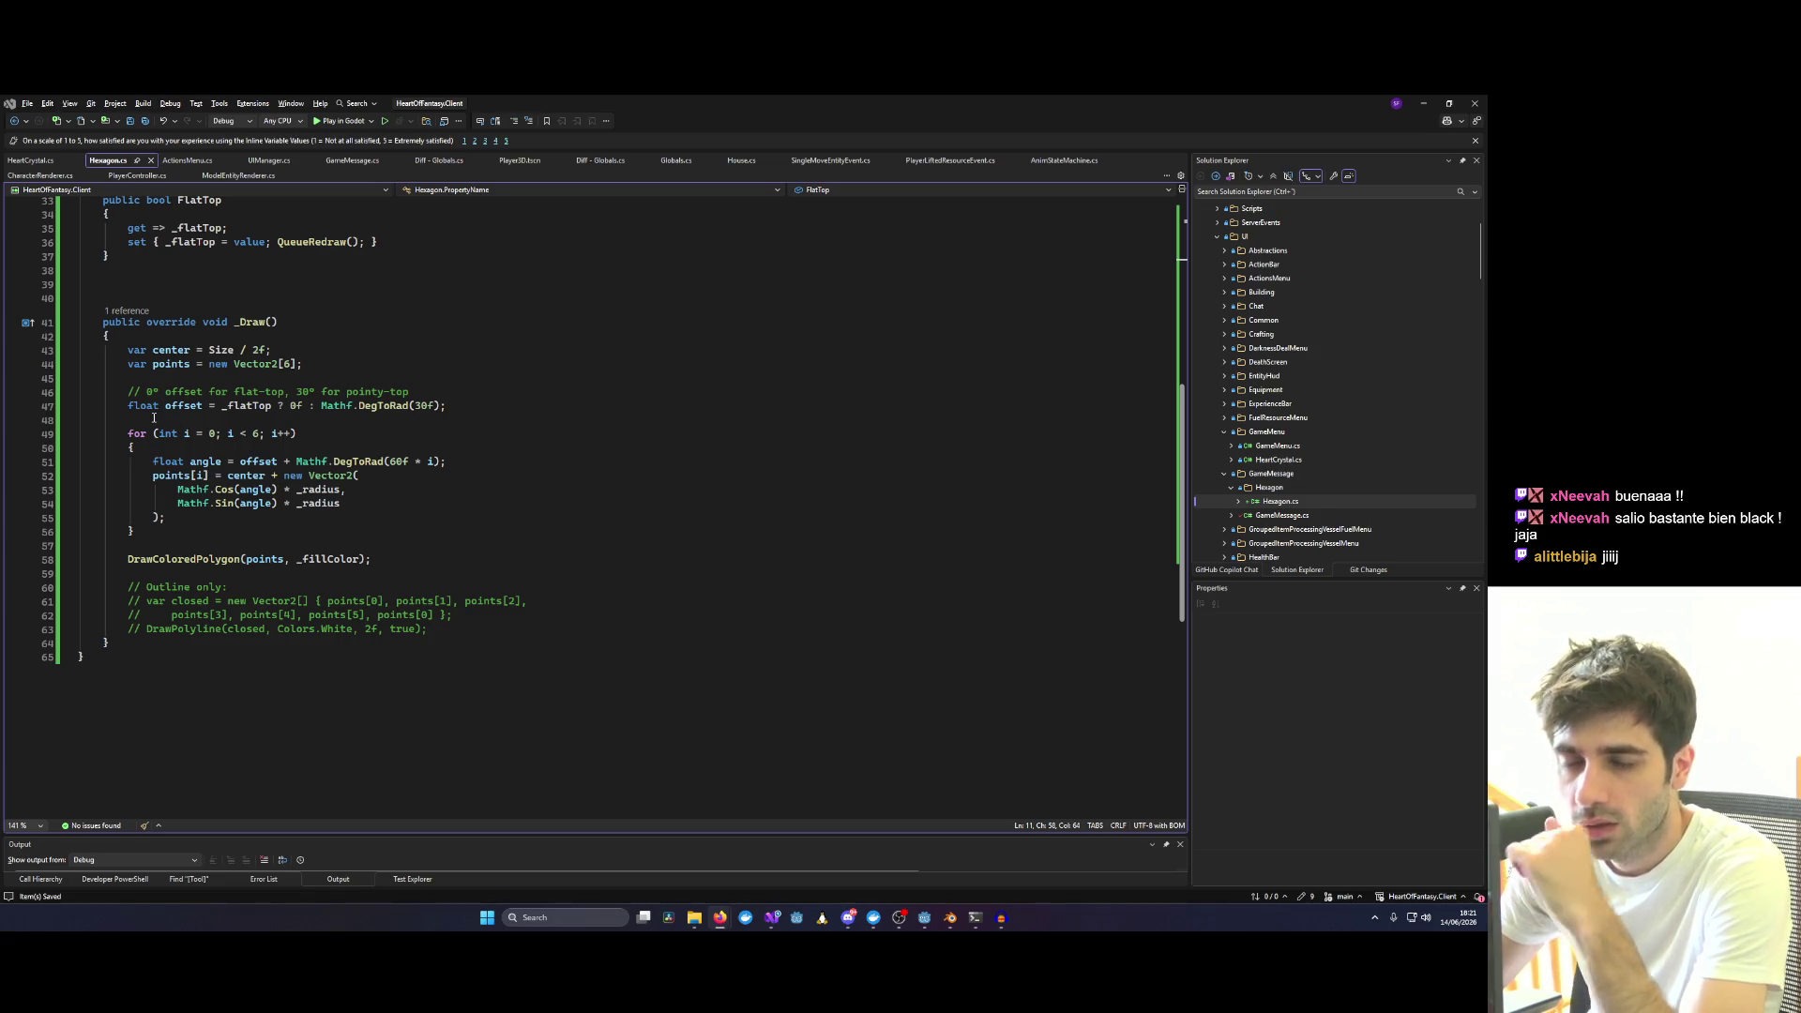
Replace the old _Draw method with the new version using the Sqrt3 constant for the largest fitting hexagon.
{"action": "double_click", "coordinate": [171, 475]}
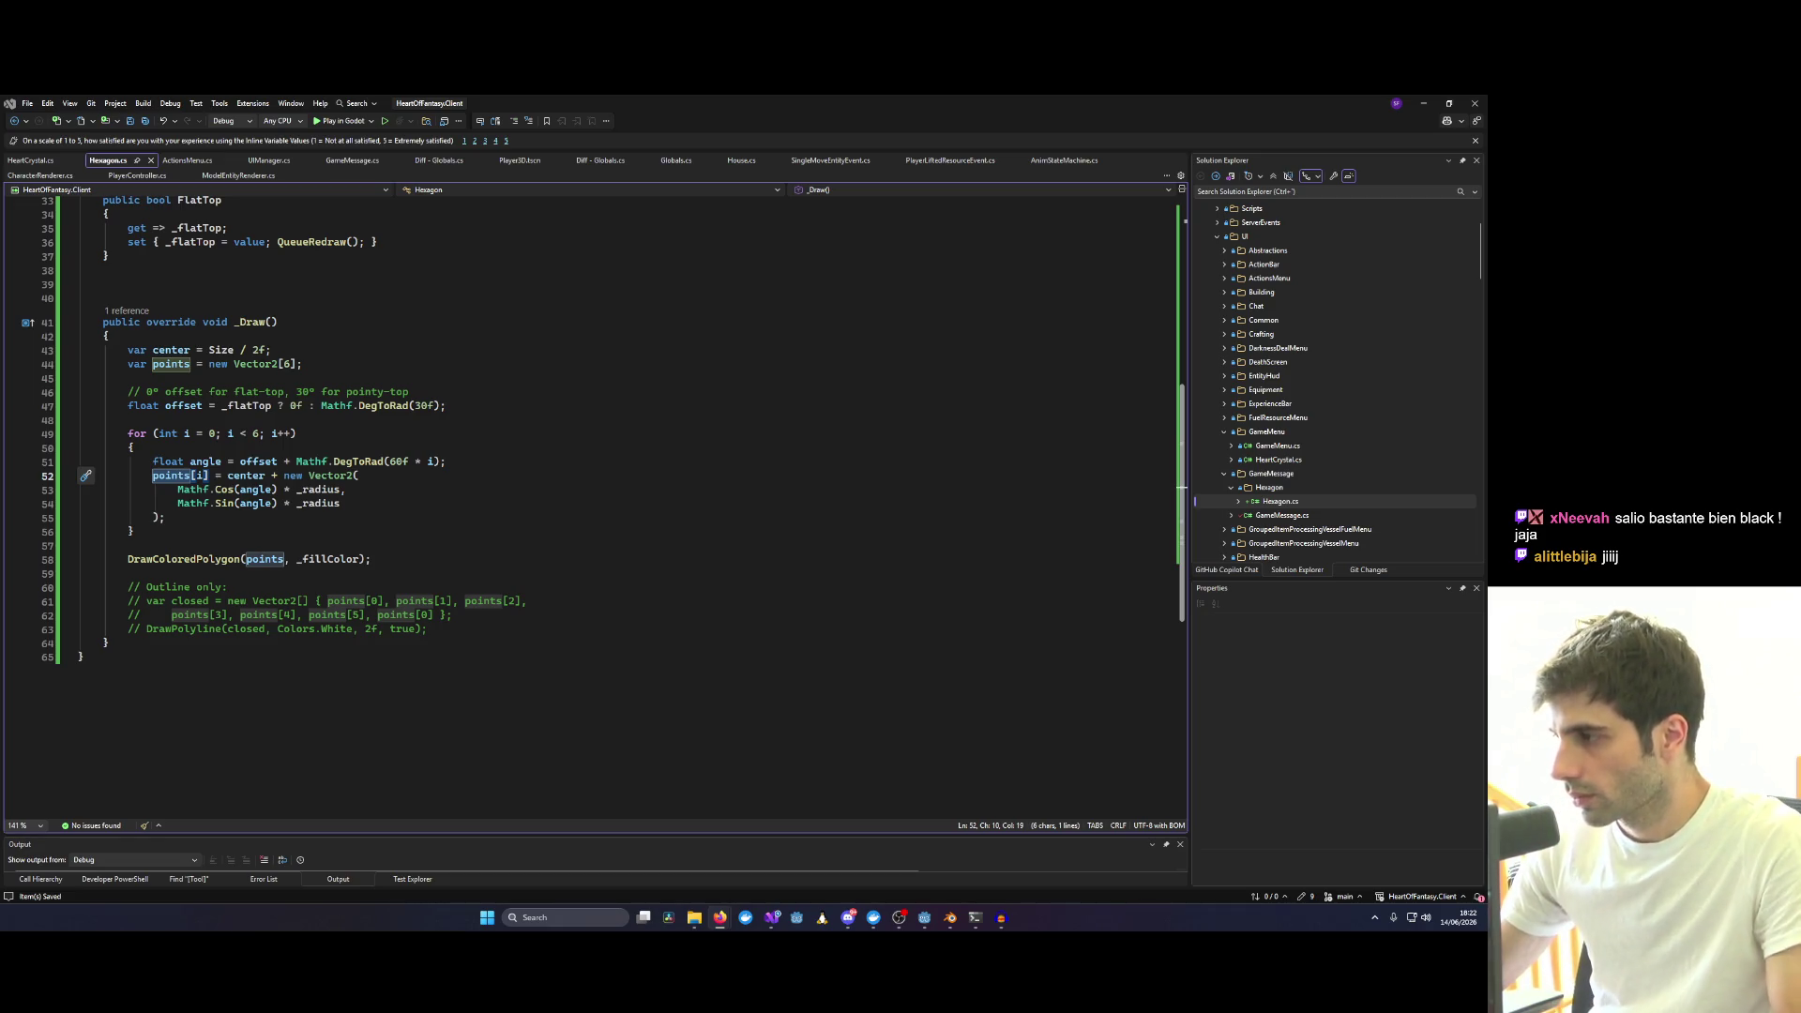
{"action": "mouse_move", "coordinate": [103, 321]}
{"action": "left_mouse_down"}
{"action": "mouse_move", "coordinate": [363, 601]}
{"action": "mouse_move", "coordinate": [105, 648]}
{"action": "left_mouse_up"}
{"action": "type", "text": "private const float Sqrt3 = 1.7320508f;  \tpublic override void _Draw() \t{ \t\tvar center = Size / 2f;  \t\t// Largest regular hexagon that fits the current Size, per orientation. \t\tfloat radius = _flatTop \t\t\t? Mathf.Min(Size.X / 2f, Size.Y / Sqrt3) \t\t\t: Mathf.Min(Size.X / Sqrt3, Size.Y / 2f);  \t\tvar points = new Vector2[6]; \t\tfloat offset = _flatTop ? 0f : Mathf.DegToRad(30f);  \t\tfor (int i = 0; i < 6; i++) \t\t{ \t\t\tfloat angle = offset + Mathf.DegToRad(60f * i); \t\t\tpoints[i] = center + new Vector2( \t\t\t\tMathf.Cos(angle) * radius, \t\t\t\tMathf.Sin(angle) * radius \t\t\t); \t\t}  \t\tDrawColoredPolygon(points, _fillColor); \t}"}
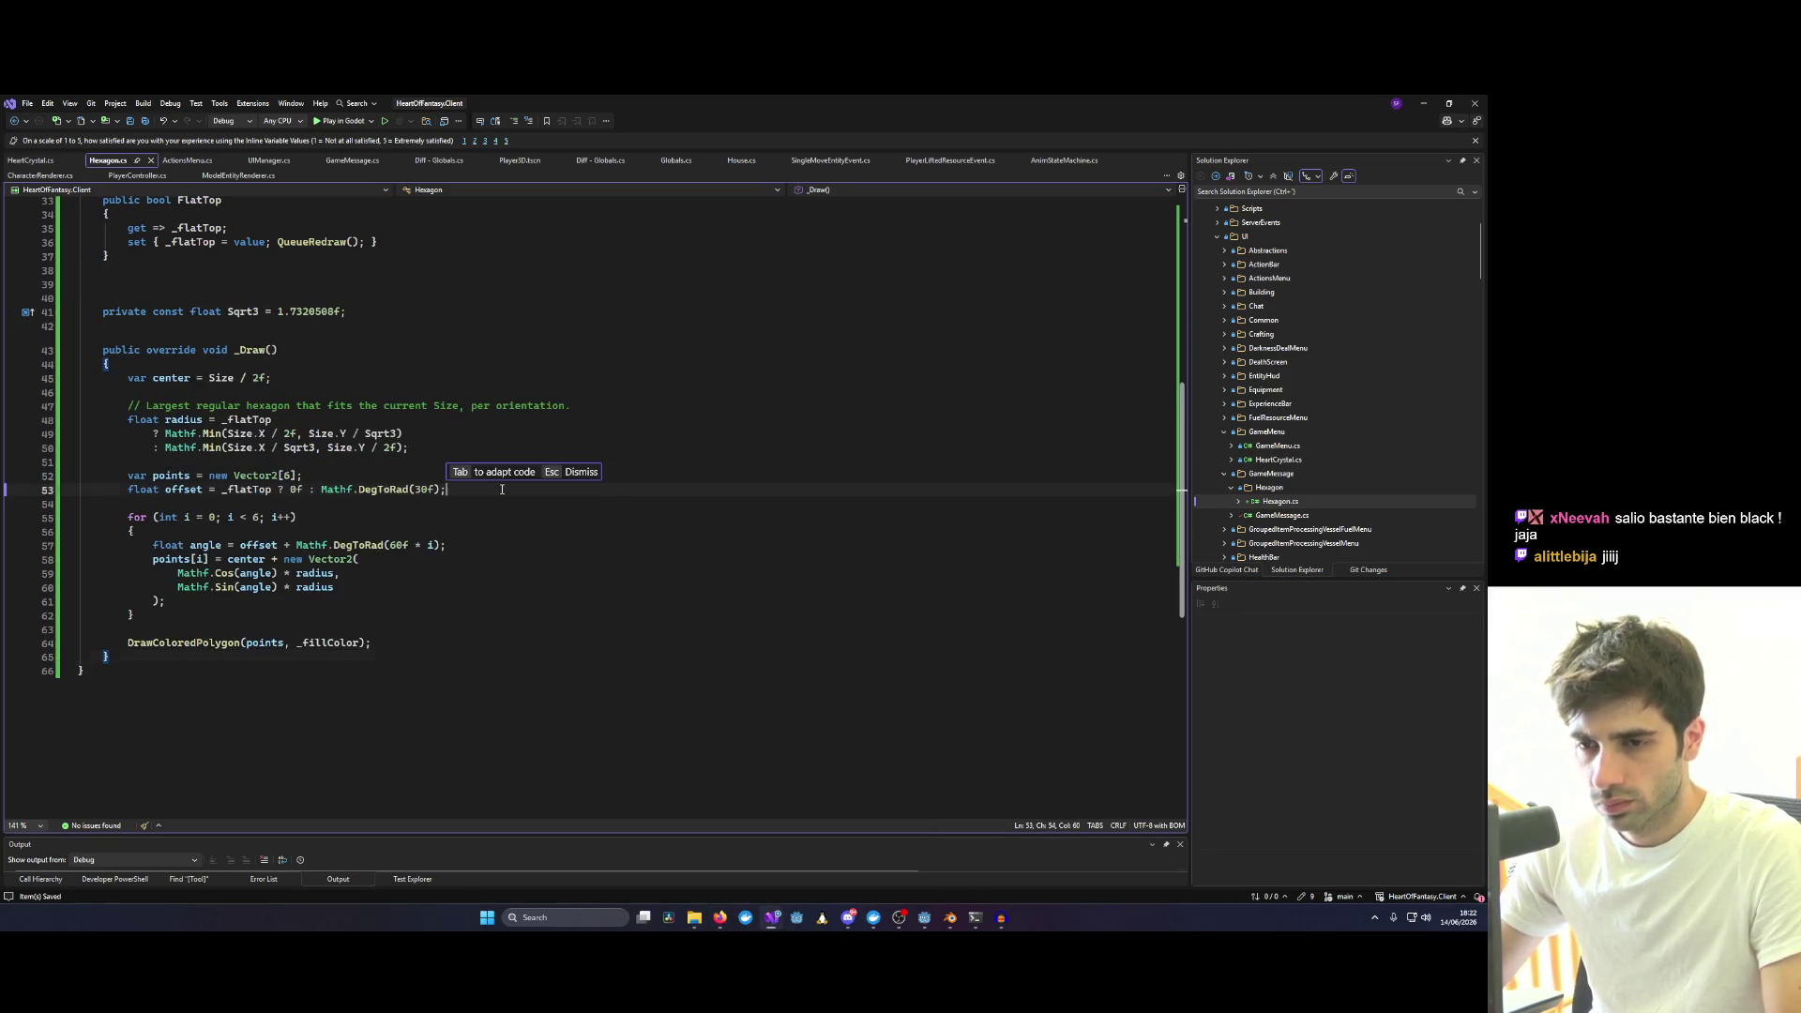
{"action": "key", "text": "Tab"}
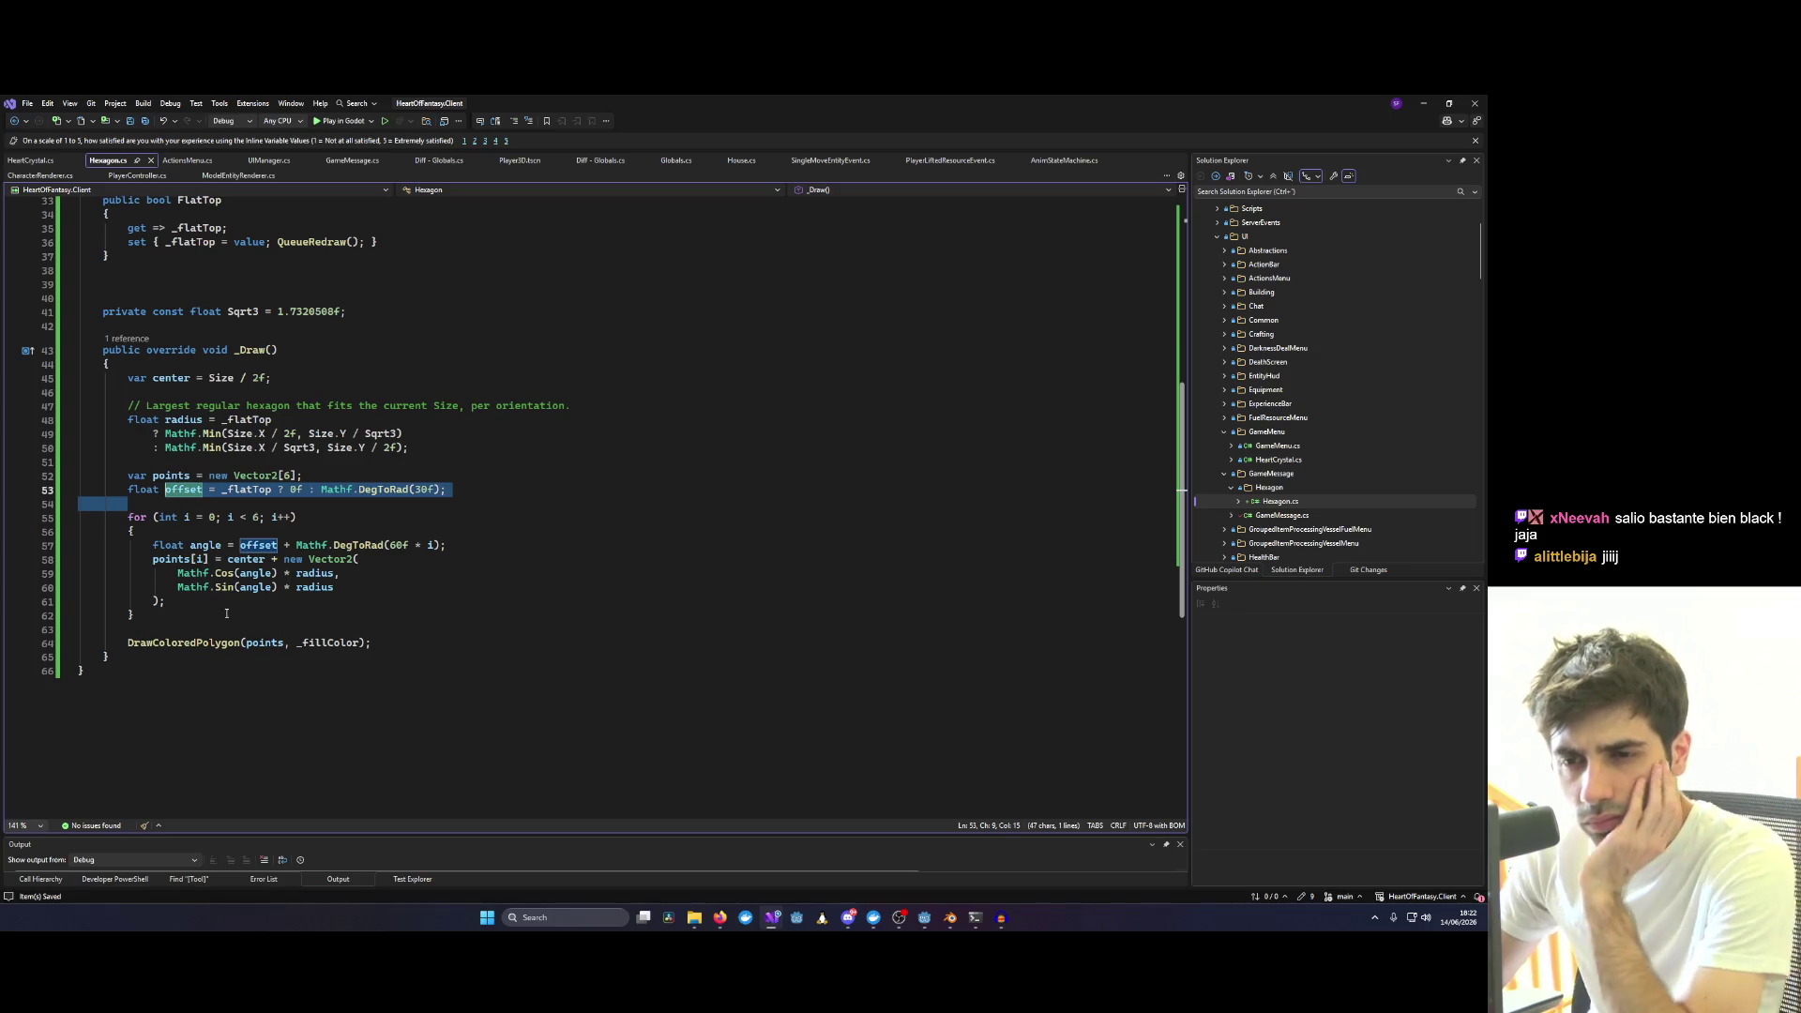
Review where the center and radius variables are used in the new _Draw code.
{"action": "left_click", "coordinate": [189, 377]}
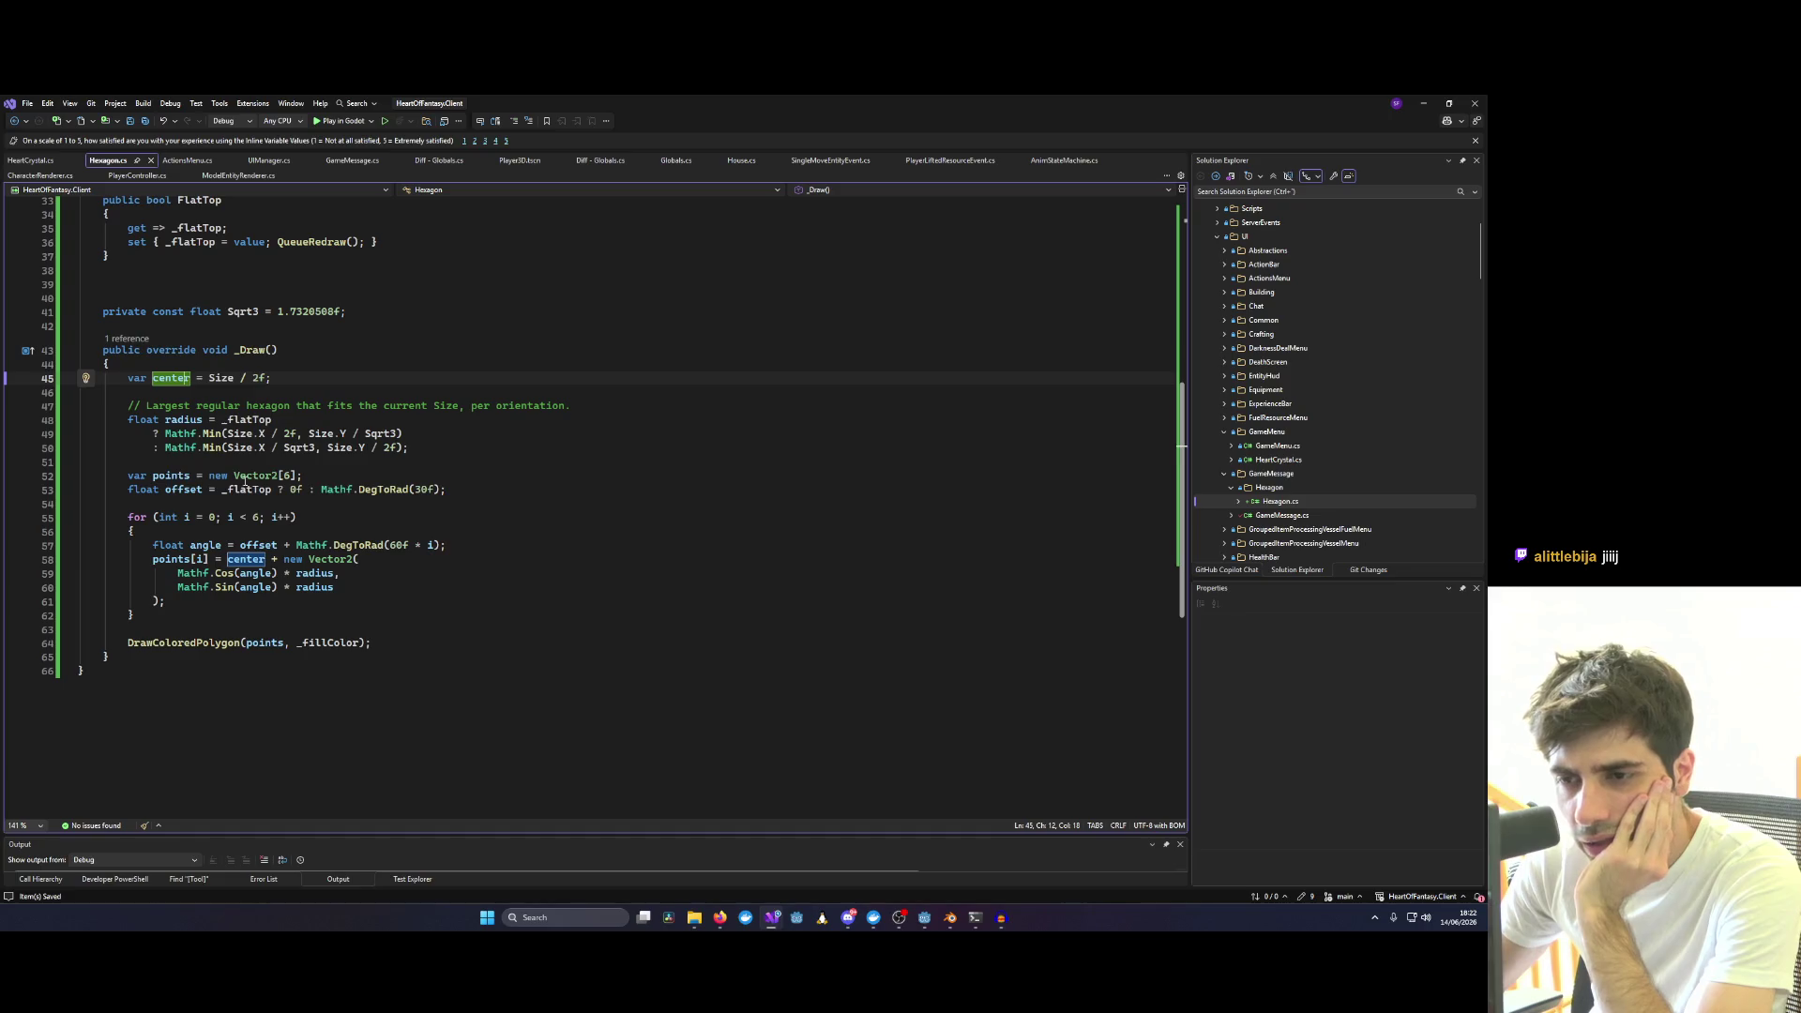
{"action": "double_click", "coordinate": [183, 407]}
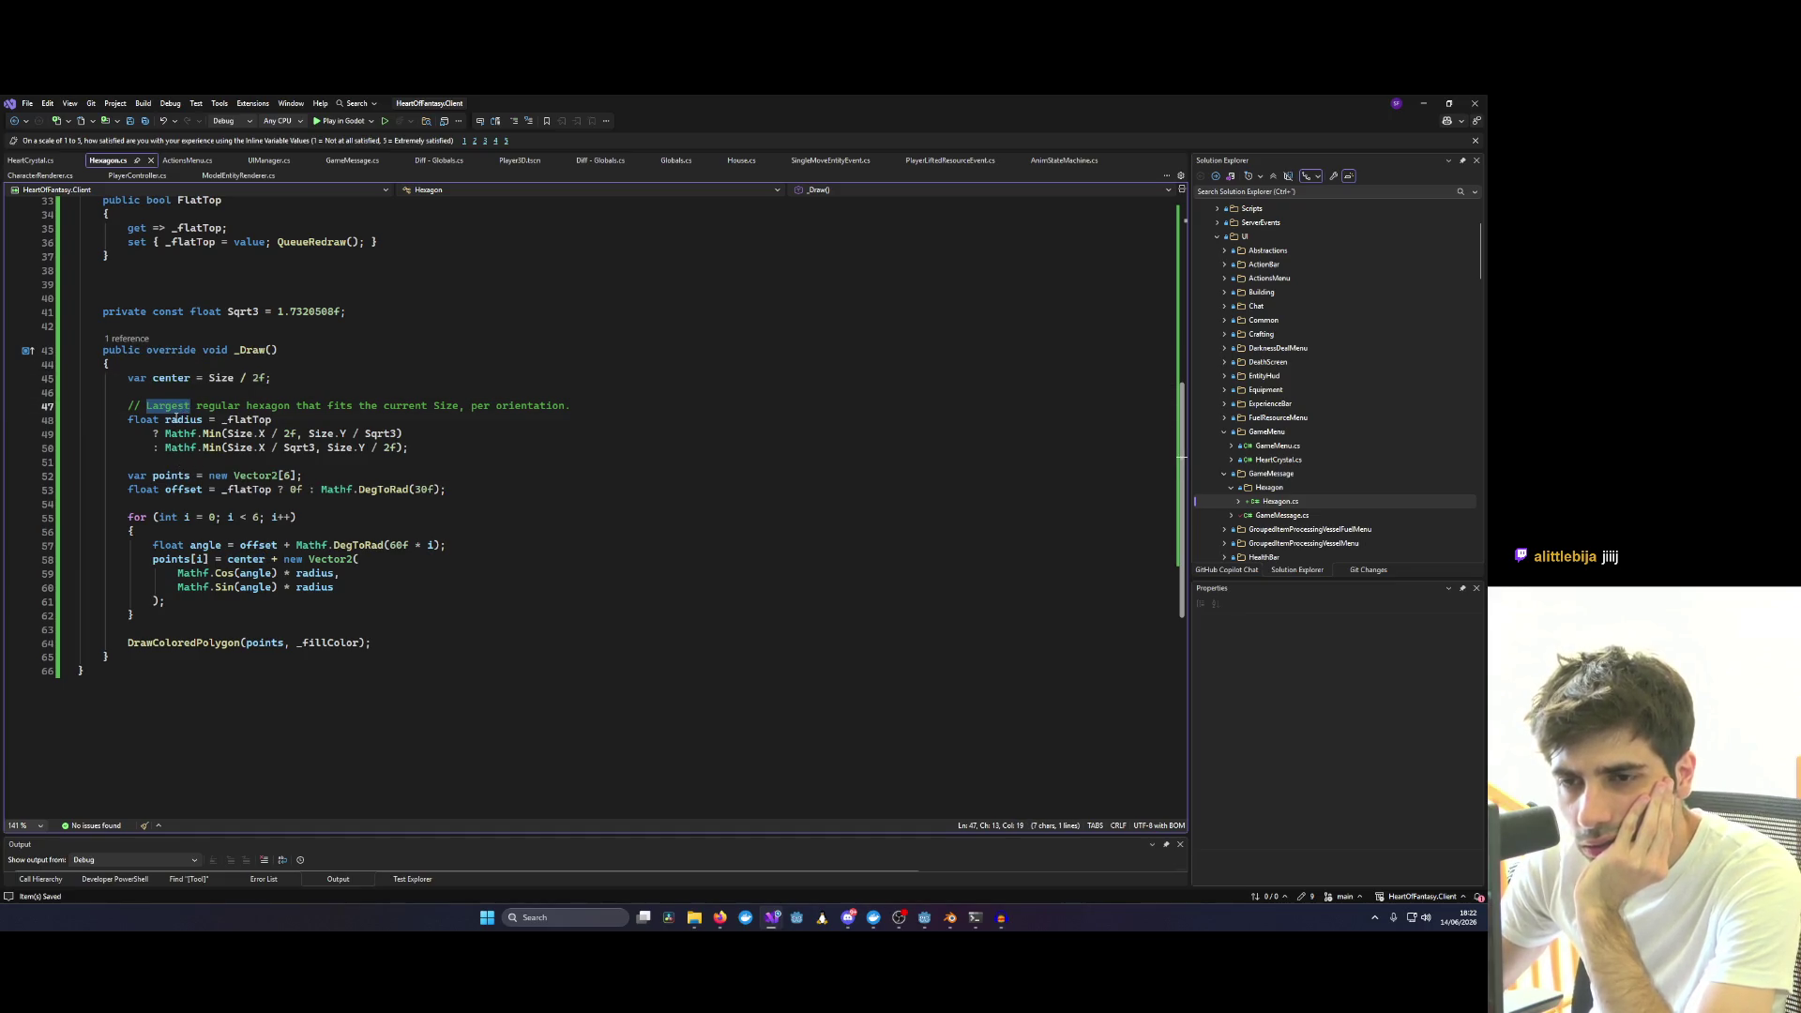
{"action": "double_click", "coordinate": [176, 419]}
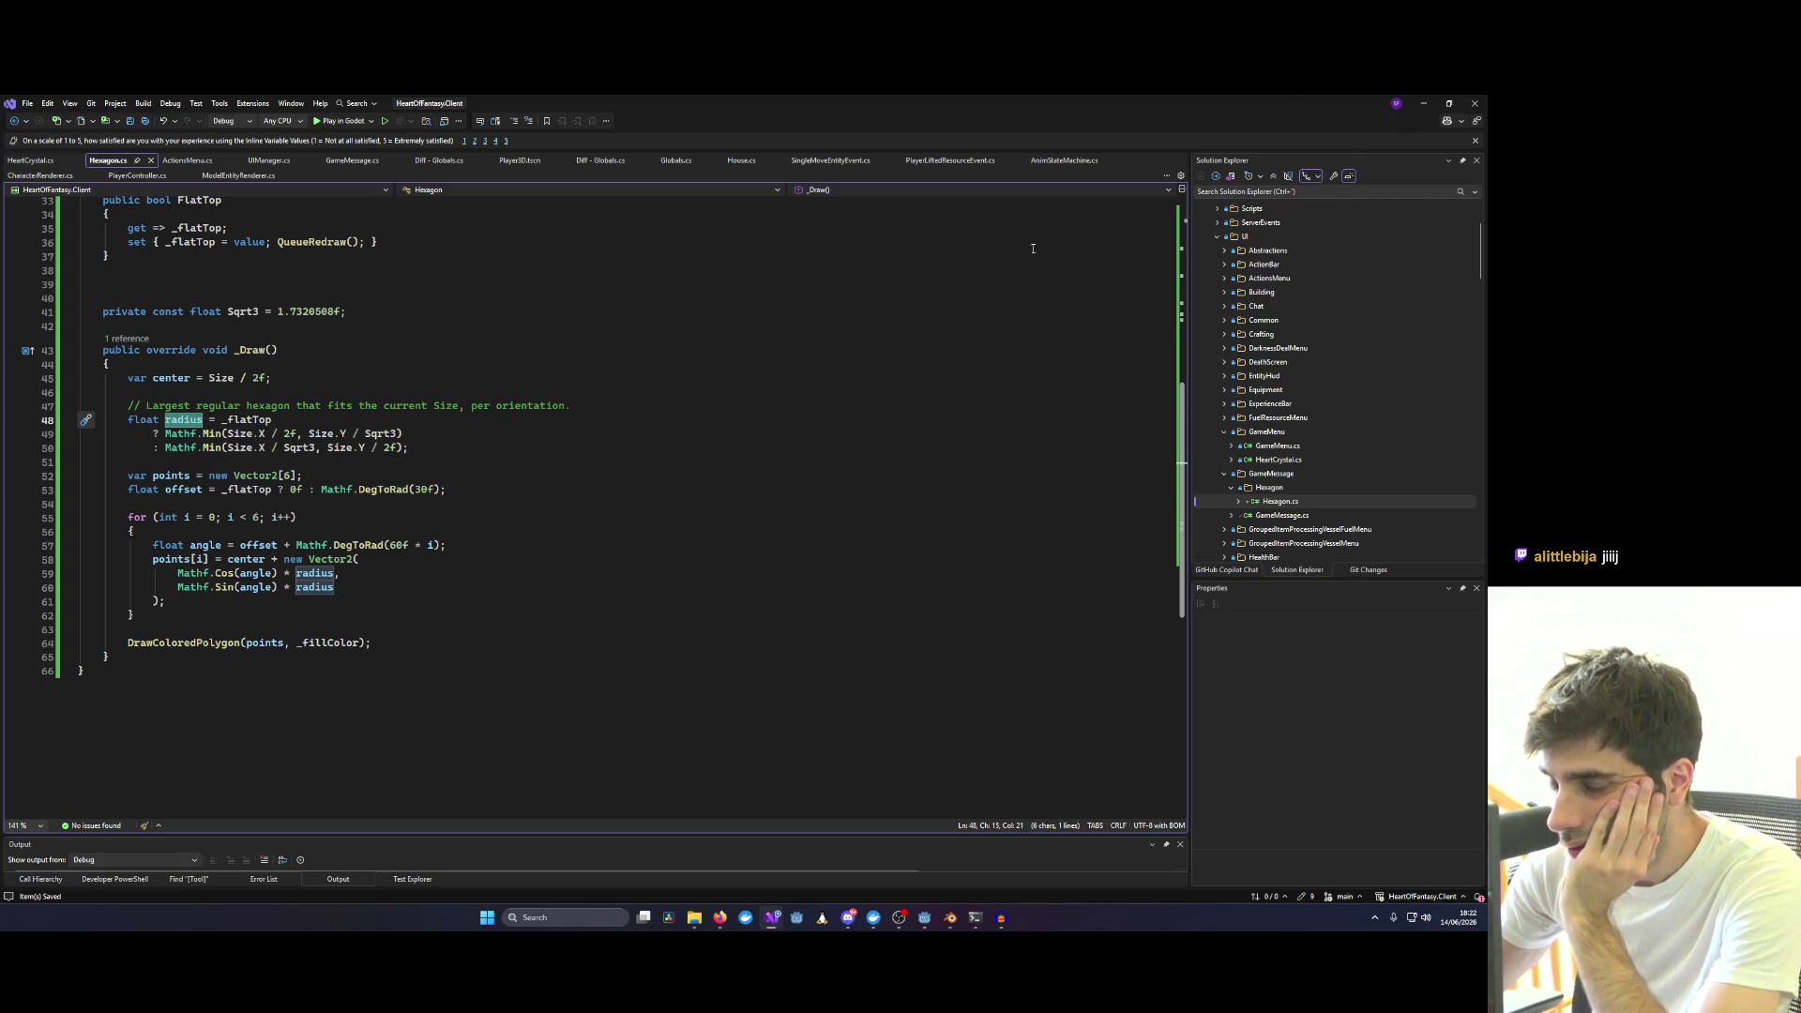
{"action": "left_click", "coordinate": [926, 919]}
Save the Hexagon scene and stretch the Hexagon control narrower then wider to test redrawing.
{"action": "left_click", "coordinate": [808, 569]}
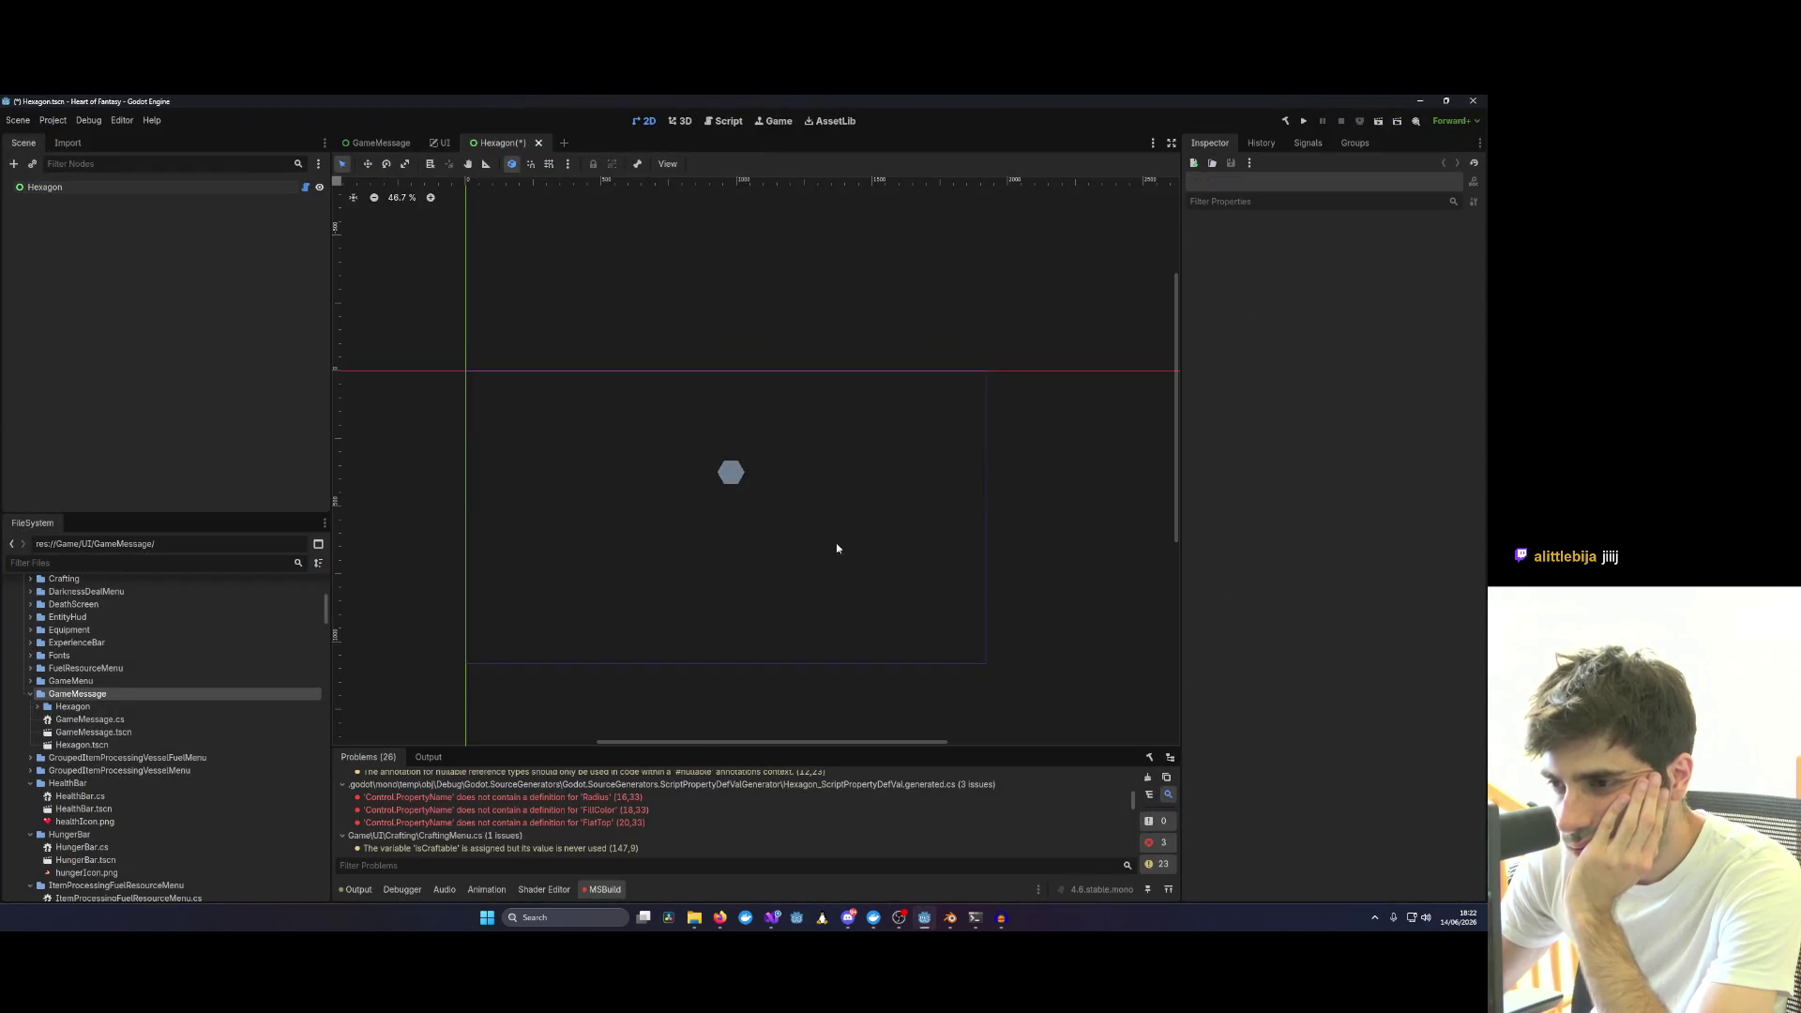
{"action": "key", "text": "ctrl+s"}
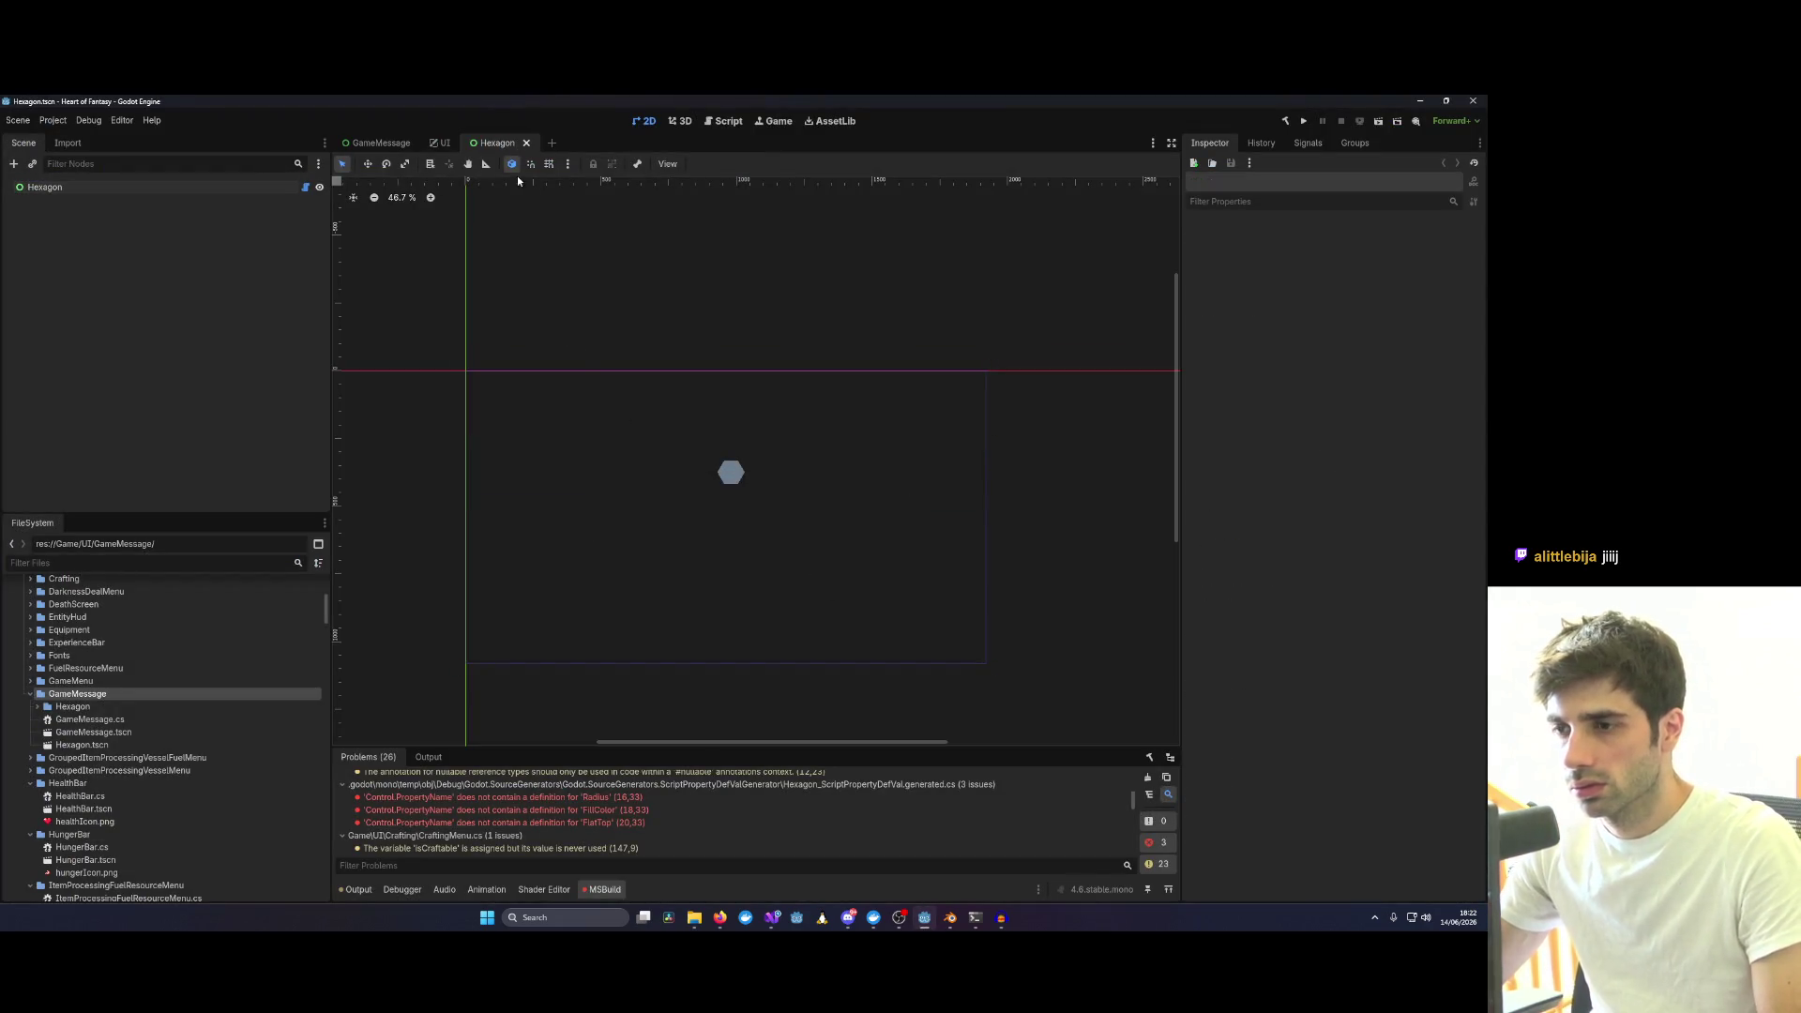
{"action": "left_click", "coordinate": [773, 491]}
{"action": "mouse_move", "coordinate": [995, 477]}
{"action": "left_mouse_down"}
{"action": "mouse_move", "coordinate": [470, 476]}
{"action": "mouse_move", "coordinate": [656, 476]}
{"action": "left_mouse_up"}
Compare the _Draw declaration in Visual Studio against the widened control in Godot.
{"action": "key", "text": "alt+Tab"}
{"action": "left_click", "coordinate": [448, 346]}
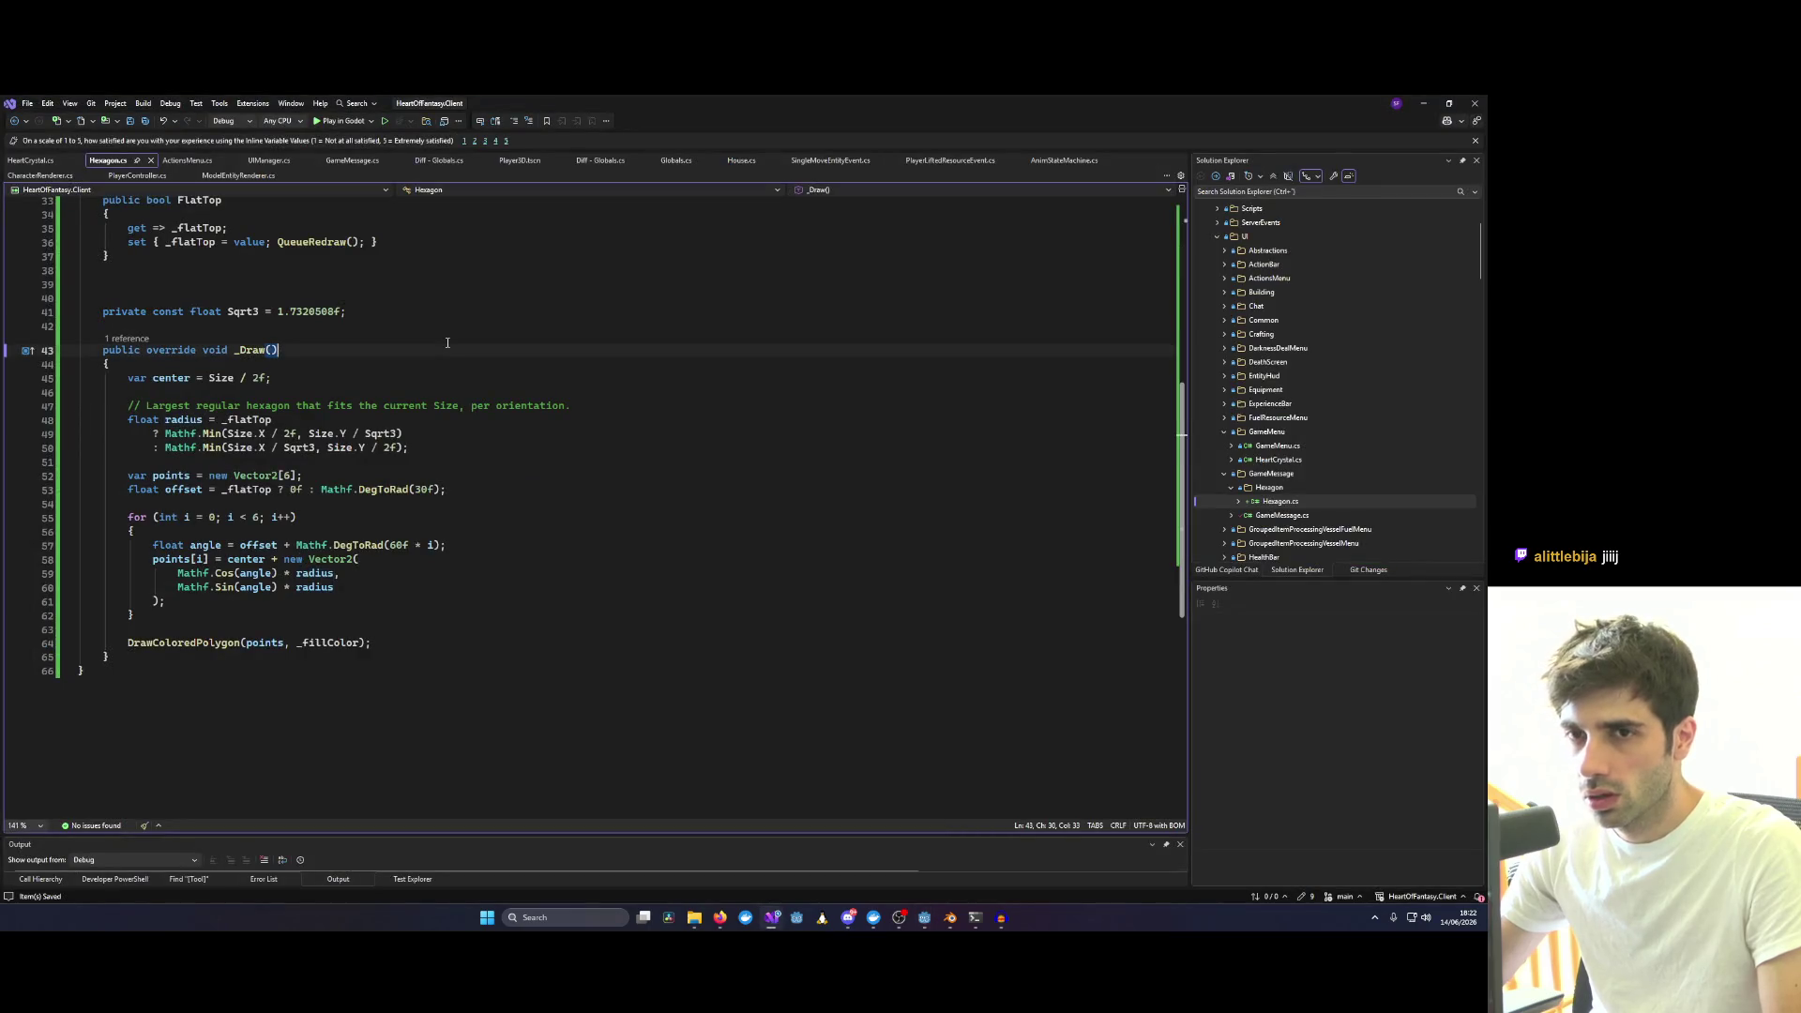
{"action": "key", "text": "alt+Tab"}
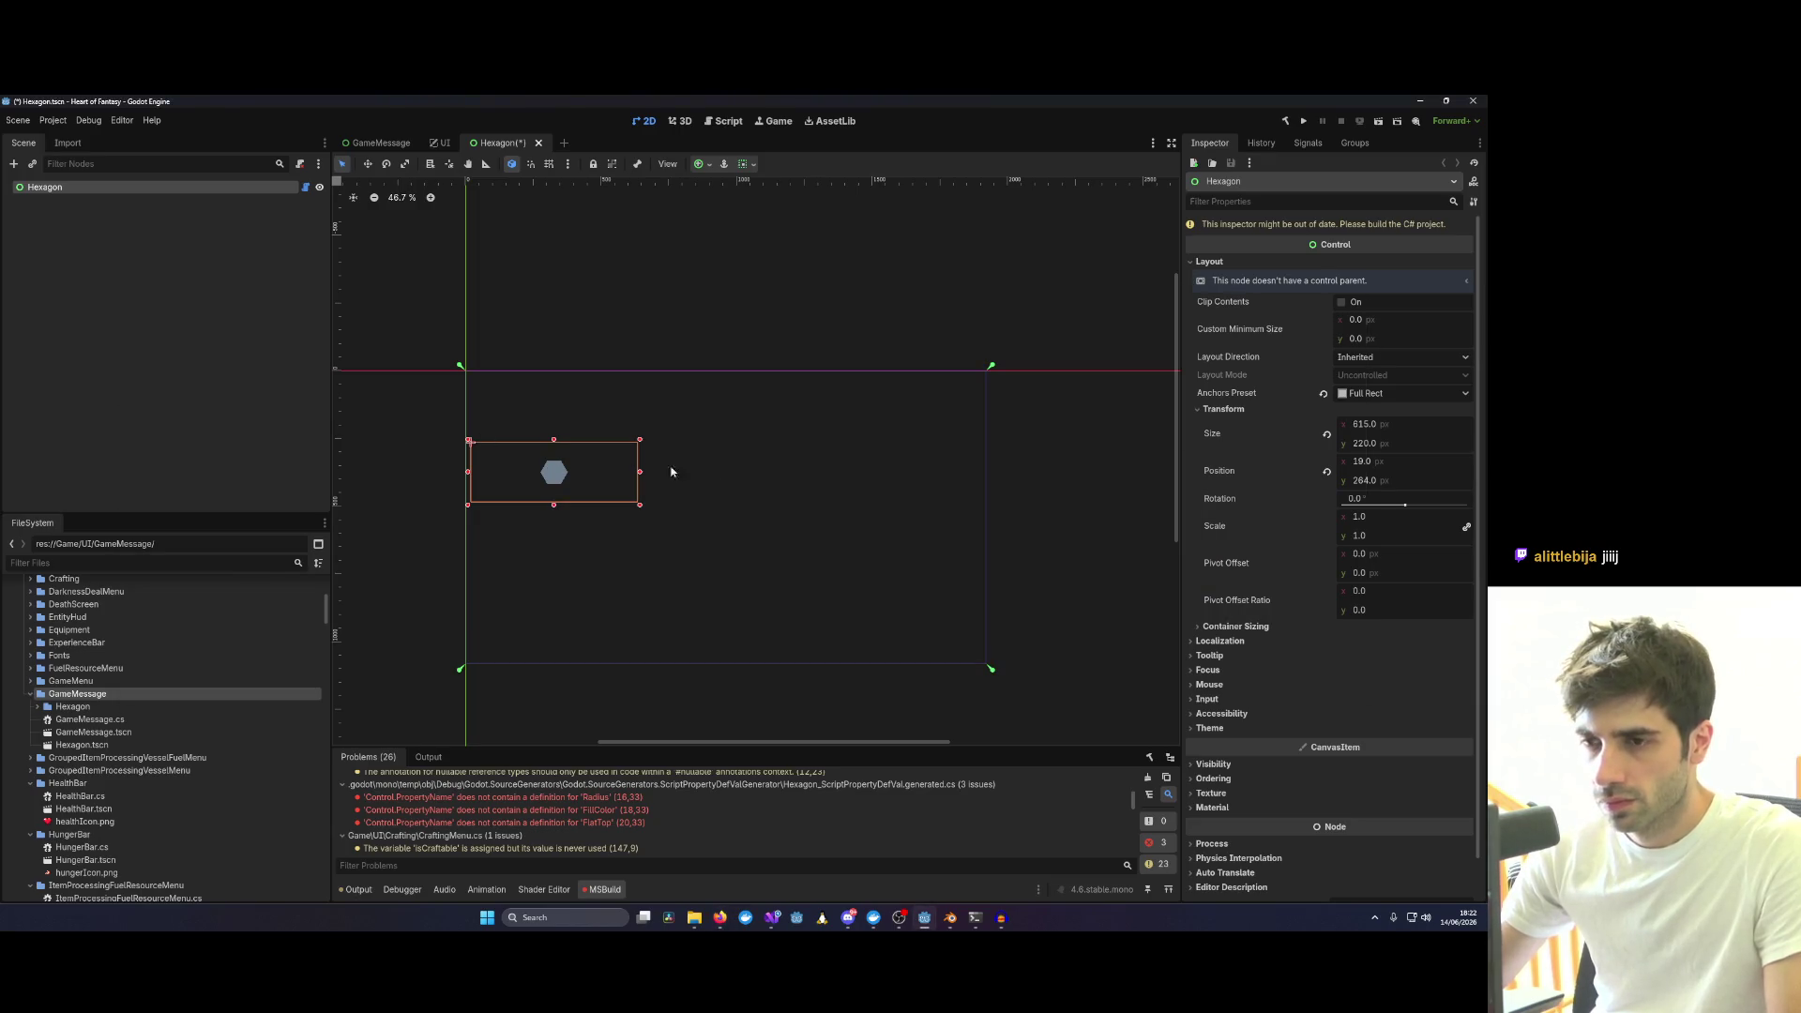
{"action": "key", "text": "alt+Tab"}
{"action": "scroll", "coordinate": [308, 425], "scroll_direction": "up", "scroll_amount": 8}
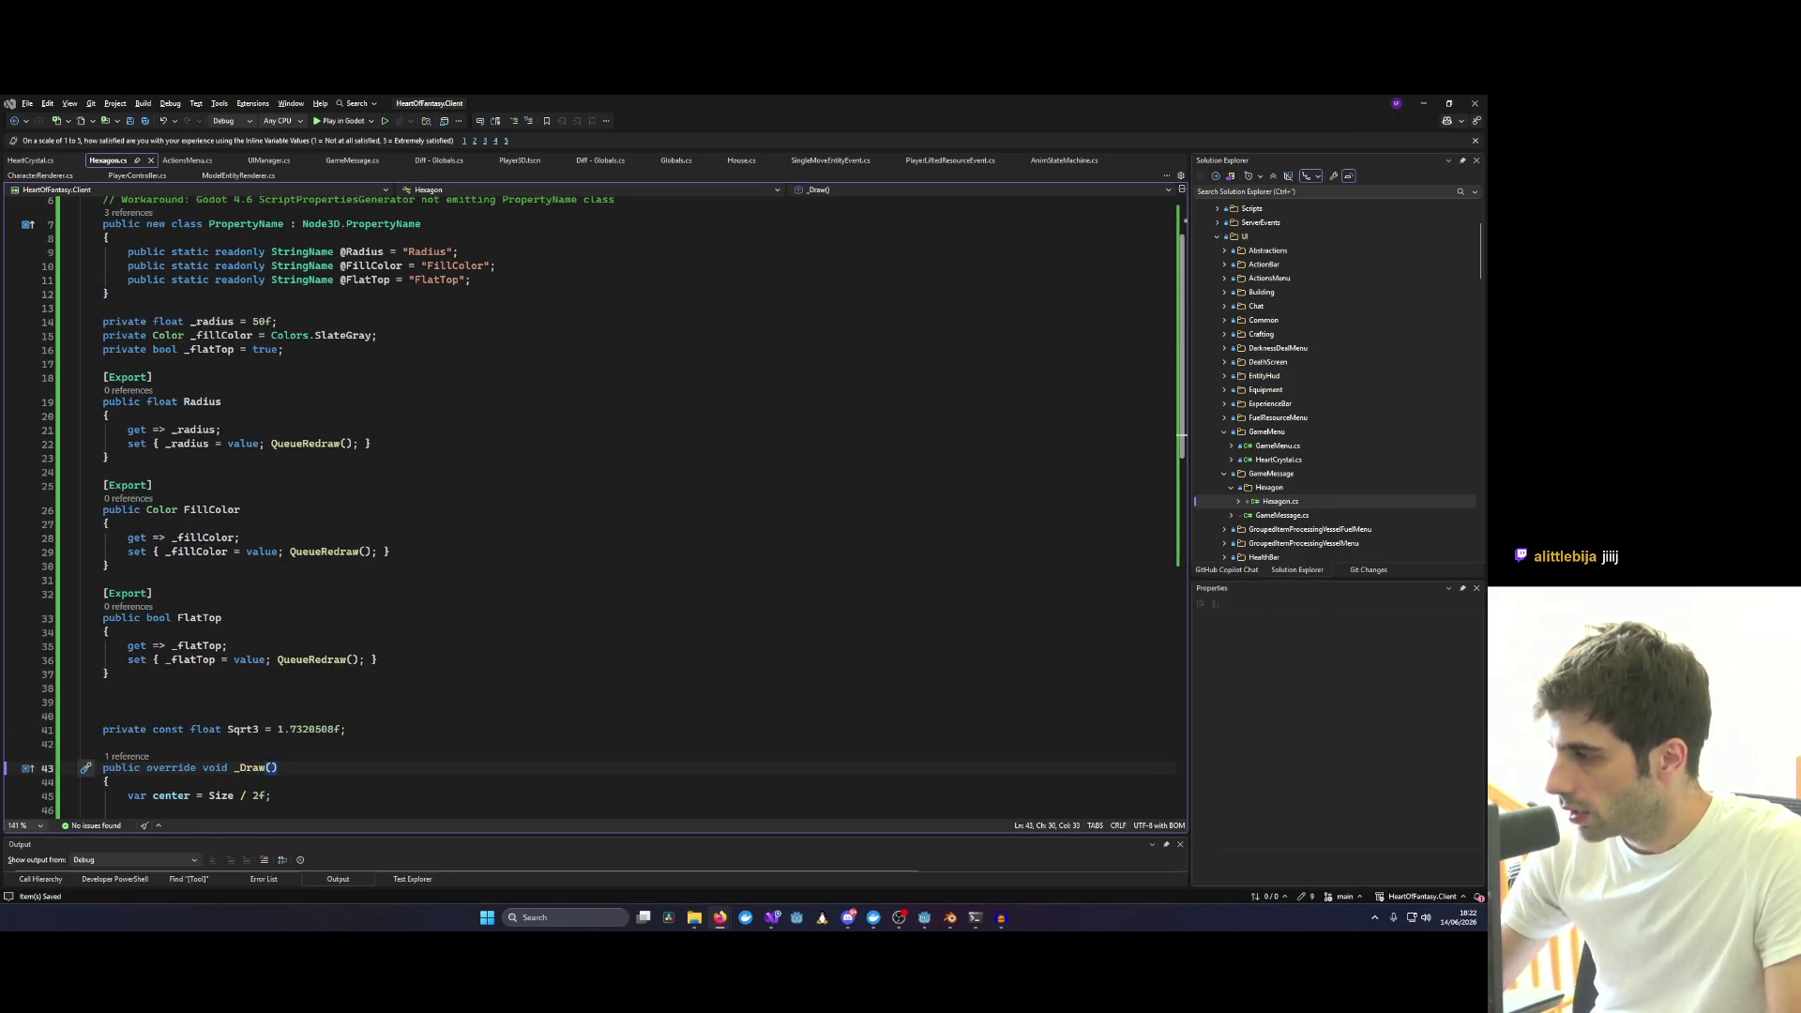
Add a _Ready override with 'Resized += QueueRedraw;' below Sqrt3 so the hexagon redraws on resize.
{"action": "left_click", "coordinate": [594, 296]}
{"action": "scroll", "coordinate": [493, 324], "scroll_direction": "down", "scroll_amount": 1}
{"action": "scroll", "coordinate": [420, 338], "scroll_direction": "down", "scroll_amount": 7}
{"action": "type", "text": "public override void _Ready() {     Resized += QueueRedraw; }"}
{"action": "key", "text": "Up"}
{"action": "key", "text": "Up"}
{"action": "key", "text": "Up"}
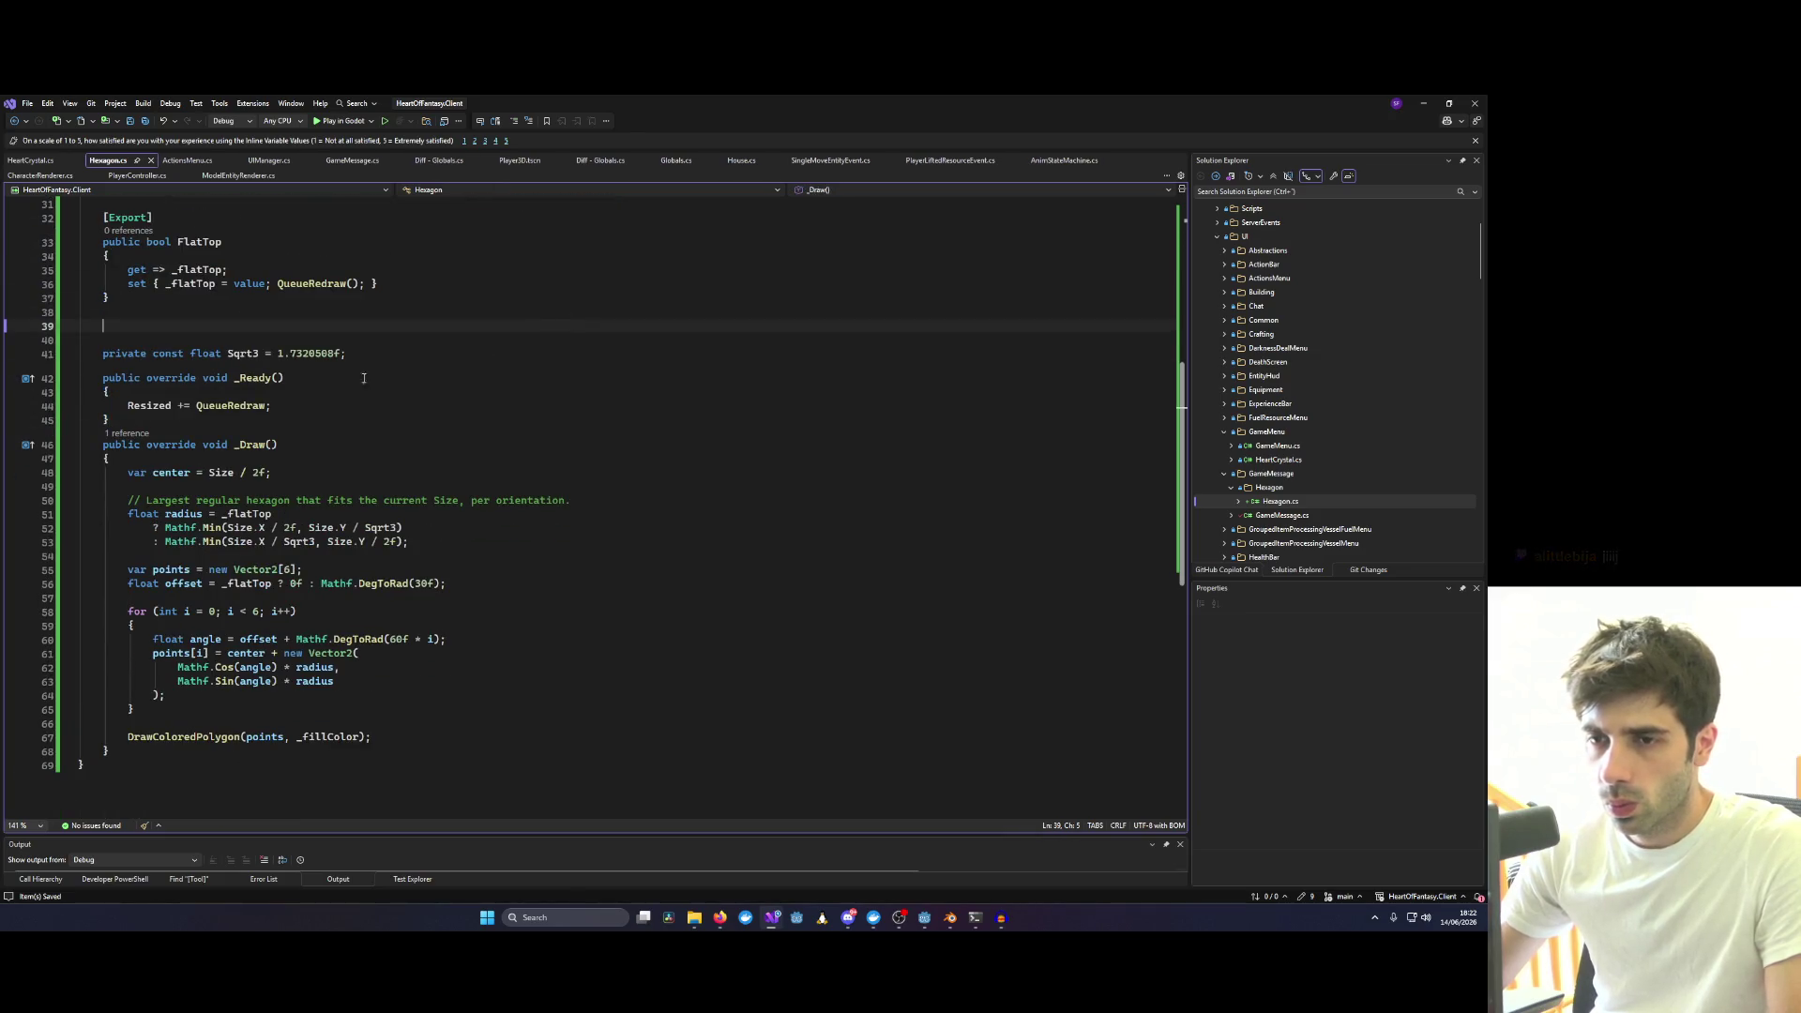
{"action": "scroll", "coordinate": [282, 357], "scroll_direction": "up", "scroll_amount": 10}
{"action": "left_click", "coordinate": [380, 418]}
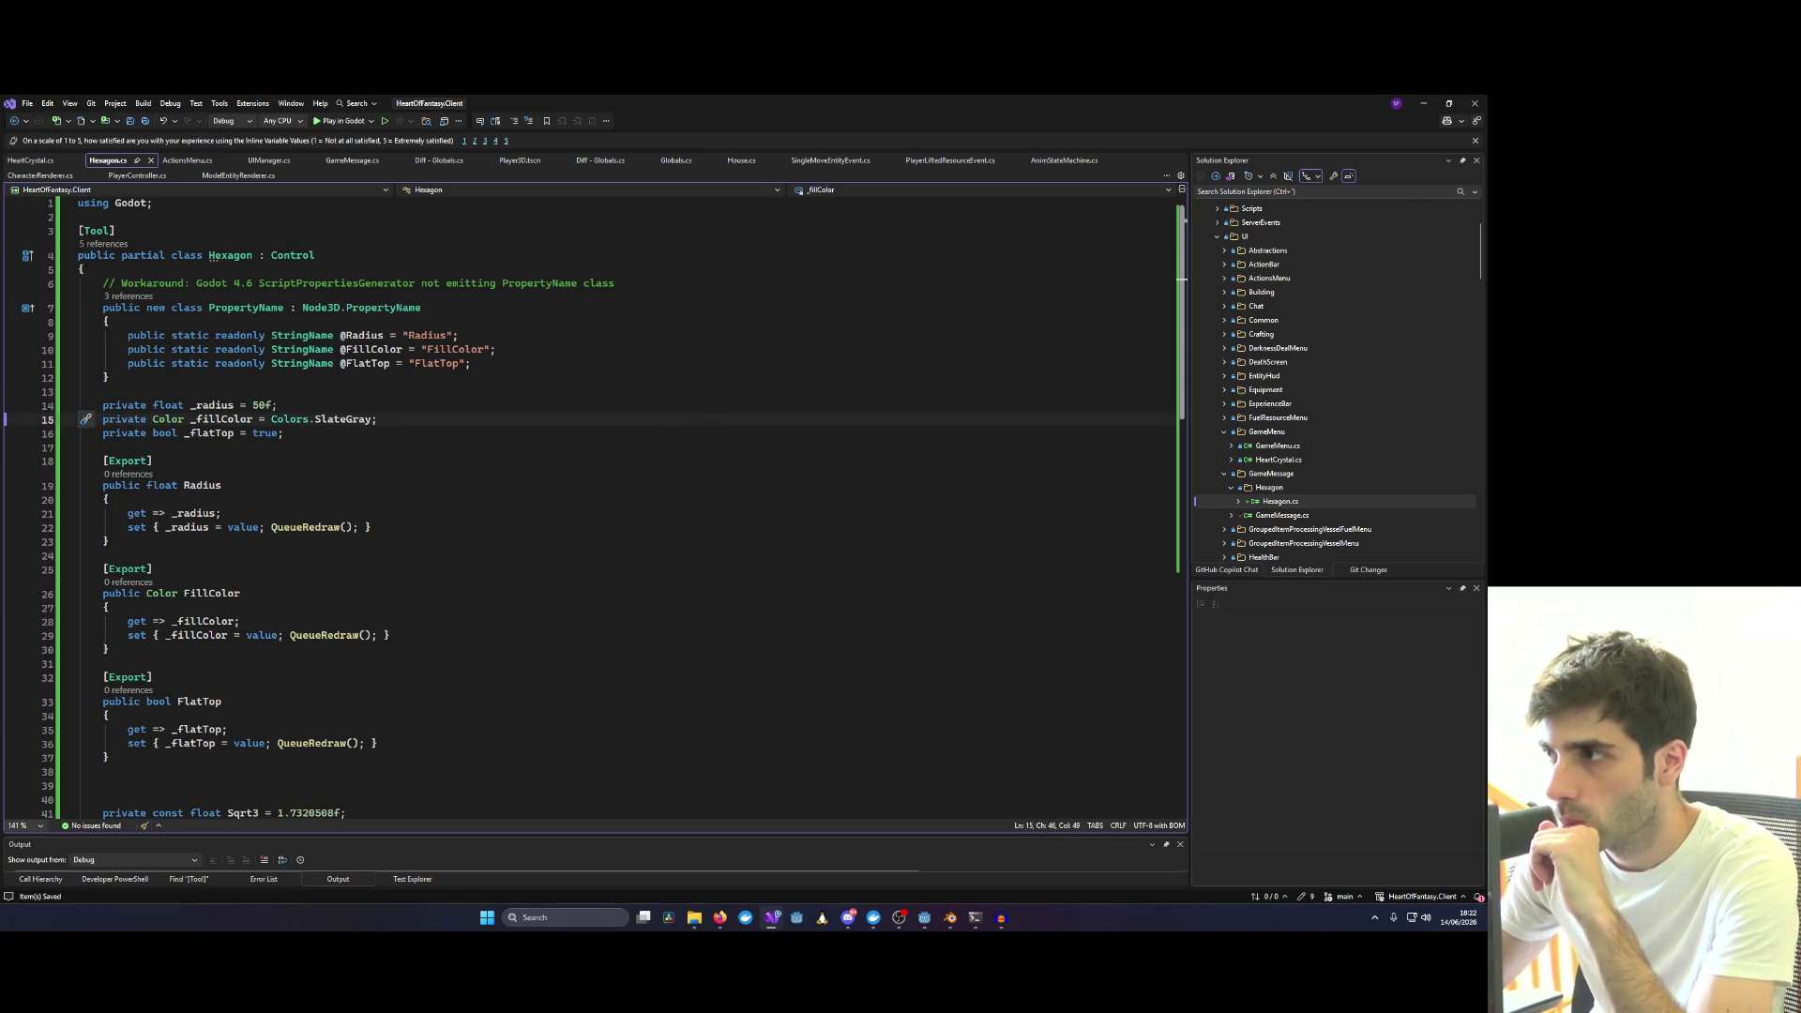
{"action": "left_click", "coordinate": [925, 917]}
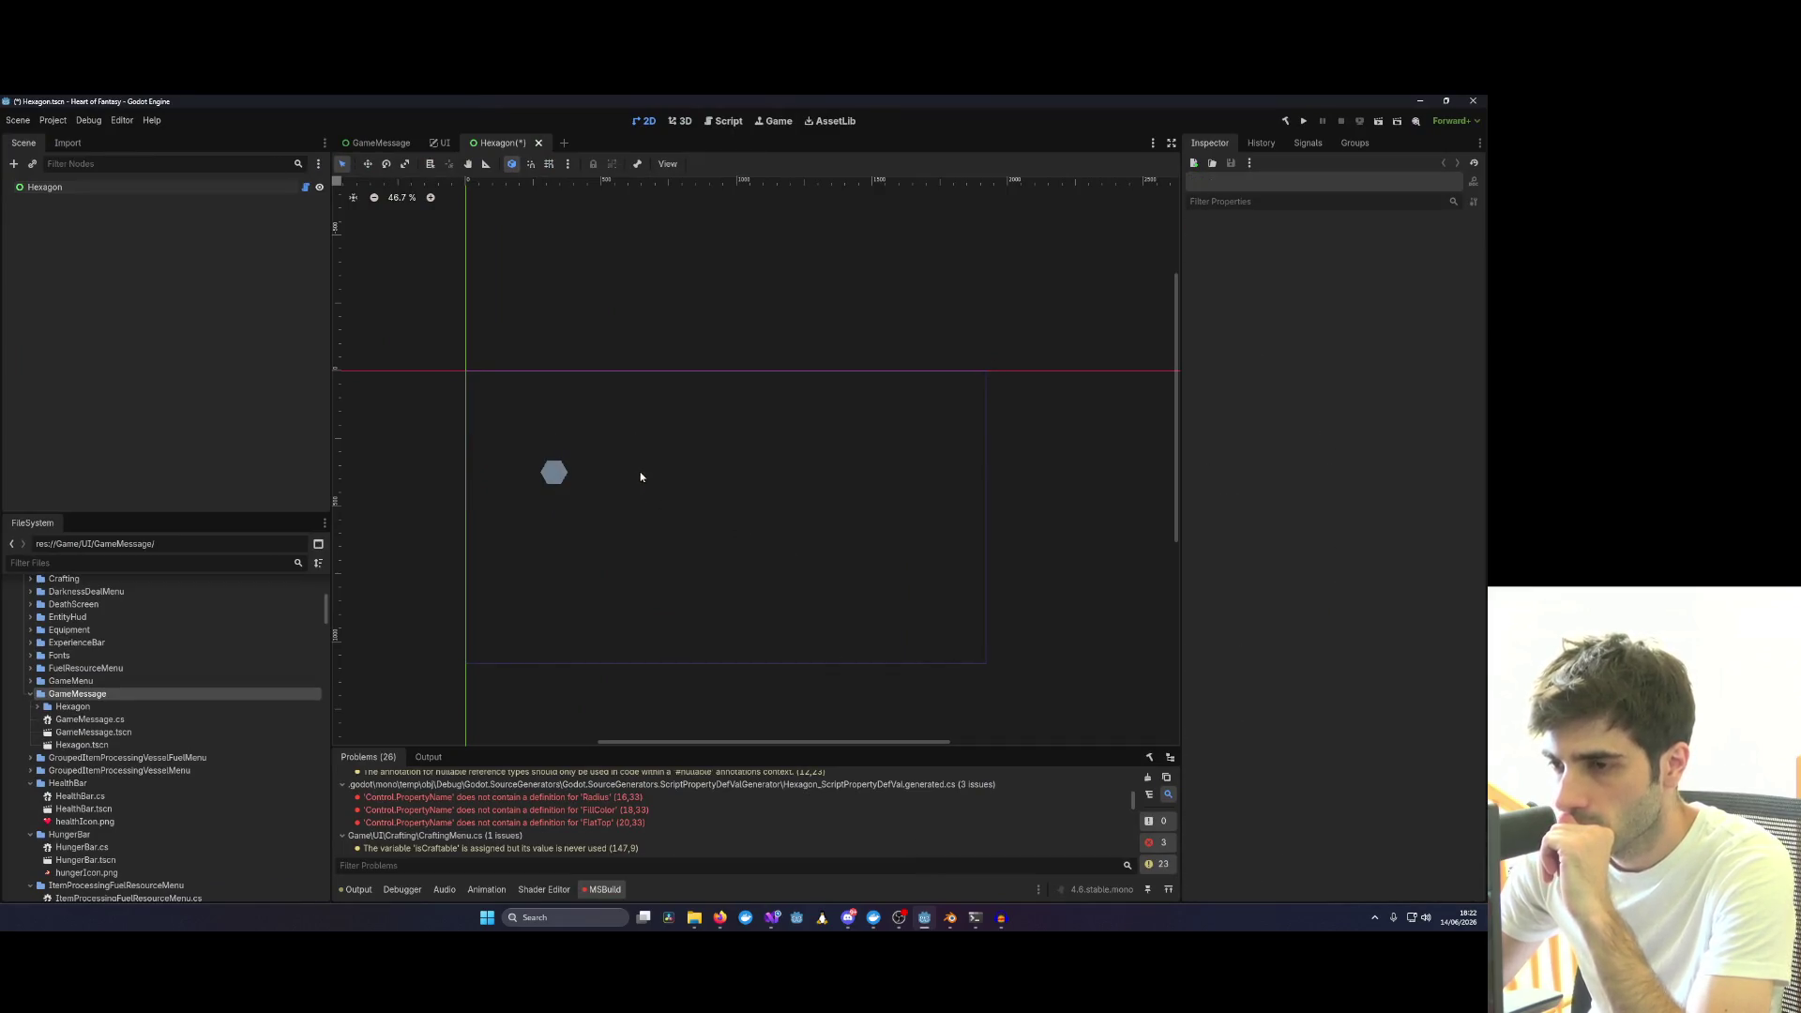
Widen and heighten the Hexagon control and move it right and up in the 2D viewport.
{"action": "left_click_drag", "start_coordinate": [639, 472], "coordinate": [781, 495]}
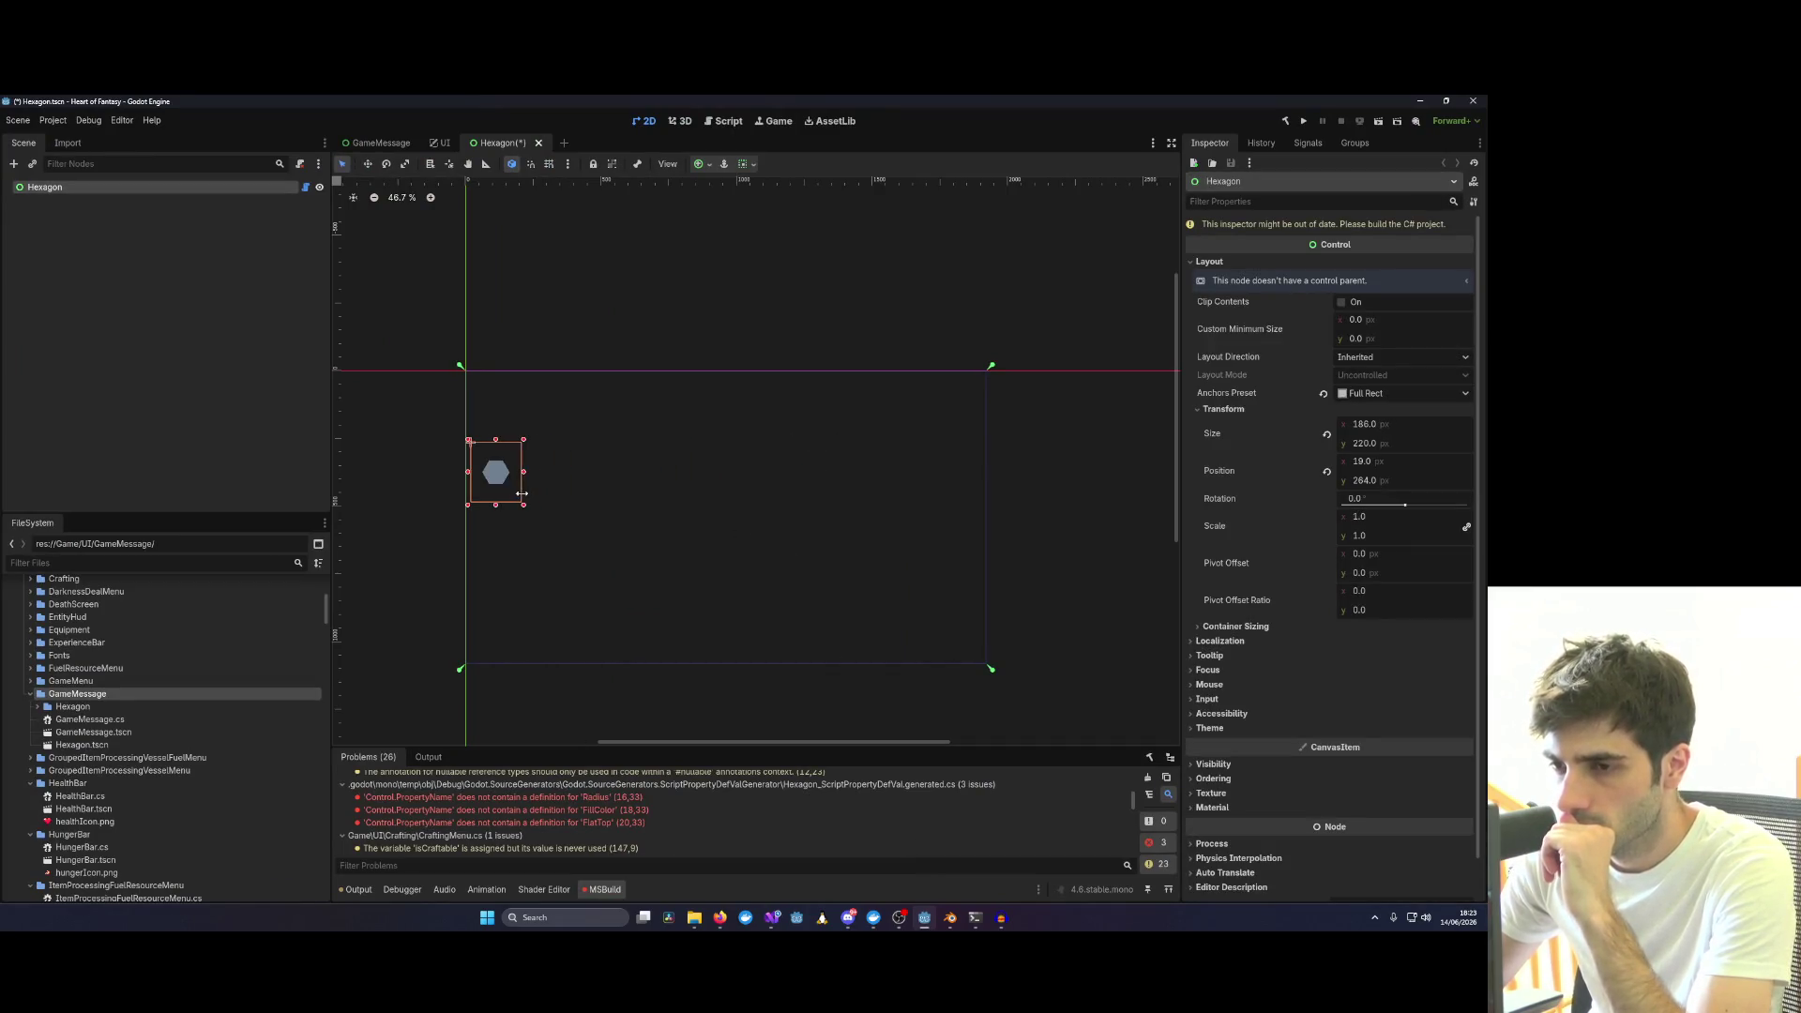
{"action": "scroll", "coordinate": [621, 506], "scroll_direction": "down", "scroll_amount": 1}
{"action": "left_click_drag", "start_coordinate": [624, 505], "coordinate": [623, 604]}
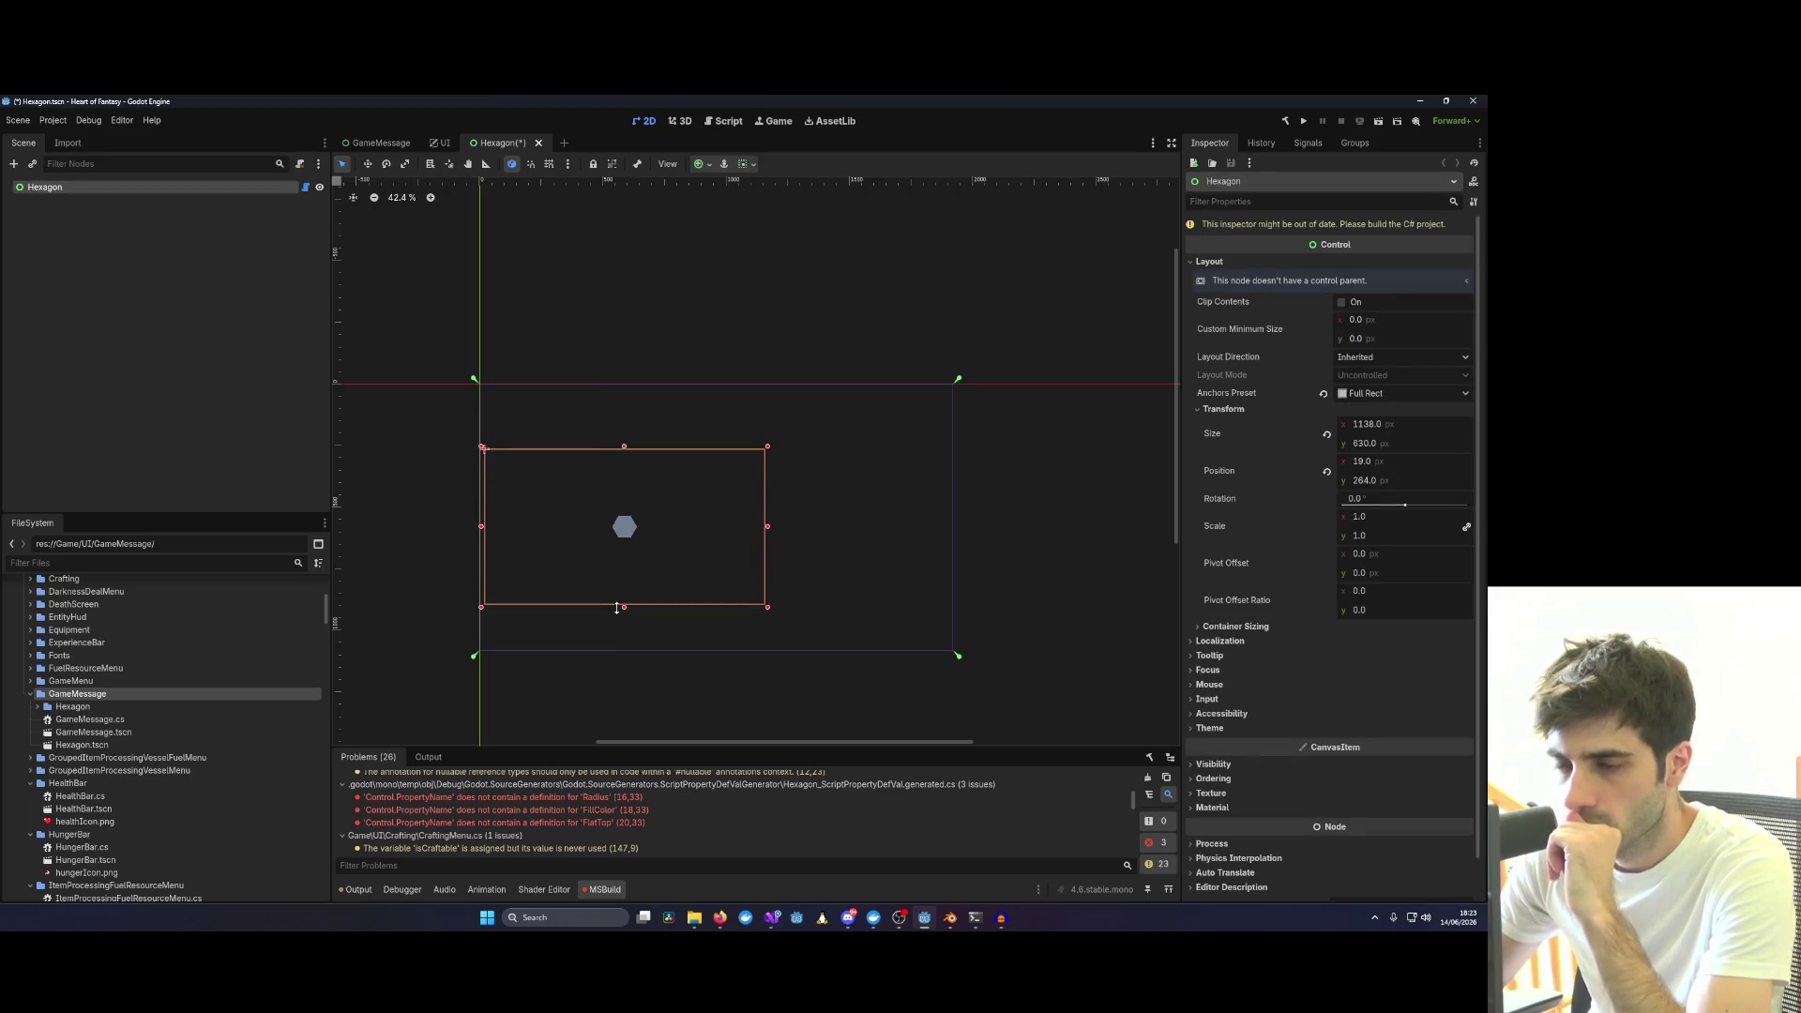
{"action": "left_click_drag", "start_coordinate": [656, 527], "coordinate": [869, 495]}
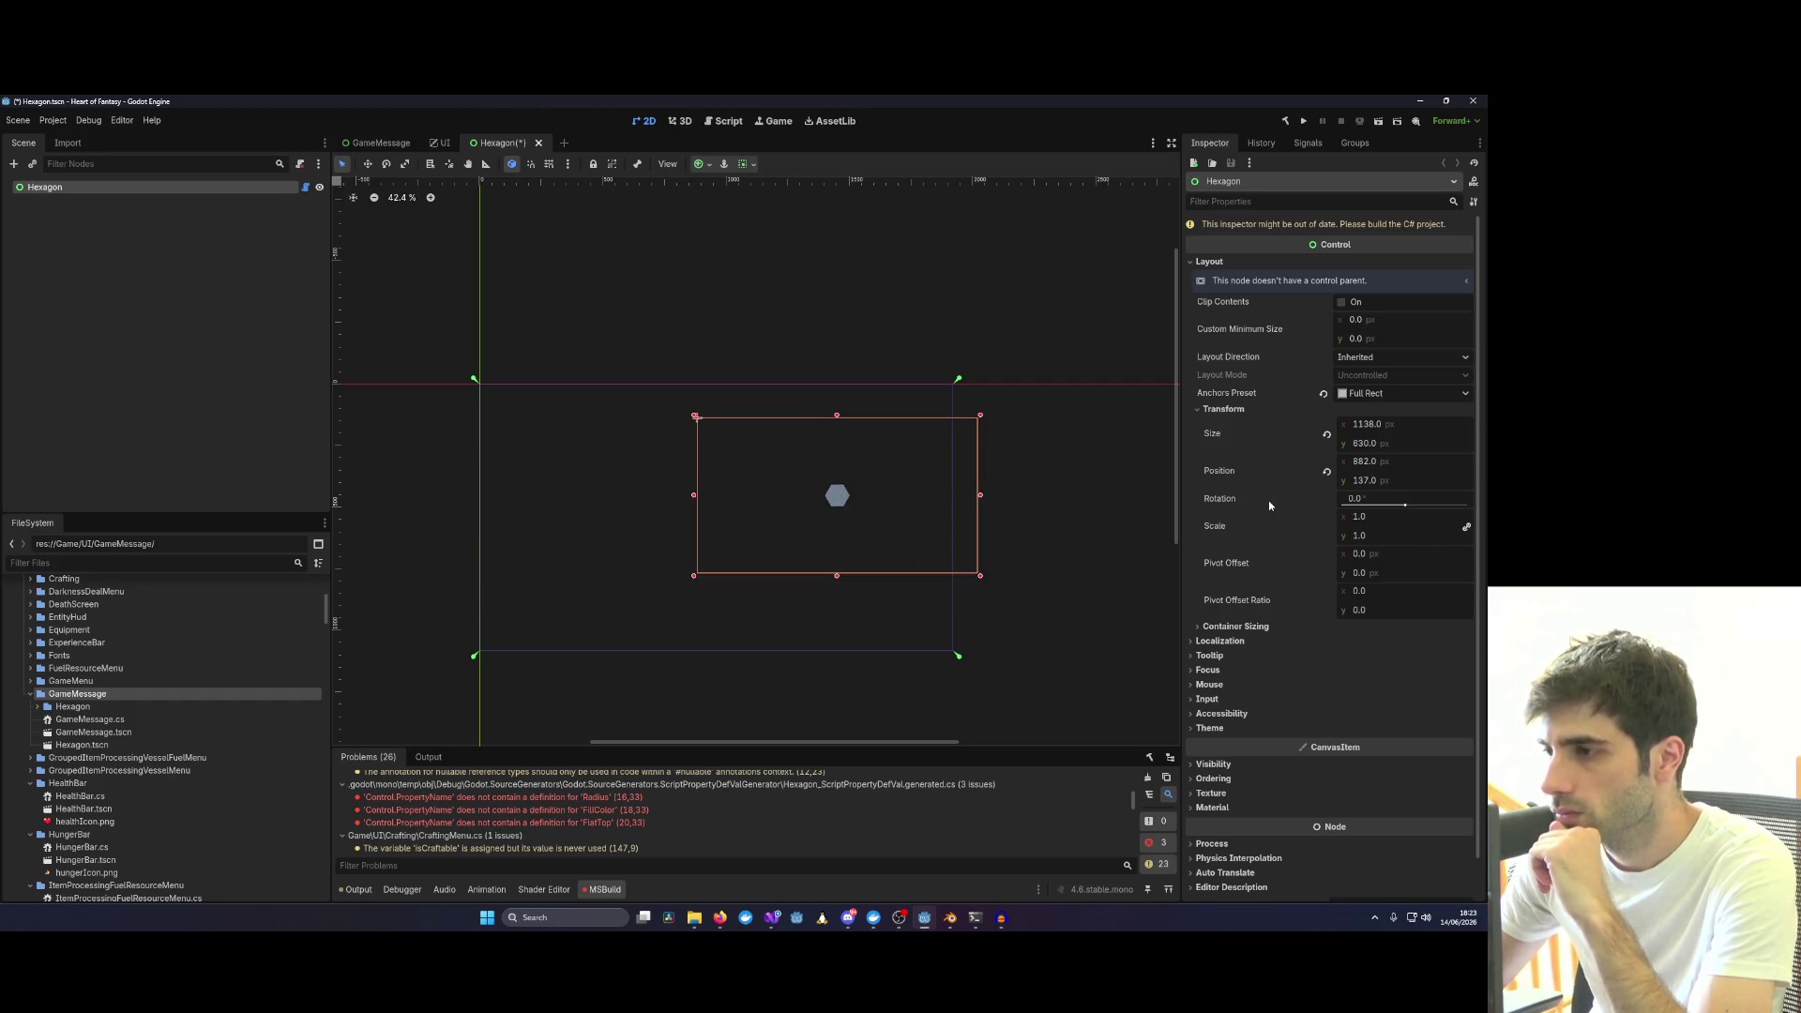
{"action": "left_click_drag", "start_coordinate": [1402, 430], "coordinate": [1400, 432]}
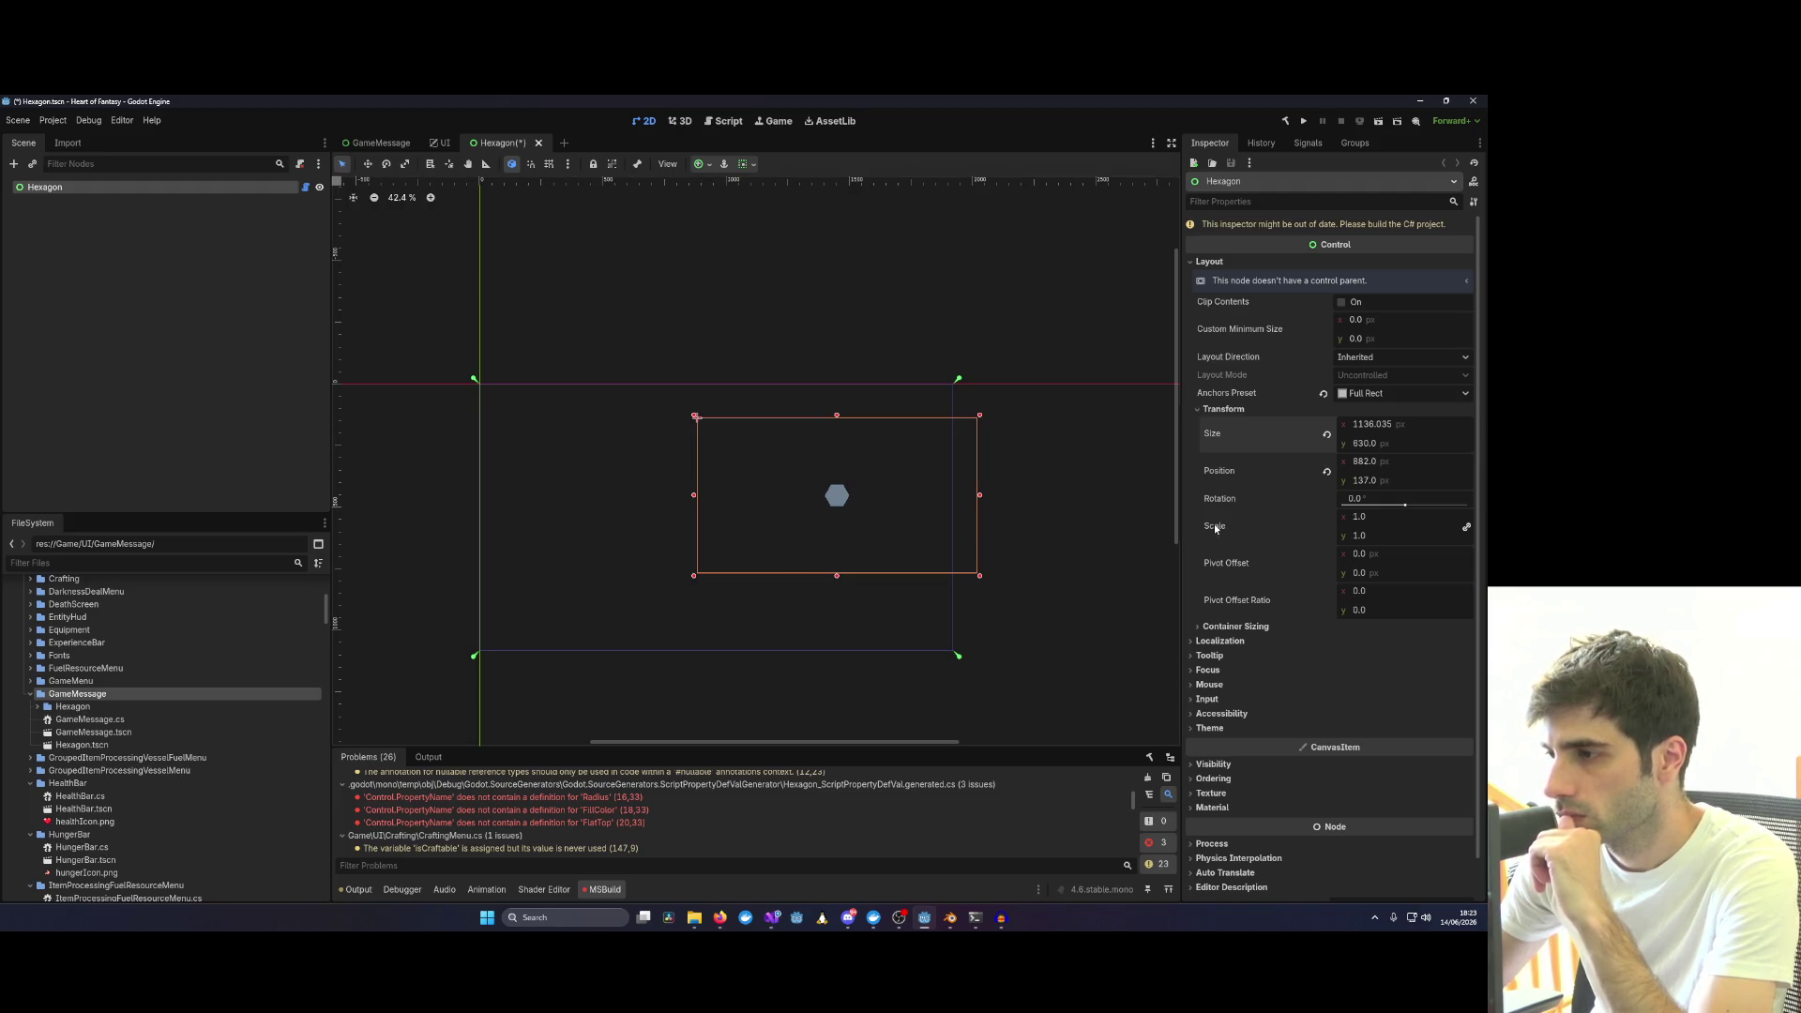
Rebuild the .NET project, then resize the control to near-square and flatten it into a thin bar.
{"action": "left_click", "coordinate": [1285, 121]}
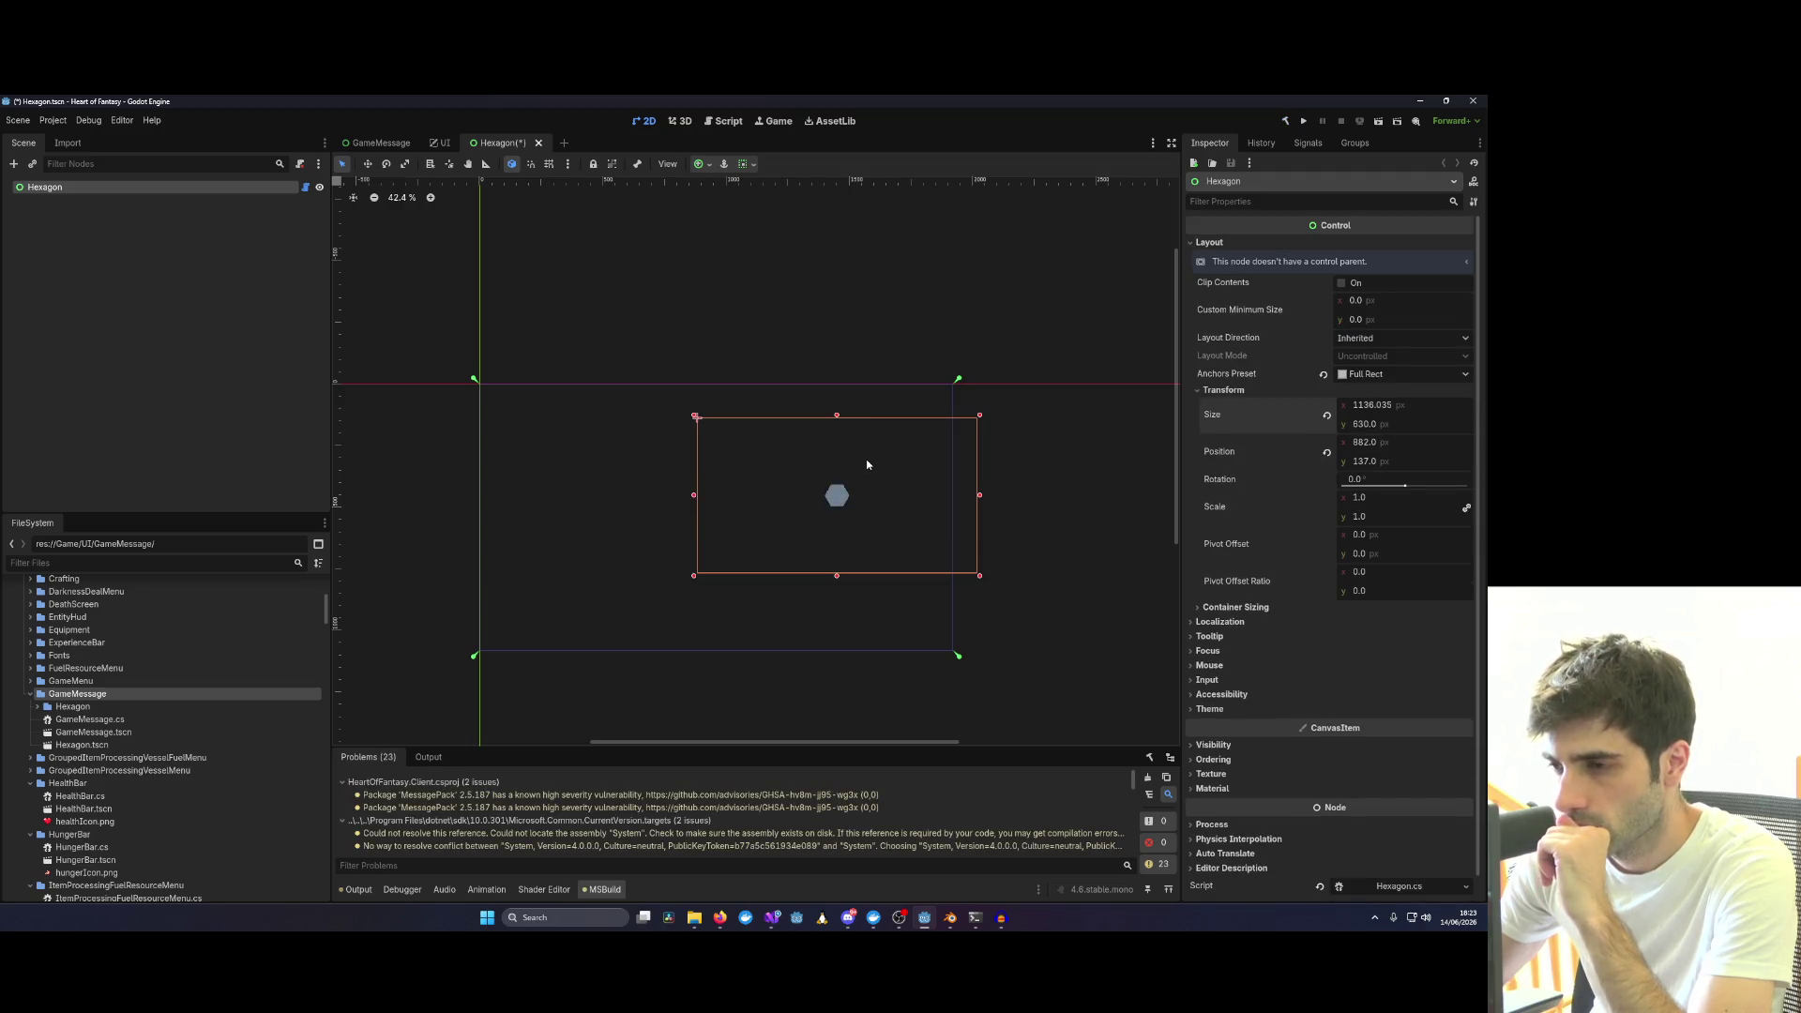
{"action": "left_click_drag", "start_coordinate": [837, 500], "coordinate": [719, 509]}
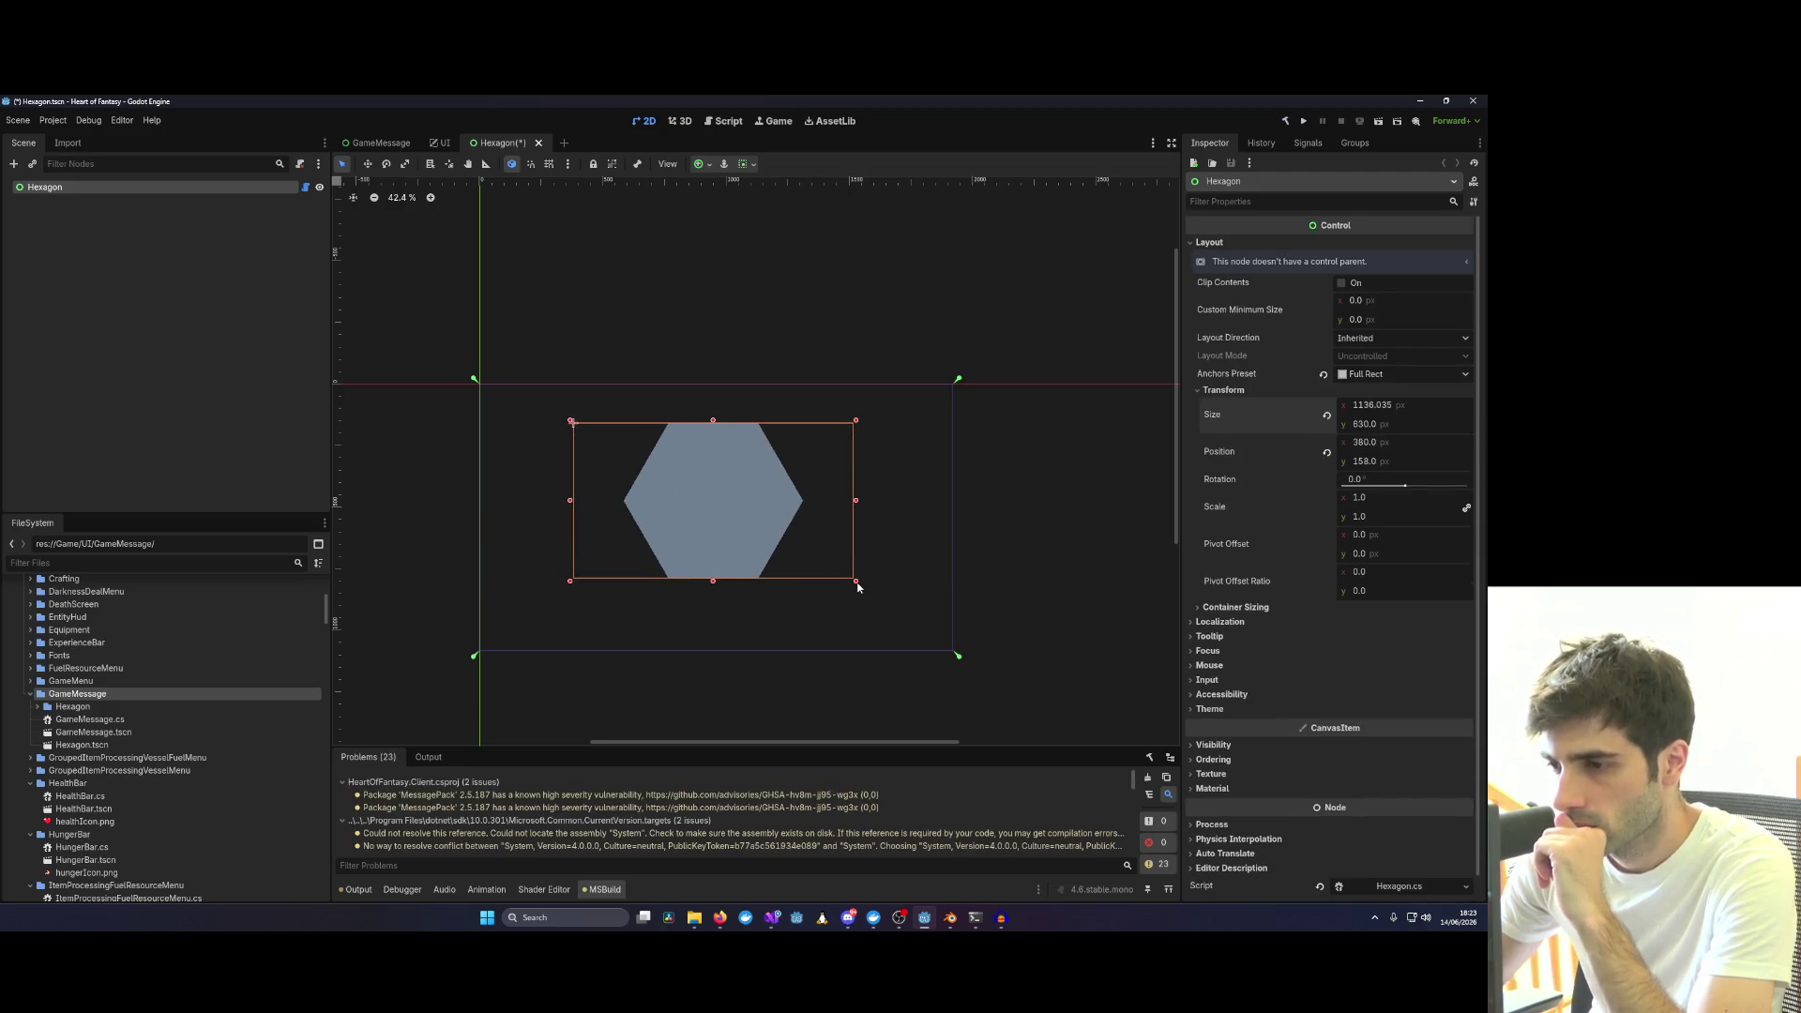
{"action": "left_click_drag", "start_coordinate": [856, 580], "coordinate": [758, 633]}
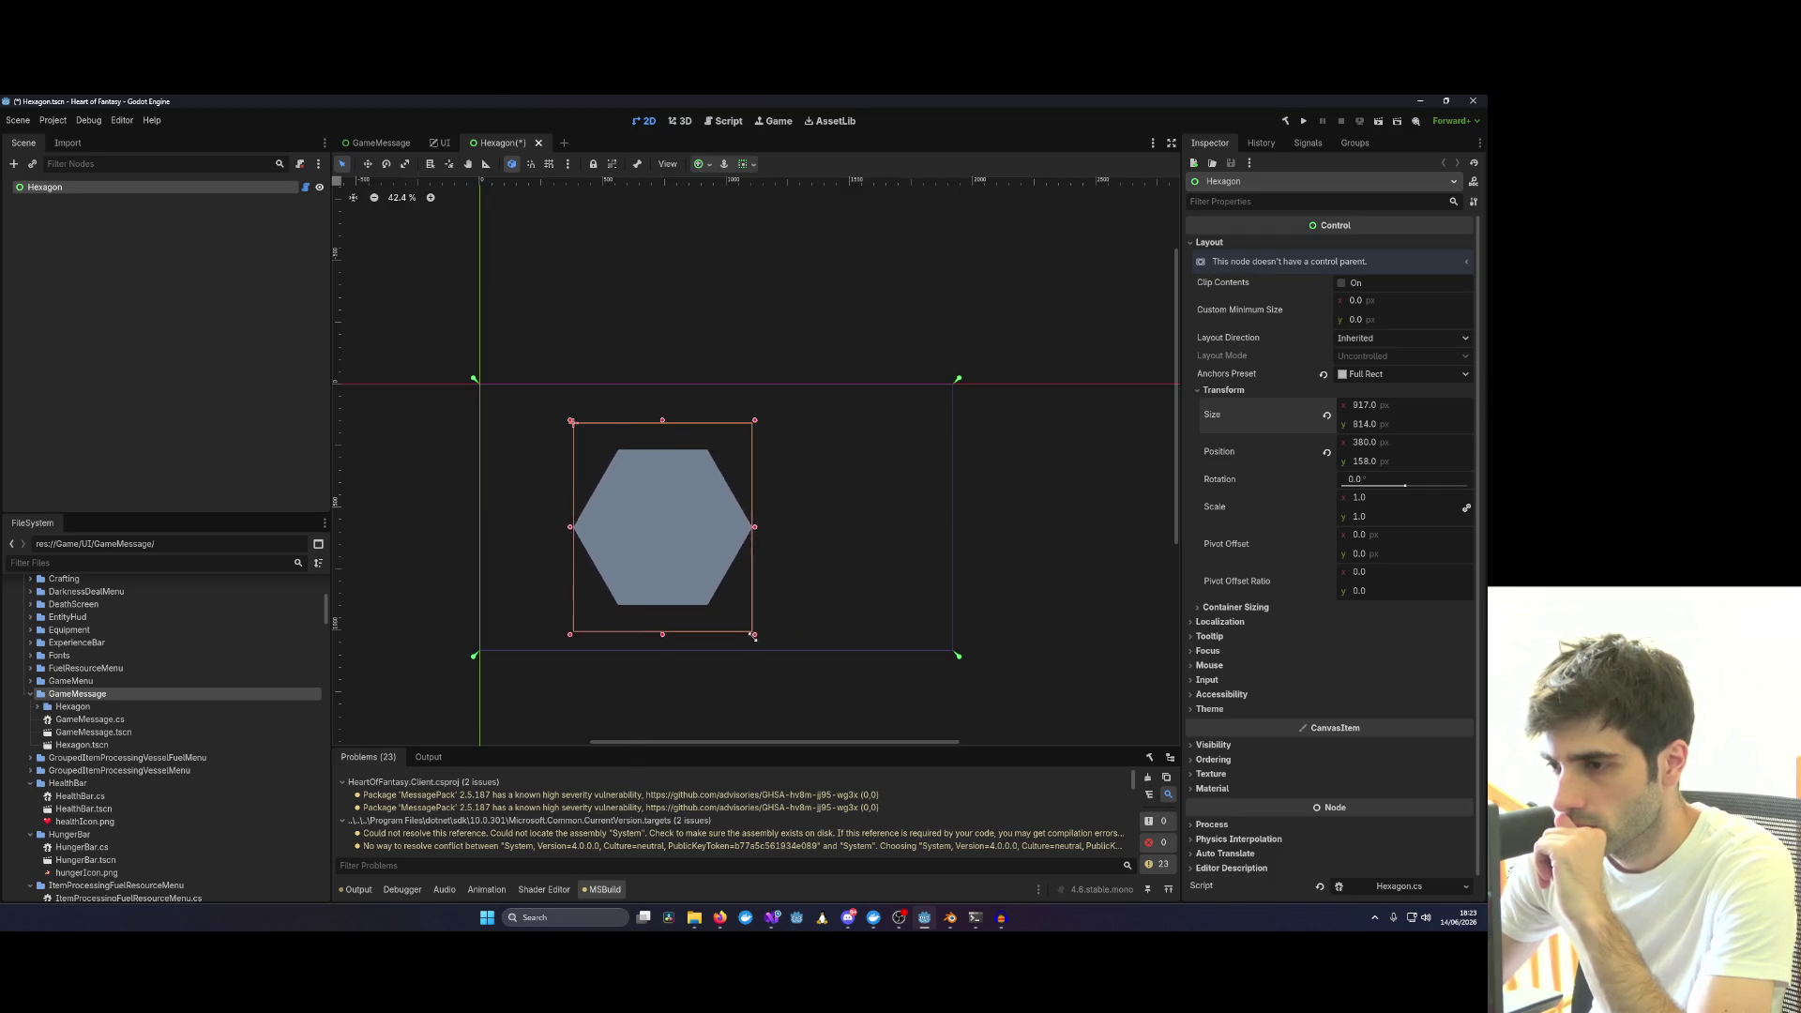
{"action": "mouse_move", "coordinate": [758, 633]}
{"action": "left_mouse_down"}
{"action": "mouse_move", "coordinate": [841, 434]}
{"action": "mouse_move", "coordinate": [823, 547]}
{"action": "left_mouse_up"}
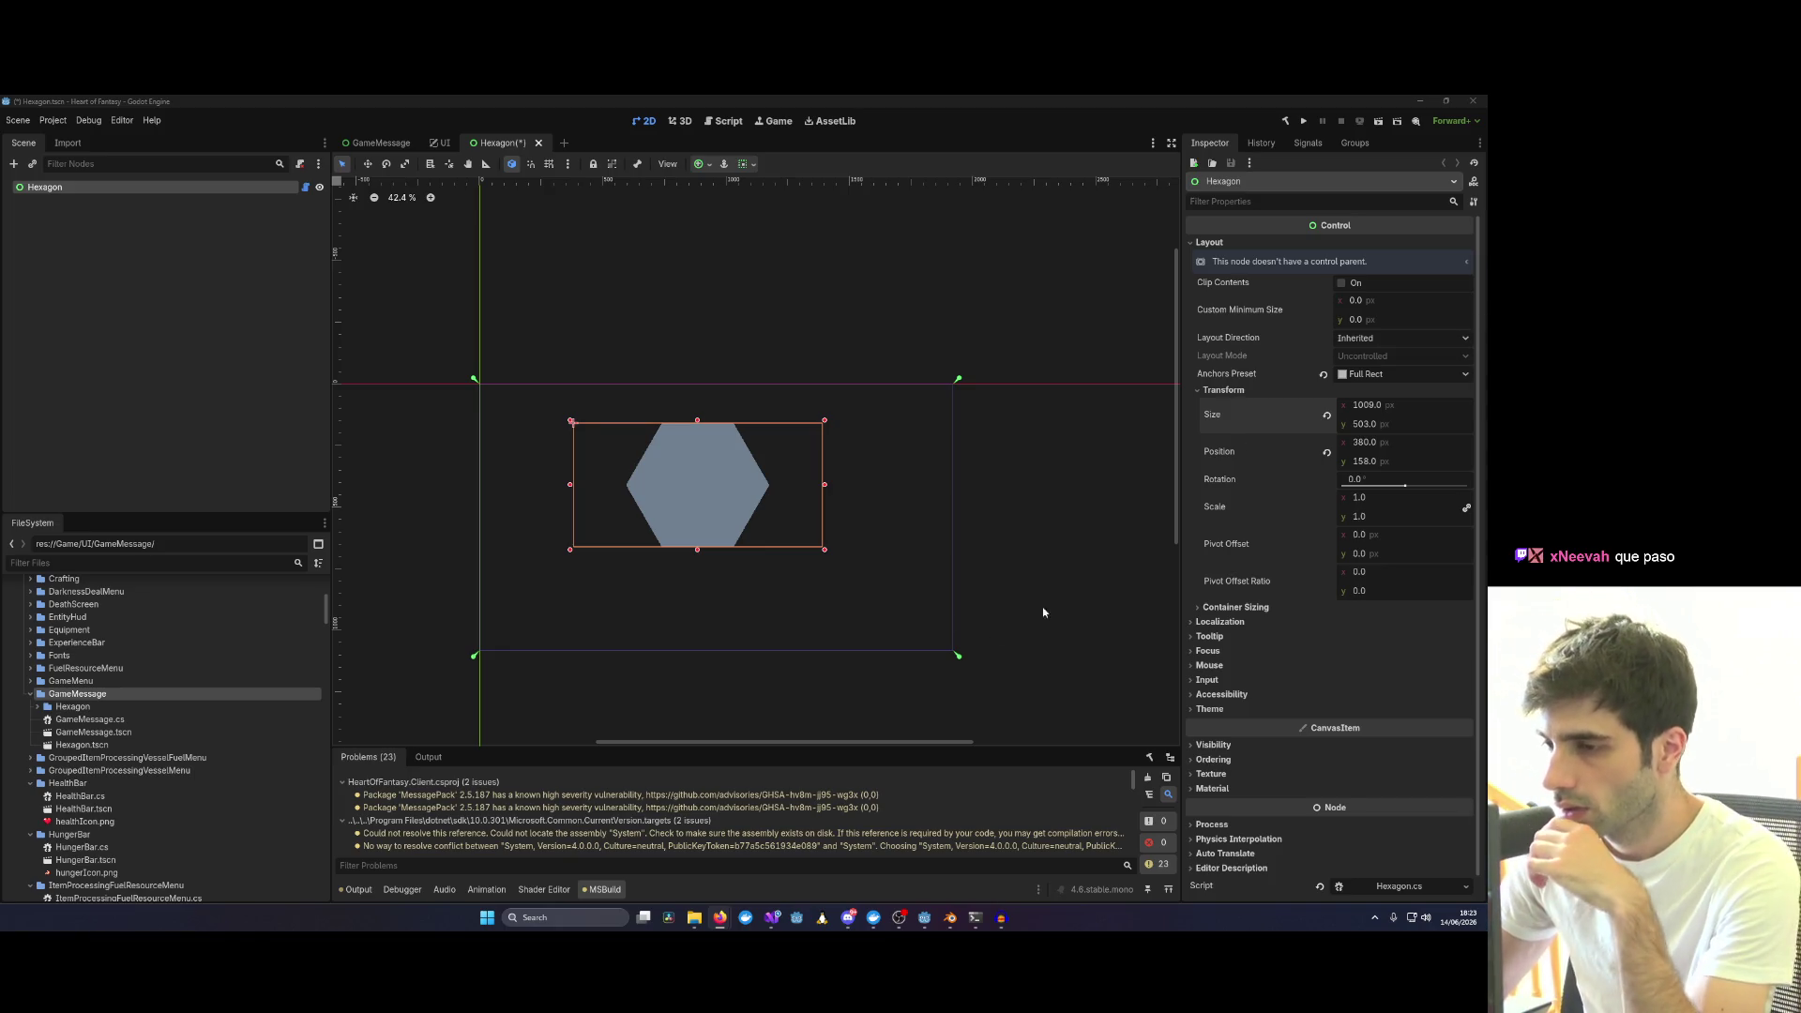
Move and corner-resize the Hexagon control into a wide strip of about 1125 x 237 pixels.
{"action": "left_click_drag", "start_coordinate": [712, 487], "coordinate": [743, 495]}
{"action": "mouse_move", "coordinate": [854, 556]}
{"action": "left_mouse_down"}
{"action": "mouse_move", "coordinate": [657, 424]}
{"action": "mouse_move", "coordinate": [798, 483]}
{"action": "mouse_move", "coordinate": [953, 492]}
{"action": "mouse_move", "coordinate": [626, 456]}
{"action": "left_mouse_up"}
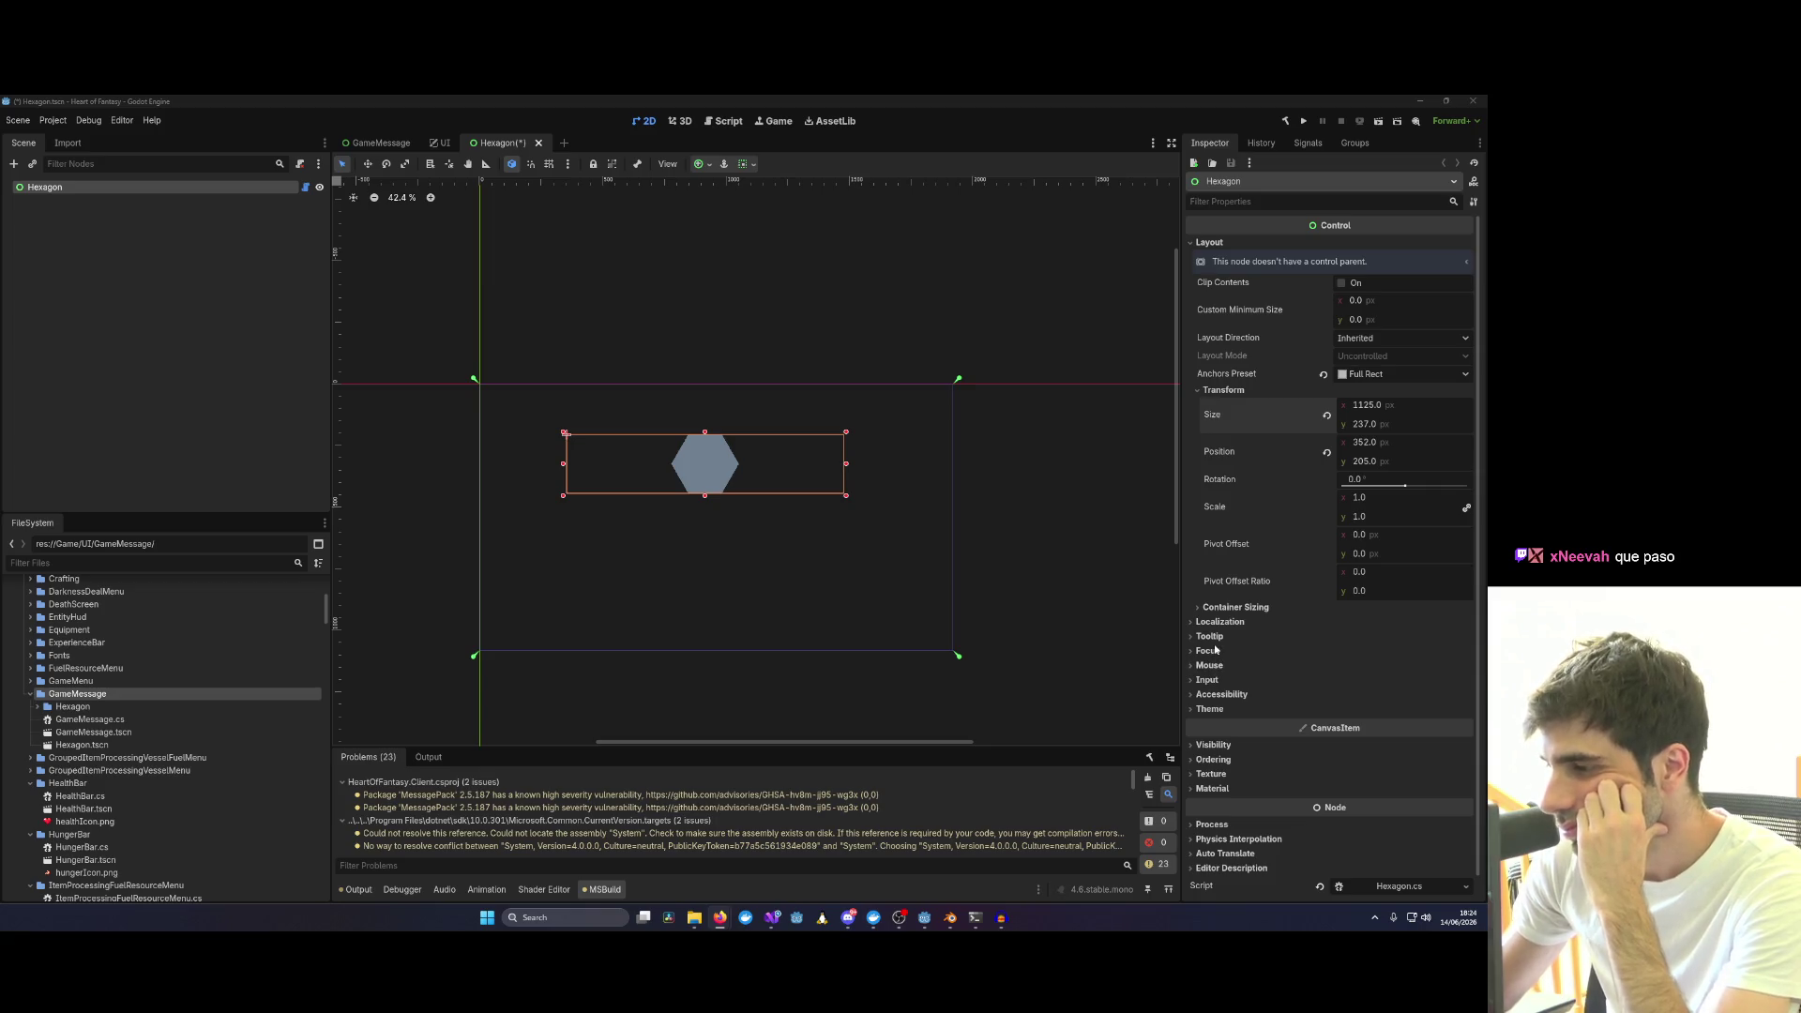
{"action": "scroll", "coordinate": [1270, 708], "scroll_direction": "down", "scroll_amount": 1}
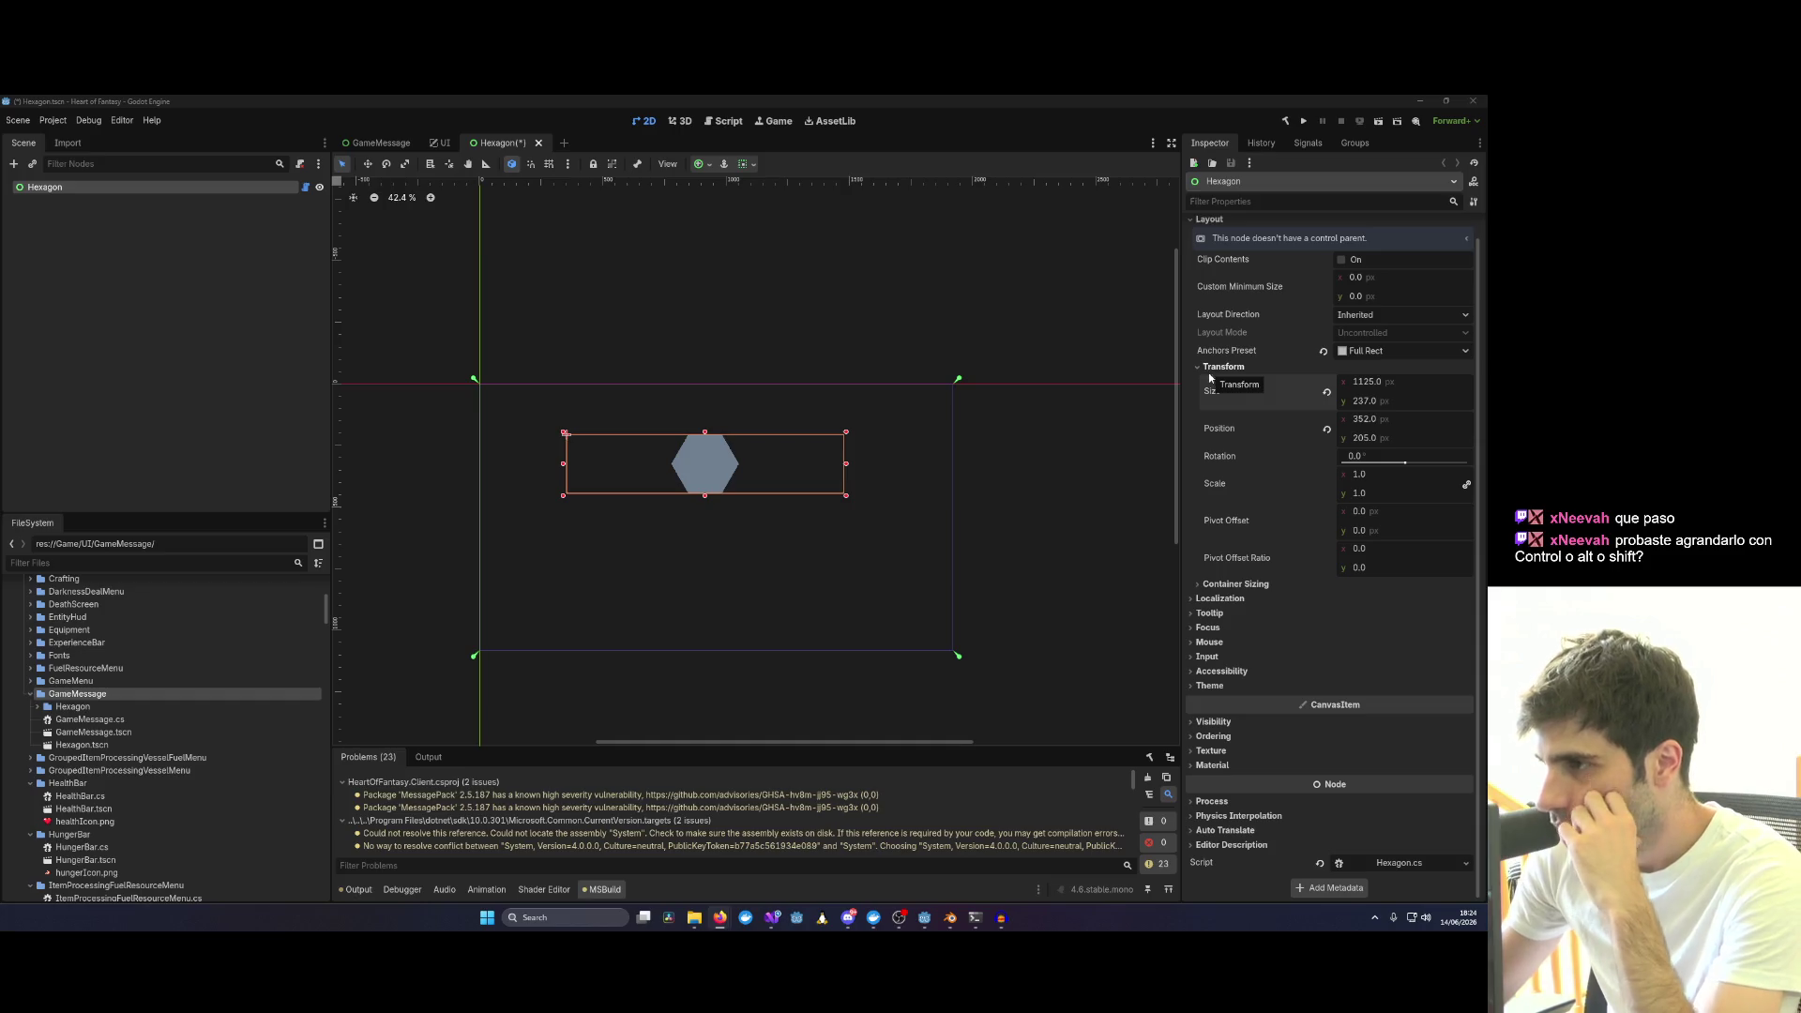
Expand the Texture and Material sections and assign a new CanvasItemMaterial to the Hexagon.
{"action": "left_click", "coordinate": [1211, 751]}
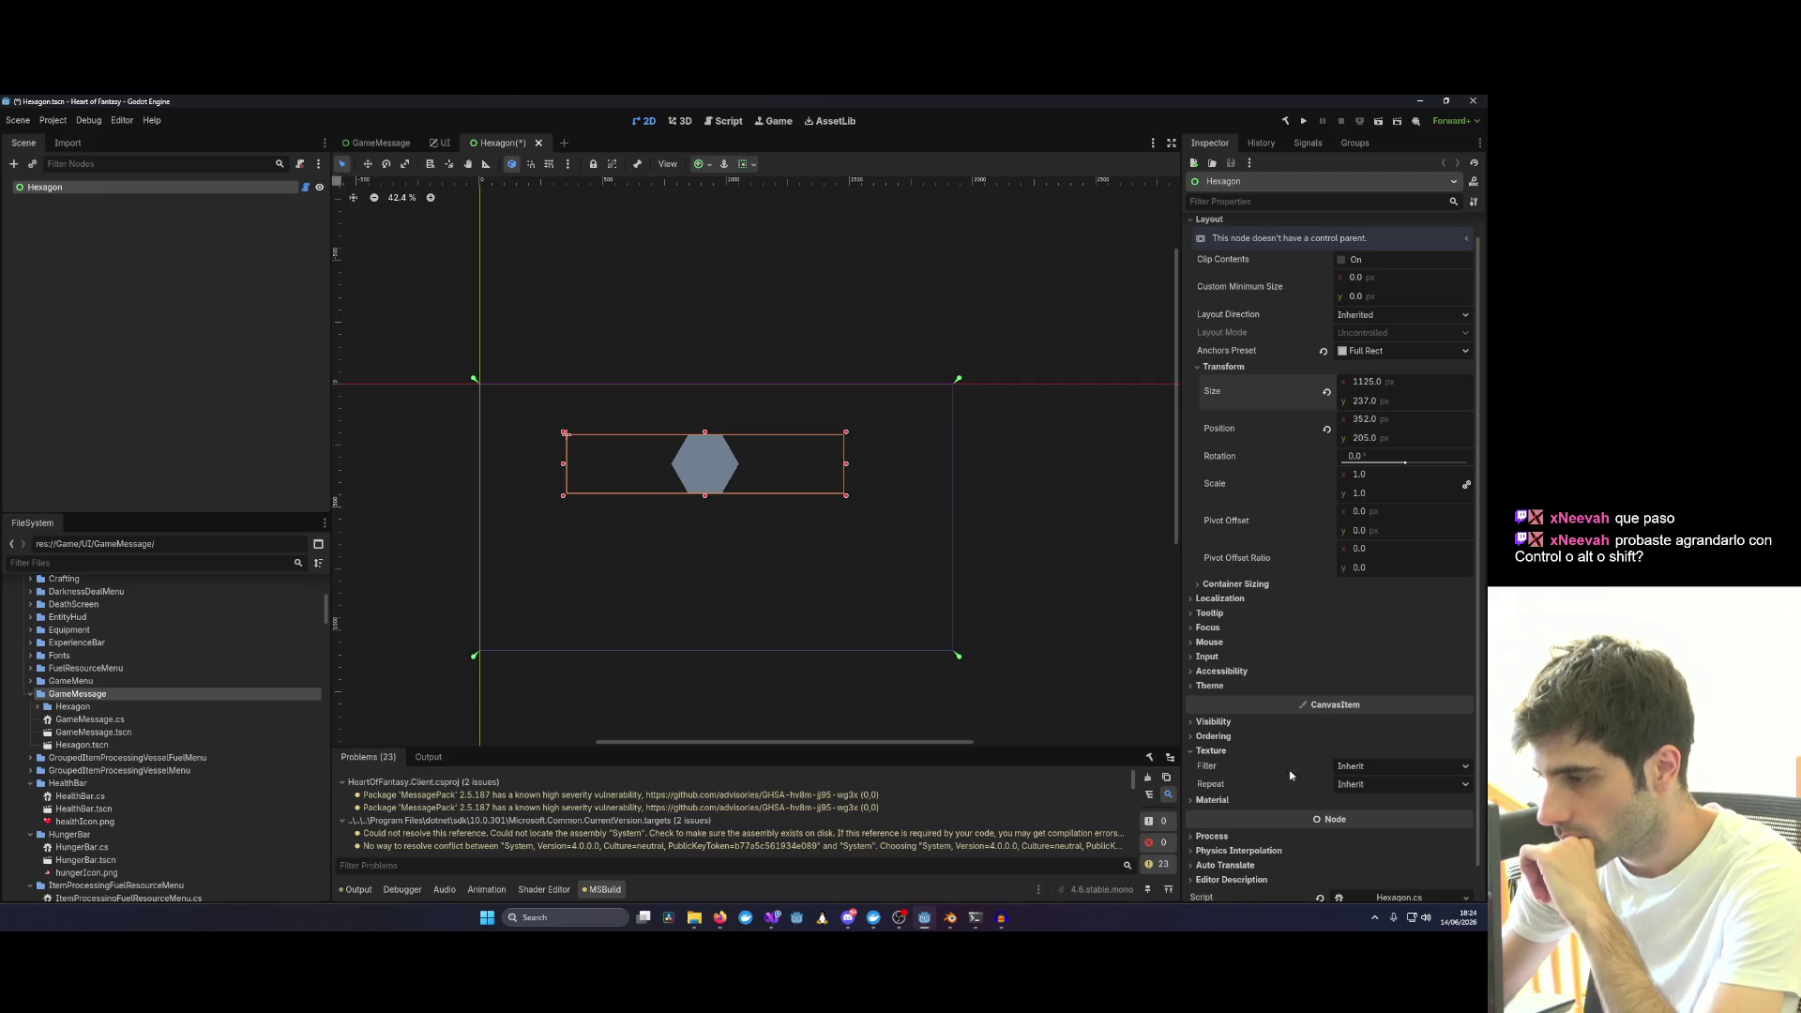
{"action": "left_click", "coordinate": [1213, 802]}
{"action": "scroll", "coordinate": [1438, 763], "scroll_direction": "down", "scroll_amount": 2}
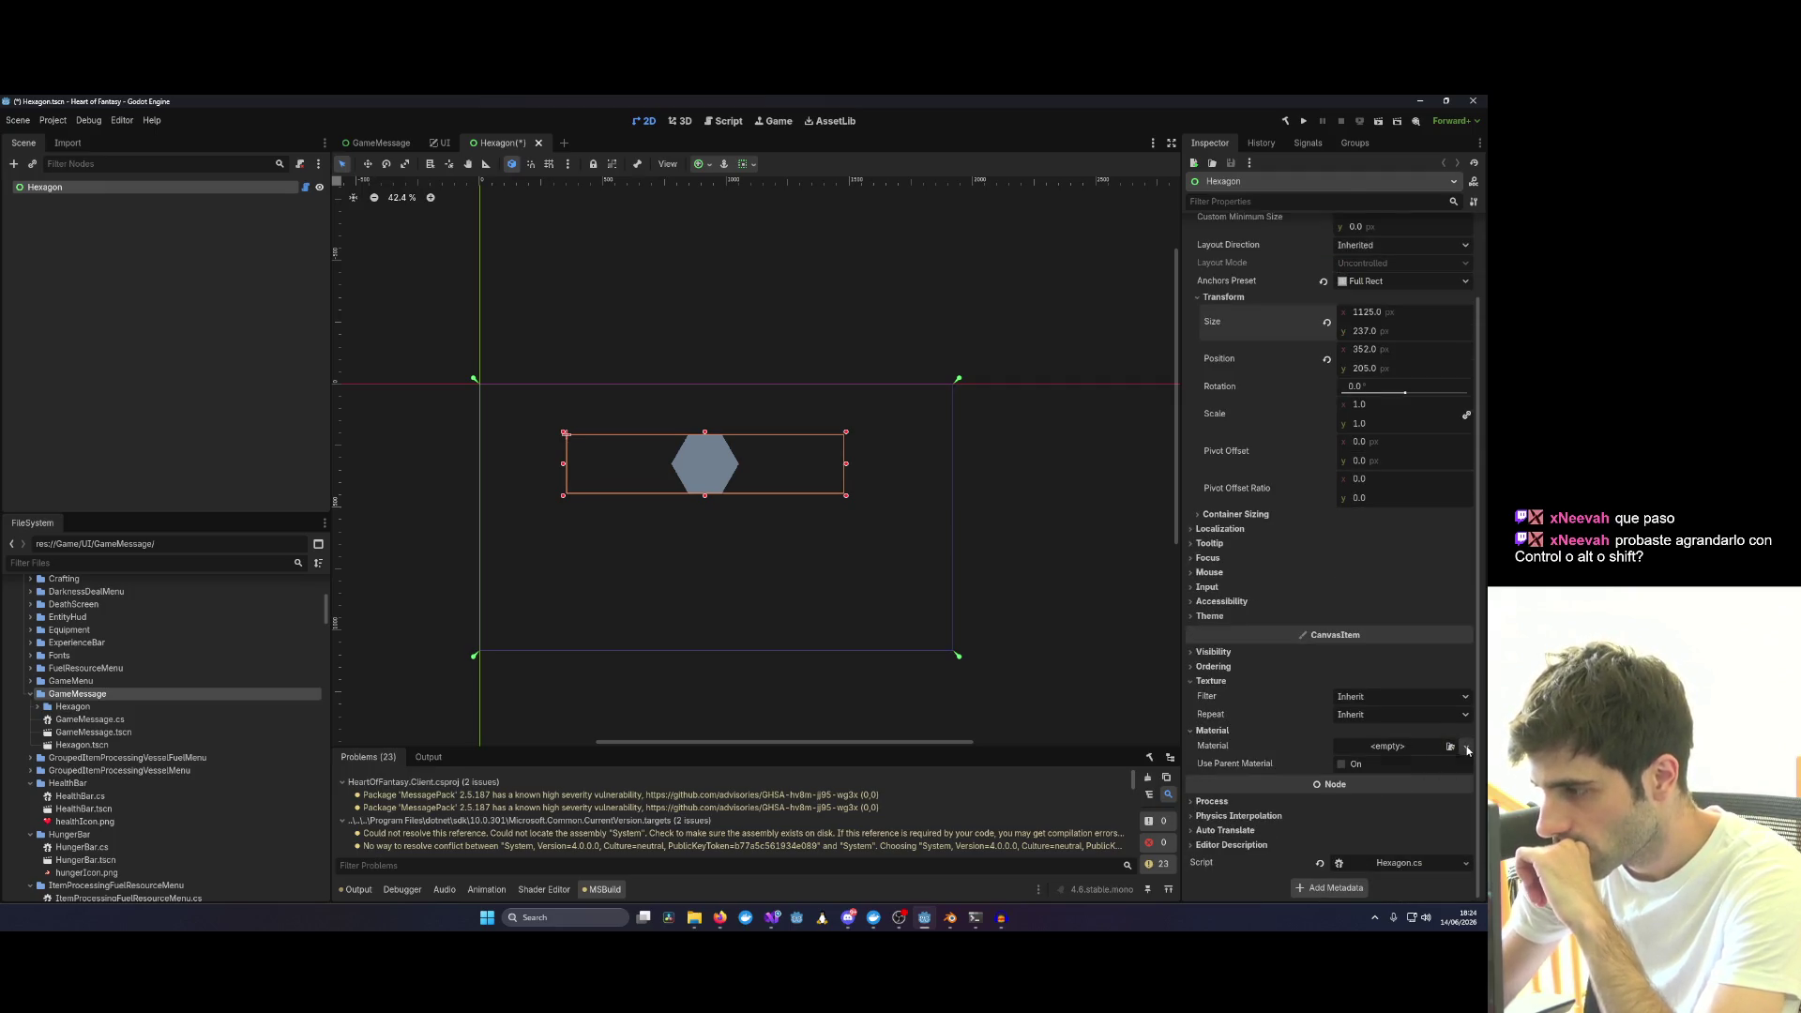
{"action": "left_click", "coordinate": [1464, 746]}
{"action": "left_click", "coordinate": [1413, 779]}
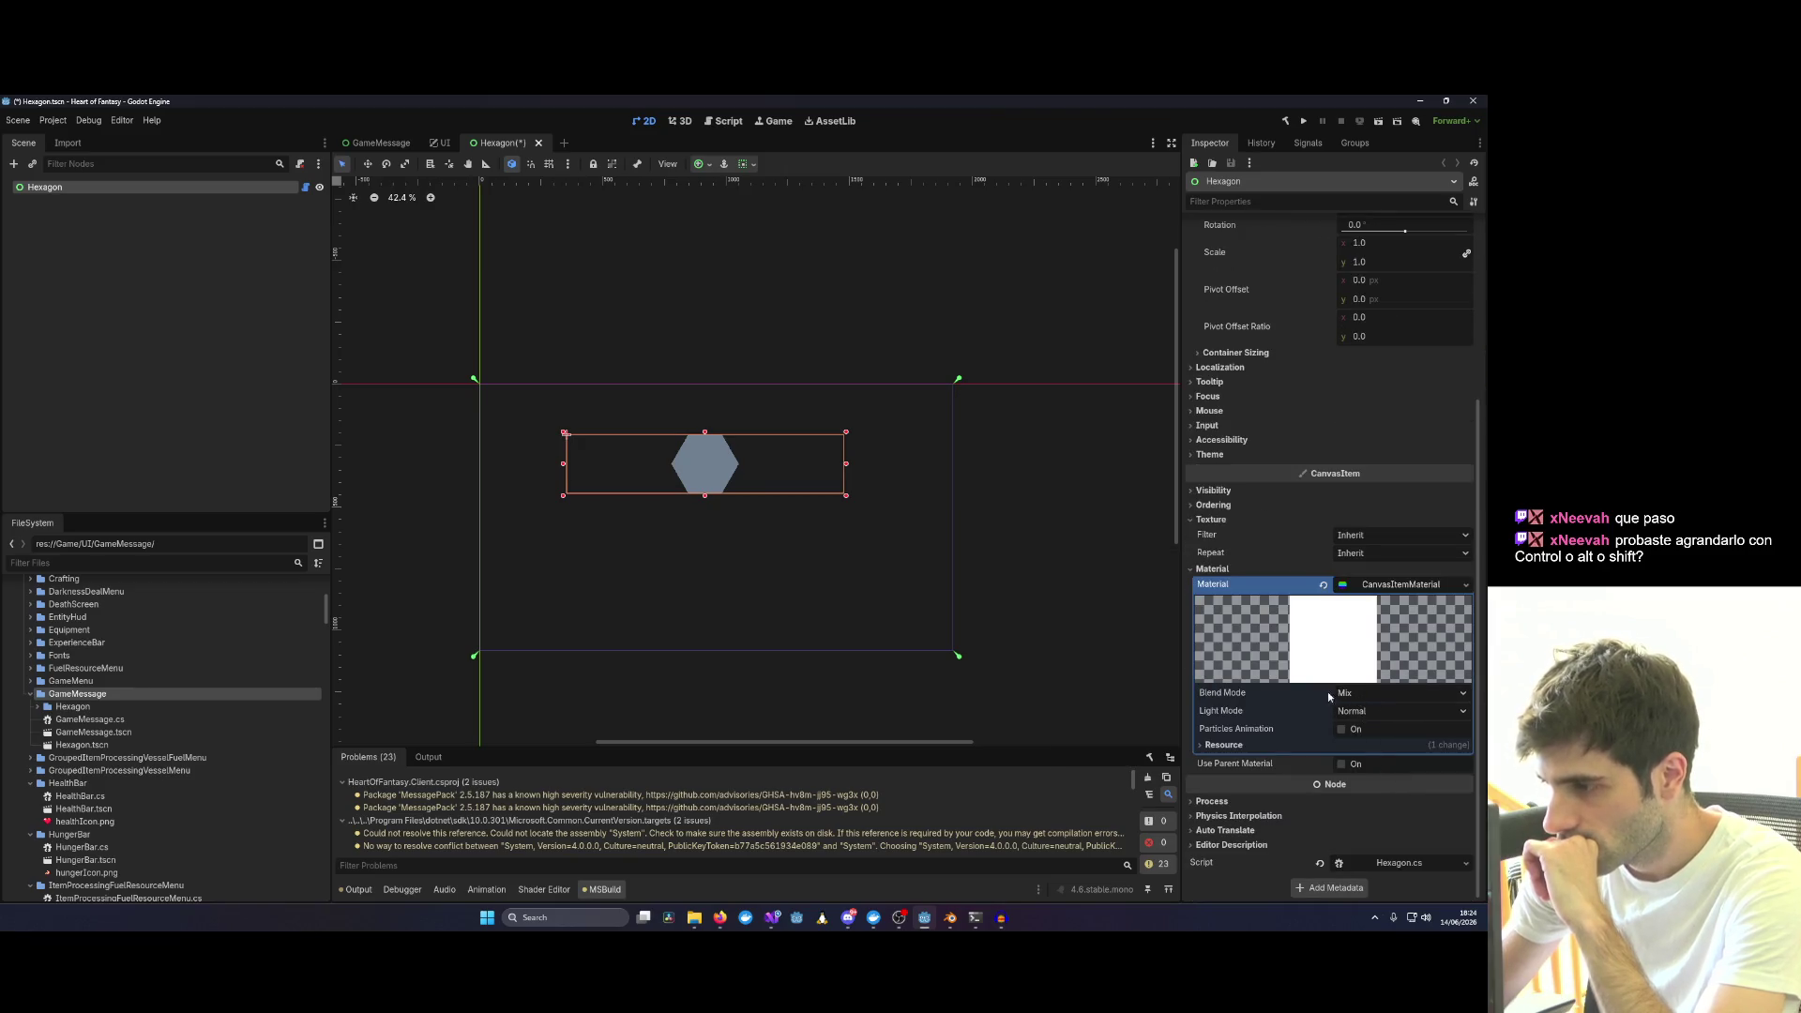
Reveal the material's resource path details, then bring the Hexagon.cs window in Visual Studio forward.
{"action": "left_click", "coordinate": [1402, 583]}
{"action": "left_click", "coordinate": [1360, 744]}
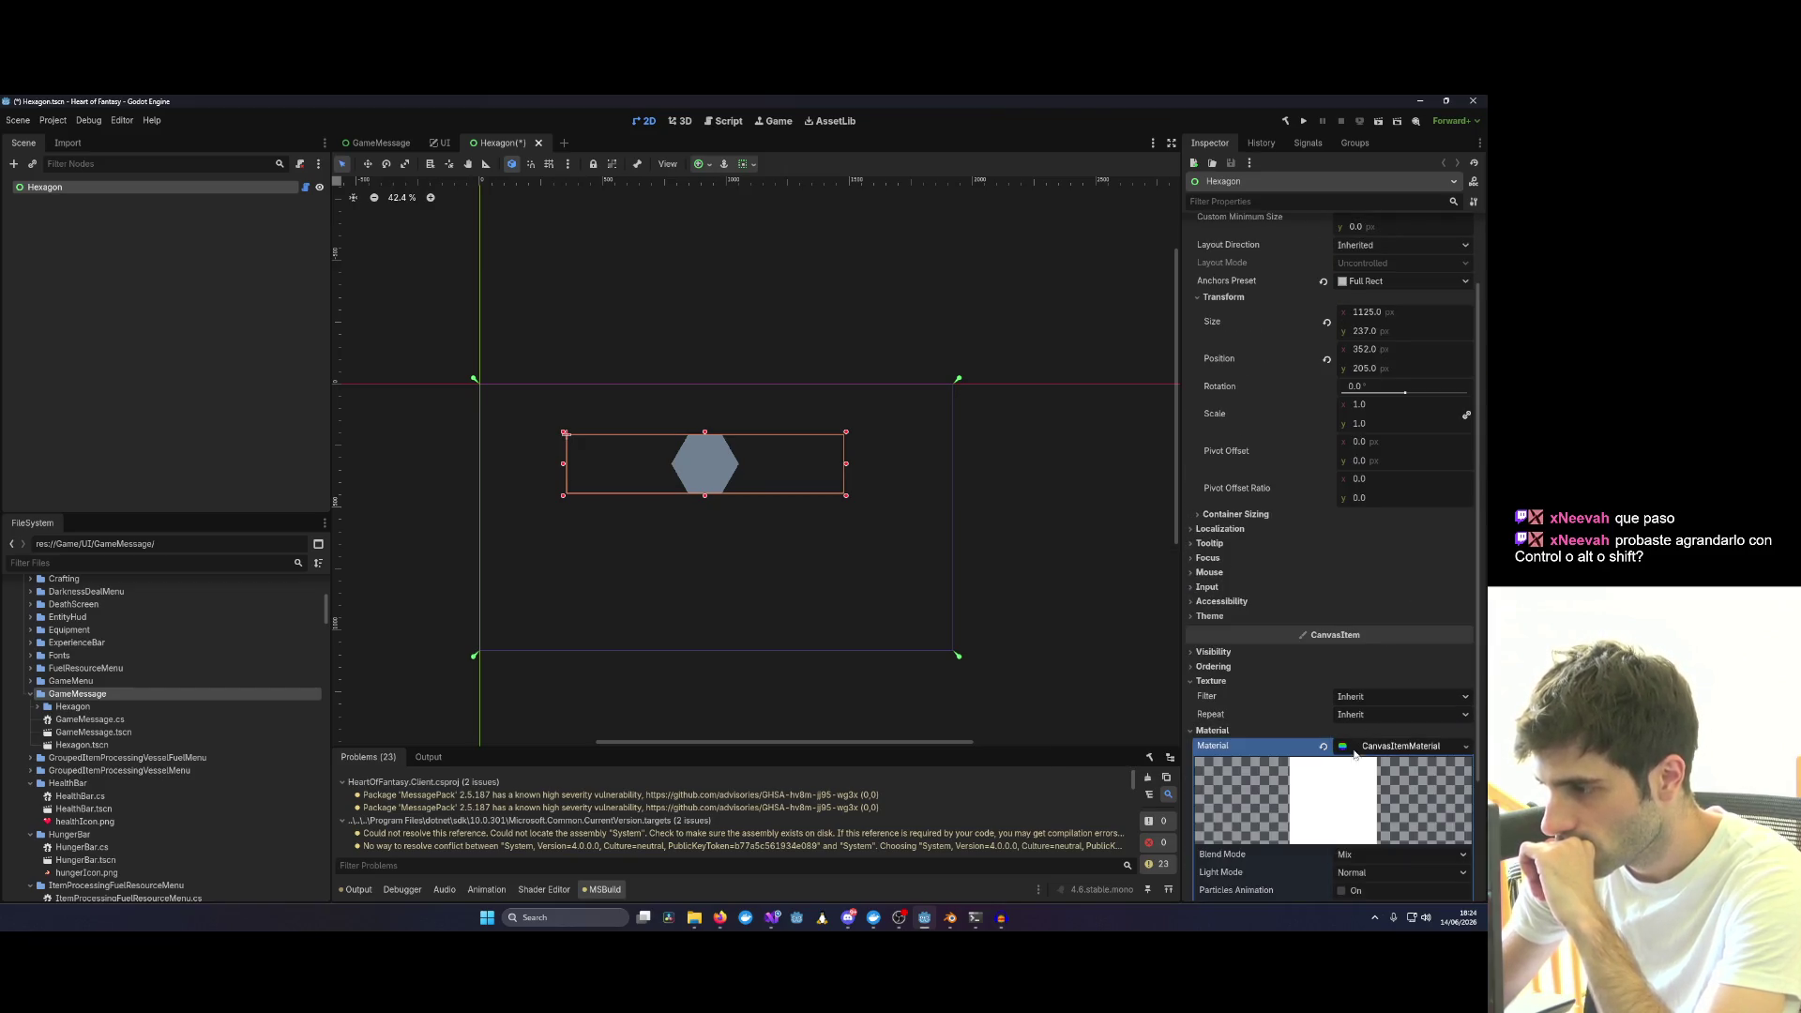
{"action": "left_click", "coordinate": [1224, 744]}
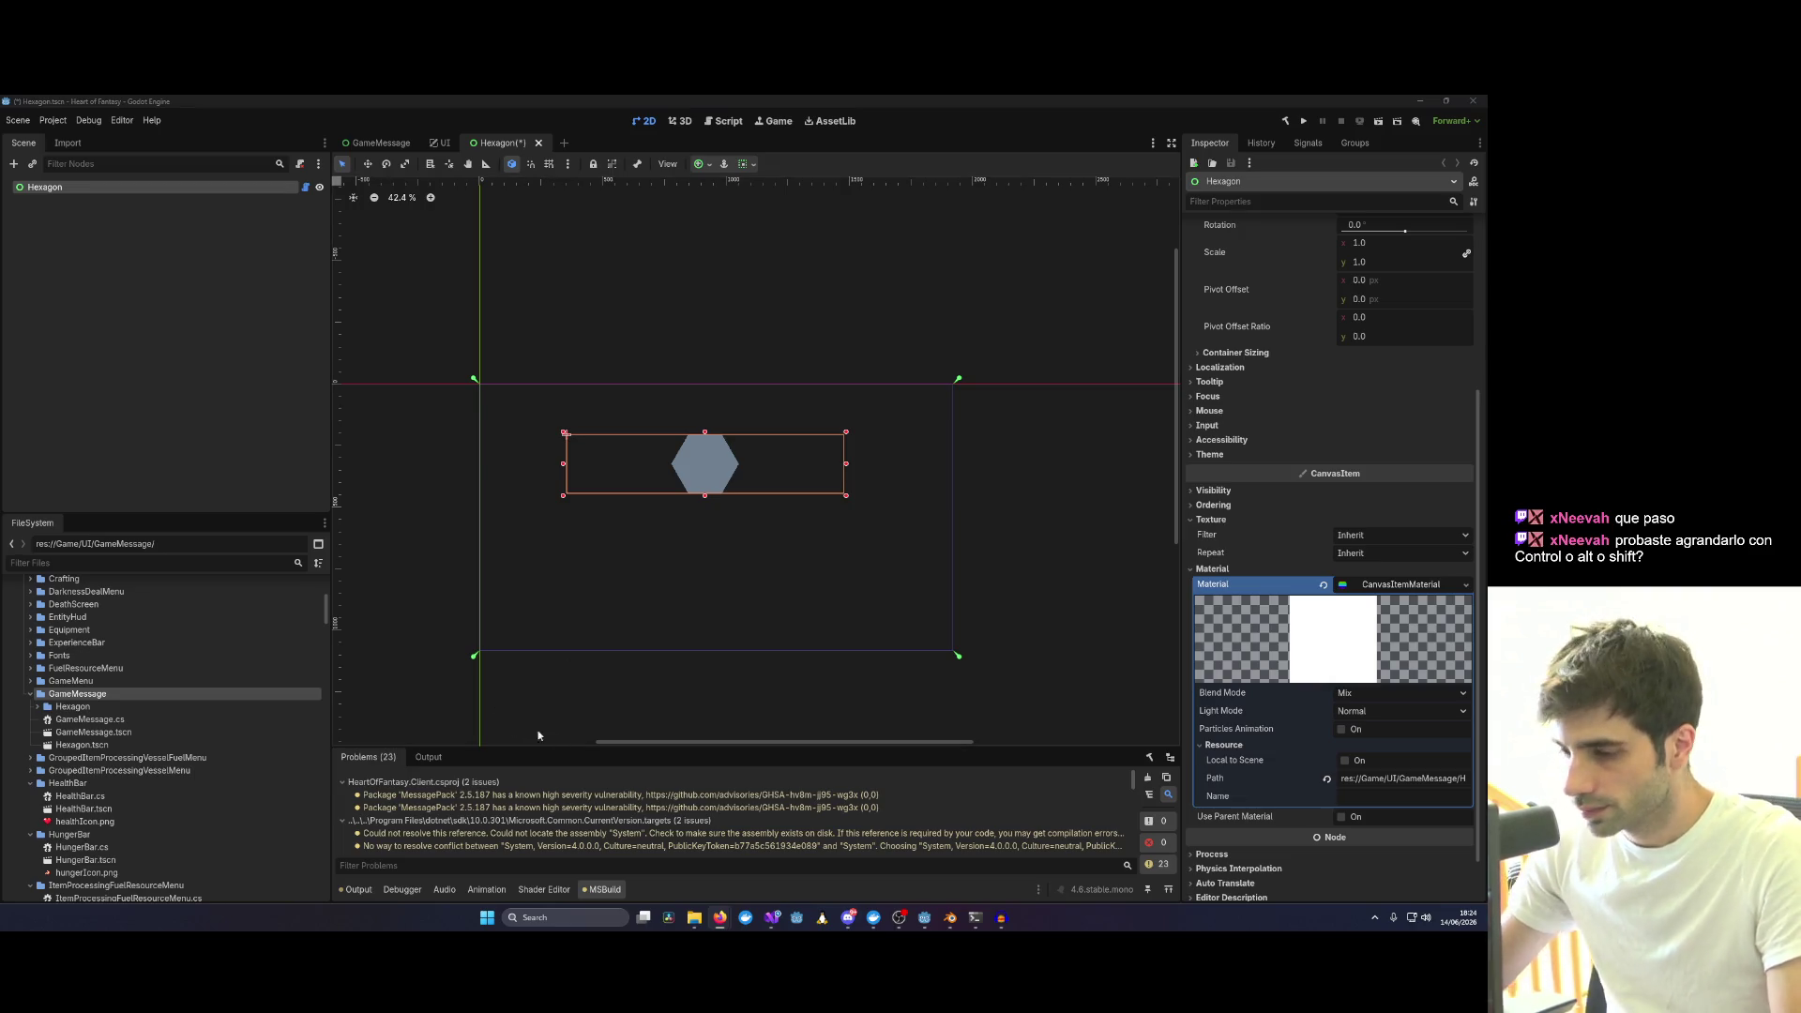
{"action": "left_click", "coordinate": [771, 919]}
{"action": "left_click", "coordinate": [1103, 842]}
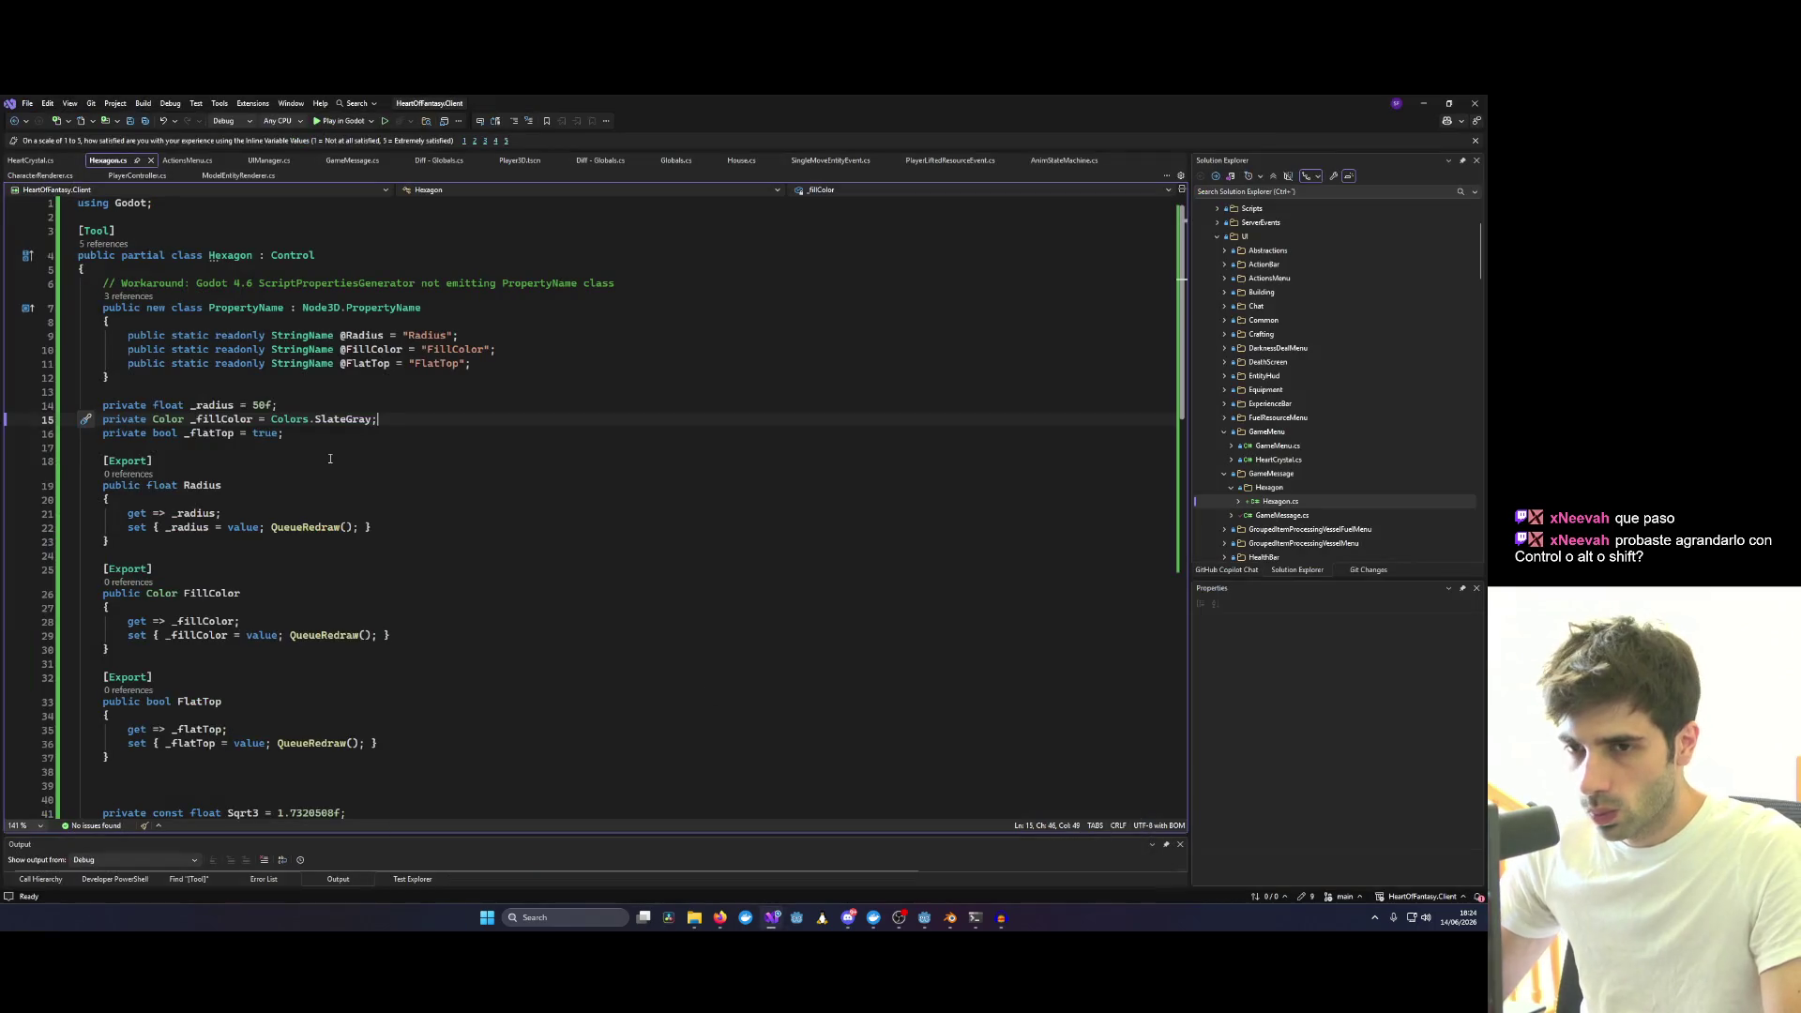
{"action": "scroll", "coordinate": [122, 292], "scroll_direction": "down", "scroll_amount": 15}
Replace the _Draw body with the w/h scaling polygon code and save Hexagon.cs.
{"action": "key", "text": "ctrl+shift+End"}
{"action": "key", "text": "ctrl+v"}
{"action": "key", "text": "ctrl+s"}
{"action": "key", "text": "alt+Tab"}
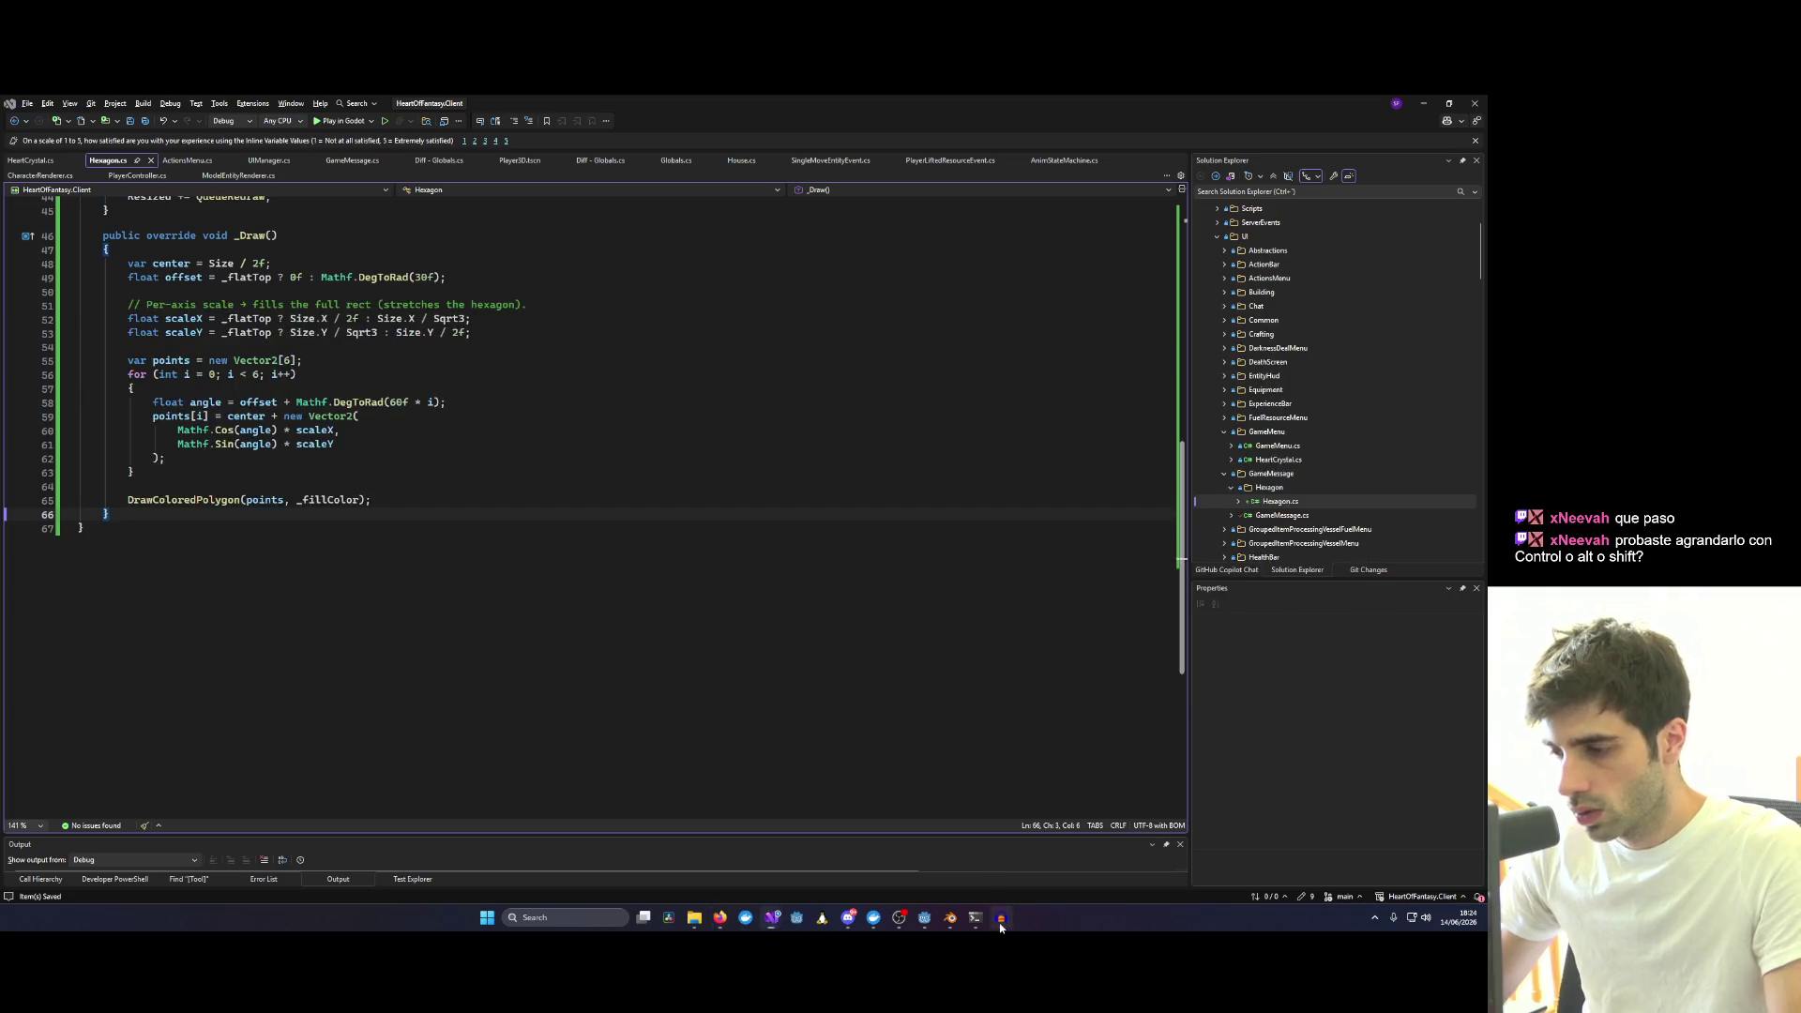
{"action": "mouse_move", "coordinate": [1001, 919]}
{"action": "left_click", "coordinate": [924, 919]}
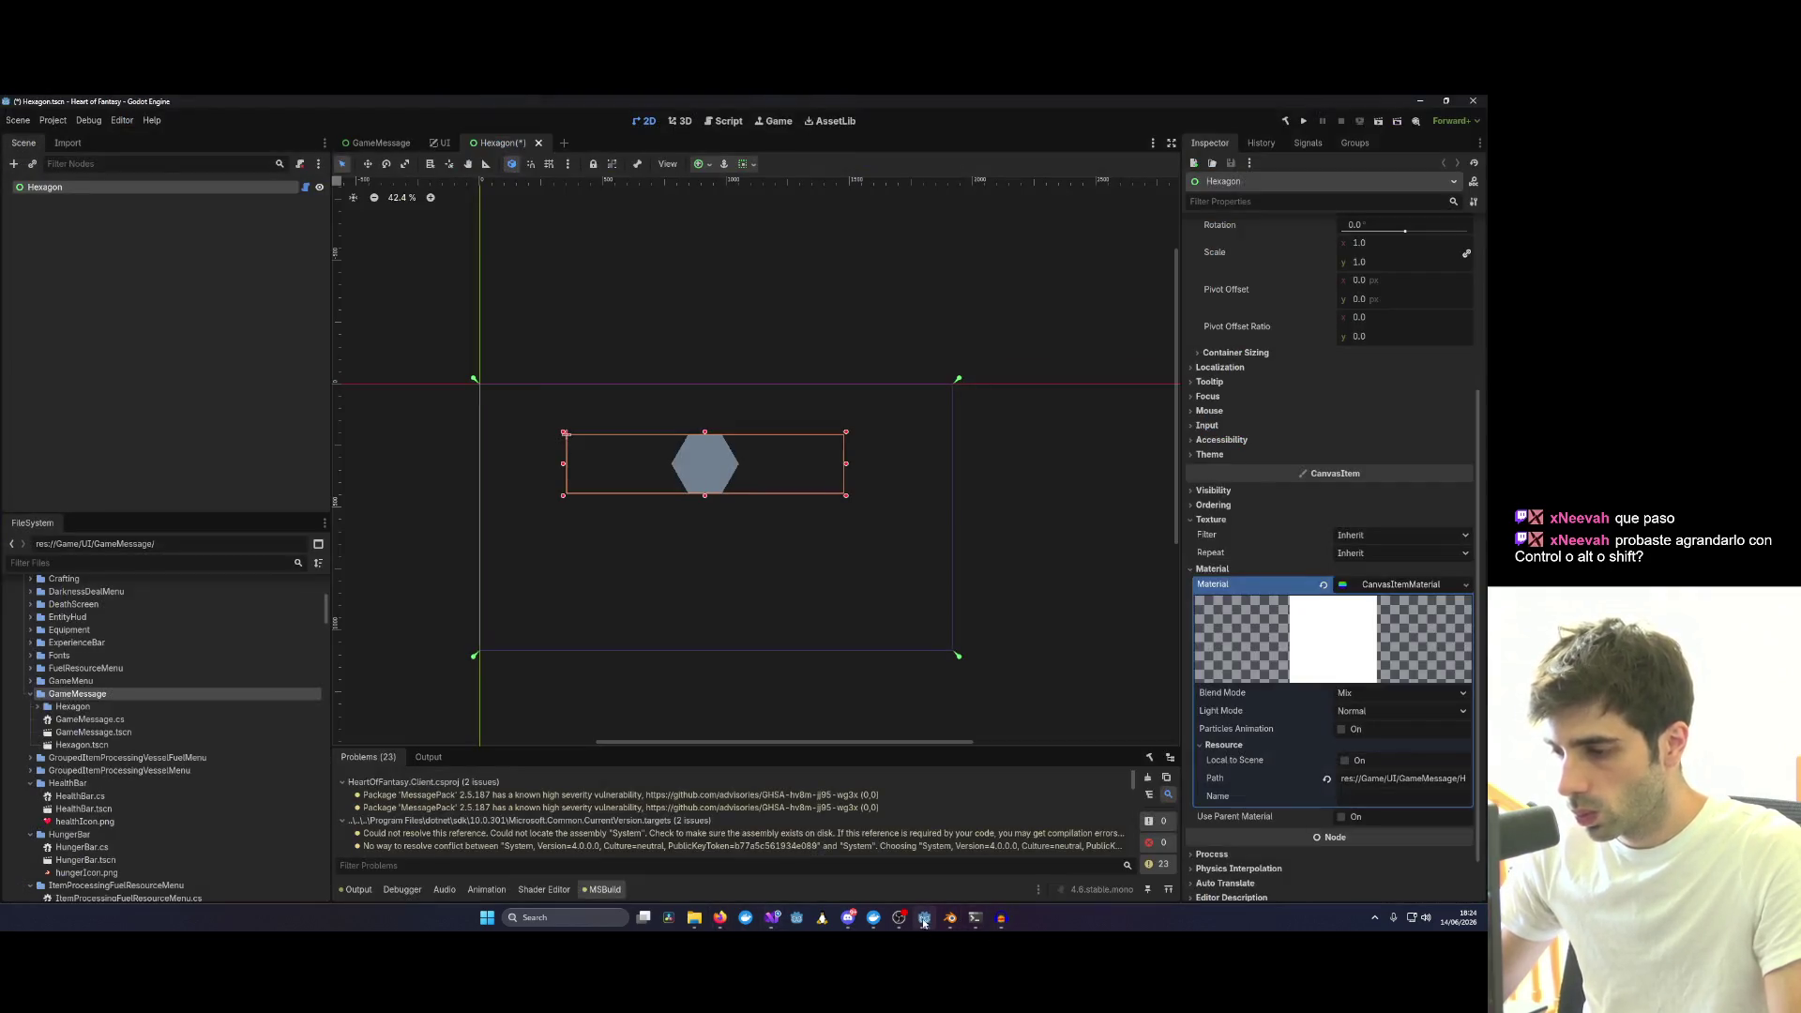
Reselect the Hexagon control in Godot and widen it slightly to the right.
{"action": "left_click", "coordinate": [967, 546]}
{"action": "left_click", "coordinate": [705, 466]}
{"action": "left_click_drag", "start_coordinate": [845, 464], "coordinate": [879, 462]}
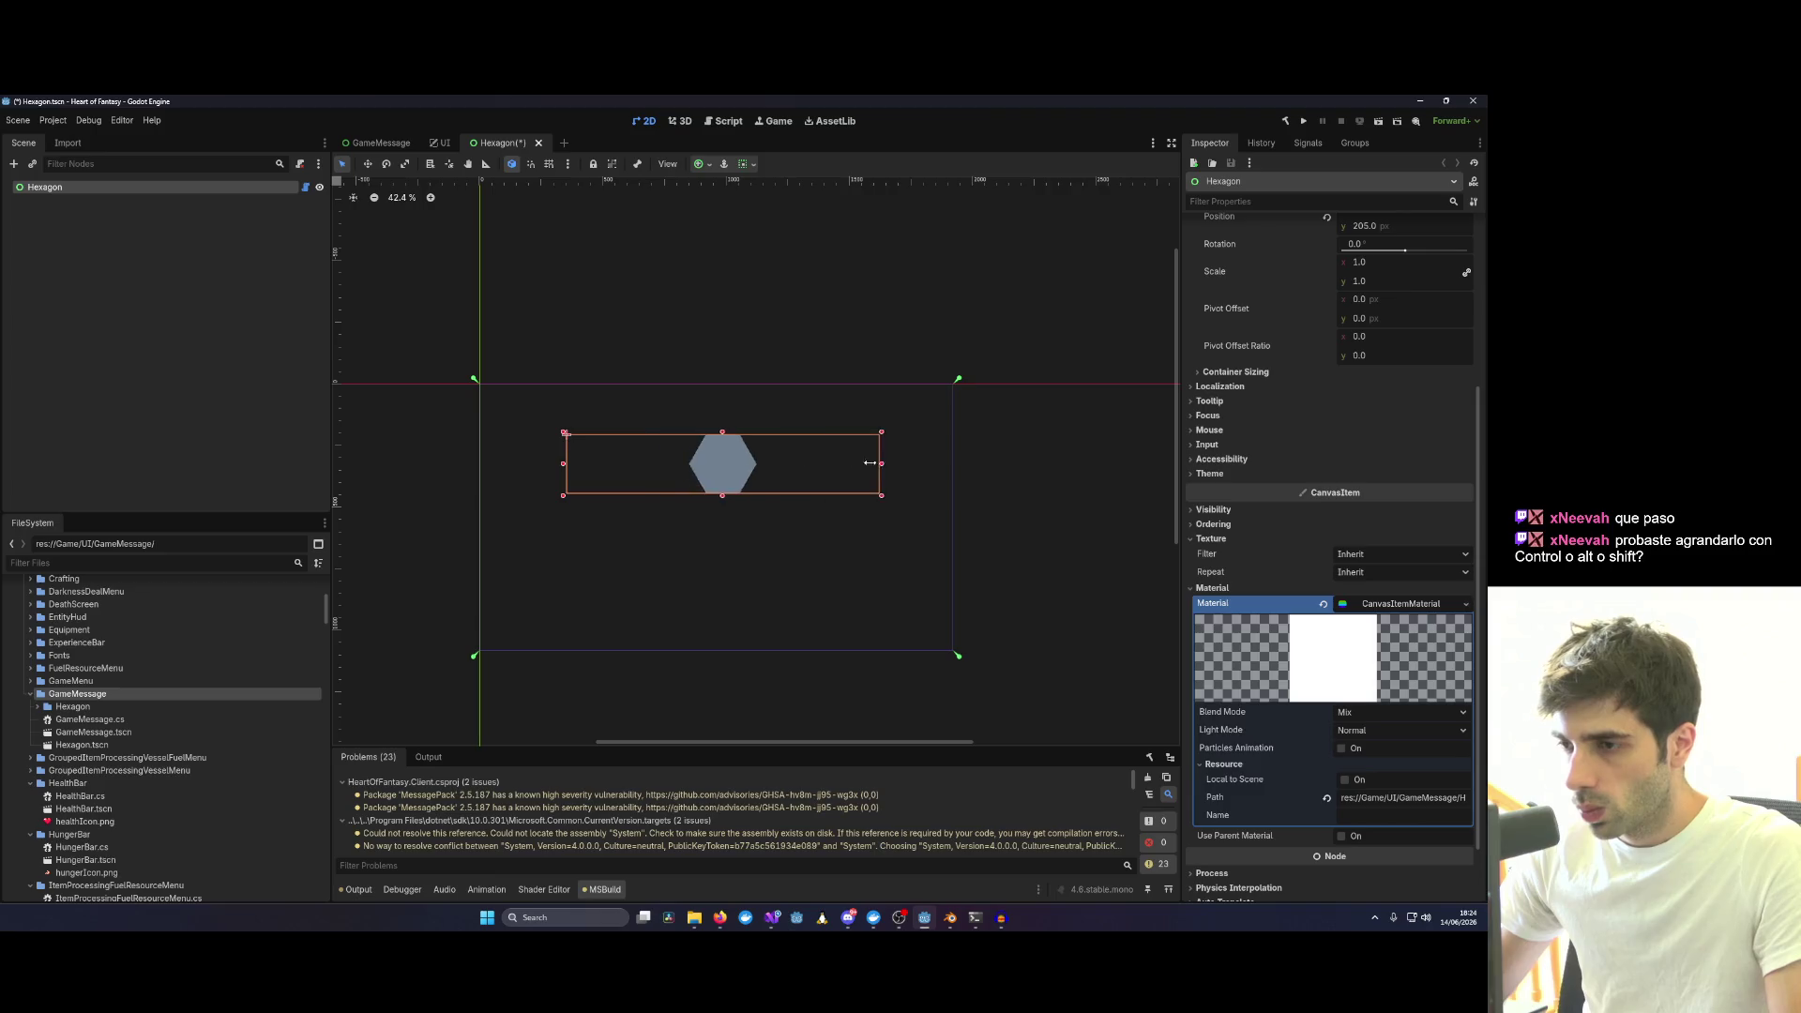
{"action": "key", "text": "alt+Tab"}
{"action": "scroll", "coordinate": [551, 553], "scroll_direction": "up", "scroll_amount": 4}
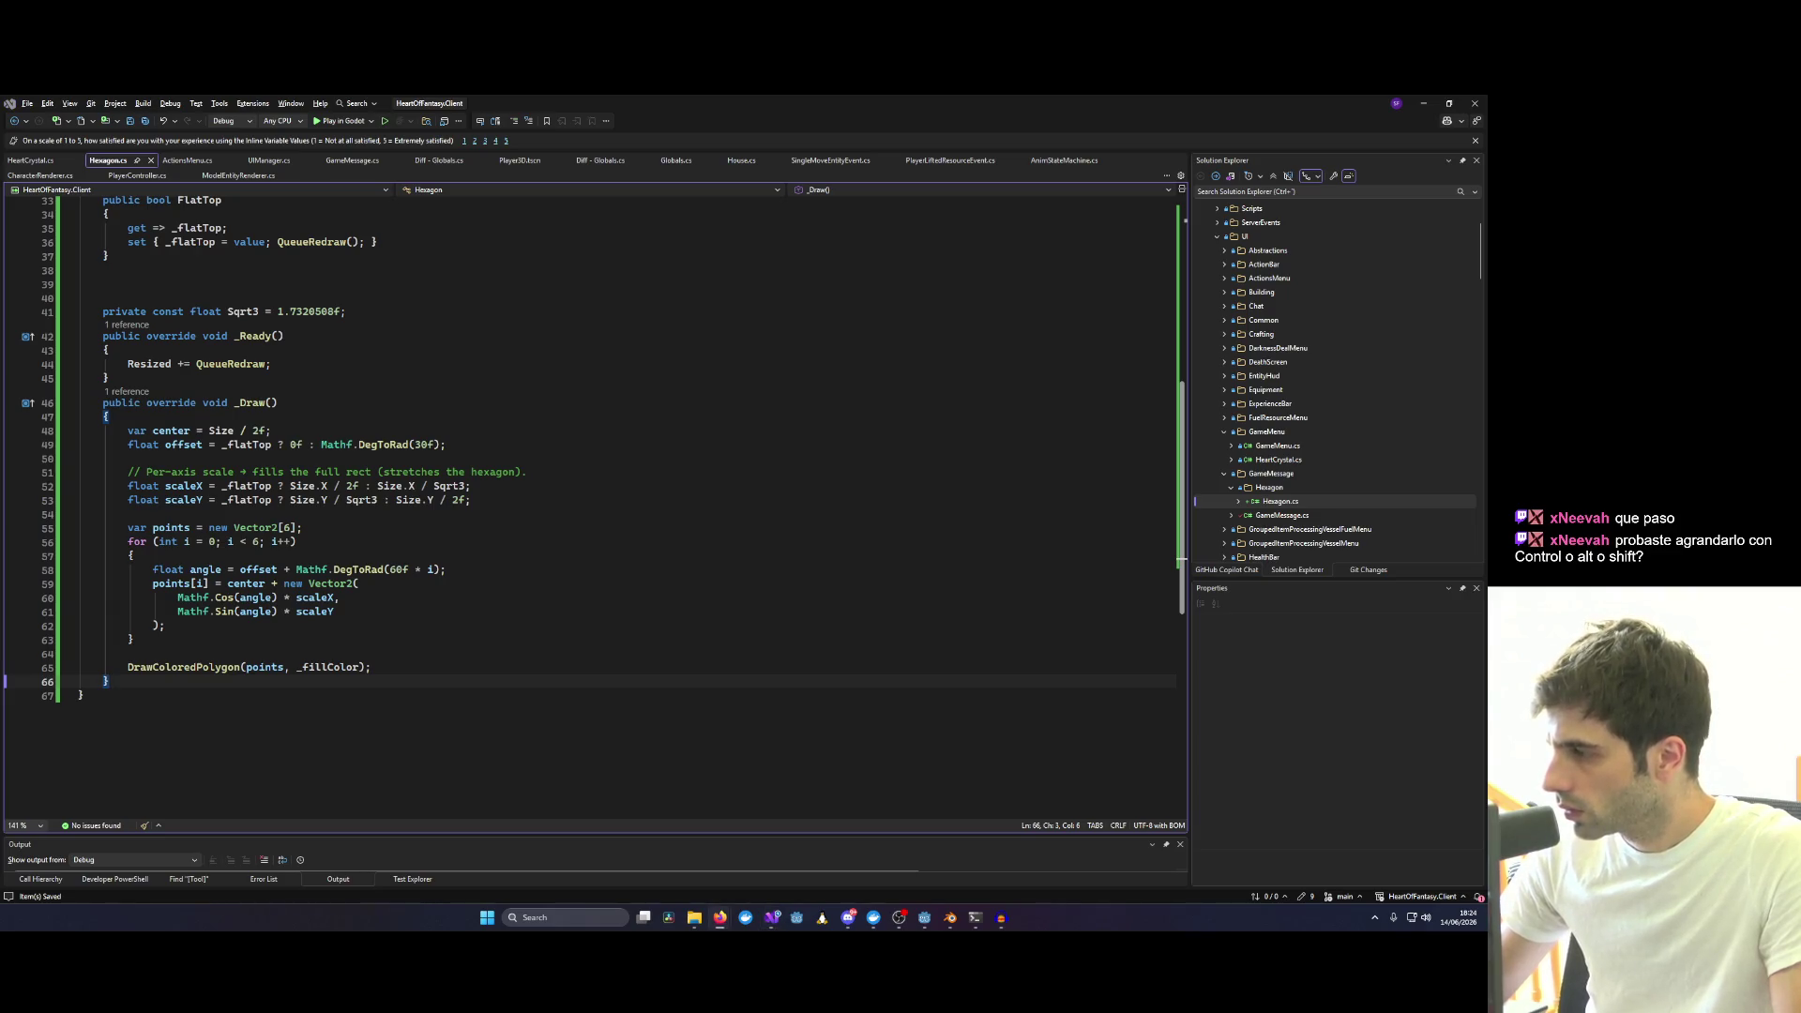
Replace the whole _Draw method with the inset slanted-end-caps polygon code.
{"action": "left_click_drag", "start_coordinate": [106, 414], "coordinate": [431, 703]}
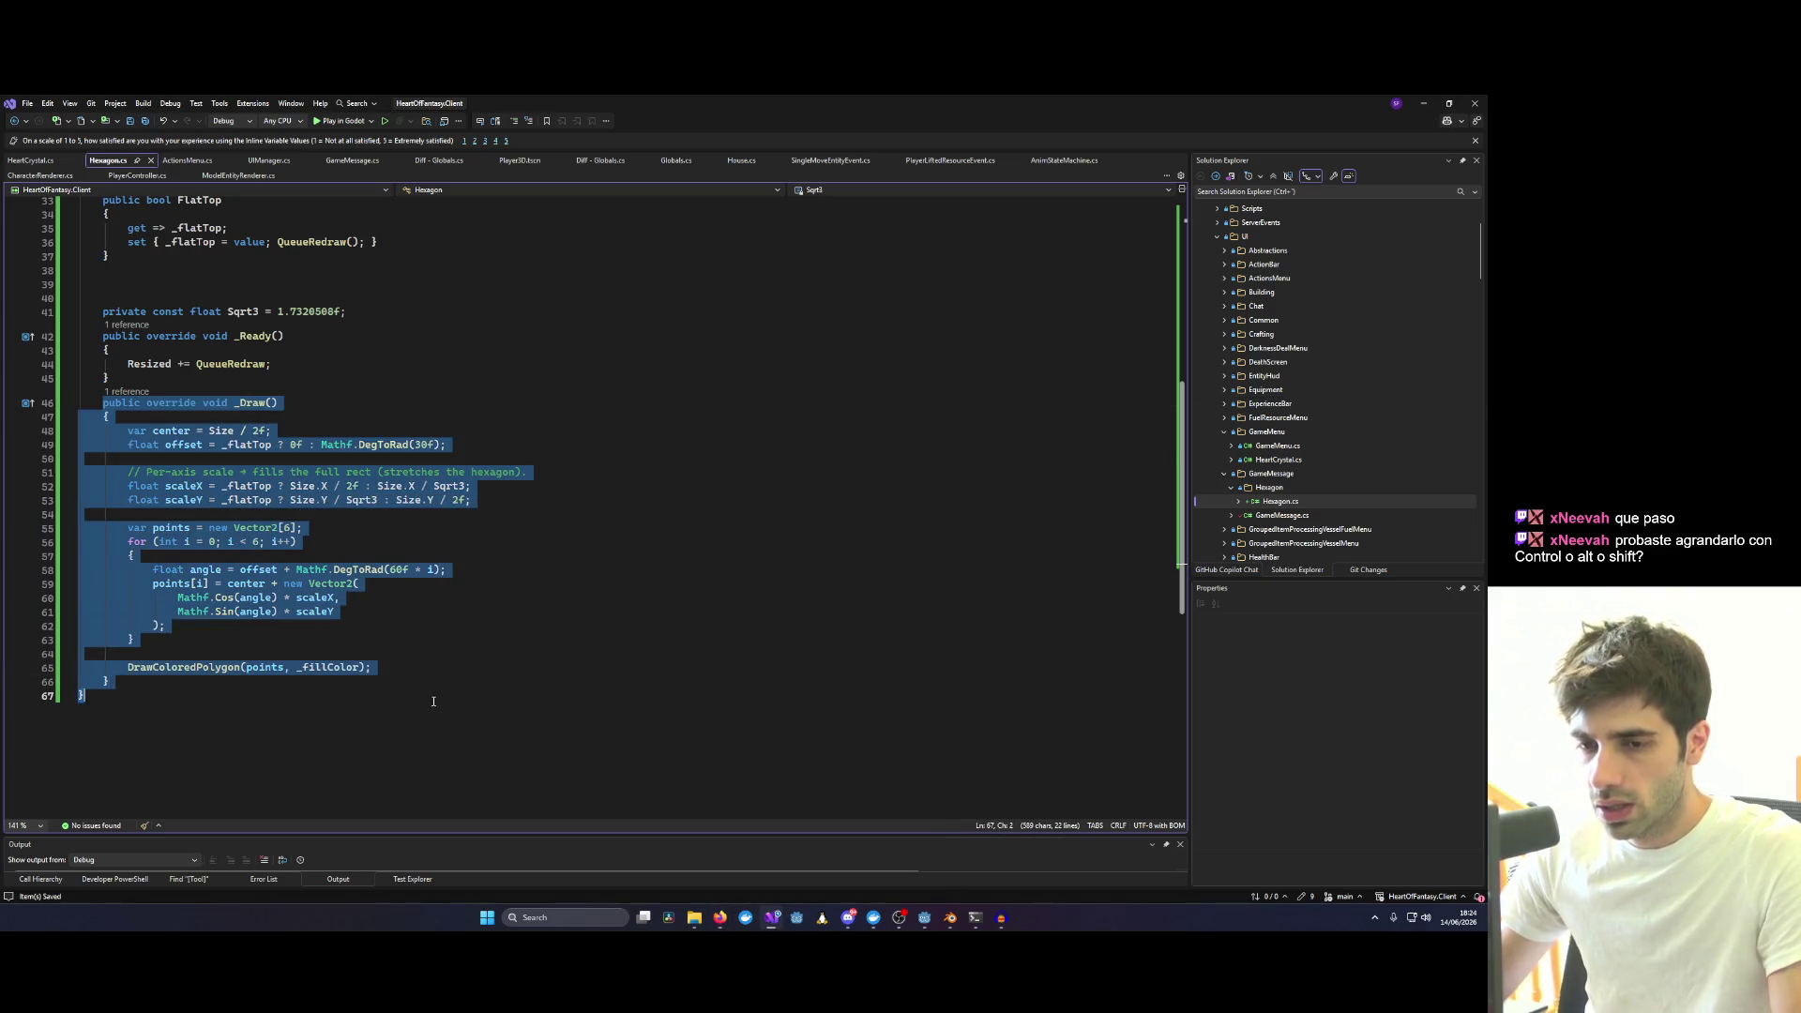
{"action": "key", "text": "ctrl+v"}
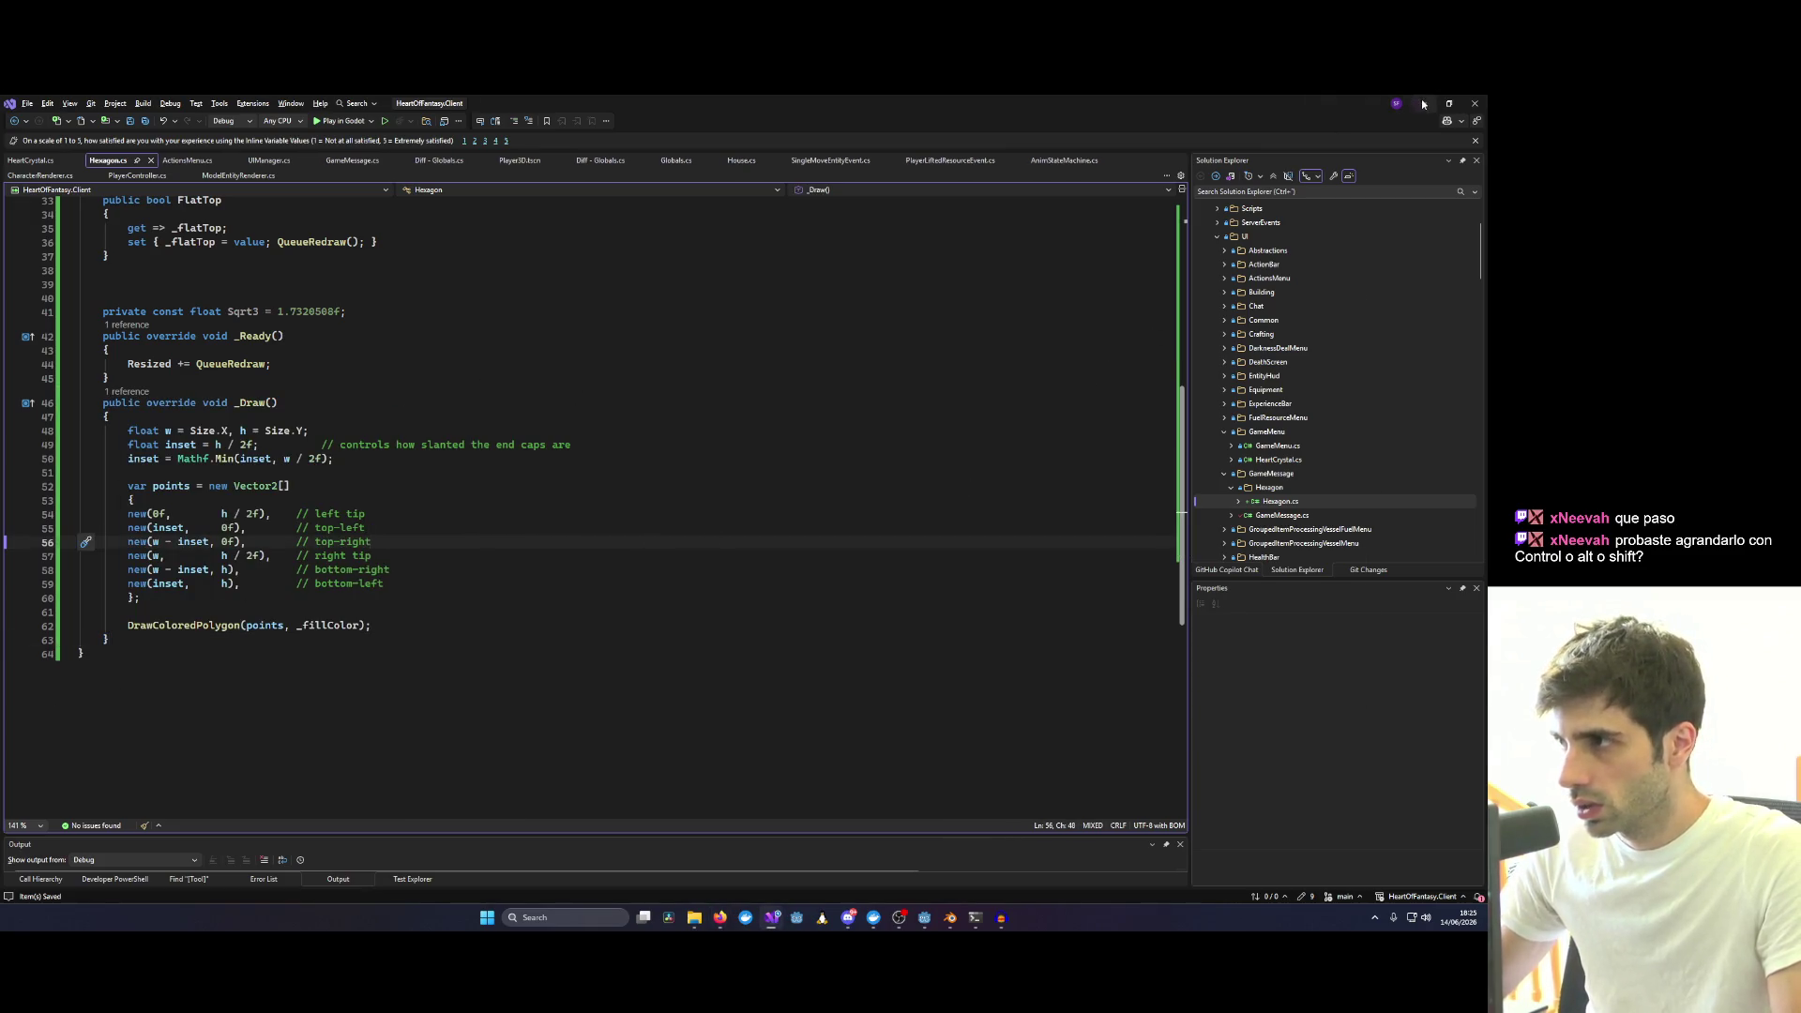
{"action": "key", "text": "alt+Tab"}
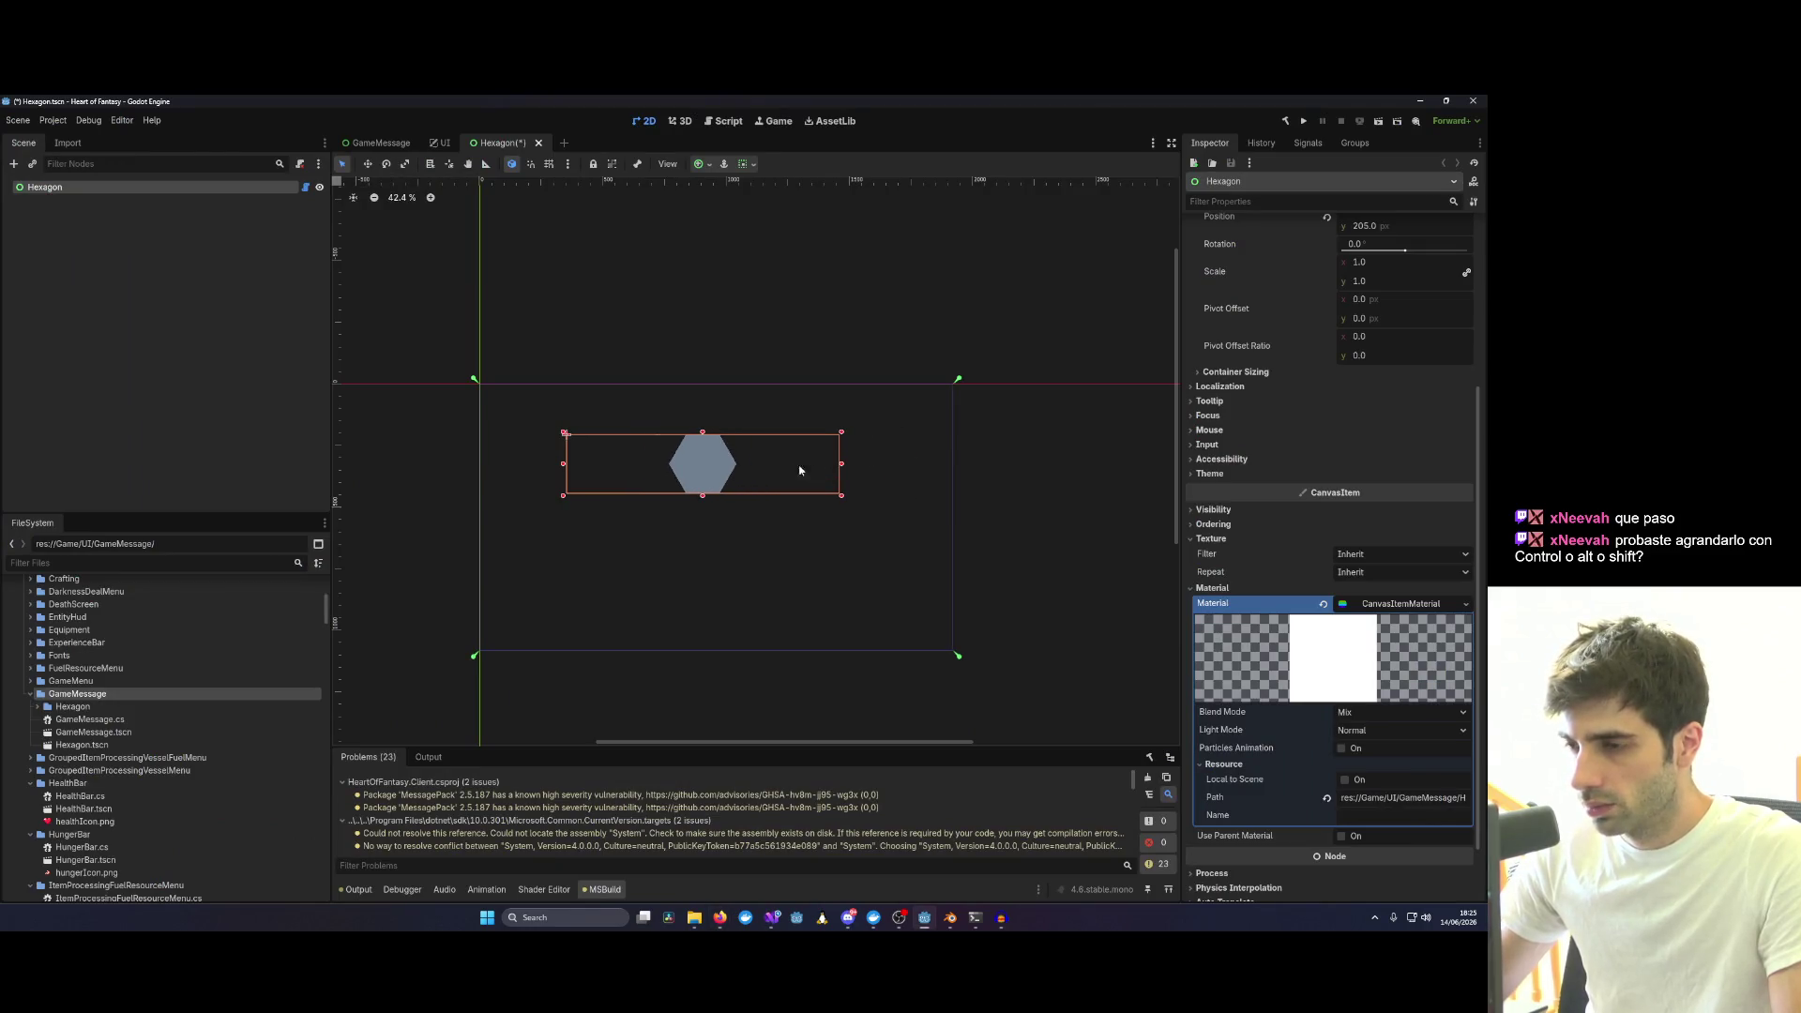
Nudge the hexagon down-left, save the Hexagon scene and build and run the project.
{"action": "left_click_drag", "start_coordinate": [808, 466], "coordinate": [755, 481]}
{"action": "key", "text": "ctrl+s"}
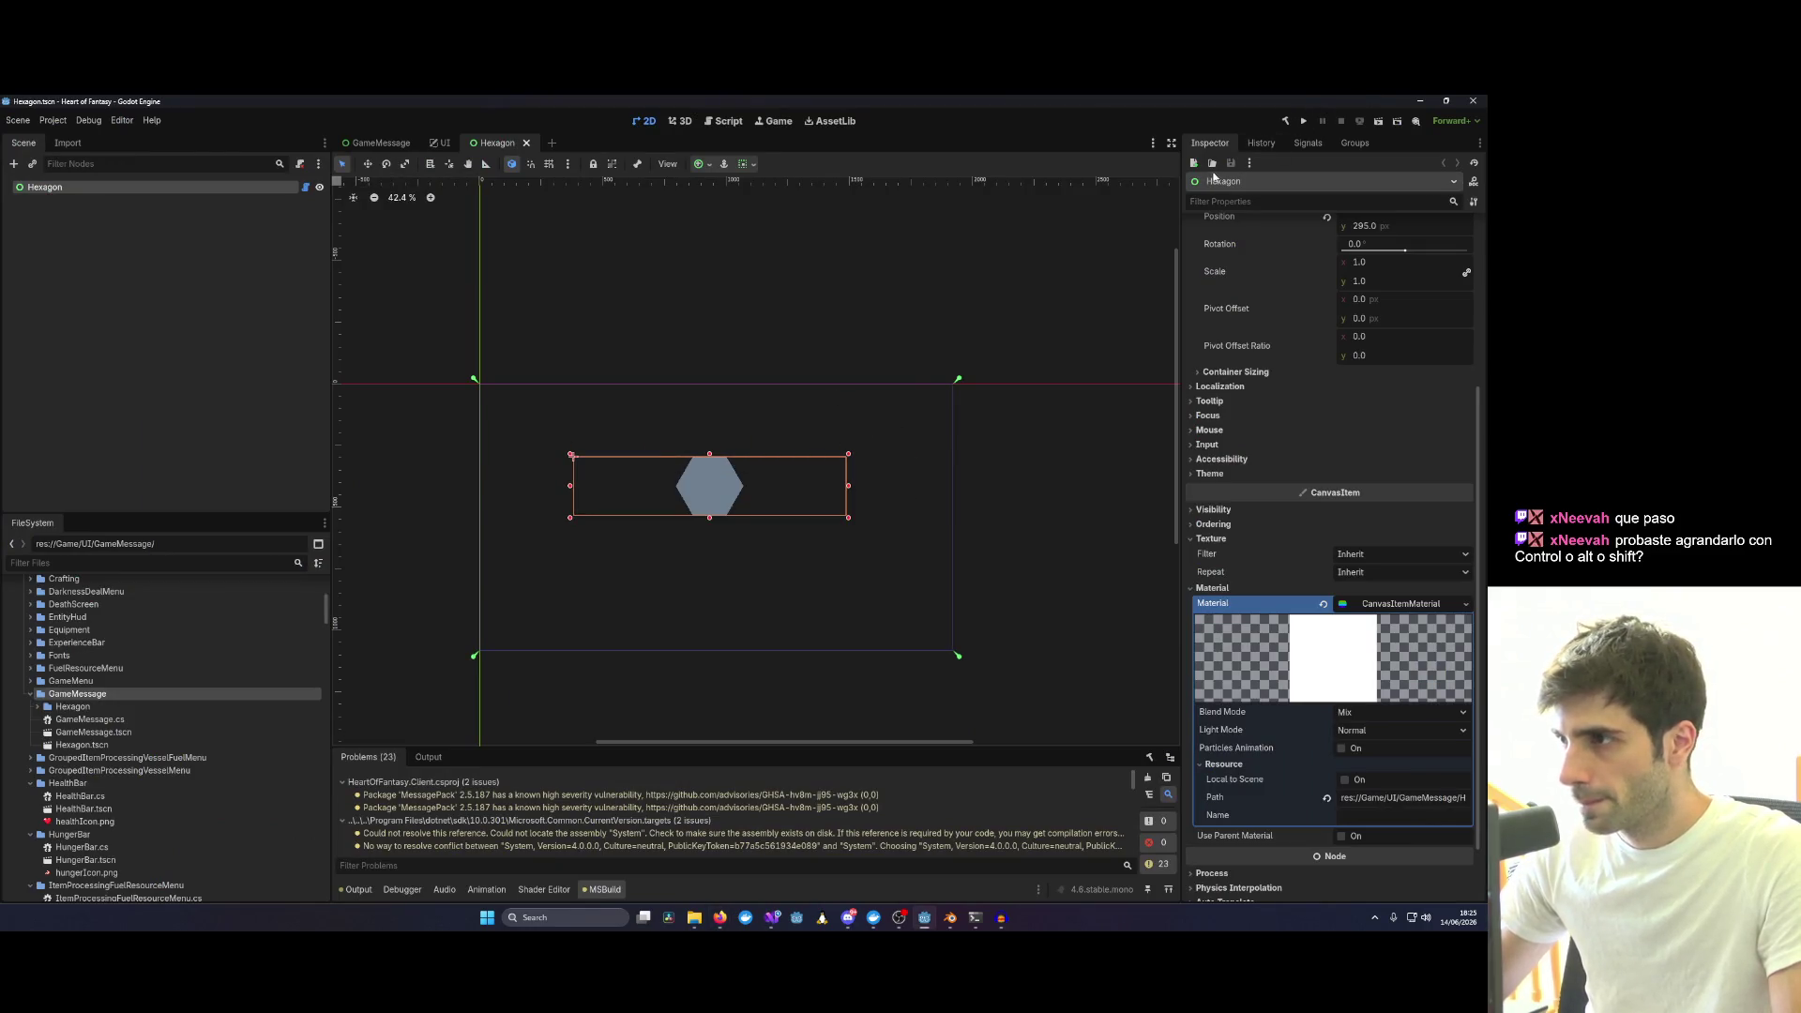
{"action": "left_click", "coordinate": [1303, 122]}
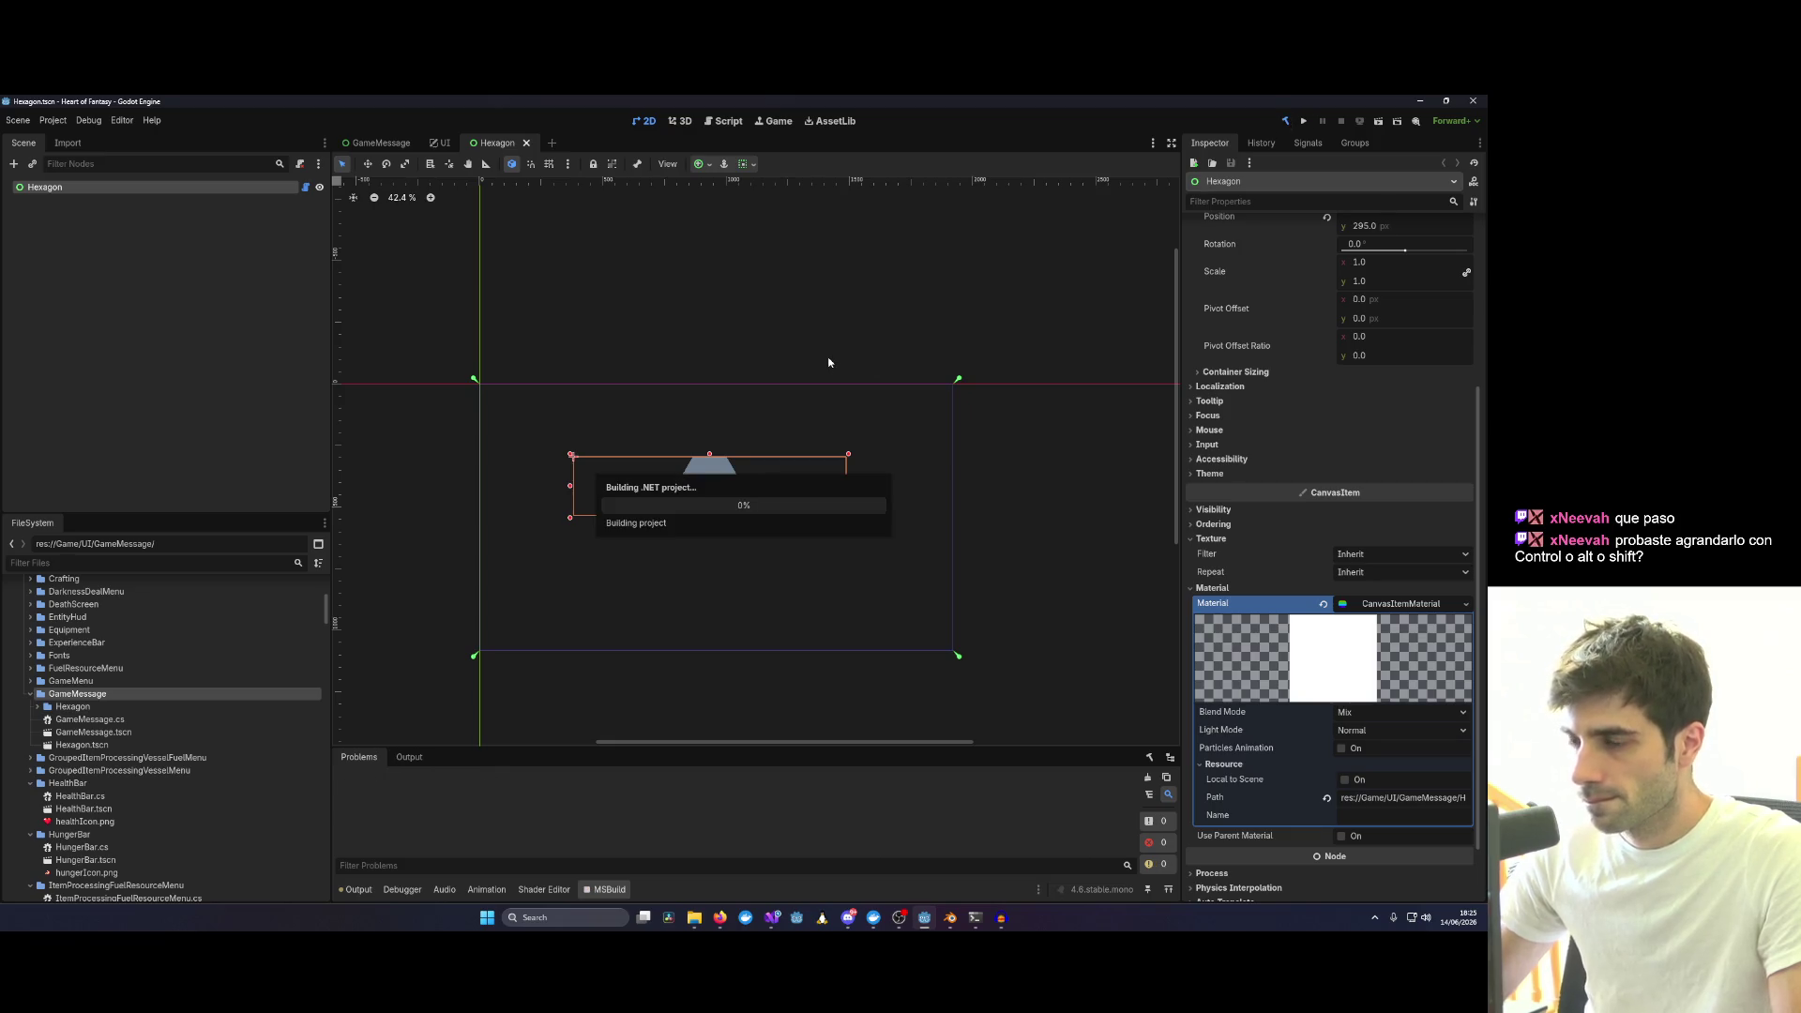
Stretch the rebuilt hexagon wider and flatten it into a long thin bar.
{"action": "left_click_drag", "start_coordinate": [849, 519], "coordinate": [899, 516]}
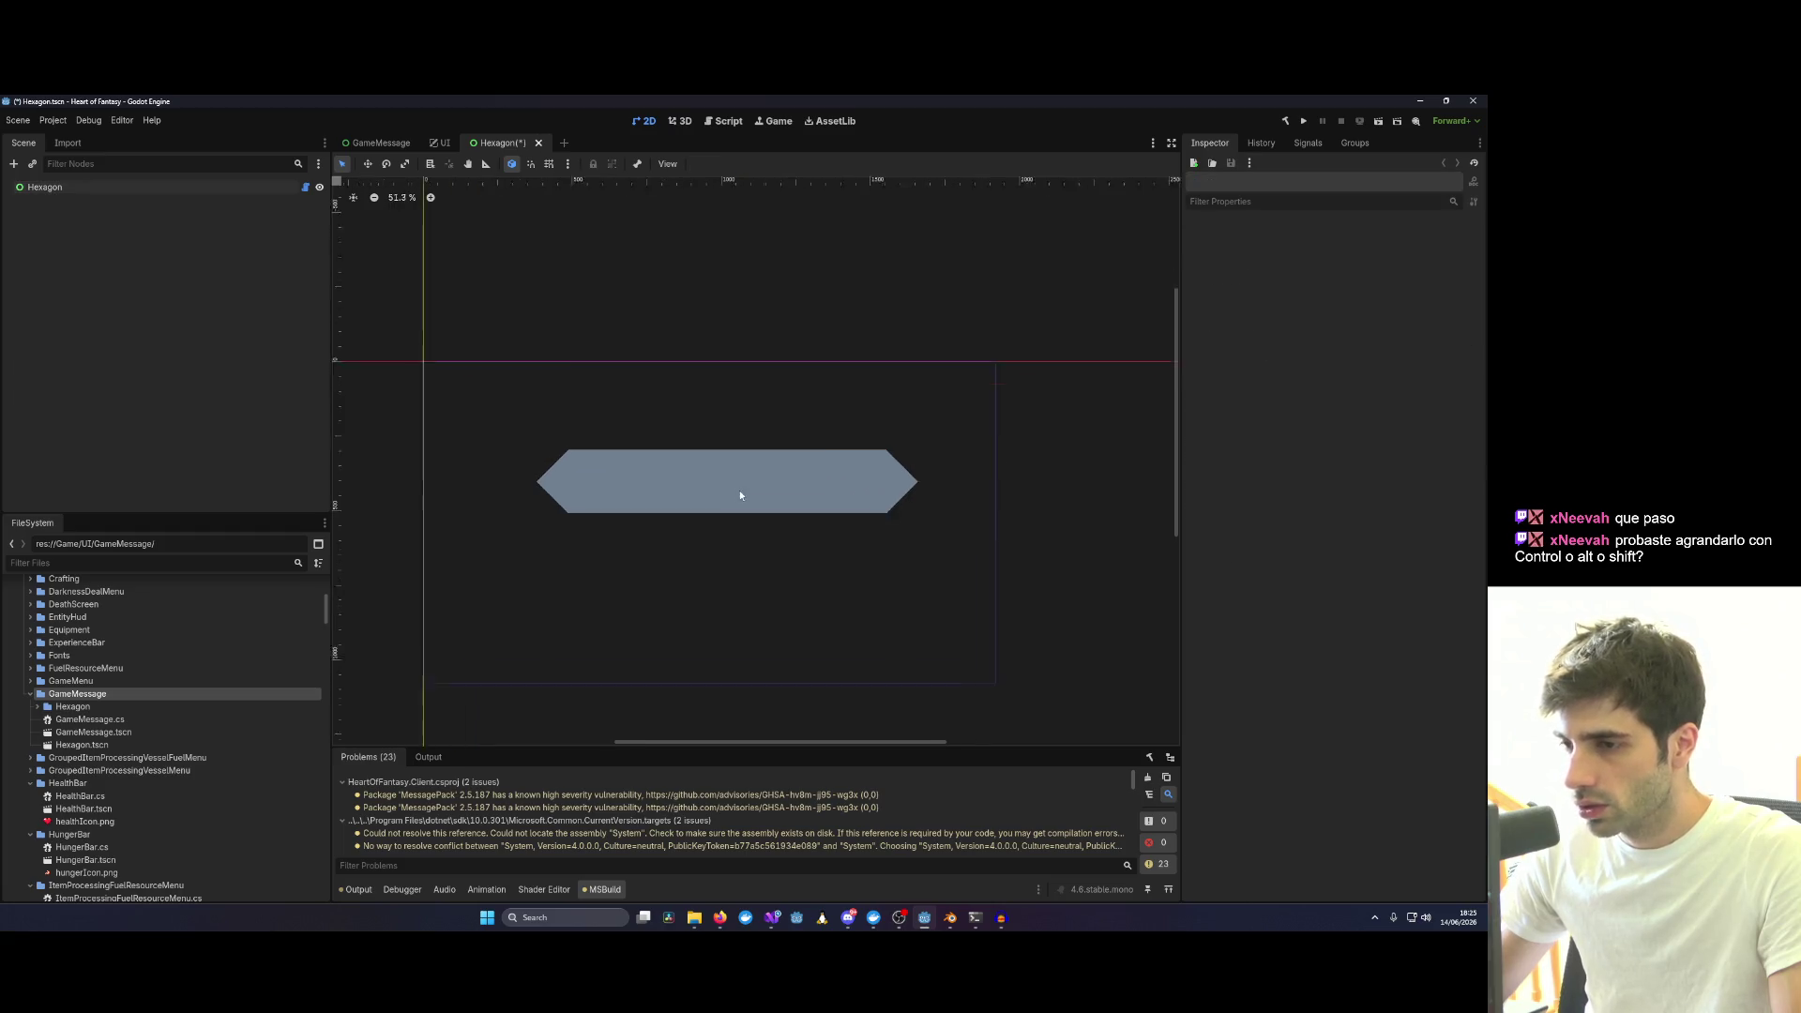
{"action": "scroll", "coordinate": [732, 491], "scroll_direction": "up", "scroll_amount": 3}
{"action": "left_click_drag", "start_coordinate": [936, 460], "coordinate": [935, 397]}
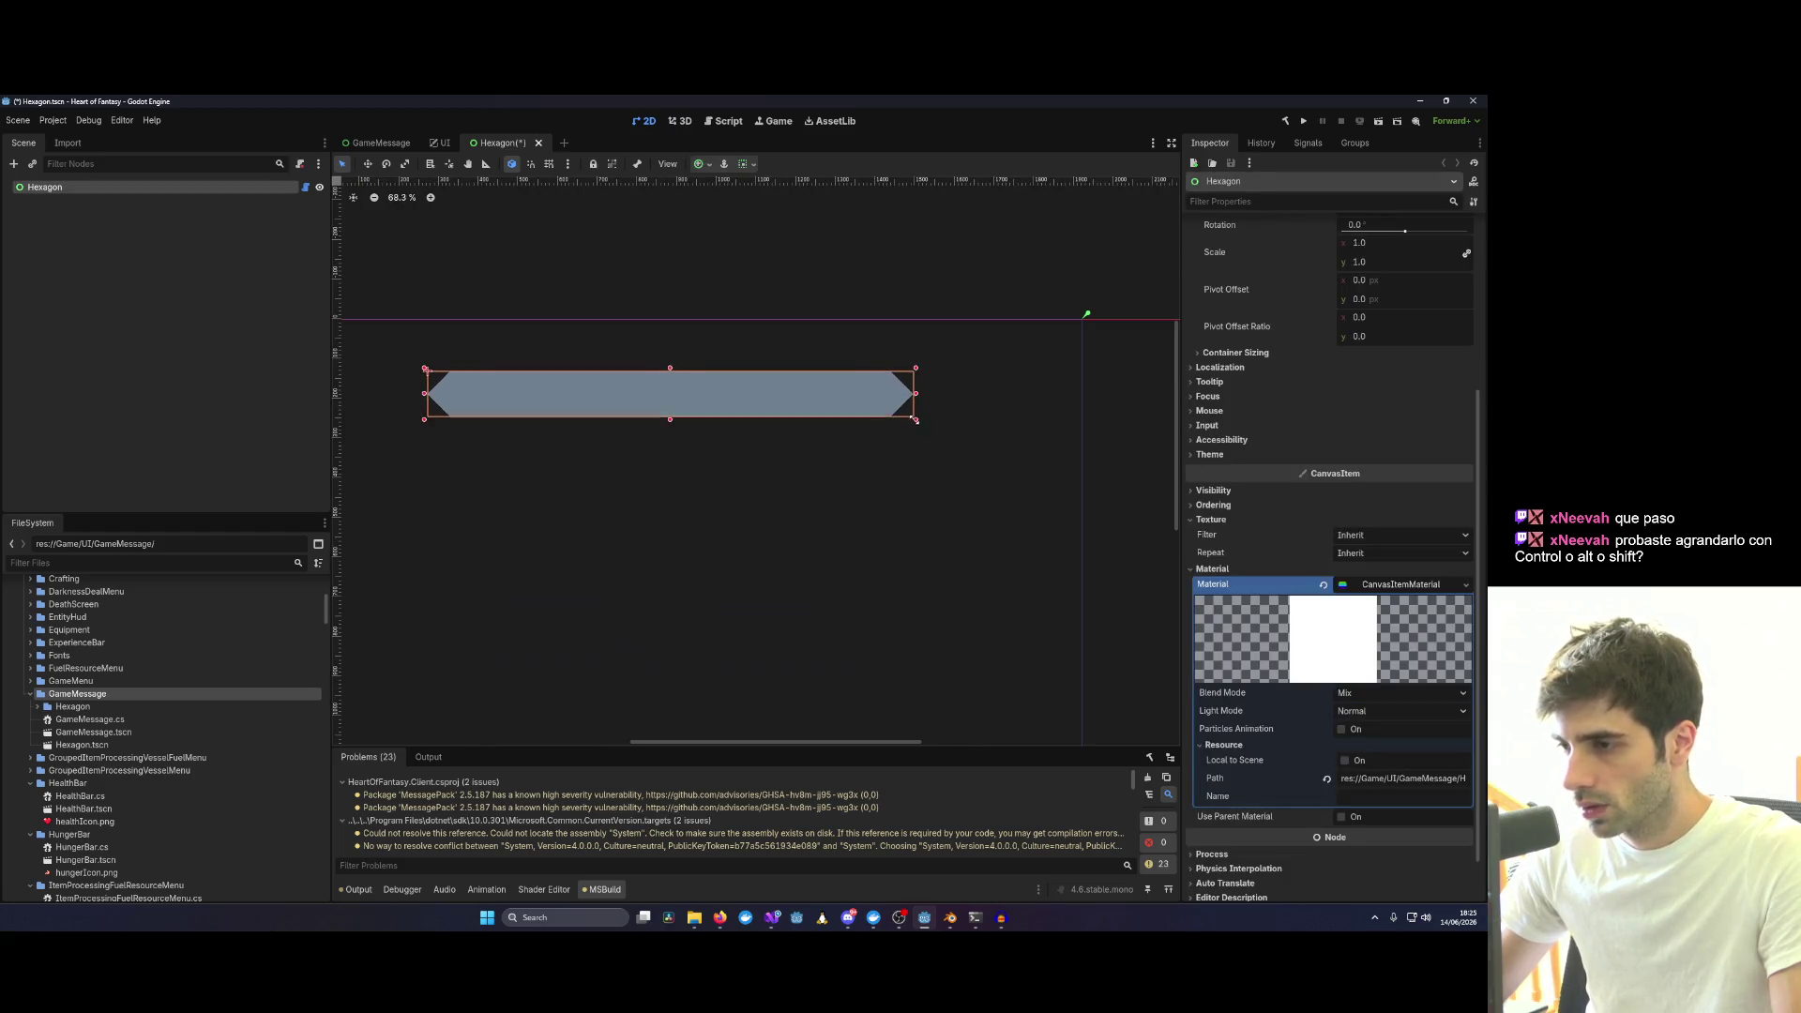
{"action": "left_click", "coordinate": [1011, 429]}
{"action": "scroll", "coordinate": [610, 409], "scroll_direction": "down", "scroll_amount": 1}
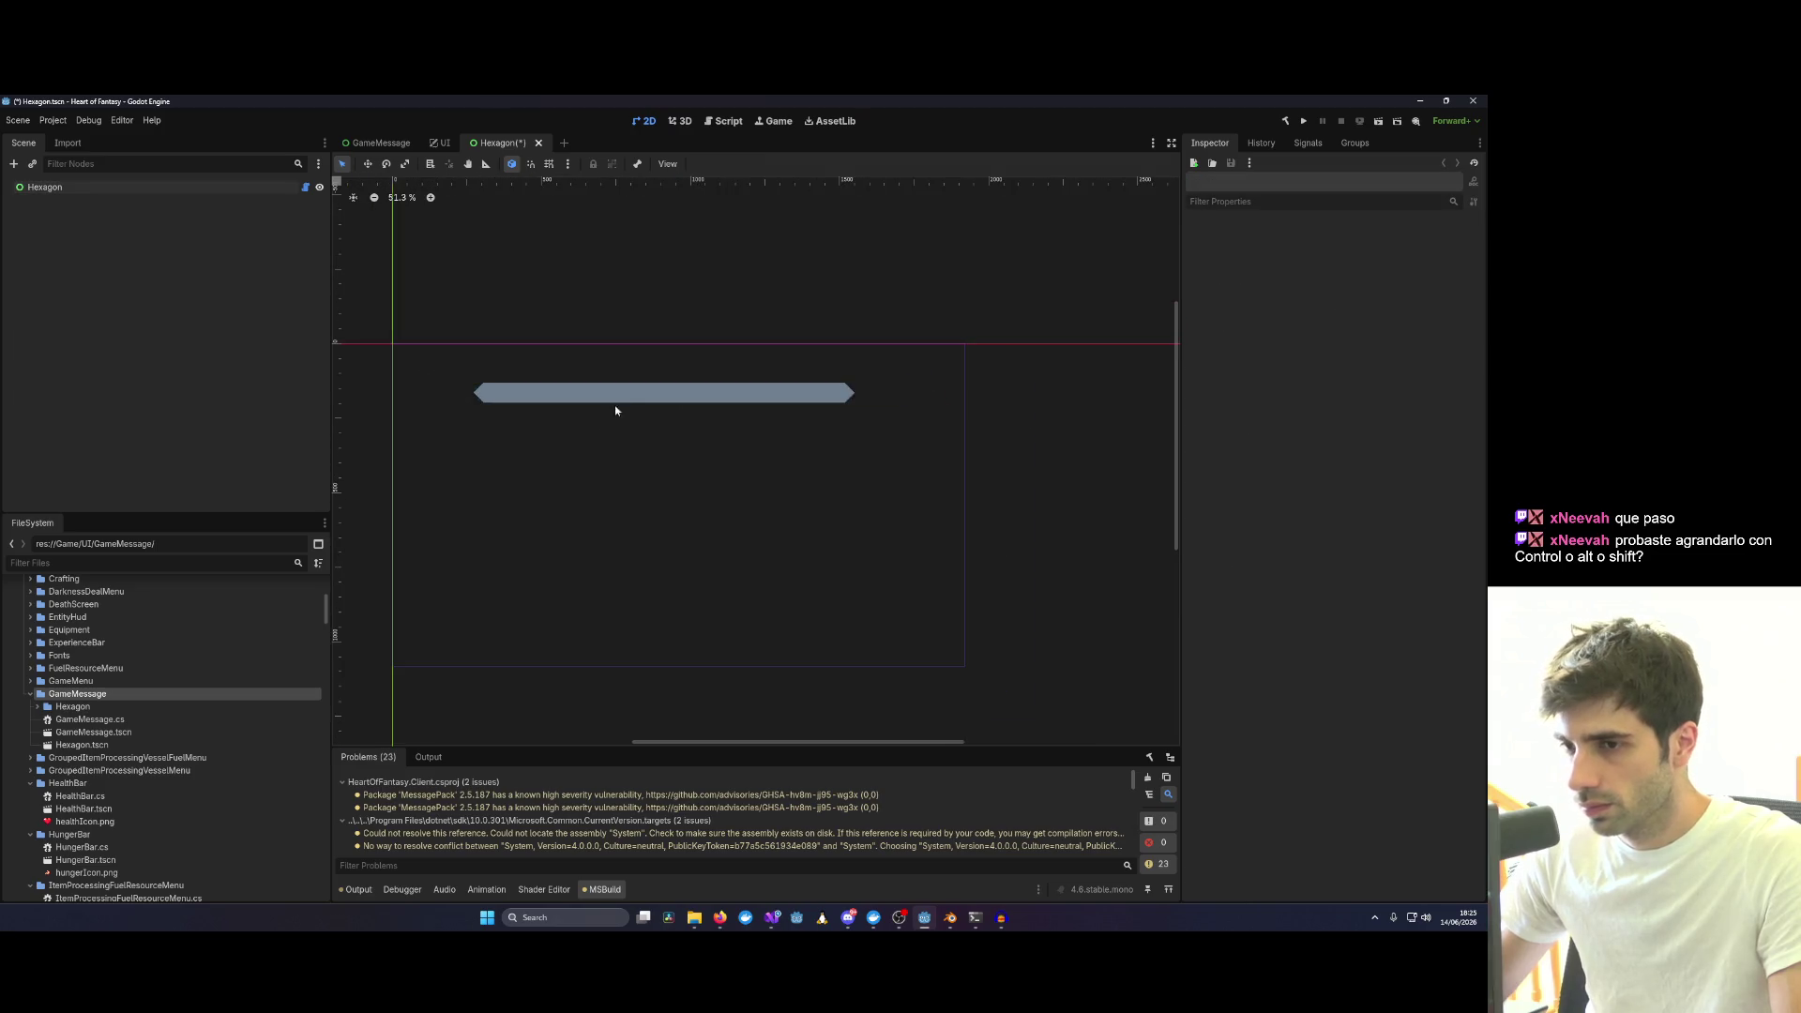
Stretch the Hexagon control taller from its corner handle.
{"action": "left_click", "coordinate": [620, 394]}
{"action": "left_click_drag", "start_coordinate": [857, 406], "coordinate": [878, 464]}
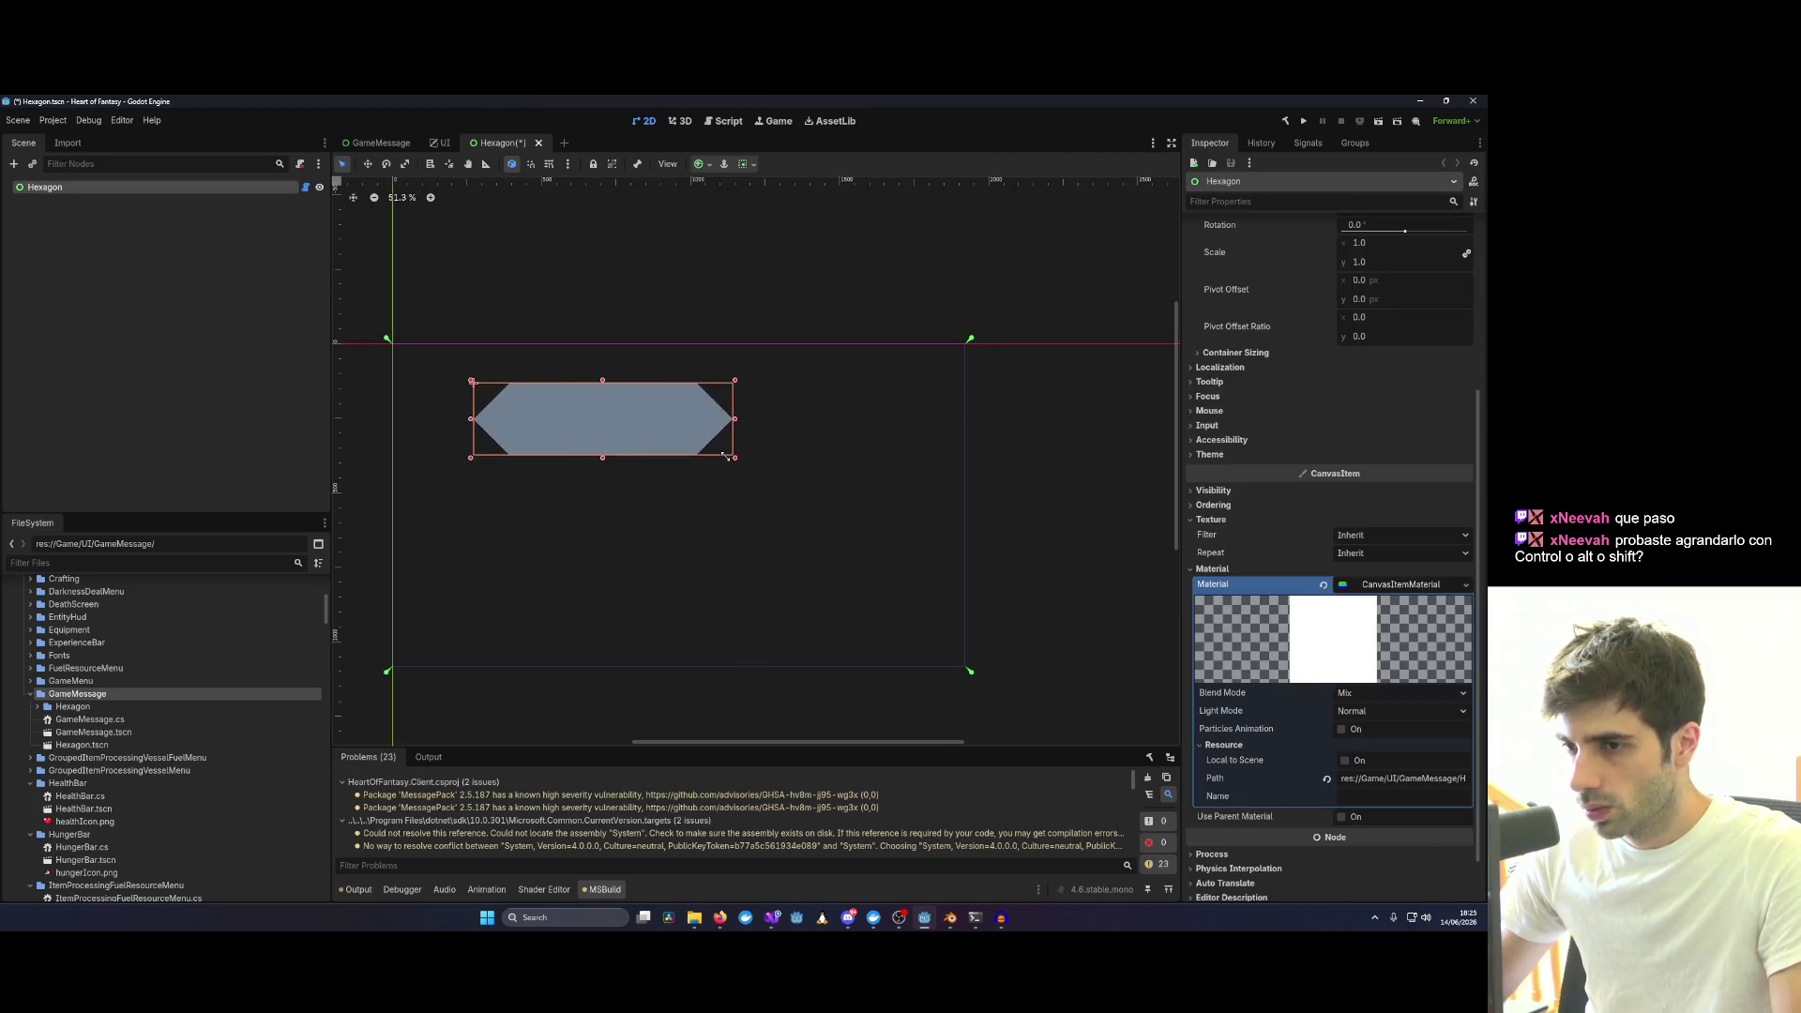
{"action": "left_click", "coordinate": [1038, 402]}
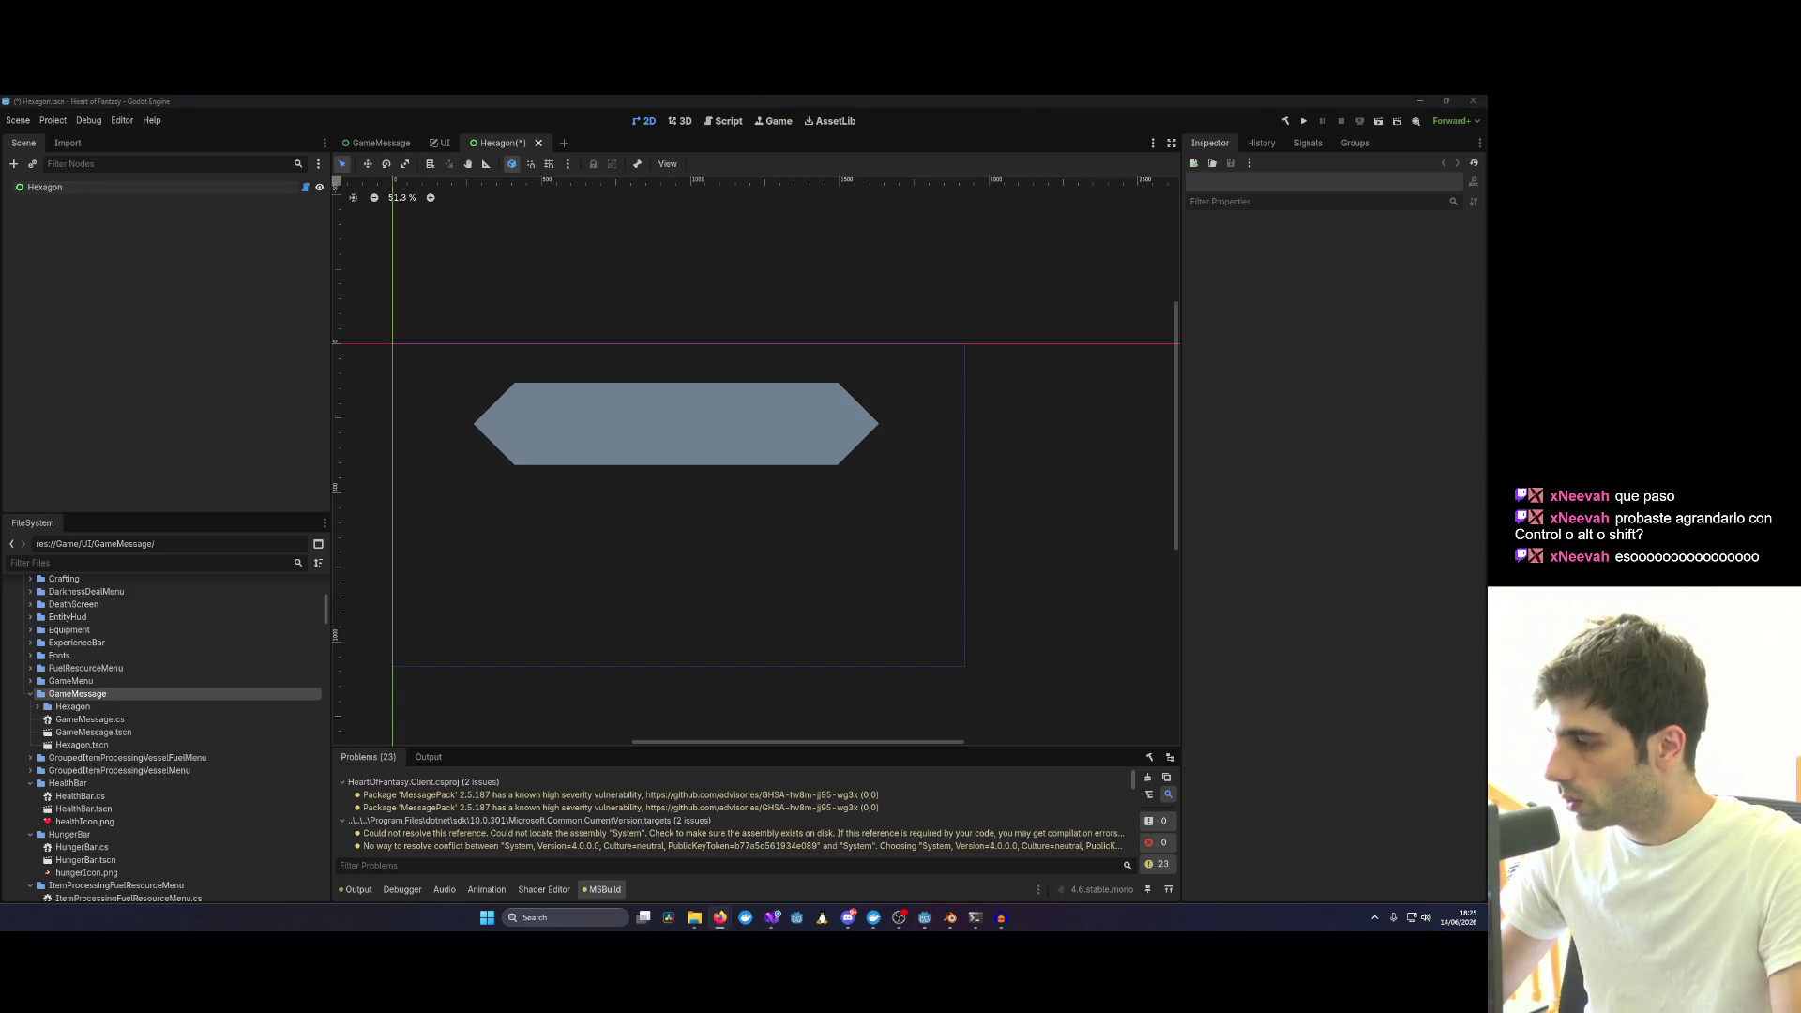
Inspect the material's blend mode choices unchanged and expand the Hexagon's theme properties.
{"action": "left_click", "coordinate": [753, 445]}
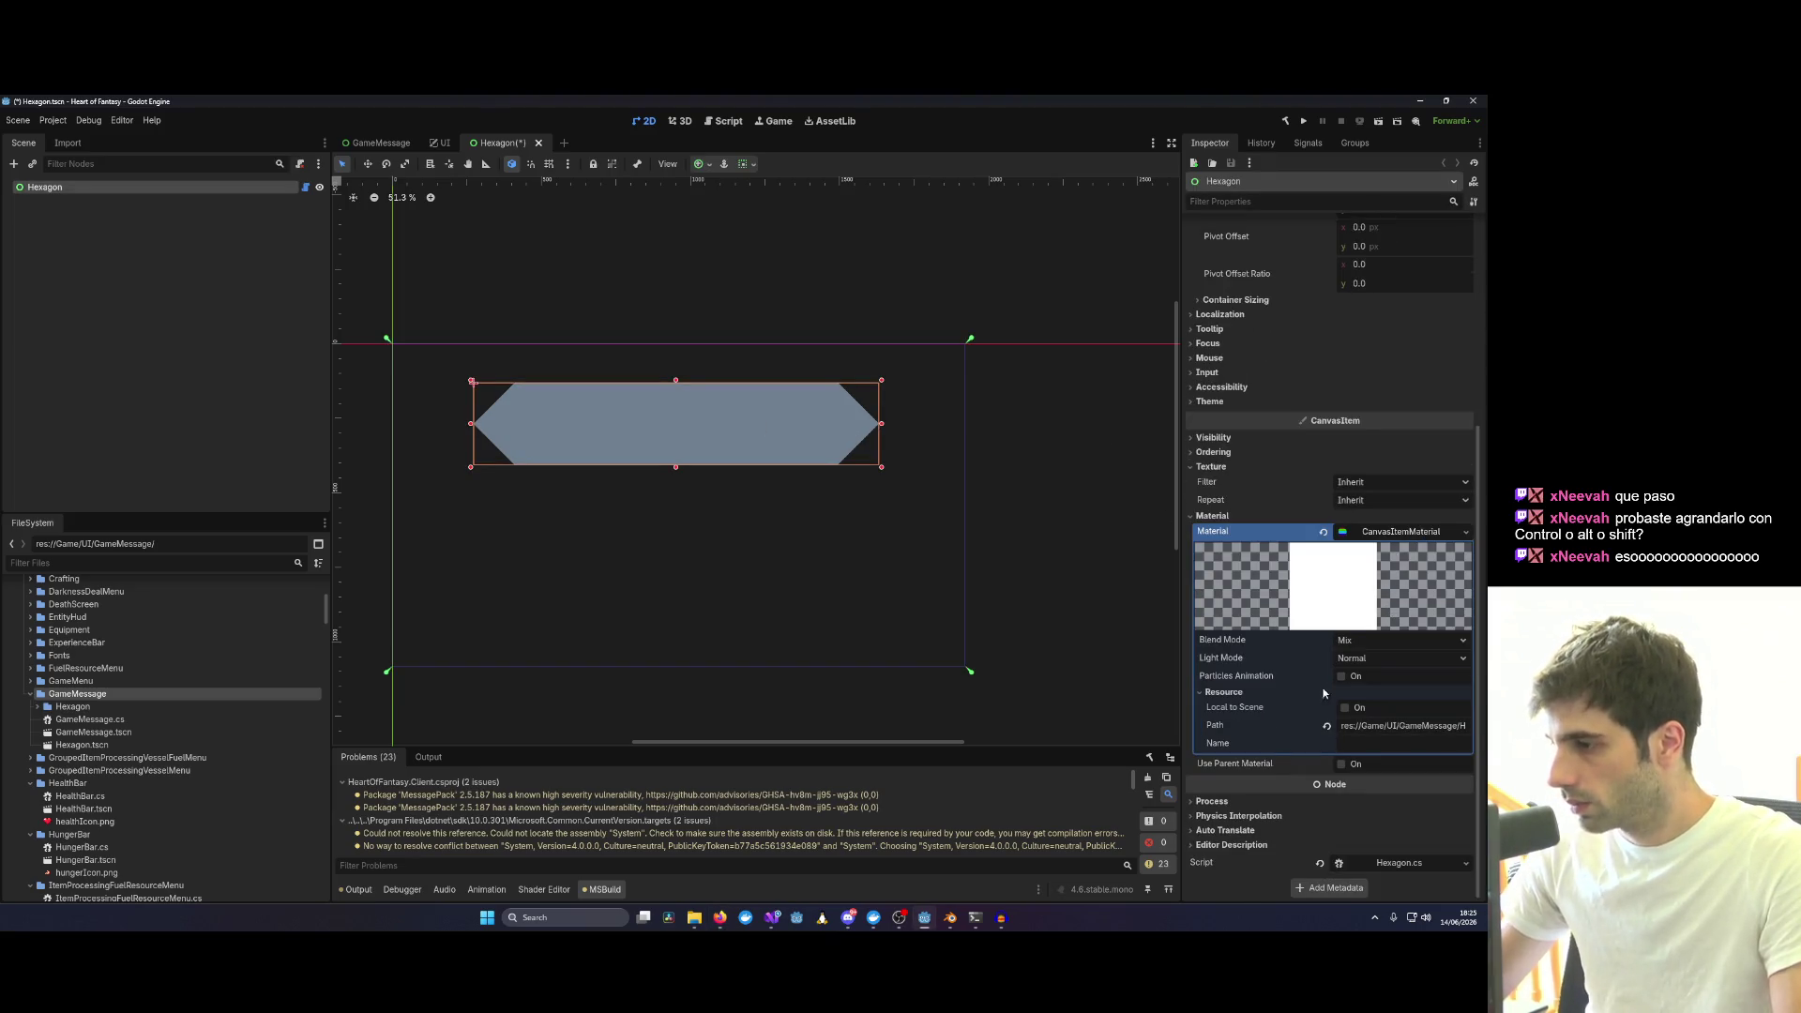
{"action": "left_click", "coordinate": [1365, 640]}
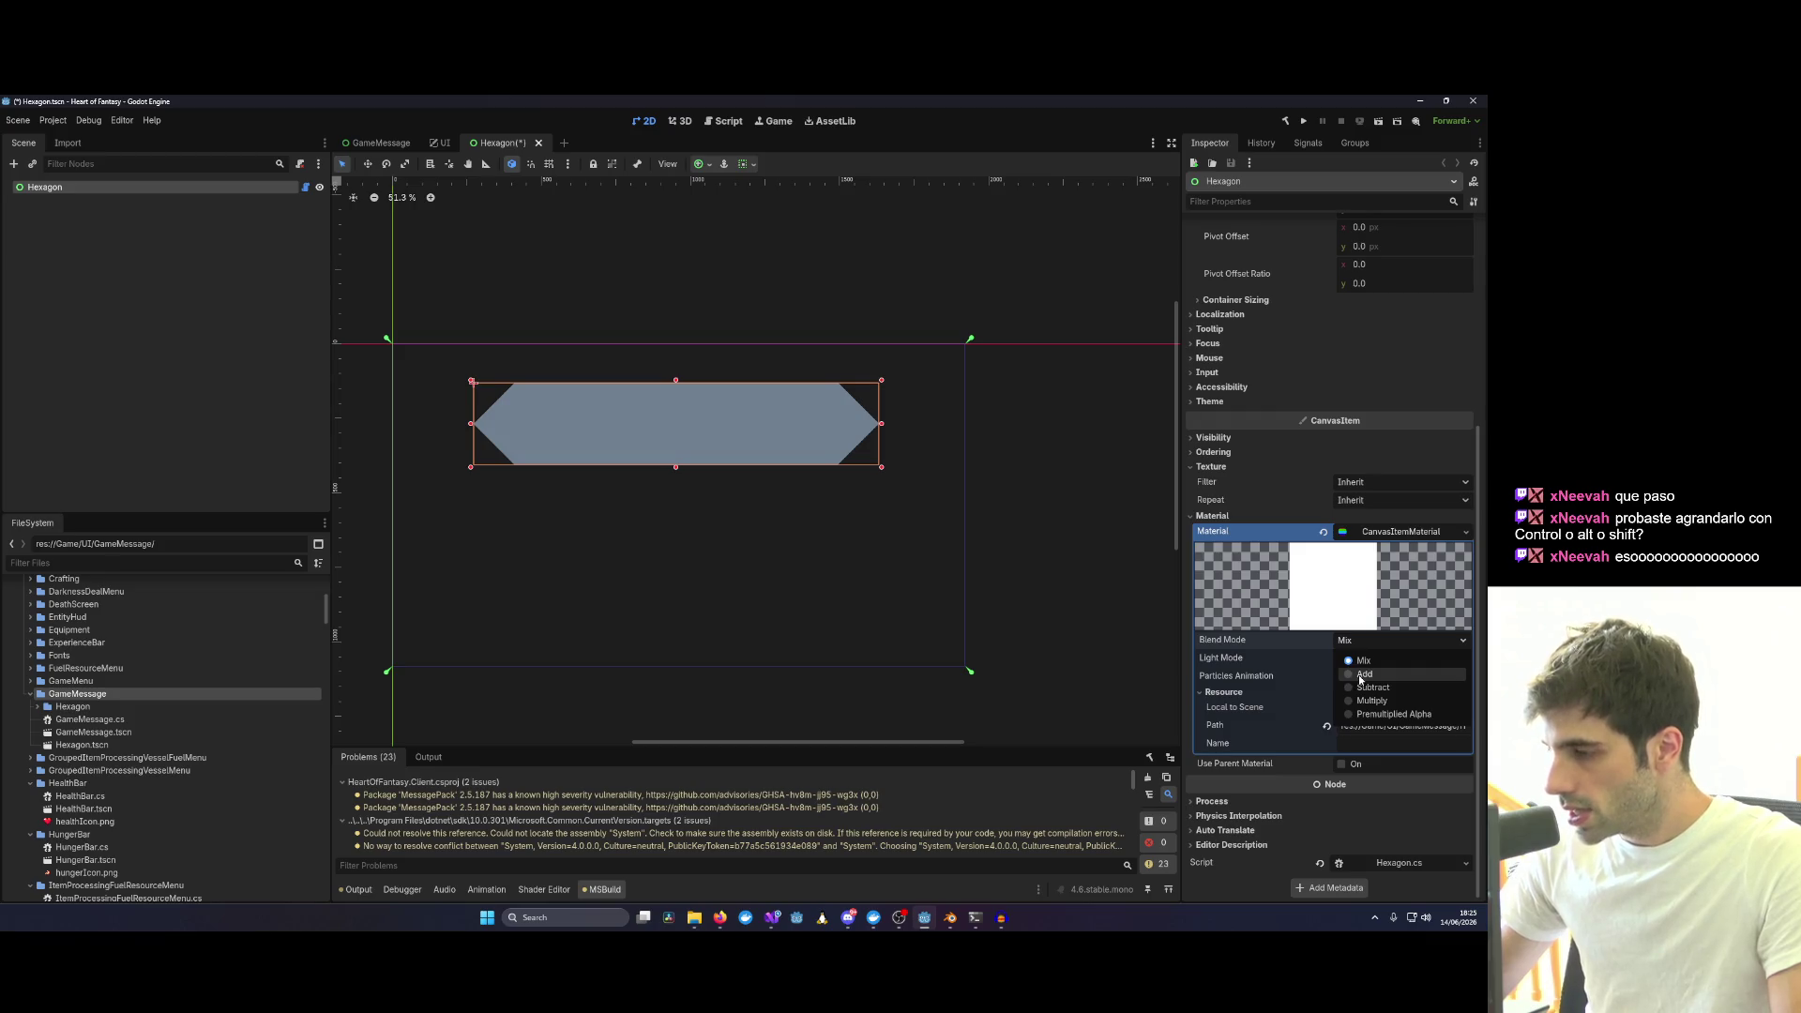
{"action": "left_click", "coordinate": [1311, 583]}
{"action": "left_click", "coordinate": [1213, 451]}
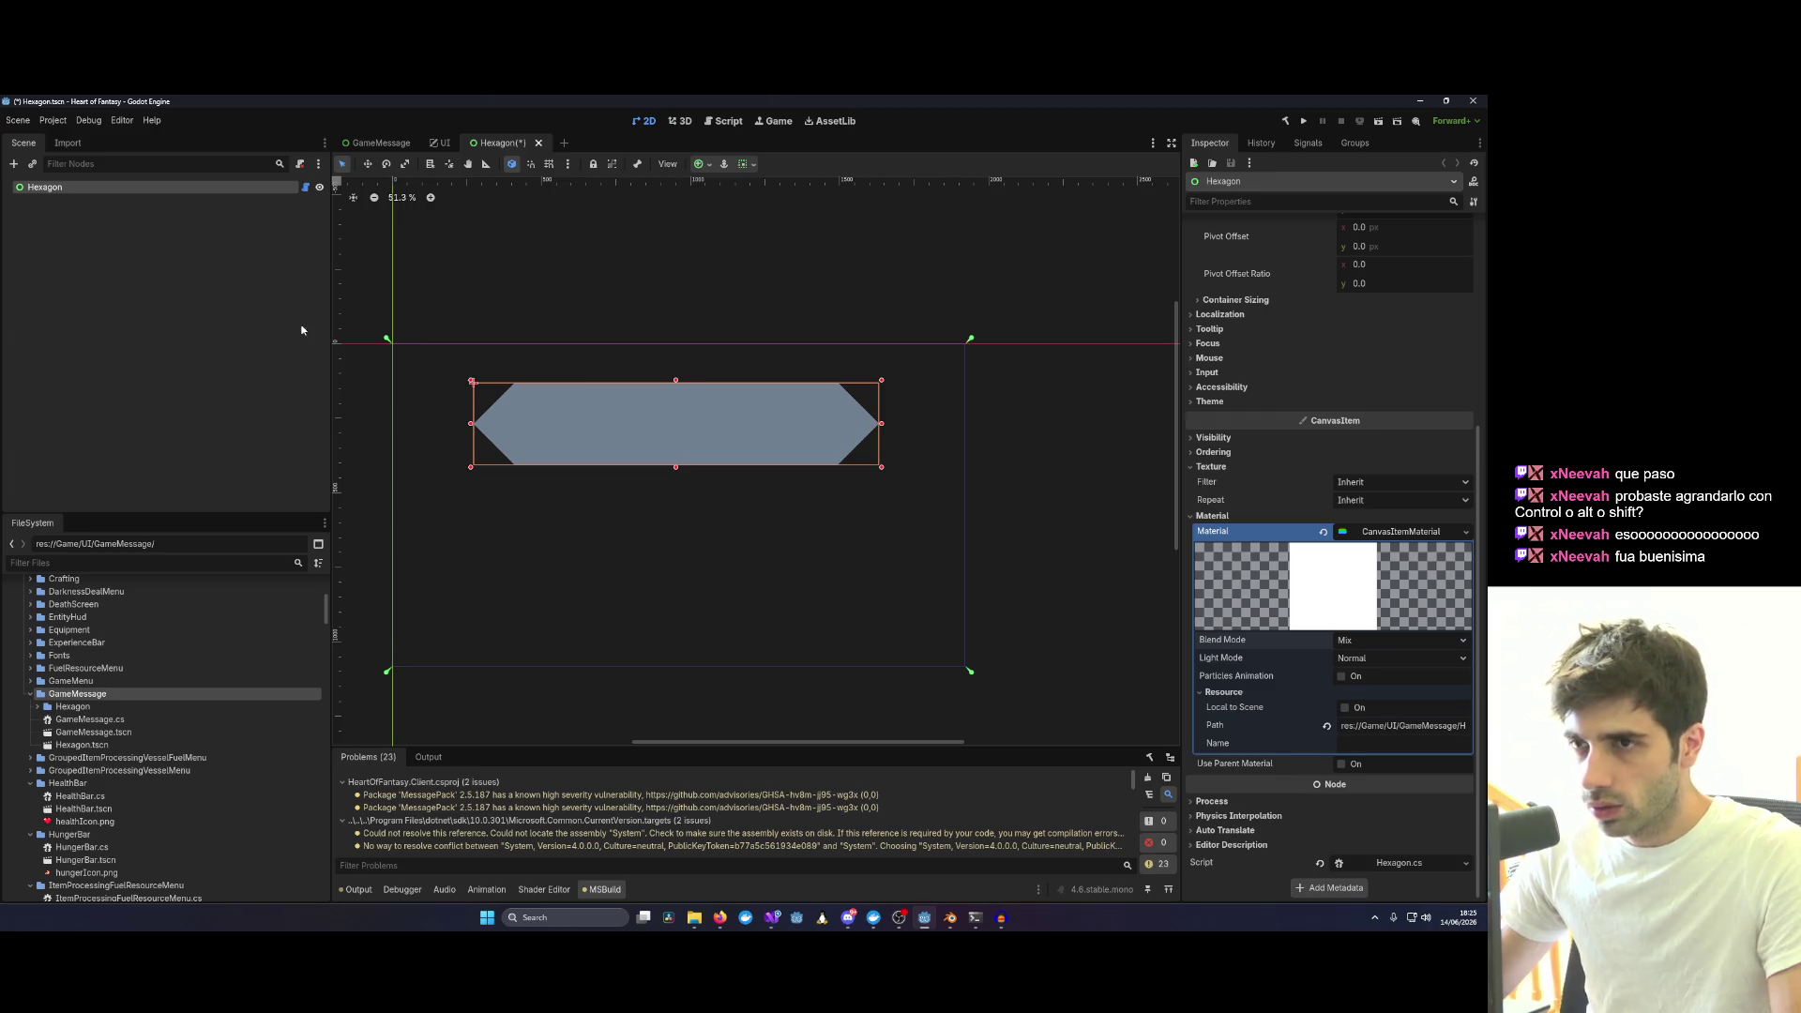
{"action": "left_click", "coordinate": [1211, 400]}
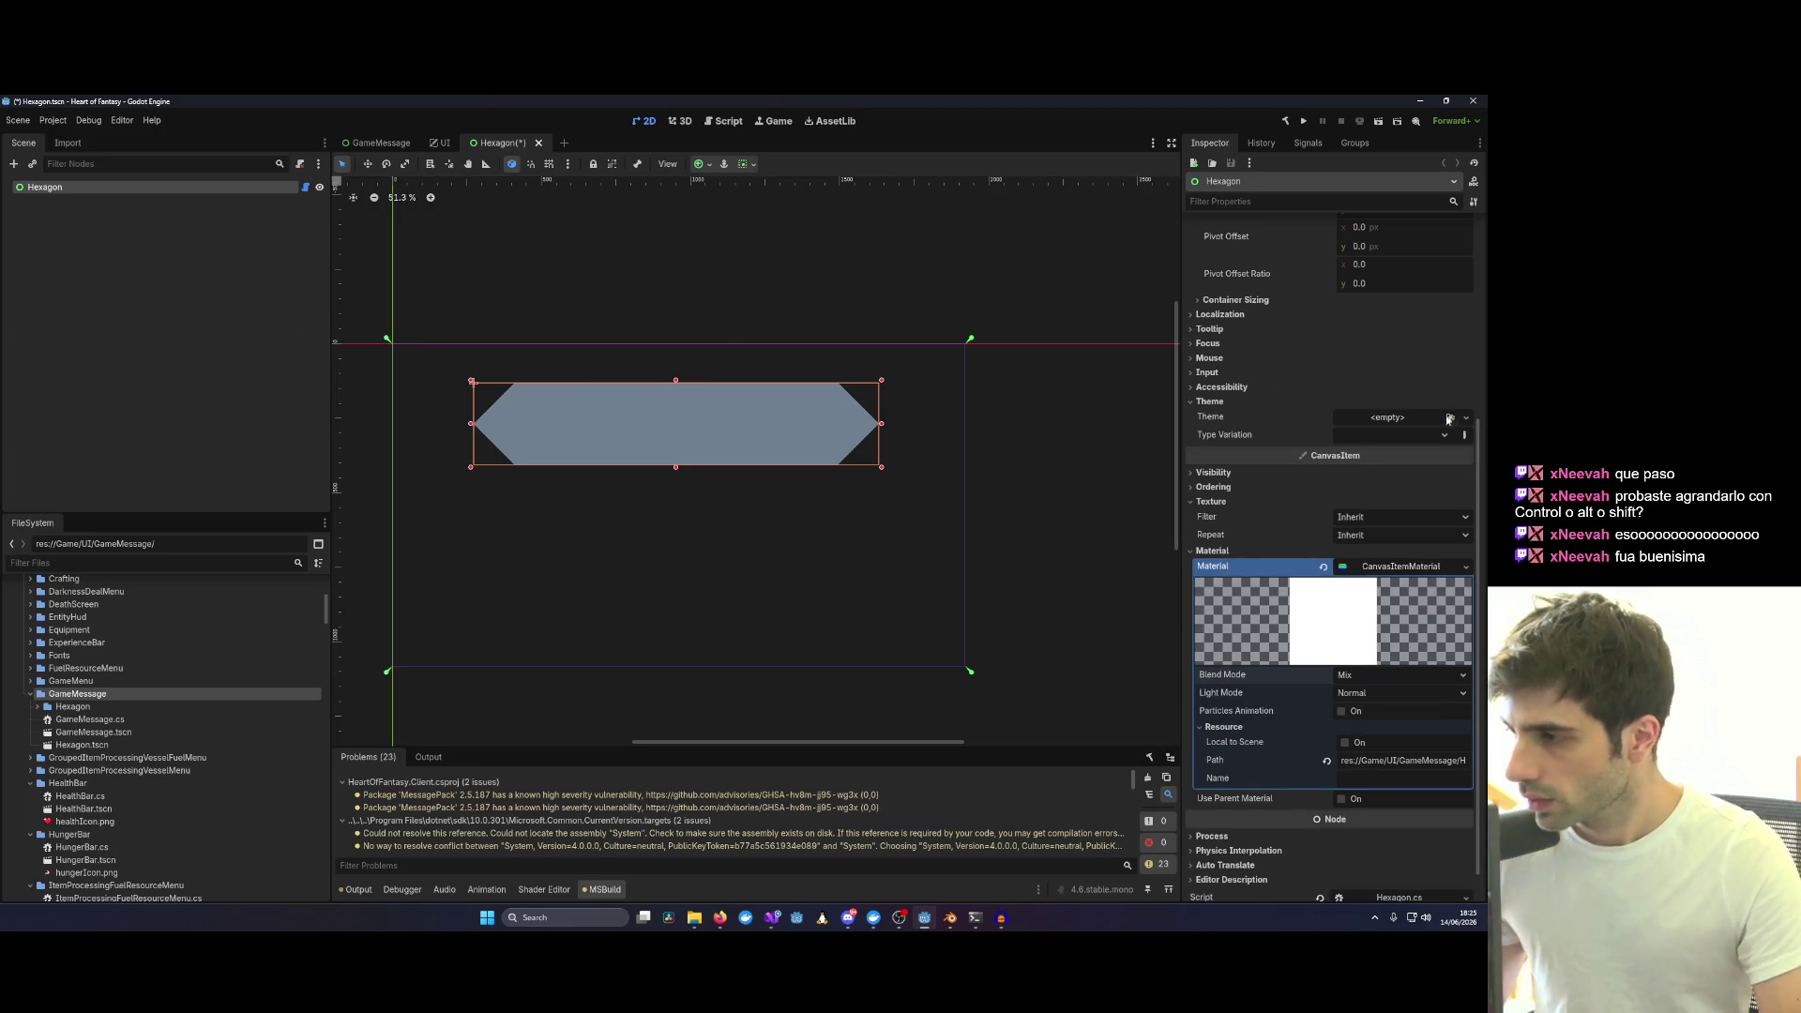
Clear the Hexagon's material and create a new Theme resource for it.
{"action": "left_click", "coordinate": [1465, 566]}
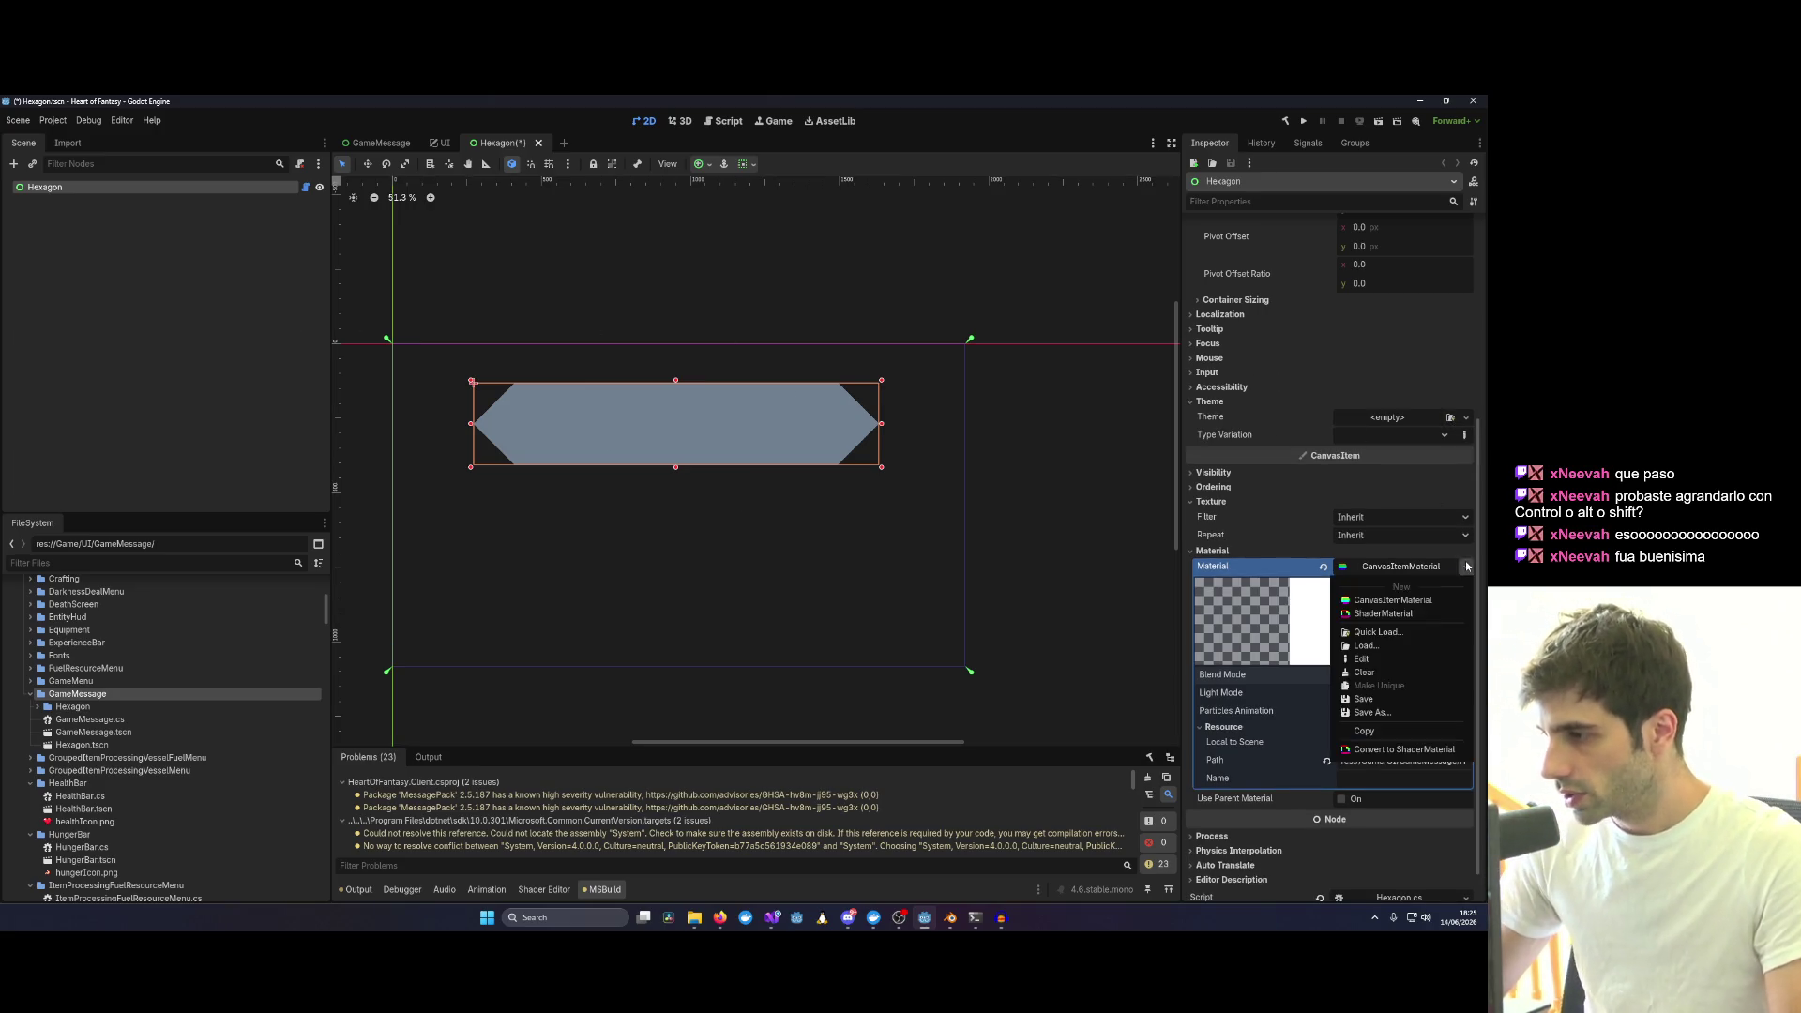
{"action": "left_click", "coordinate": [1391, 671]}
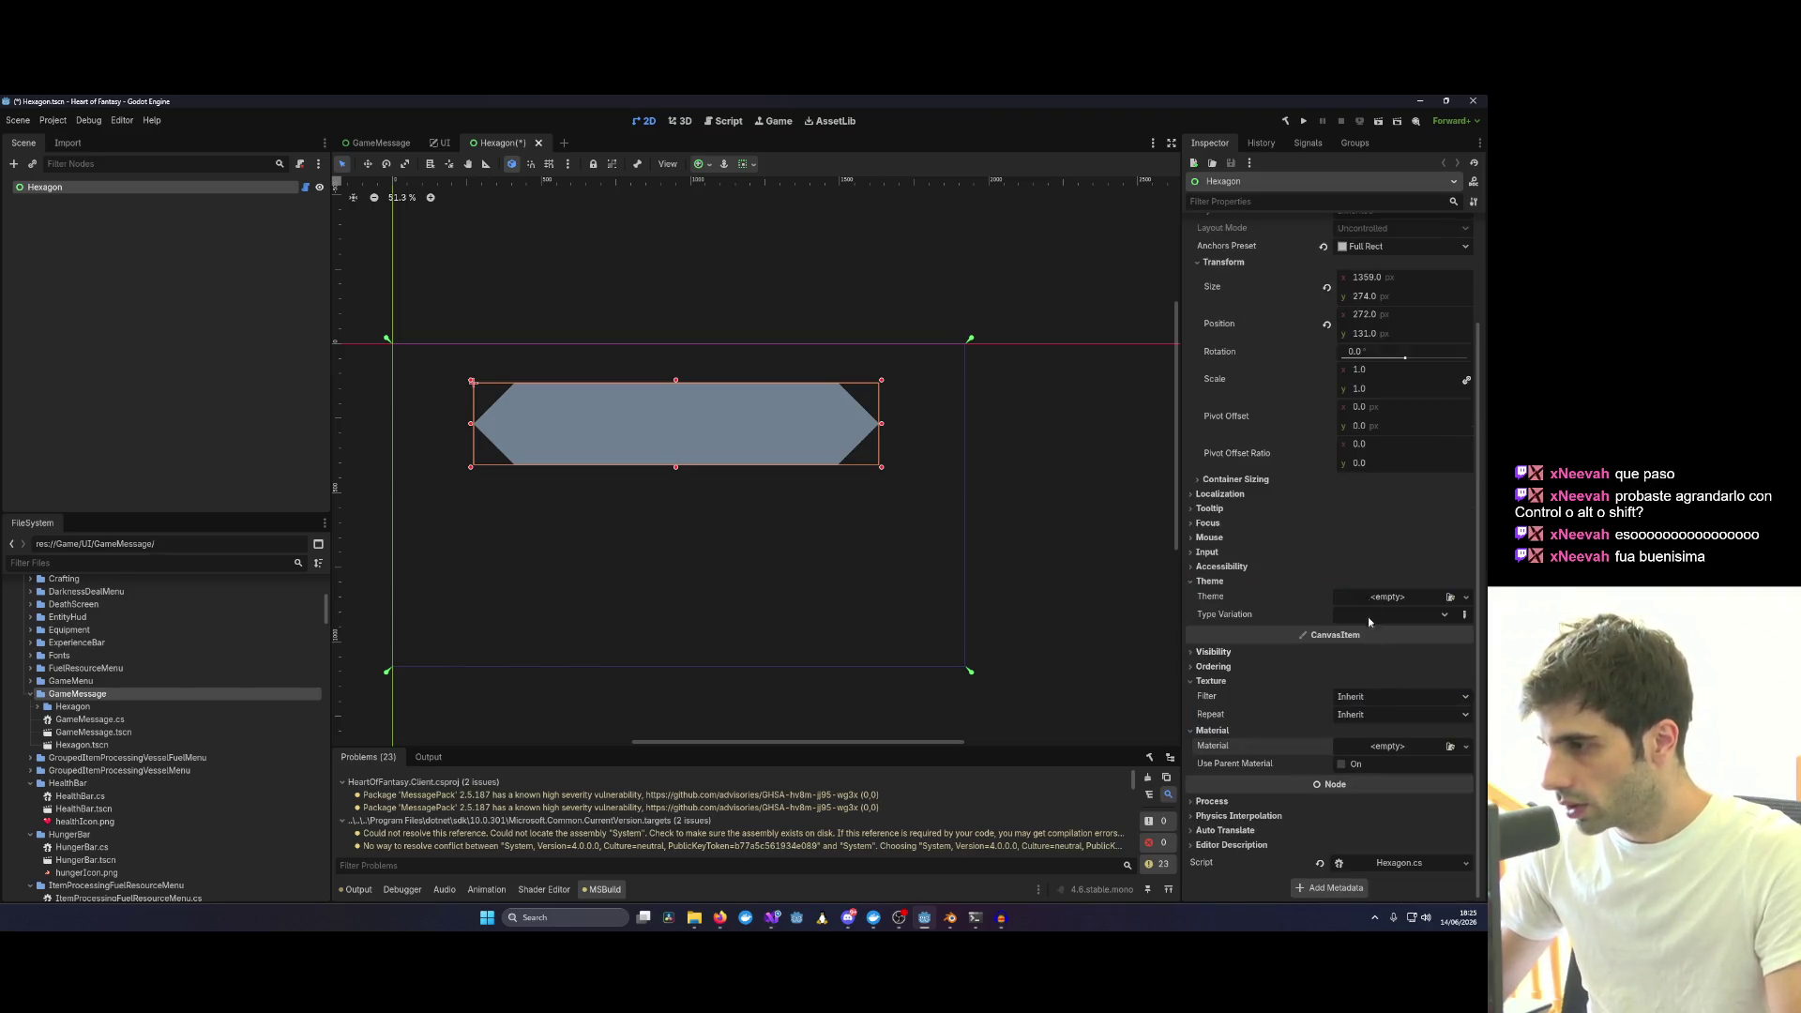
{"action": "left_click", "coordinate": [1466, 597]}
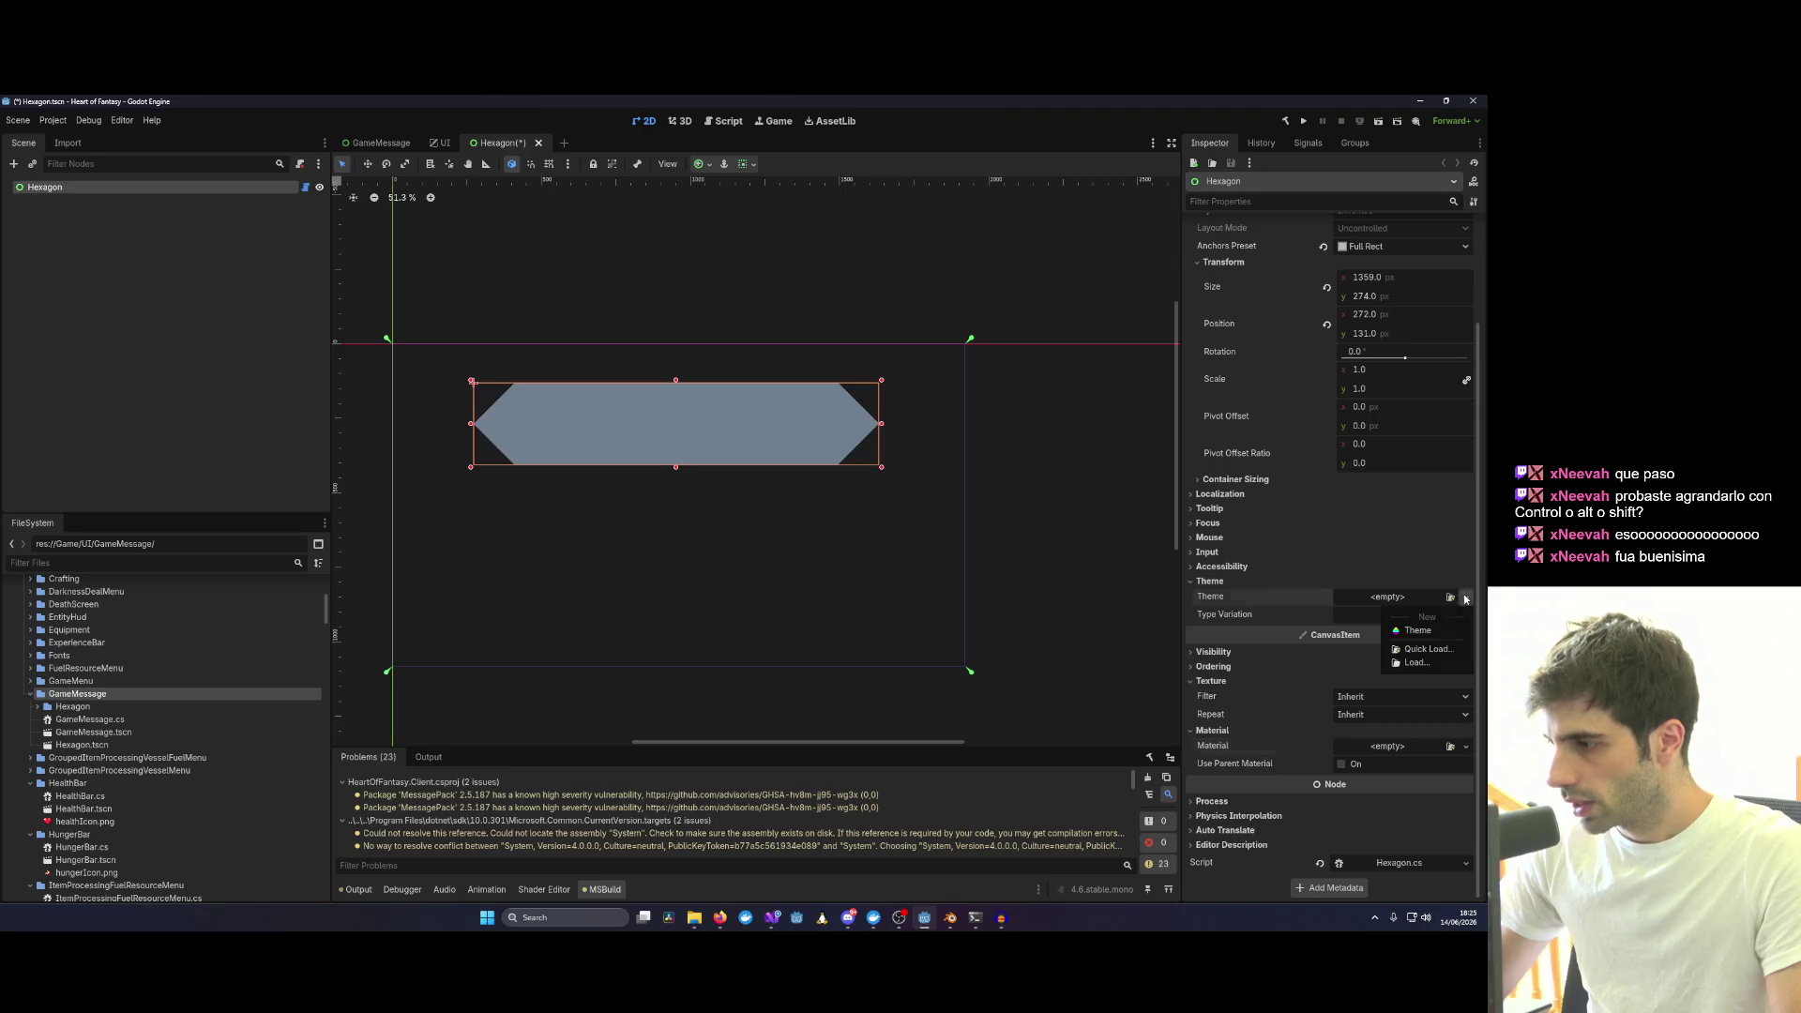
{"action": "left_click", "coordinate": [1419, 629]}
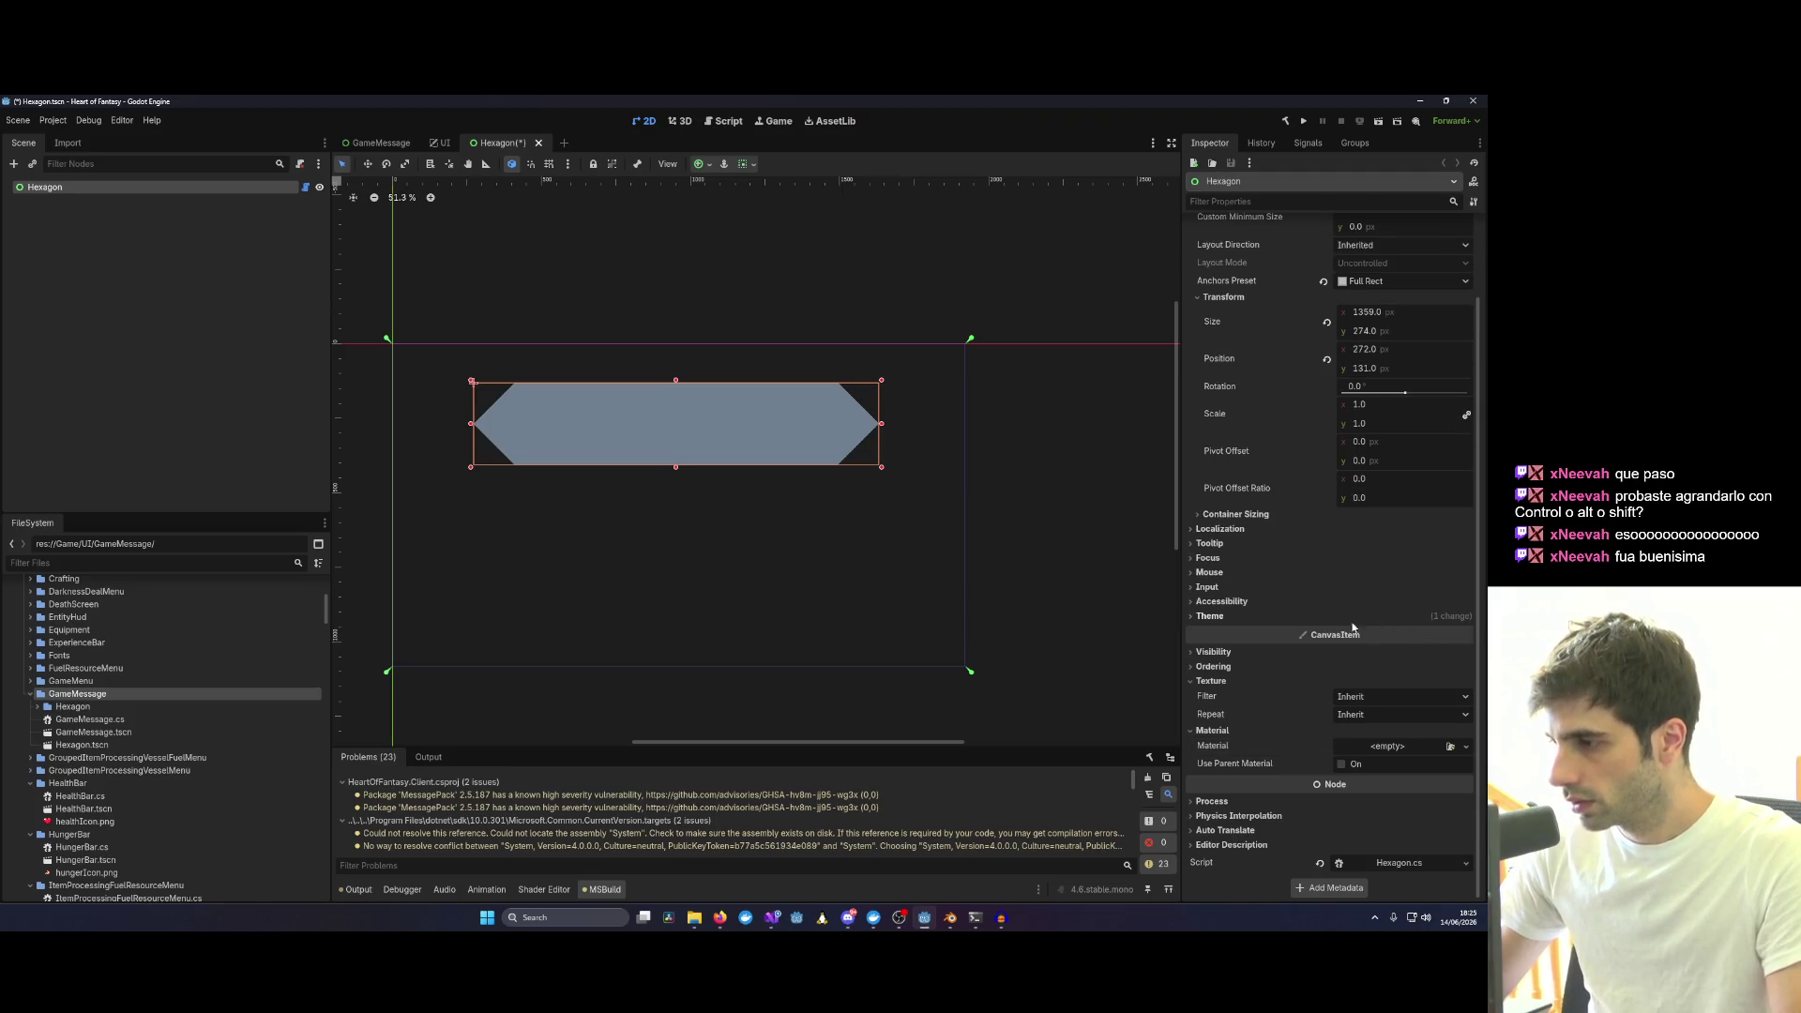
{"action": "left_click", "coordinate": [1320, 617]}
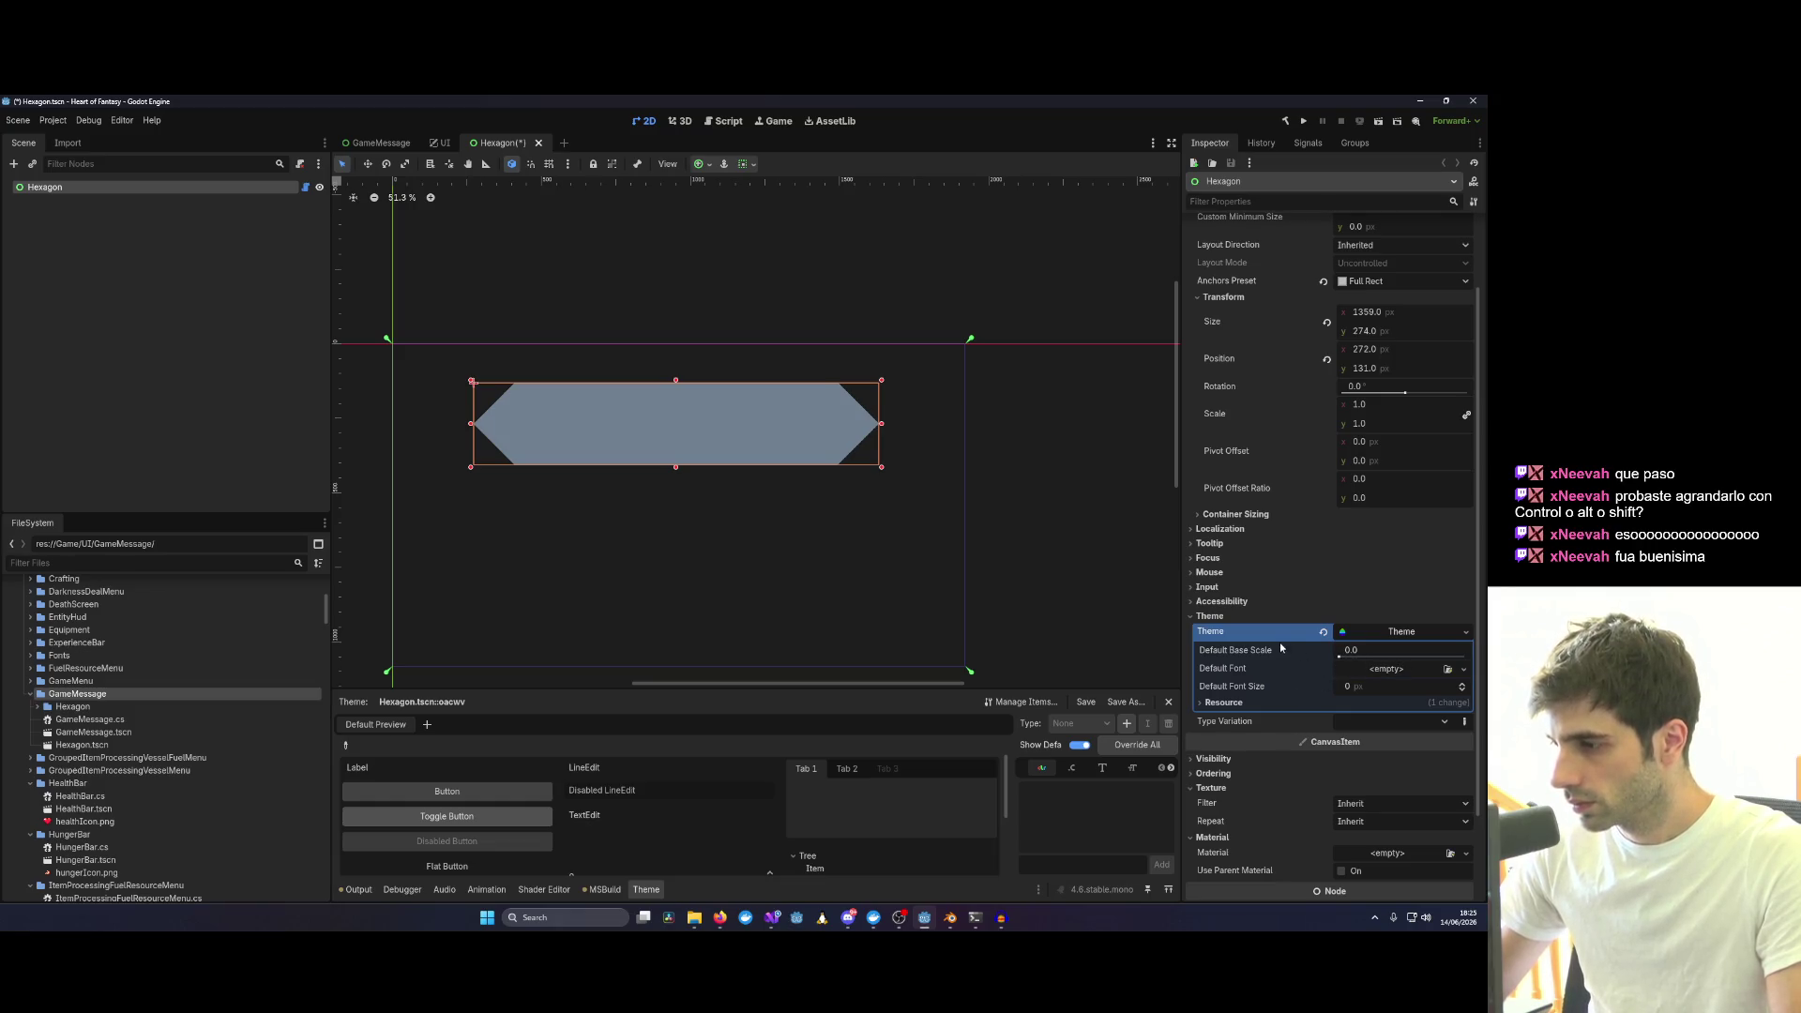
Review the theme's resource options, then clear the Theme from the Hexagon node.
{"action": "left_click", "coordinate": [1238, 704]}
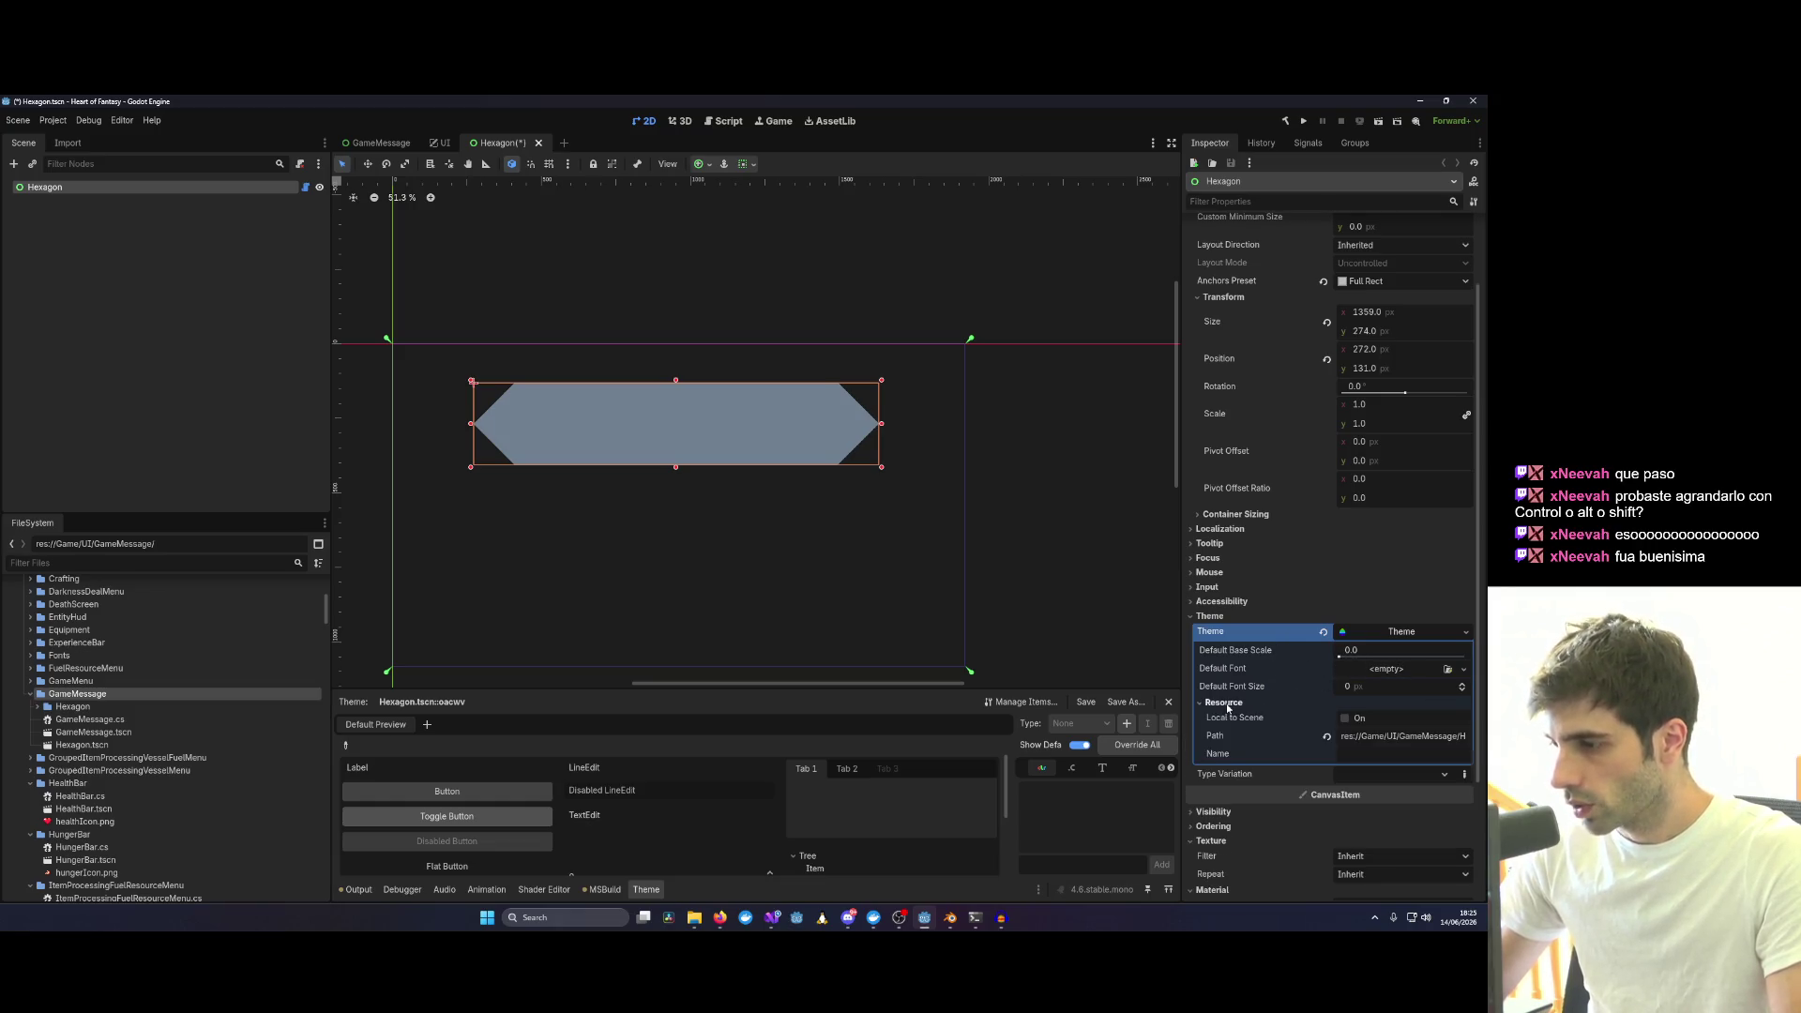
{"action": "left_click", "coordinate": [1390, 634]}
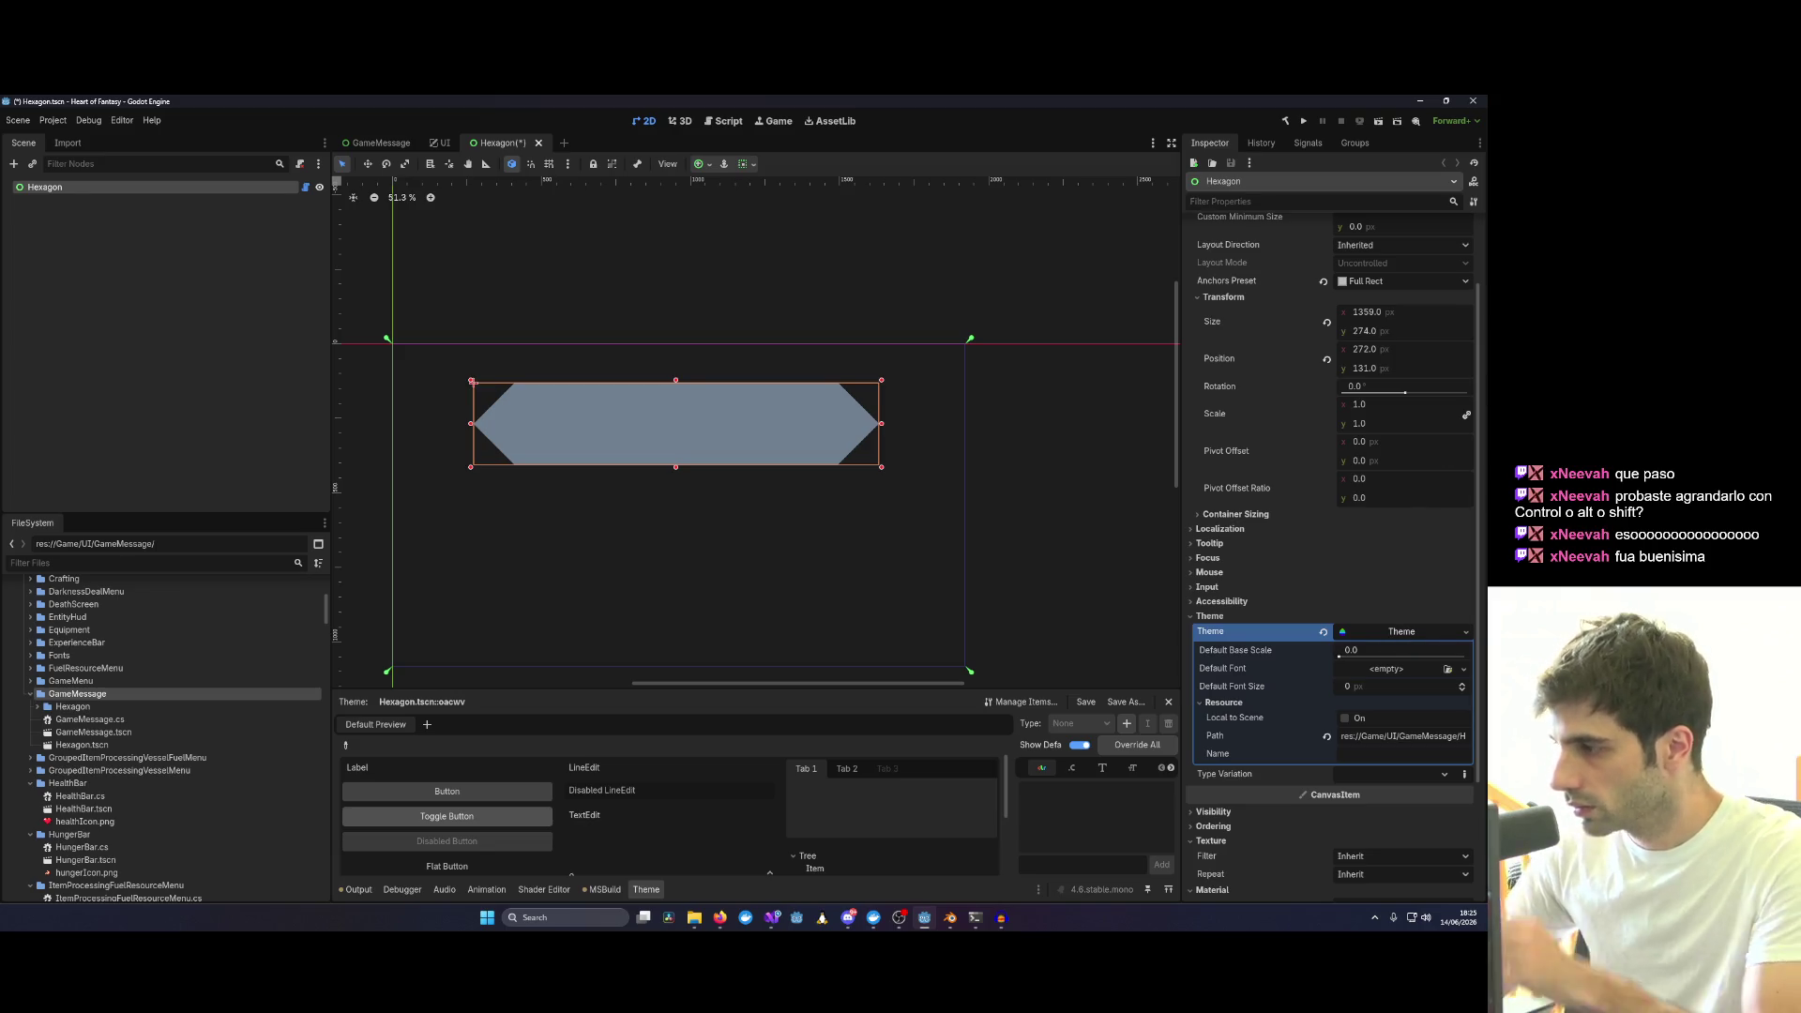
{"action": "left_click", "coordinate": [1355, 554]}
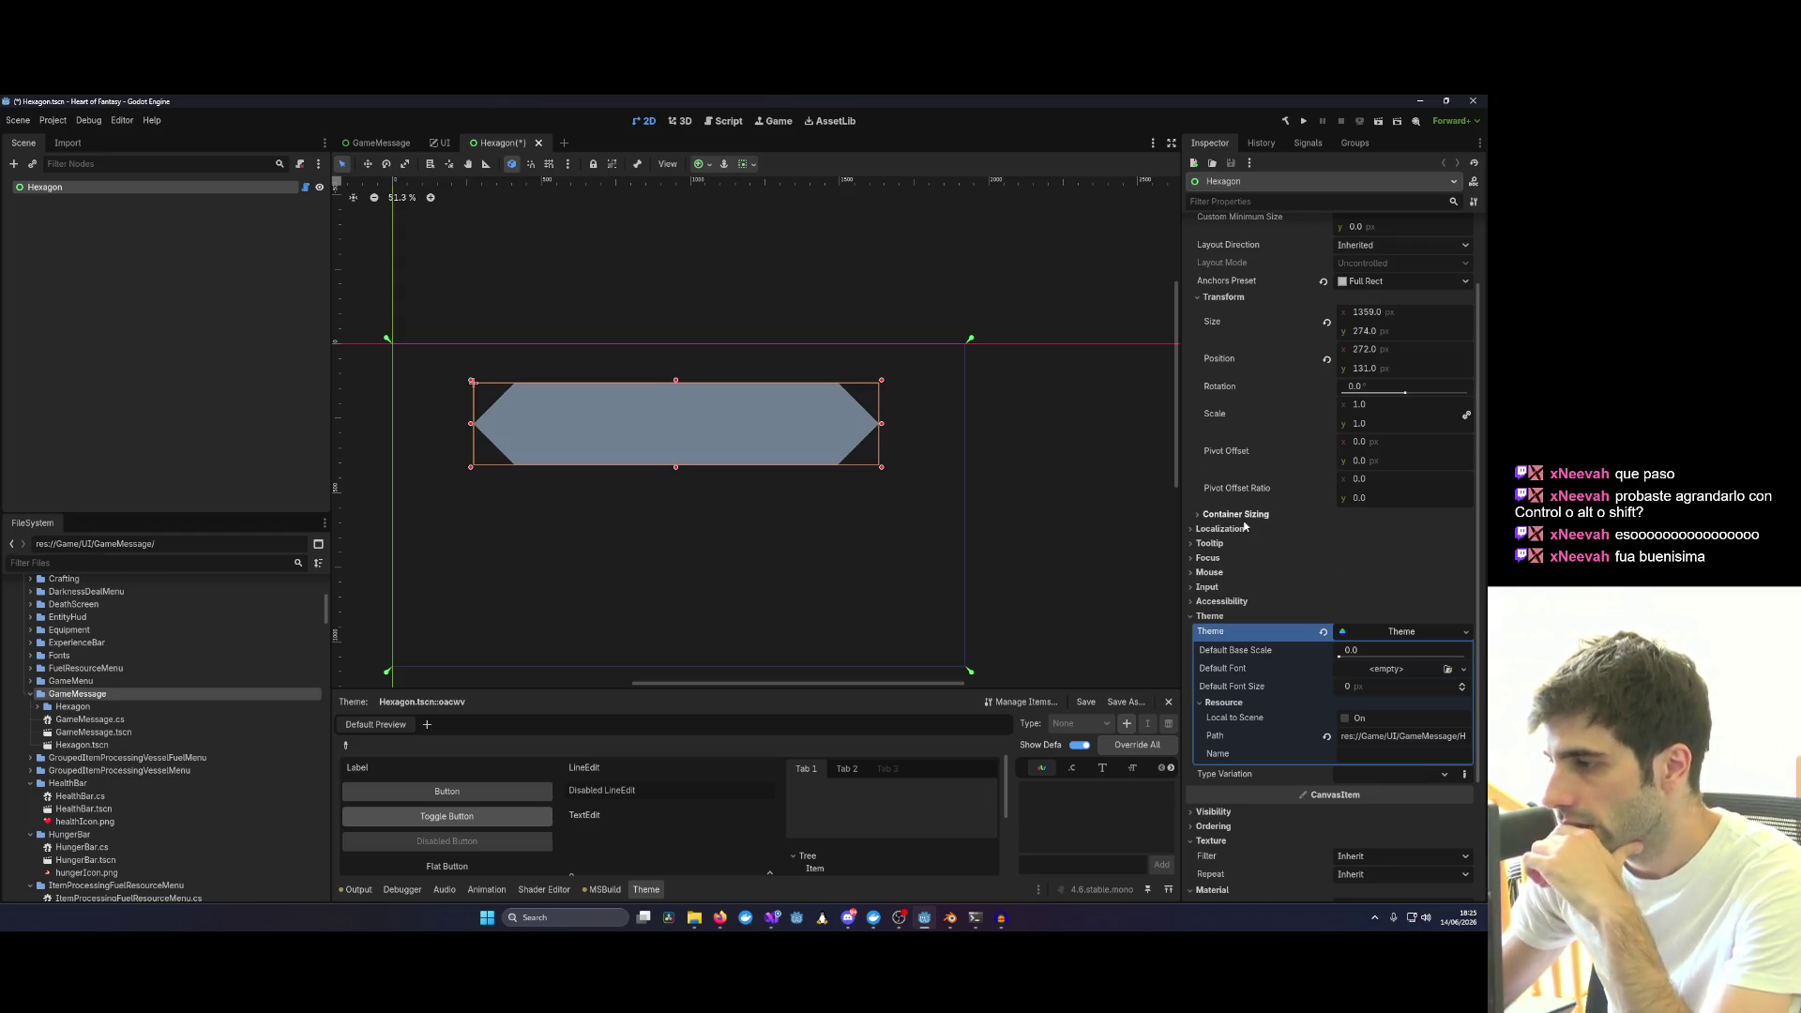
{"action": "scroll", "coordinate": [1245, 525], "scroll_direction": "up", "scroll_amount": 2}
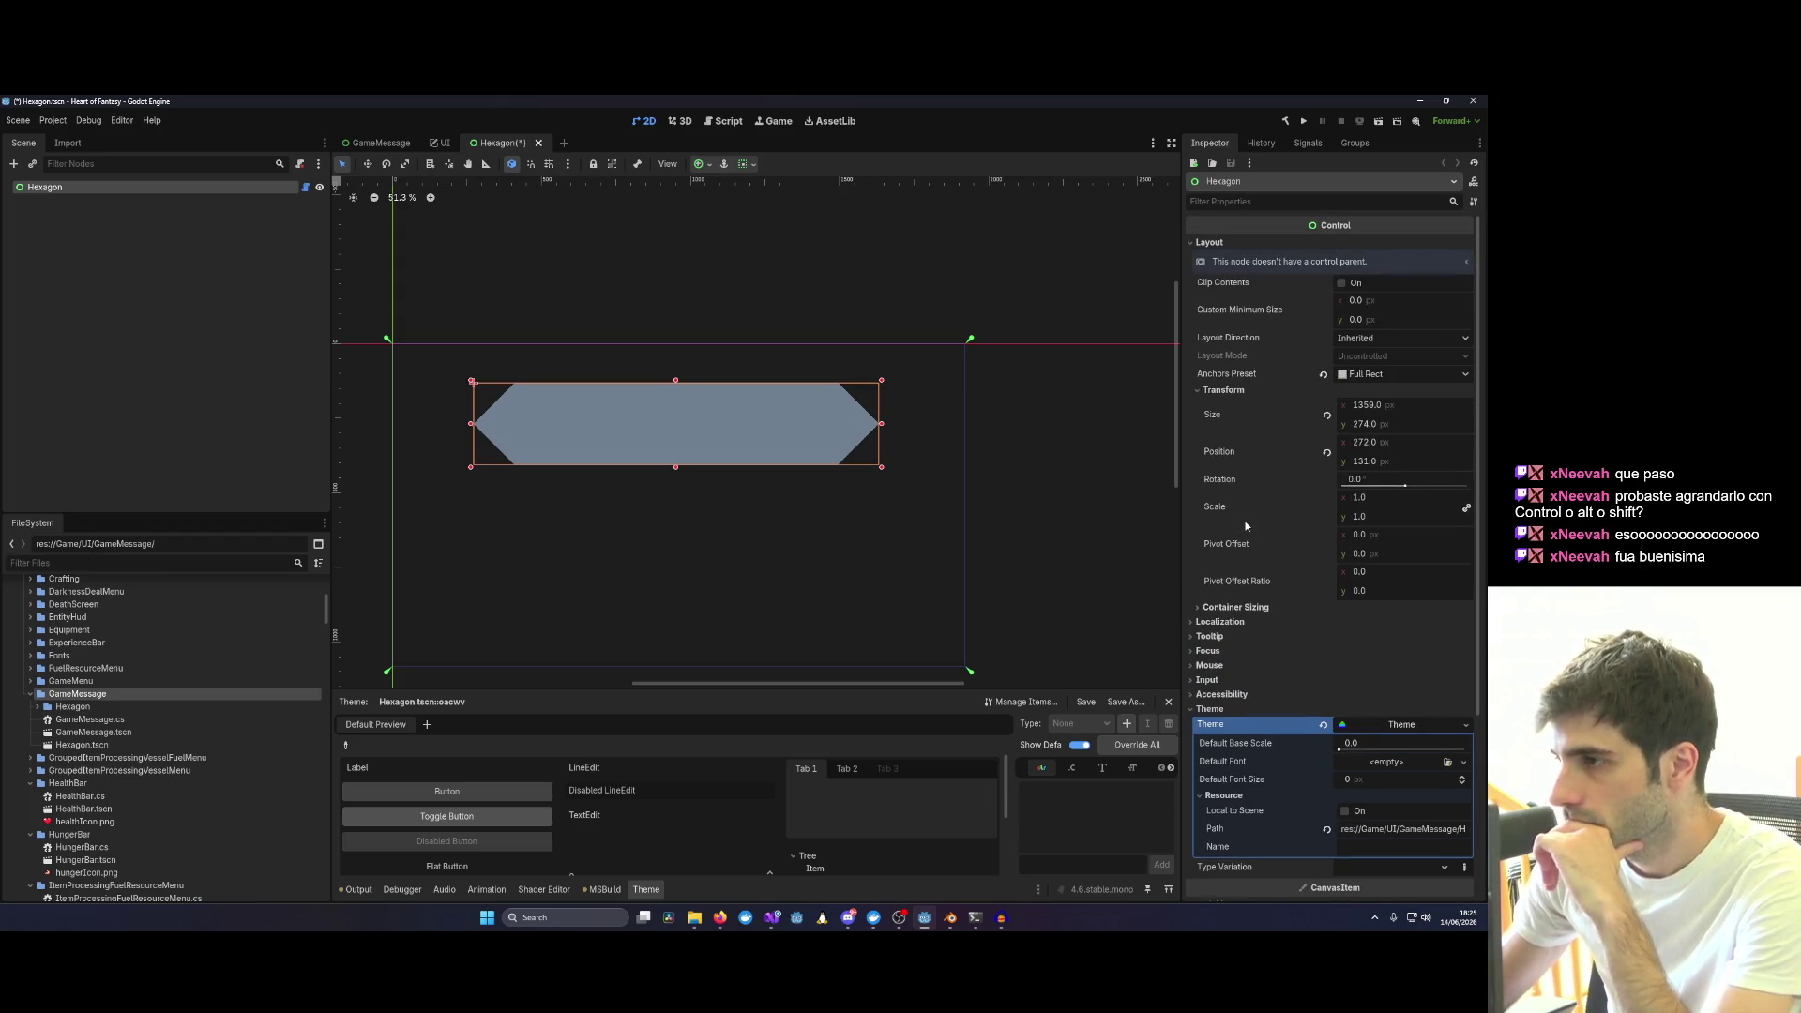
{"action": "scroll", "coordinate": [1245, 525], "scroll_direction": "down", "scroll_amount": 5}
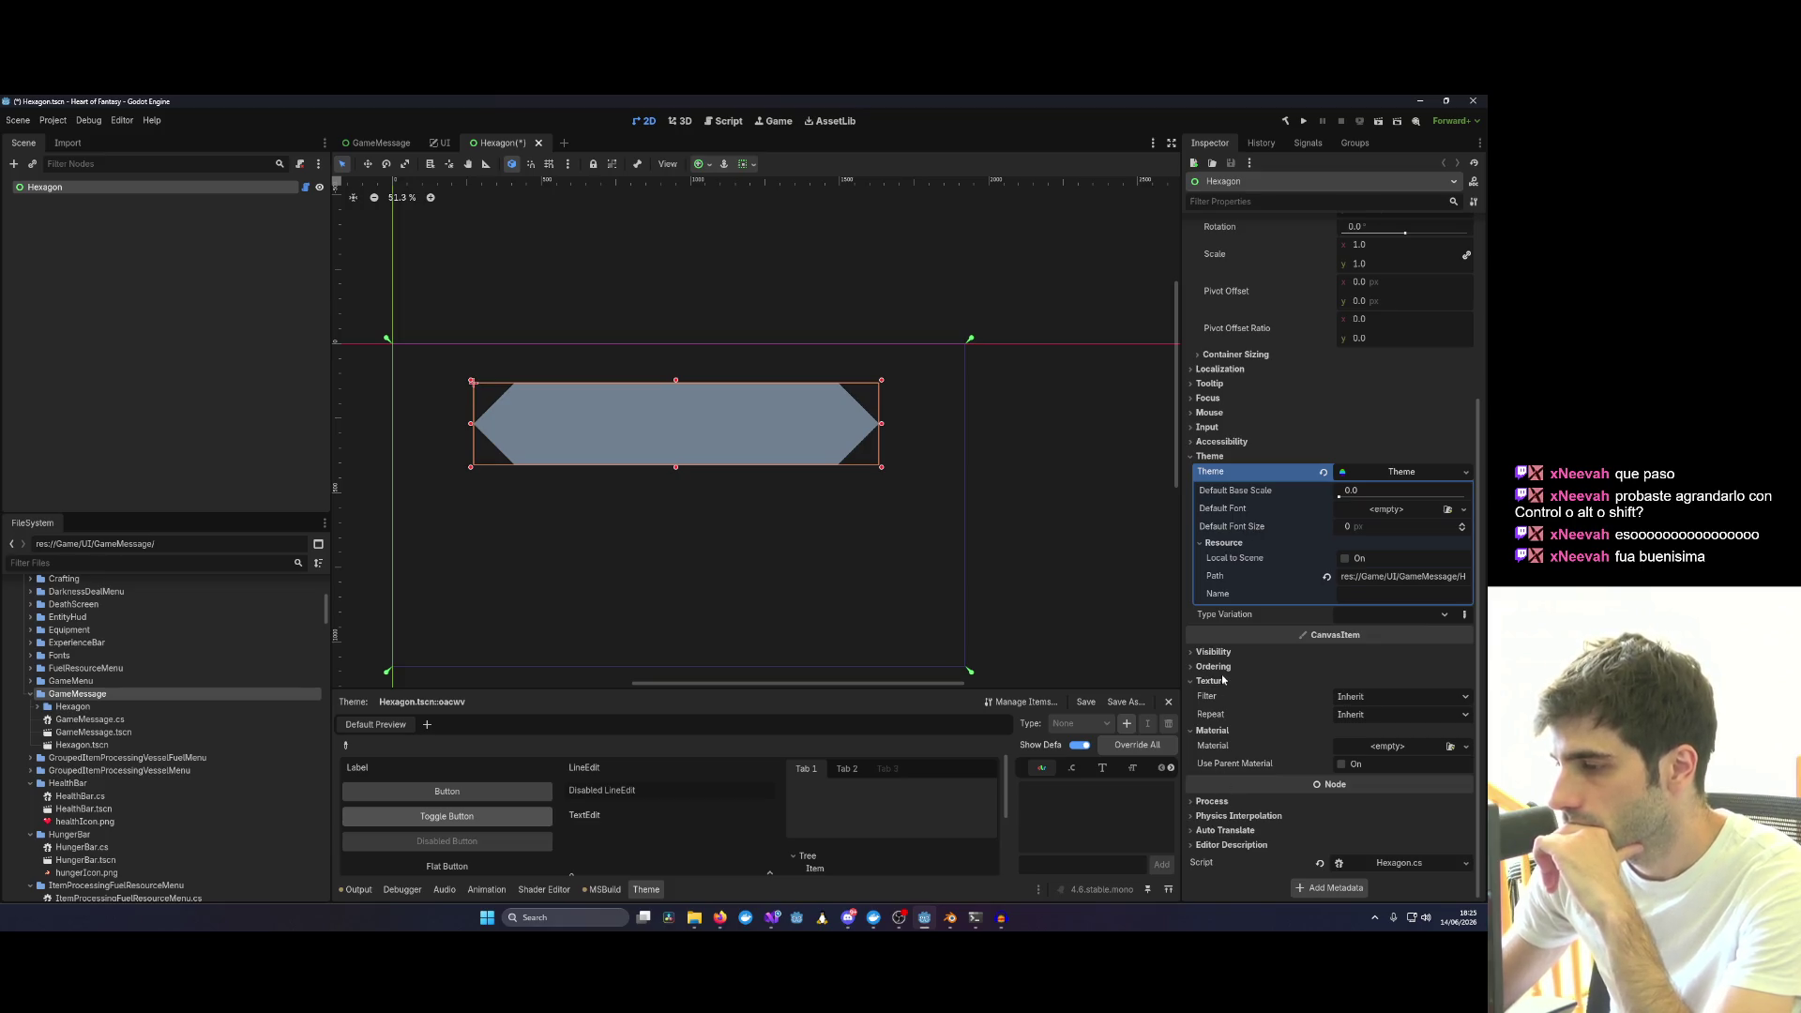
{"action": "left_click", "coordinate": [1466, 472]}
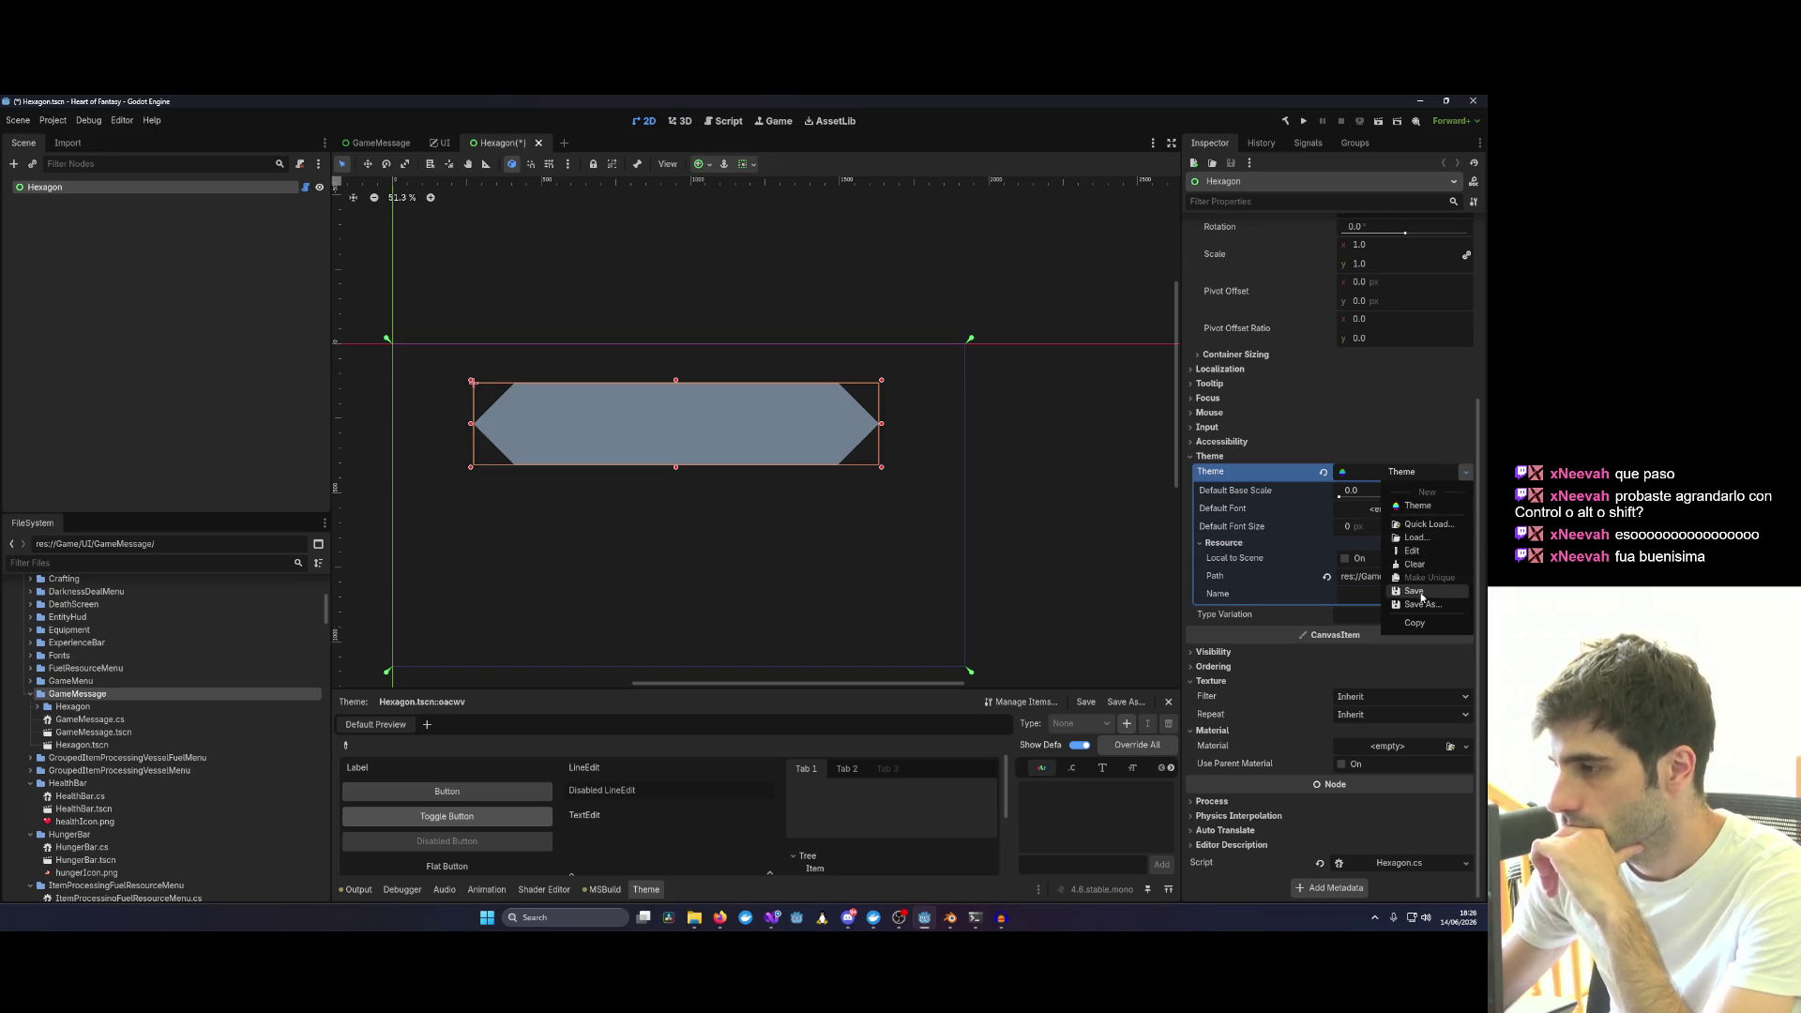
{"action": "left_click", "coordinate": [1321, 473]}
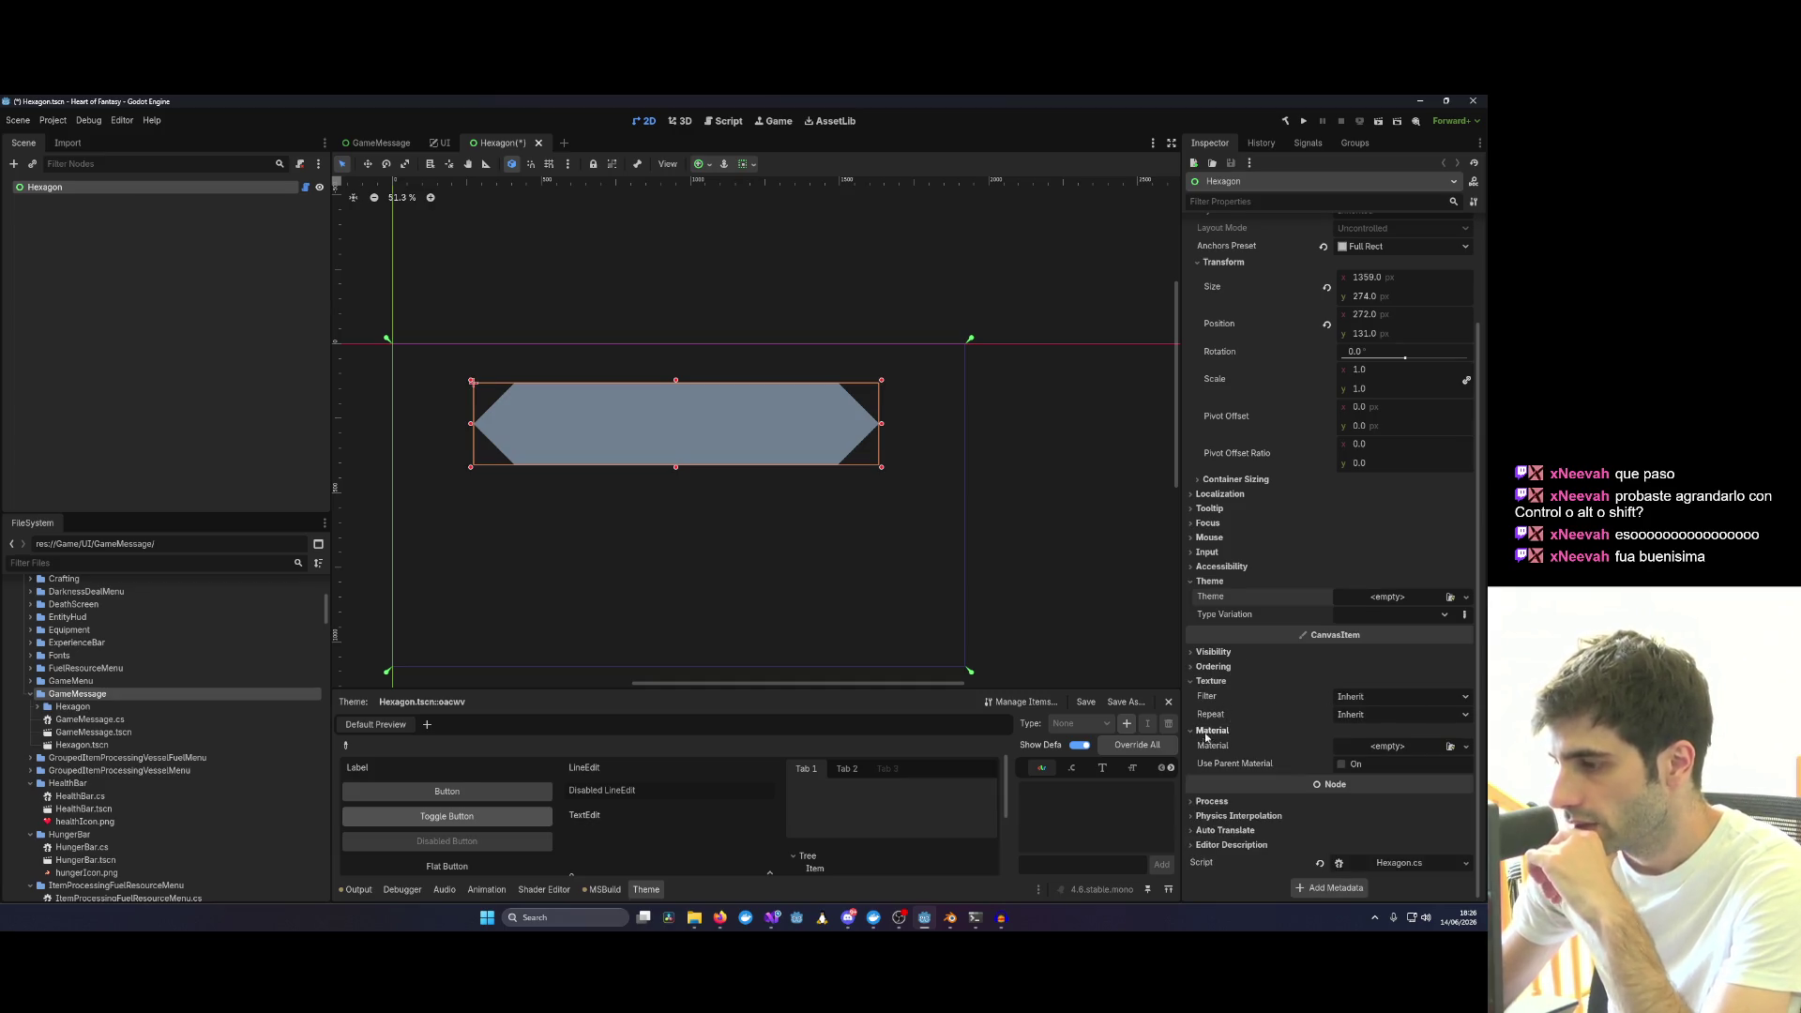
Assign a new ShaderMaterial to the Hexagon node, keeping the texture filter on Inherit.
{"action": "left_click", "coordinate": [1465, 746]}
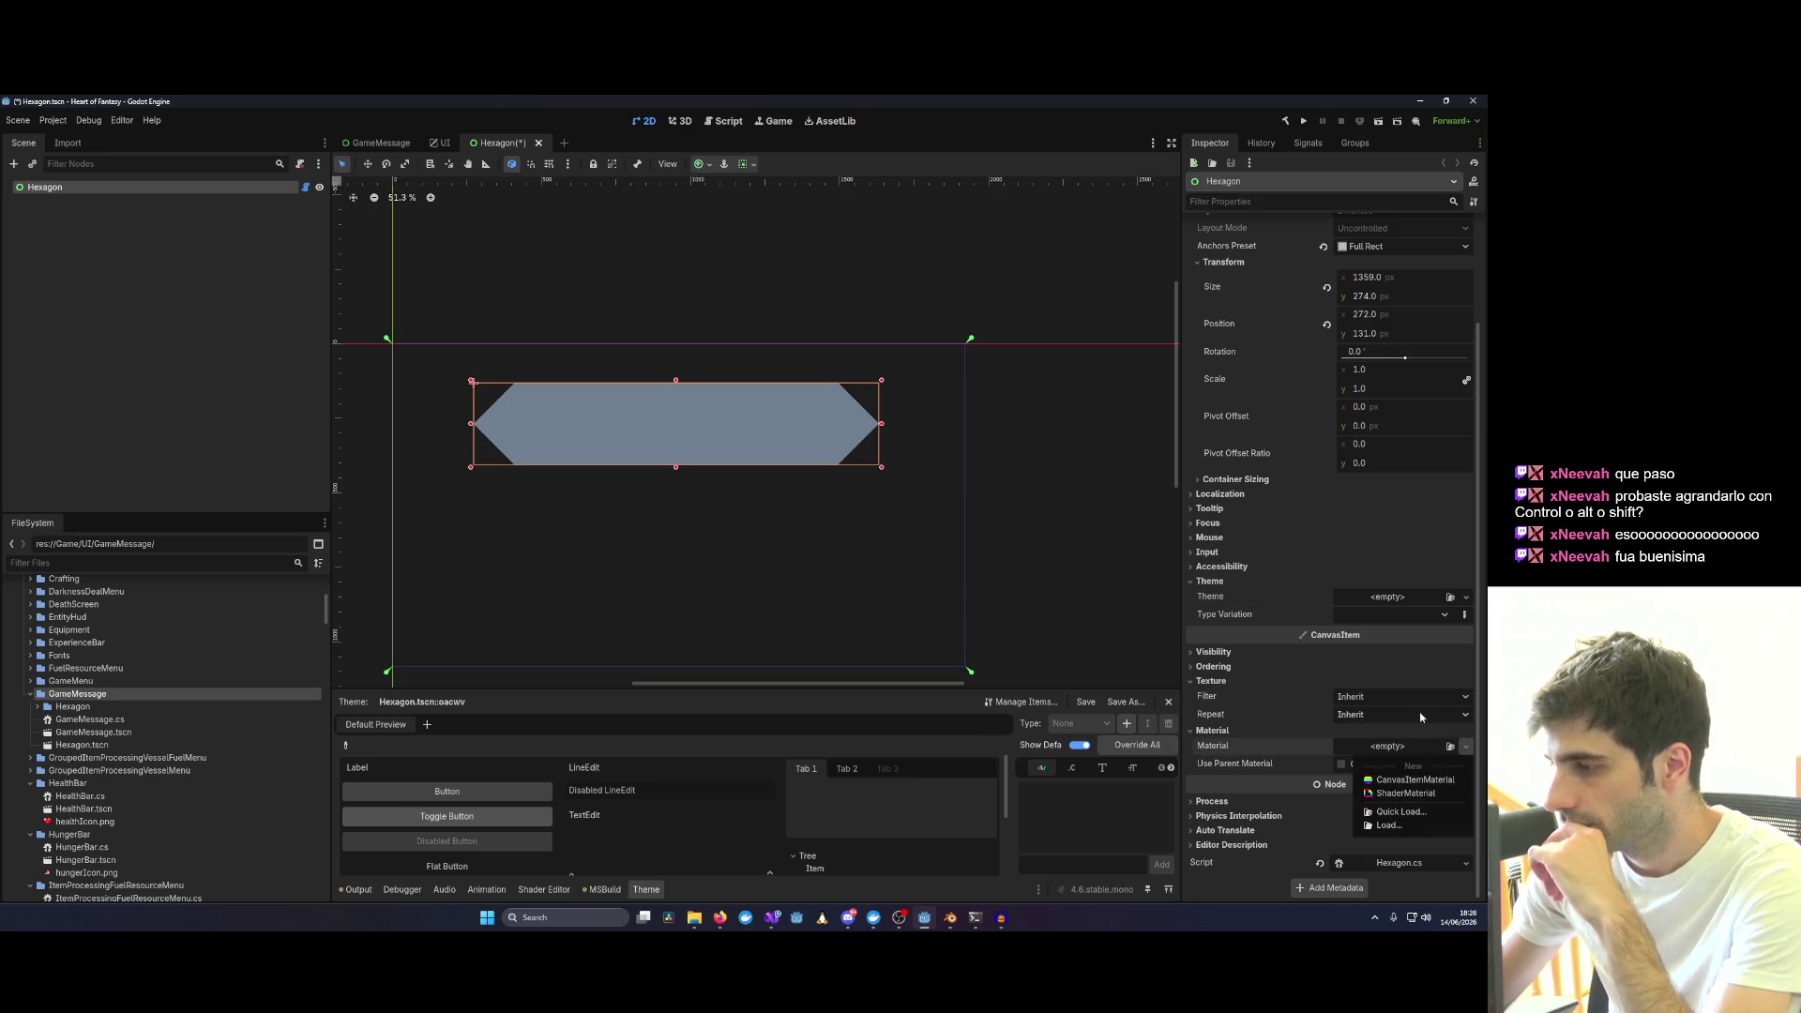
{"action": "left_click", "coordinate": [1466, 700]}
{"action": "left_click", "coordinate": [1379, 716]}
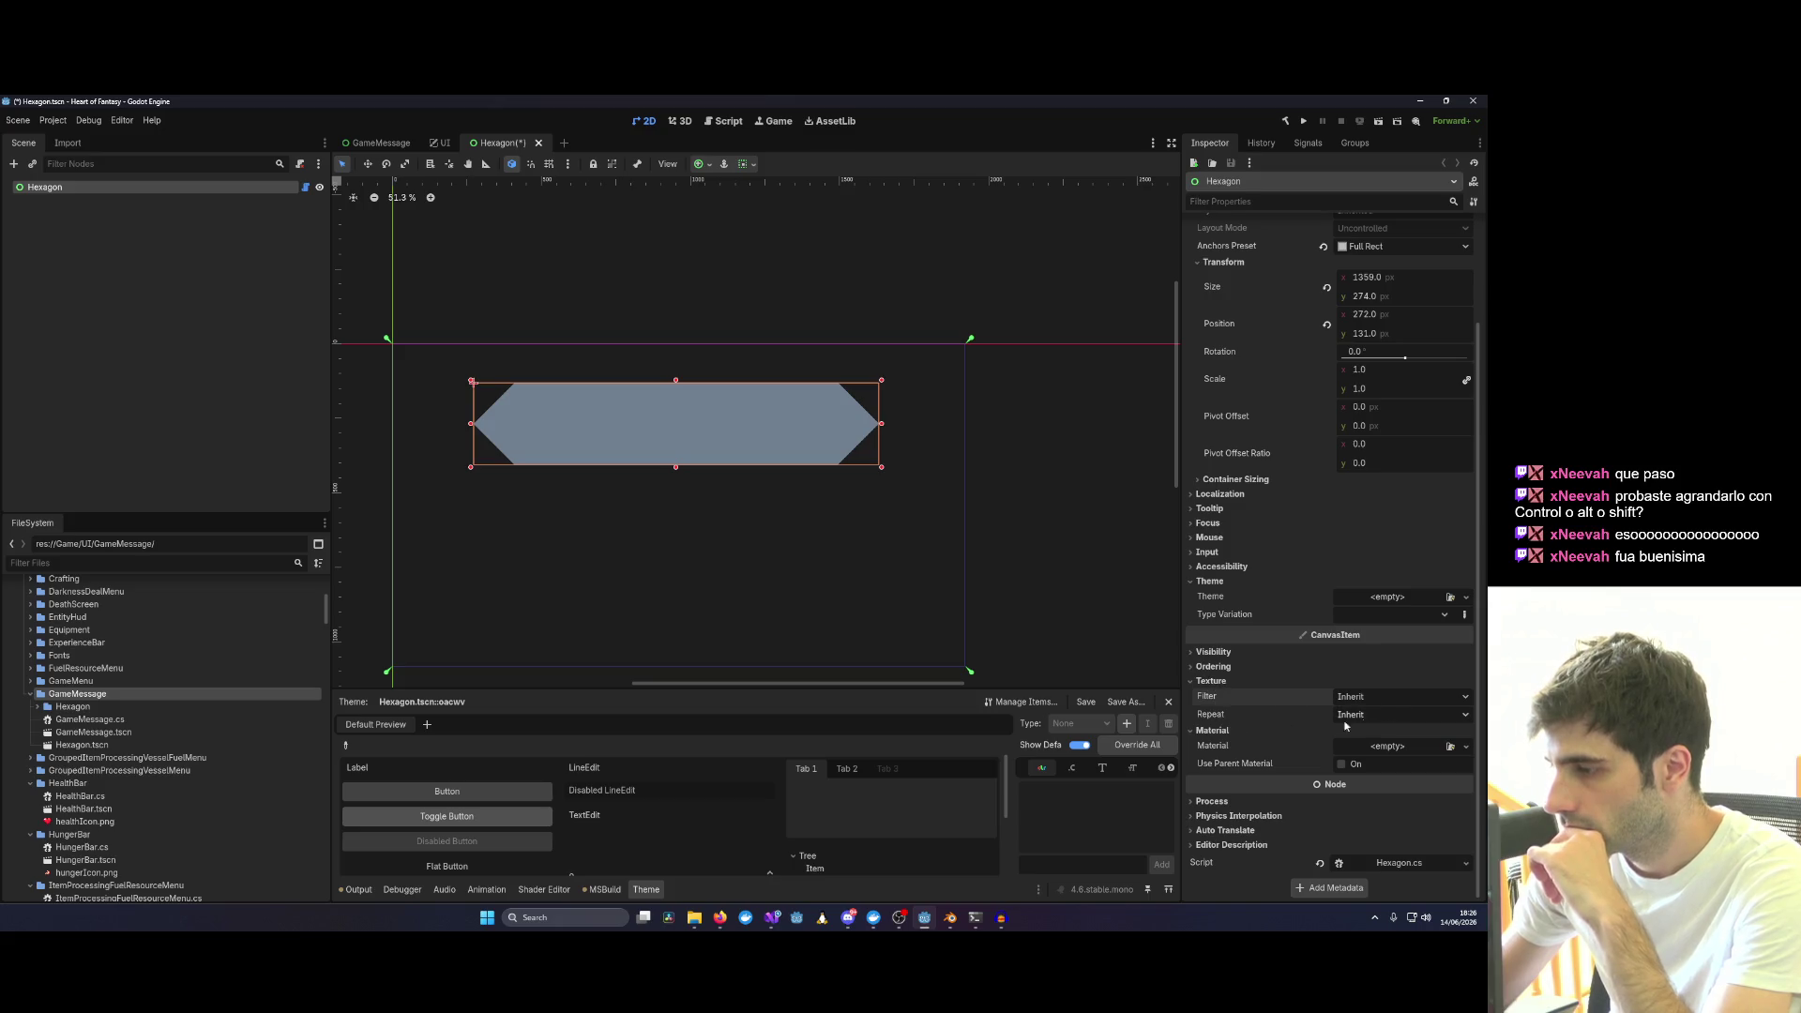
{"action": "left_click", "coordinate": [1465, 746]}
{"action": "left_click", "coordinate": [1399, 785]}
Create a new VisualShader for the material saved as Hexagon.tres and bring it up for editing.
{"action": "left_click", "coordinate": [1405, 612]}
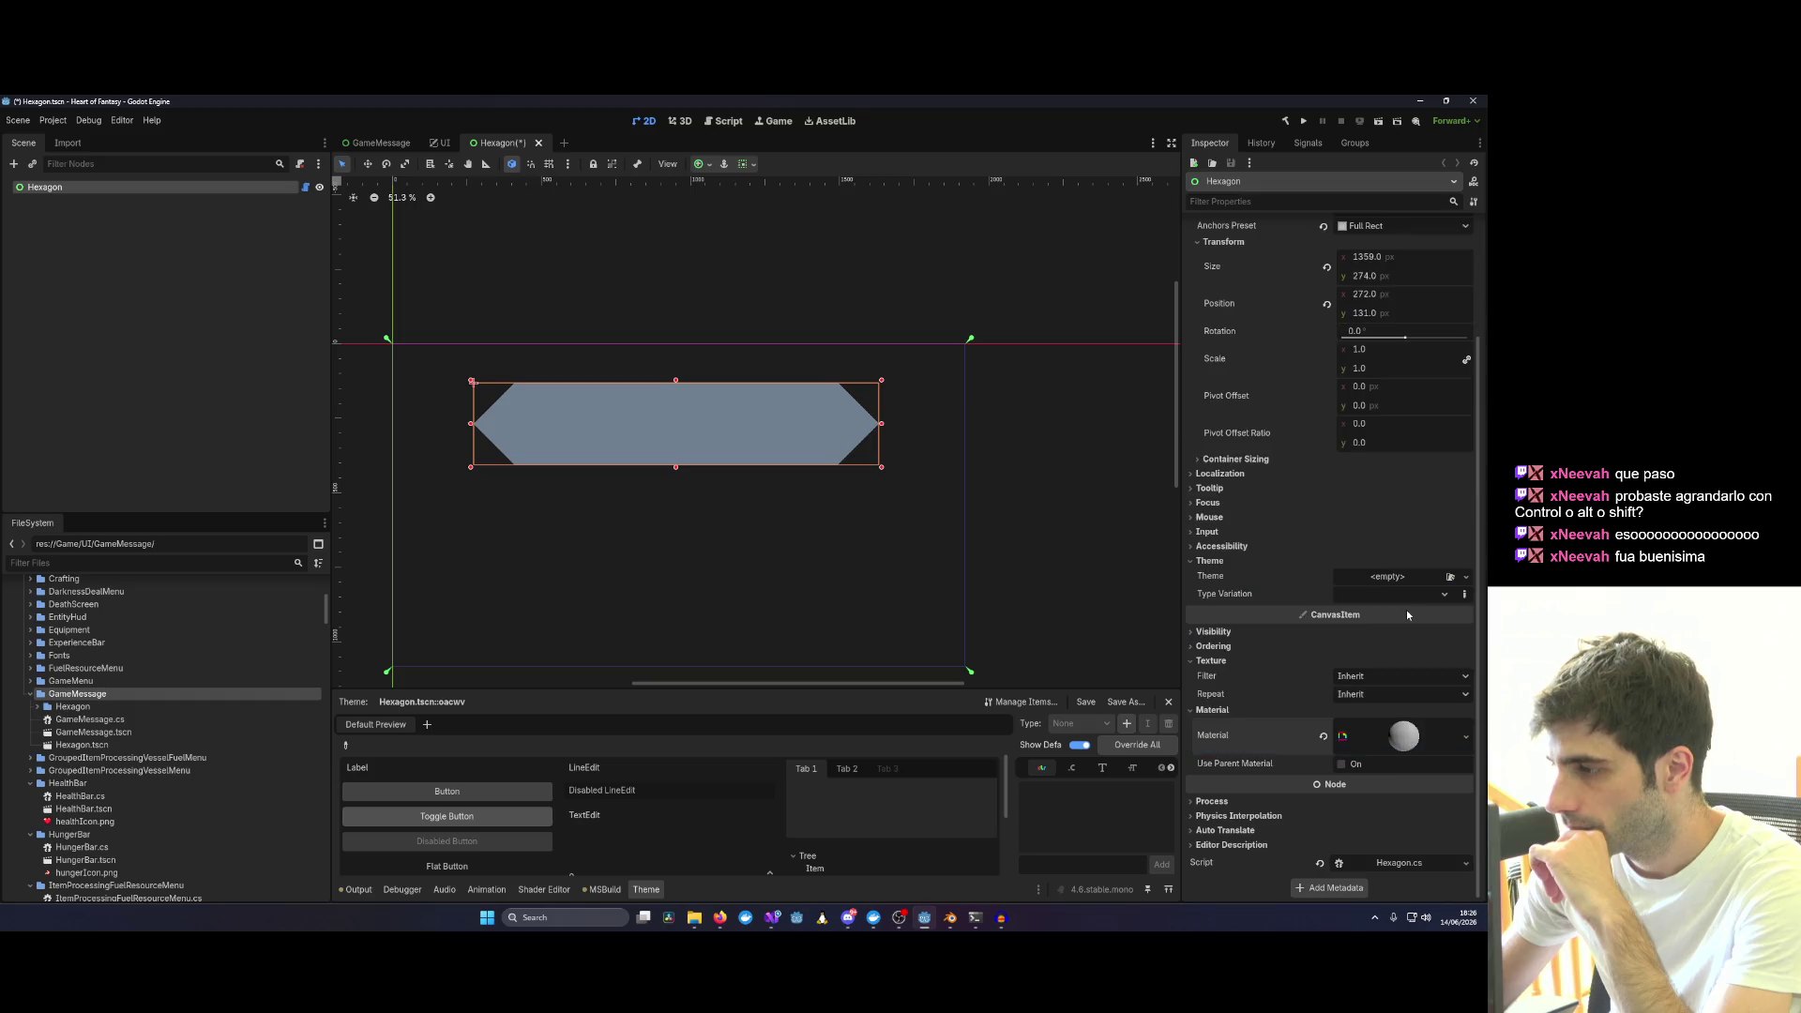
{"action": "left_click", "coordinate": [1403, 735]}
{"action": "left_click", "coordinate": [1412, 730]}
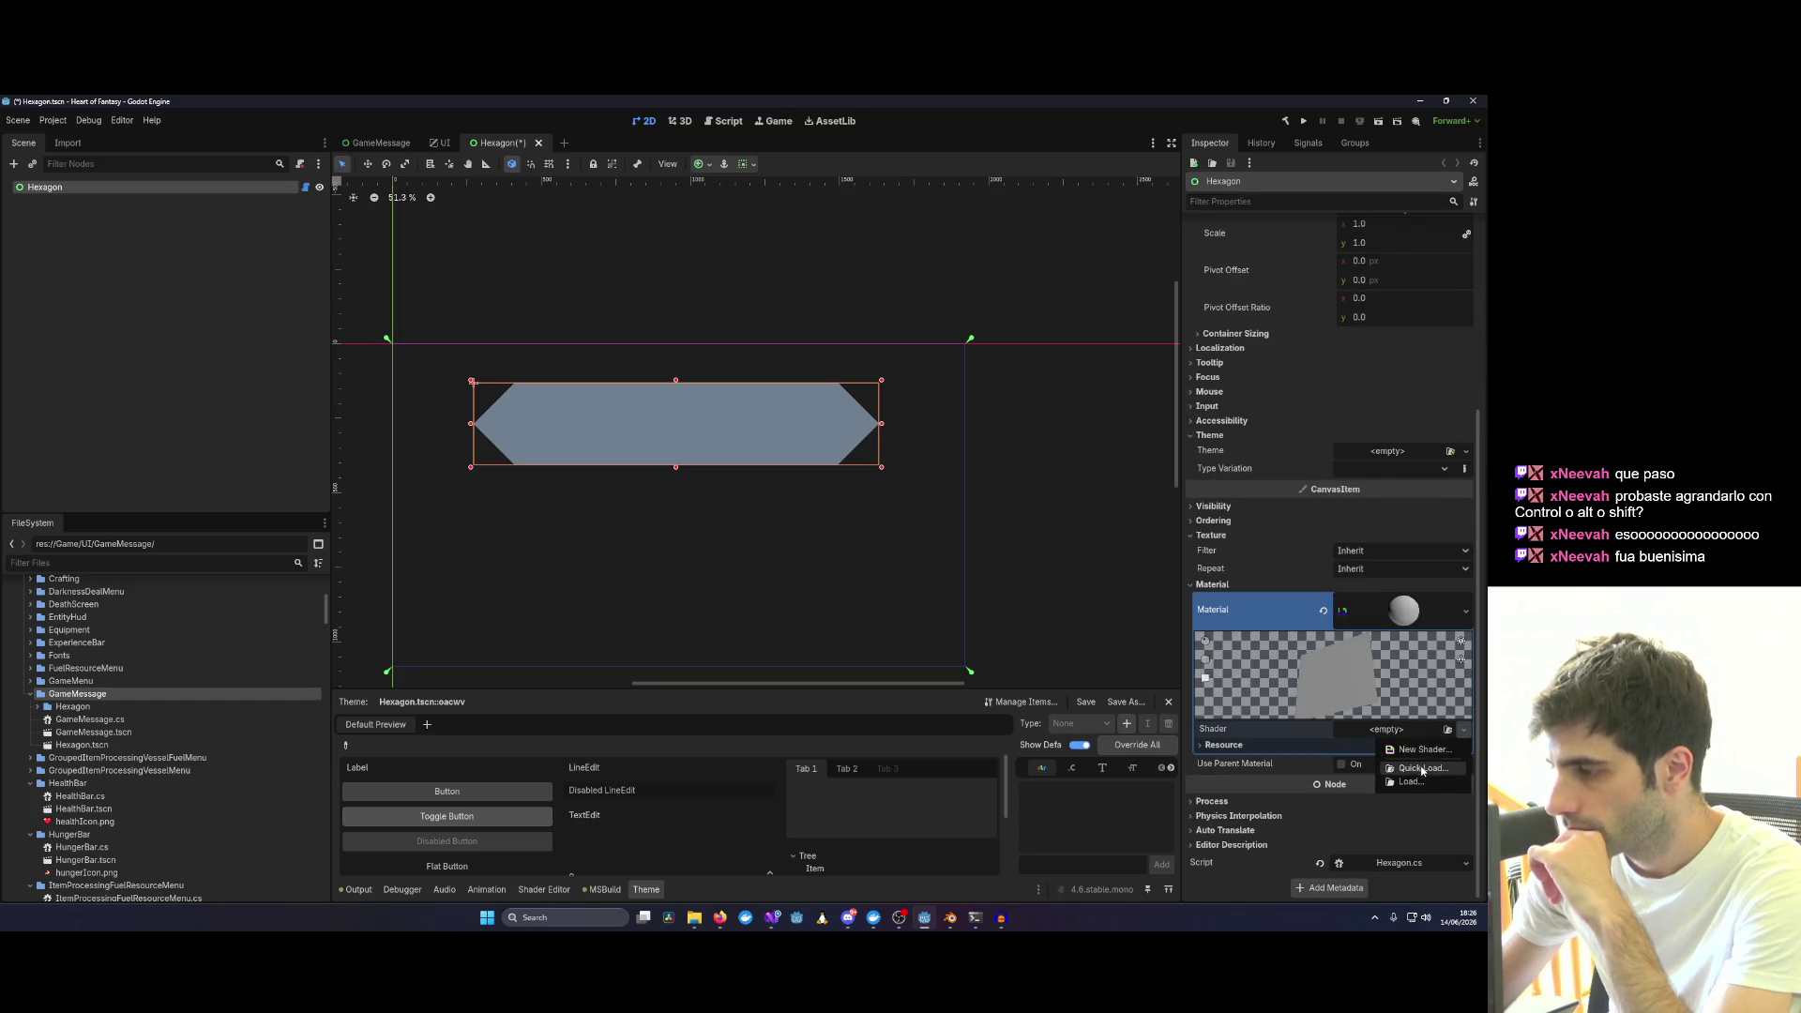
{"action": "left_click", "coordinate": [1427, 754]}
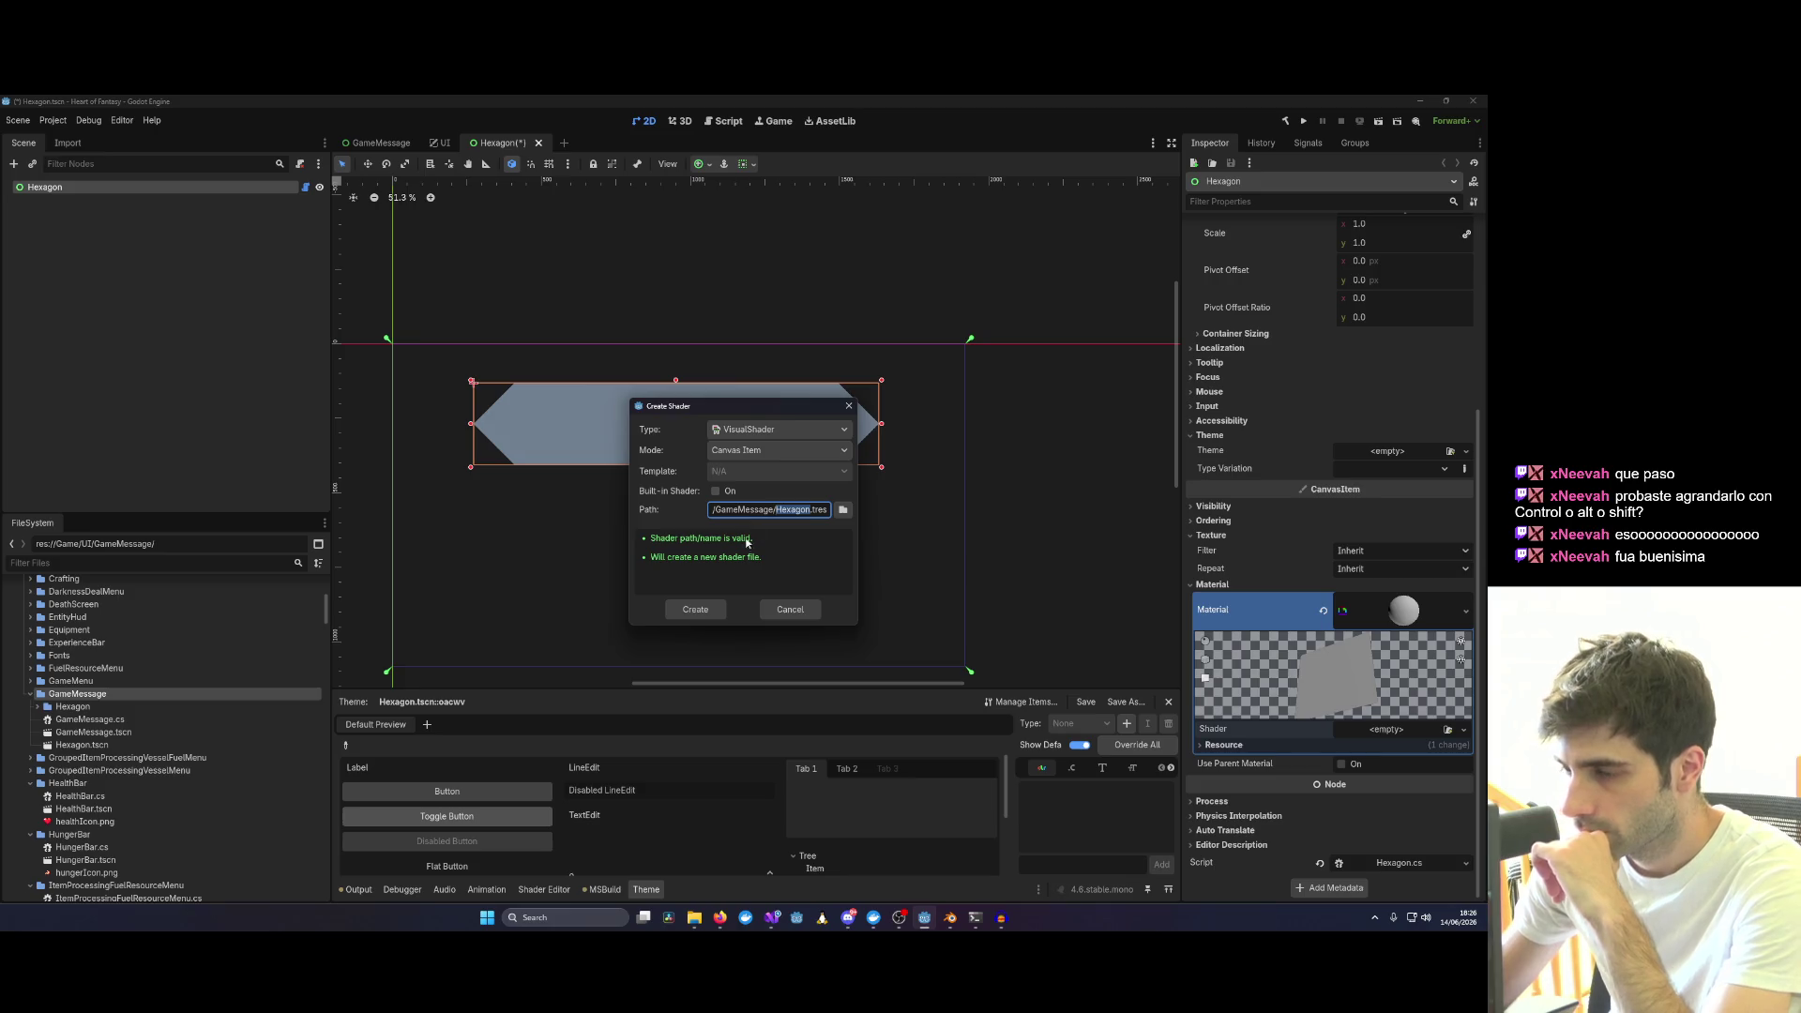
{"action": "left_click", "coordinate": [696, 608]}
{"action": "left_click", "coordinate": [1407, 729]}
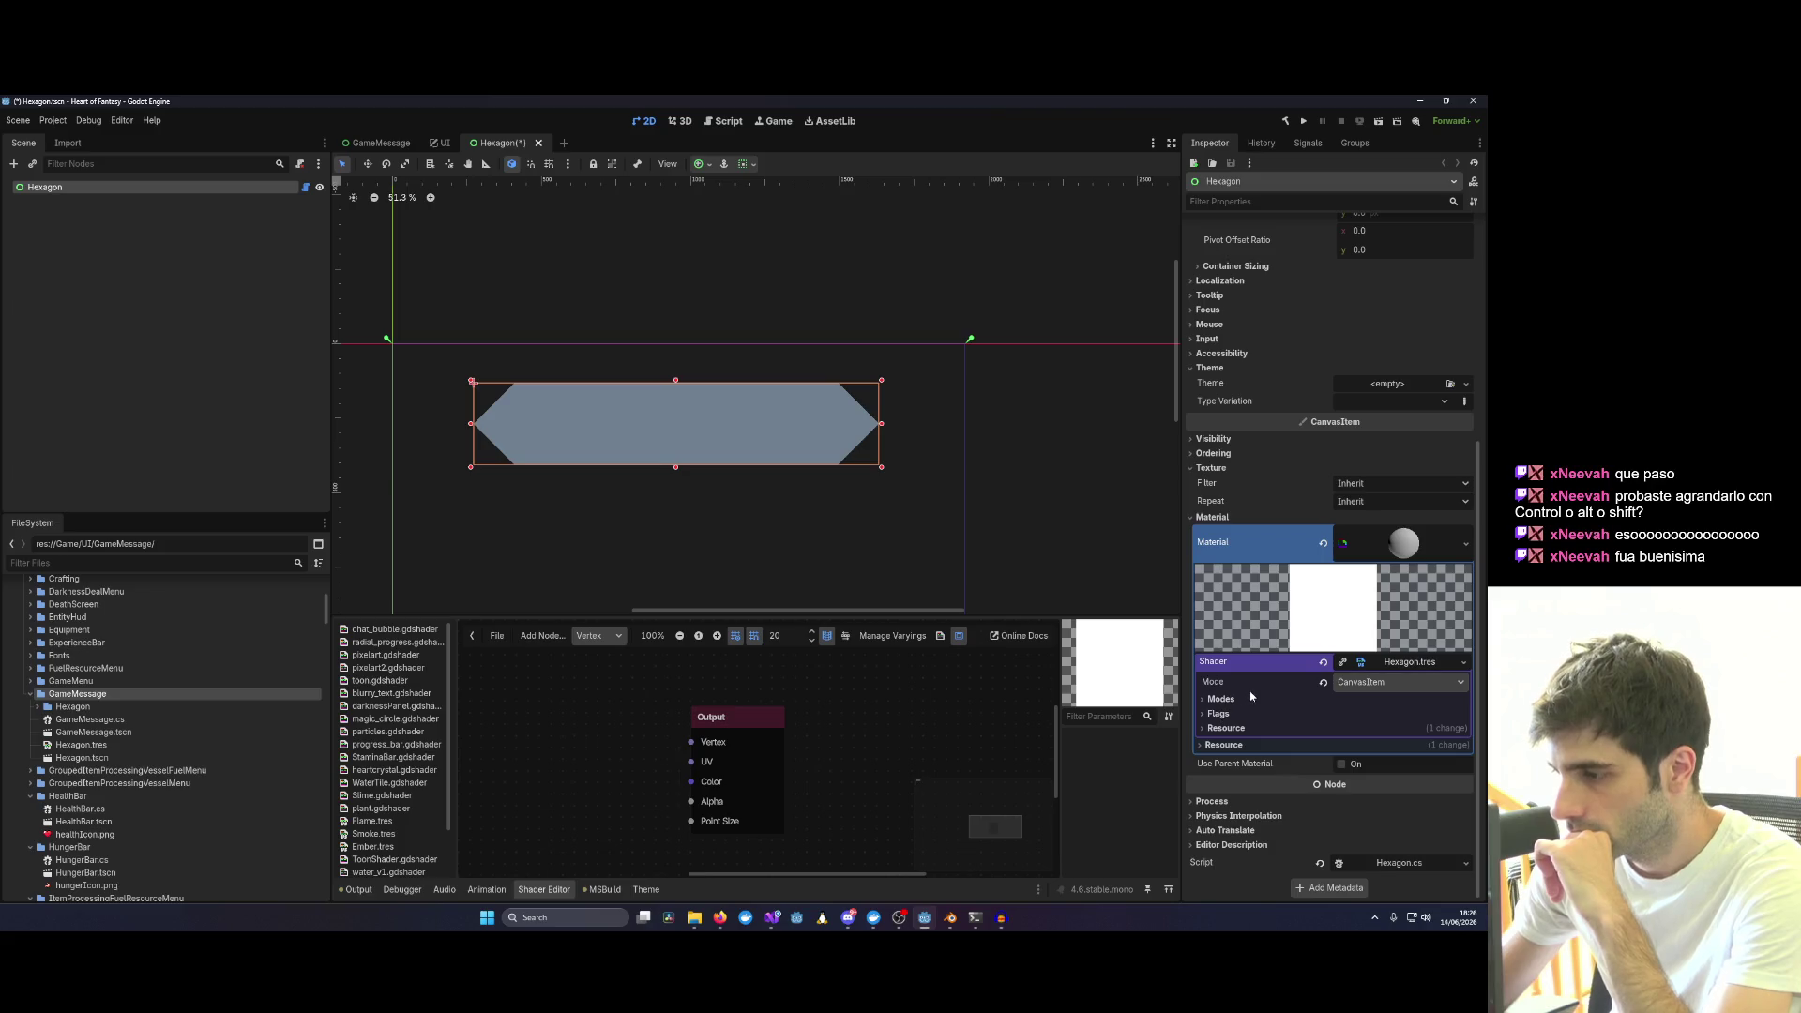
{"action": "scroll", "coordinate": [806, 686], "scroll_direction": "down", "scroll_amount": 2}
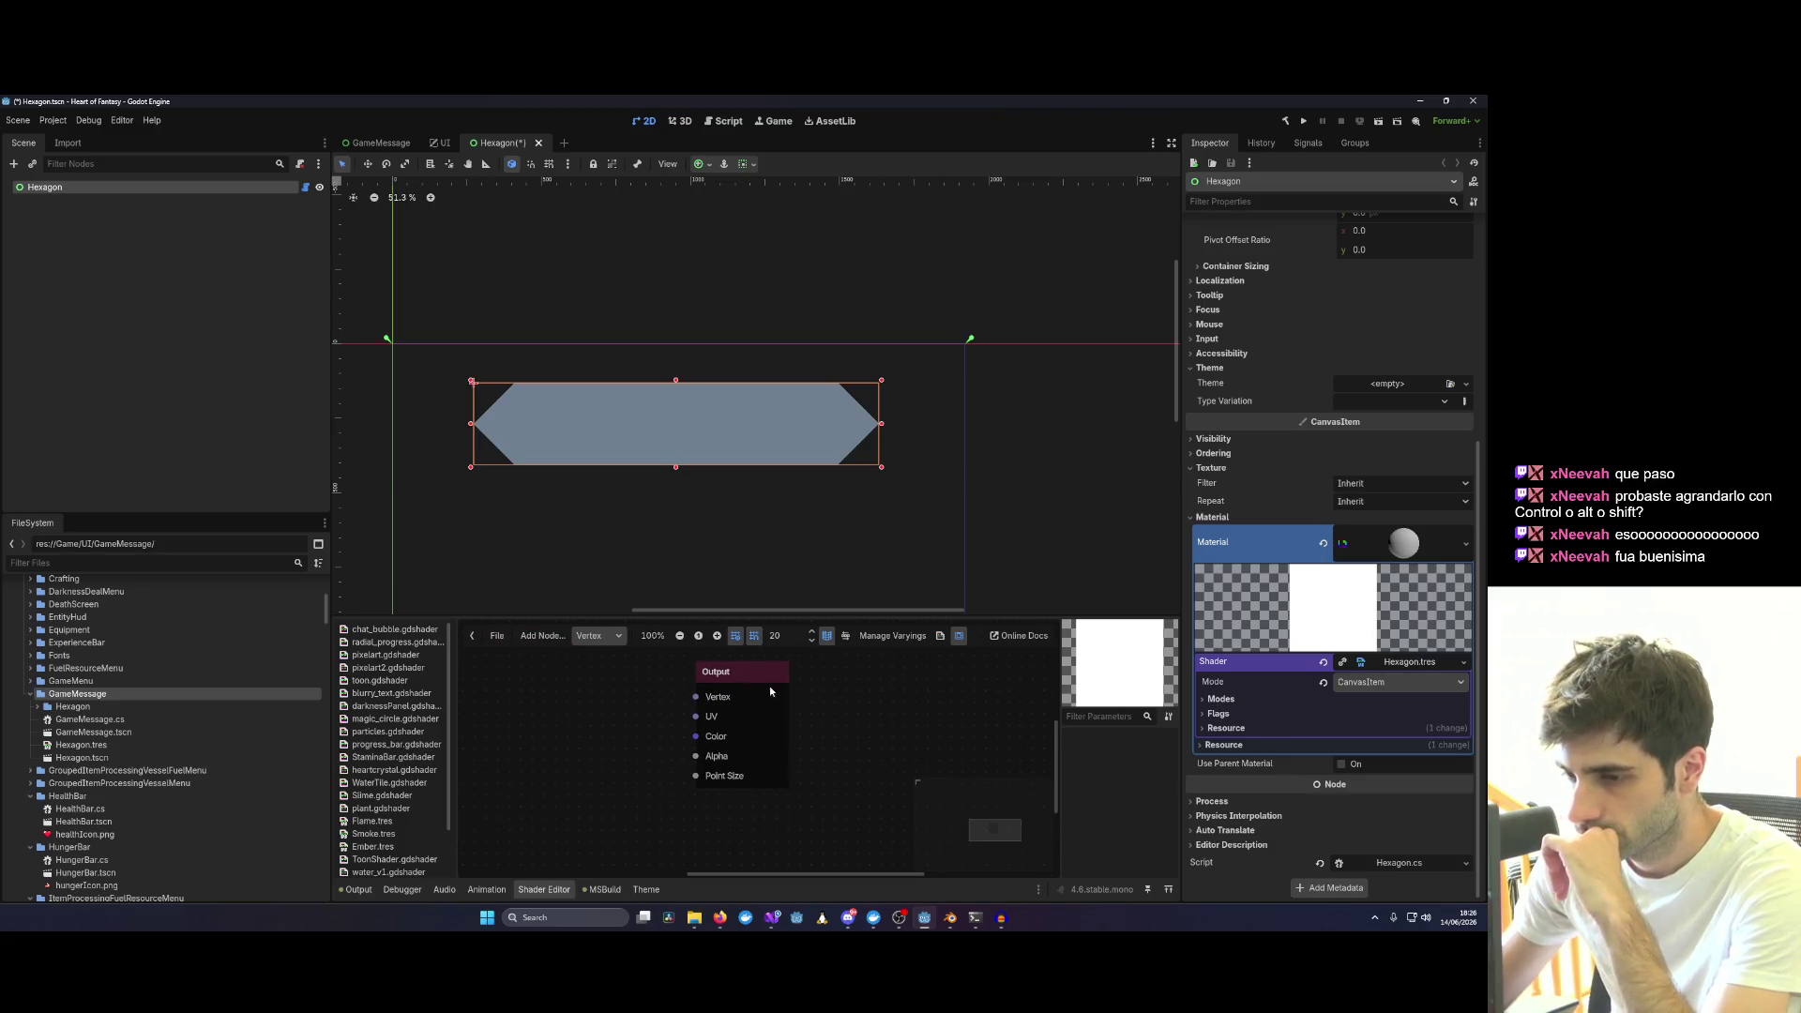
Add a ColorFunc node to the Hexagon graph set to RGB2HSV.
{"action": "right_click", "coordinate": [629, 728]}
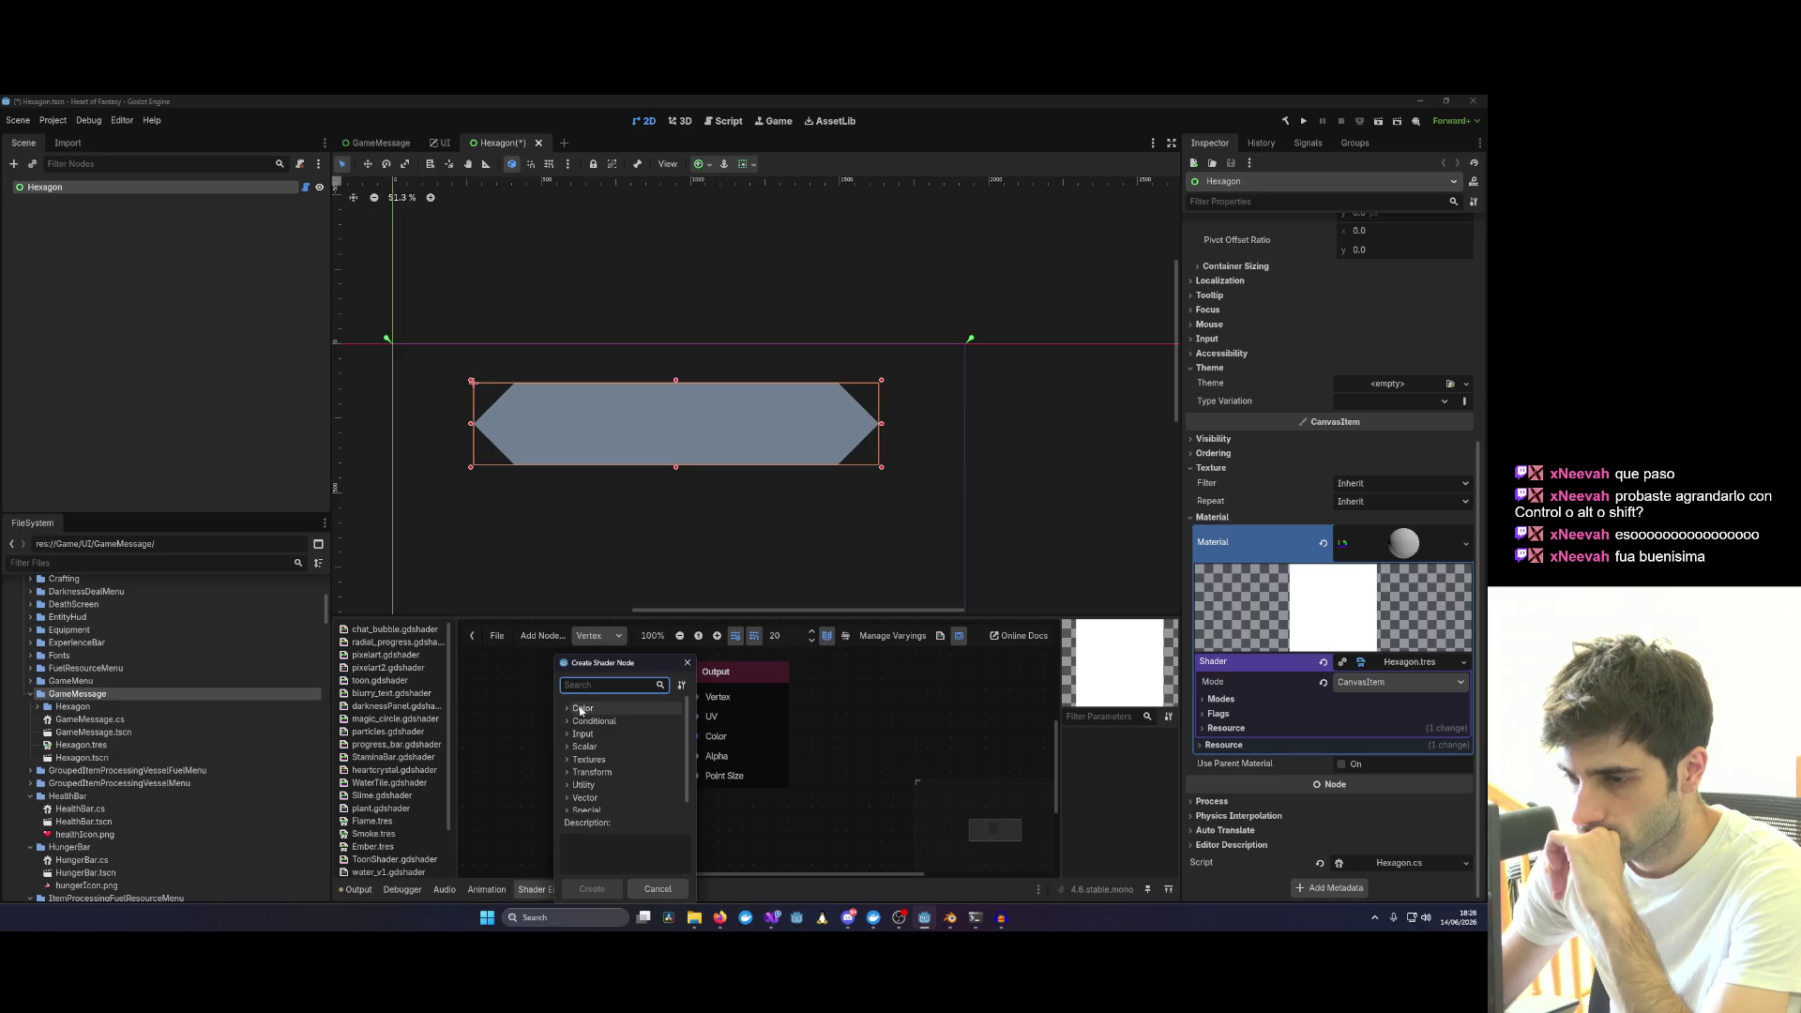
{"action": "left_click", "coordinate": [597, 720]}
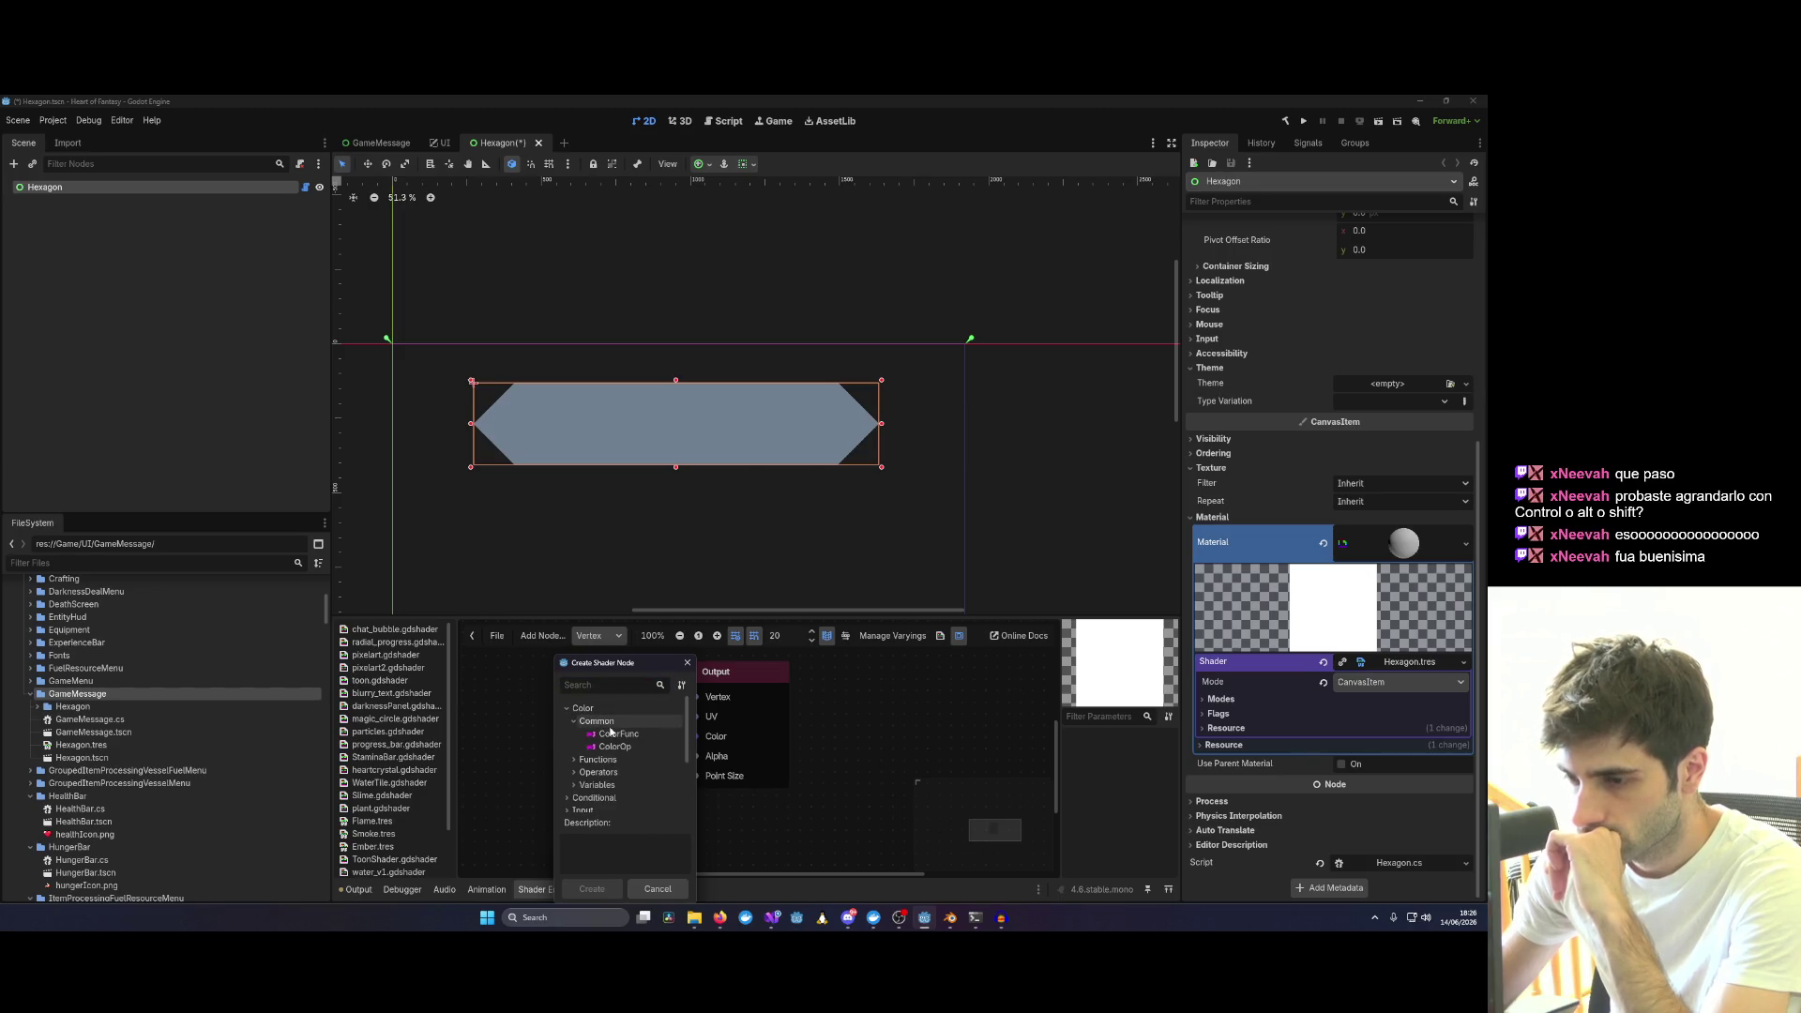
{"action": "left_click", "coordinate": [634, 737]}
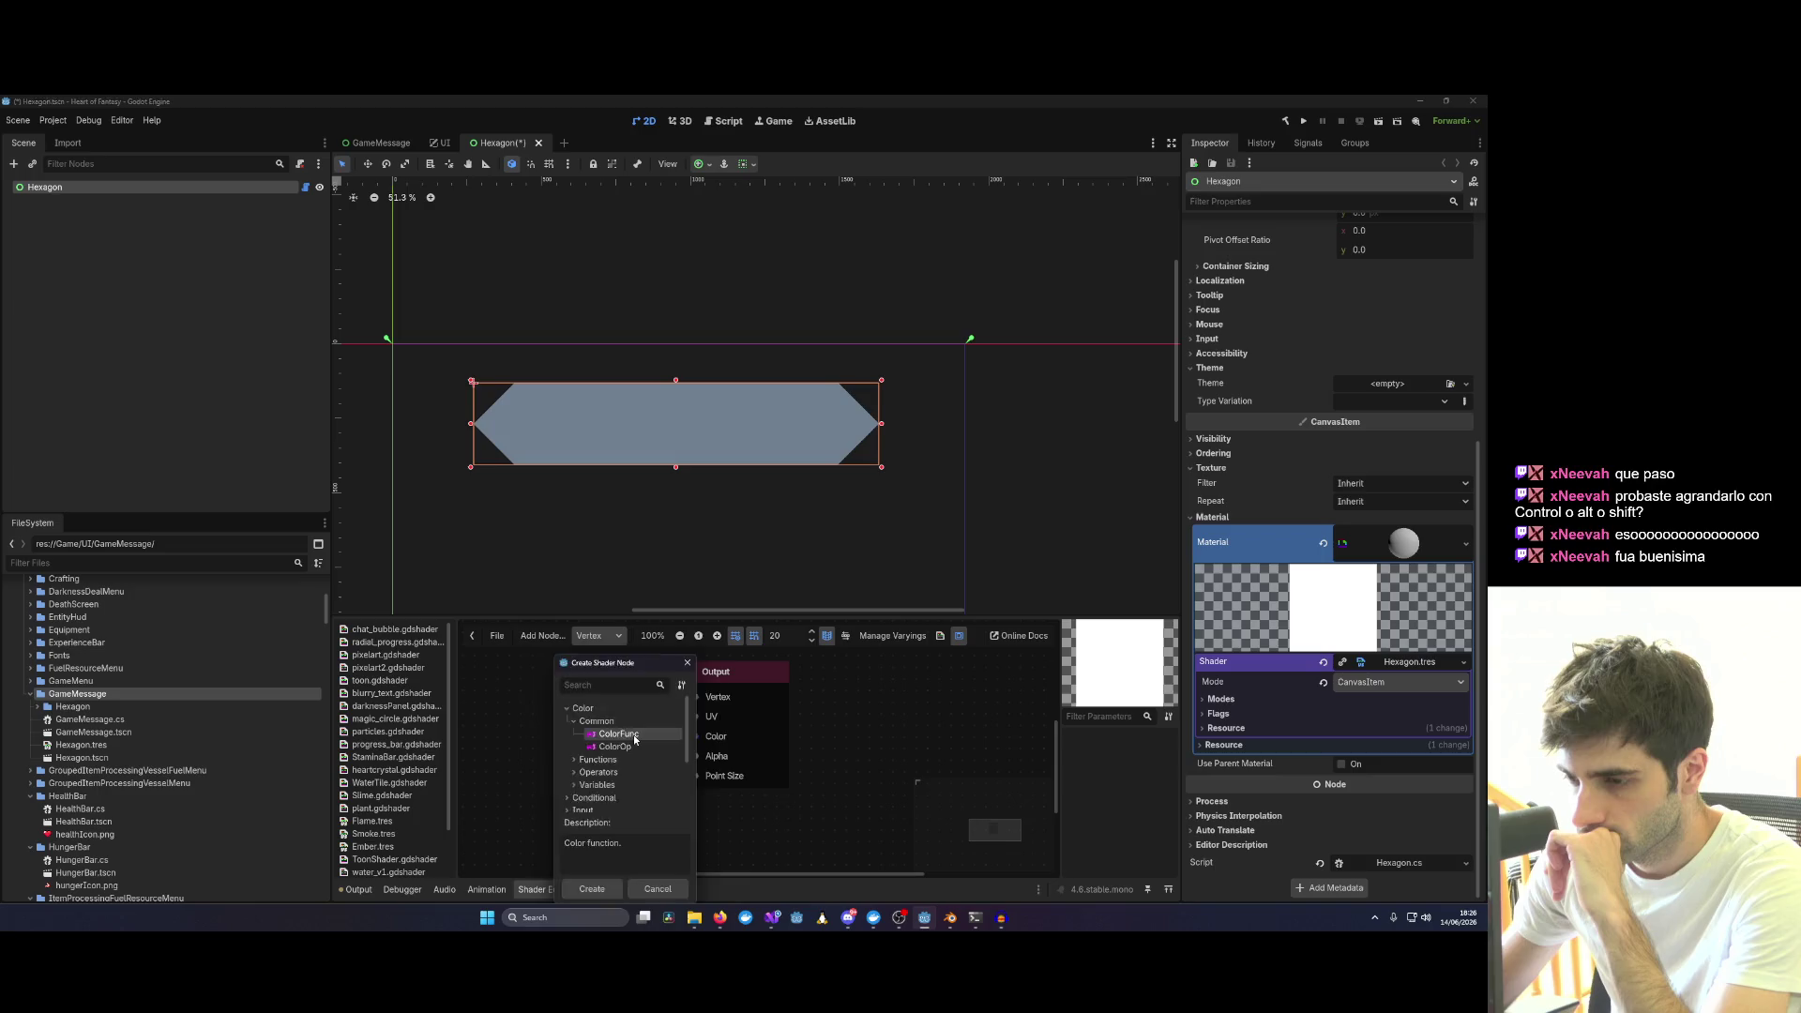
{"action": "double_click", "coordinate": [634, 735]}
{"action": "left_click_drag", "start_coordinate": [645, 722], "coordinate": [553, 703]}
{"action": "scroll", "coordinate": [553, 702], "scroll_direction": "down", "scroll_amount": 1}
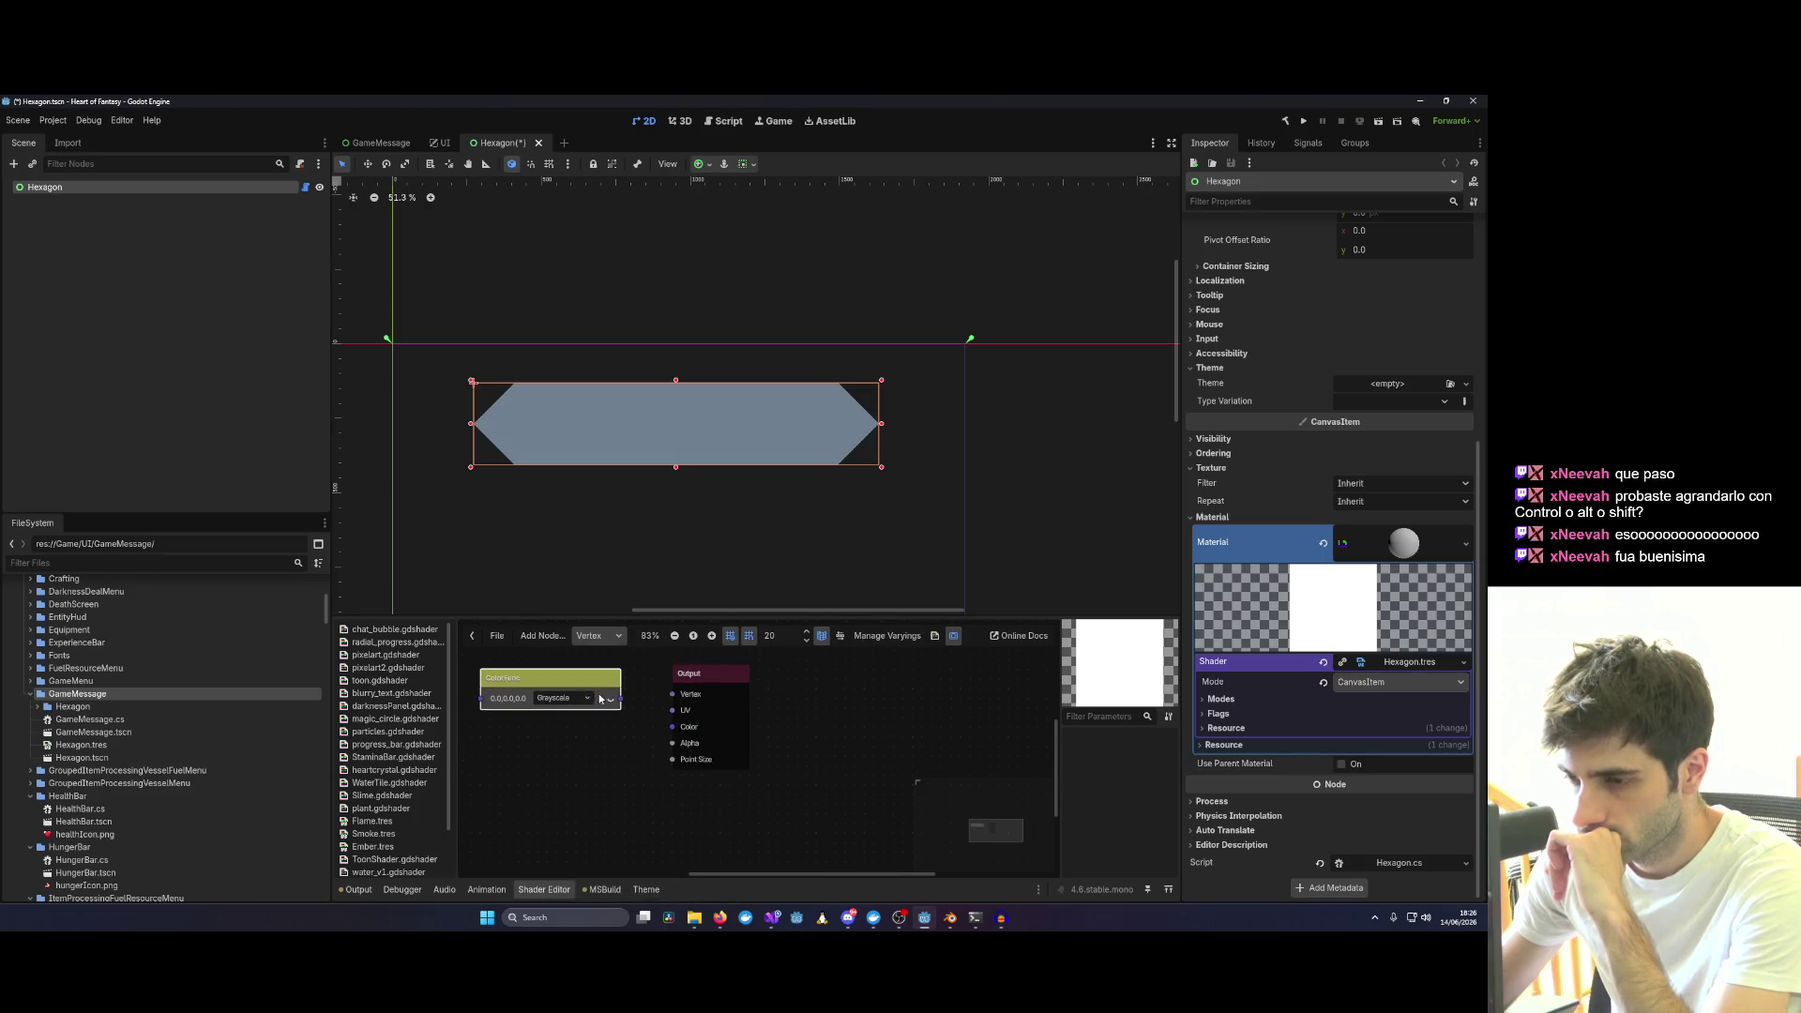
{"action": "left_click", "coordinate": [563, 699]}
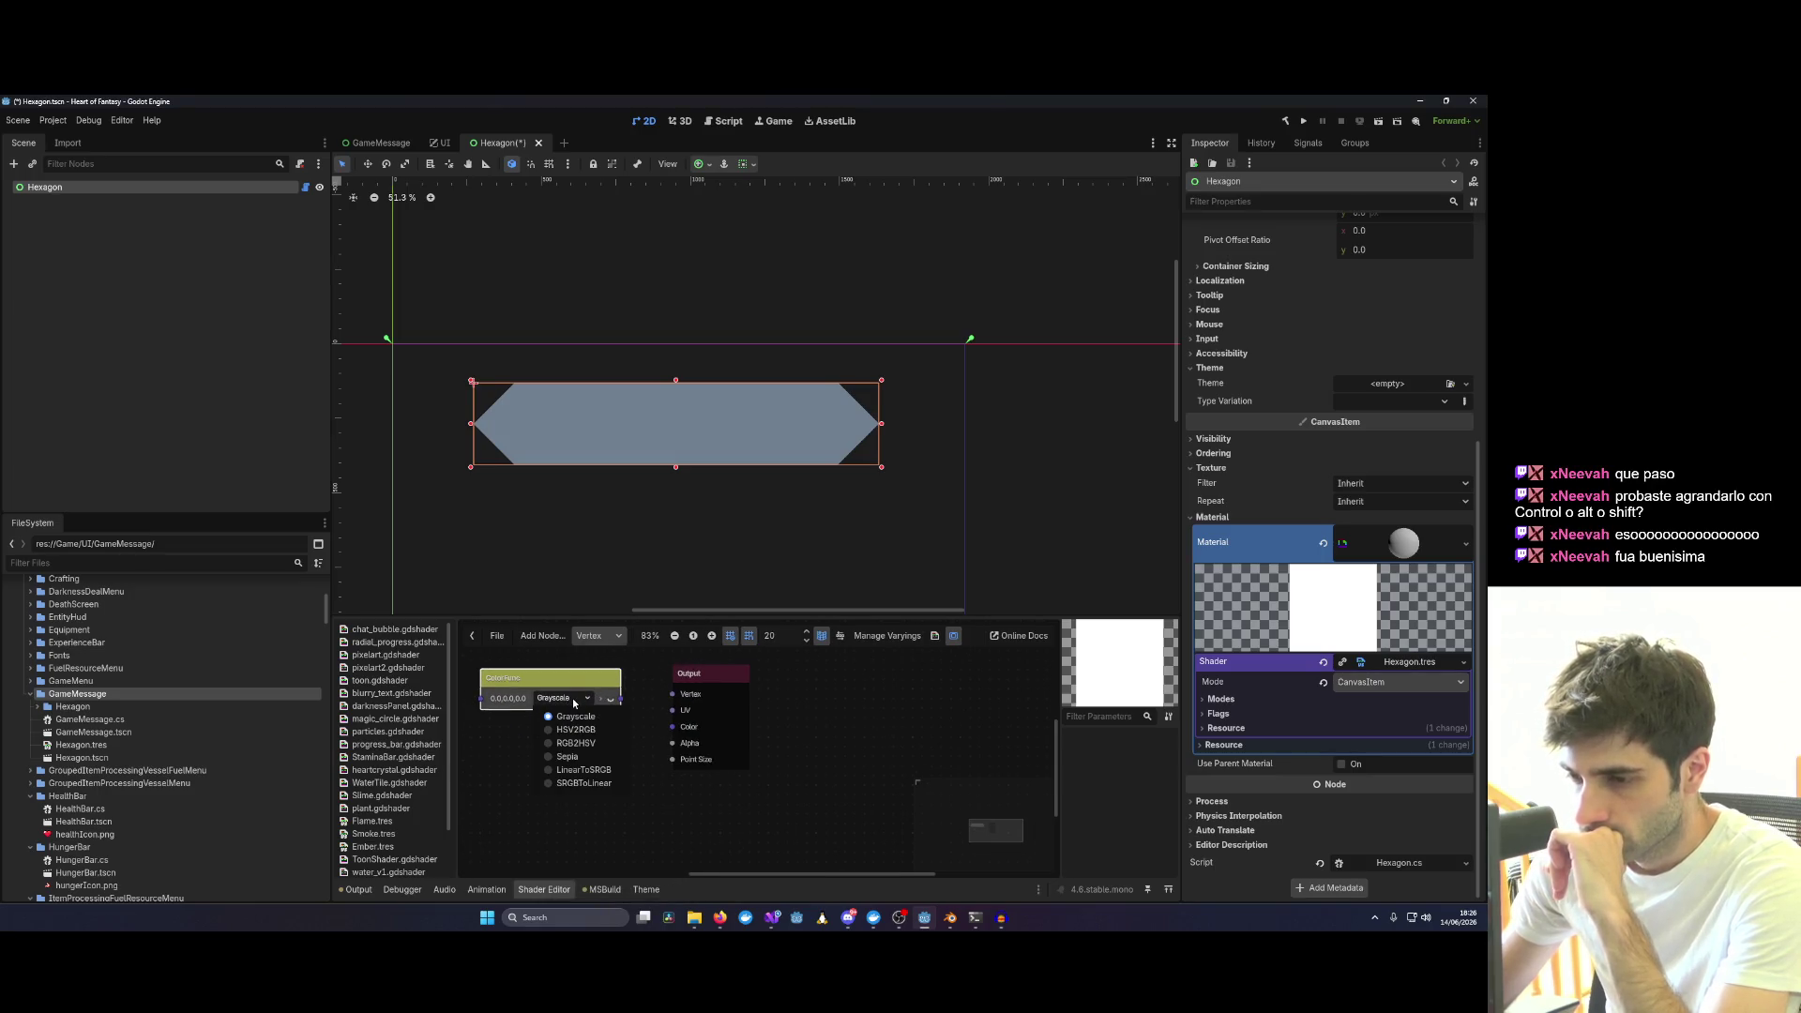
{"action": "left_click", "coordinate": [575, 741]}
Add a ColorOp node, then delete both the ColorOp and ColorFunc nodes.
{"action": "right_click", "coordinate": [573, 757]}
{"action": "left_click", "coordinate": [625, 761]}
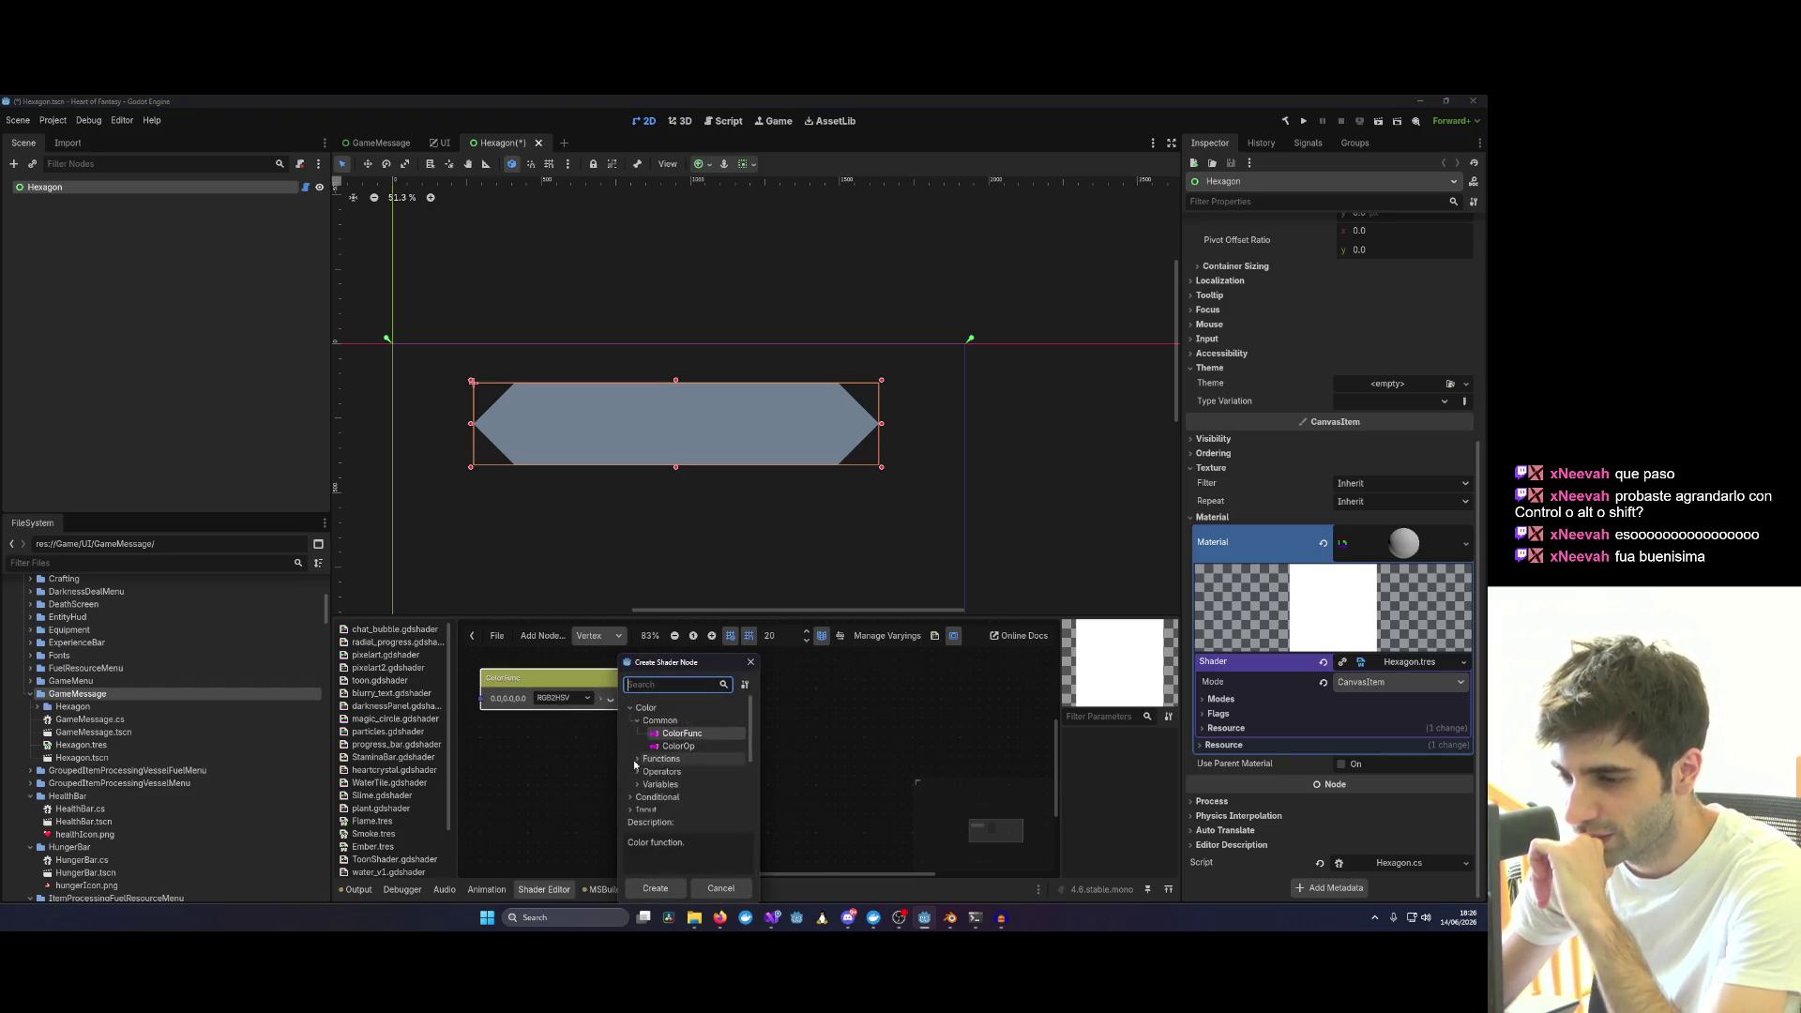
{"action": "double_click", "coordinate": [678, 746]}
{"action": "left_click_drag", "start_coordinate": [697, 762], "coordinate": [648, 757]}
{"action": "right_click", "coordinate": [647, 758]}
{"action": "left_click", "coordinate": [696, 769]}
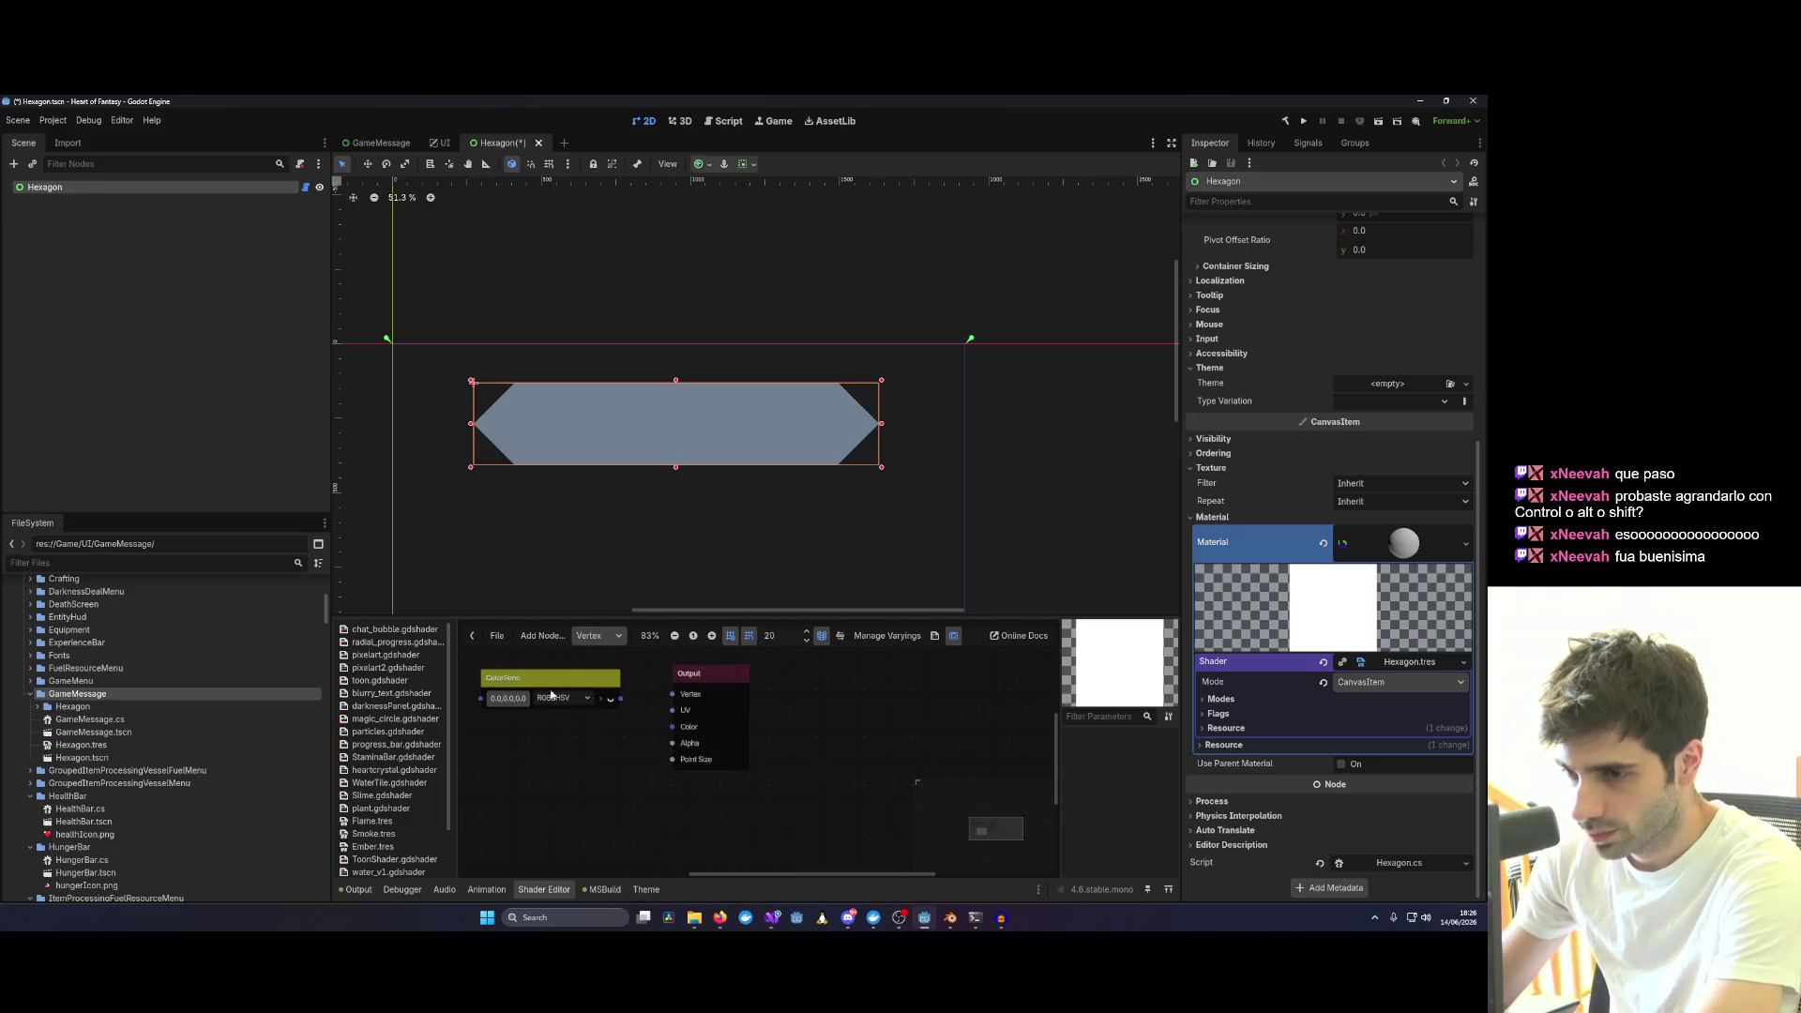
{"action": "key", "text": "Delete"}
Switch the graph to the Fragment stage and browse the color node categories without adding any.
{"action": "left_click", "coordinate": [597, 635]}
{"action": "left_click", "coordinate": [604, 669]}
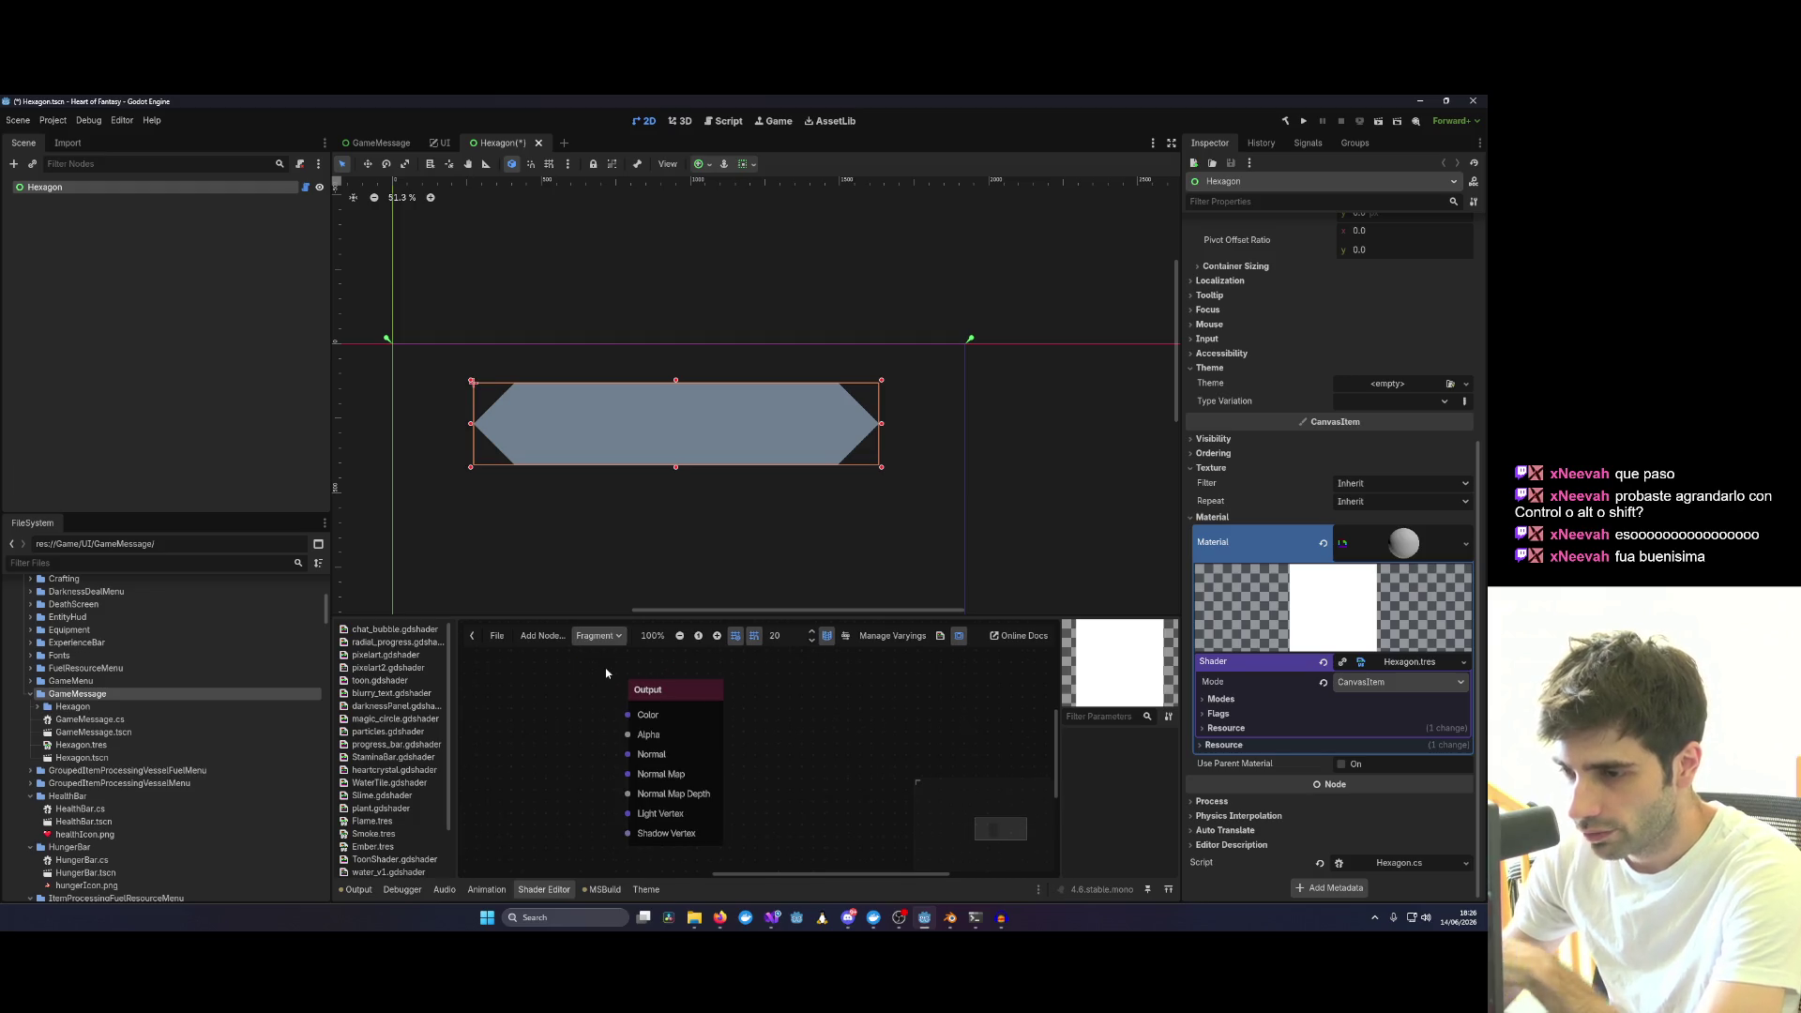
{"action": "right_click", "coordinate": [559, 704]}
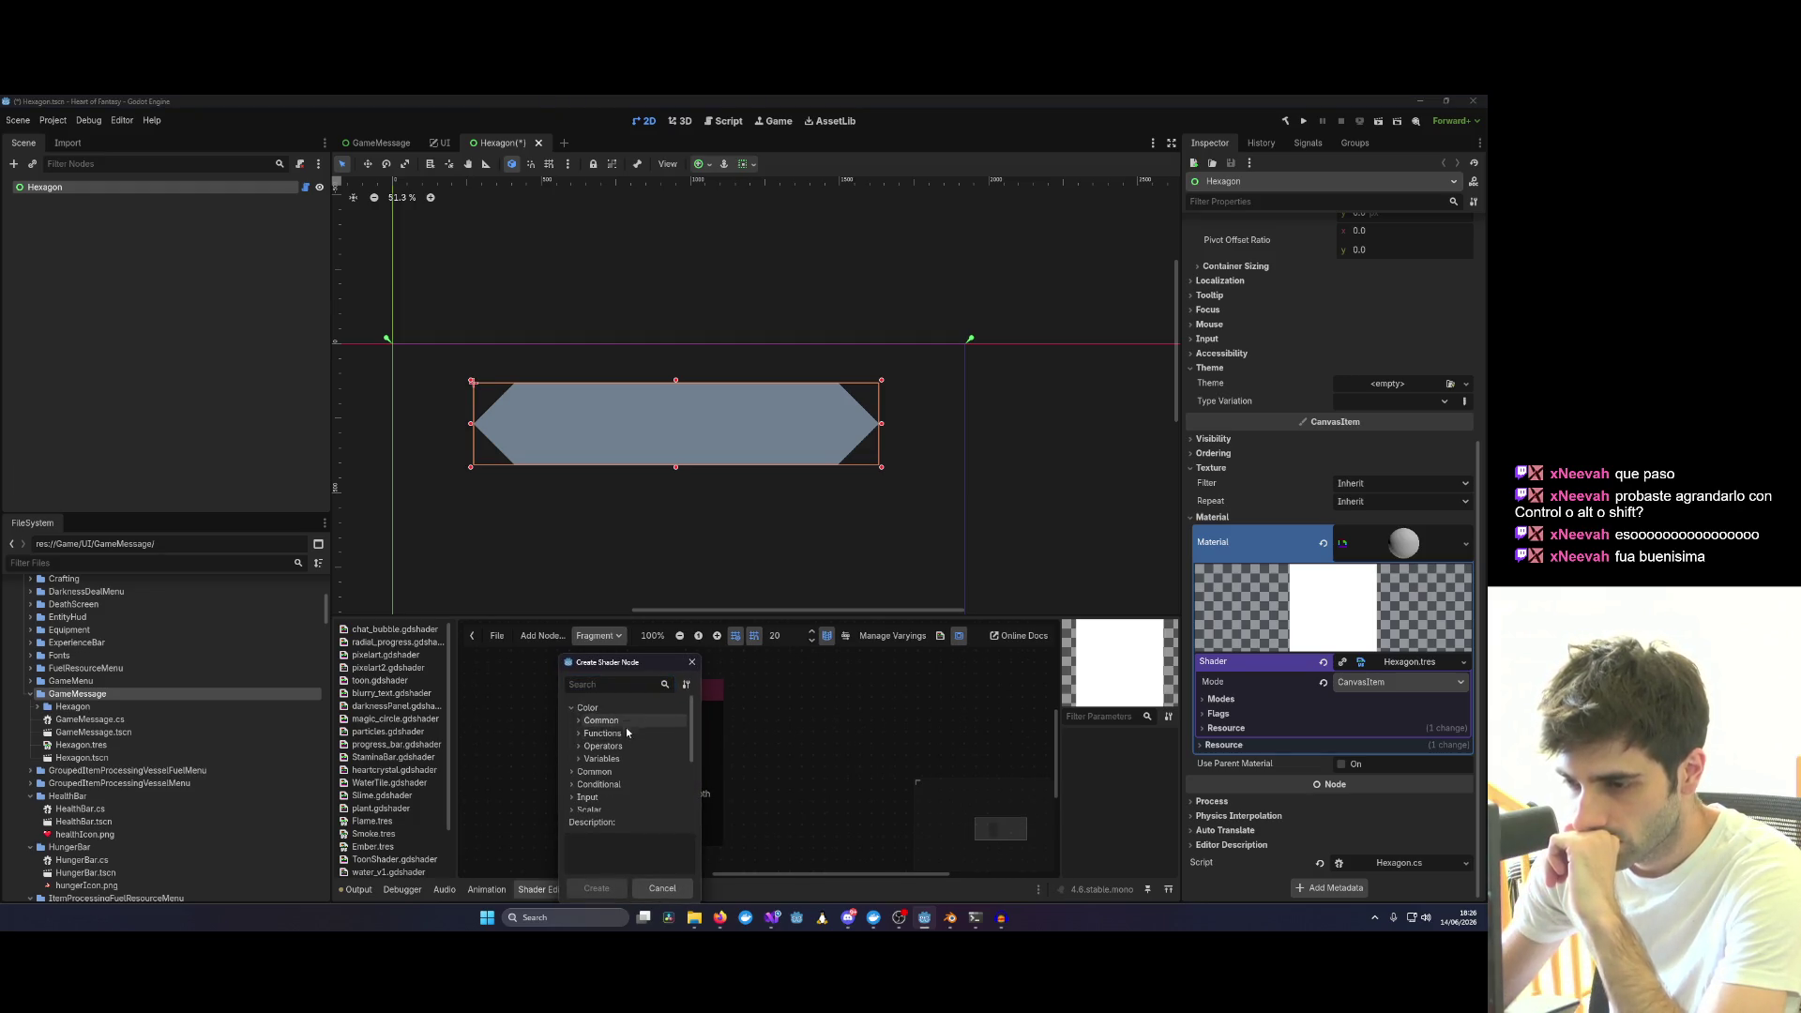
{"action": "left_click", "coordinate": [624, 736]}
{"action": "left_click", "coordinate": [624, 737]}
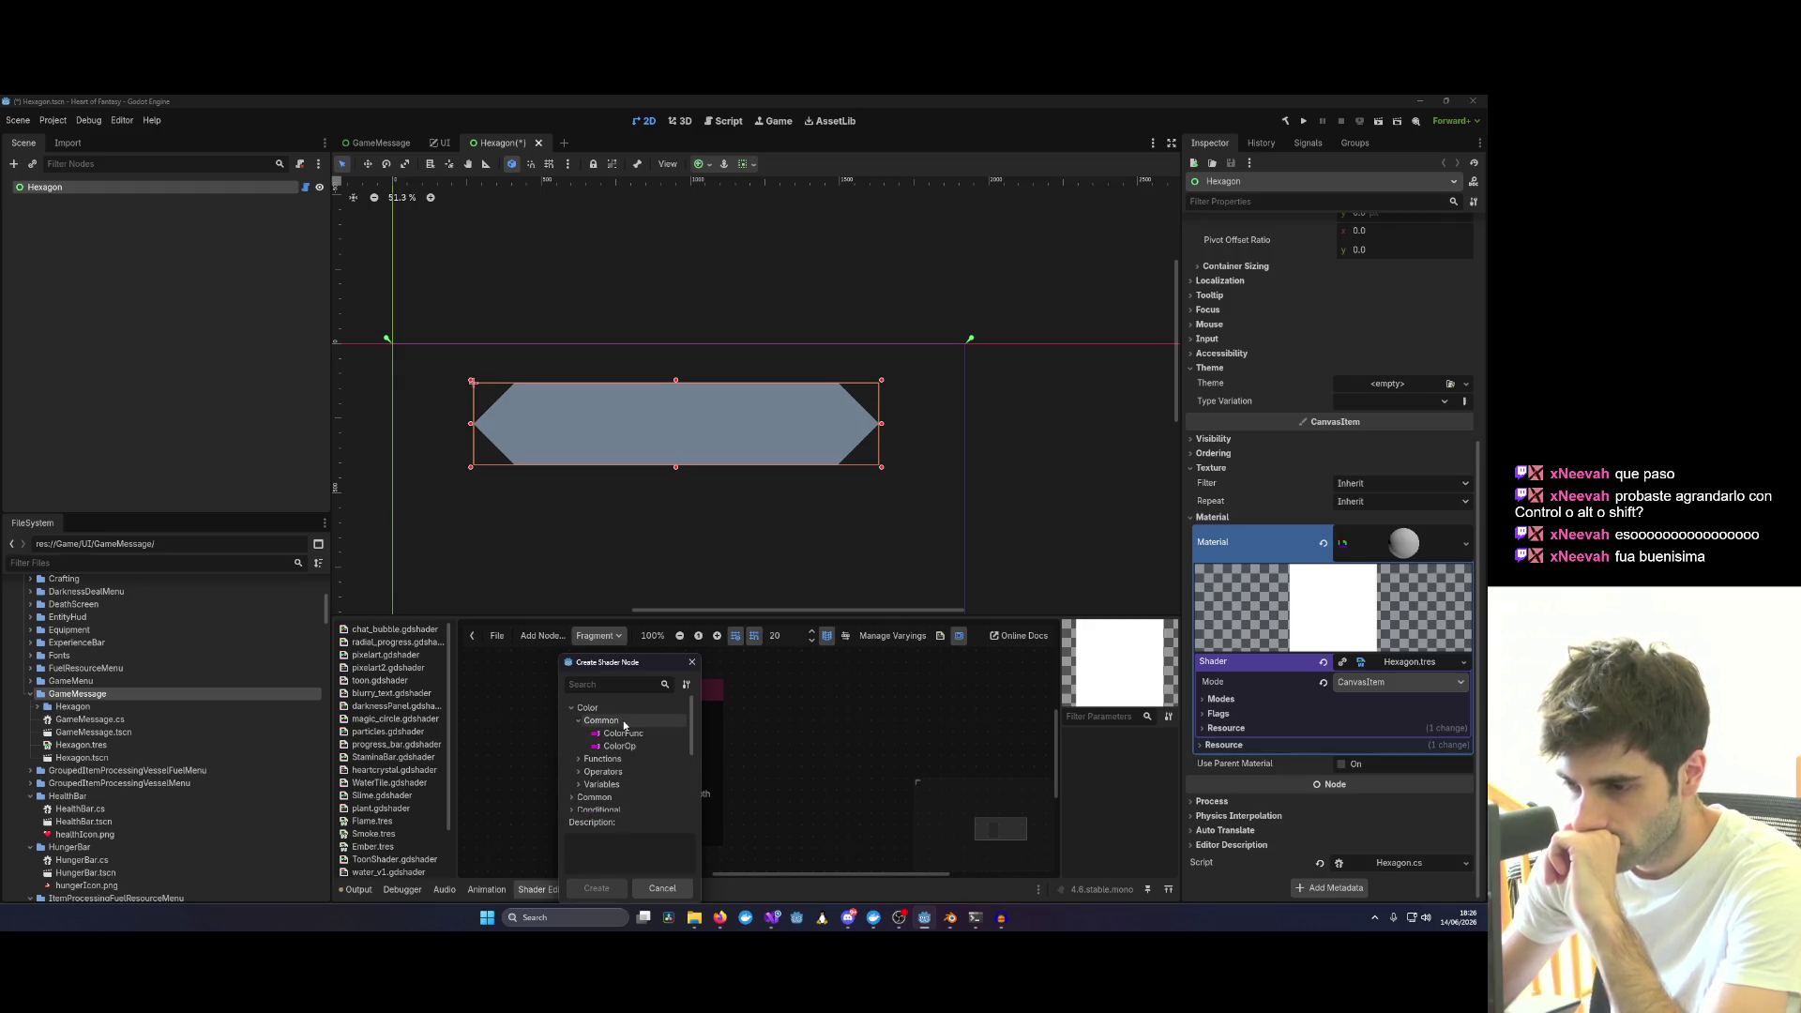
{"action": "left_click", "coordinate": [694, 663]}
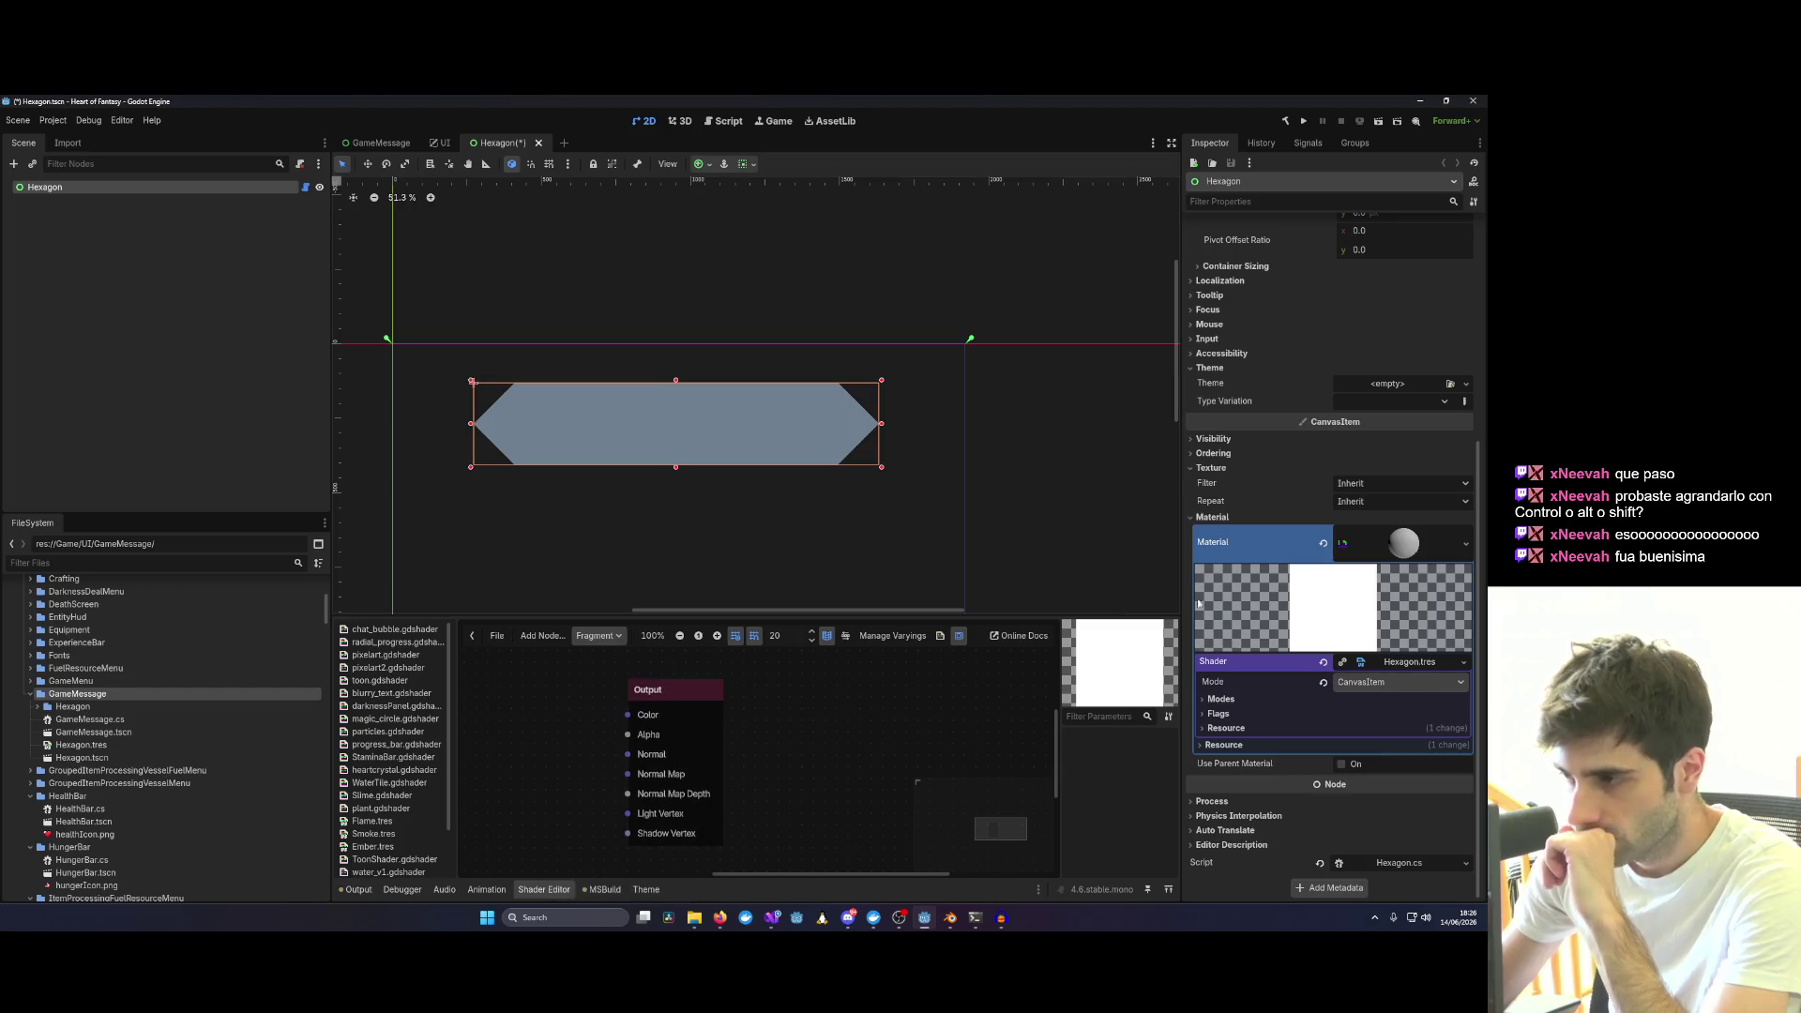
Look through the saved shader files and bring up the Smoke visual shader for reference.
{"action": "double_click", "coordinate": [388, 680]}
{"action": "left_click", "coordinate": [383, 733]}
{"action": "left_click", "coordinate": [386, 694]}
{"action": "left_click", "coordinate": [391, 834]}
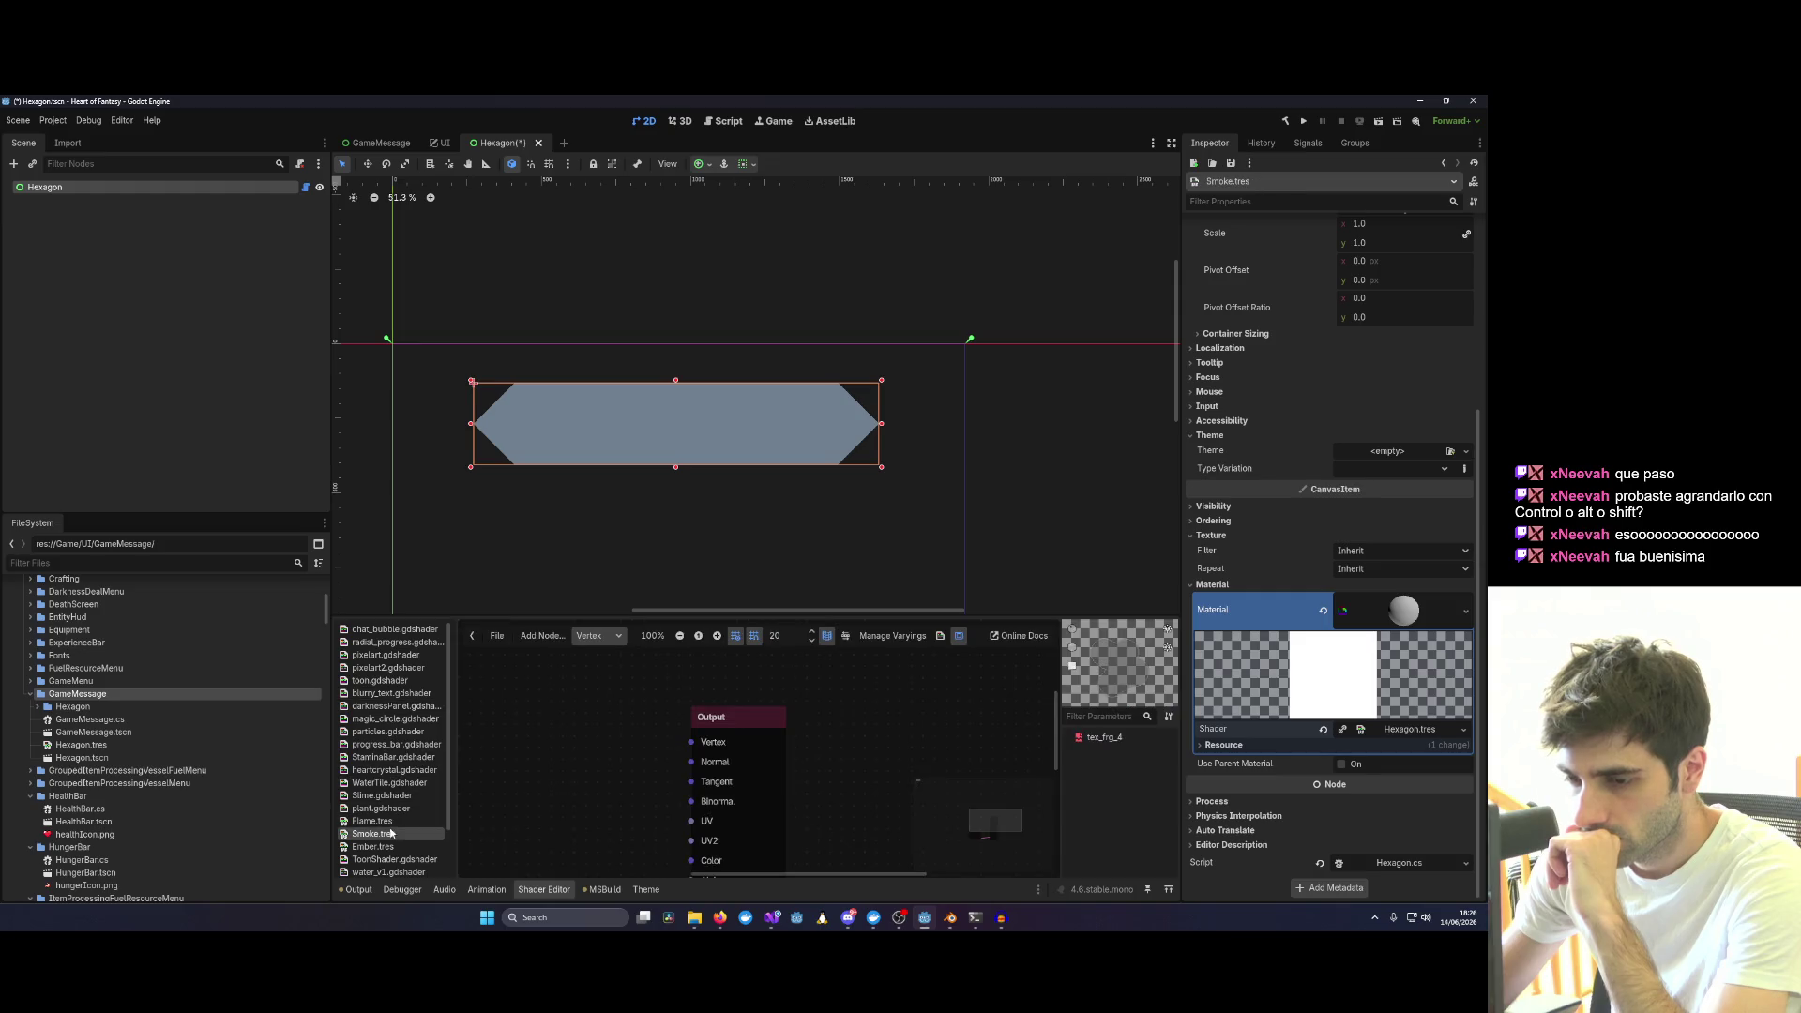
{"action": "scroll", "coordinate": [556, 752], "scroll_direction": "up", "scroll_amount": 3}
{"action": "scroll", "coordinate": [619, 747], "scroll_direction": "up", "scroll_amount": 2}
{"action": "scroll", "coordinate": [675, 744], "scroll_direction": "up", "scroll_amount": 2}
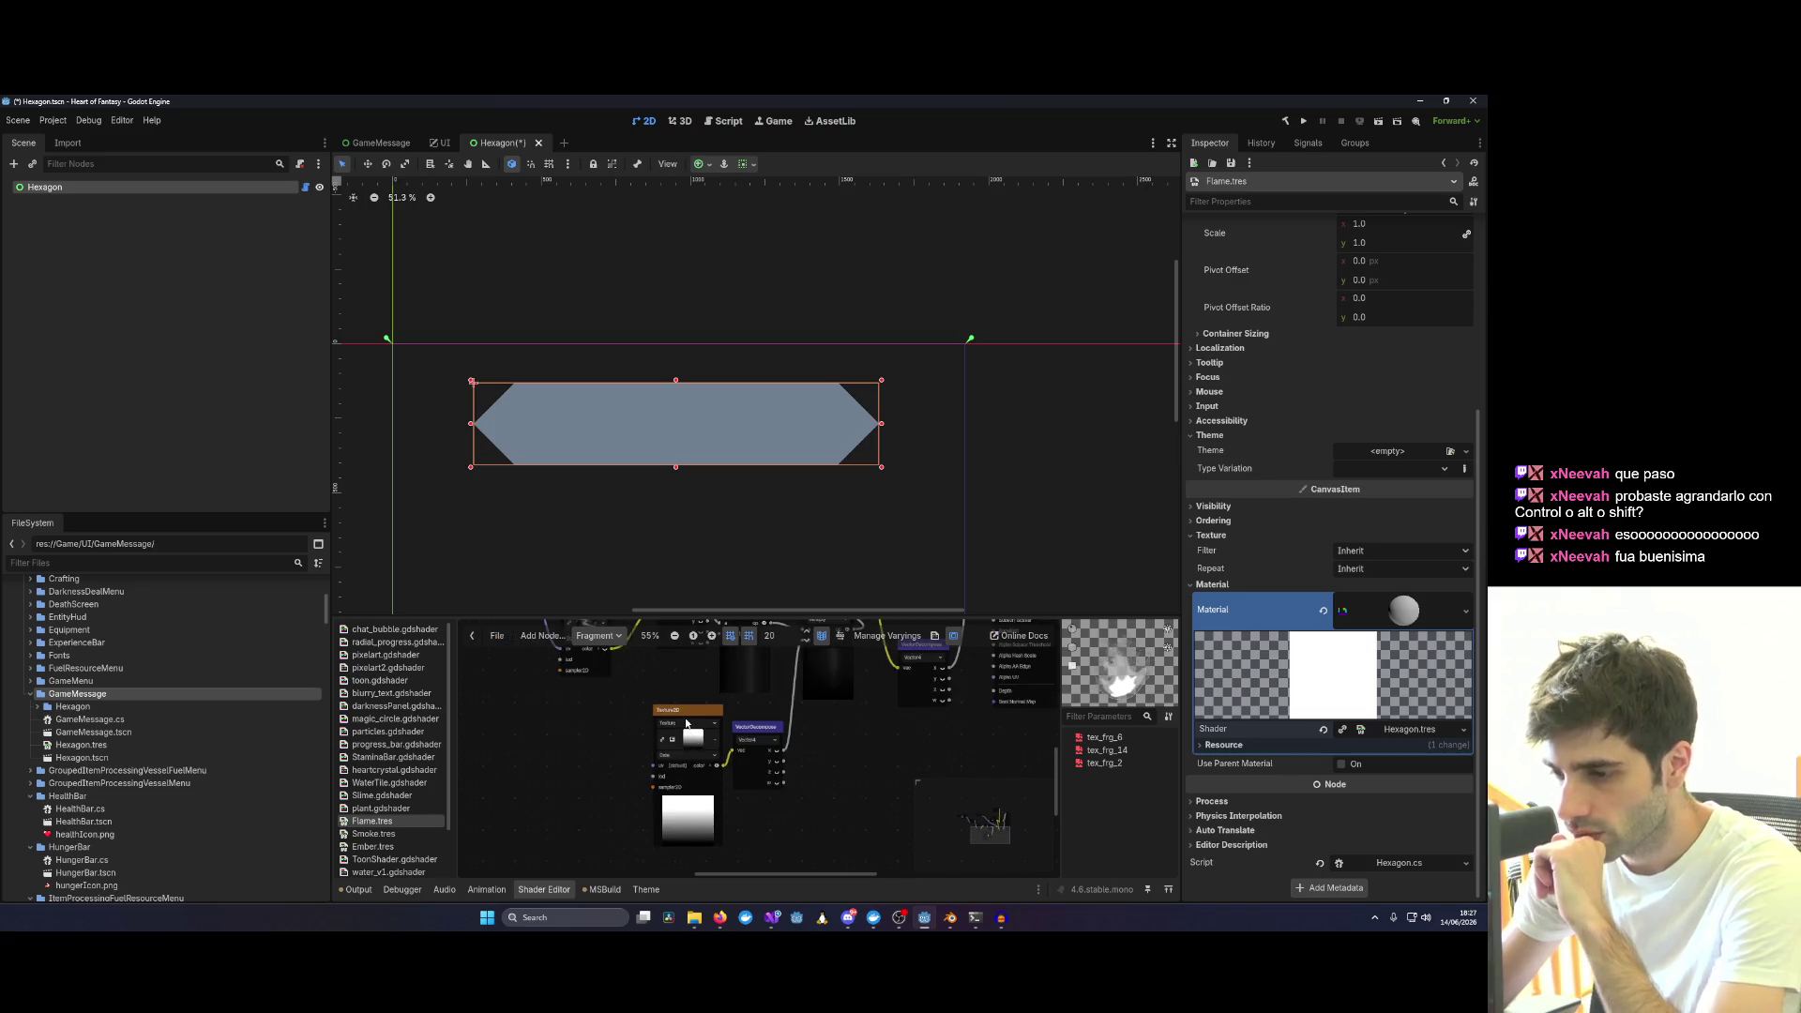
{"action": "scroll", "coordinate": [695, 742], "scroll_direction": "up", "scroll_amount": 1}
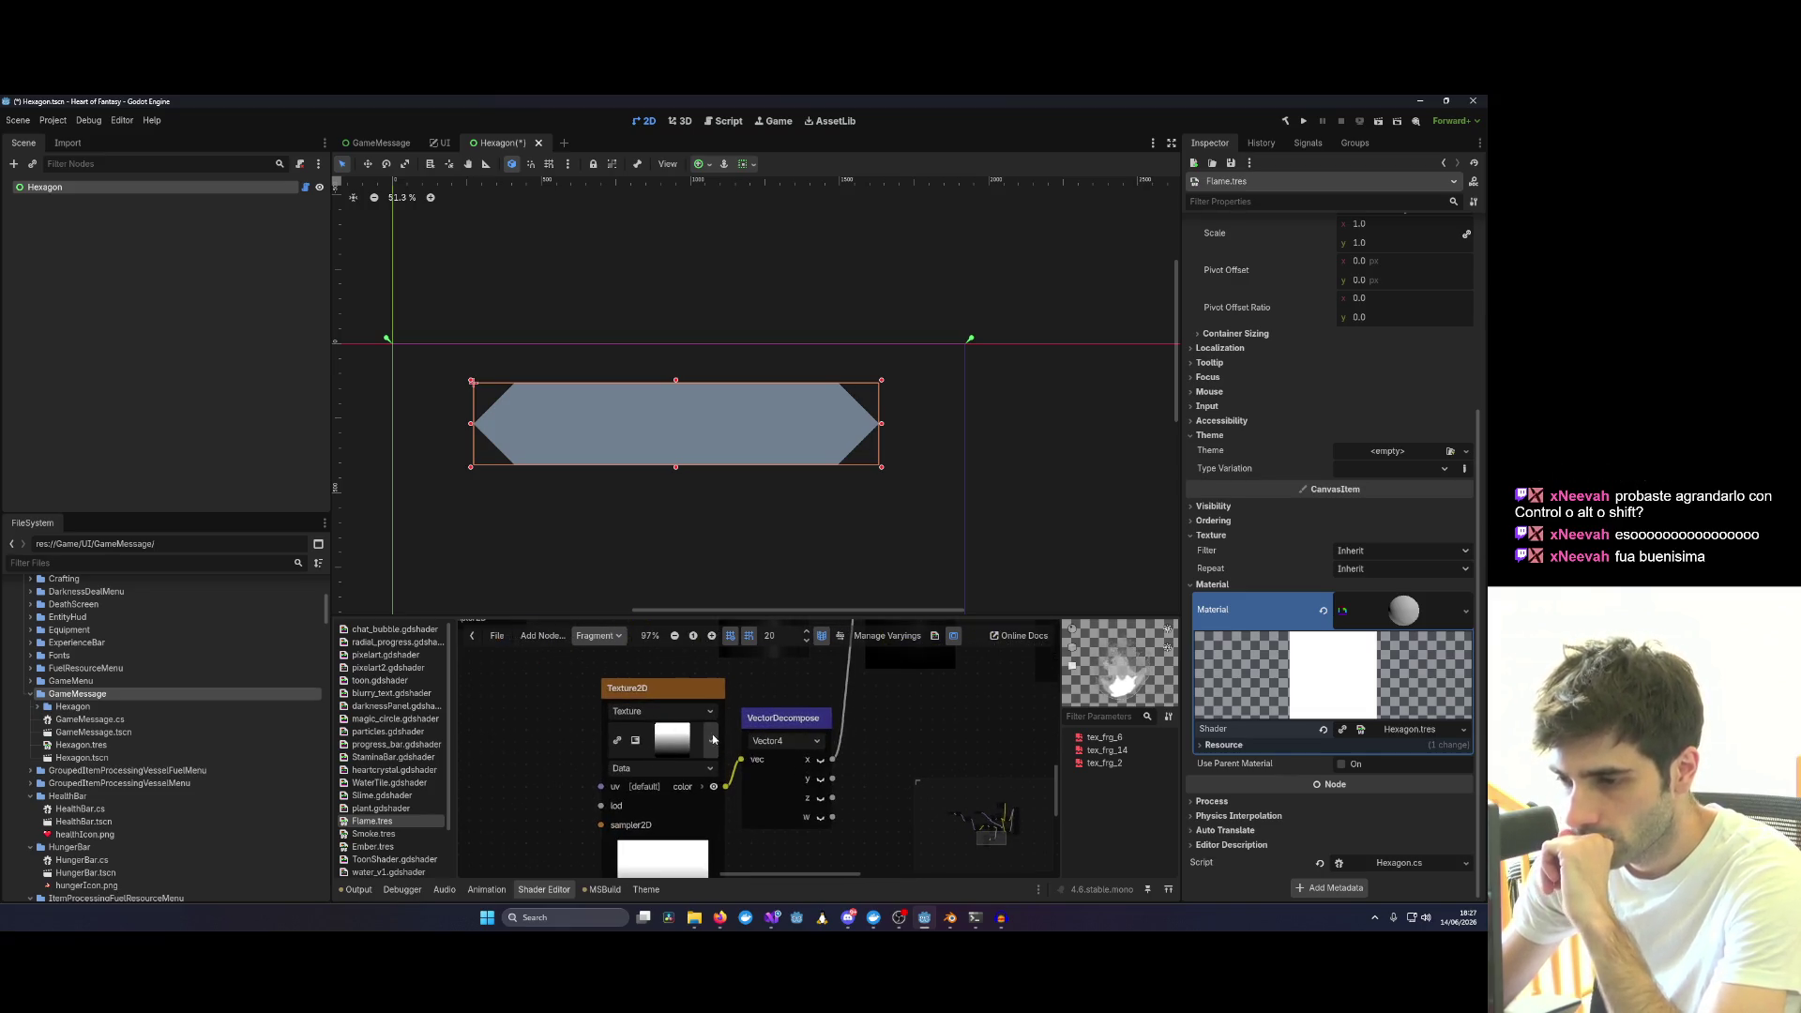
{"action": "scroll", "coordinate": [690, 763], "scroll_direction": "down", "scroll_amount": 1}
Inspect the reference shader's Input node, checking its color value and channel outputs.
{"action": "mouse_move", "coordinate": [650, 733]}
{"action": "left_mouse_down"}
{"action": "mouse_move", "coordinate": [883, 810]}
{"action": "mouse_move", "coordinate": [590, 822]}
{"action": "left_mouse_up"}
{"action": "scroll", "coordinate": [706, 727], "scroll_direction": "up", "scroll_amount": 2}
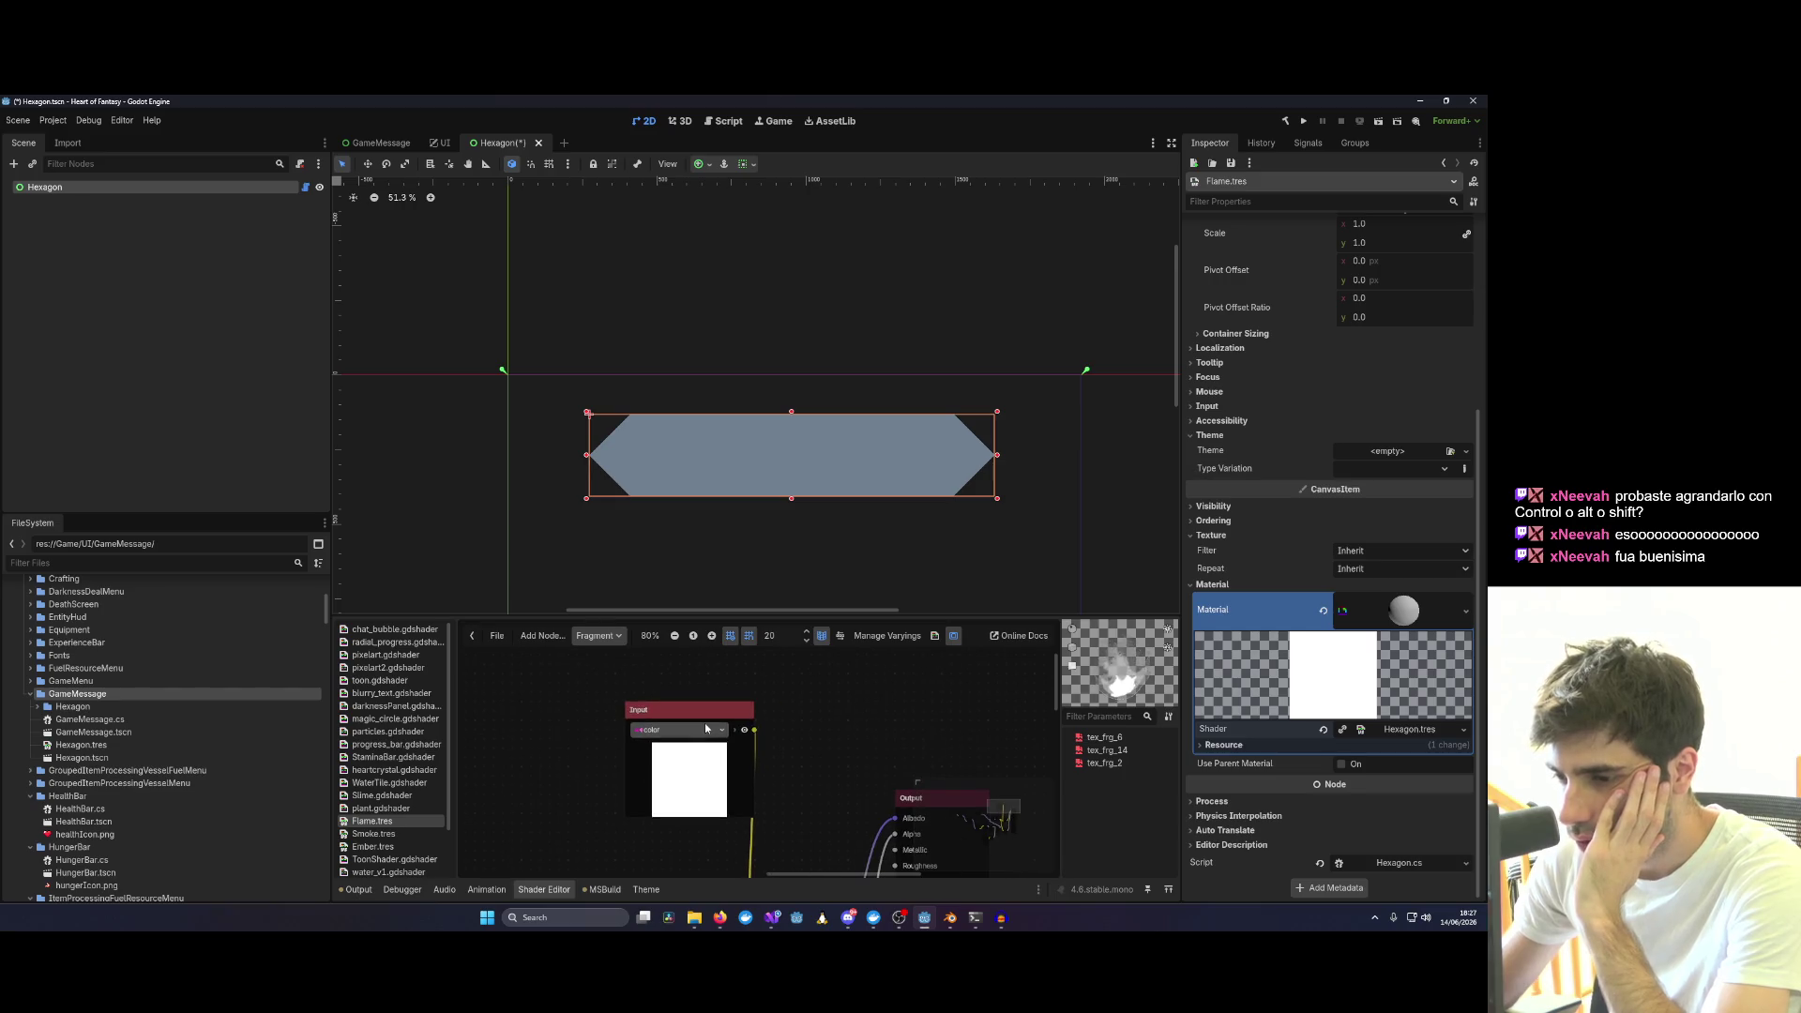
{"action": "left_click", "coordinate": [705, 739]}
{"action": "left_click", "coordinate": [700, 780]}
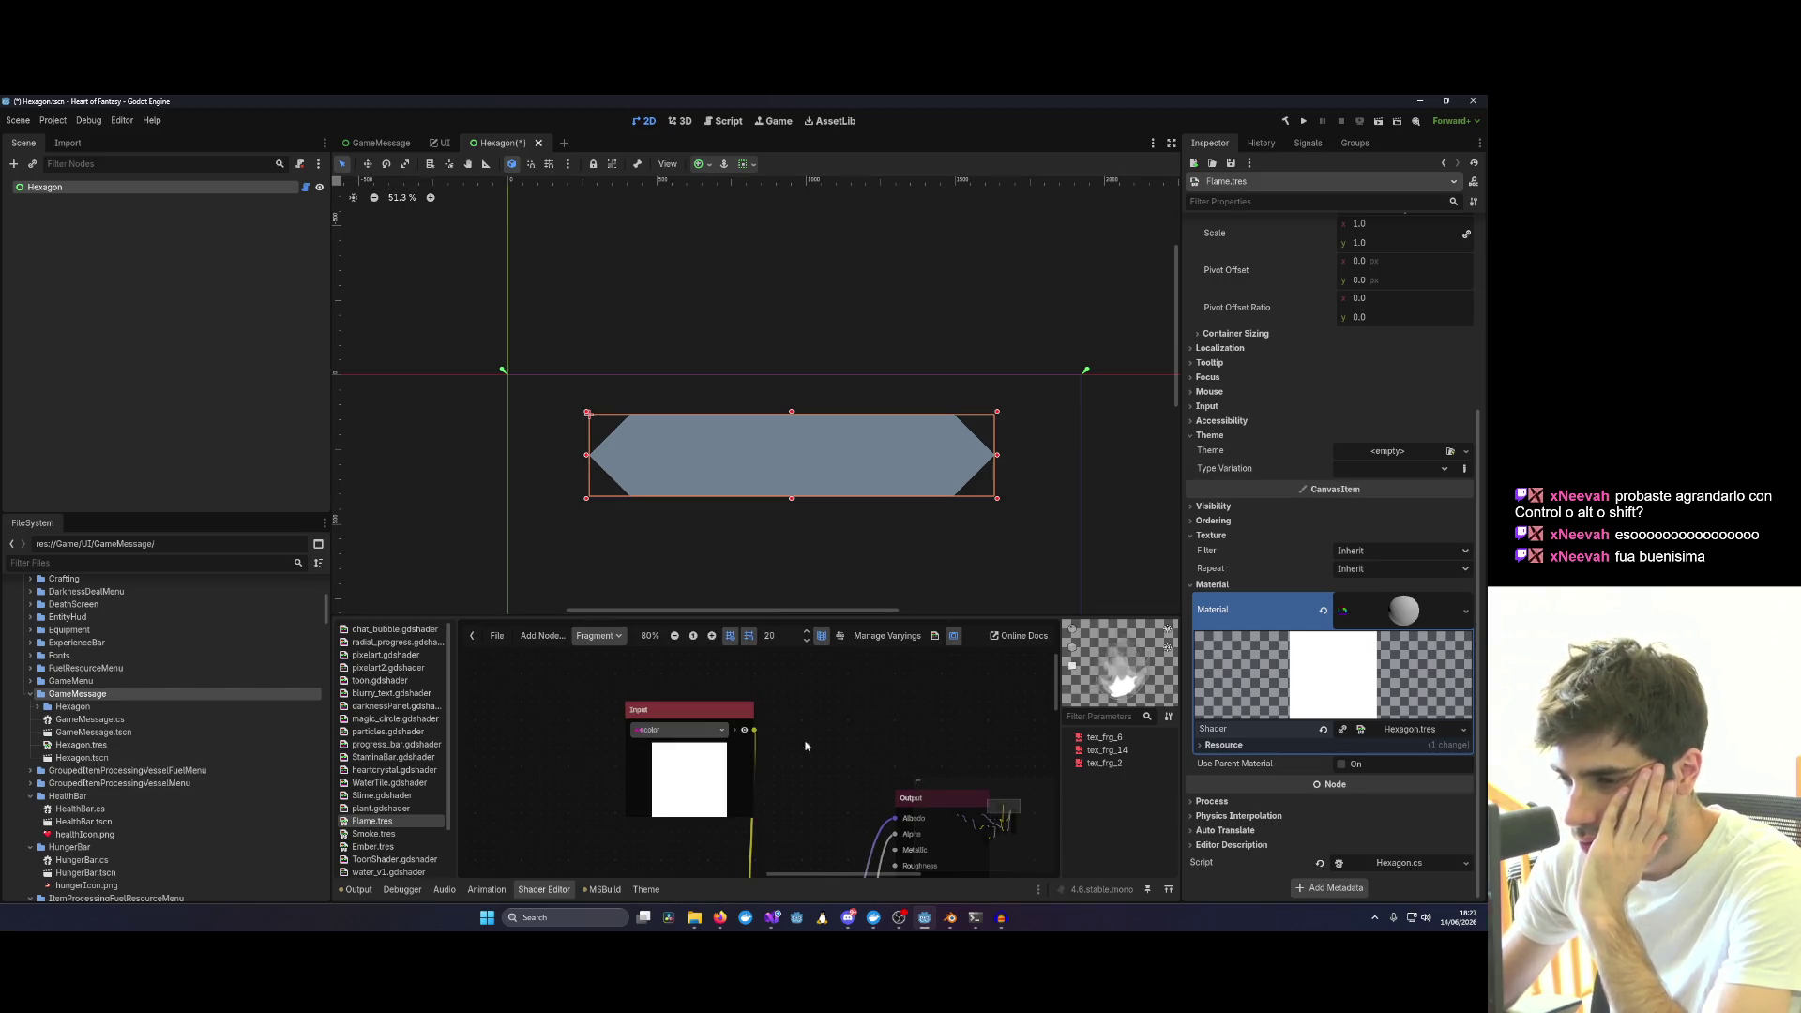
{"action": "left_click", "coordinate": [737, 733]}
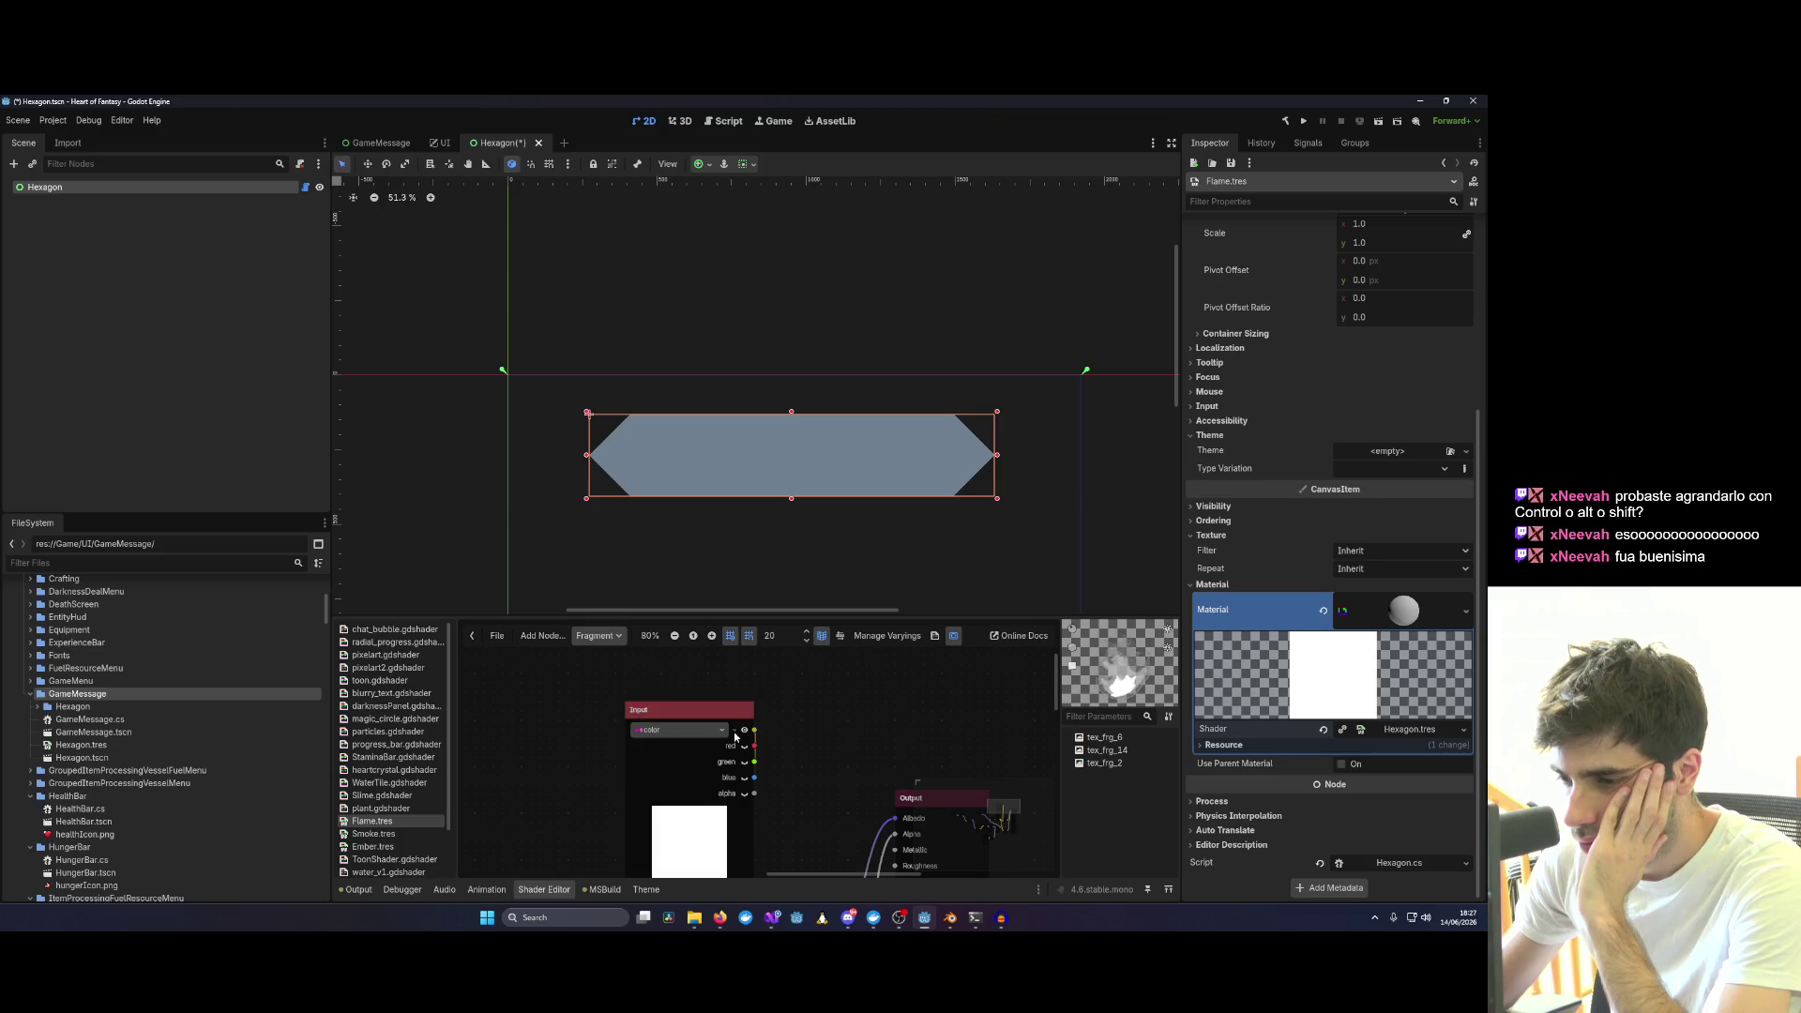
{"action": "scroll", "coordinate": [735, 732], "scroll_direction": "down", "scroll_amount": 1}
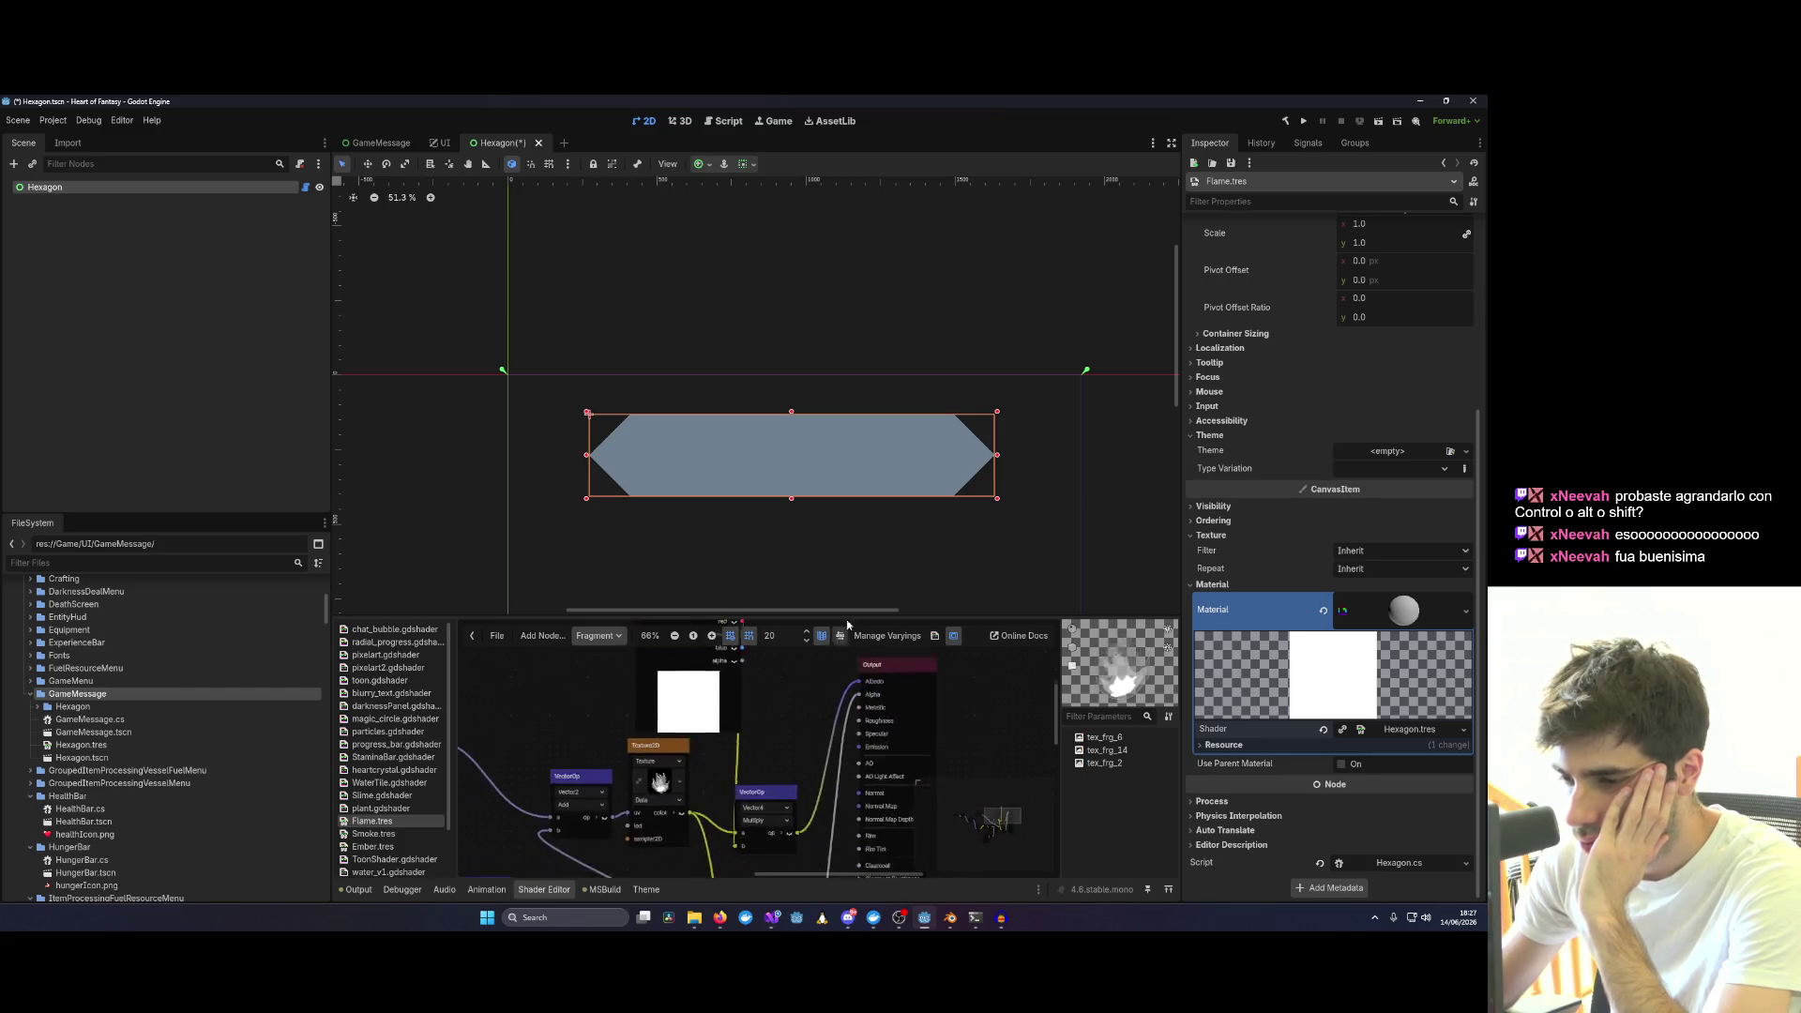
{"action": "left_click", "coordinate": [709, 719]}
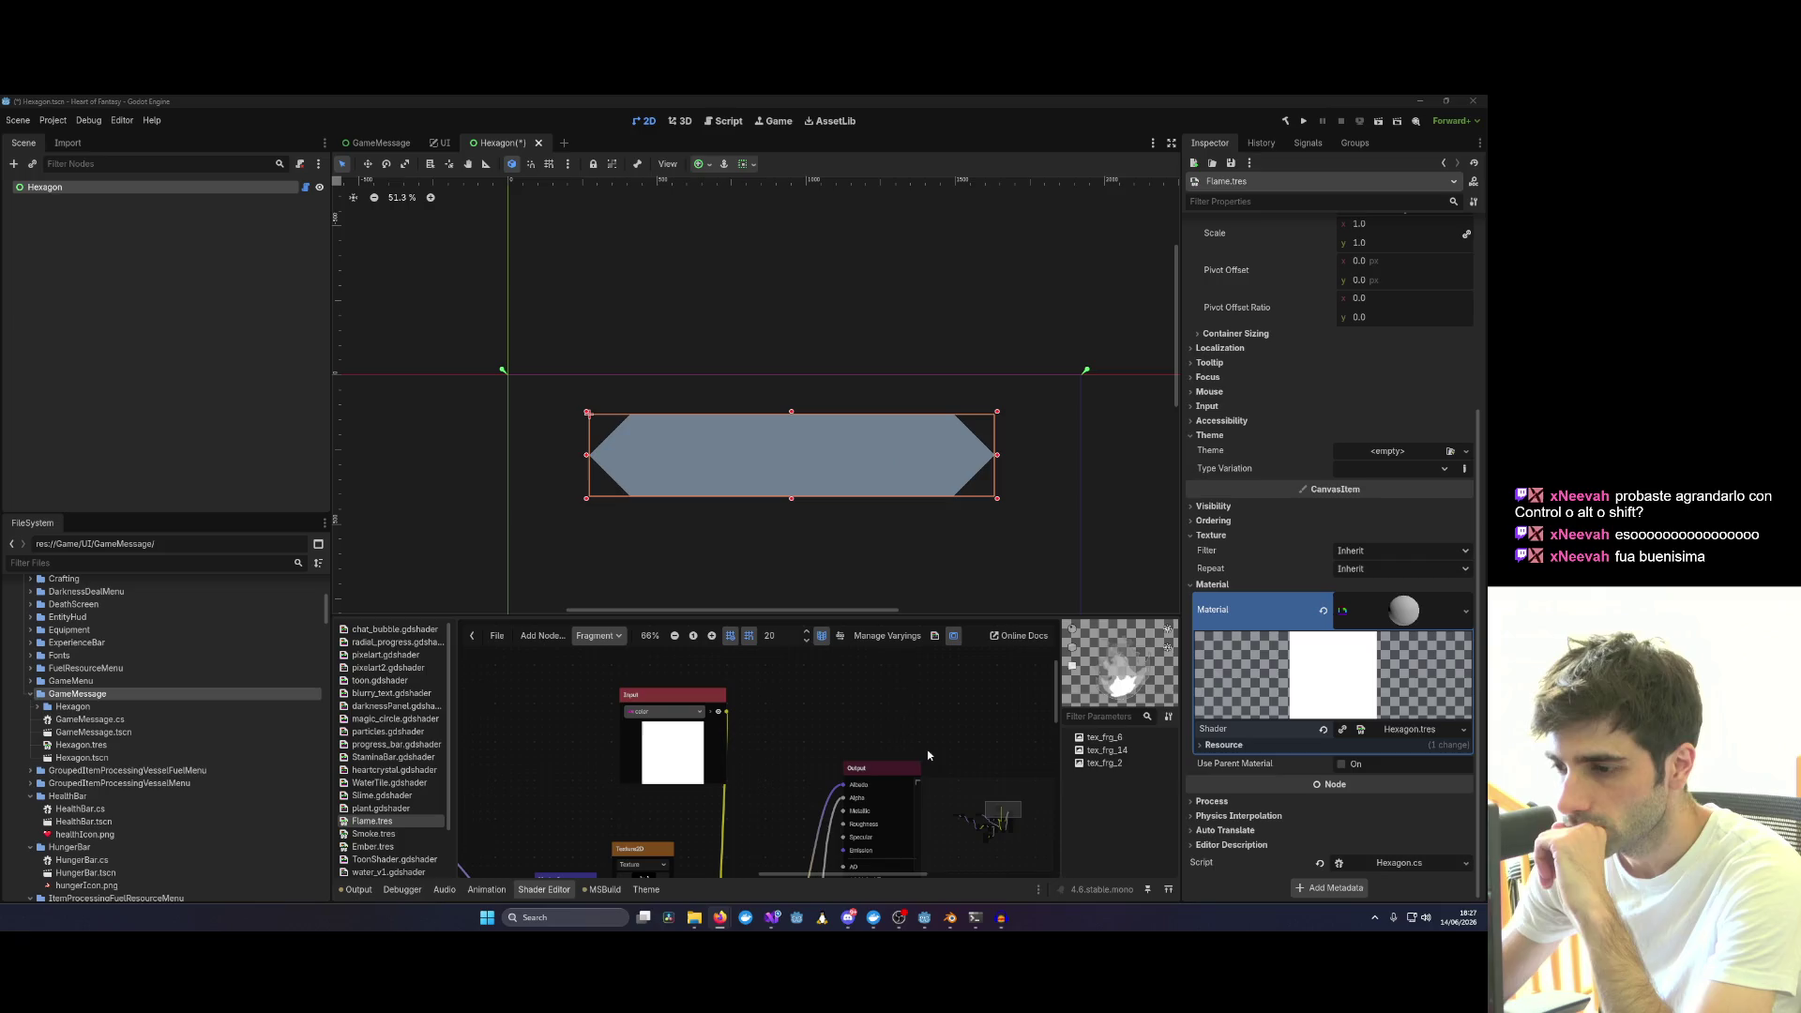
{"action": "scroll", "coordinate": [910, 674], "scroll_direction": "down", "scroll_amount": 2}
{"action": "scroll", "coordinate": [910, 675], "scroll_direction": "left", "scroll_amount": 2}
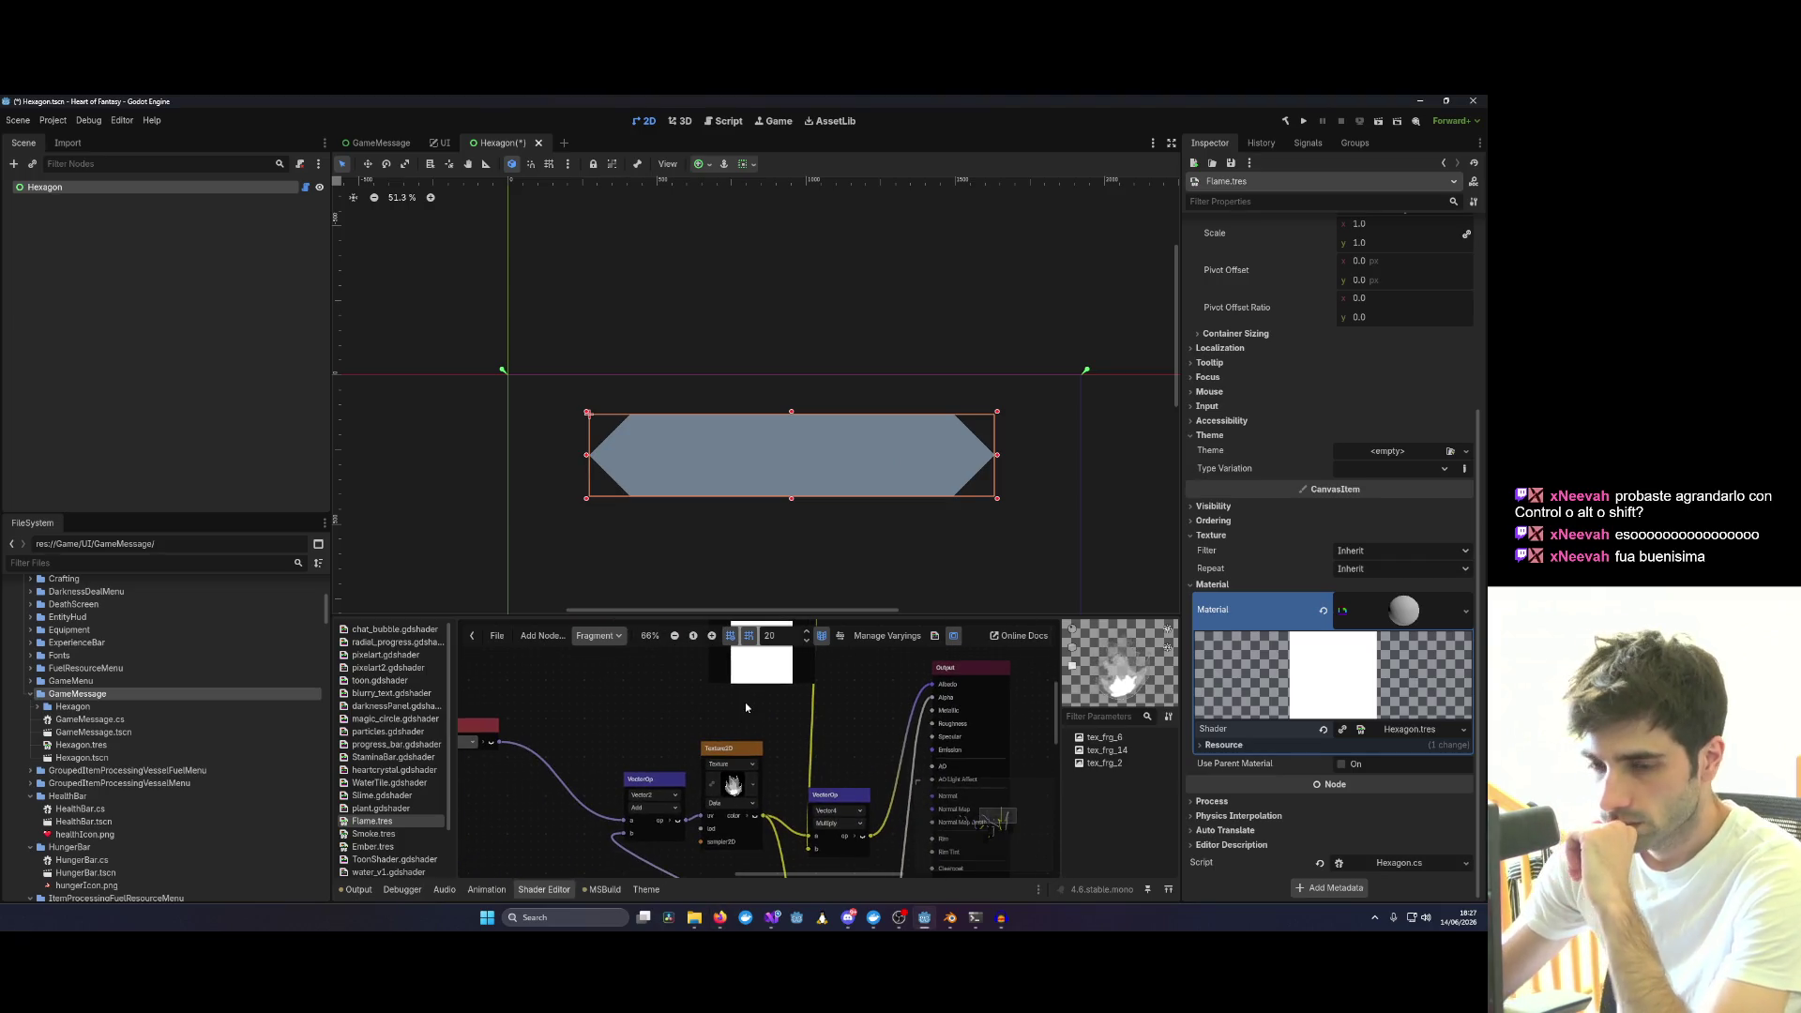
Return to the empty Hexagon.tres shader for editing.
{"action": "left_click", "coordinate": [78, 760]}
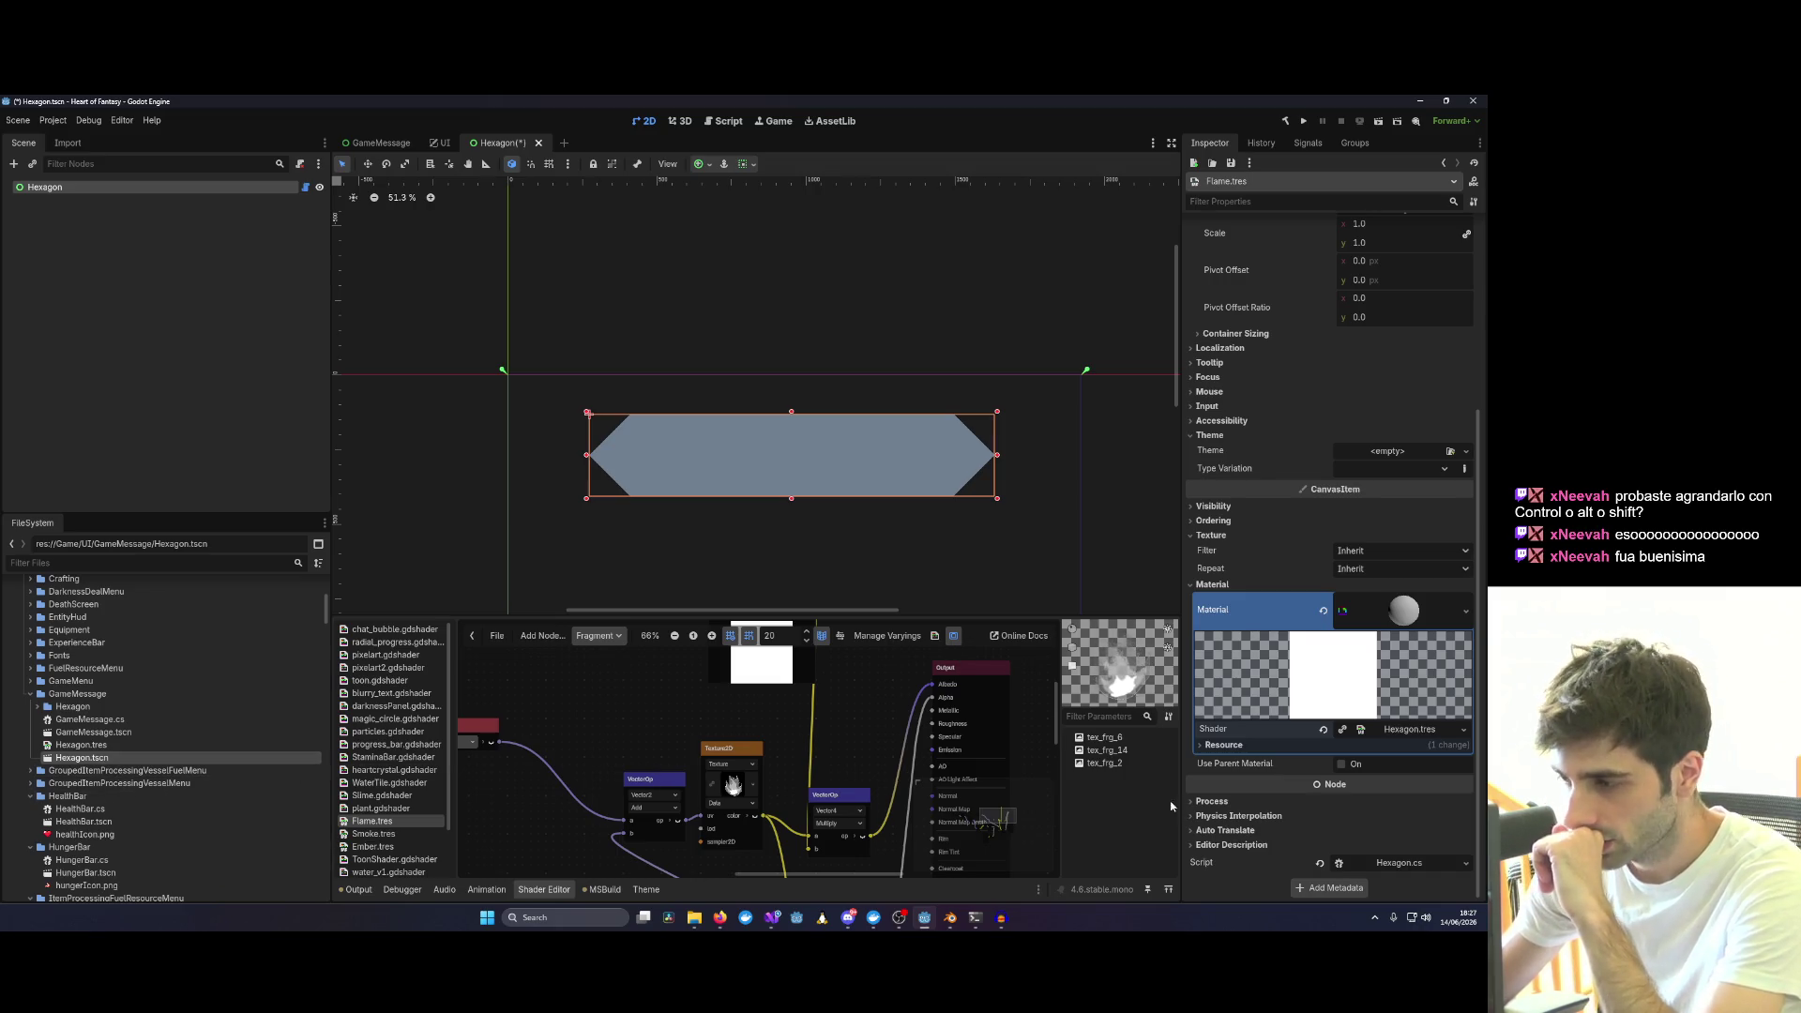
{"action": "scroll", "coordinate": [787, 831], "scroll_direction": "down", "scroll_amount": 3}
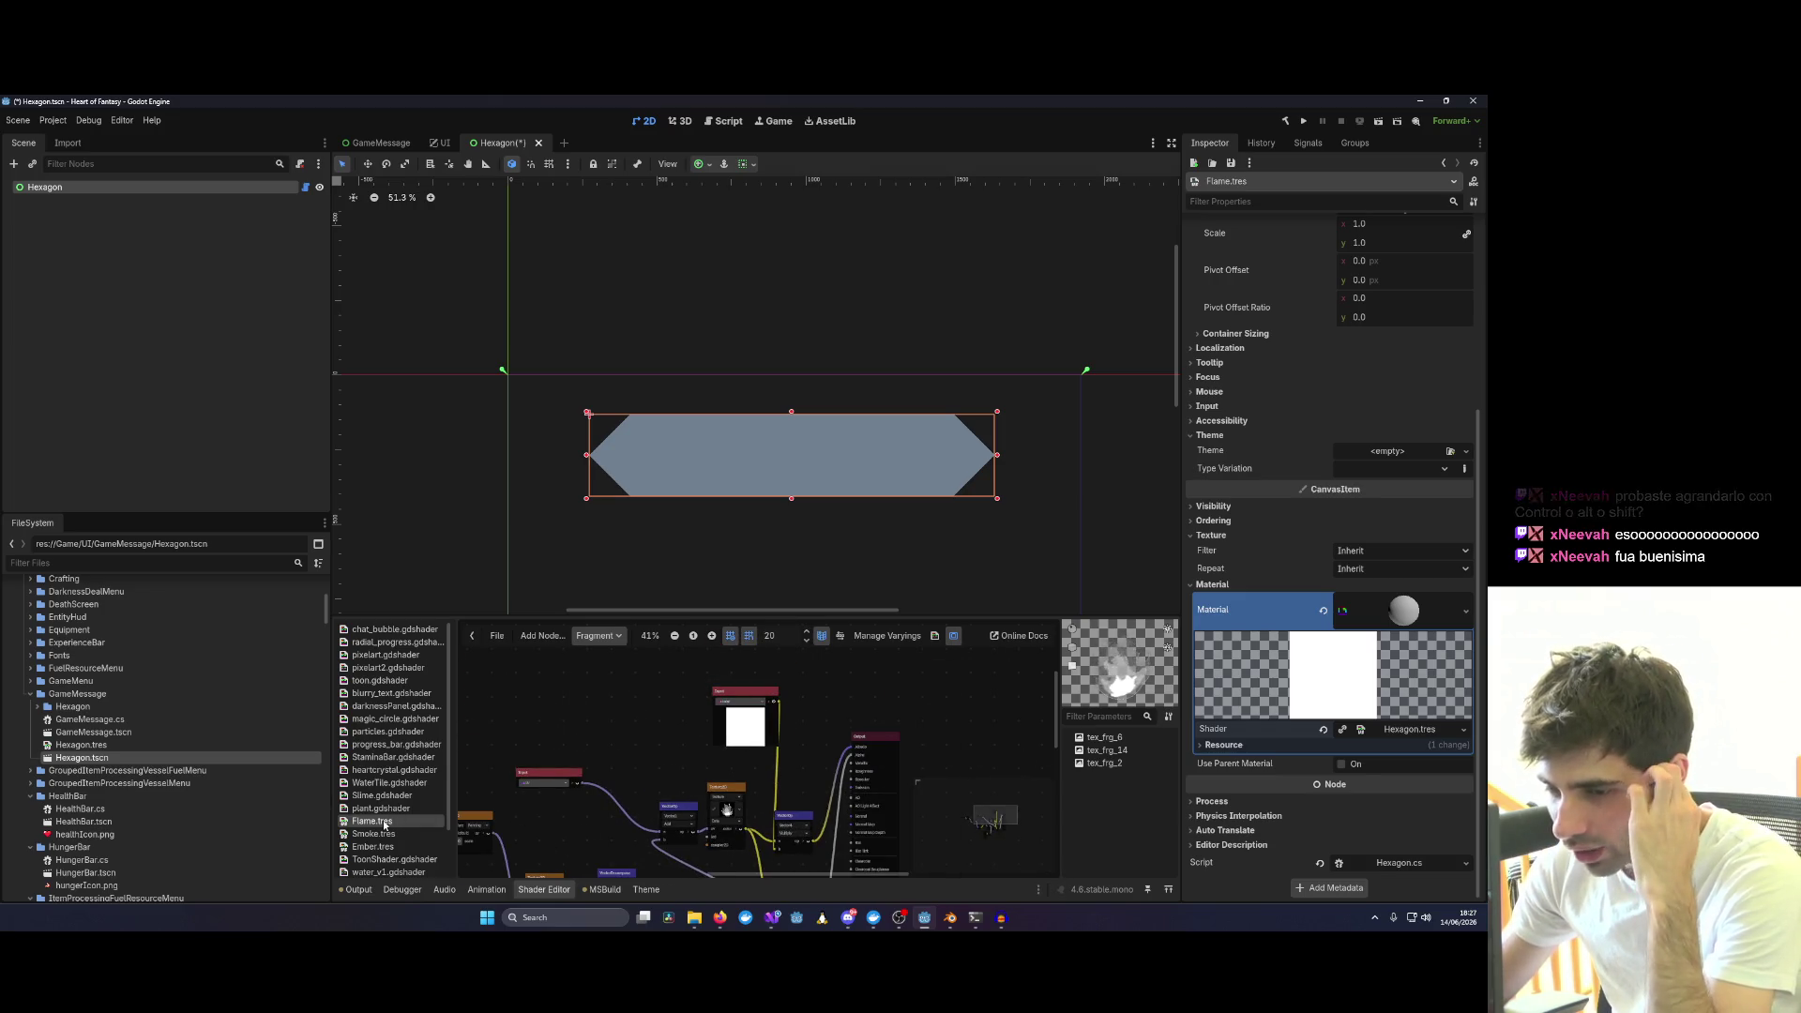
{"action": "scroll", "coordinate": [369, 828], "scroll_direction": "down", "scroll_amount": 2}
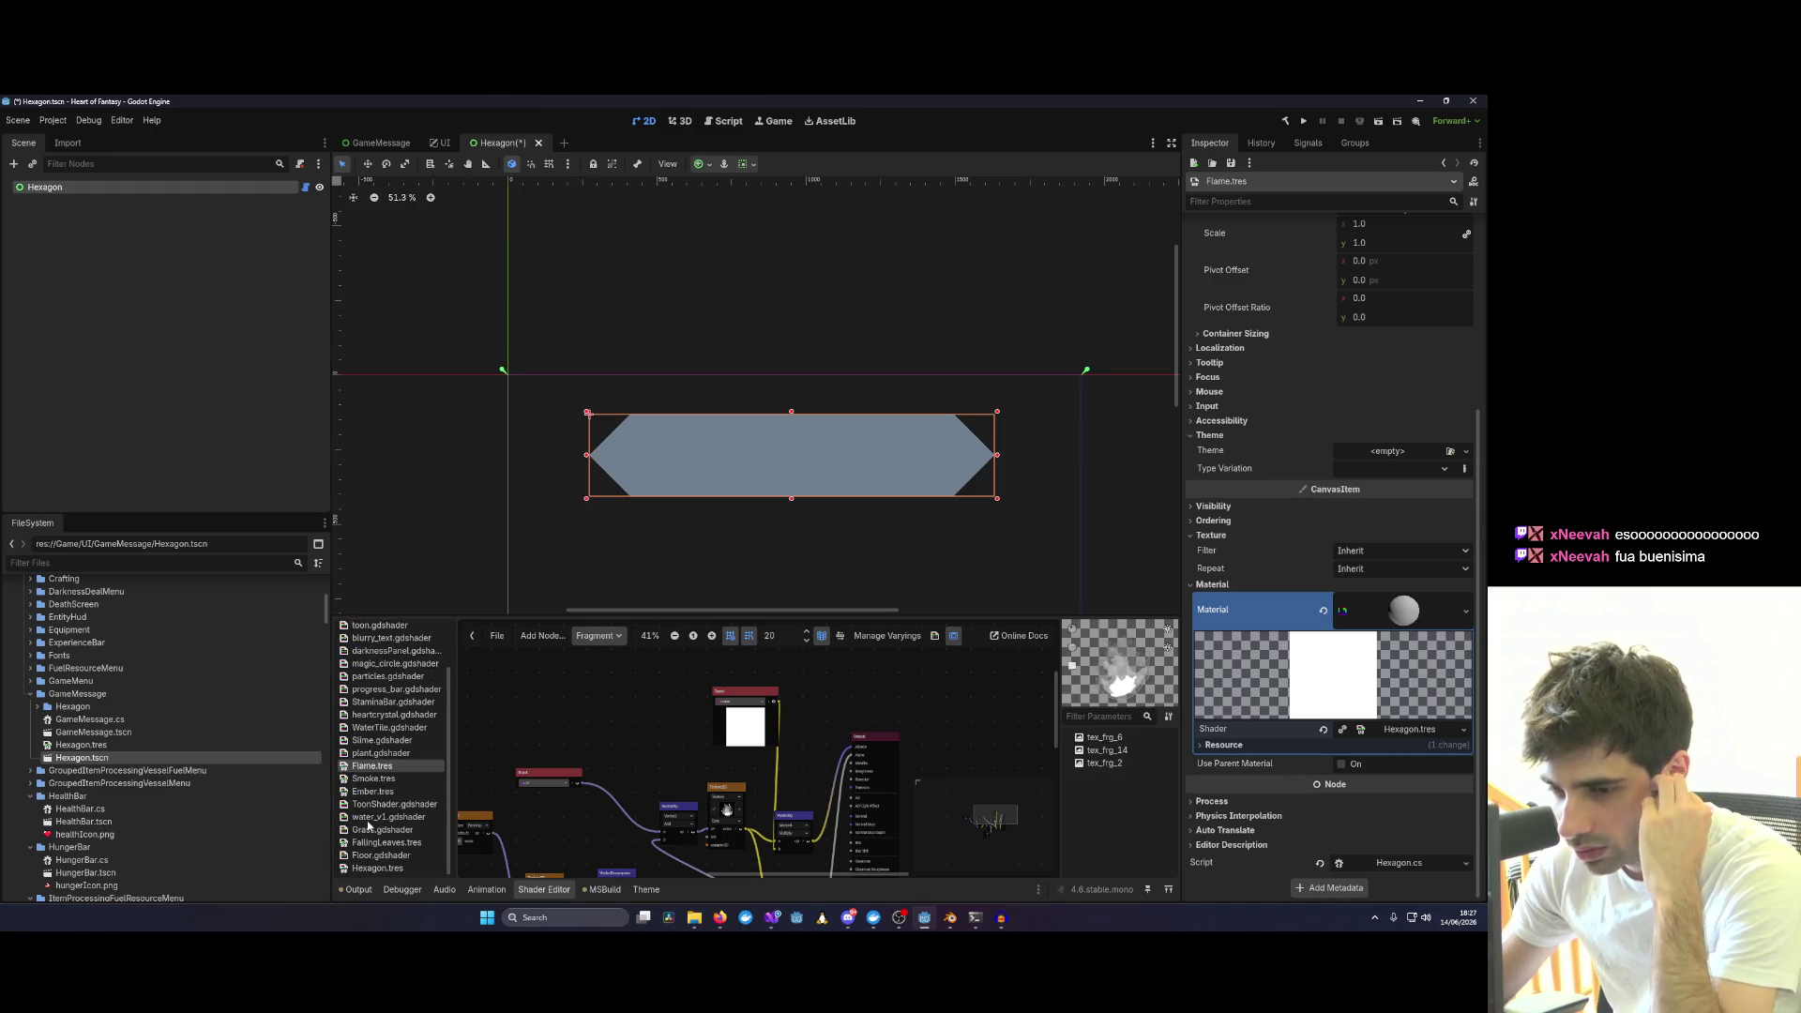
{"action": "left_click", "coordinate": [381, 868]}
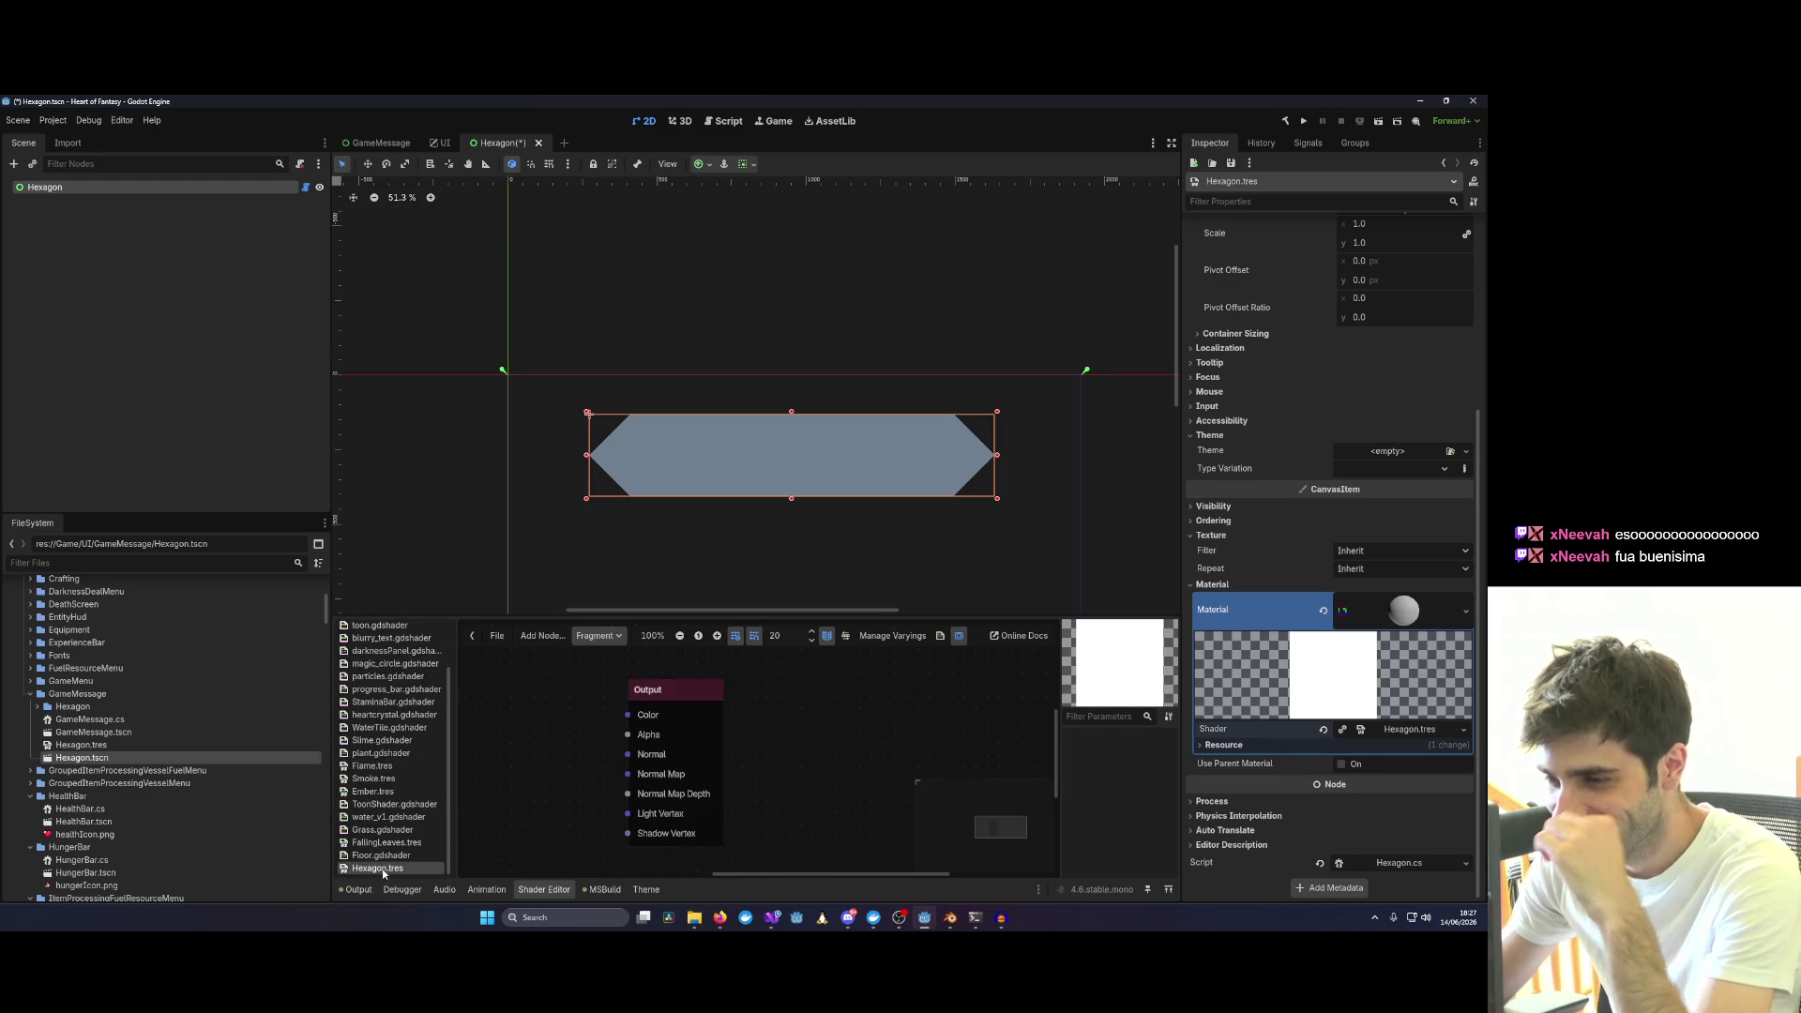
{"action": "scroll", "coordinate": [603, 770], "scroll_direction": "down", "scroll_amount": 2}
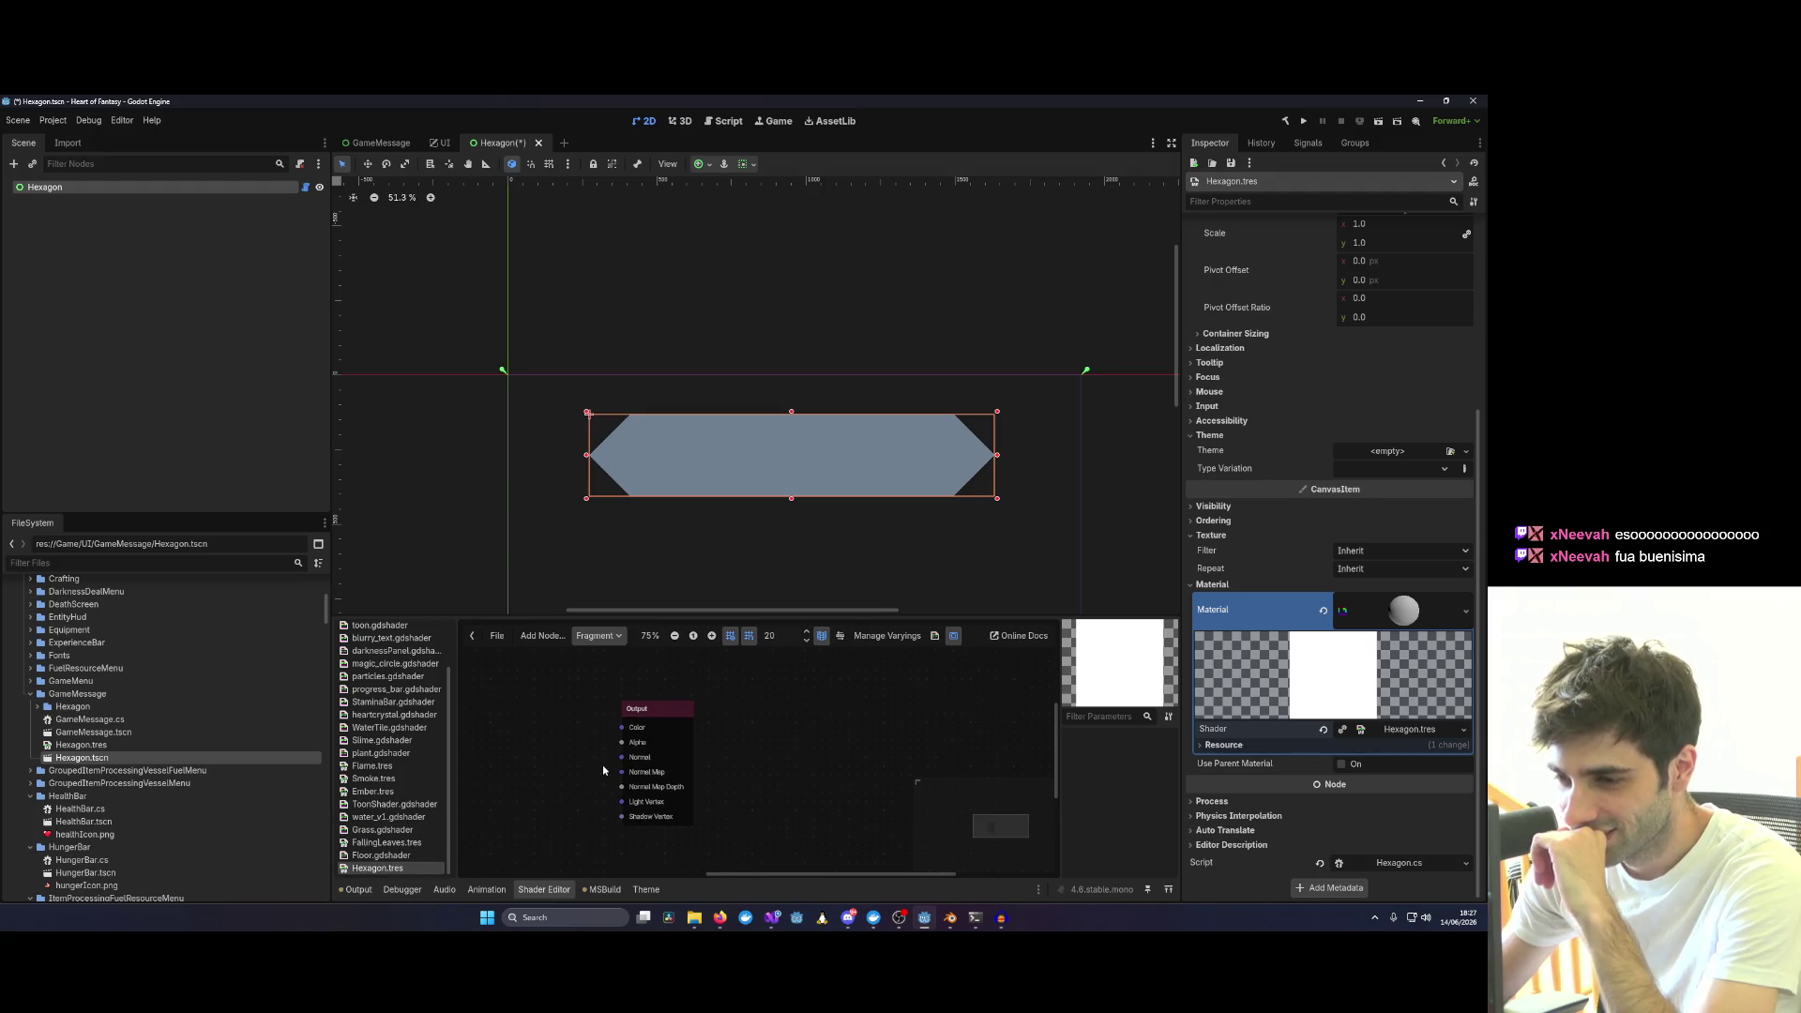
Add an Input node to the Hexagon graph with its input set to color.
{"action": "right_click", "coordinate": [669, 733]}
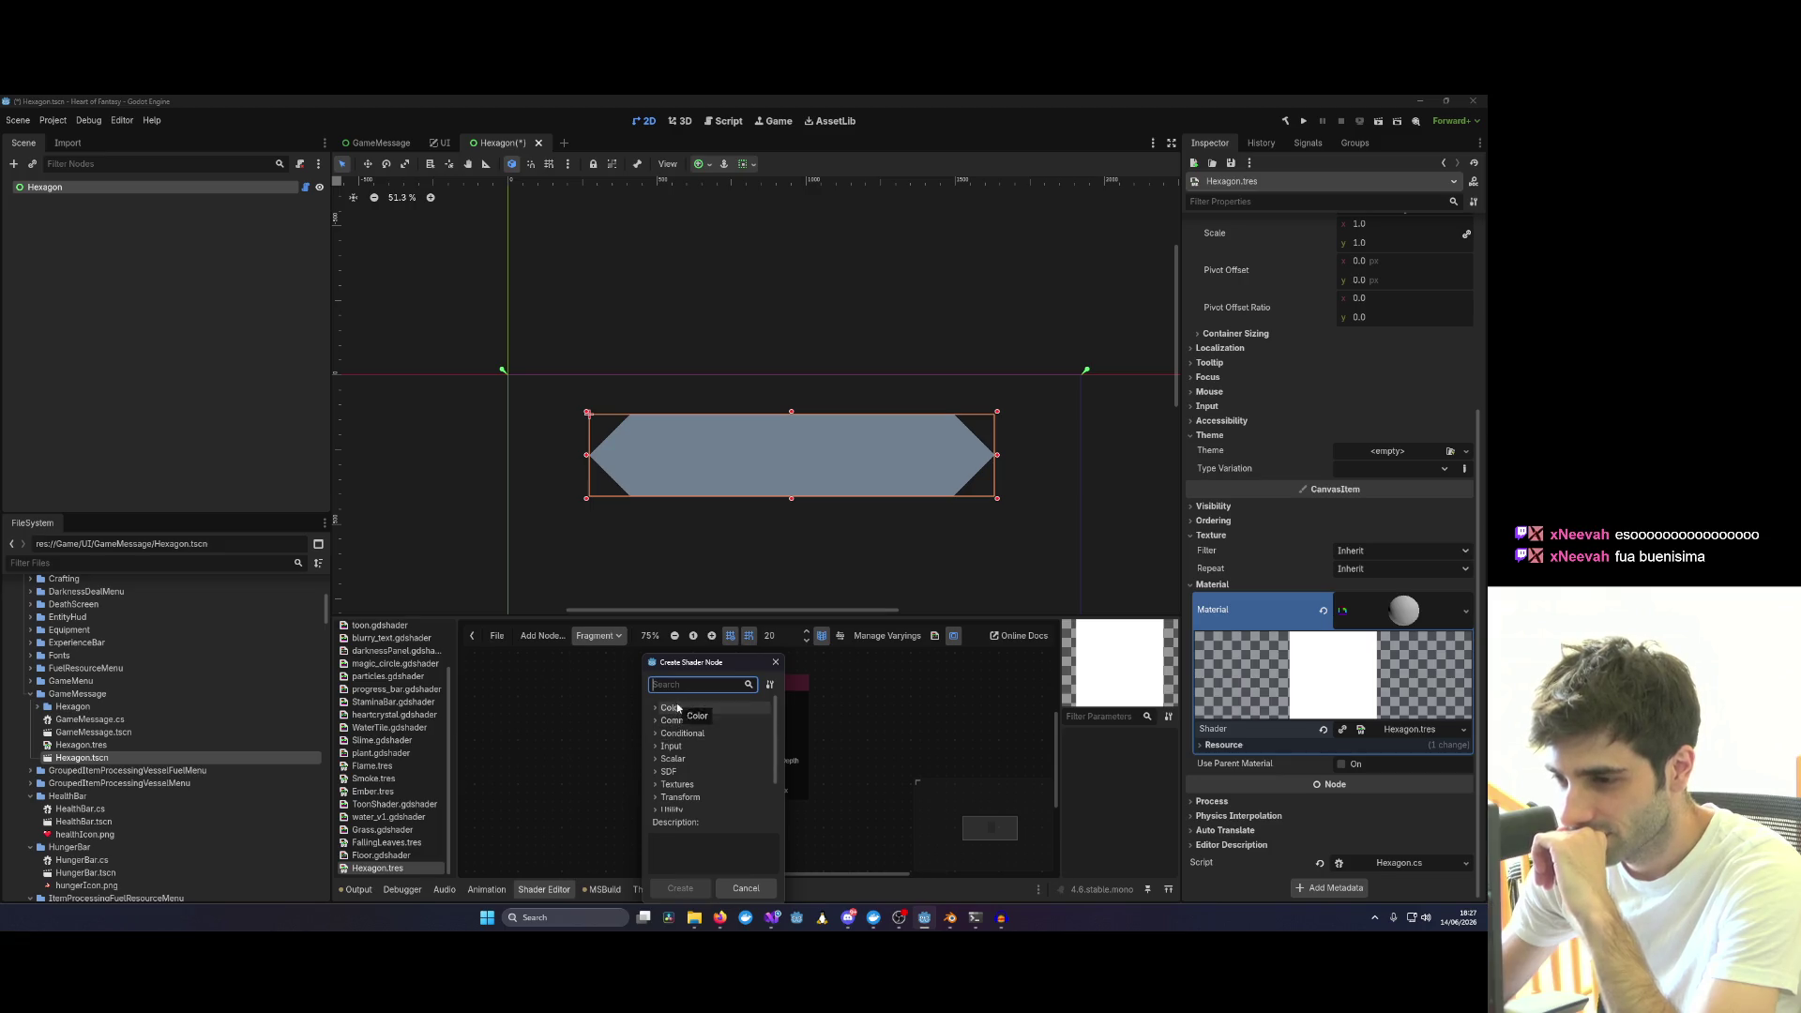
{"action": "scroll", "coordinate": [676, 746], "scroll_direction": "down", "scroll_amount": 1}
{"action": "double_click", "coordinate": [682, 761]}
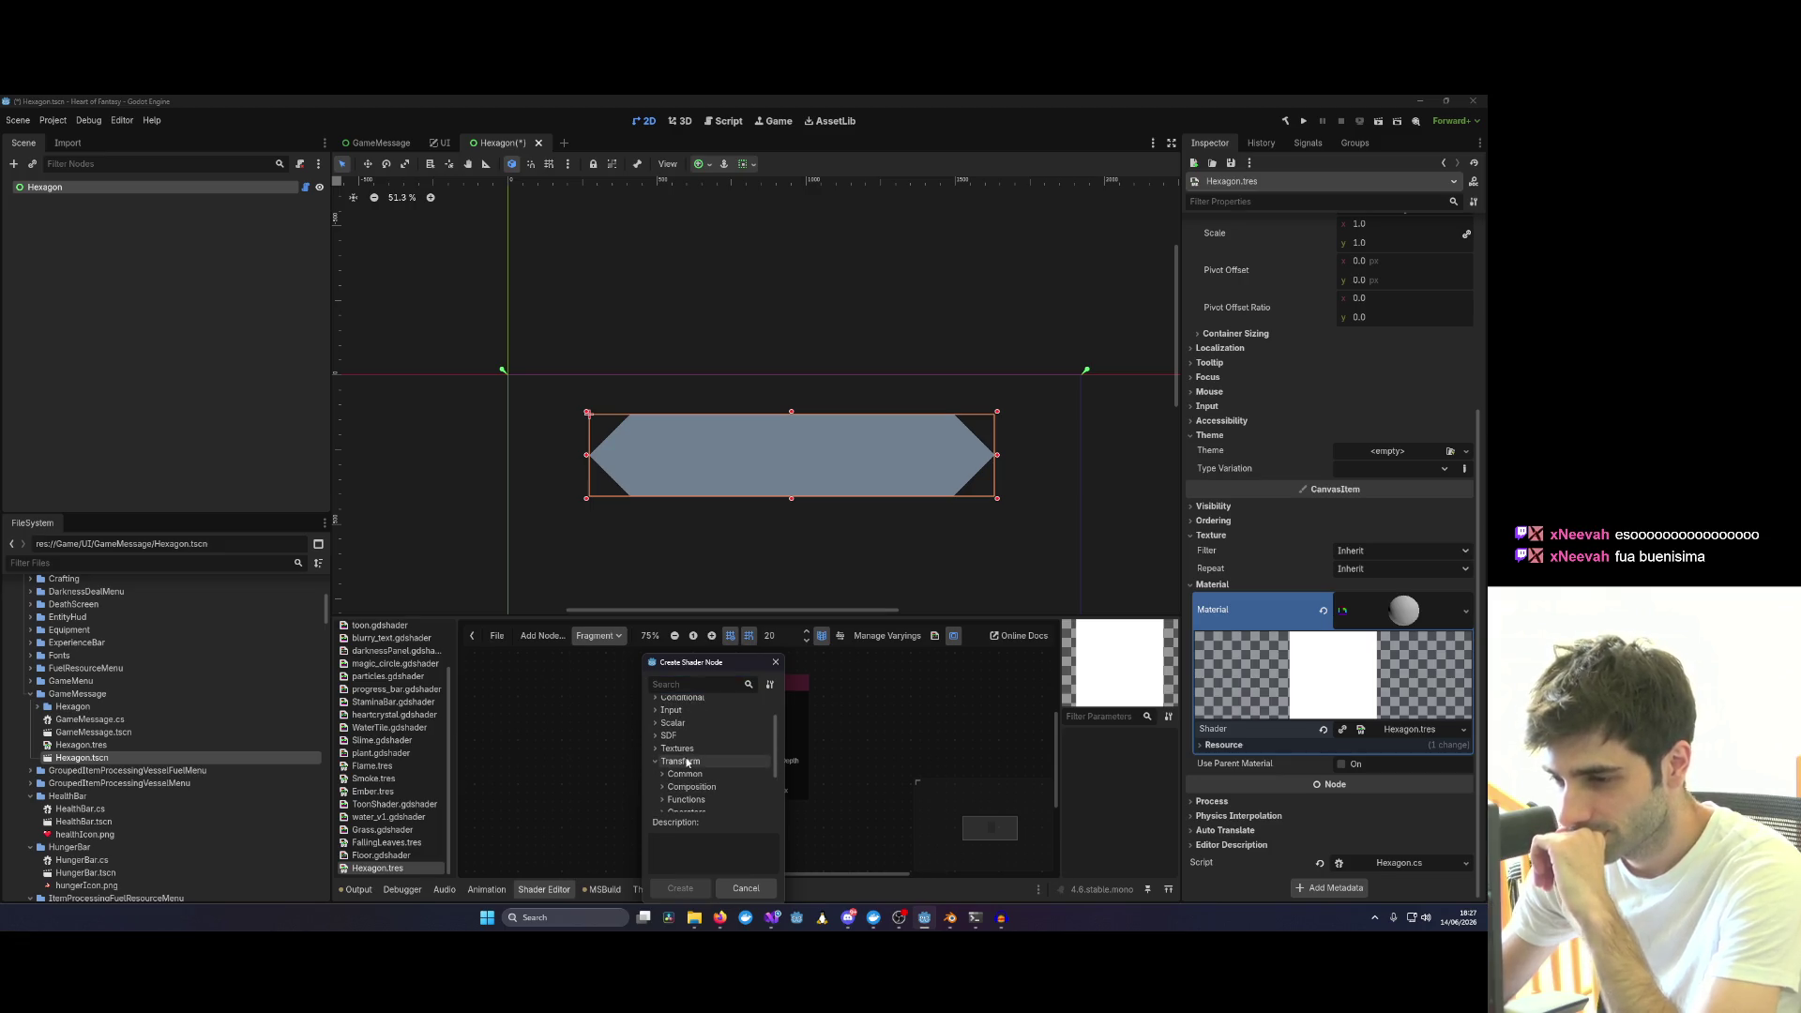
{"action": "scroll", "coordinate": [685, 761], "scroll_direction": "down", "scroll_amount": 2}
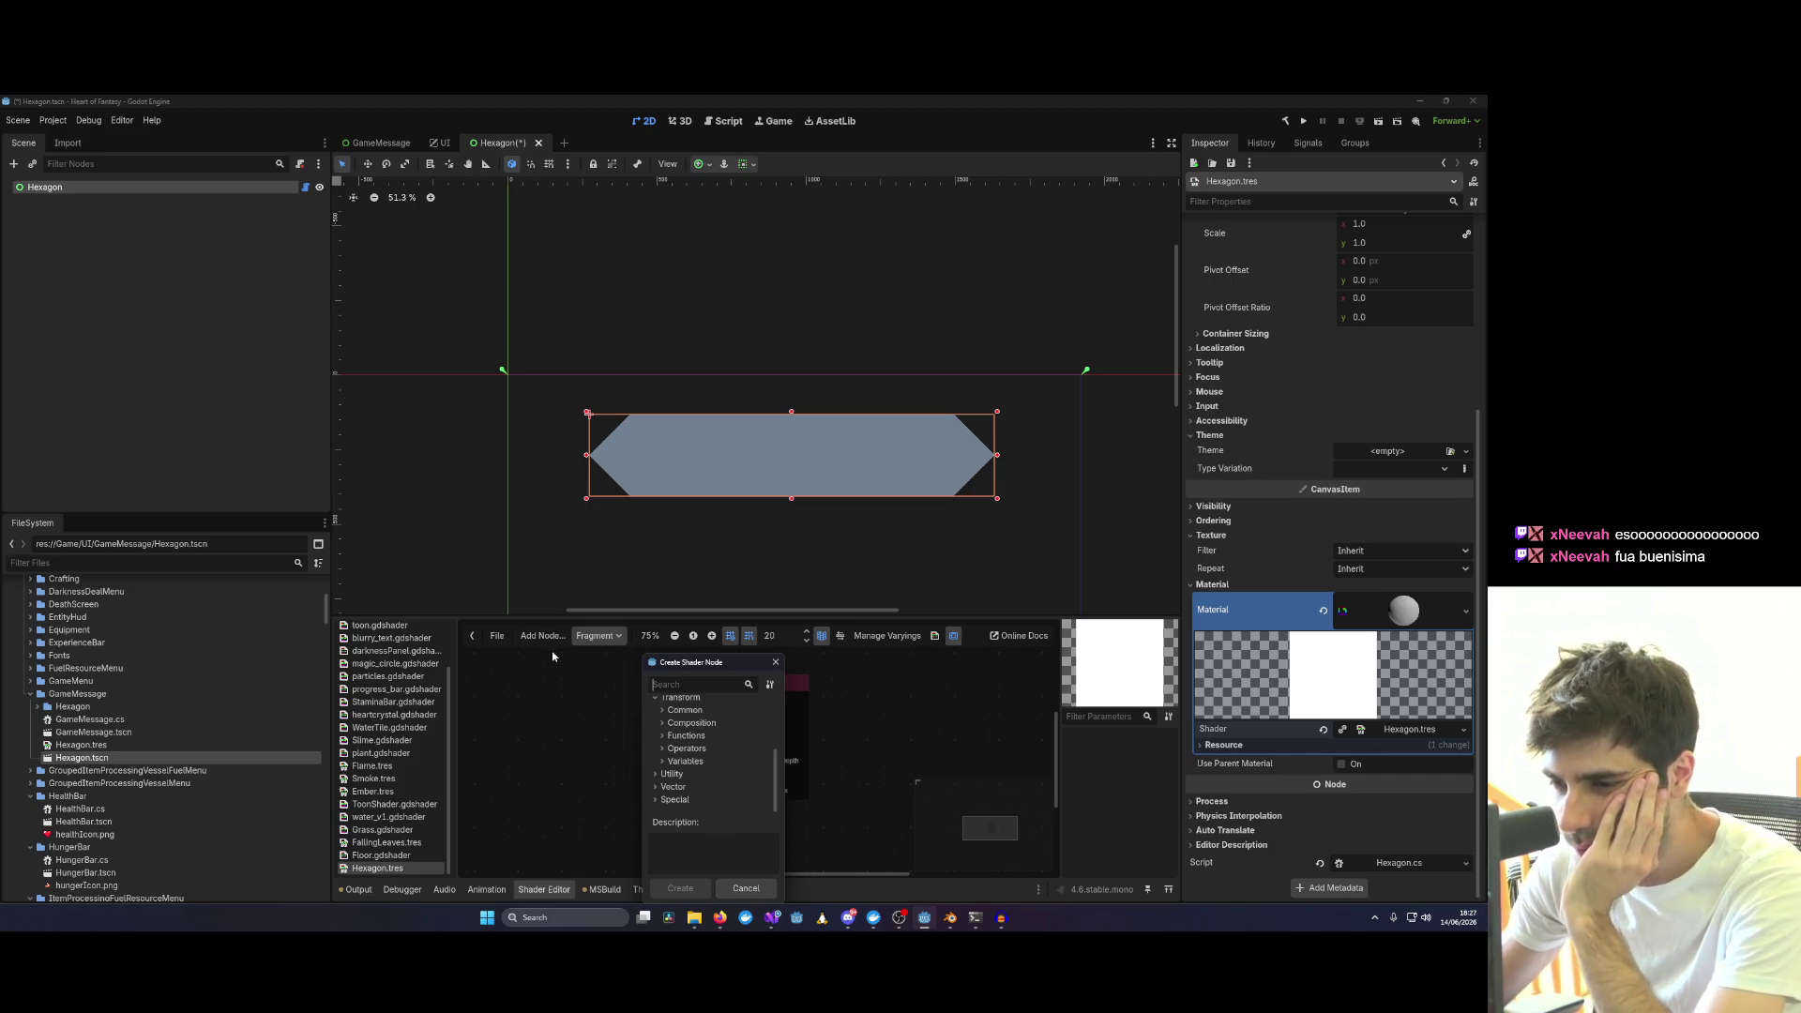
{"action": "type", "text": "color"}
{"action": "double_click", "coordinate": [699, 801]}
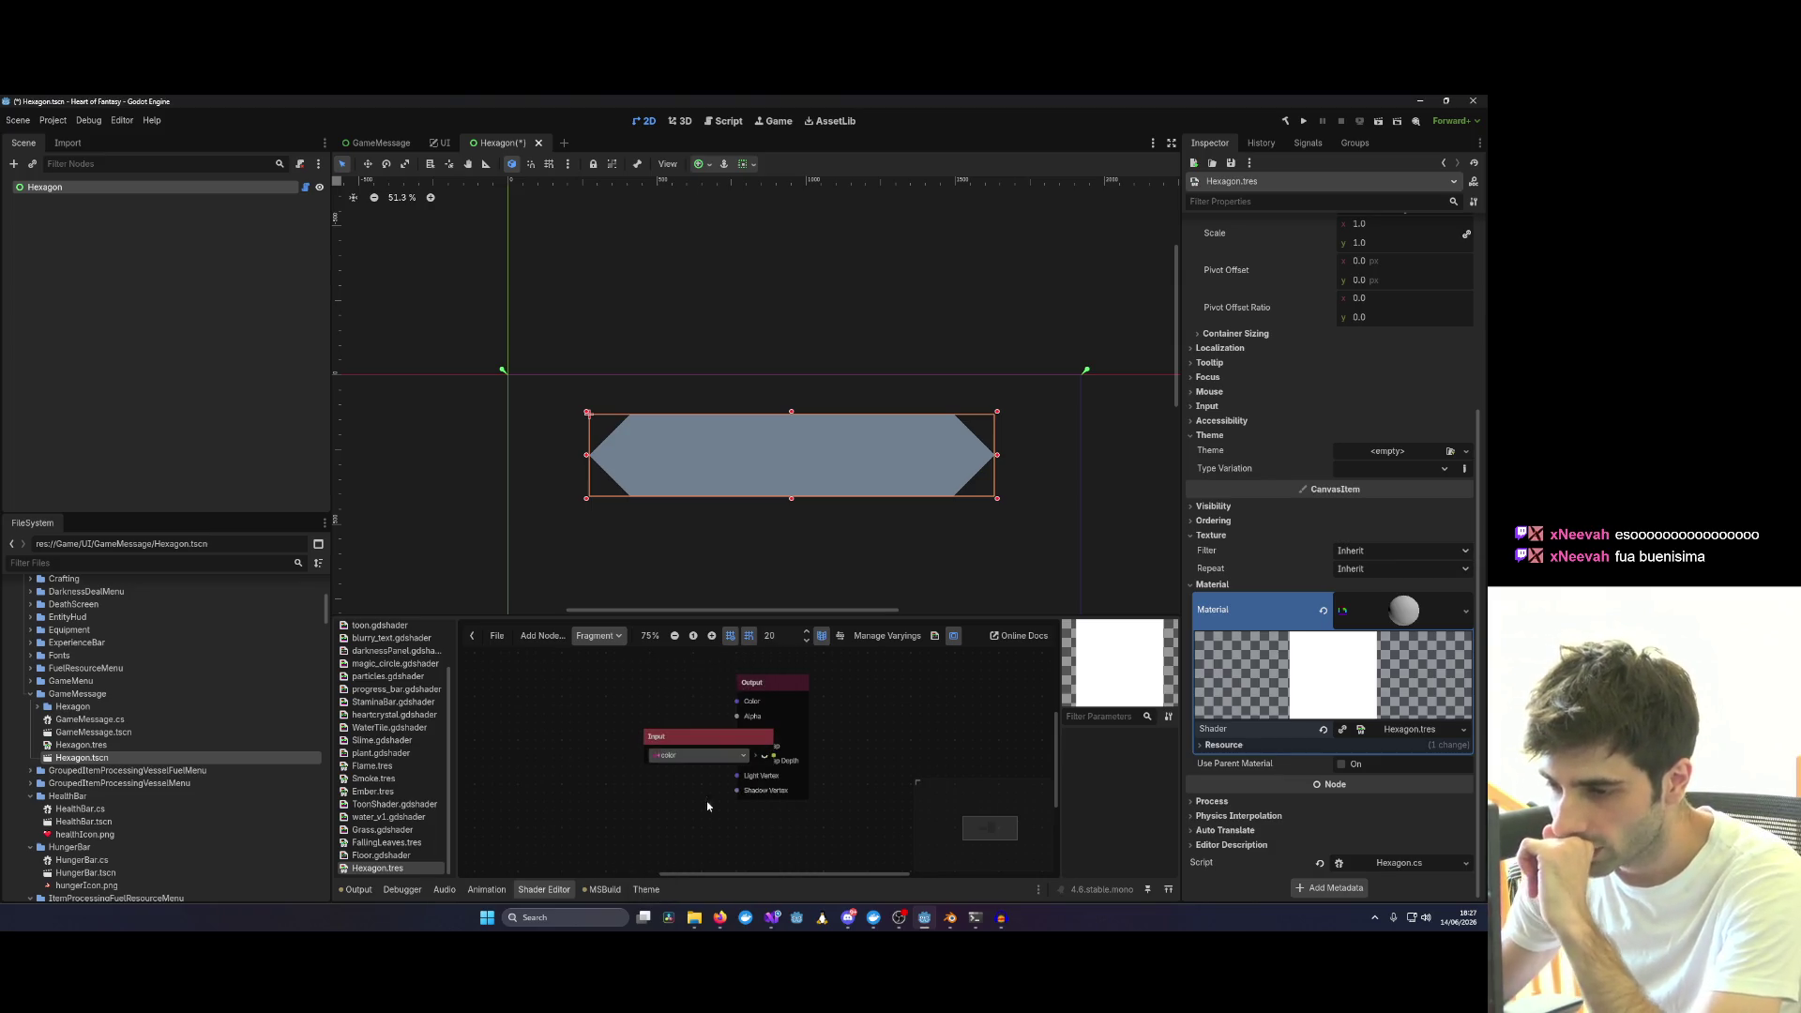
{"action": "left_click", "coordinate": [676, 754]}
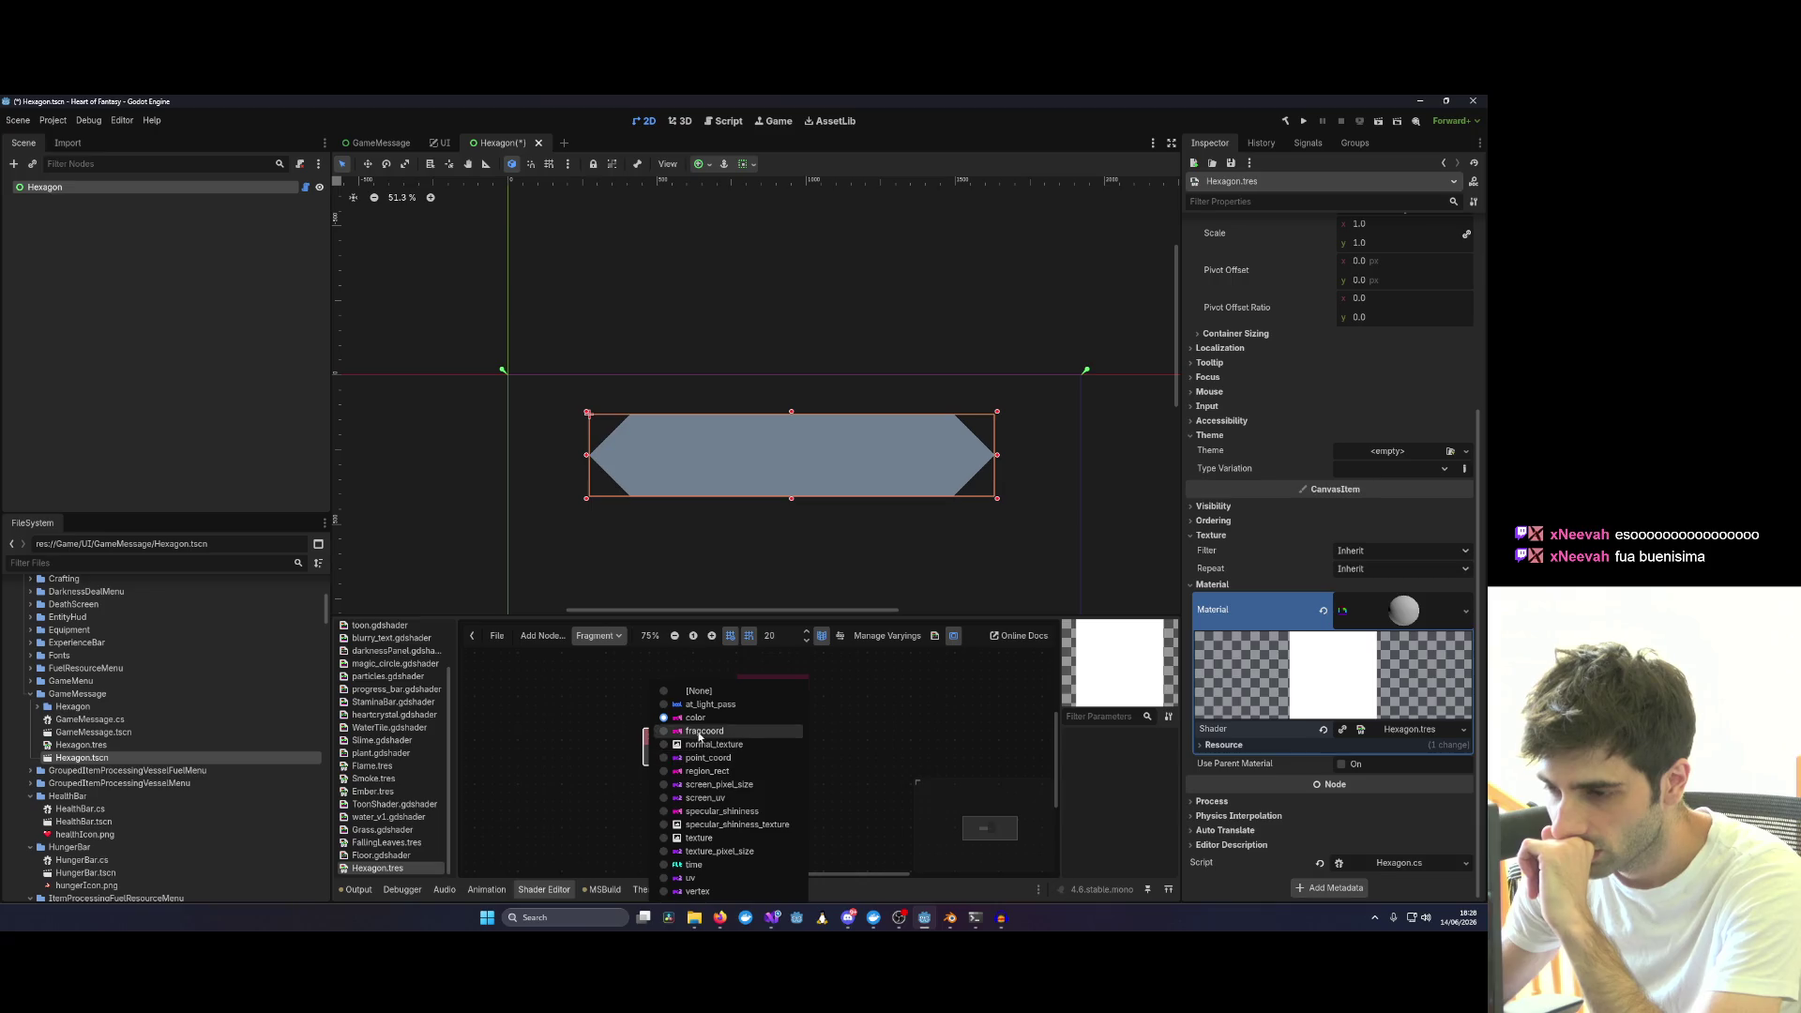
{"action": "left_click", "coordinate": [646, 740]}
{"action": "left_click", "coordinate": [620, 714]}
{"action": "left_click", "coordinate": [613, 719]}
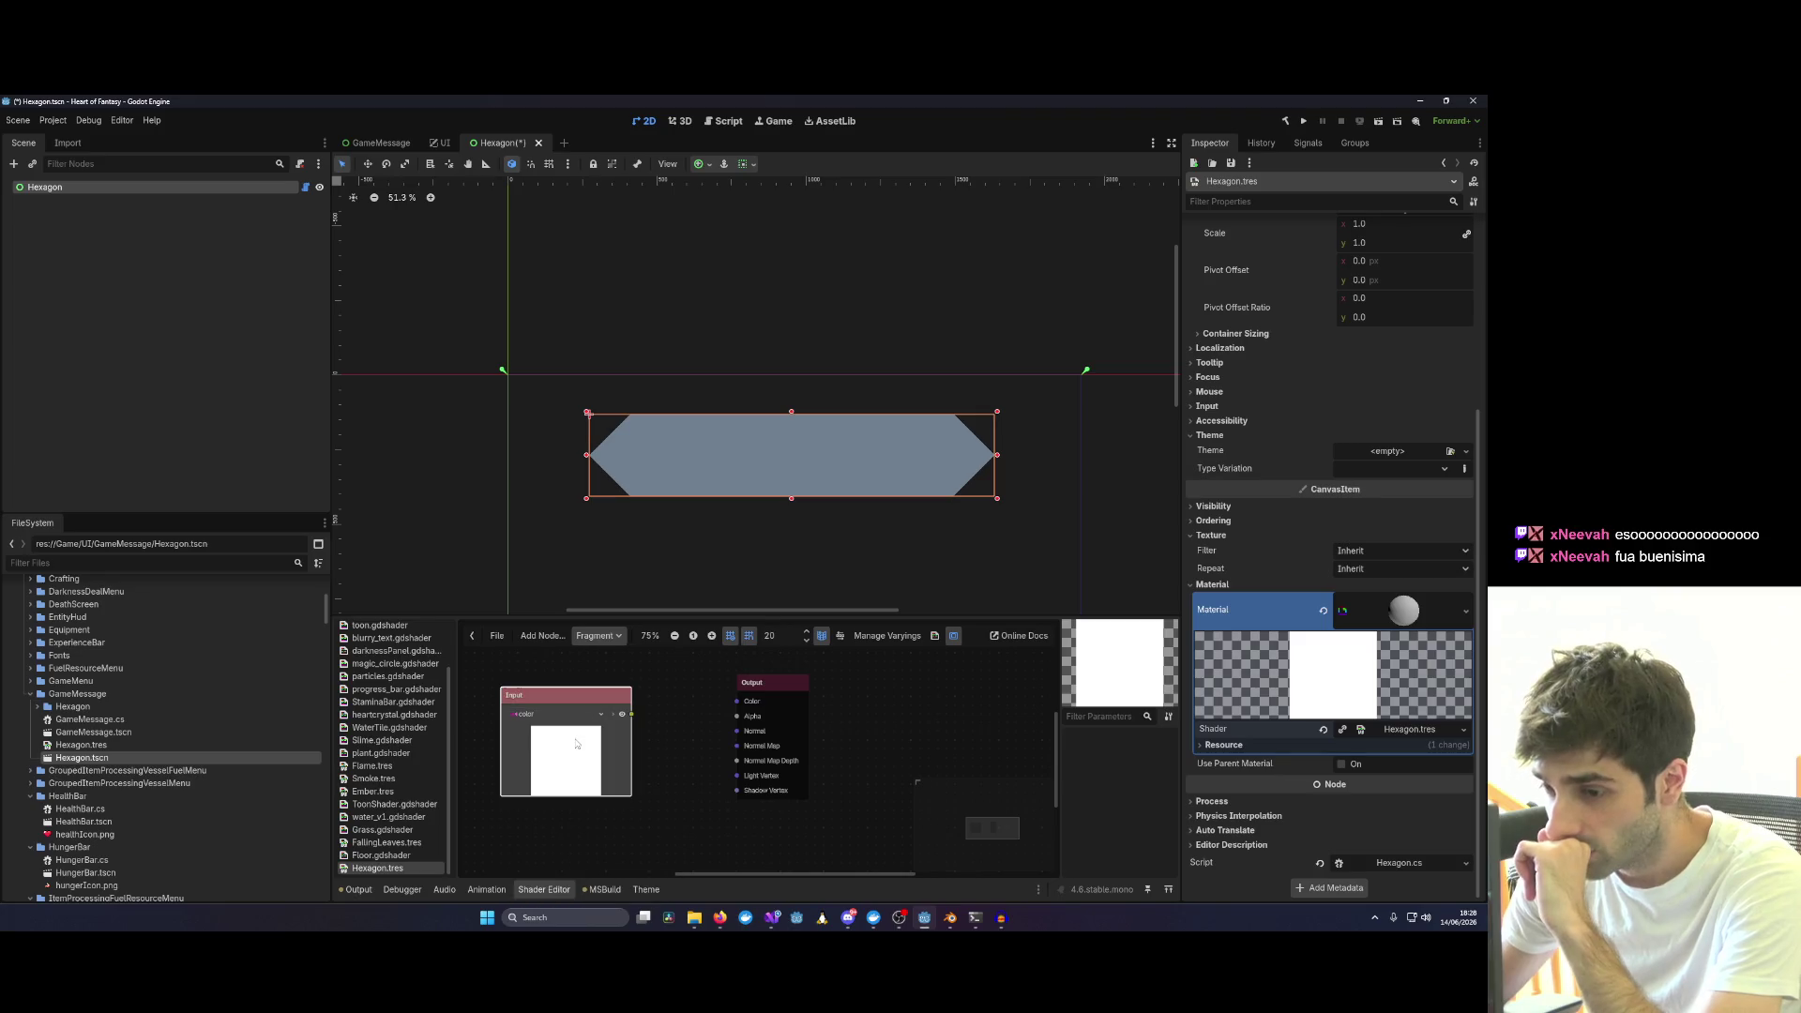
Wire the Input node's color port into the Output node's Color.
{"action": "left_click_drag", "start_coordinate": [562, 757], "coordinate": [580, 749]}
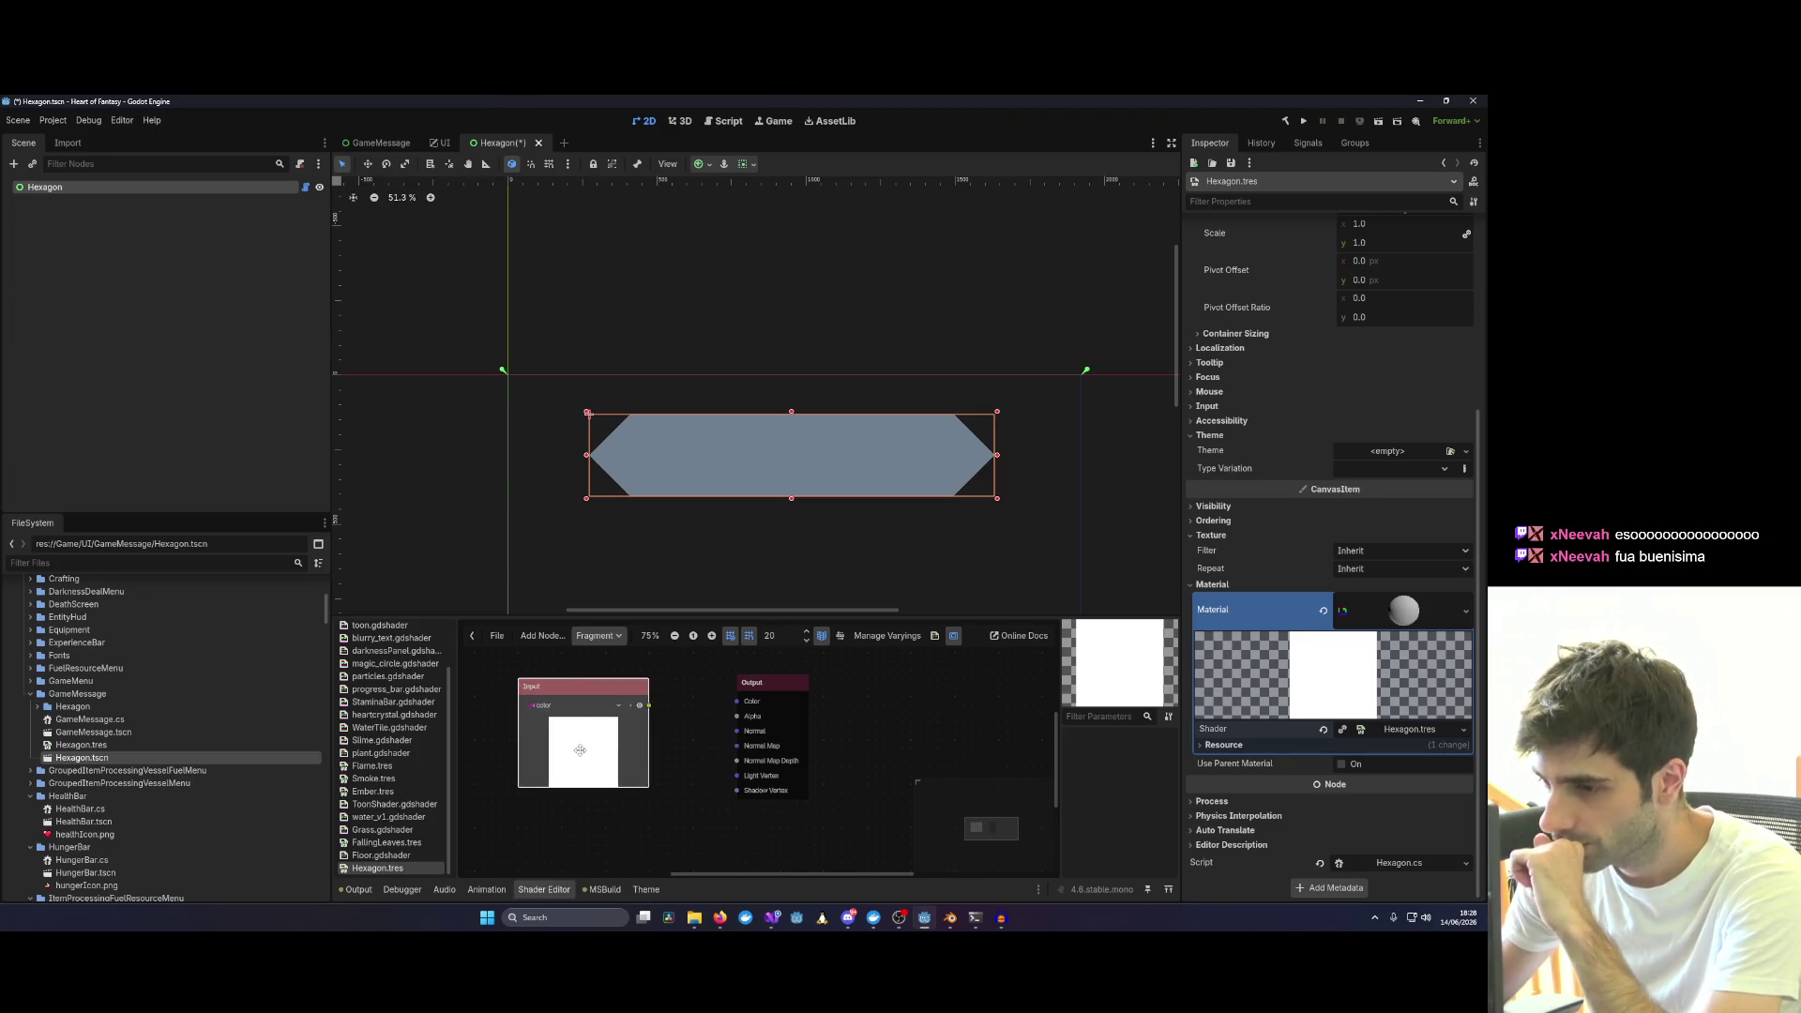
{"action": "scroll", "coordinate": [580, 749], "scroll_direction": "down", "scroll_amount": 1}
{"action": "left_click_drag", "start_coordinate": [633, 710], "coordinate": [711, 715]}
{"action": "left_click", "coordinate": [596, 760]}
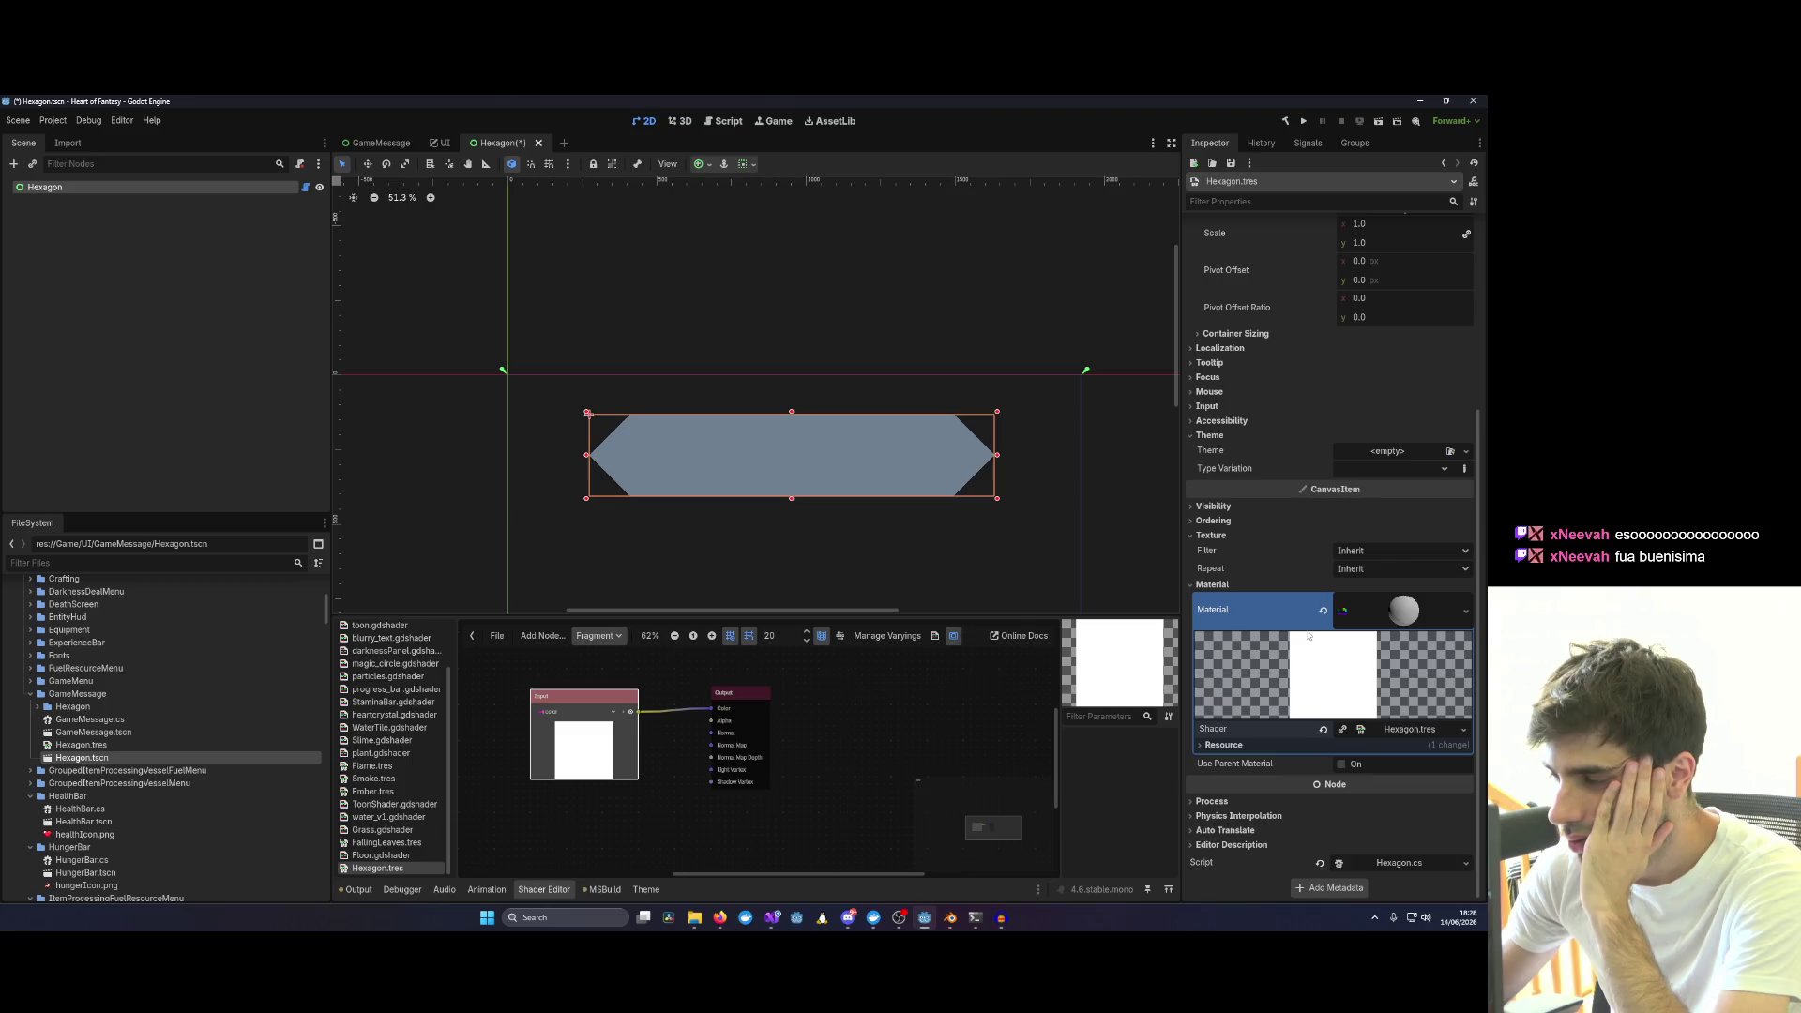
Review the shader's flags and resource details in the Inspector and save the Hexagon scene.
{"action": "left_click", "coordinate": [1402, 729]}
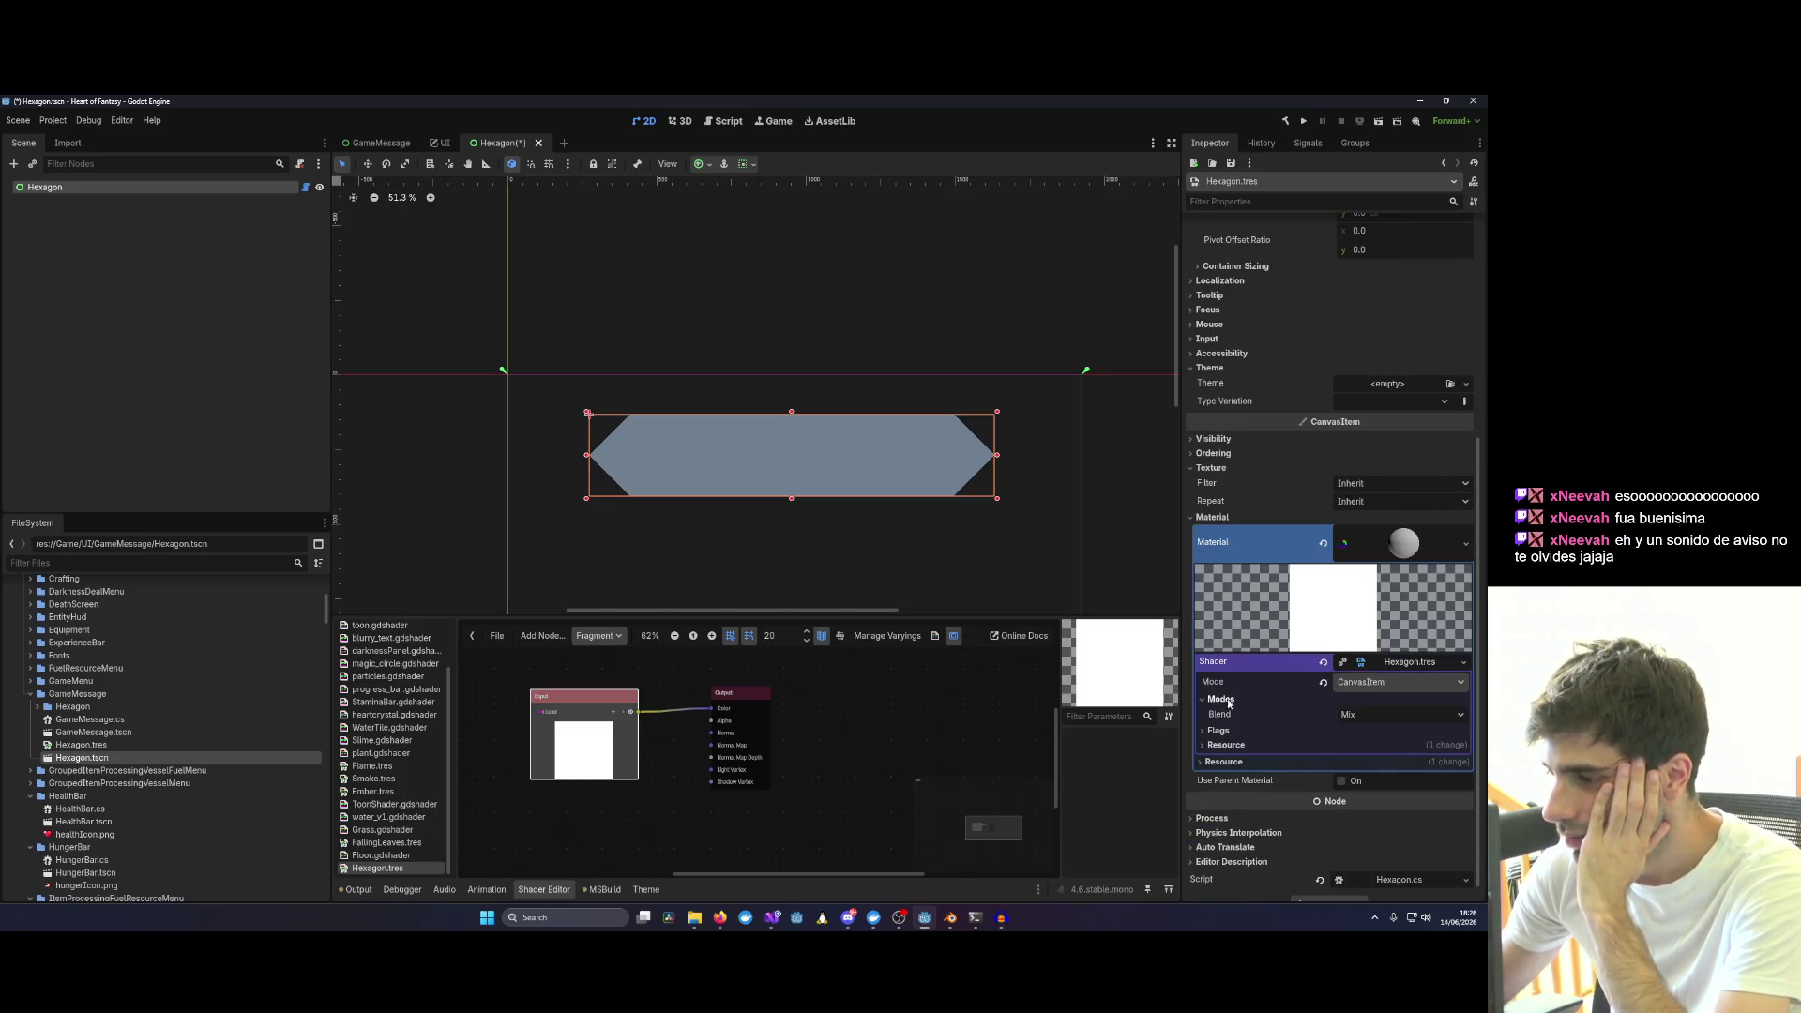
{"action": "left_click", "coordinate": [1220, 730]}
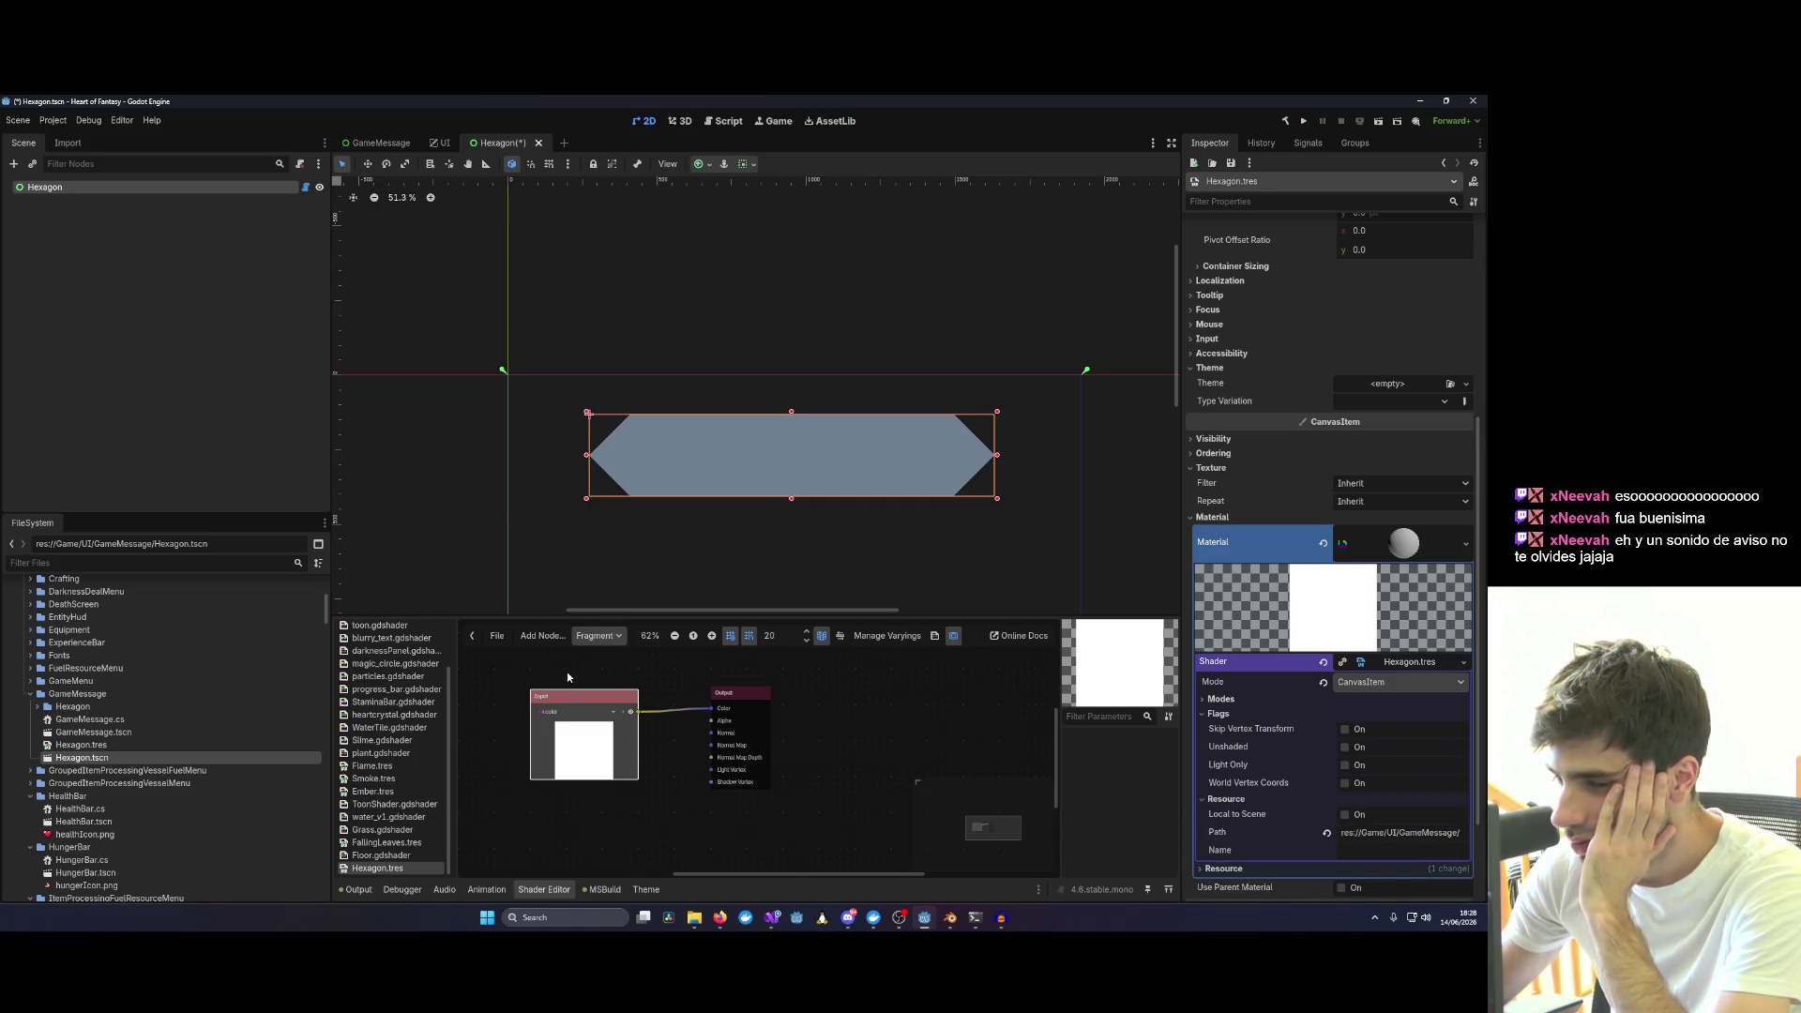
{"action": "key", "text": "ctrl+s"}
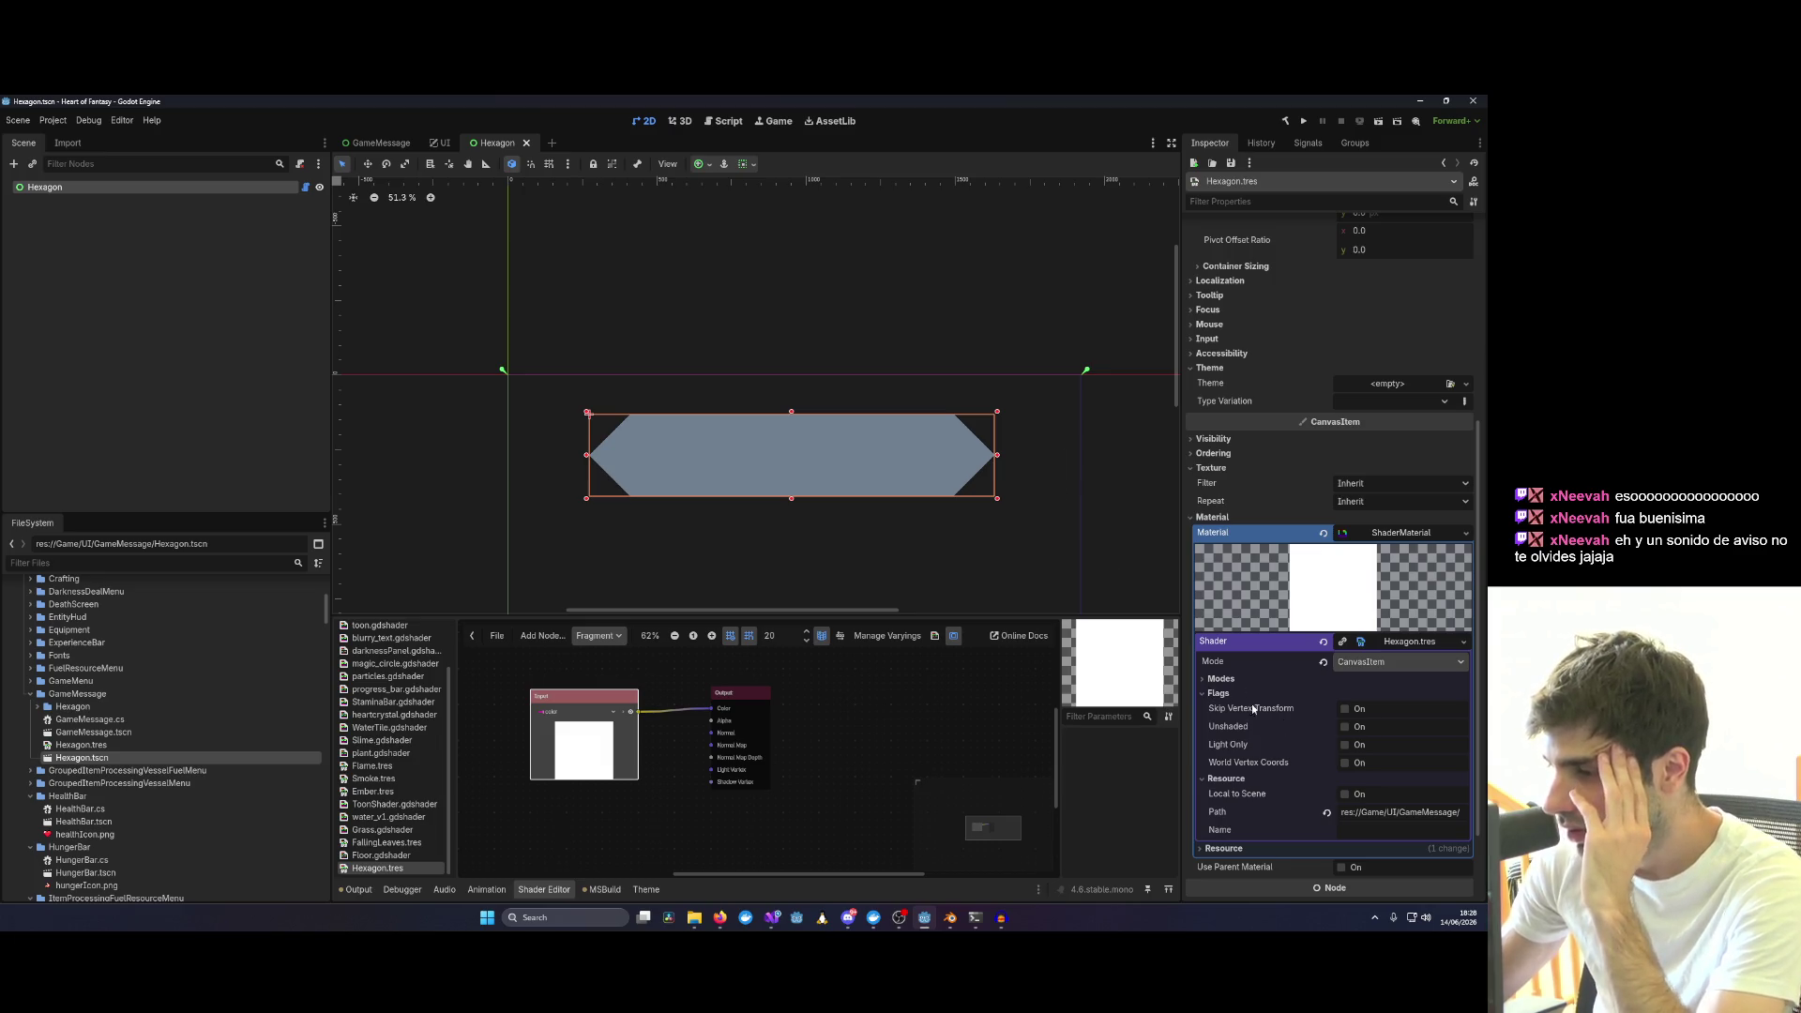
{"action": "scroll", "coordinate": [1351, 765], "scroll_direction": "down", "scroll_amount": 2}
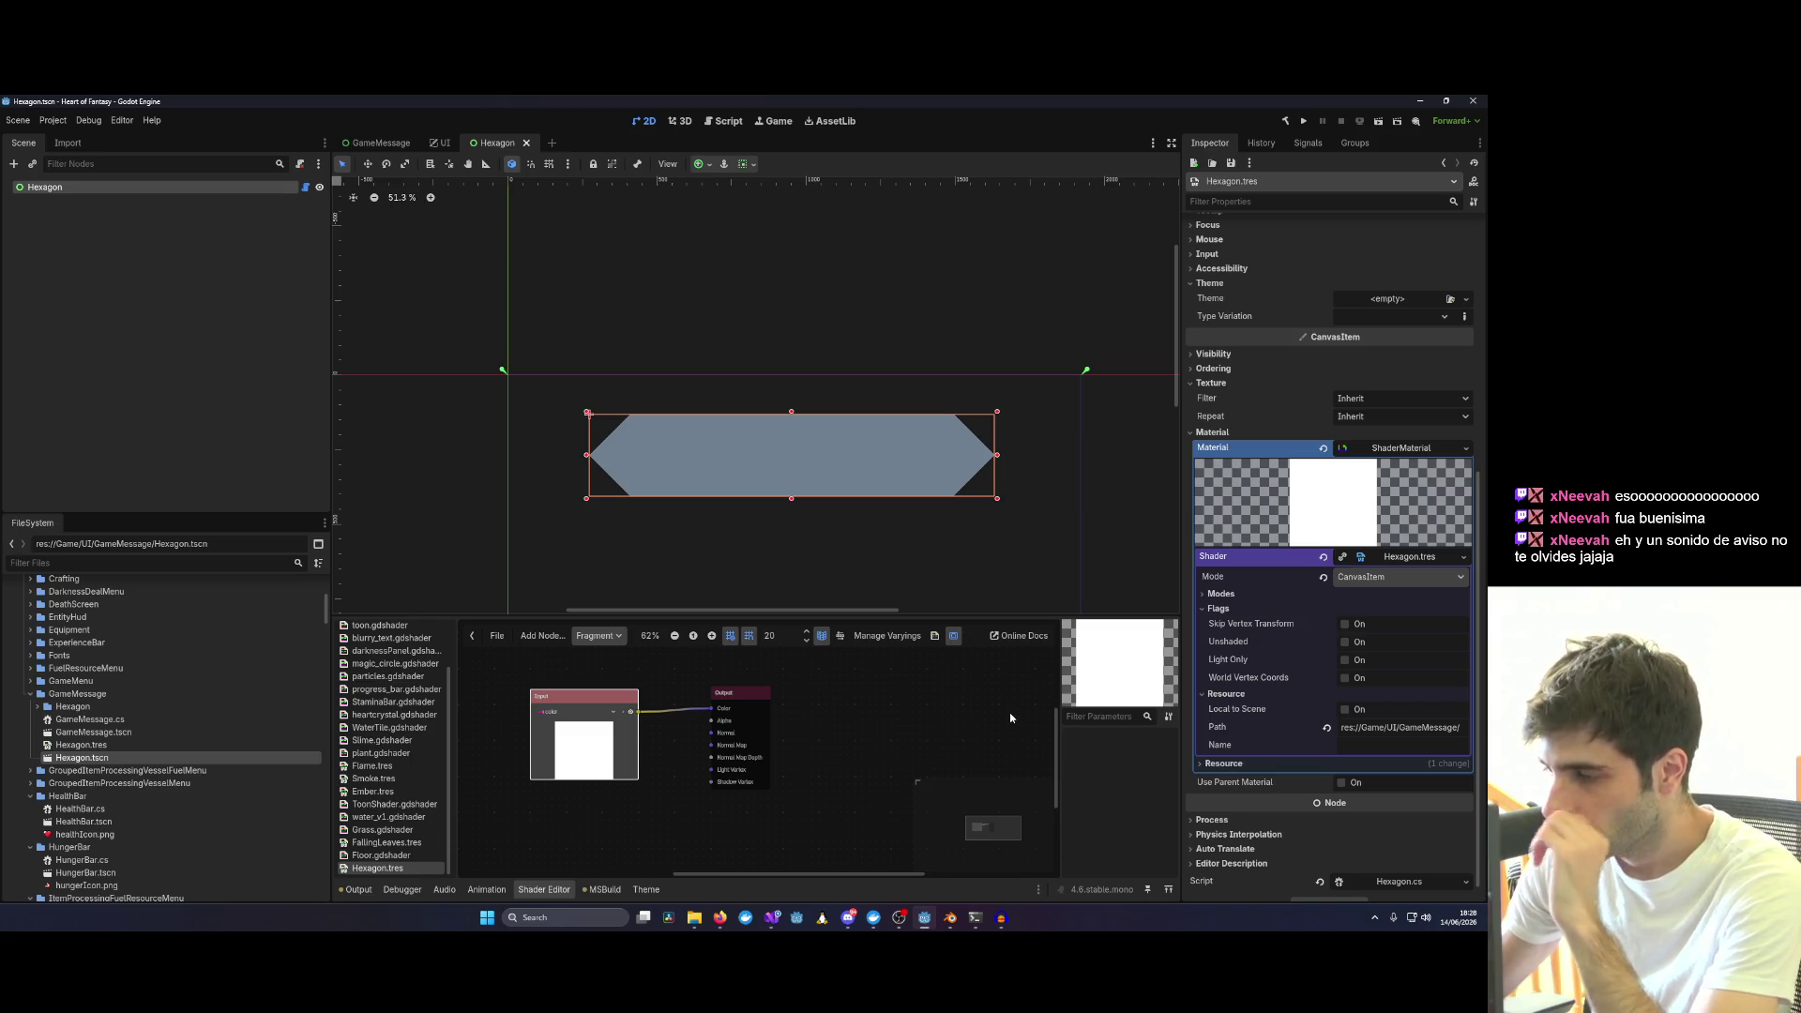
Nudge the Input node and collapse the ShaderMaterial settings in the Inspector.
{"action": "left_click_drag", "start_coordinate": [563, 696], "coordinate": [572, 681]}
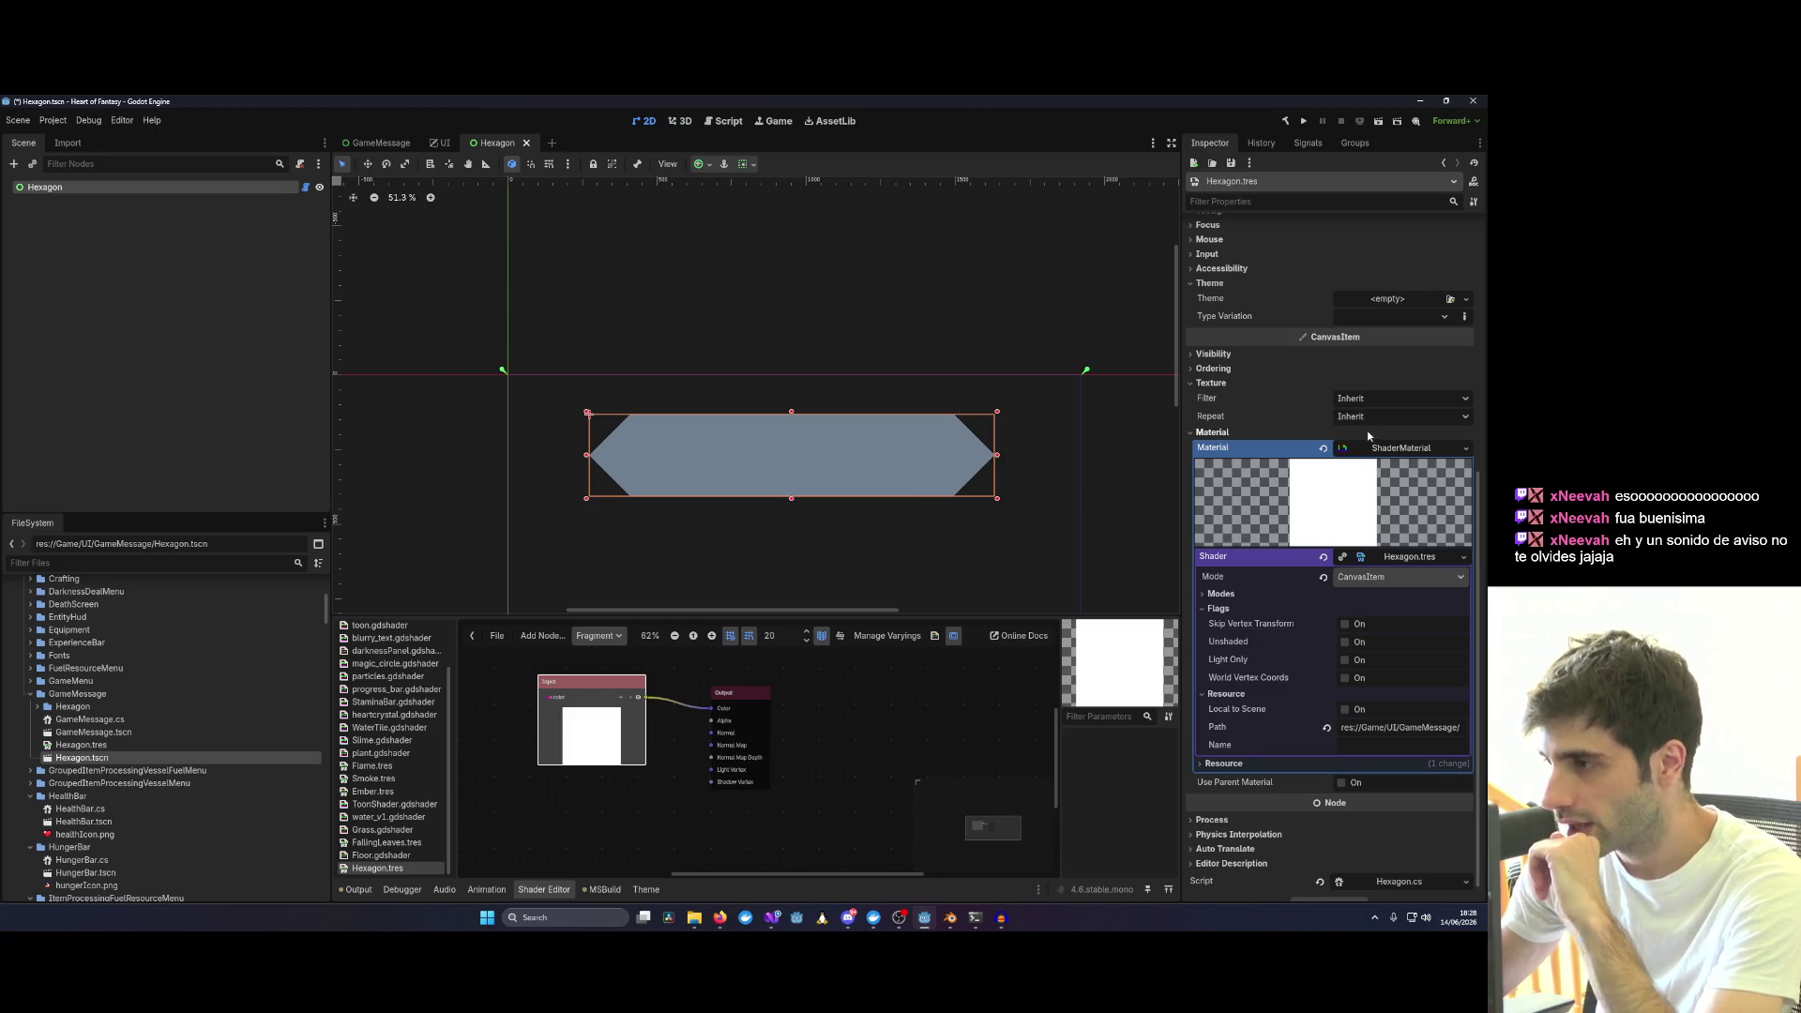
{"action": "scroll", "coordinate": [1403, 548], "scroll_direction": "up", "scroll_amount": 3}
{"action": "left_click", "coordinate": [1401, 614]}
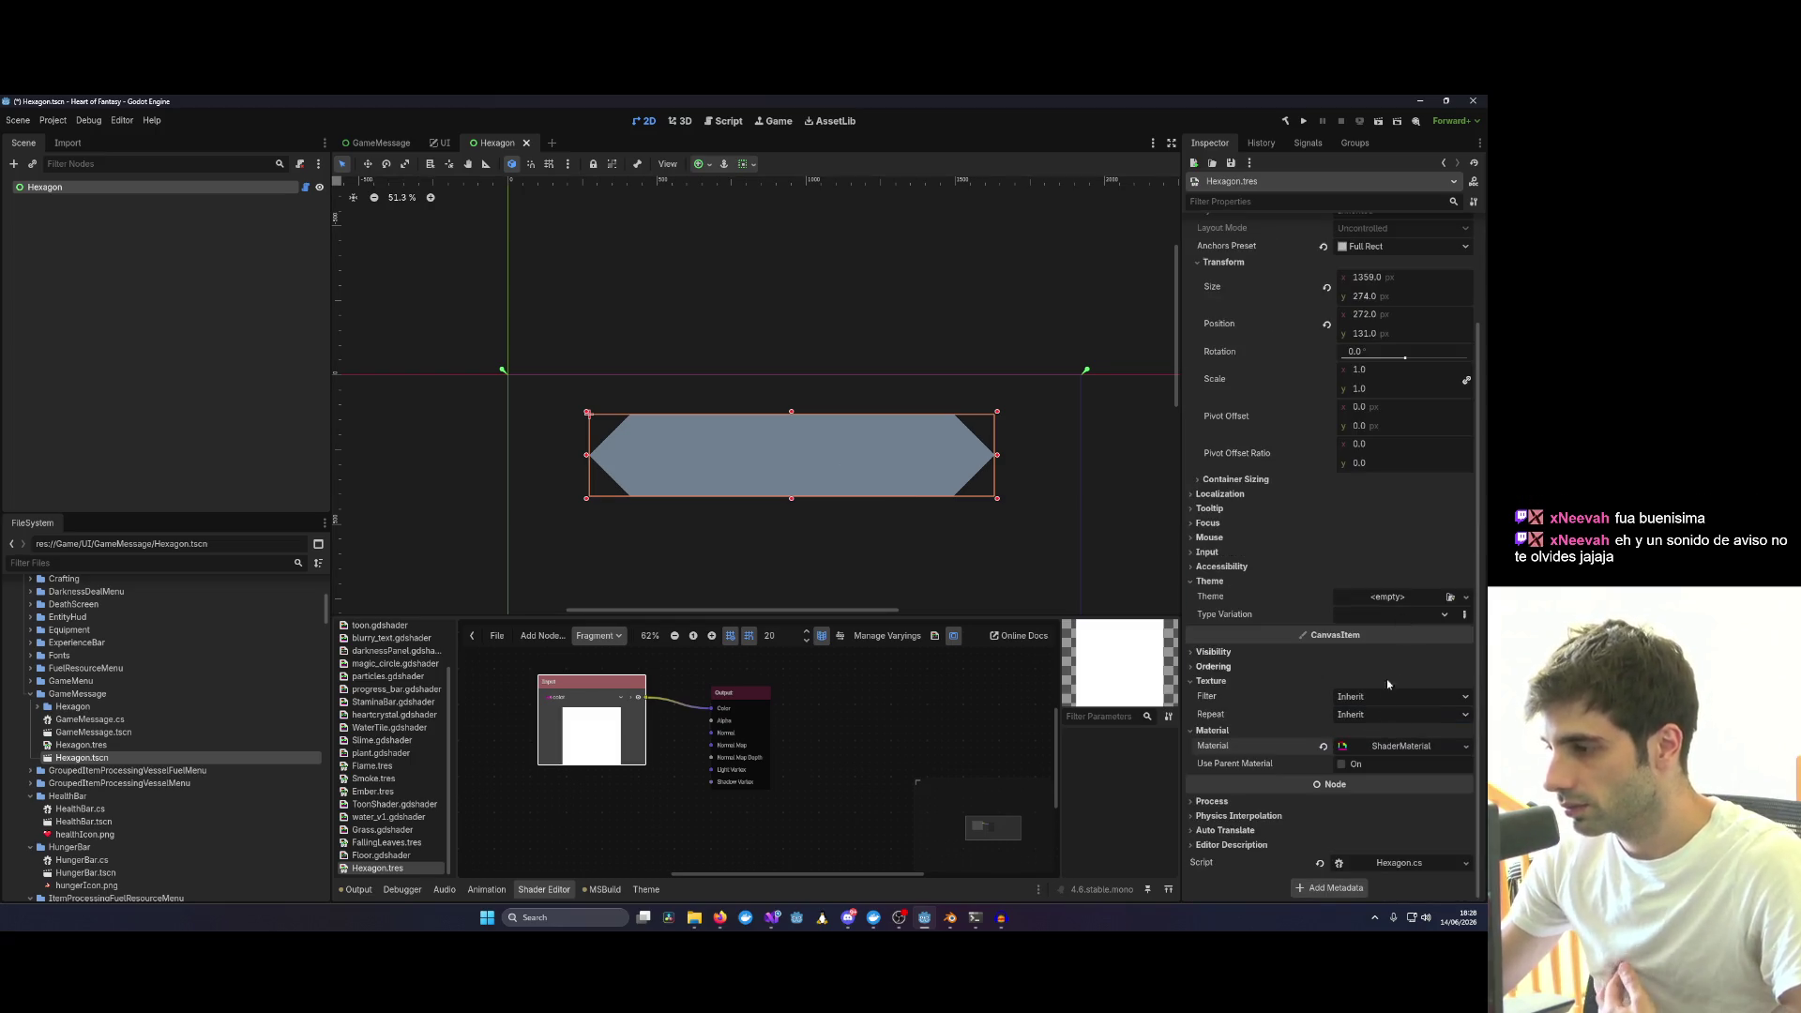
{"action": "left_click", "coordinate": [1399, 750]}
{"action": "scroll", "coordinate": [1401, 751], "scroll_direction": "down", "scroll_amount": 3}
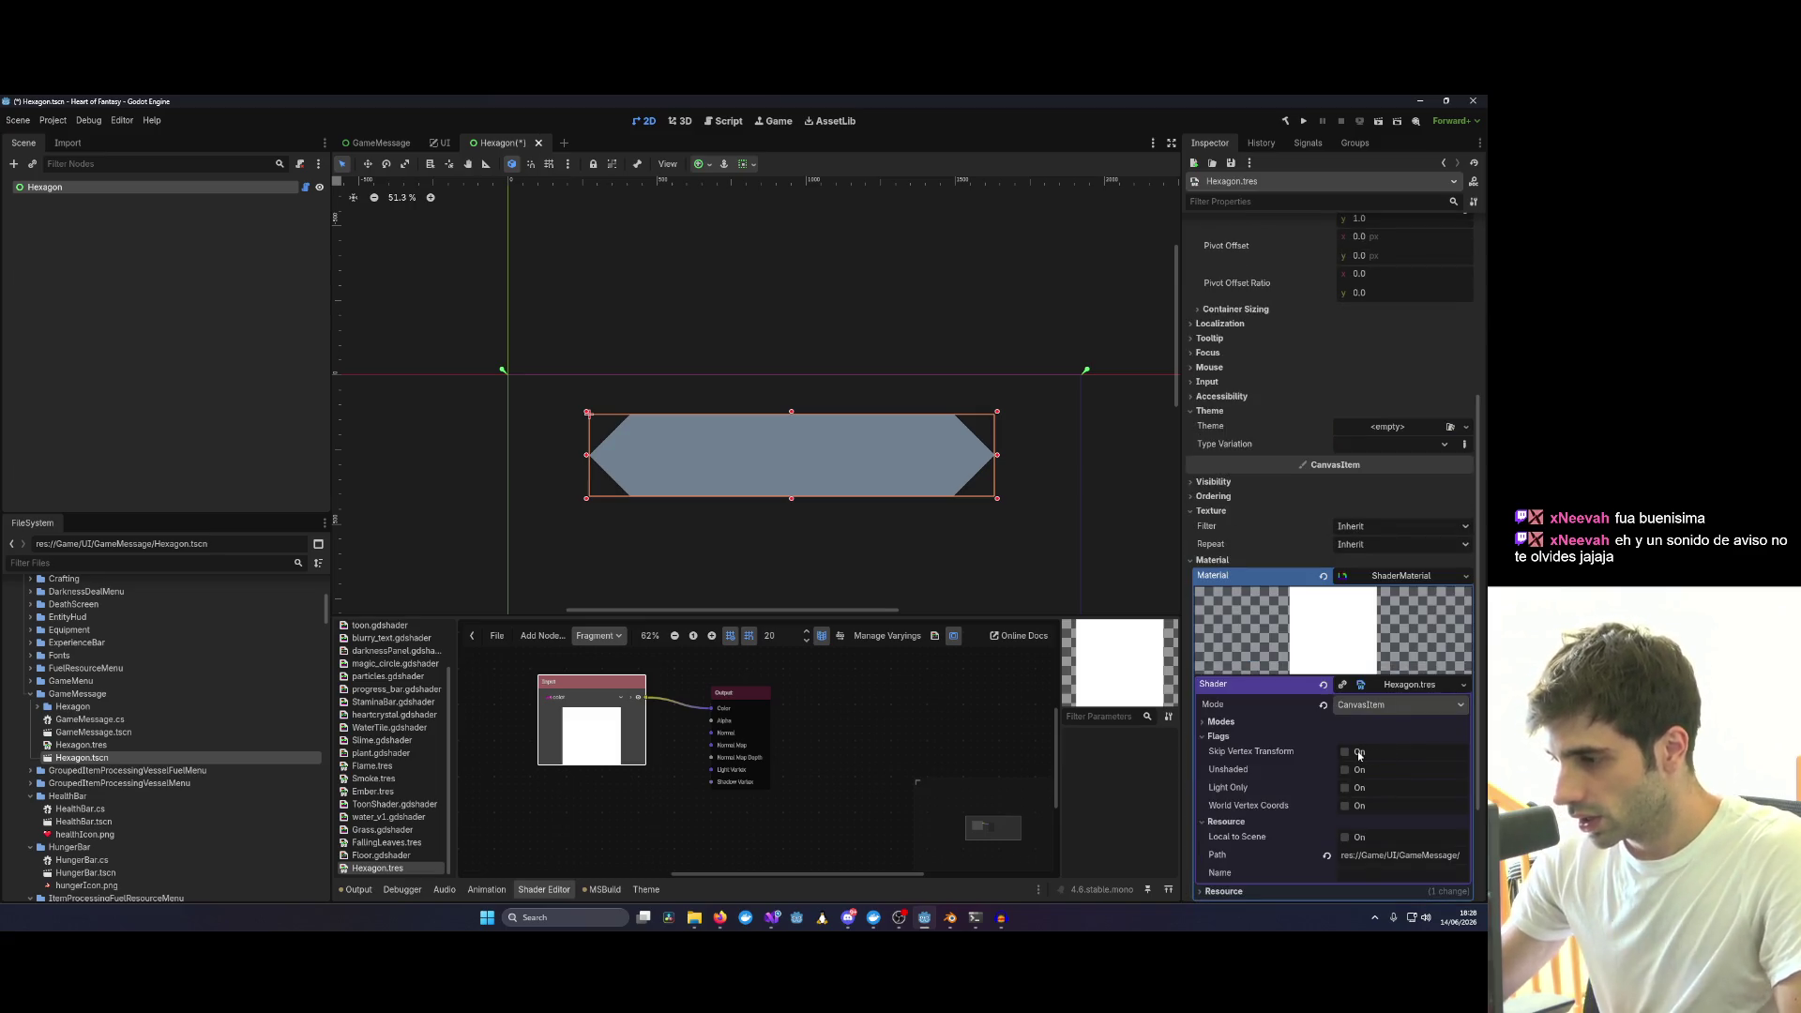
{"action": "scroll", "coordinate": [1357, 750], "scroll_direction": "down", "scroll_amount": 2}
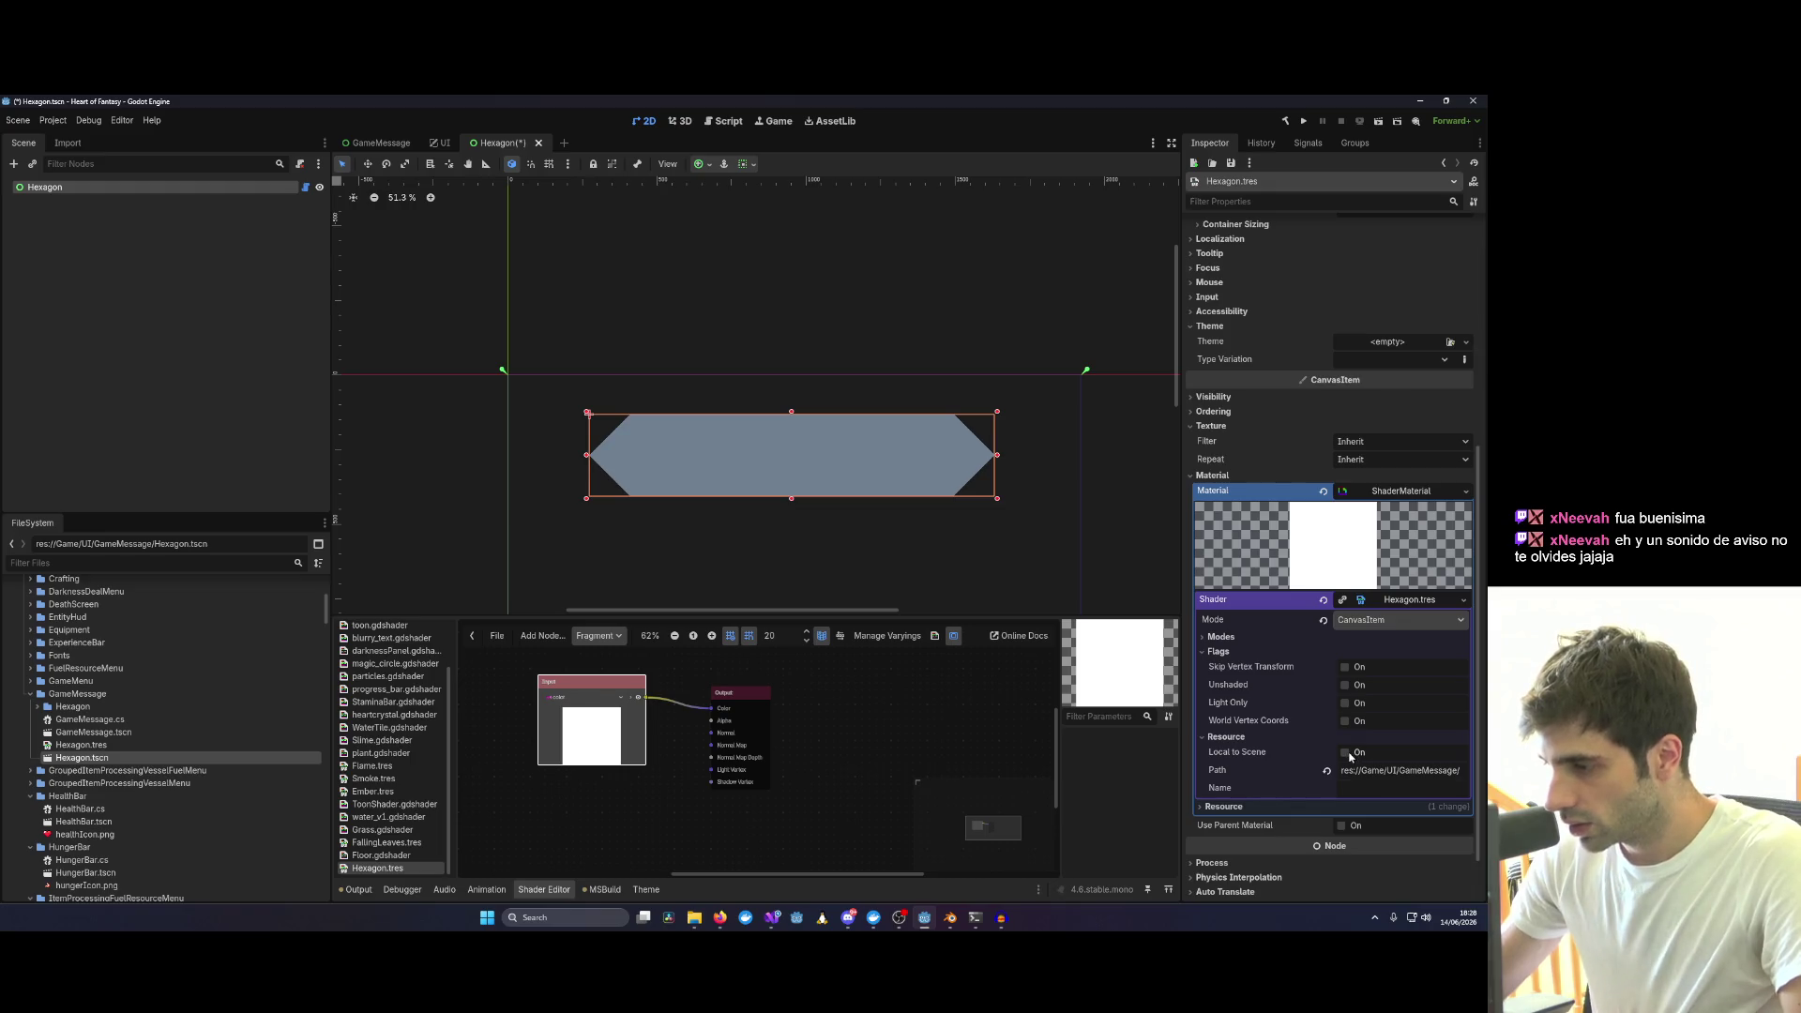
{"action": "key", "text": "ctrl+F2"}
{"action": "key", "text": "ctrl+F1"}
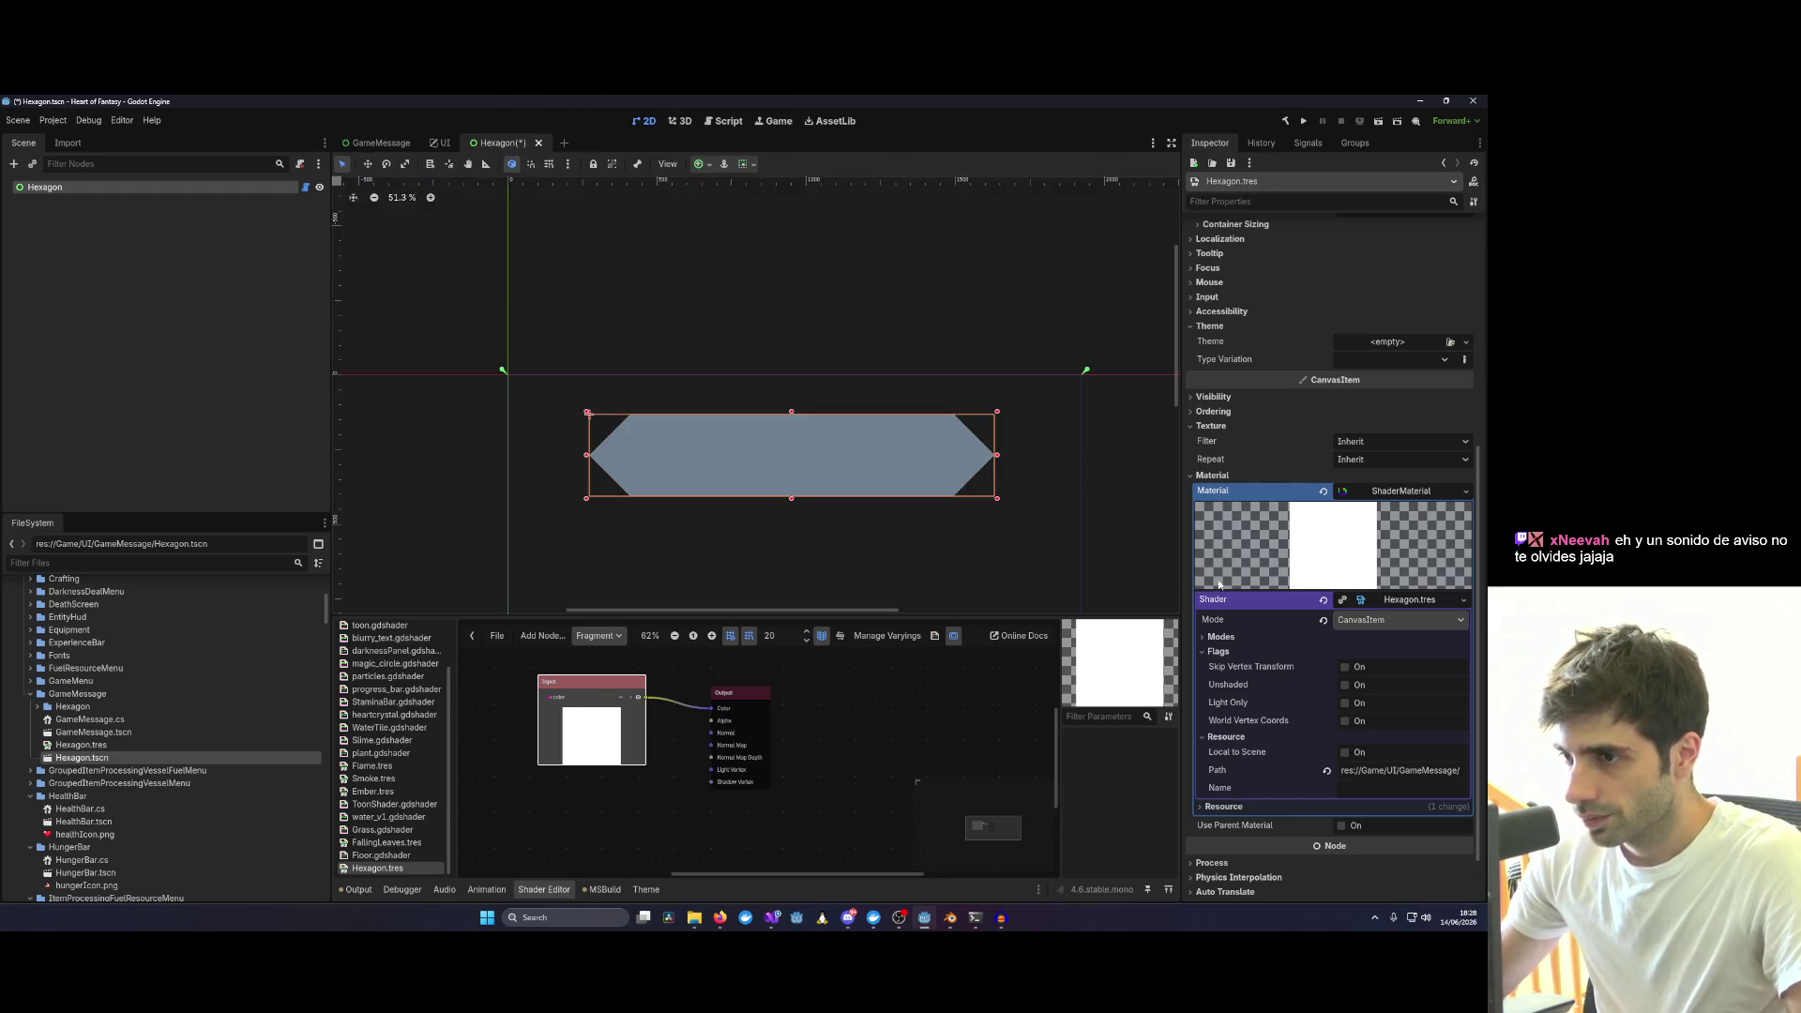
{"action": "left_click", "coordinate": [1395, 489]}
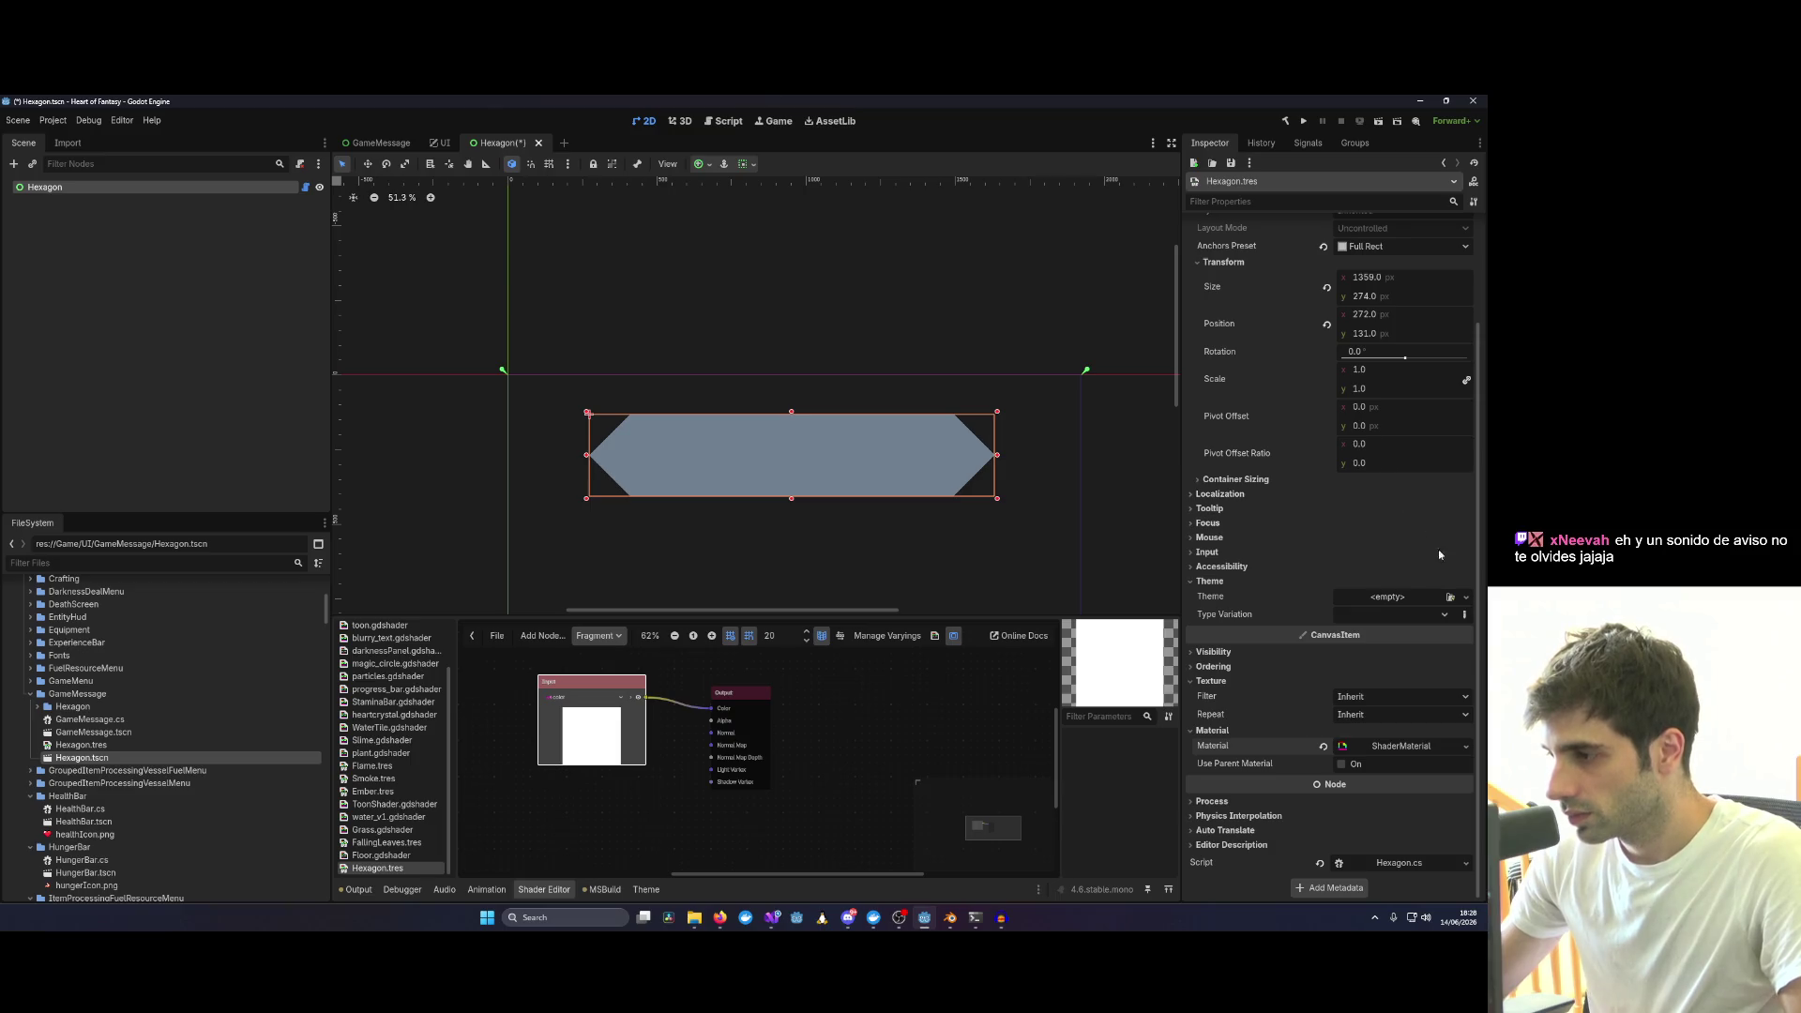
Replace the hexagon's material with a new CanvasItemMaterial.
{"action": "left_click", "coordinate": [1429, 746]}
{"action": "right_click", "coordinate": [1428, 746]}
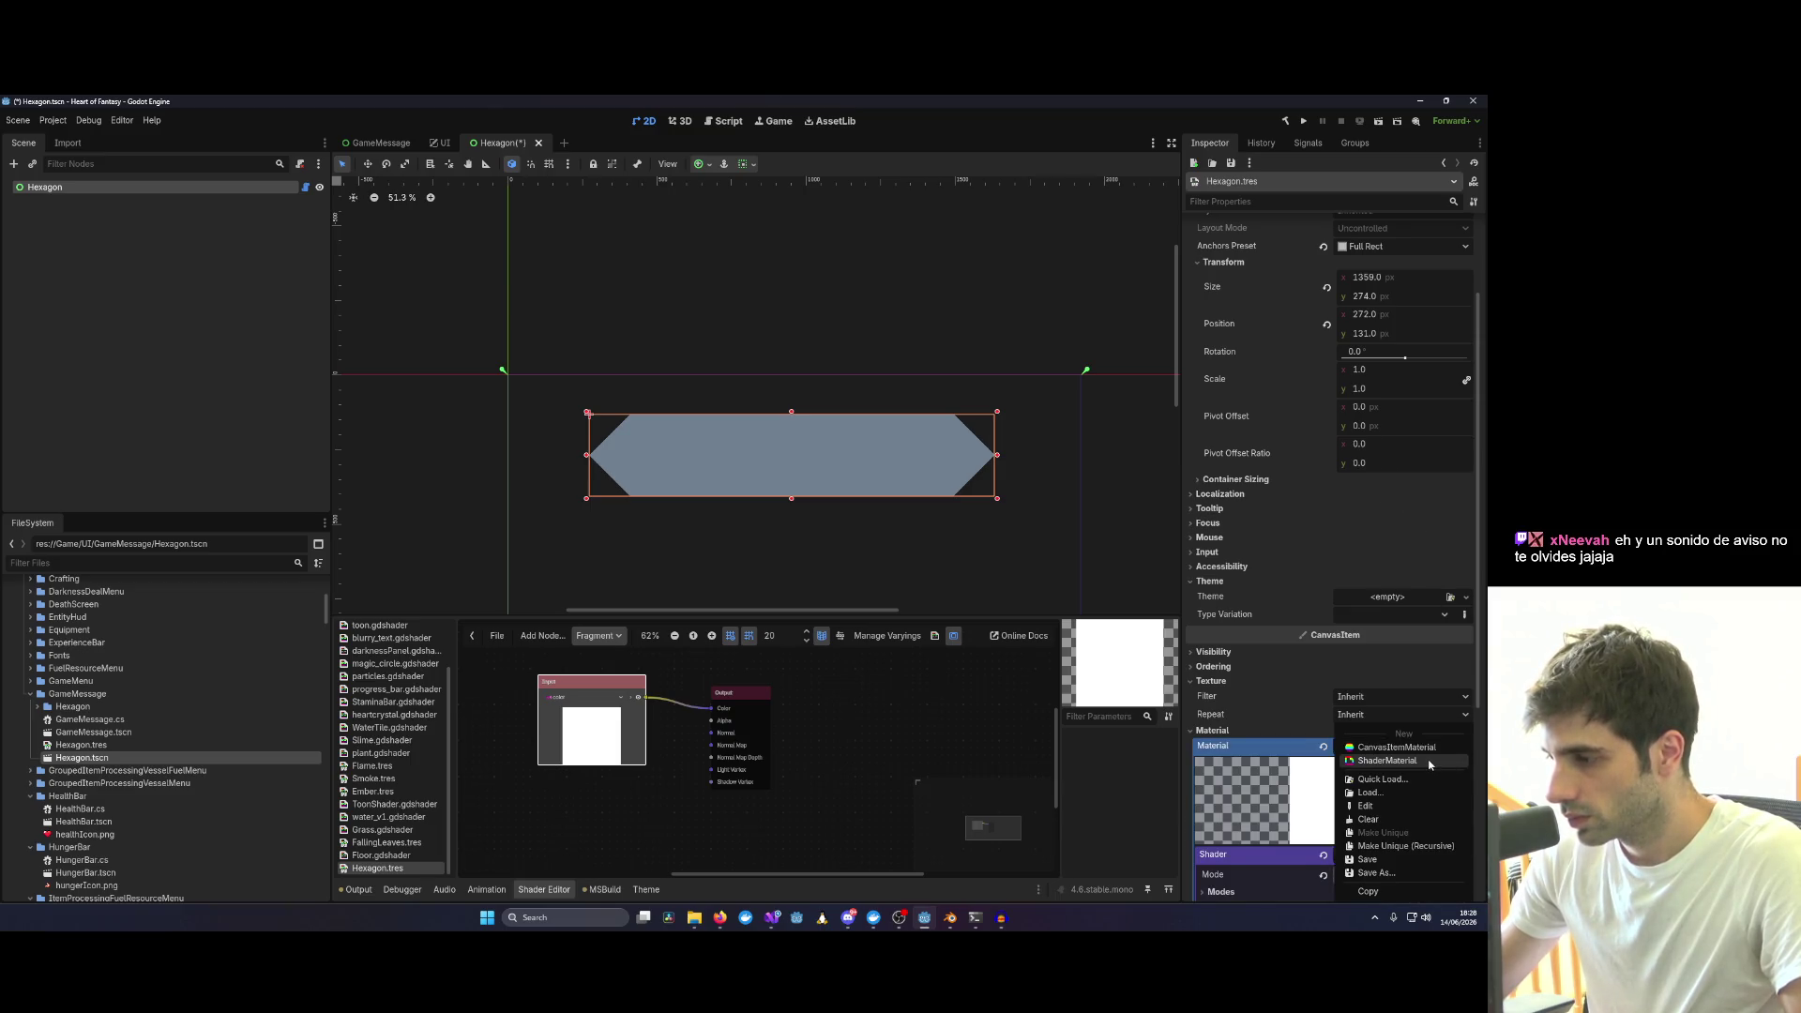
{"action": "left_click", "coordinate": [1414, 748]}
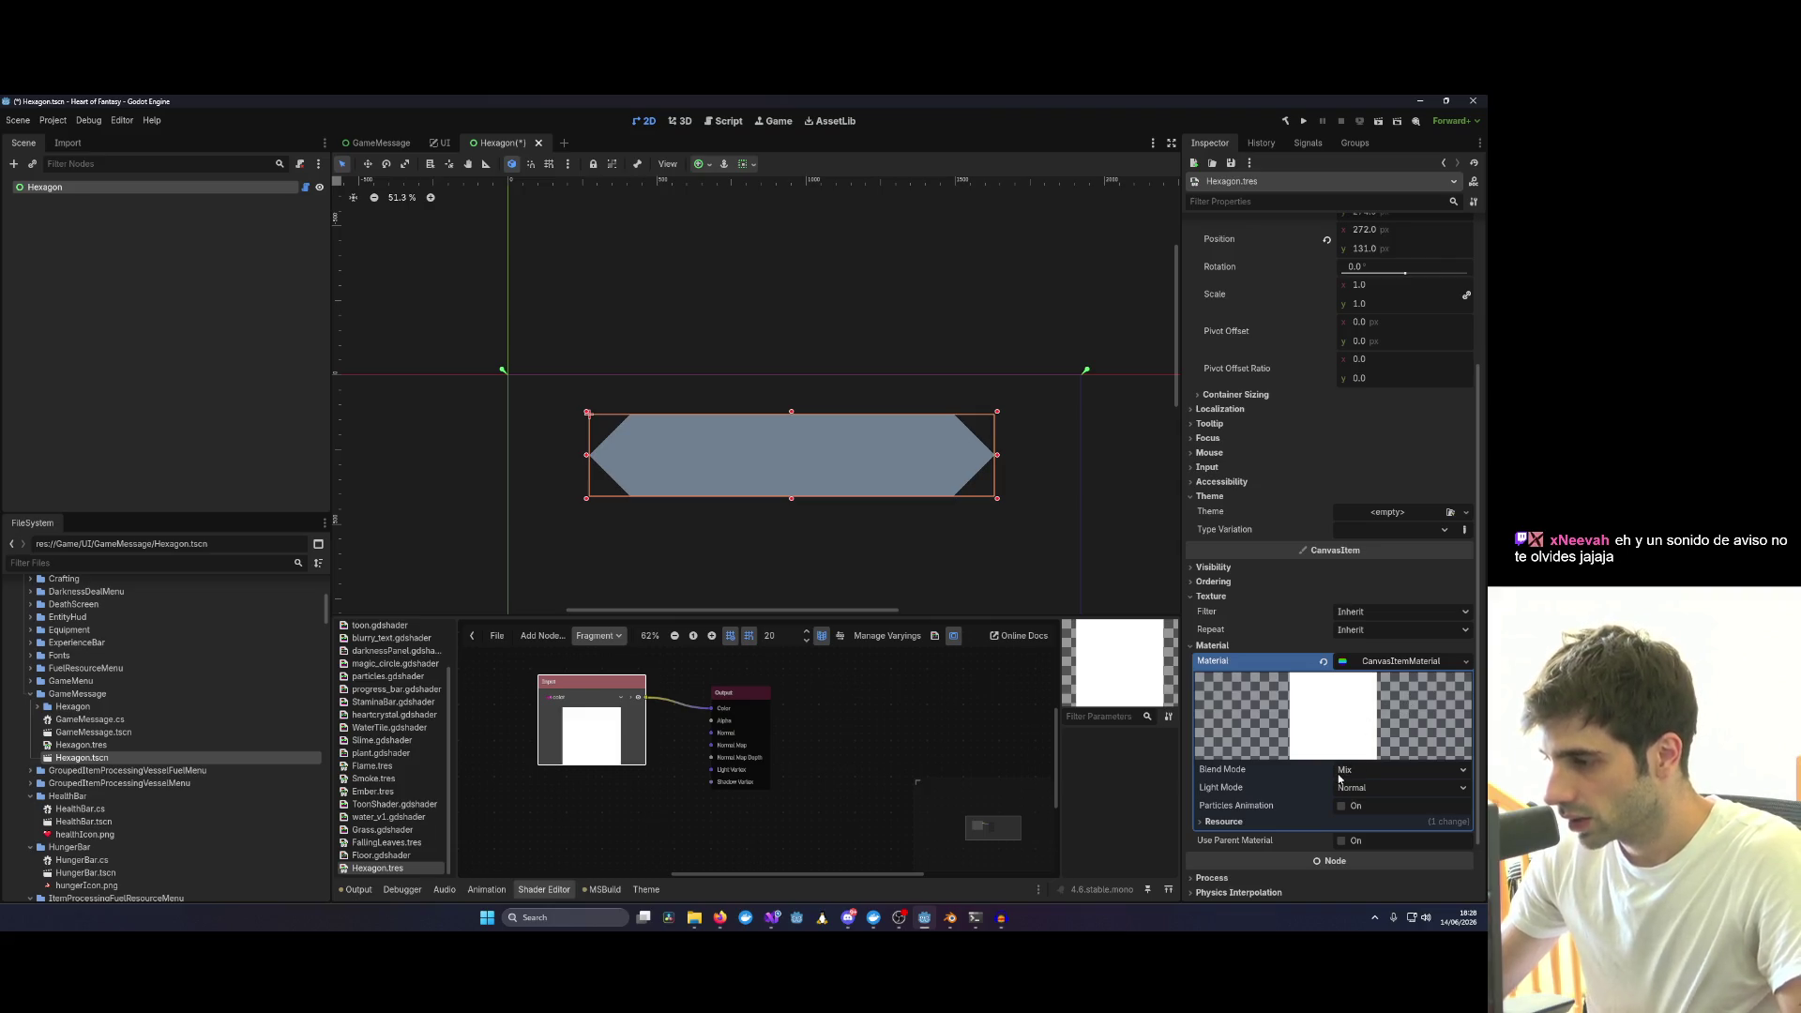
{"action": "scroll", "coordinate": [1365, 775], "scroll_direction": "up", "scroll_amount": 2}
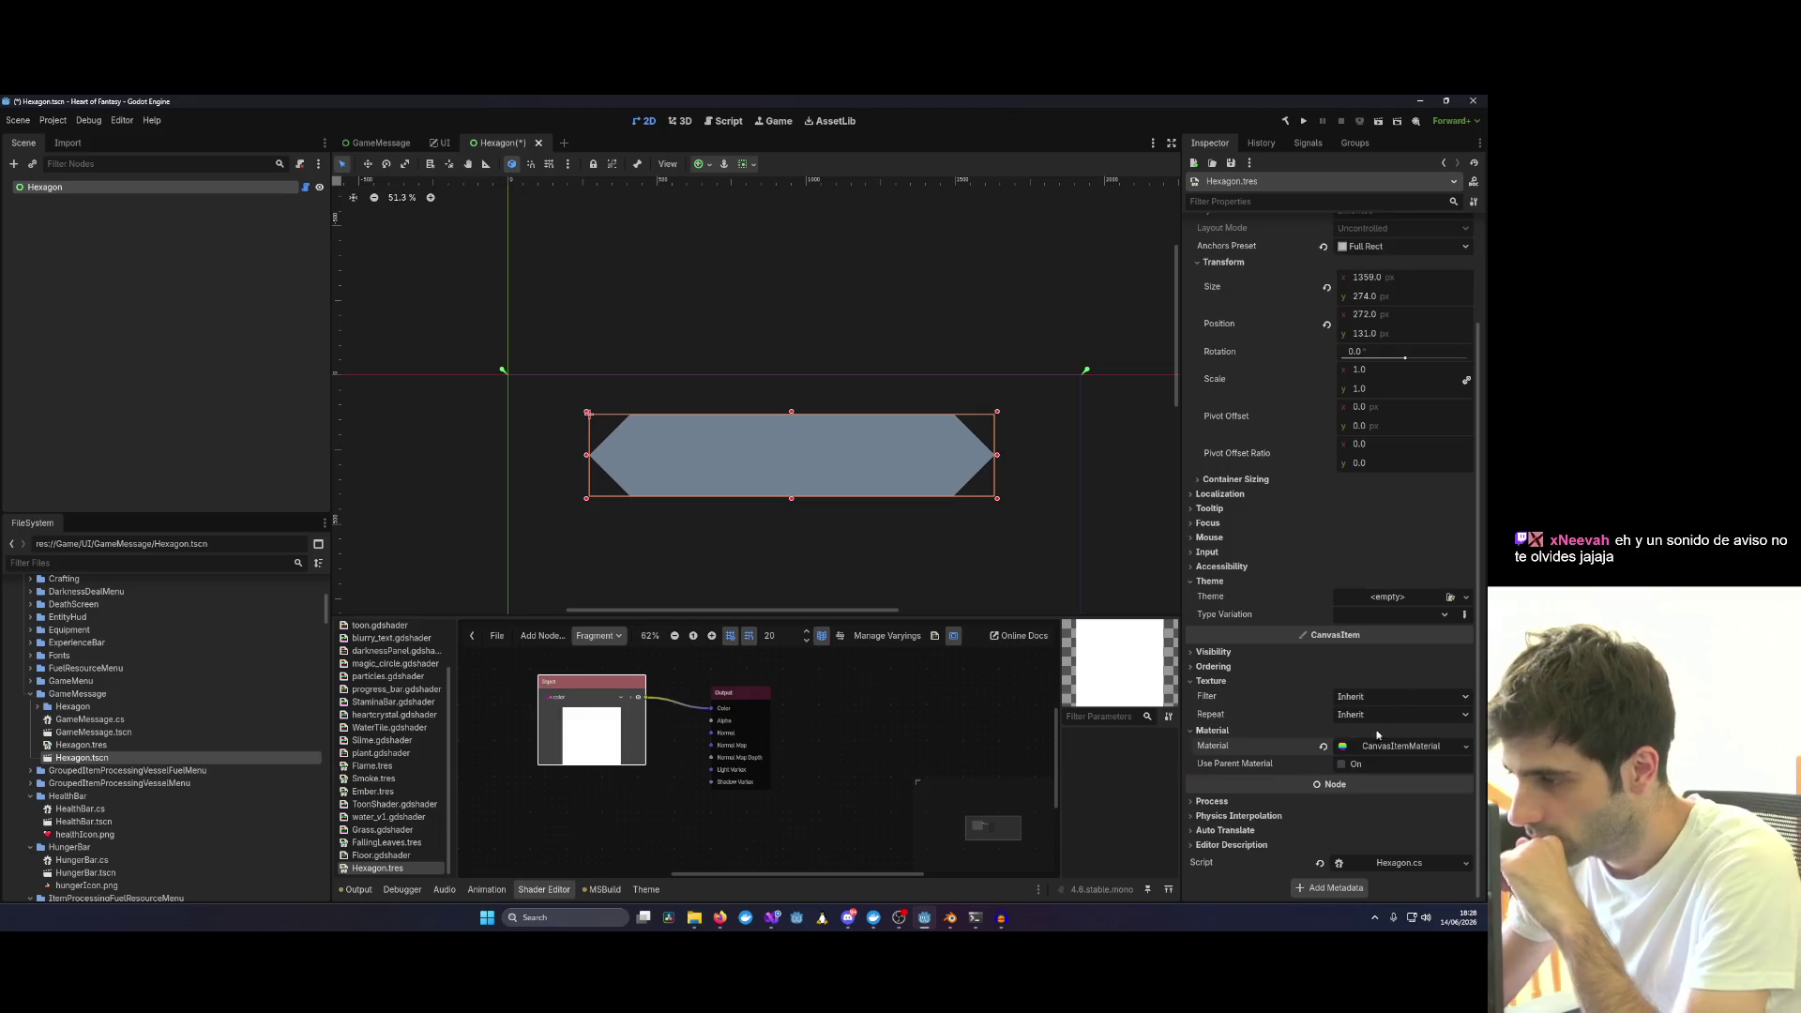
{"action": "scroll", "coordinate": [1369, 752], "scroll_direction": "down", "scroll_amount": 4}
{"action": "left_click", "coordinate": [1222, 744]}
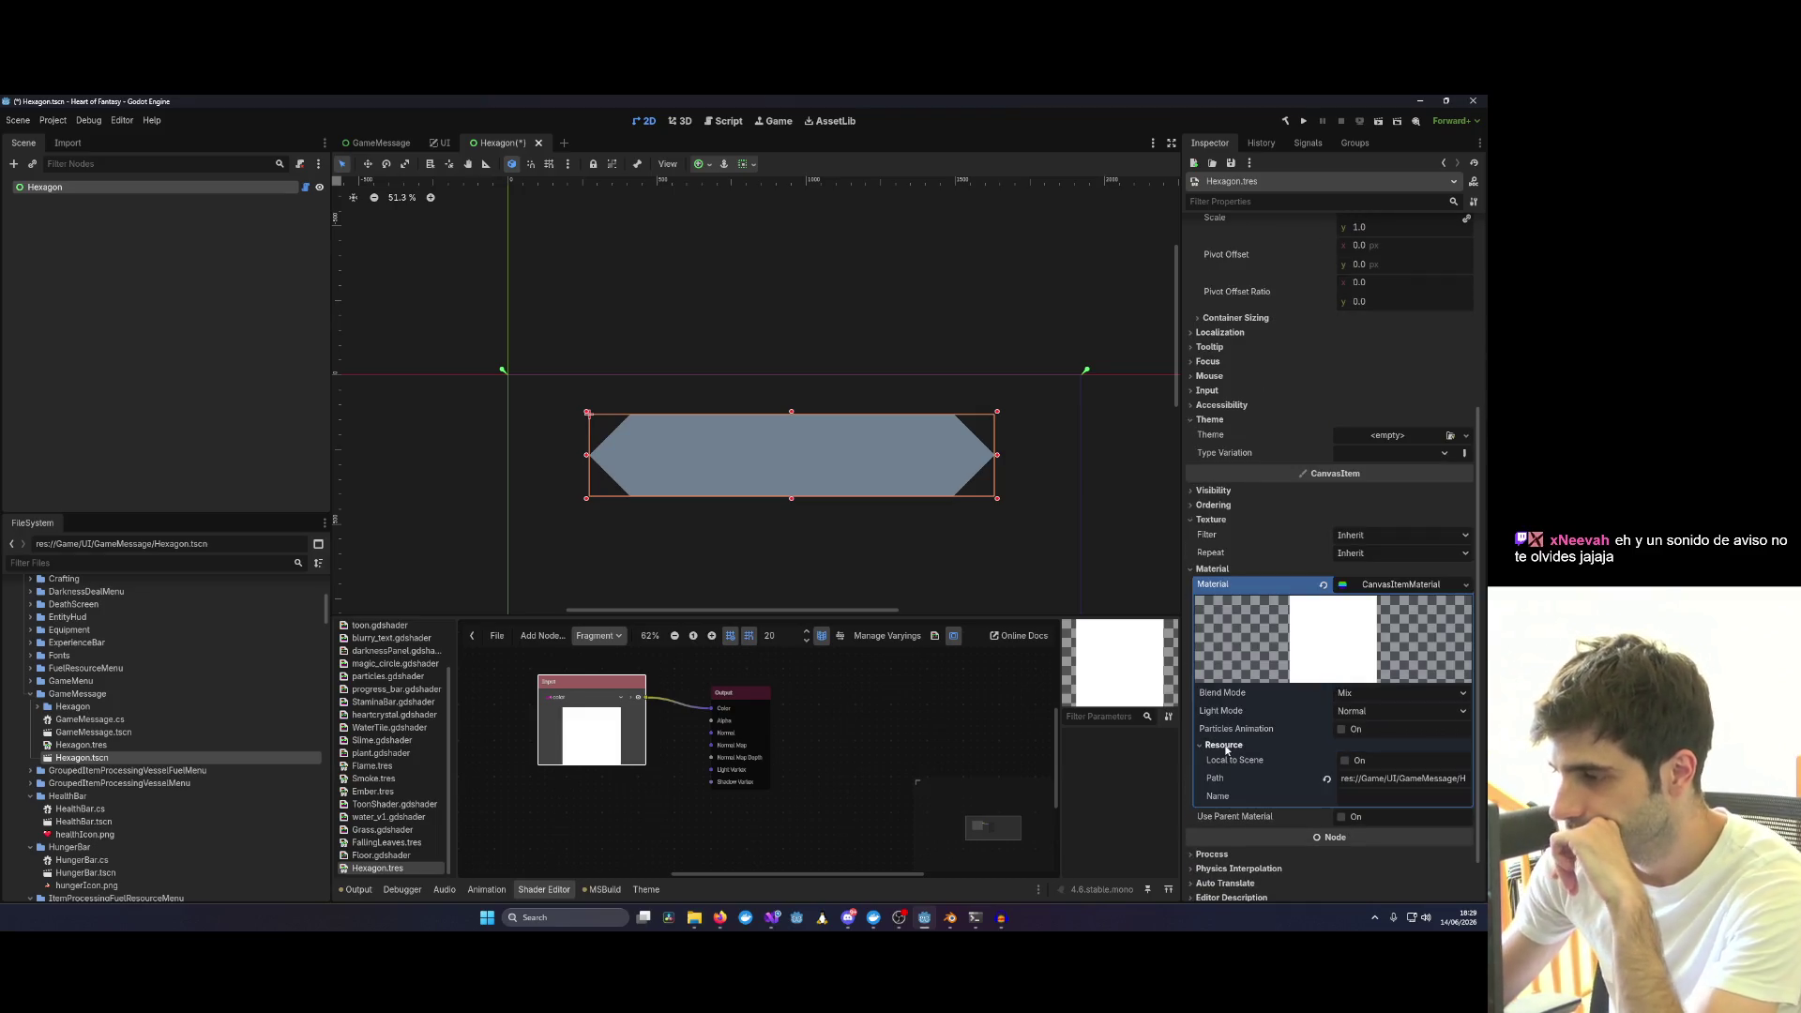
Try Light Only and Unshaded light modes, then set the material's blend mode to Add.
{"action": "left_click", "coordinate": [1351, 711]}
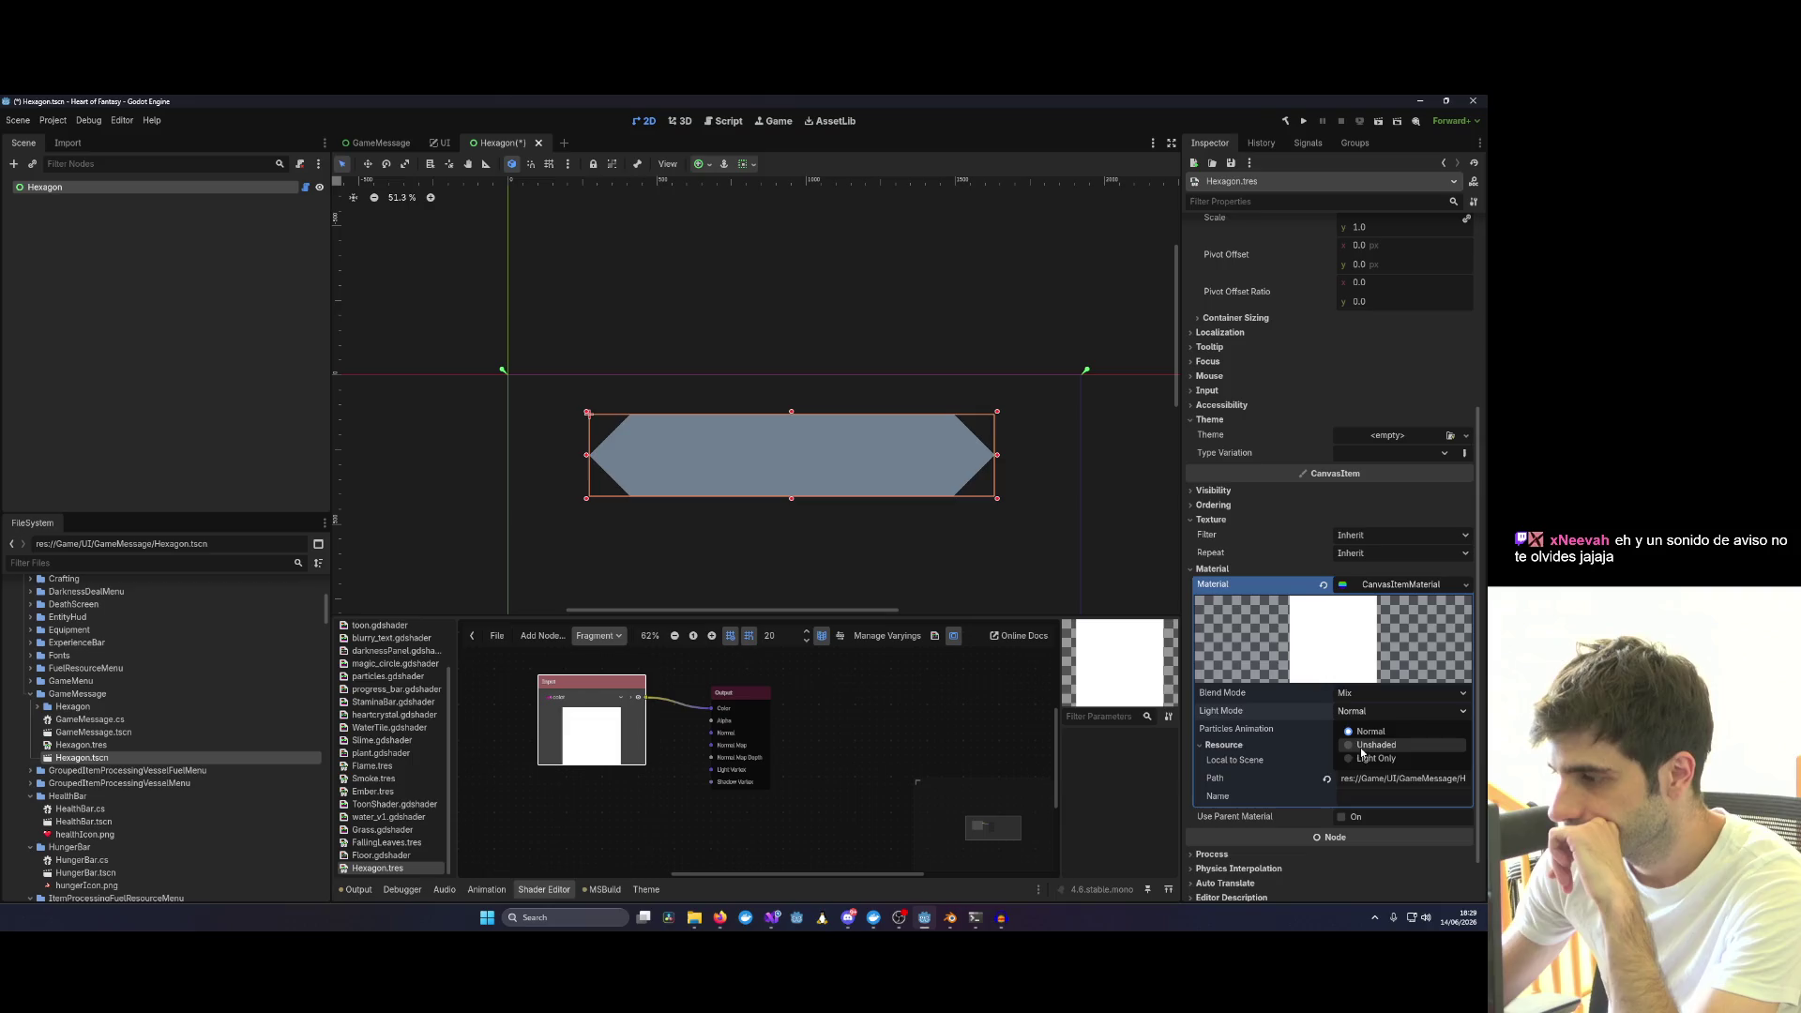
{"action": "left_click", "coordinate": [1360, 759]}
{"action": "left_click", "coordinate": [1354, 711]}
{"action": "left_click", "coordinate": [1359, 744]}
{"action": "left_click", "coordinate": [1359, 712]}
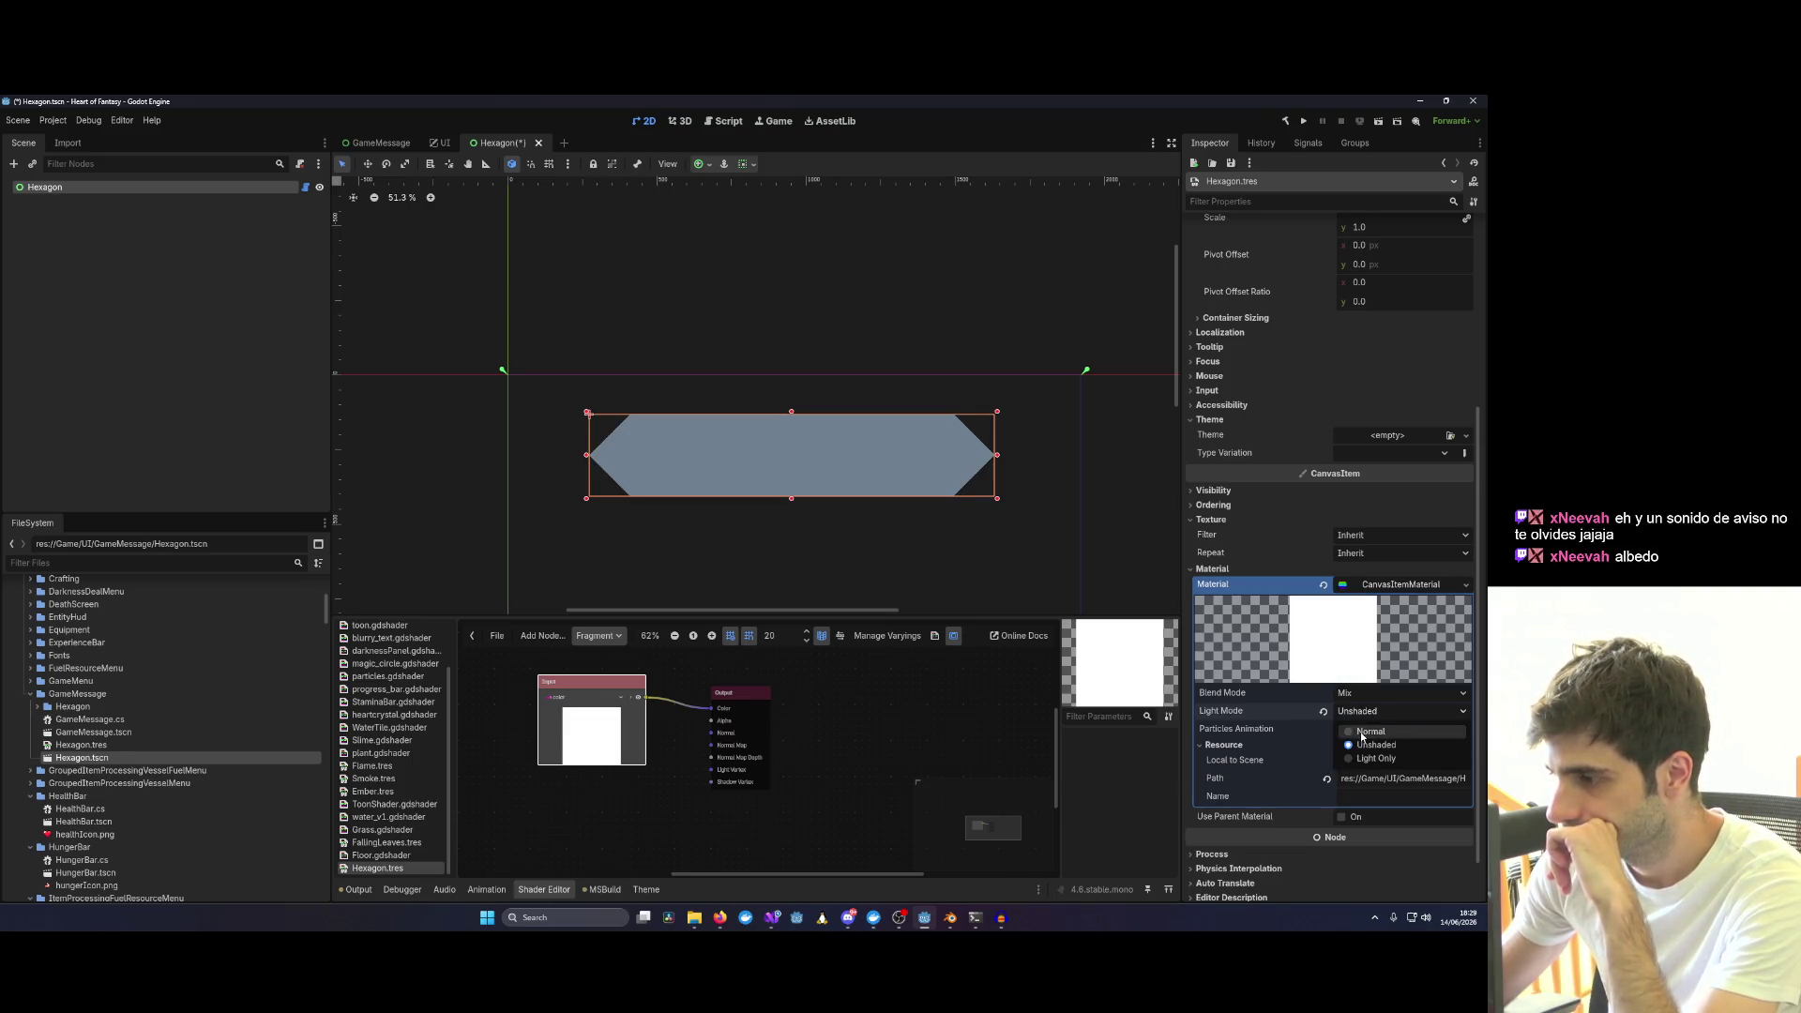
{"action": "left_click", "coordinate": [1354, 693]}
{"action": "left_click", "coordinate": [1360, 727]}
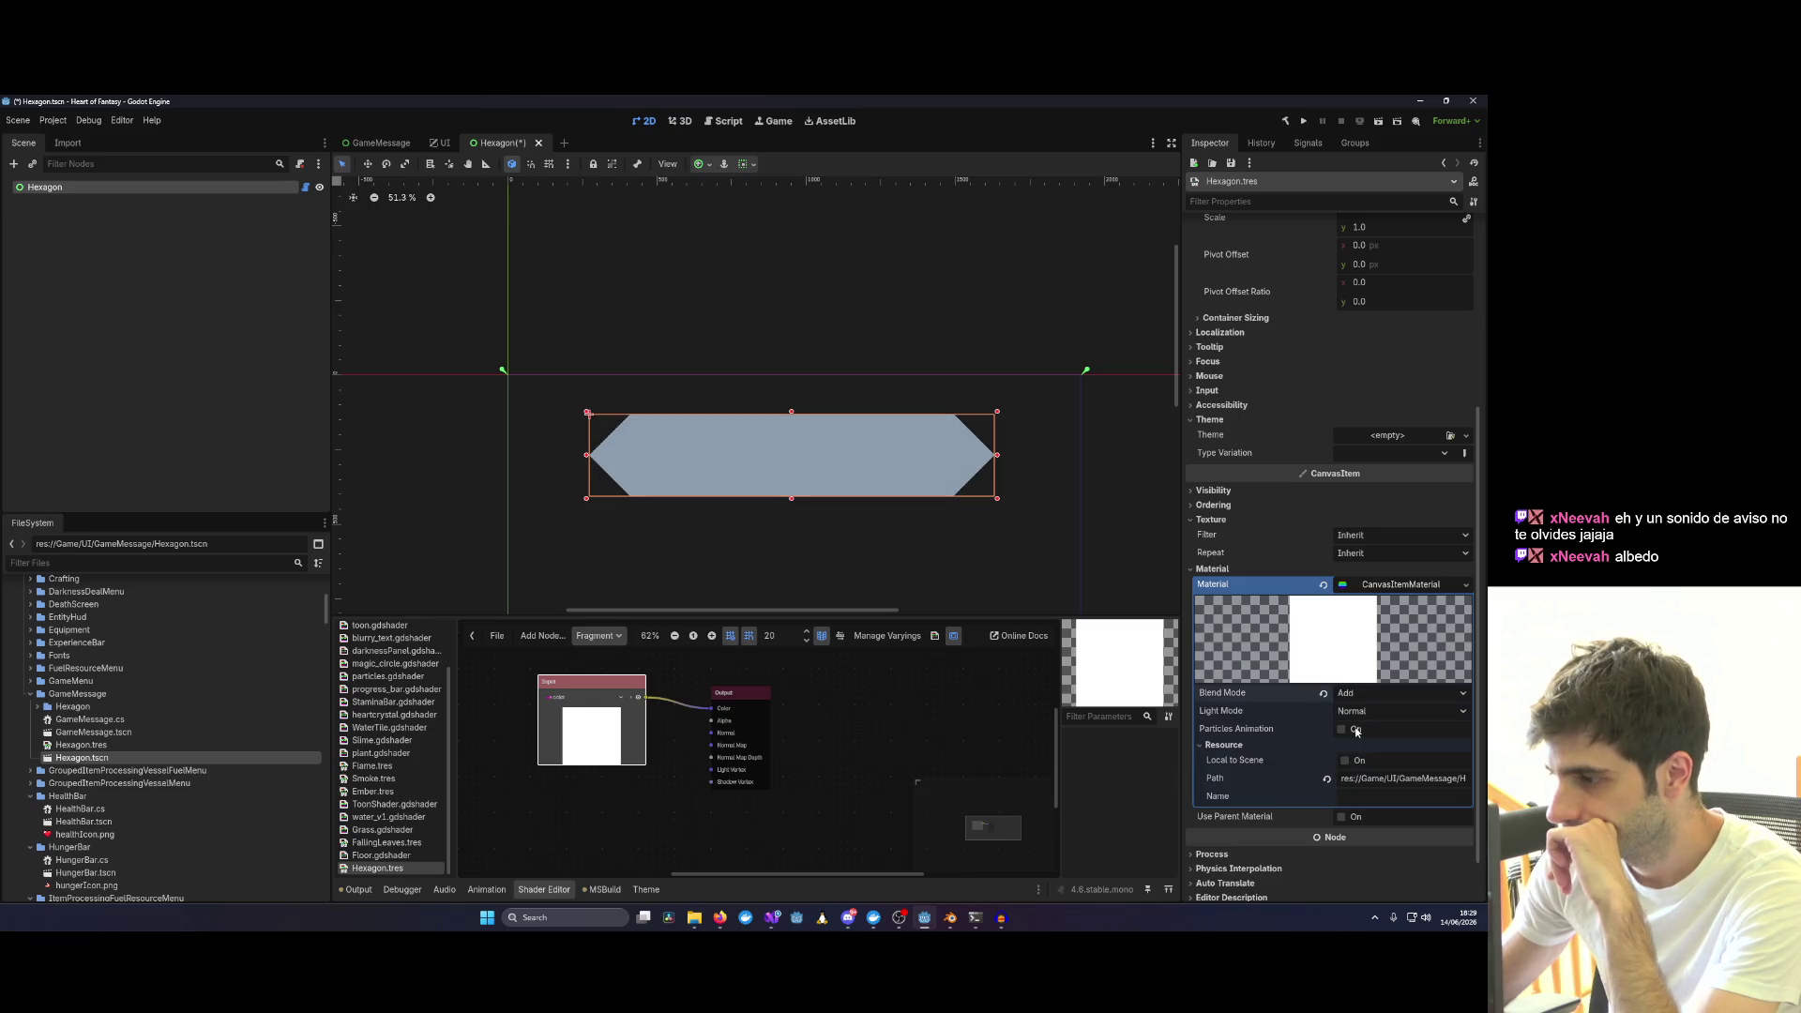
{"action": "left_click", "coordinate": [1356, 695]}
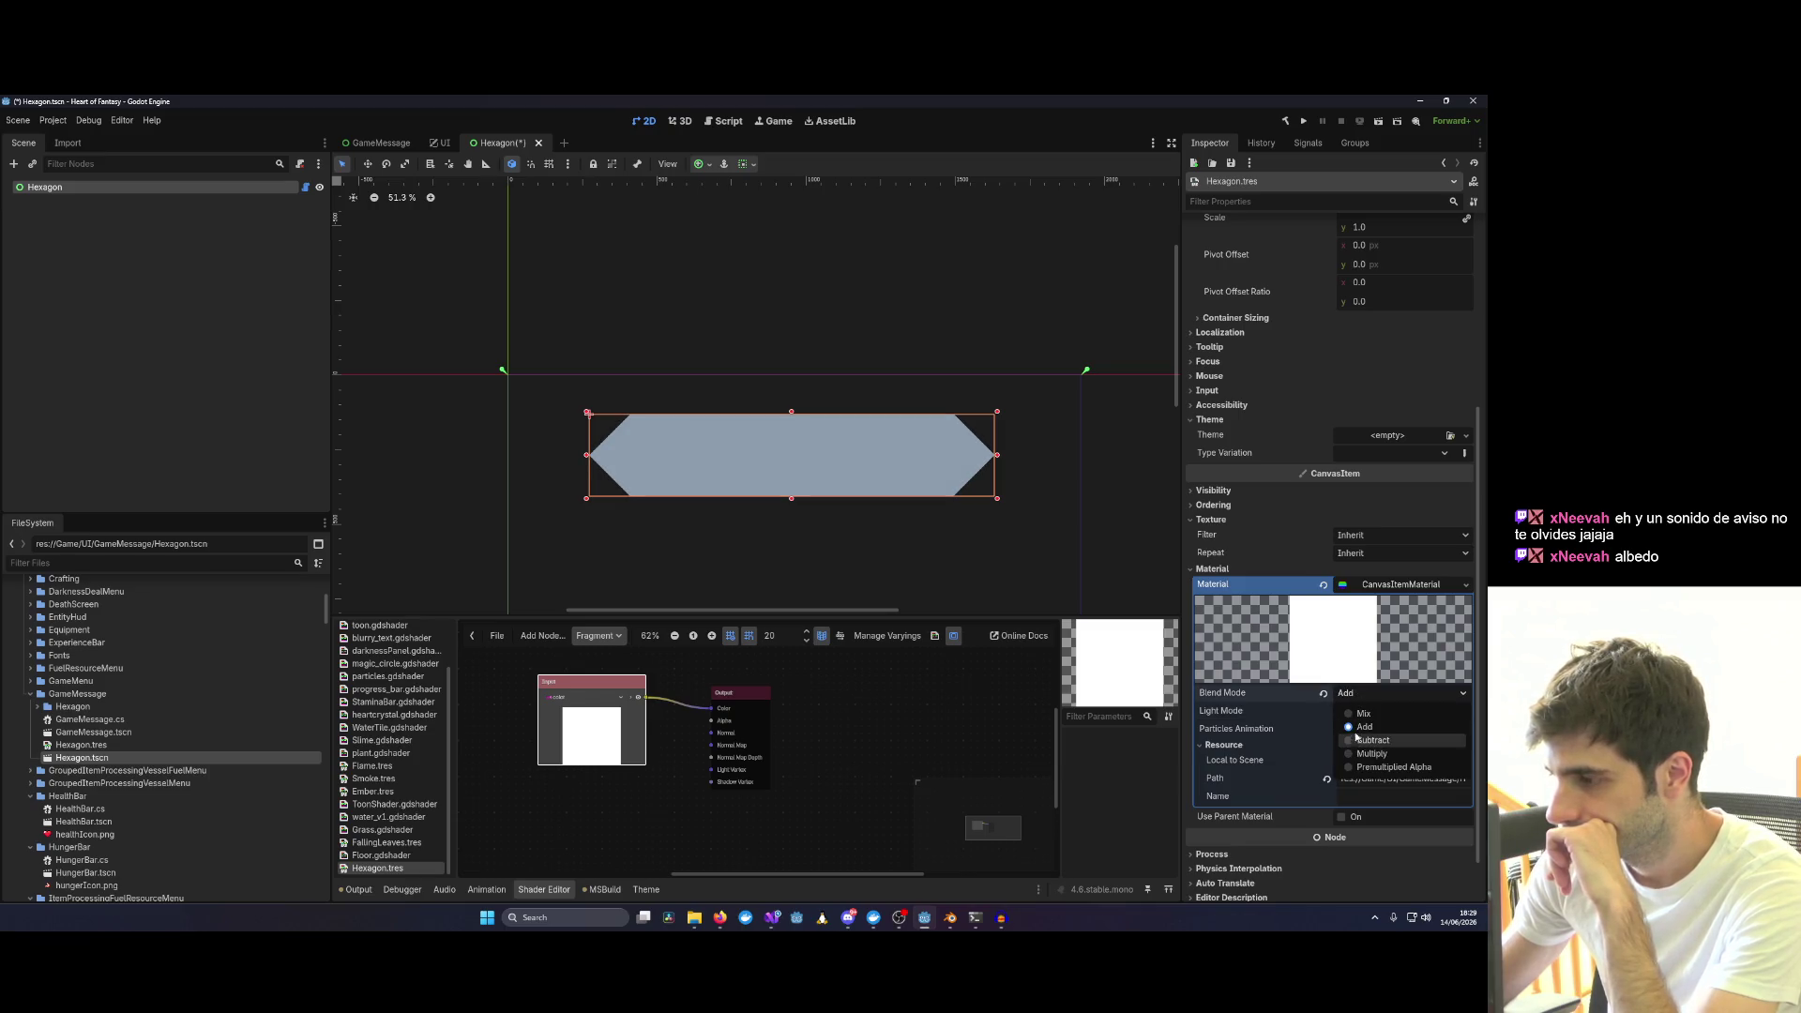
{"action": "left_click", "coordinate": [1355, 701]}
{"action": "scroll", "coordinate": [1280, 744], "scroll_direction": "down", "scroll_amount": 1}
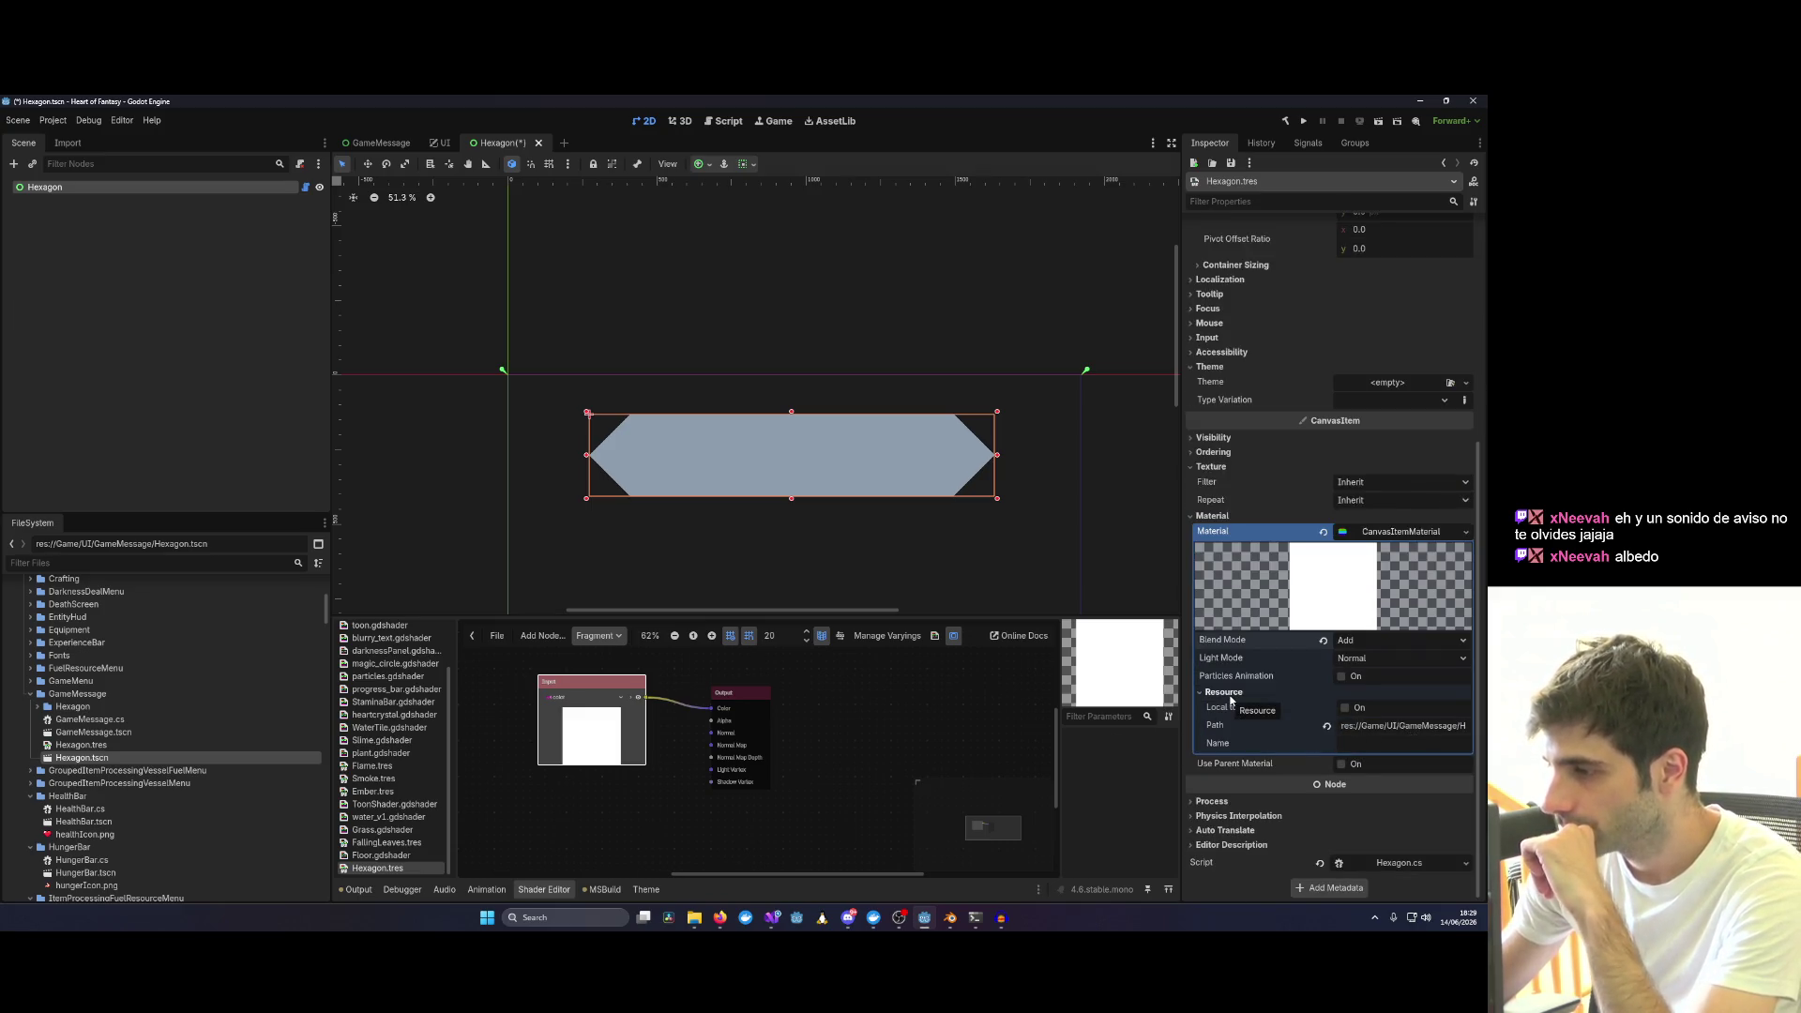
{"action": "left_click", "coordinate": [1458, 534]}
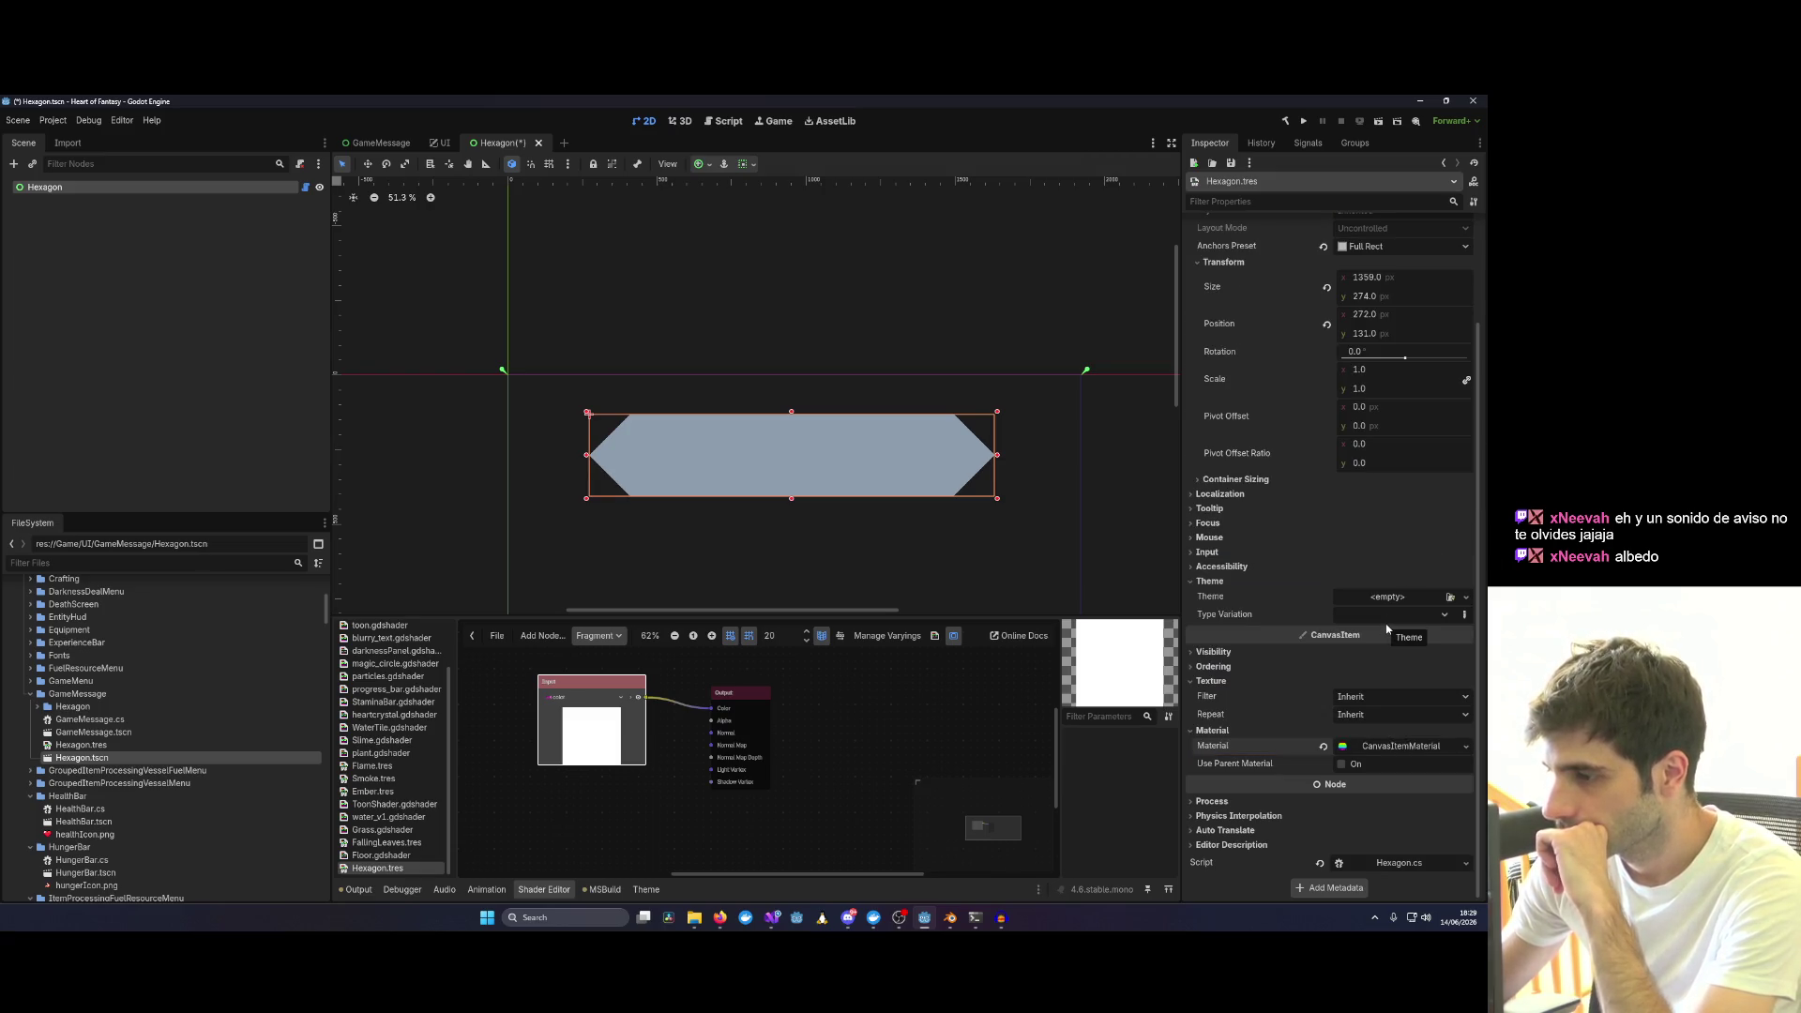
Clear the CanvasItemMaterial and give the hexagon a new ShaderMaterial.
{"action": "left_click", "coordinate": [1465, 746]}
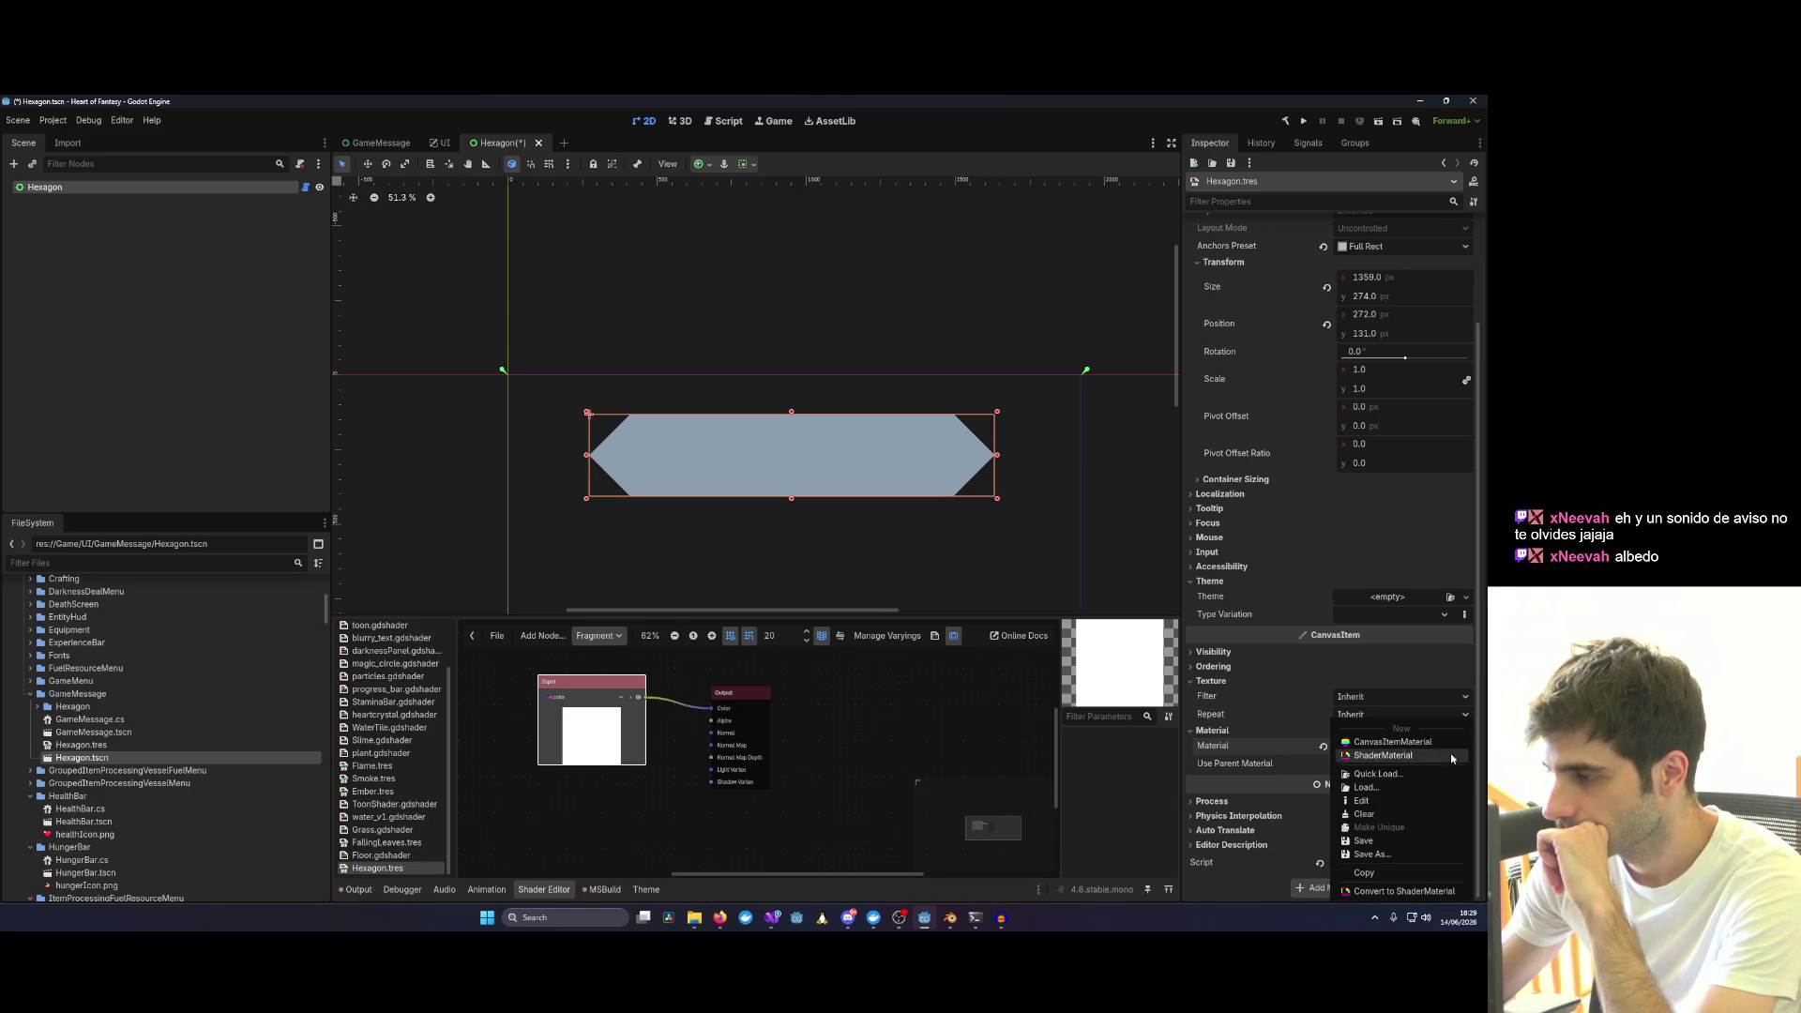
{"action": "left_click", "coordinate": [1371, 816]}
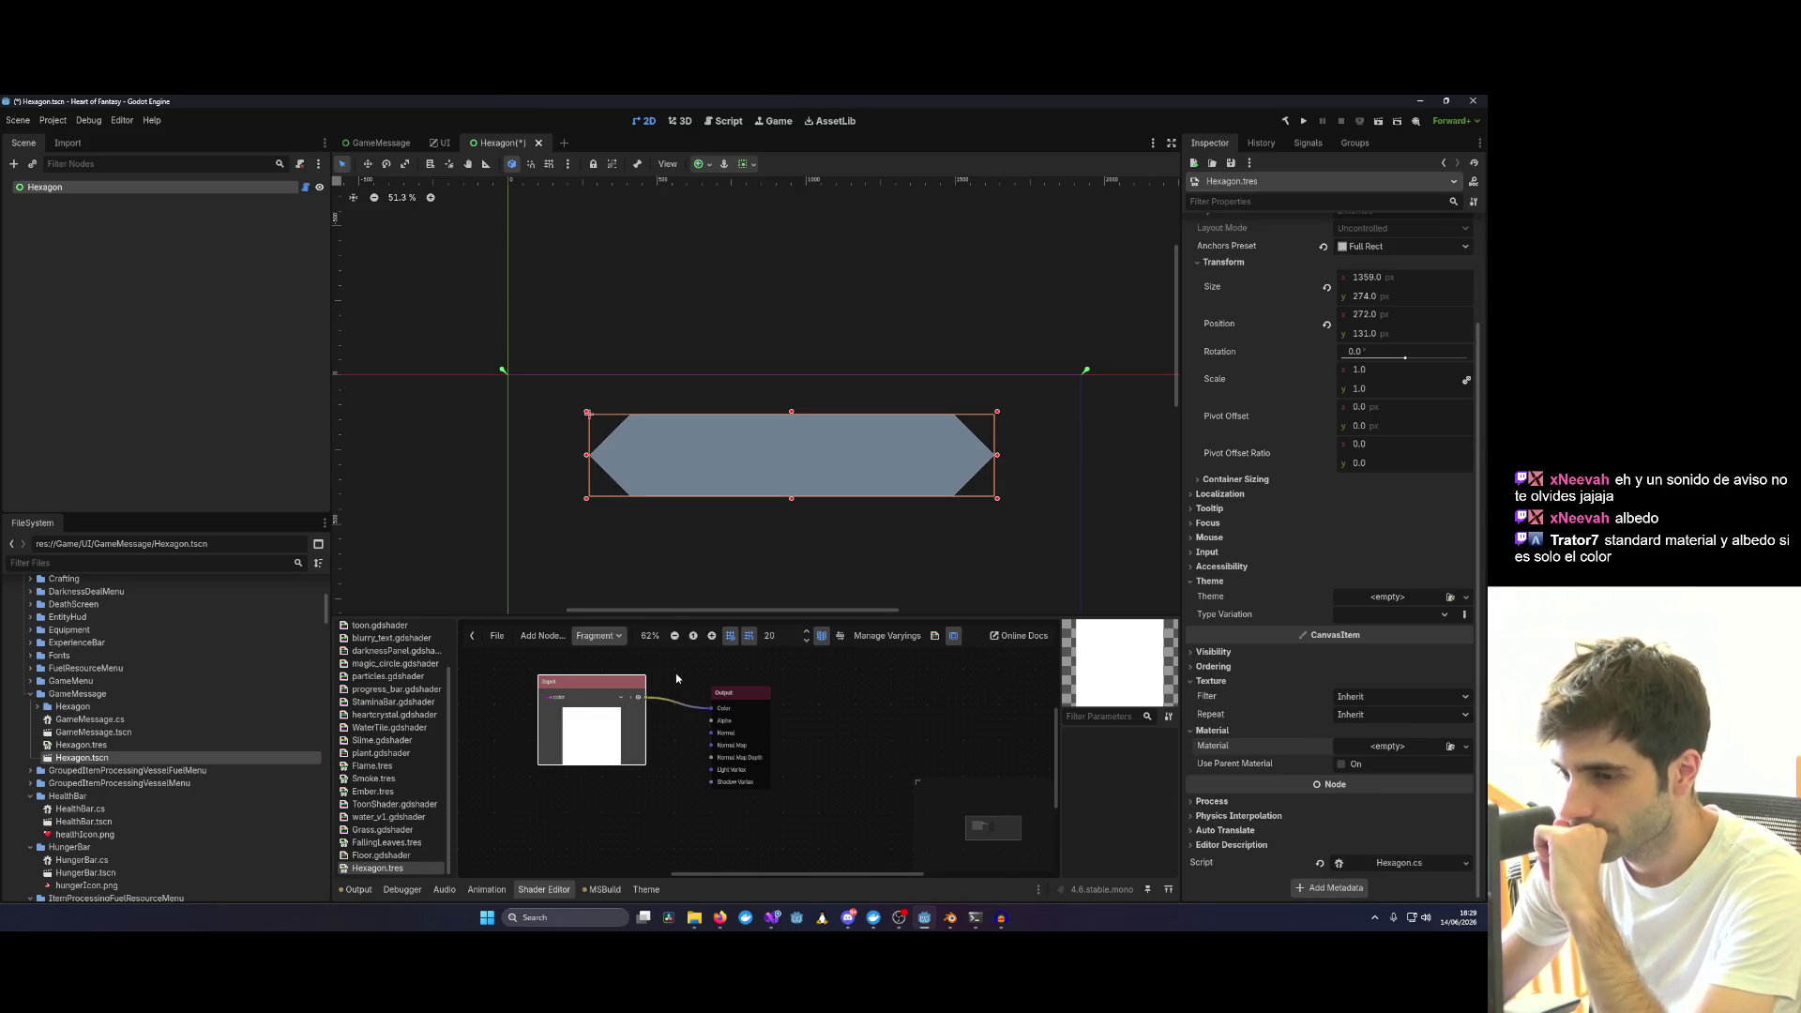
{"action": "scroll", "coordinate": [701, 718], "scroll_direction": "up", "scroll_amount": 2}
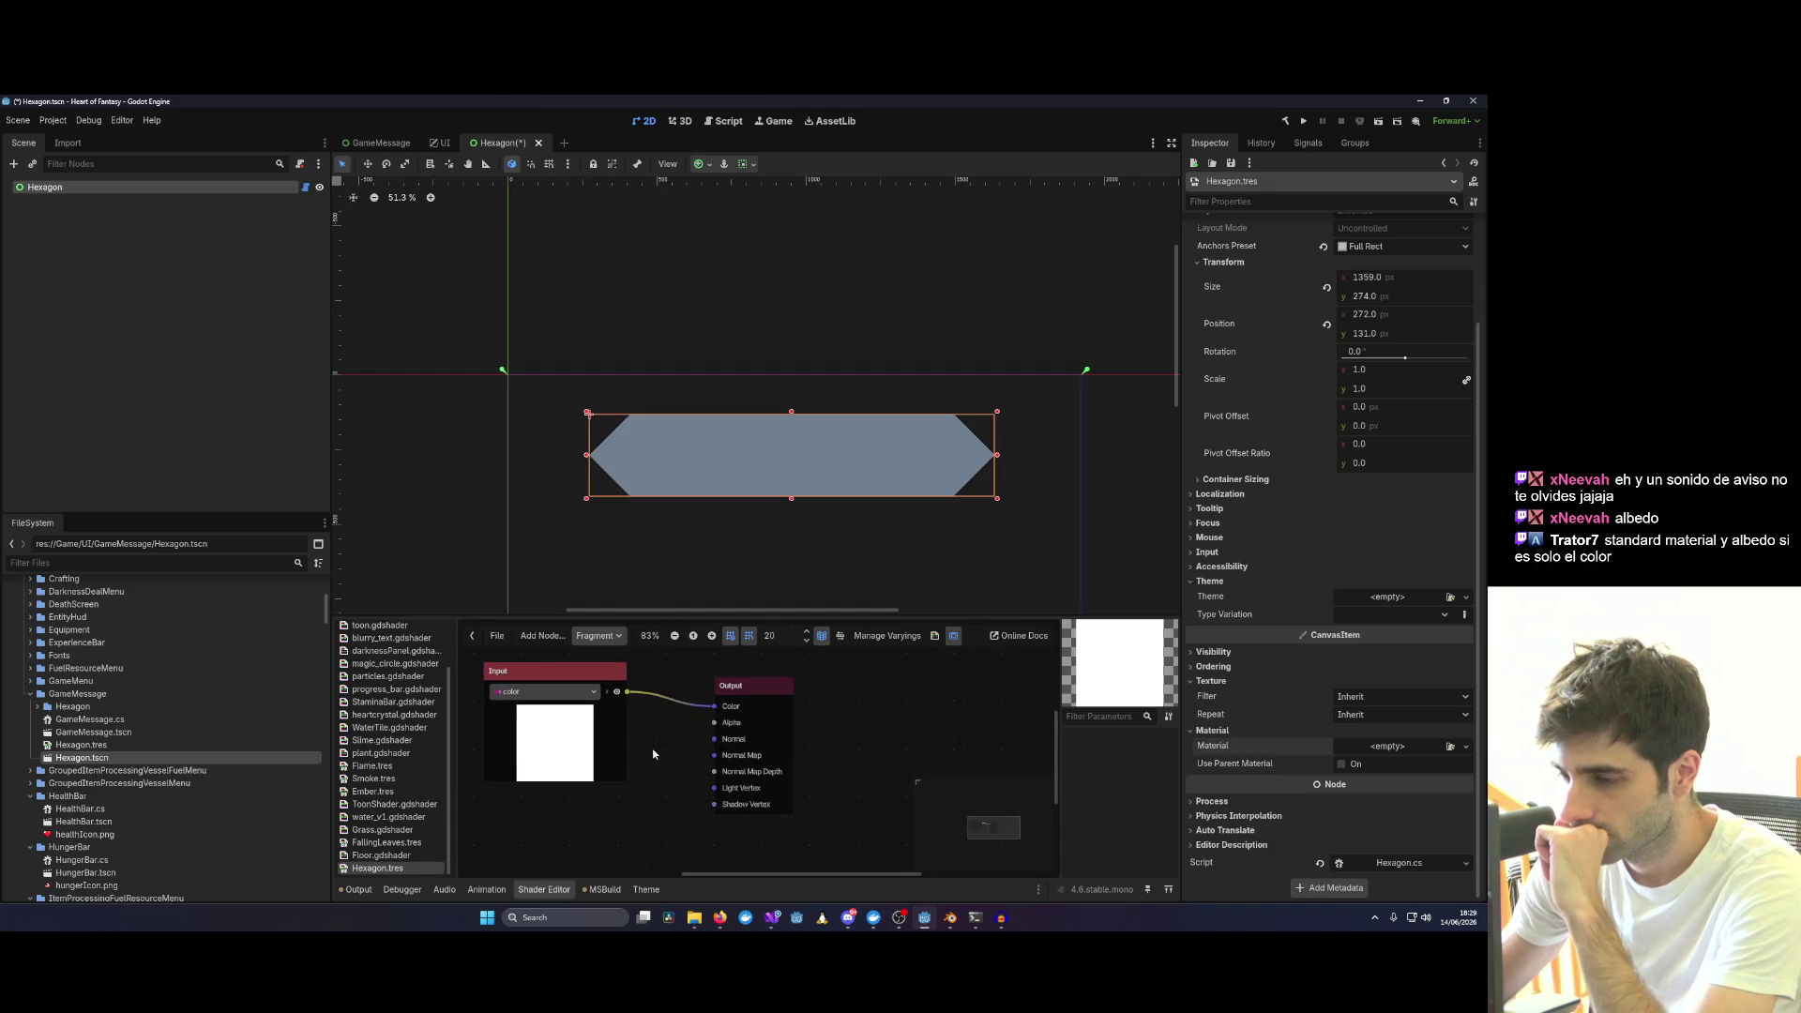
{"action": "left_click_drag", "start_coordinate": [654, 756], "coordinate": [735, 728]}
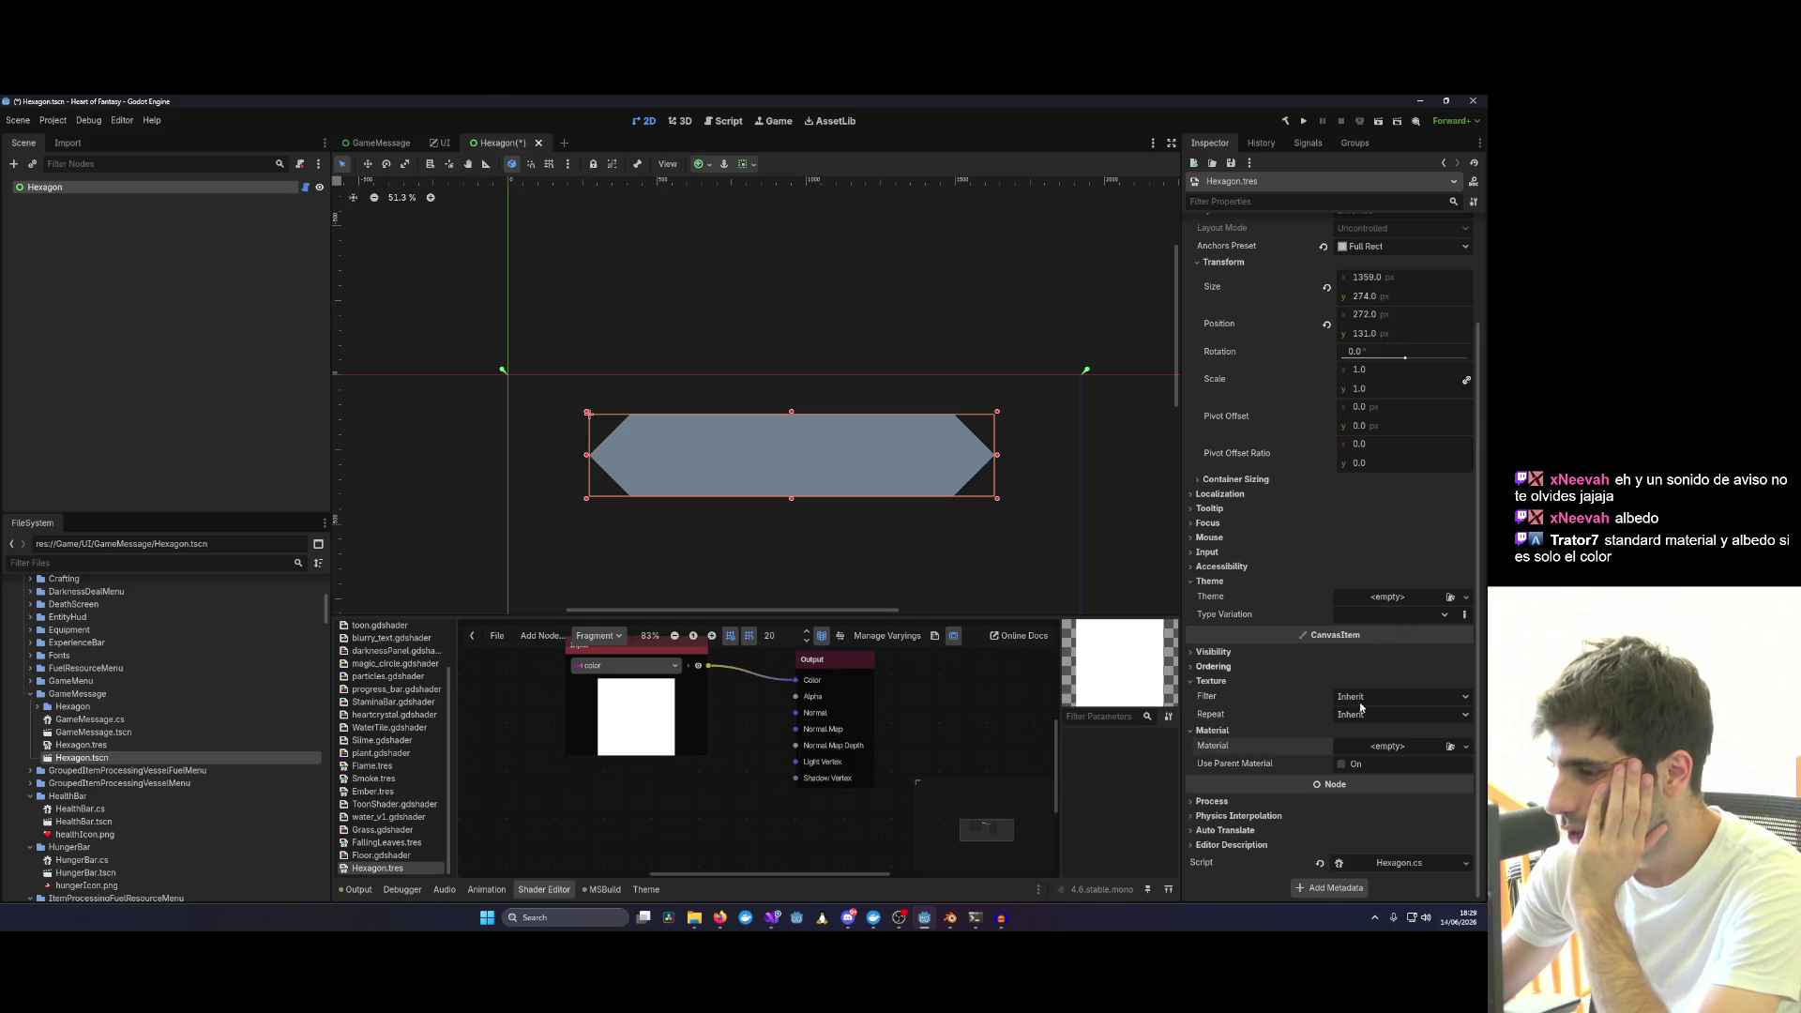
{"action": "left_click", "coordinate": [1420, 747]}
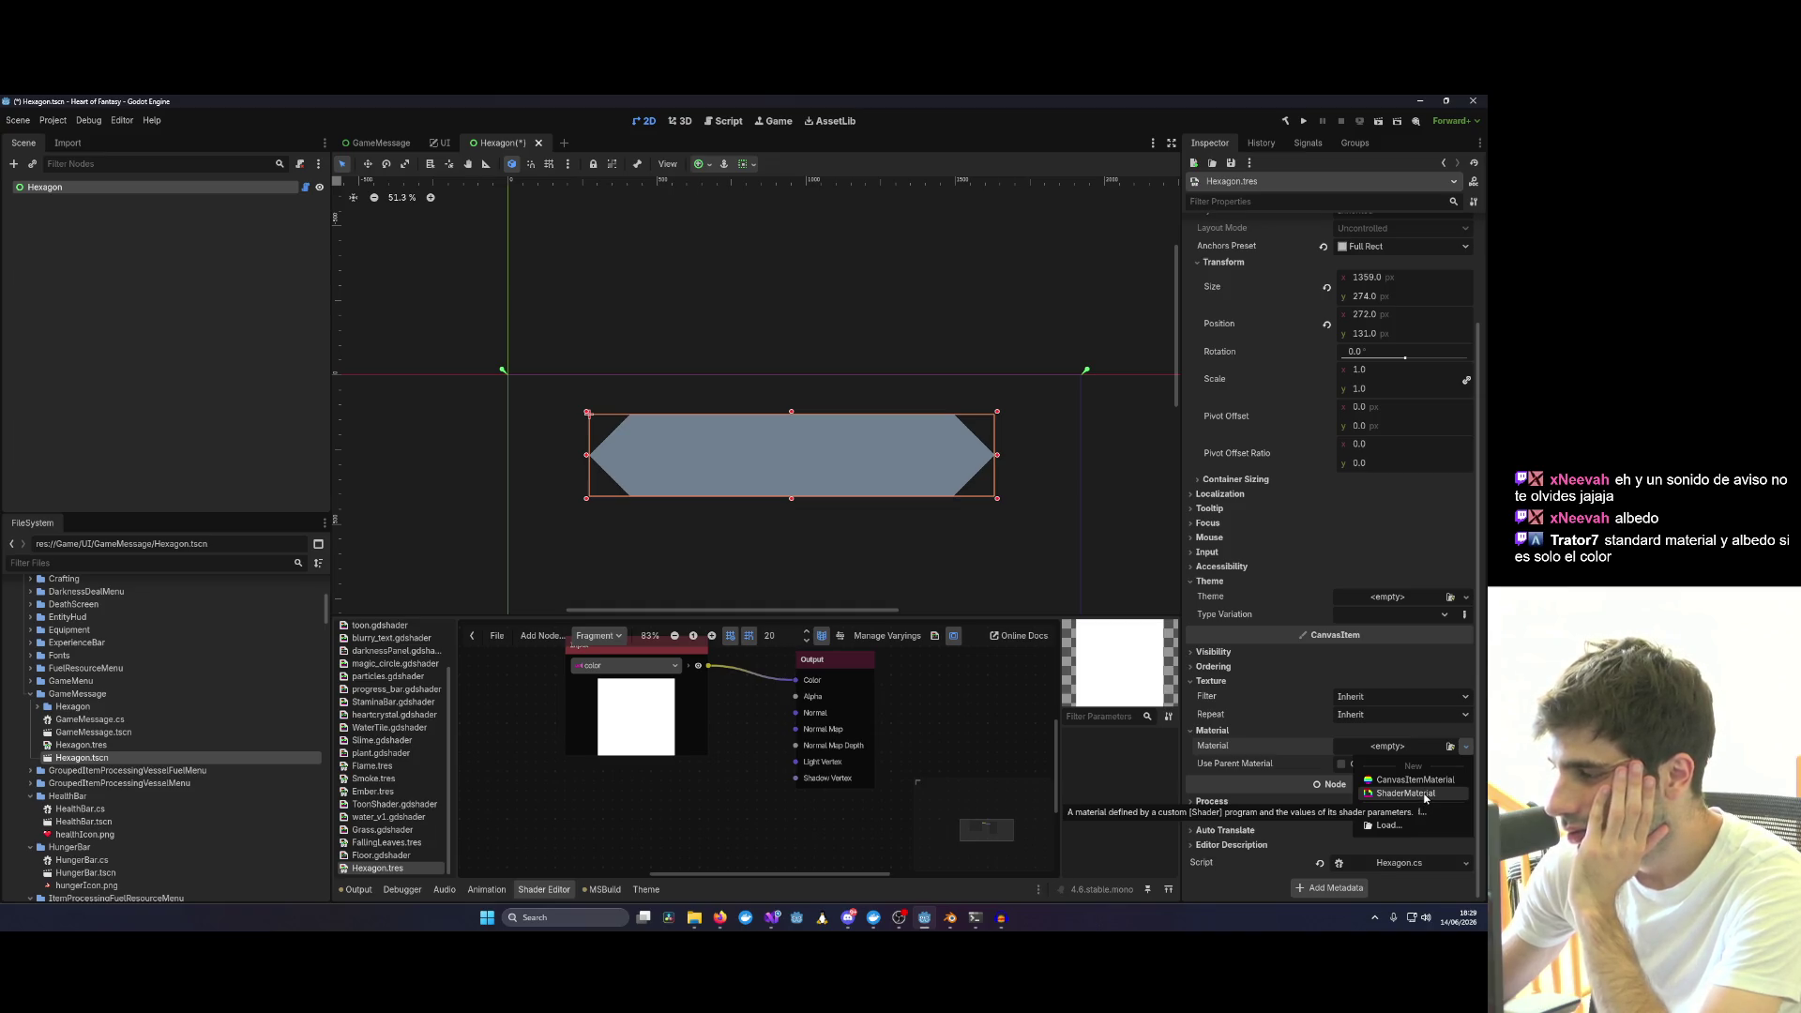
{"action": "left_click", "coordinate": [1425, 799]}
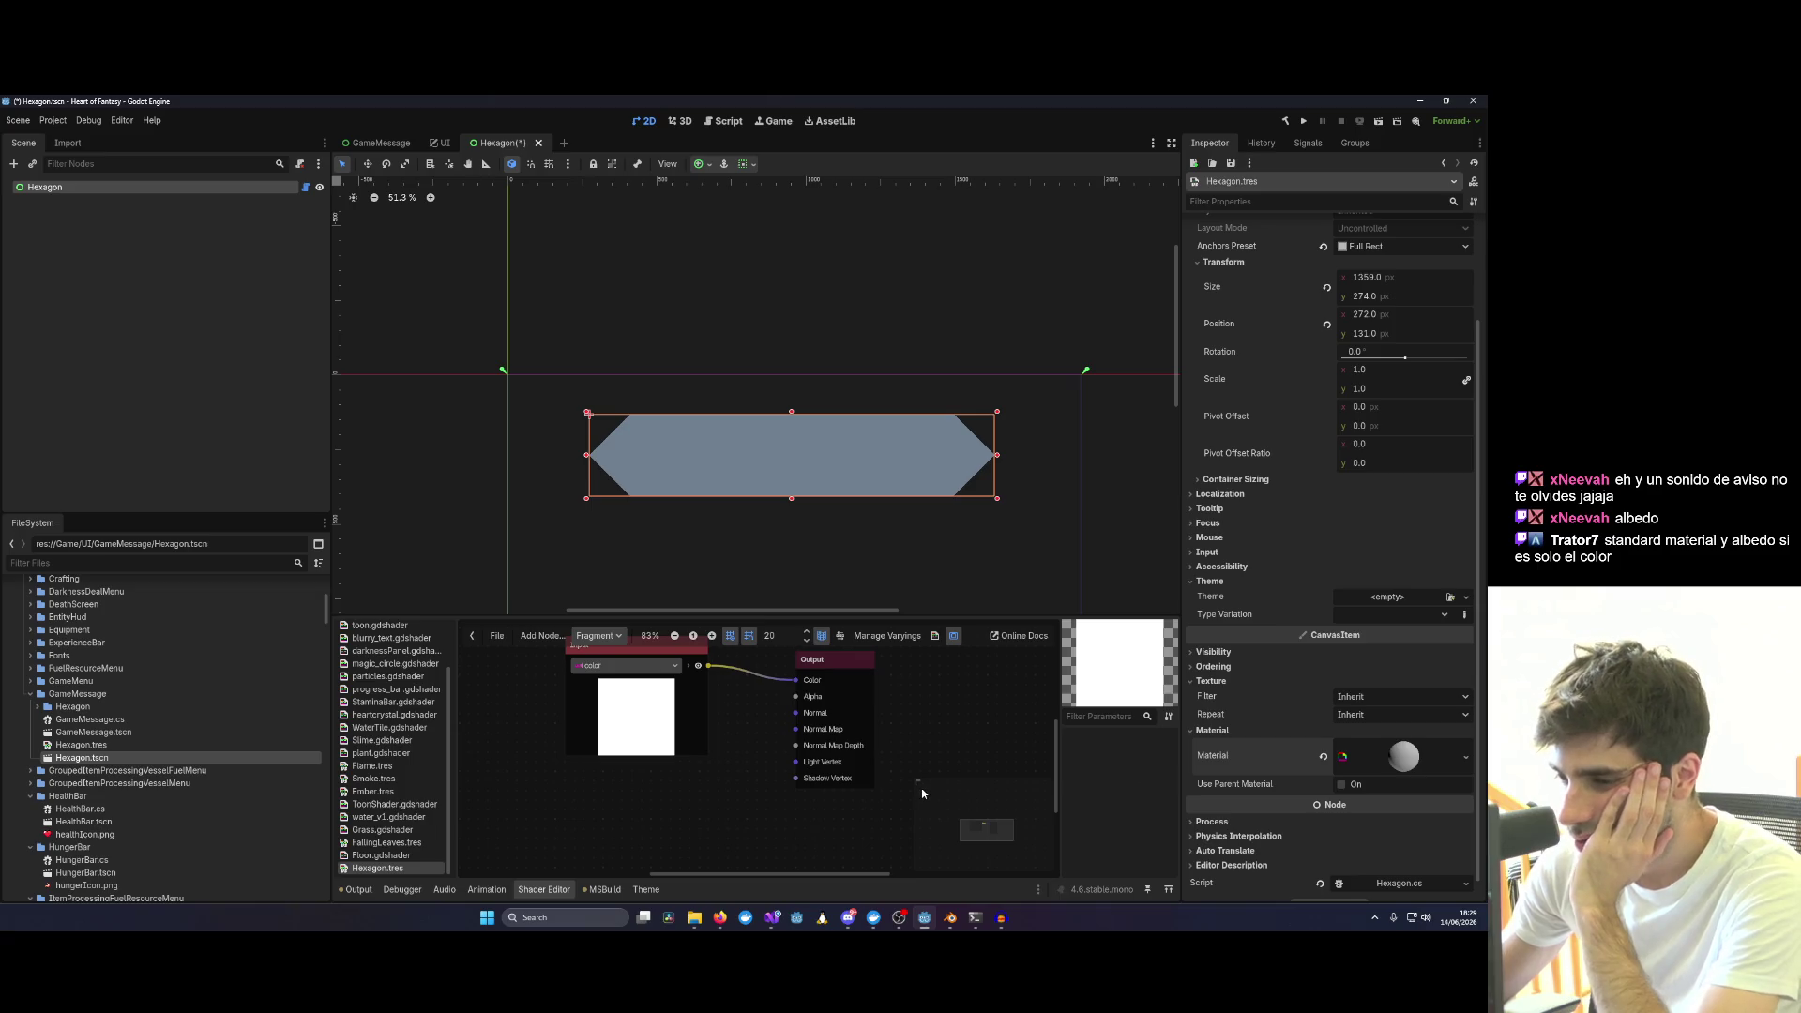
Quick-load the existing Hexagon.tres as the material's shader.
{"action": "left_click", "coordinate": [1404, 760]}
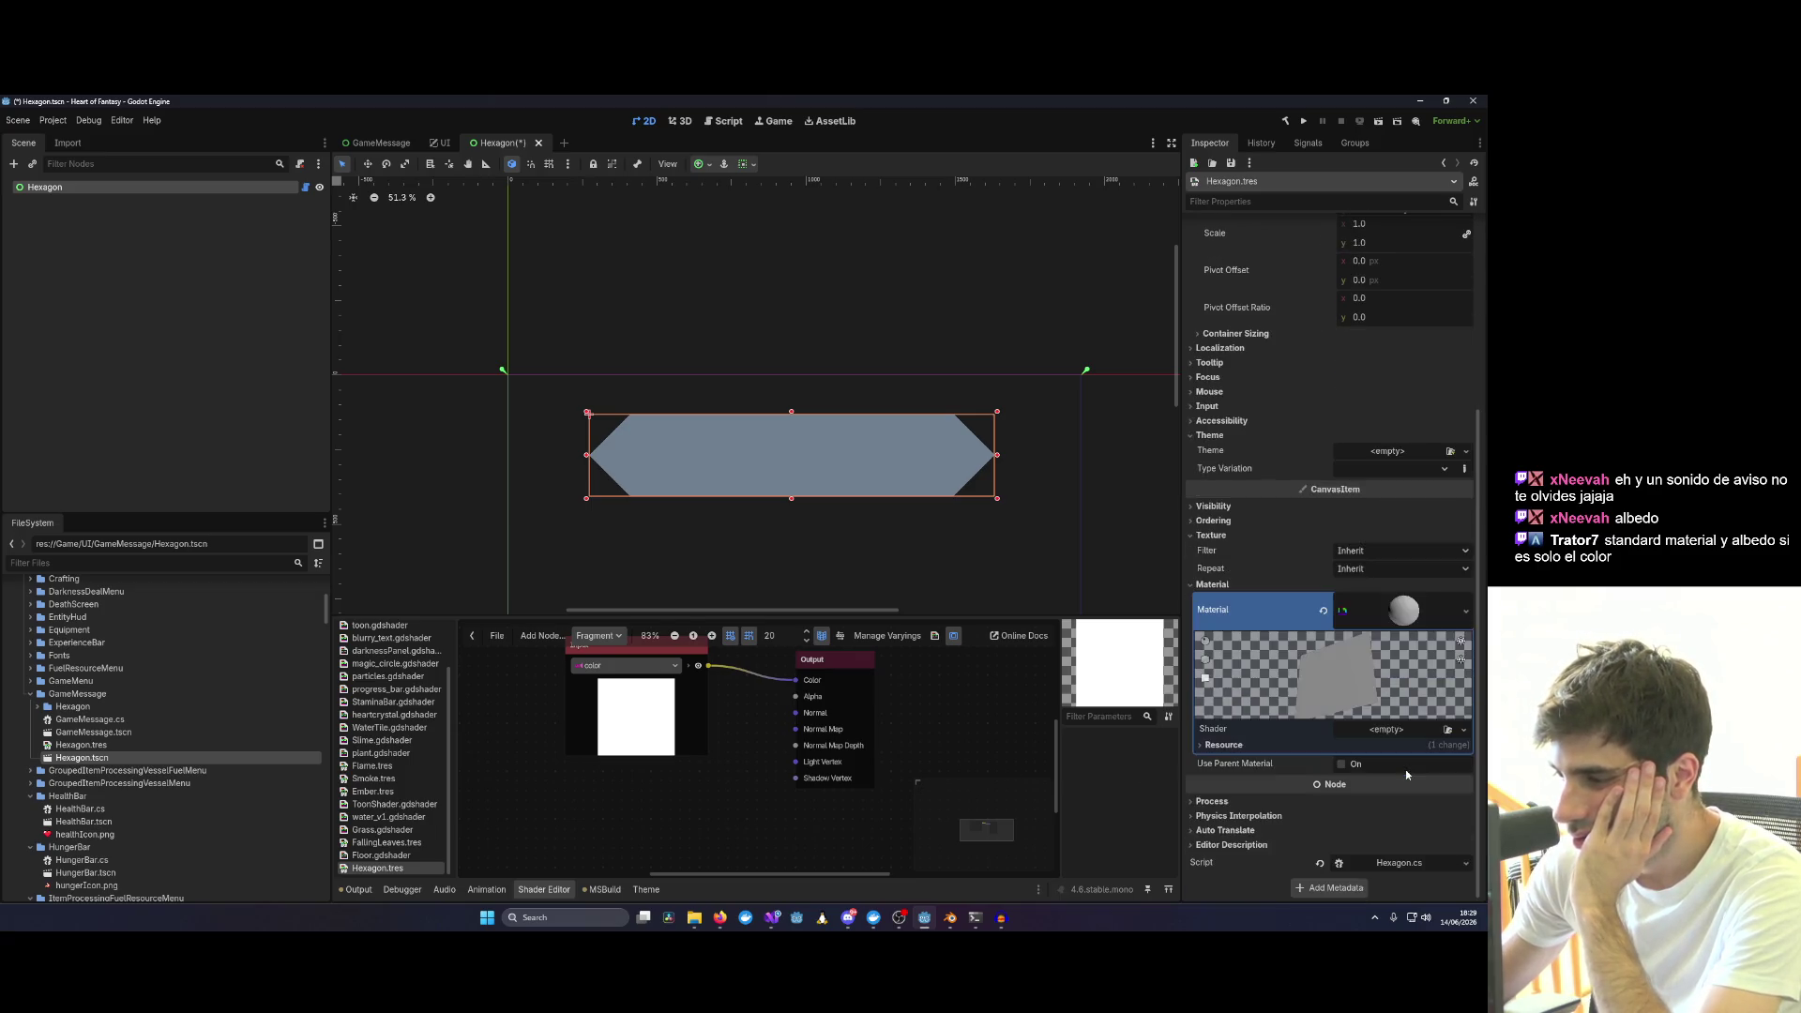
{"action": "left_click", "coordinate": [1398, 732]}
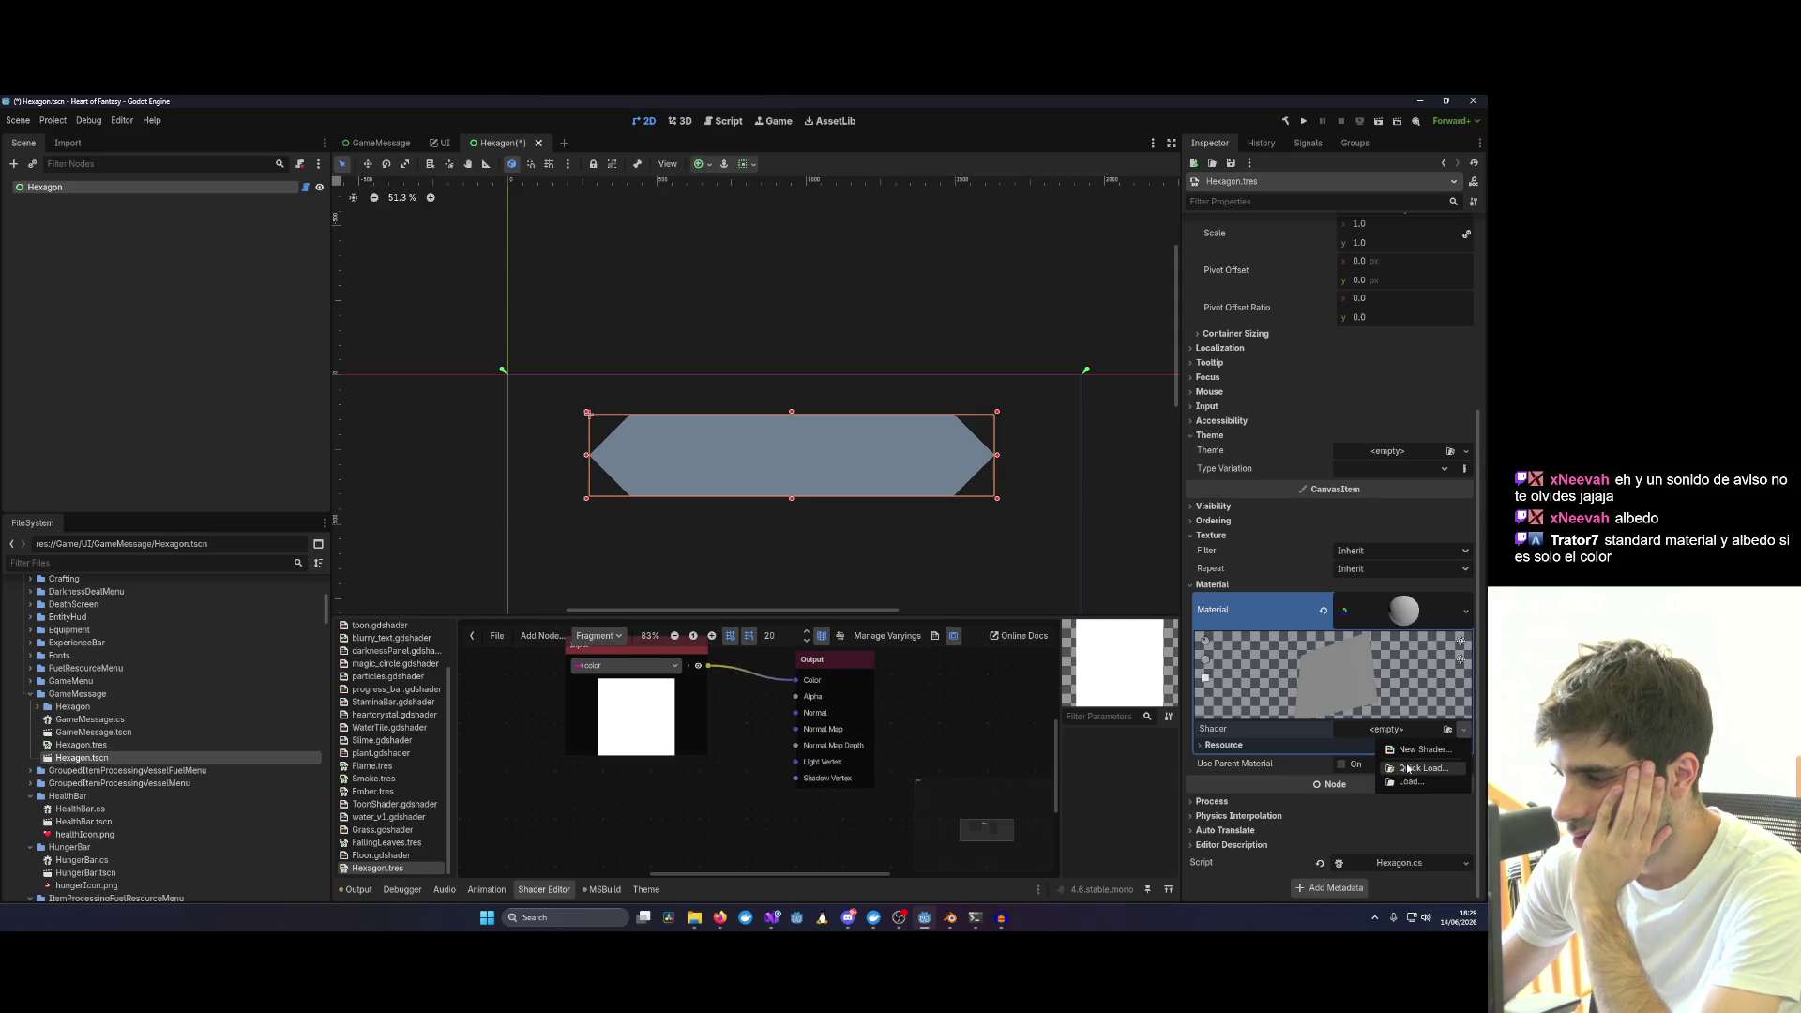
{"action": "left_click", "coordinate": [1423, 767]}
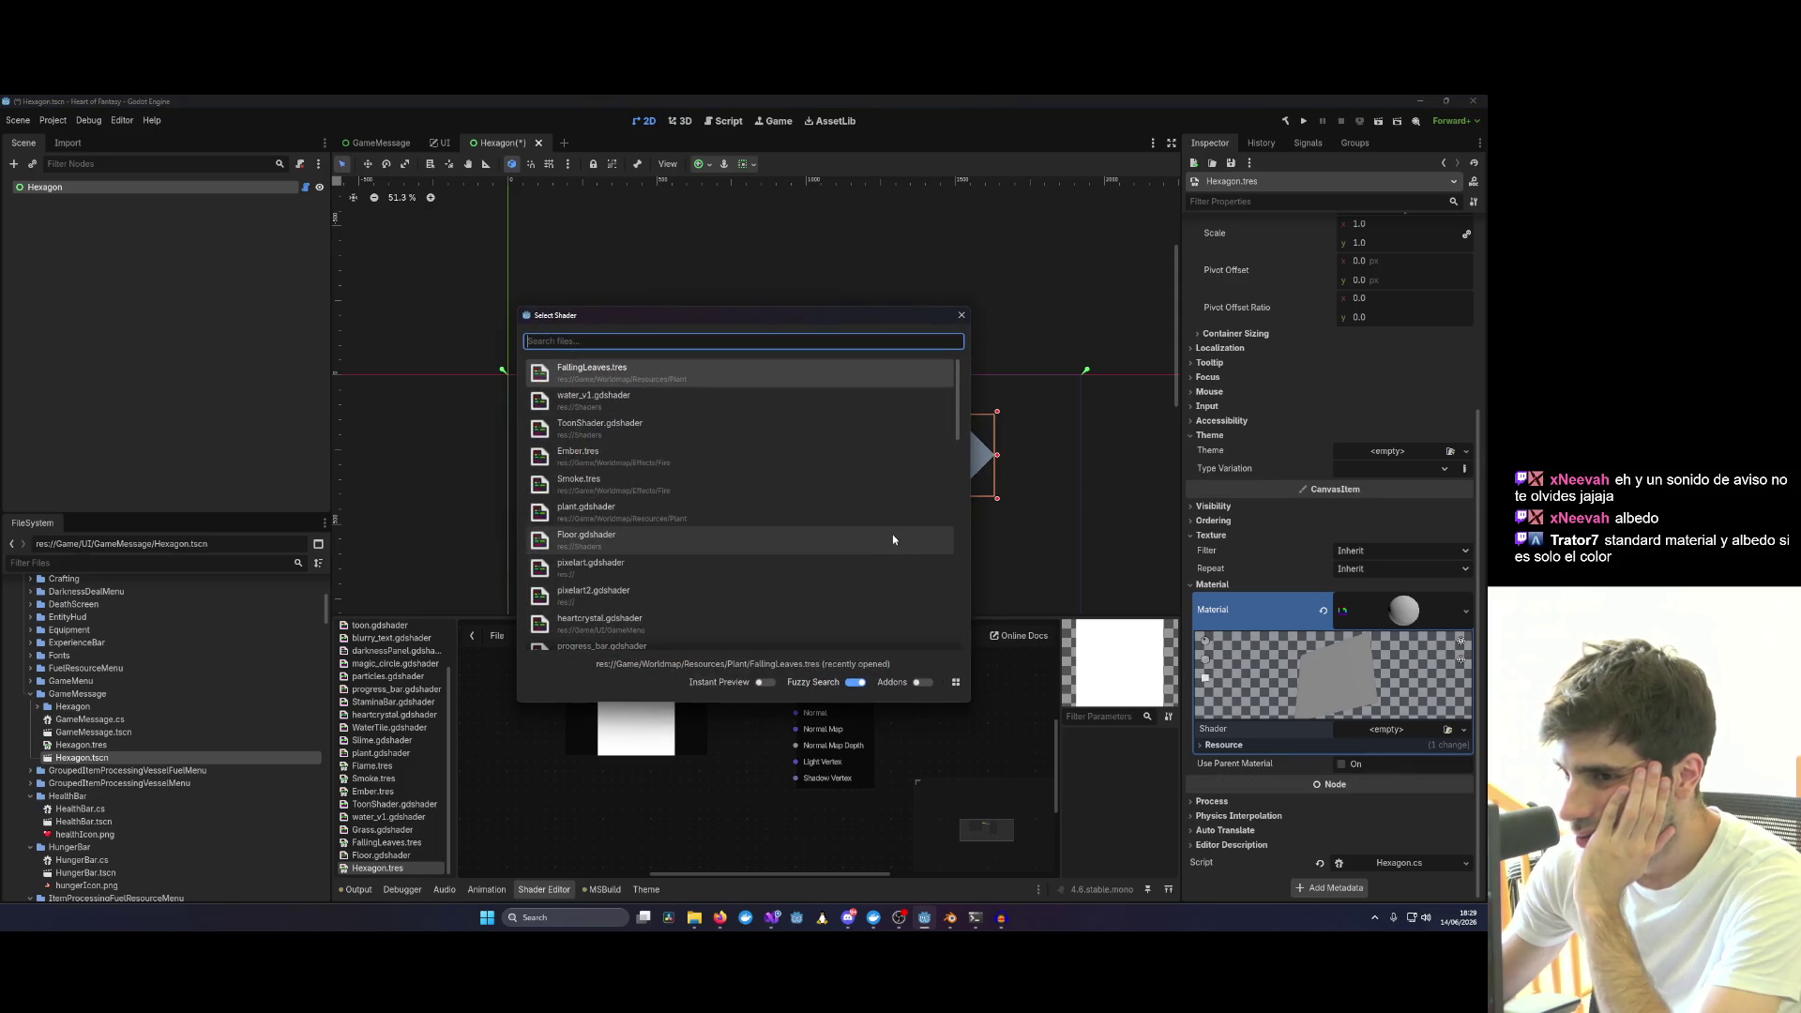
{"action": "scroll", "coordinate": [550, 373], "scroll_direction": "down", "scroll_amount": 3}
{"action": "scroll", "coordinate": [564, 479], "scroll_direction": "down", "scroll_amount": 3}
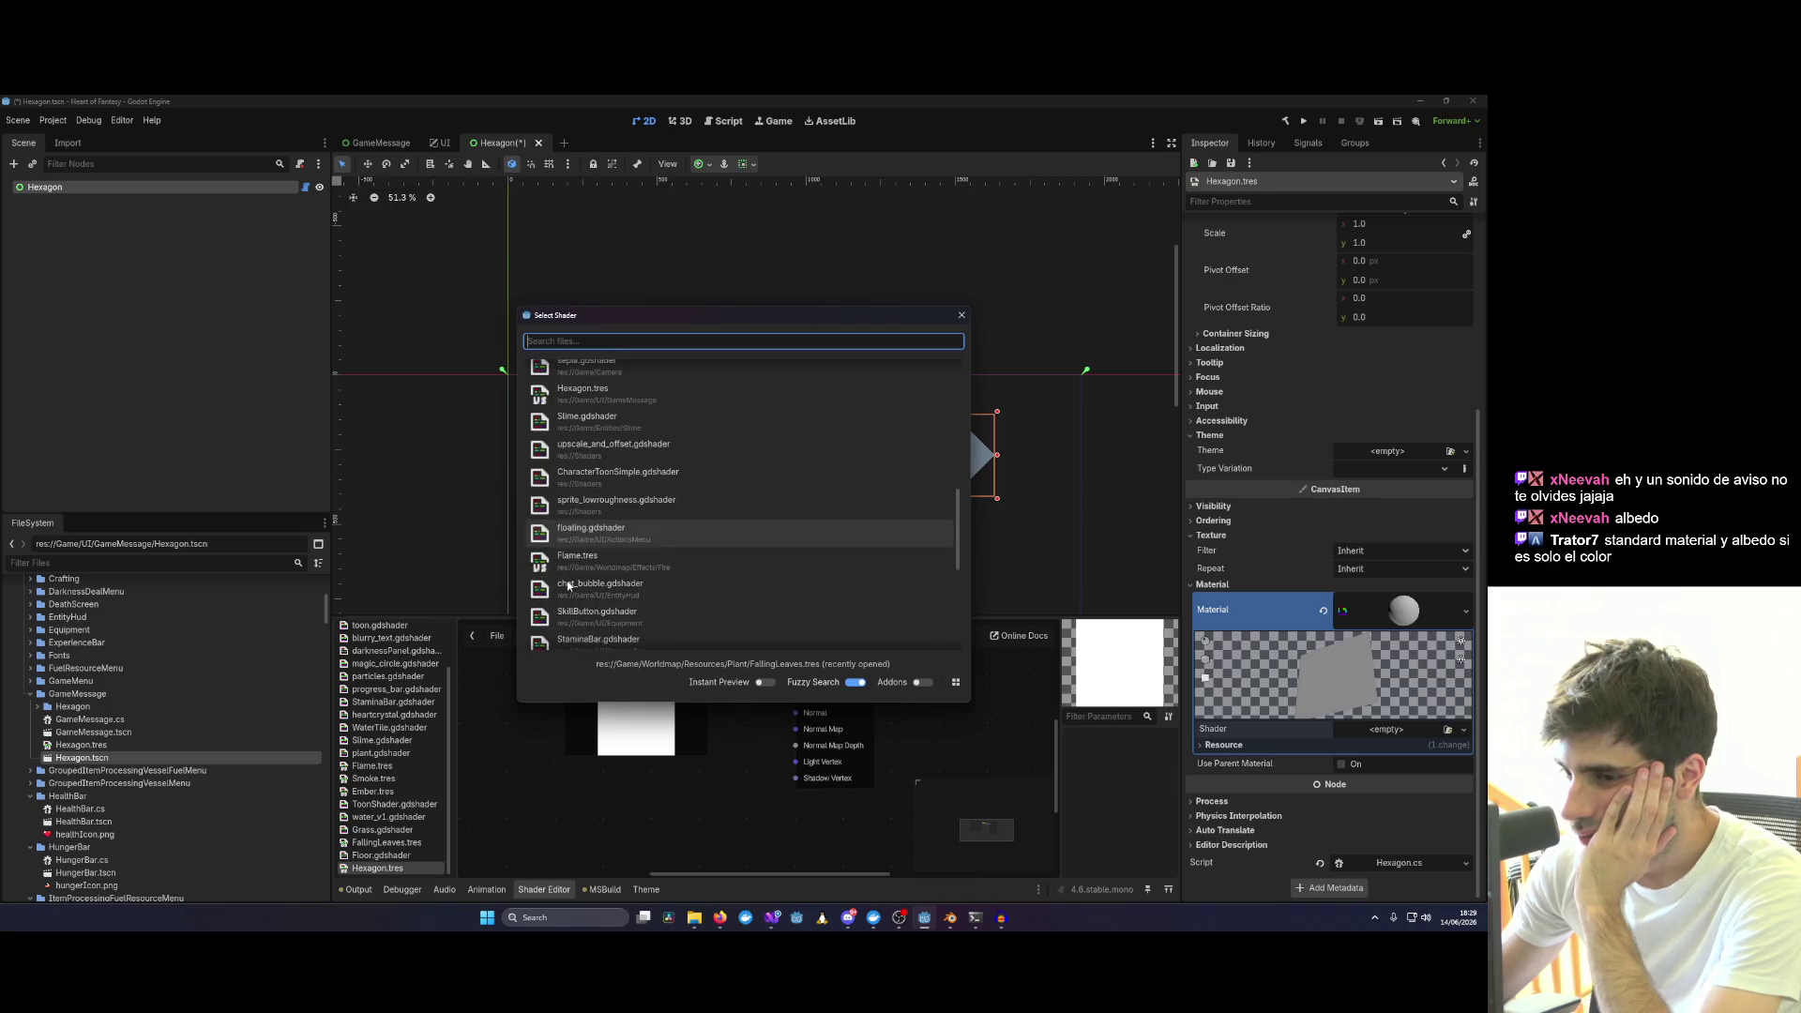
{"action": "scroll", "coordinate": [567, 586], "scroll_direction": "down", "scroll_amount": 3}
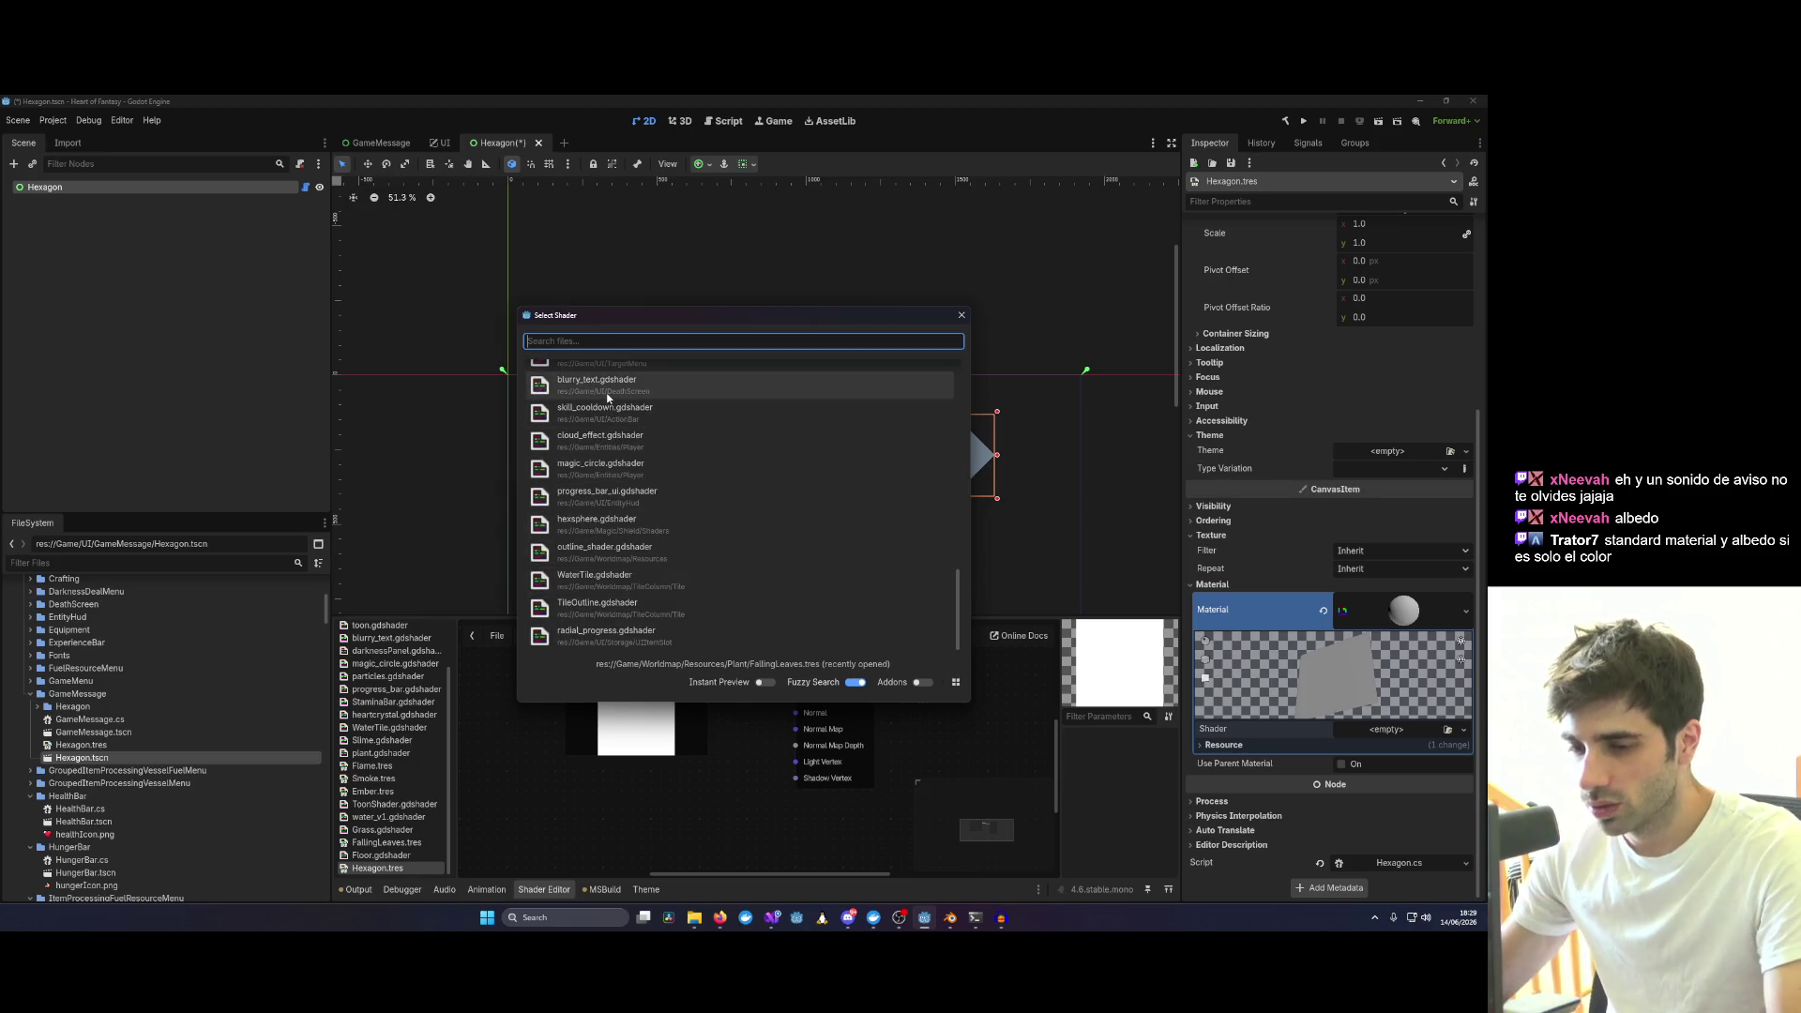
{"action": "type", "text": "He"}
{"action": "double_click", "coordinate": [636, 371]}
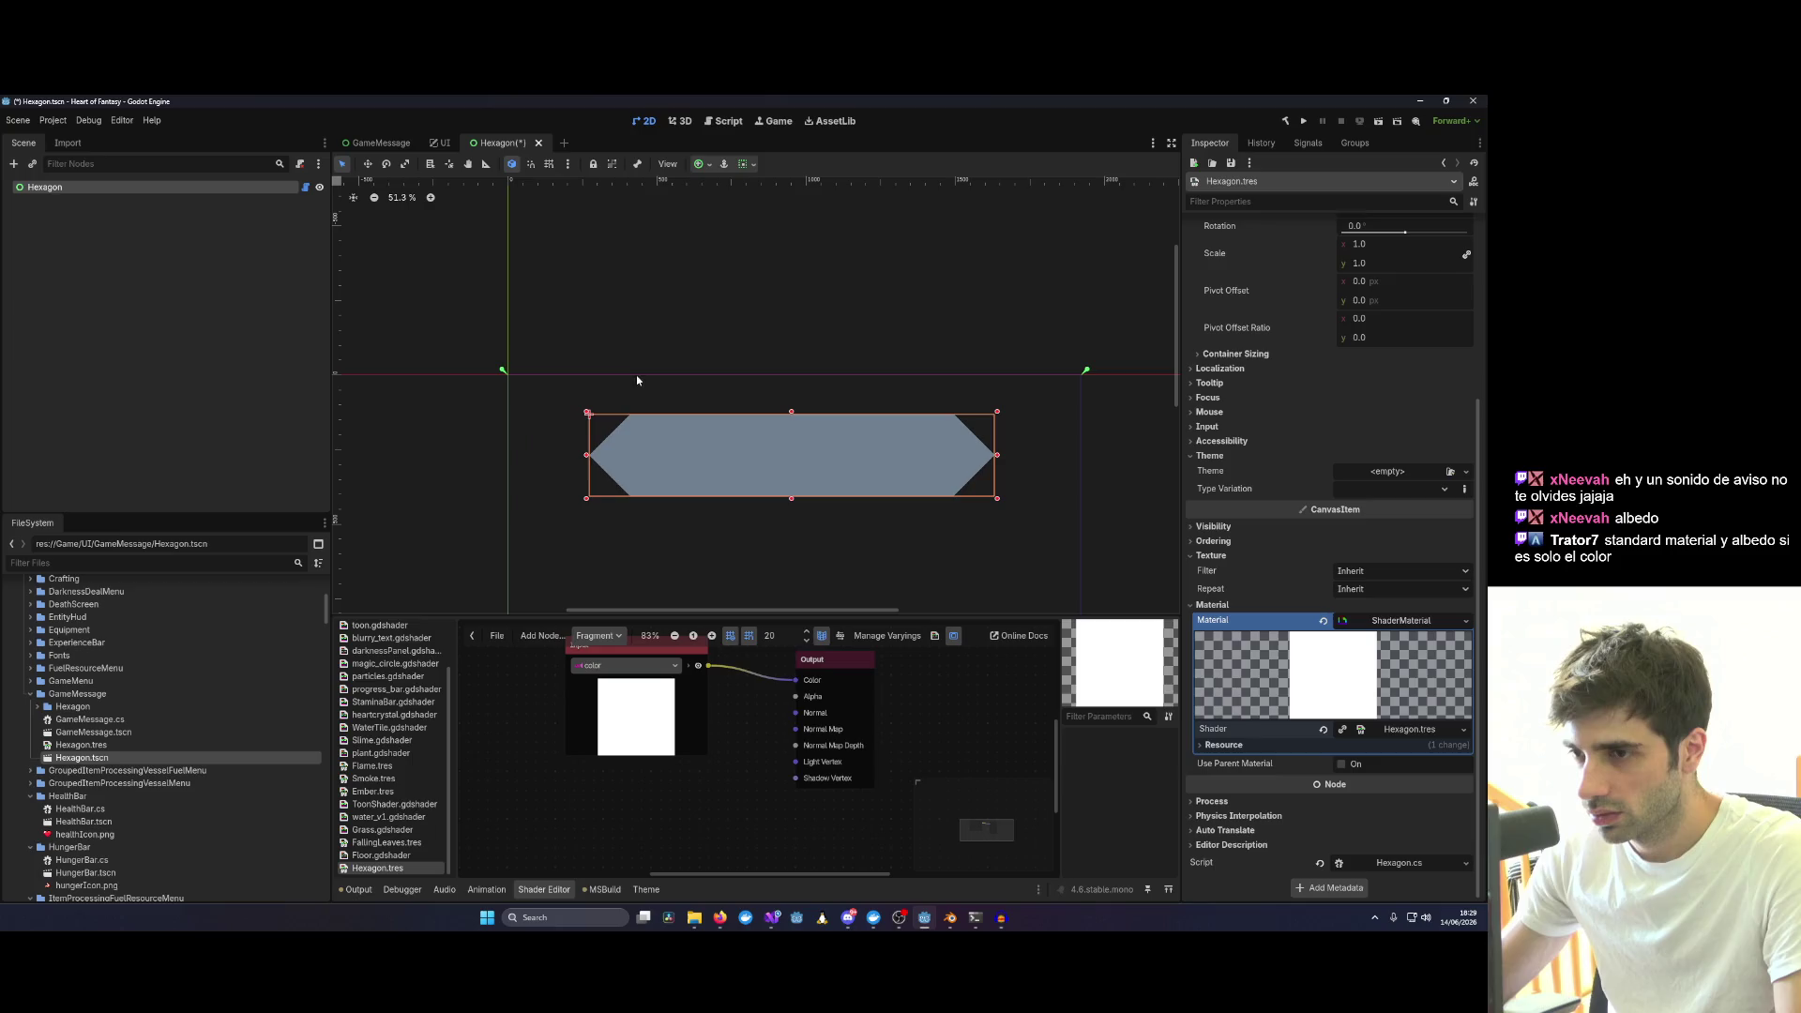
{"action": "scroll", "coordinate": [739, 733], "scroll_direction": "down", "scroll_amount": 1}
Start and cancel adding a shader node to the graph.
{"action": "right_click", "coordinate": [742, 727]}
{"action": "left_click", "coordinate": [766, 735]}
{"action": "type", "text": "color"}
{"action": "scroll", "coordinate": [800, 787], "scroll_direction": "up", "scroll_amount": 1}
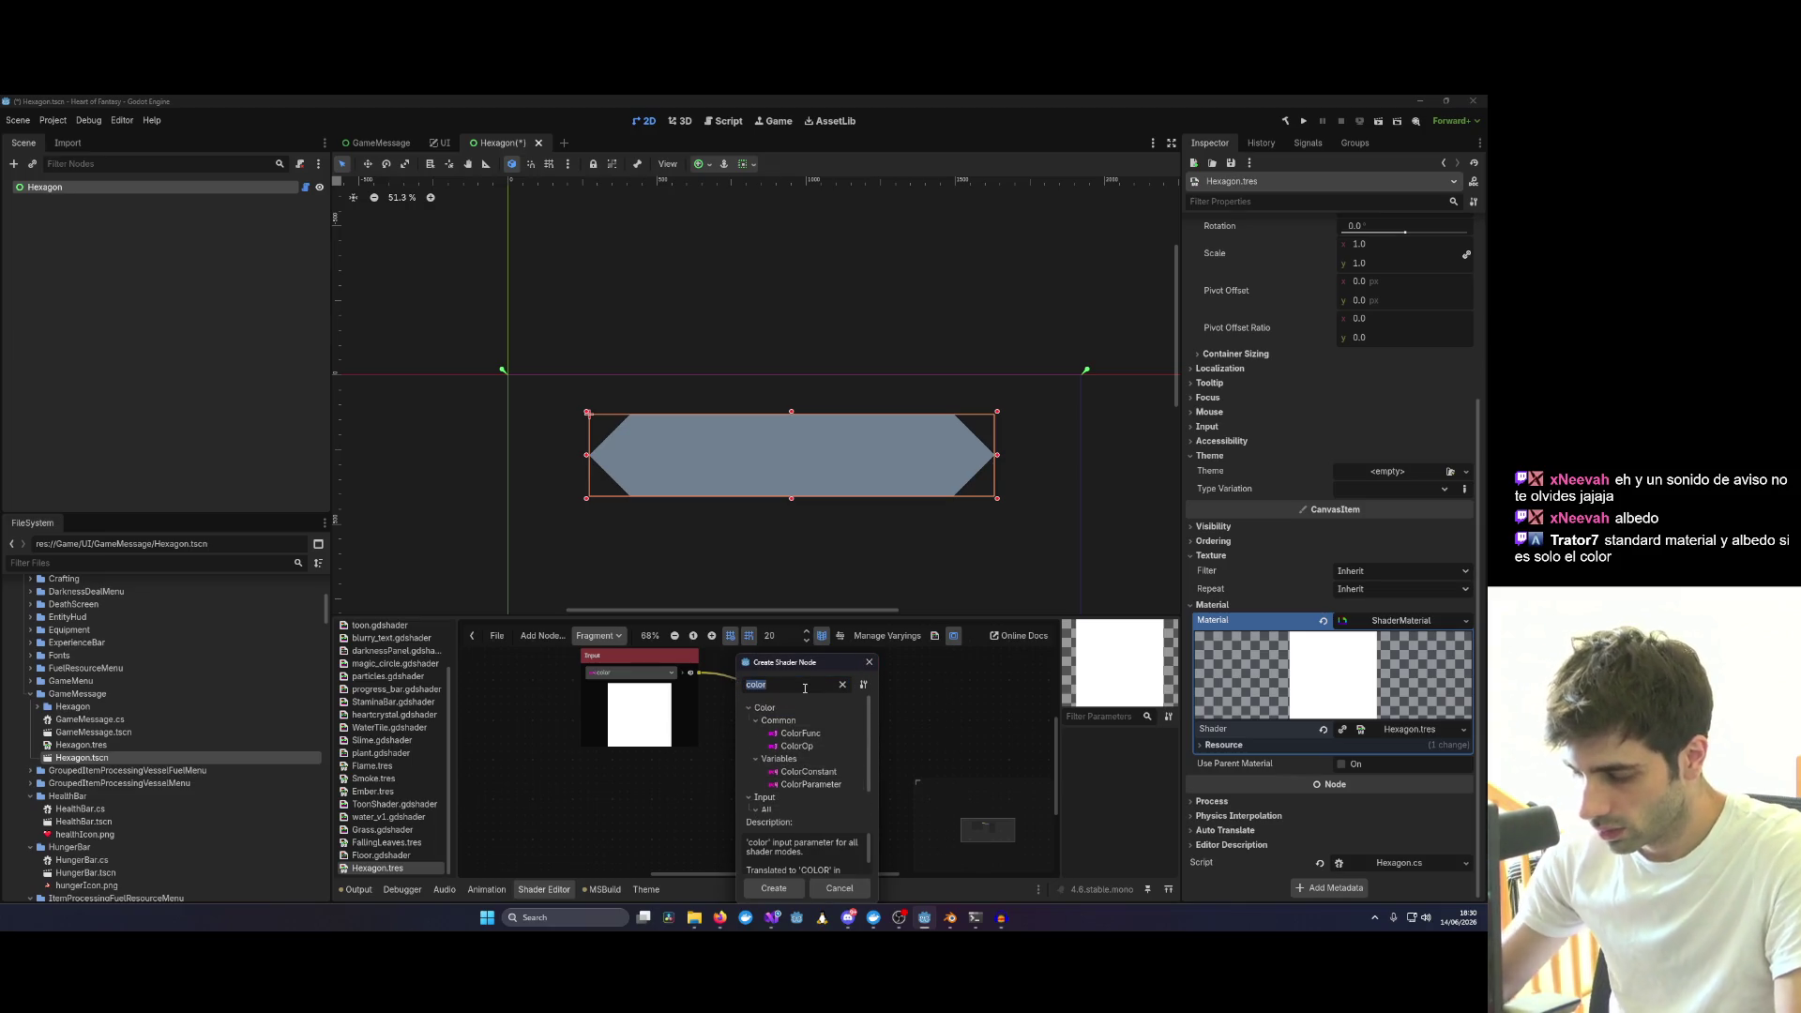
{"action": "type", "text": "albedo"}
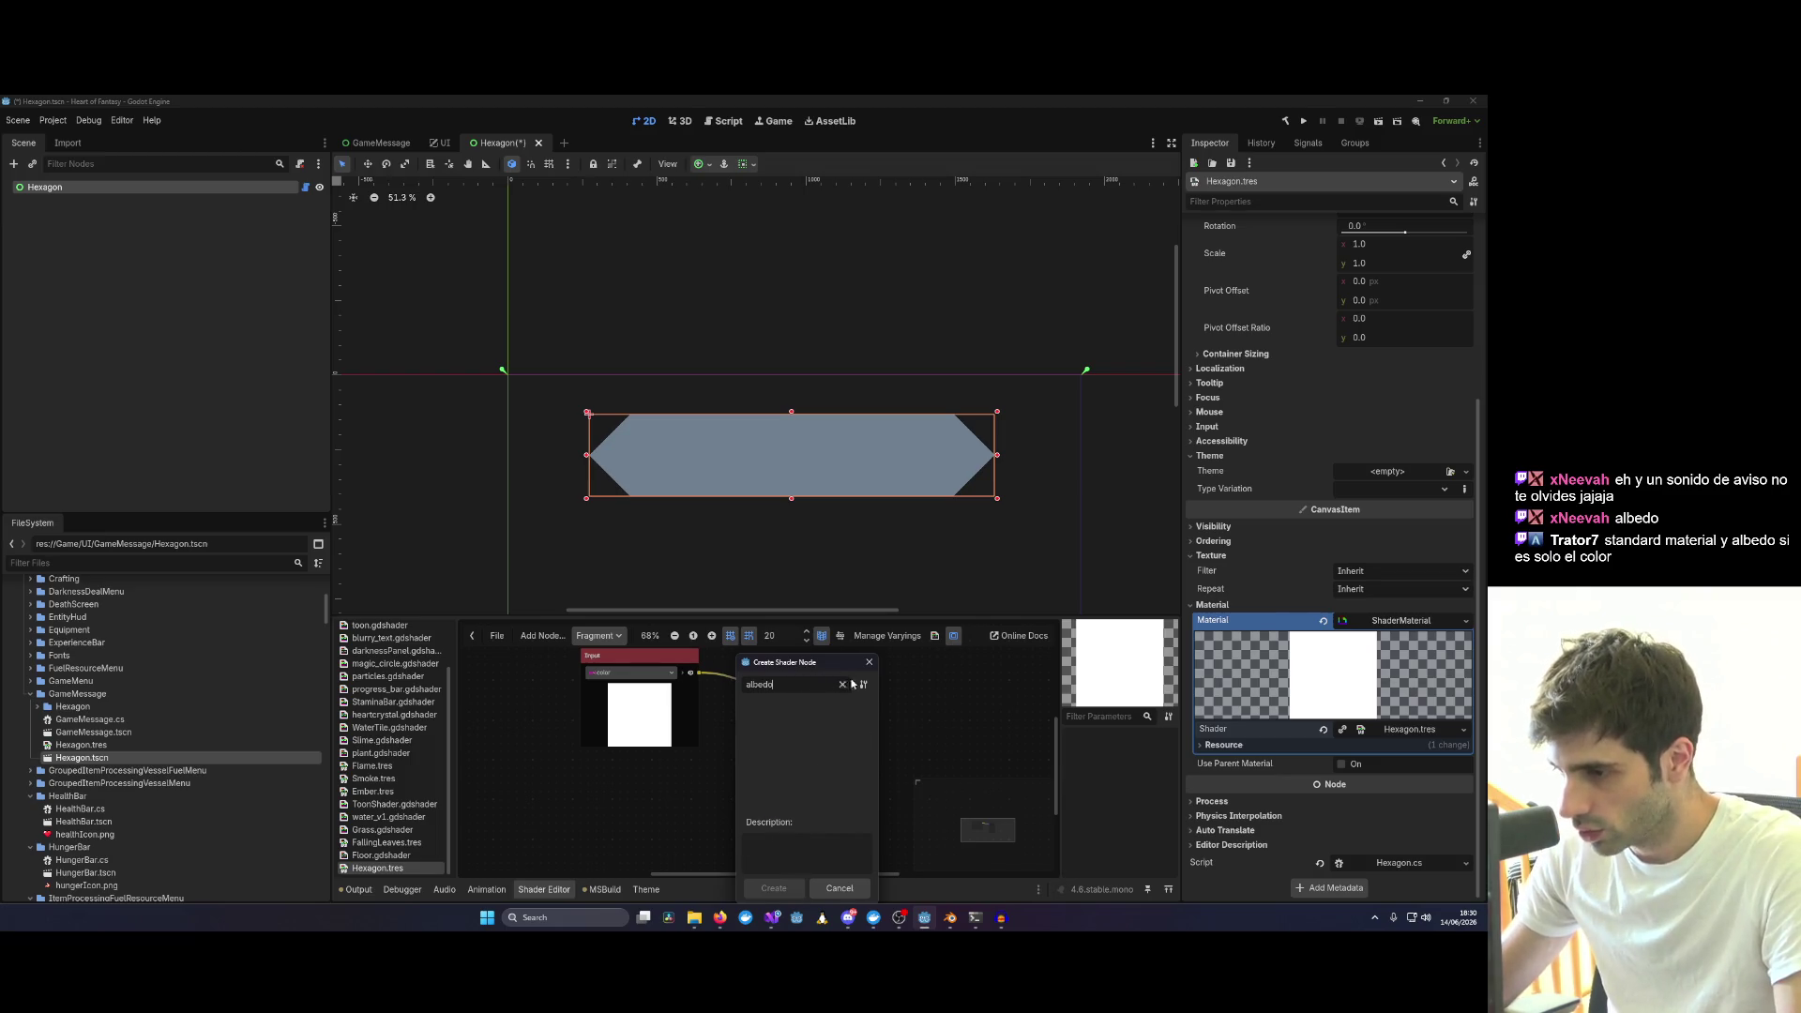
{"action": "left_click", "coordinate": [868, 662]}
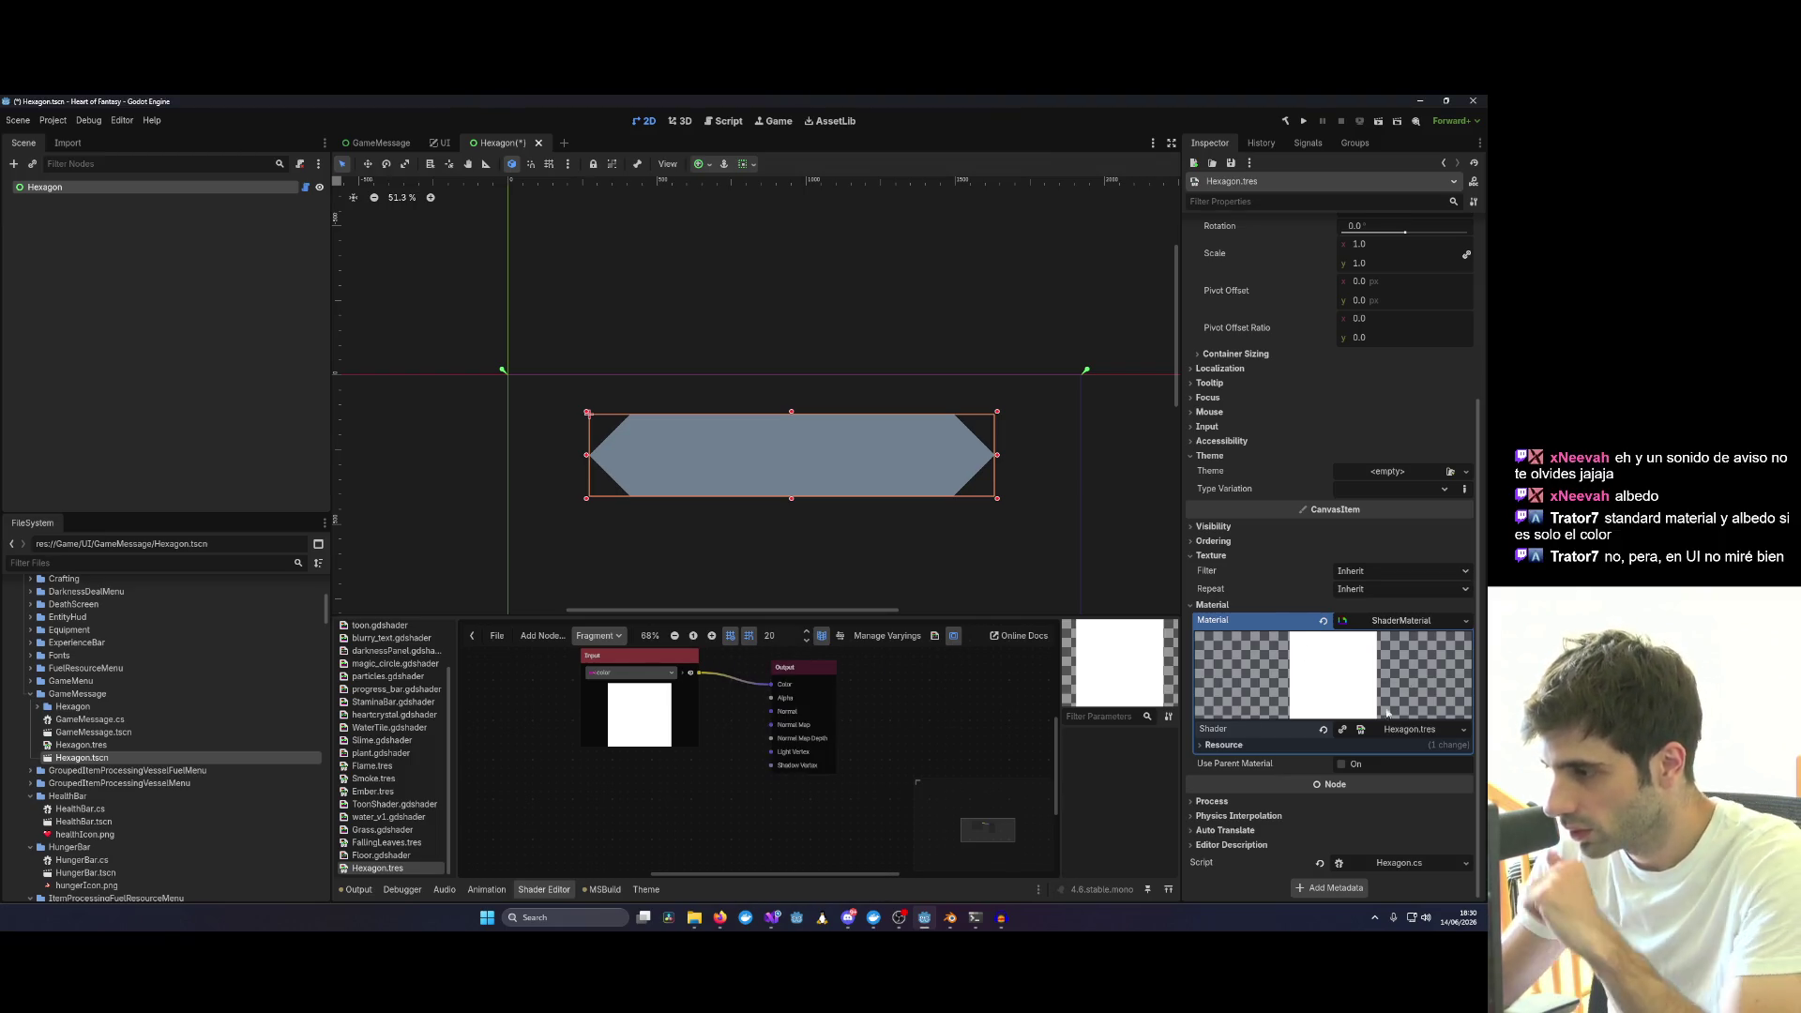
Expand the material's Resource and Shader sections to show the Hexagon shader's flags, then switch windows.
{"action": "left_click", "coordinate": [1223, 745]}
{"action": "left_click", "coordinate": [1423, 729]}
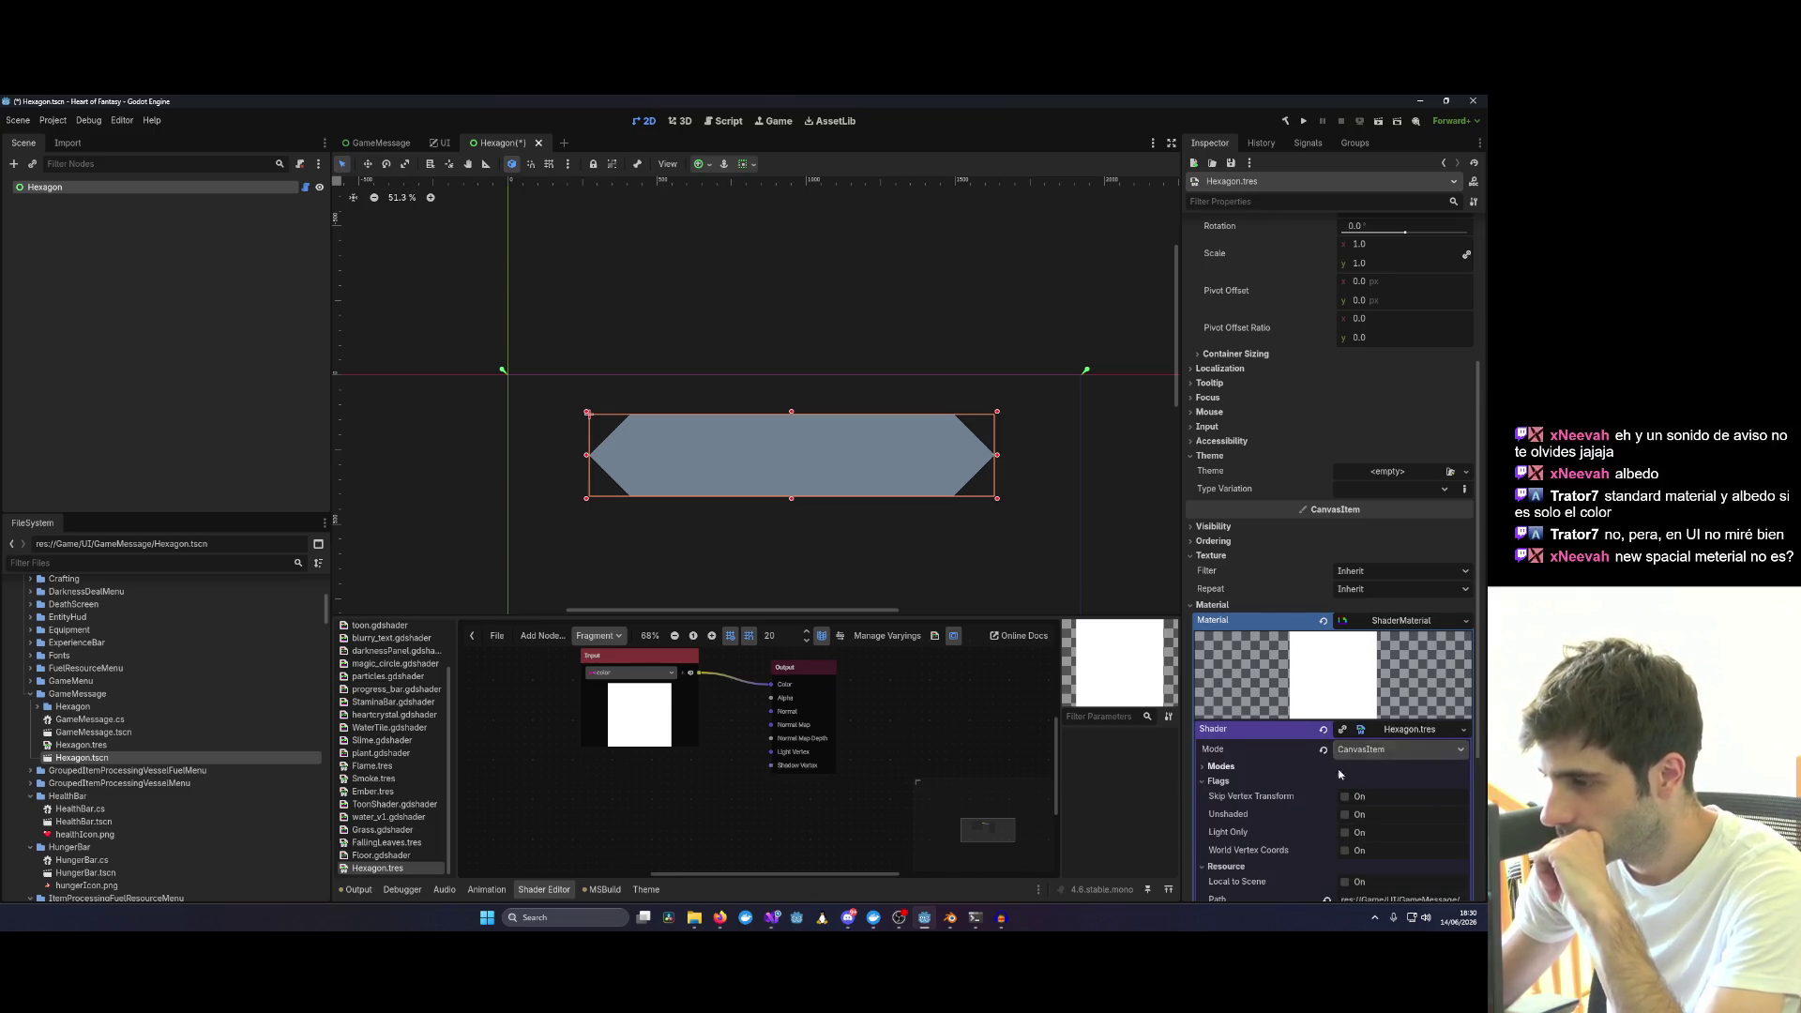
{"action": "scroll", "coordinate": [1344, 767], "scroll_direction": "down", "scroll_amount": 2}
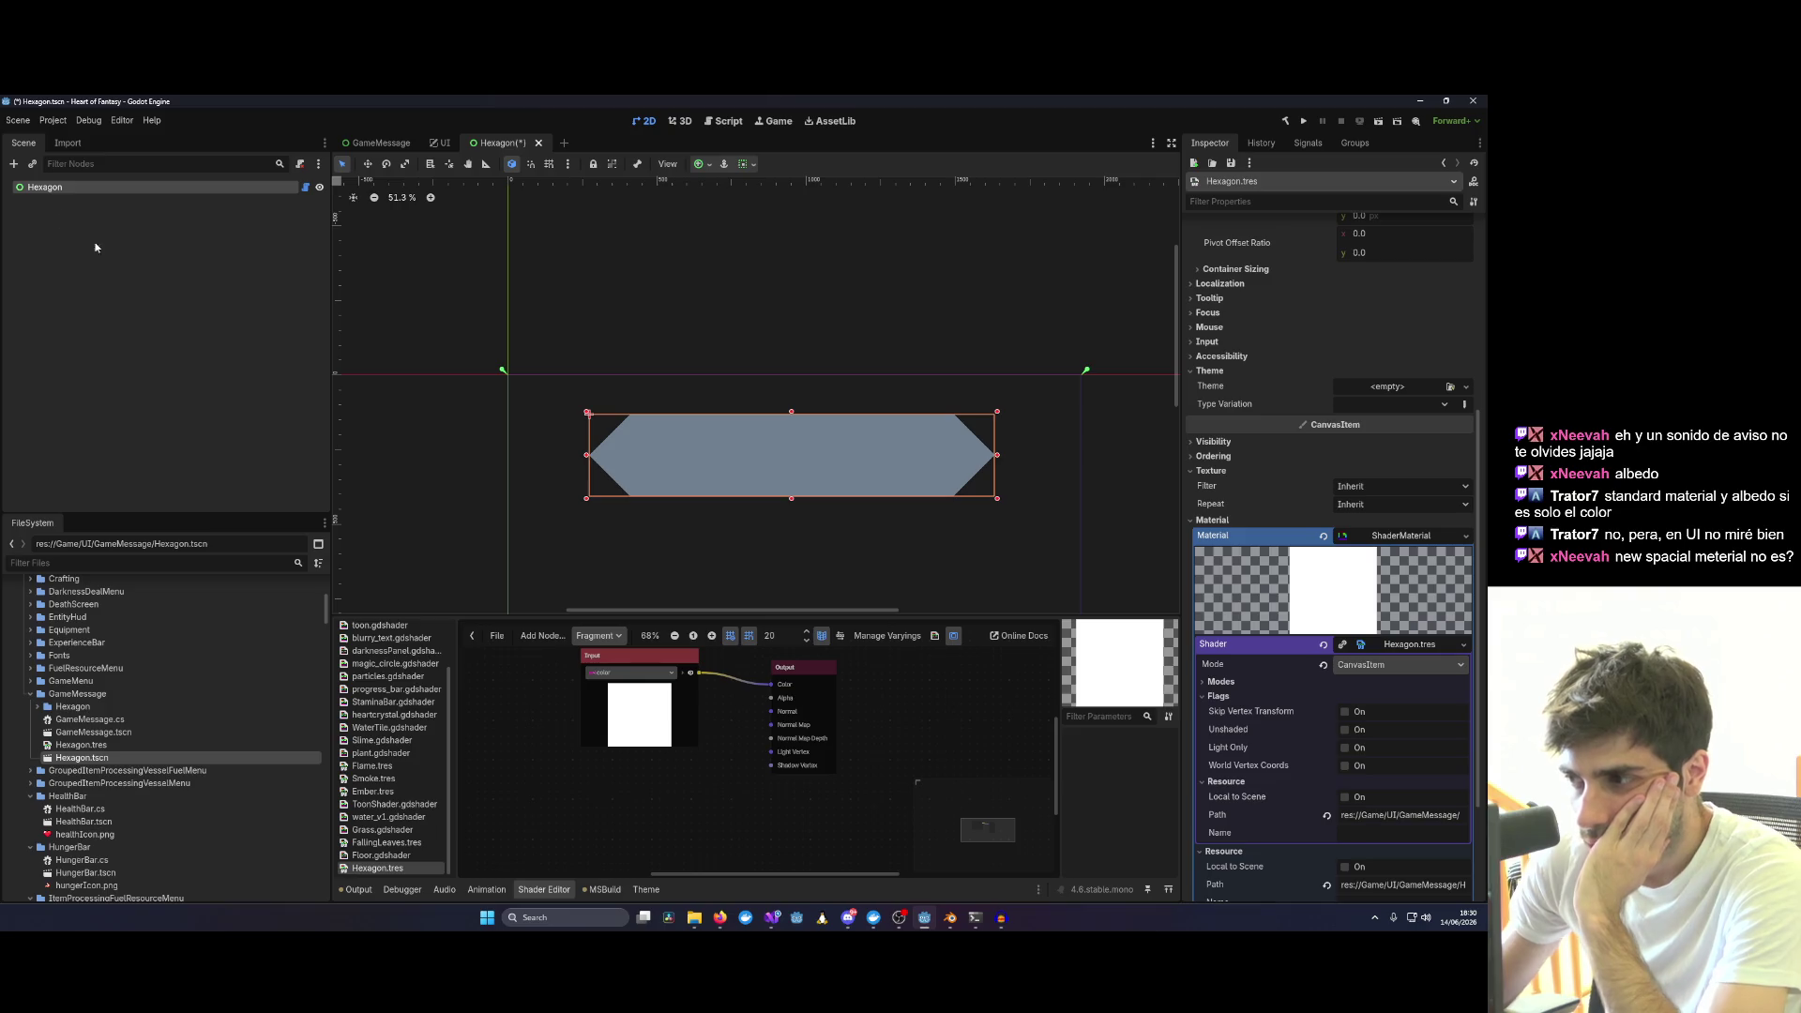
{"action": "key", "text": "alt+Tab"}
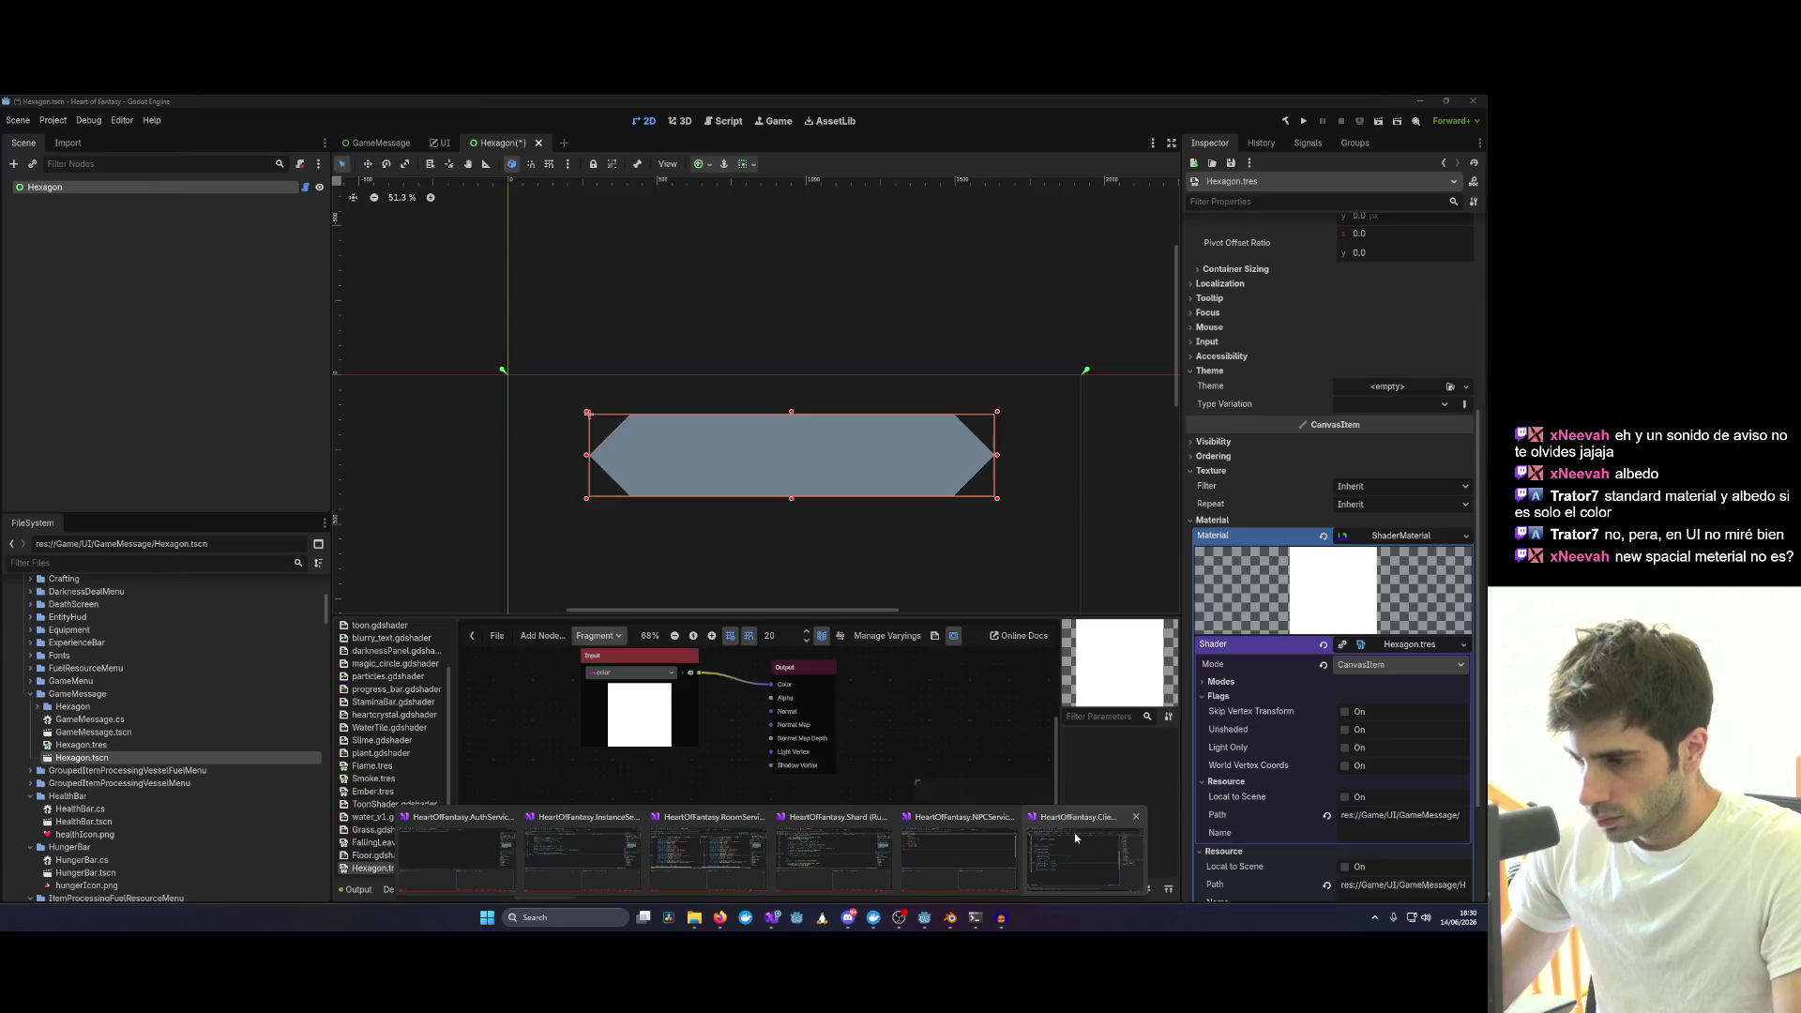
Bring Visual Studio forward to read Hexagon.cs, then restore its window down to reveal Godot.
{"action": "left_click", "coordinate": [1075, 839]}
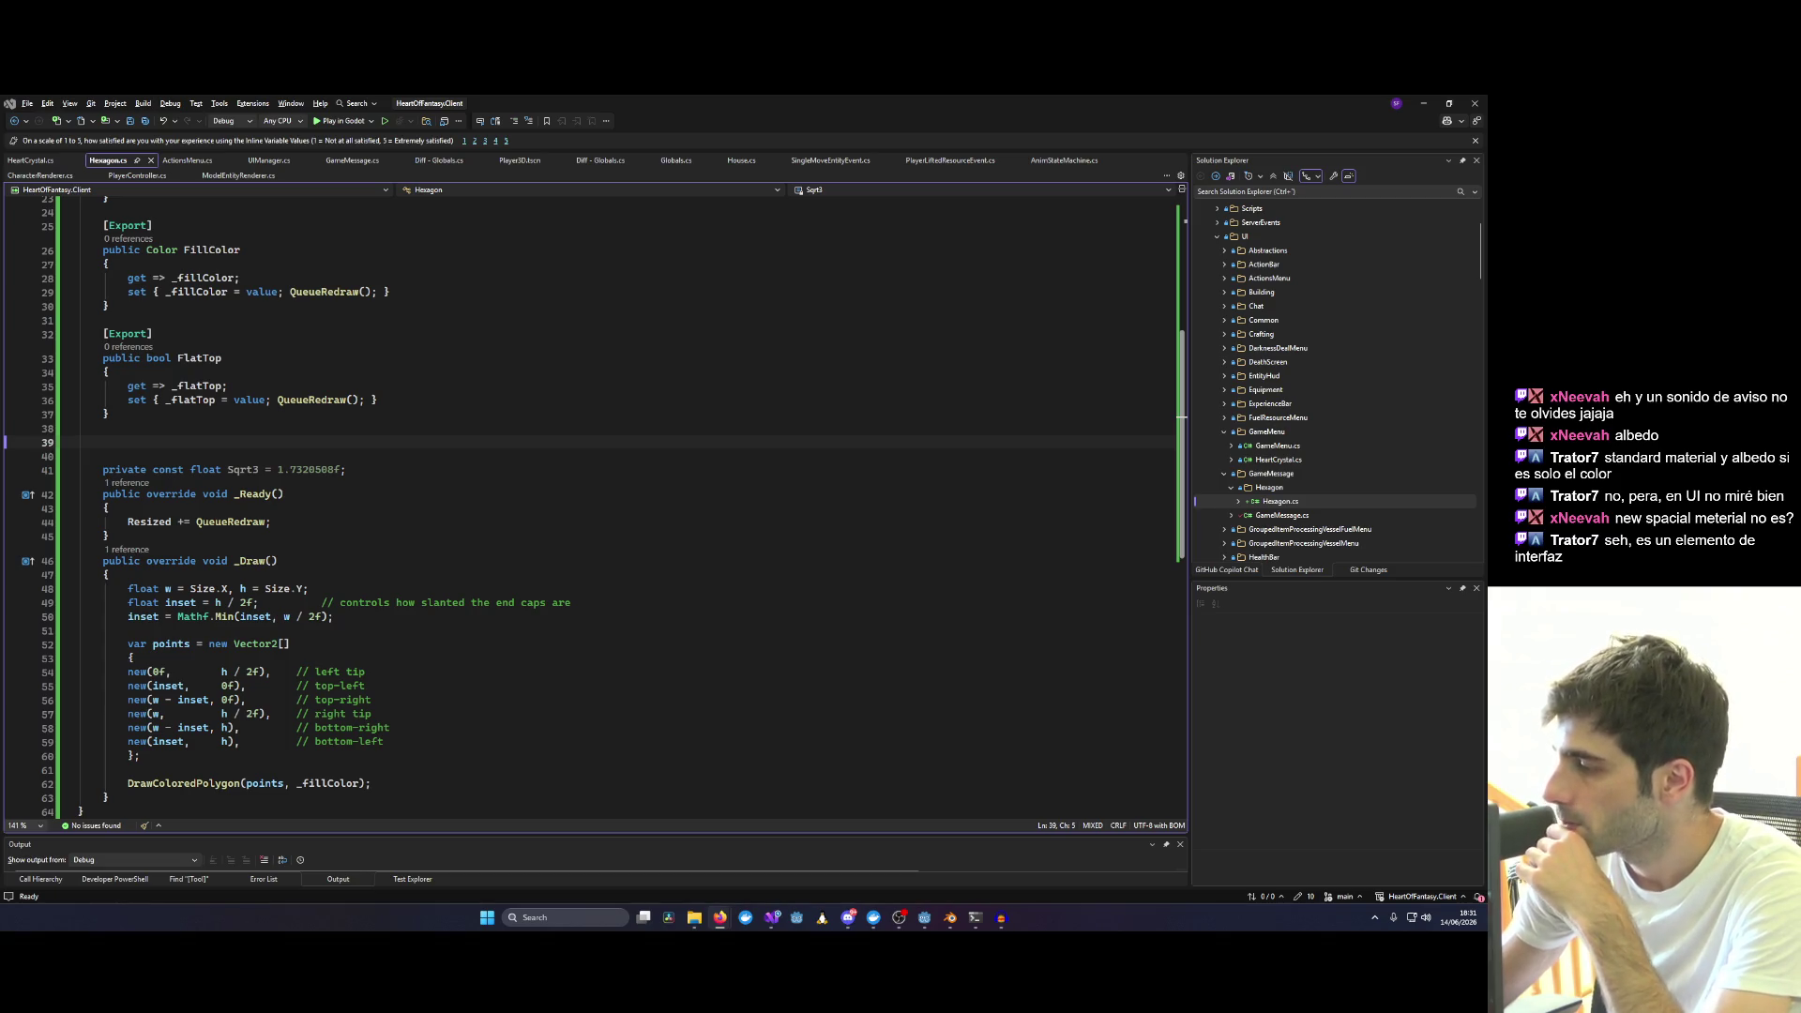
{"action": "scroll", "coordinate": [620, 332], "scroll_direction": "up", "scroll_amount": 7}
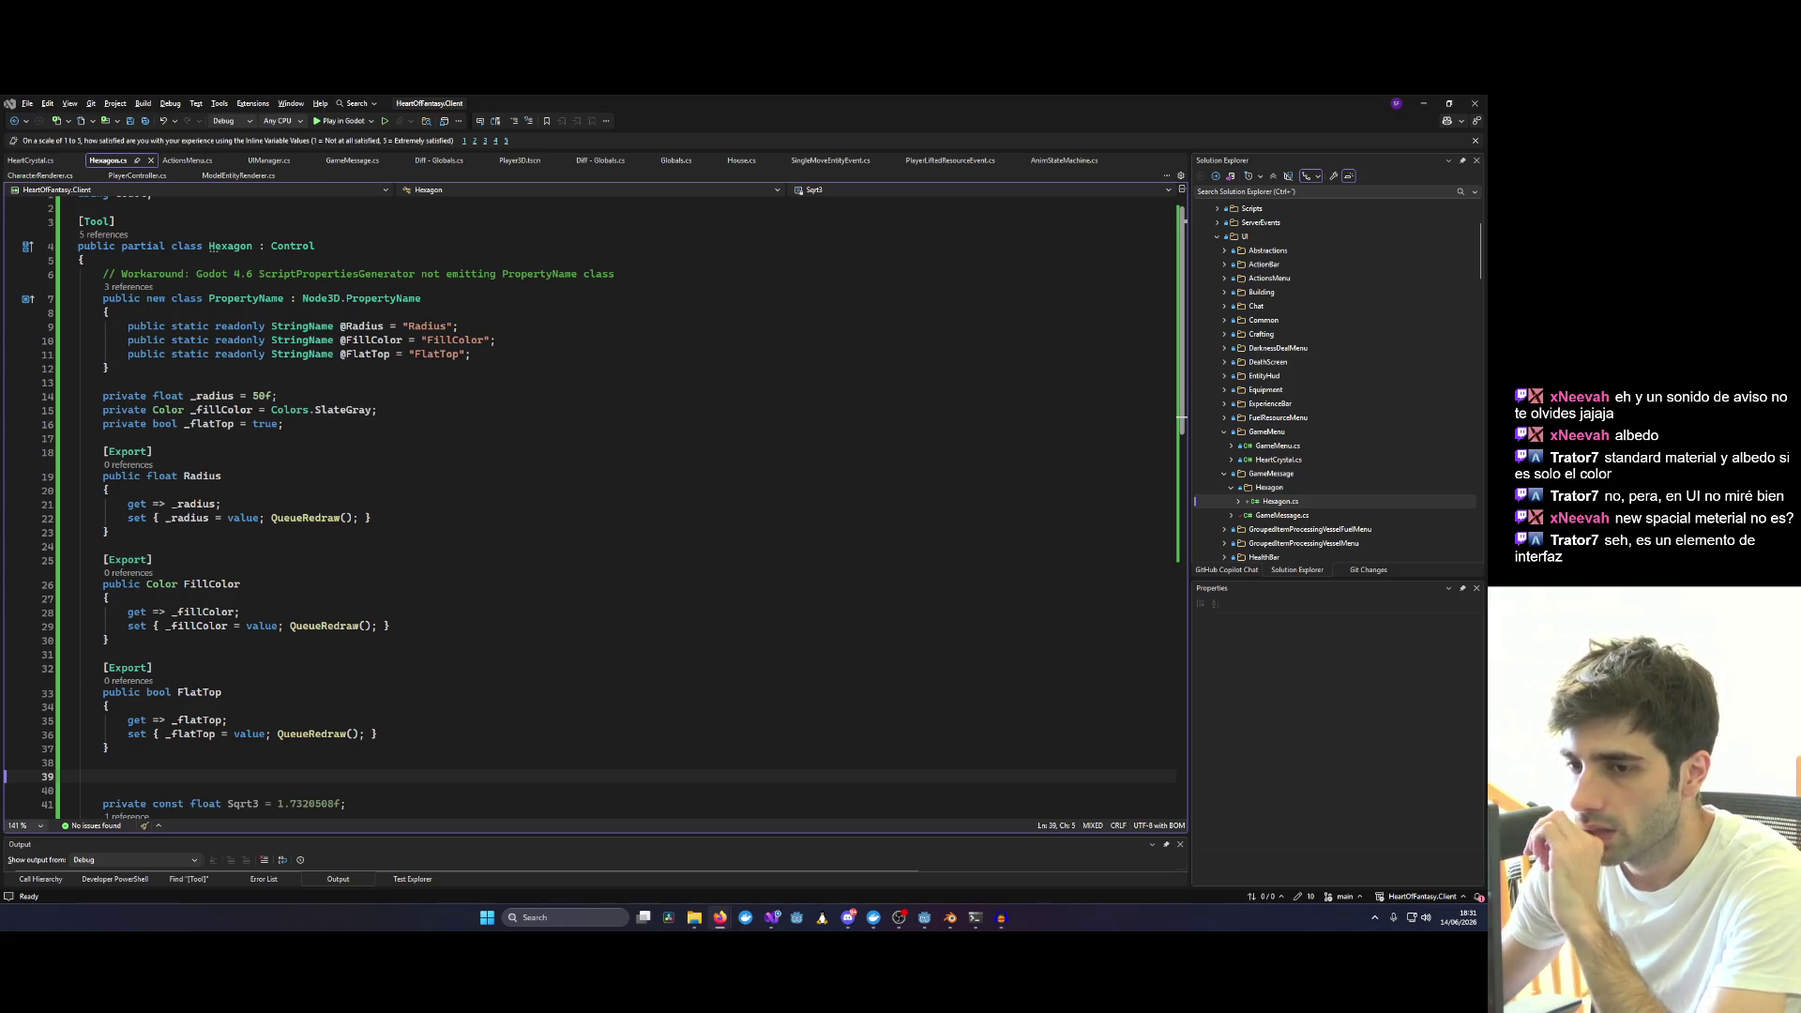
{"action": "scroll", "coordinate": [1052, 469], "scroll_direction": "down", "scroll_amount": 2}
{"action": "scroll", "coordinate": [1051, 469], "scroll_direction": "down", "scroll_amount": 6}
{"action": "scroll", "coordinate": [1051, 469], "scroll_direction": "down", "scroll_amount": 6}
{"action": "scroll", "coordinate": [1051, 469], "scroll_direction": "up", "scroll_amount": 2}
{"action": "scroll", "coordinate": [1051, 468], "scroll_direction": "up", "scroll_amount": 5}
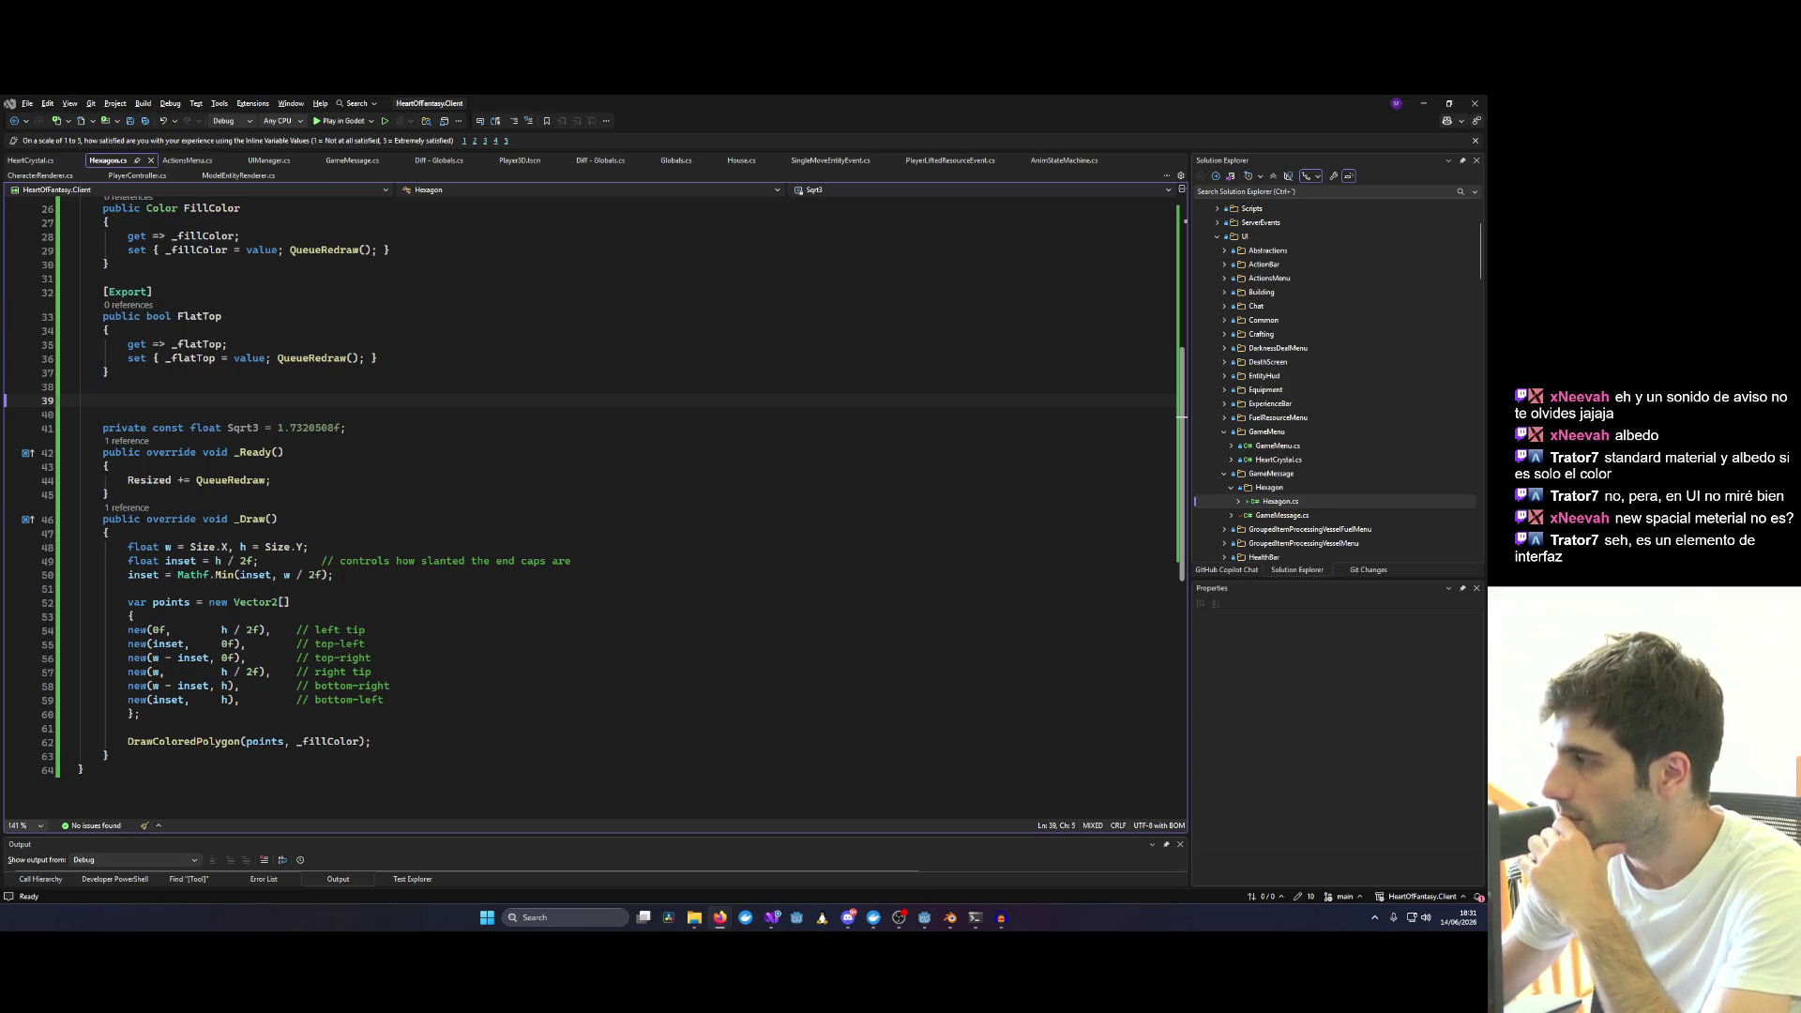
{"action": "scroll", "coordinate": [571, 555], "scroll_direction": "up", "scroll_amount": 8}
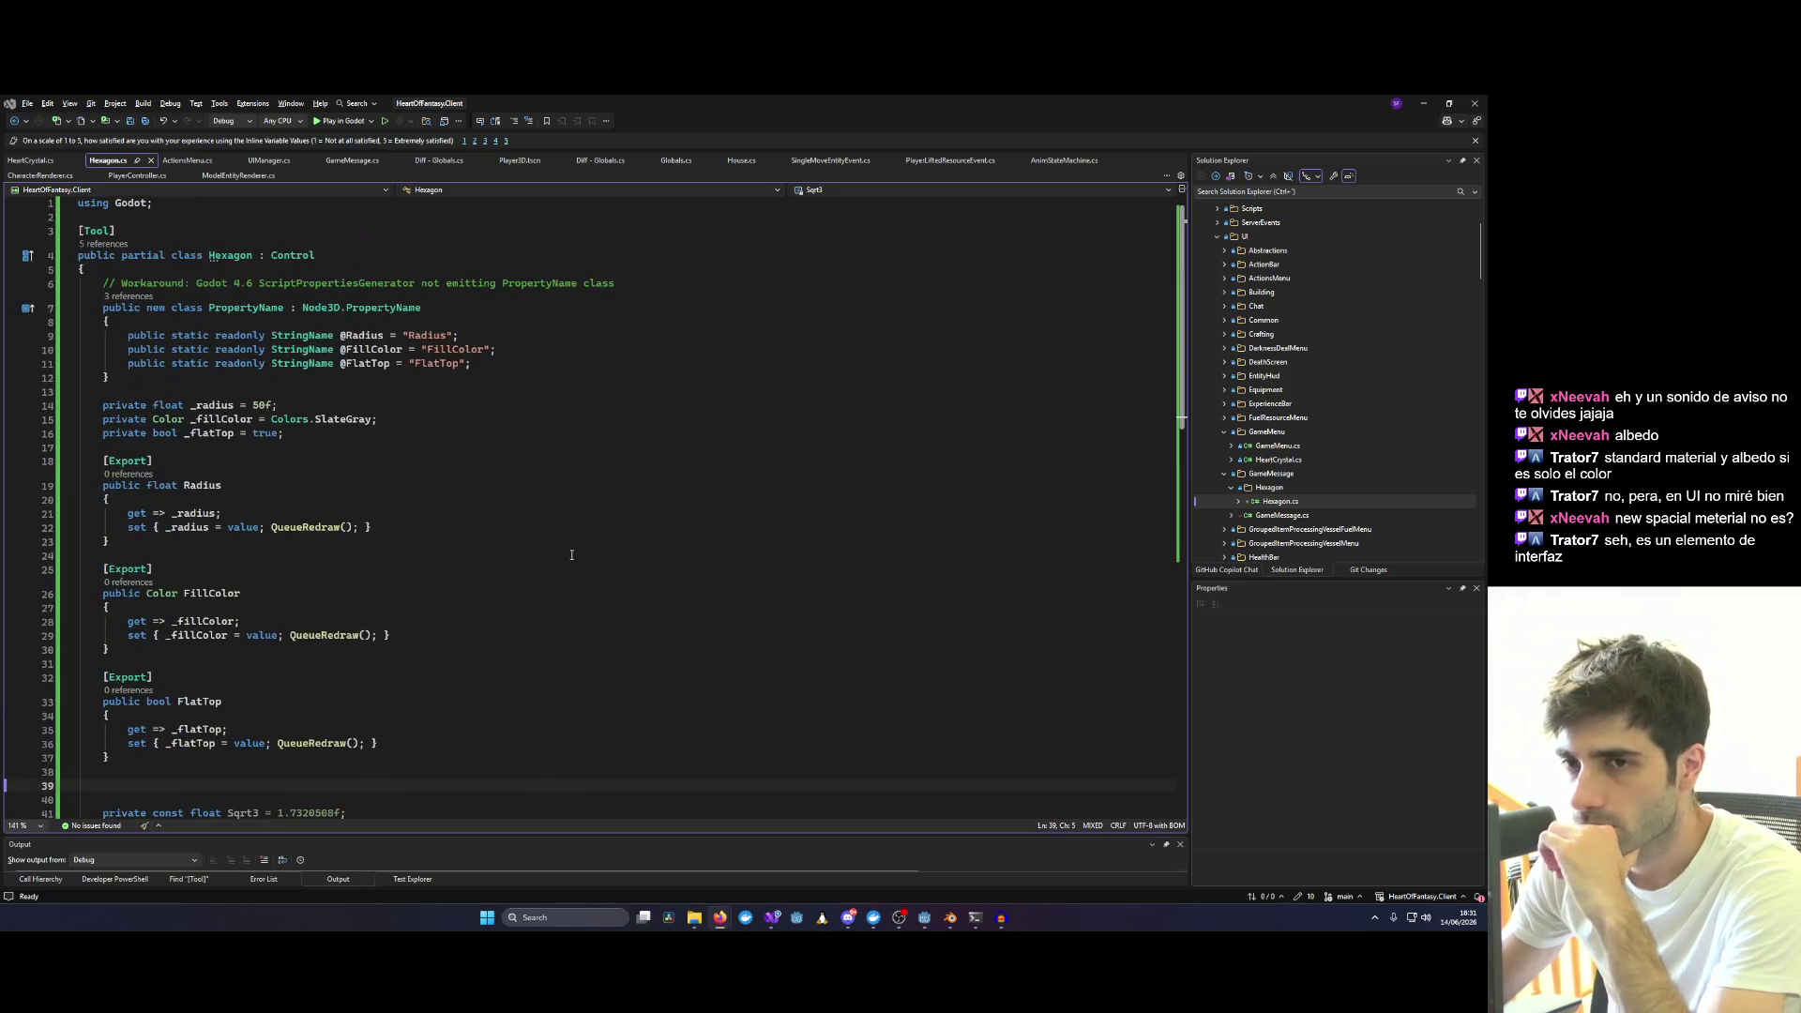
{"action": "double_click", "coordinate": [231, 256]}
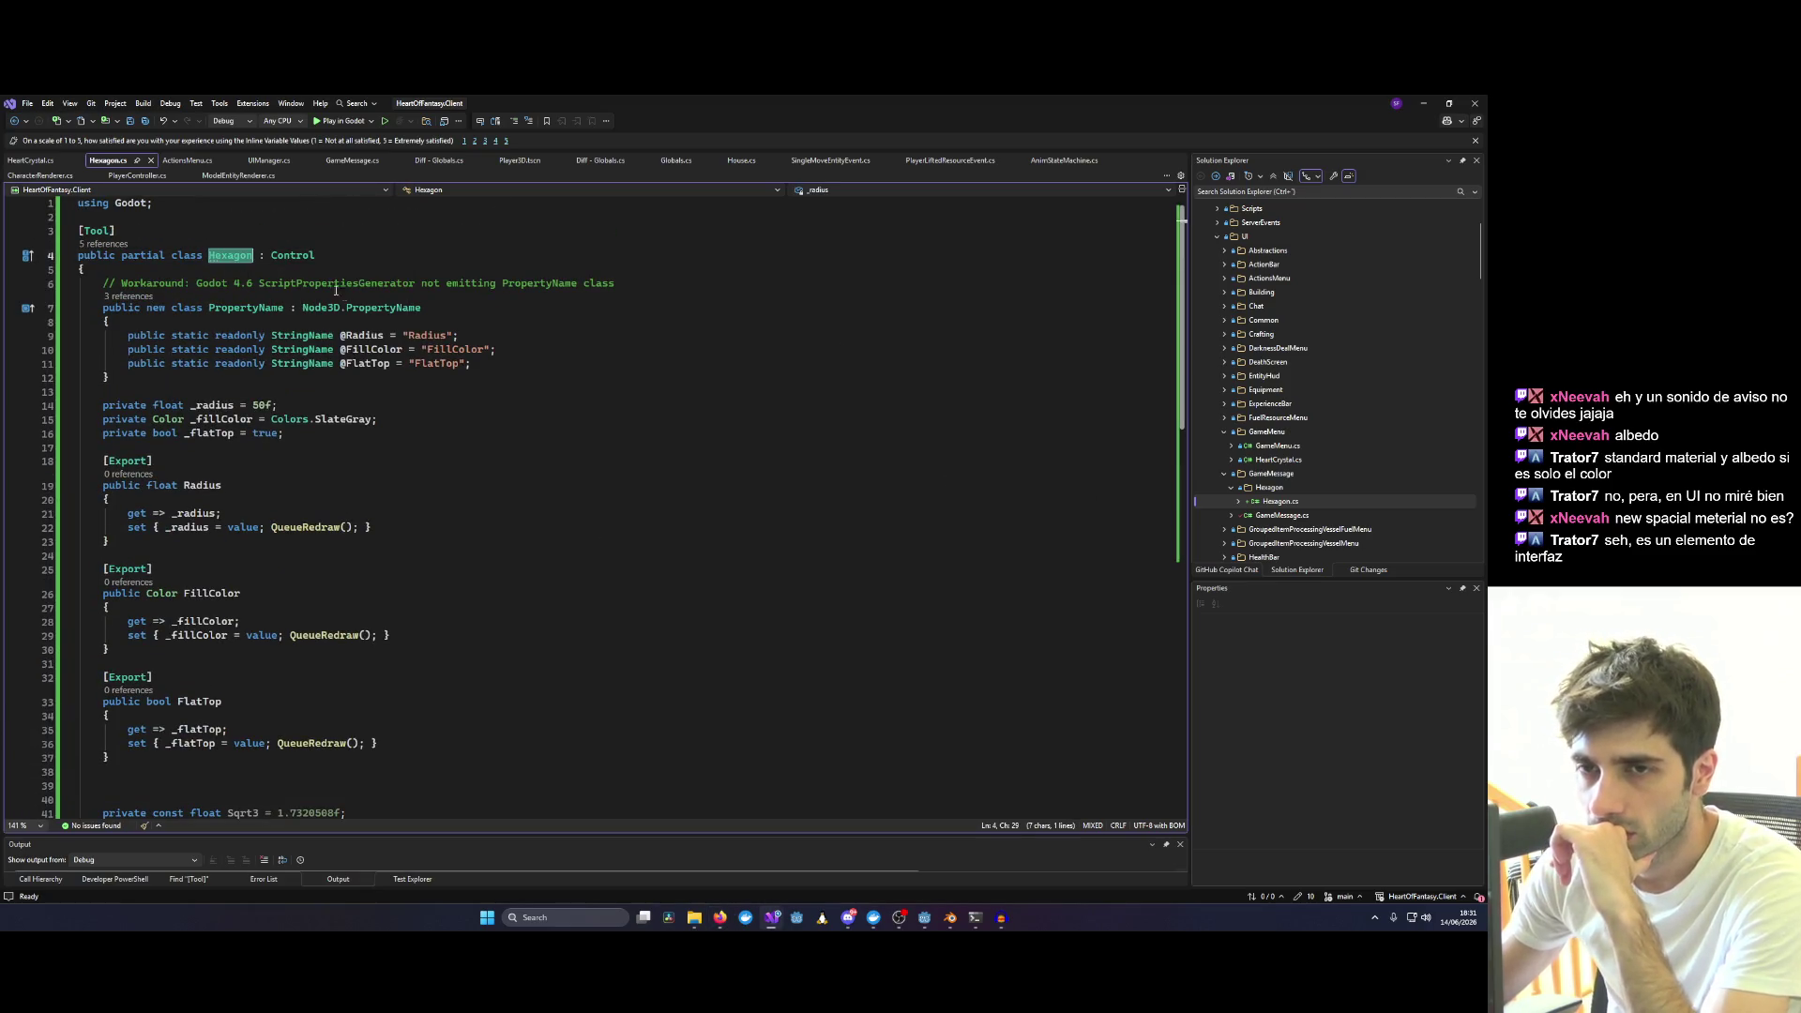
{"action": "left_click", "coordinate": [1448, 103]}
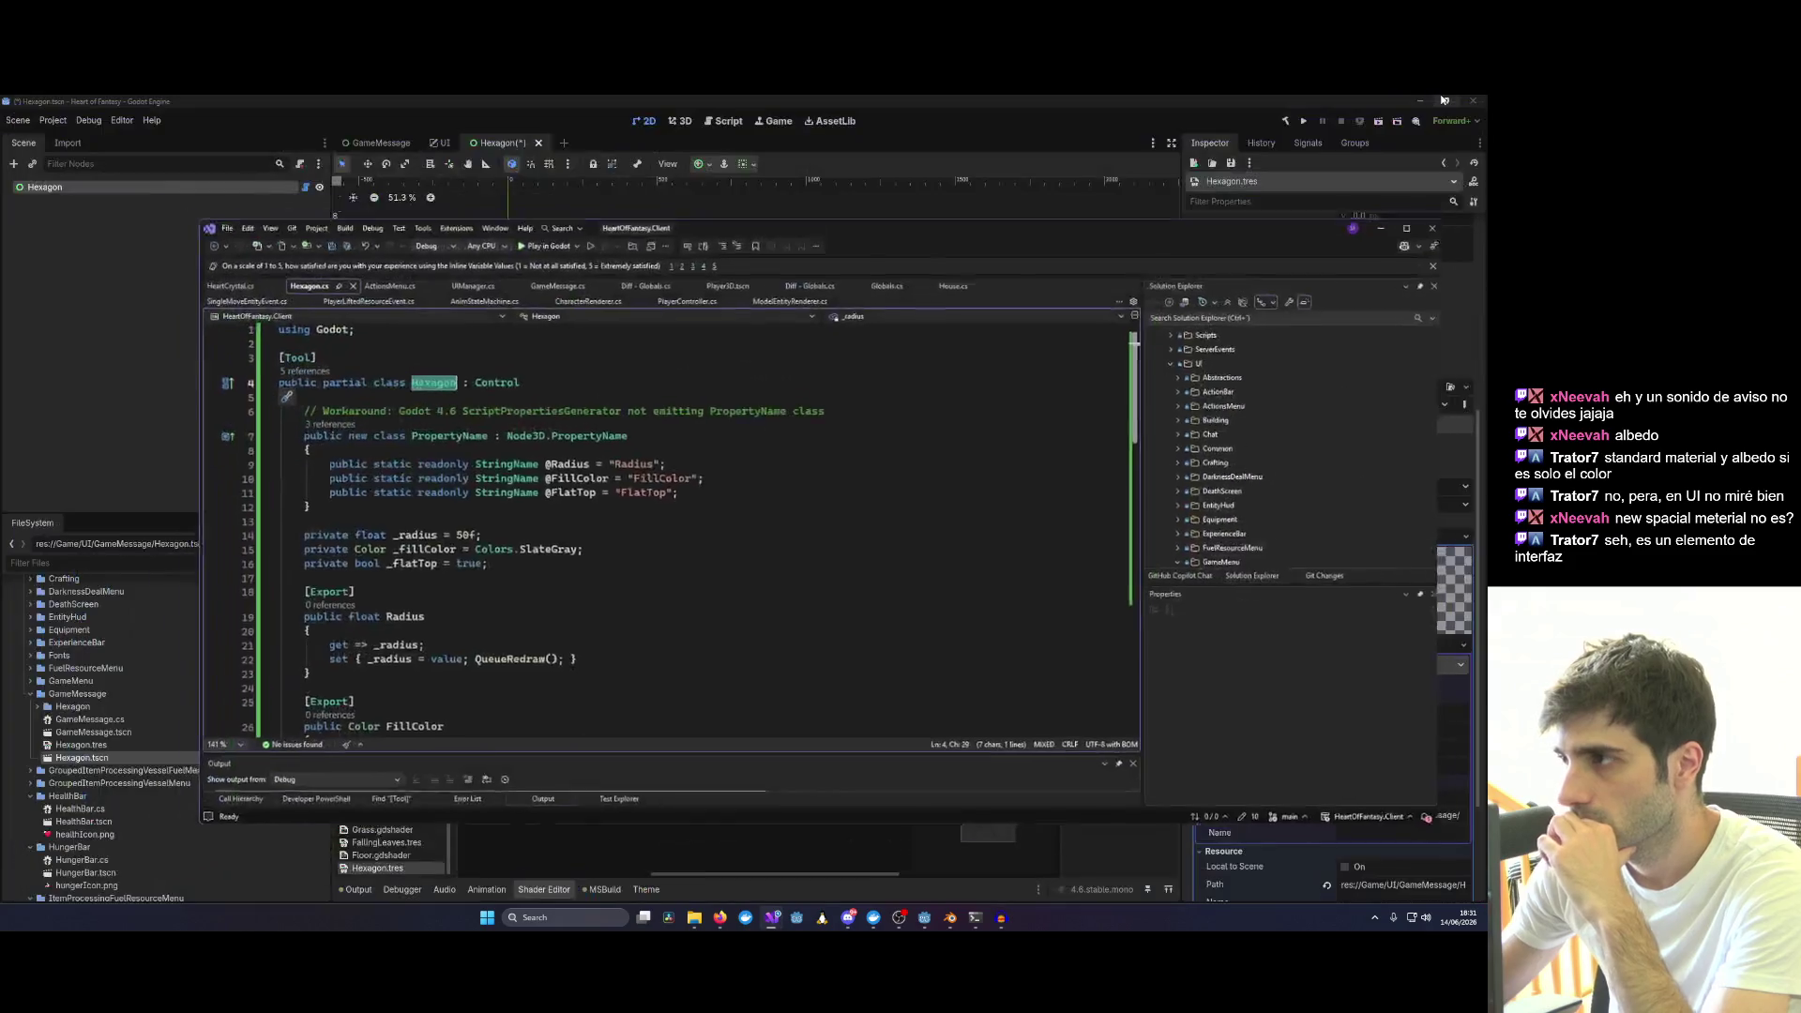
{"action": "left_click", "coordinate": [1394, 234]}
{"action": "key", "text": "alt+Tab"}
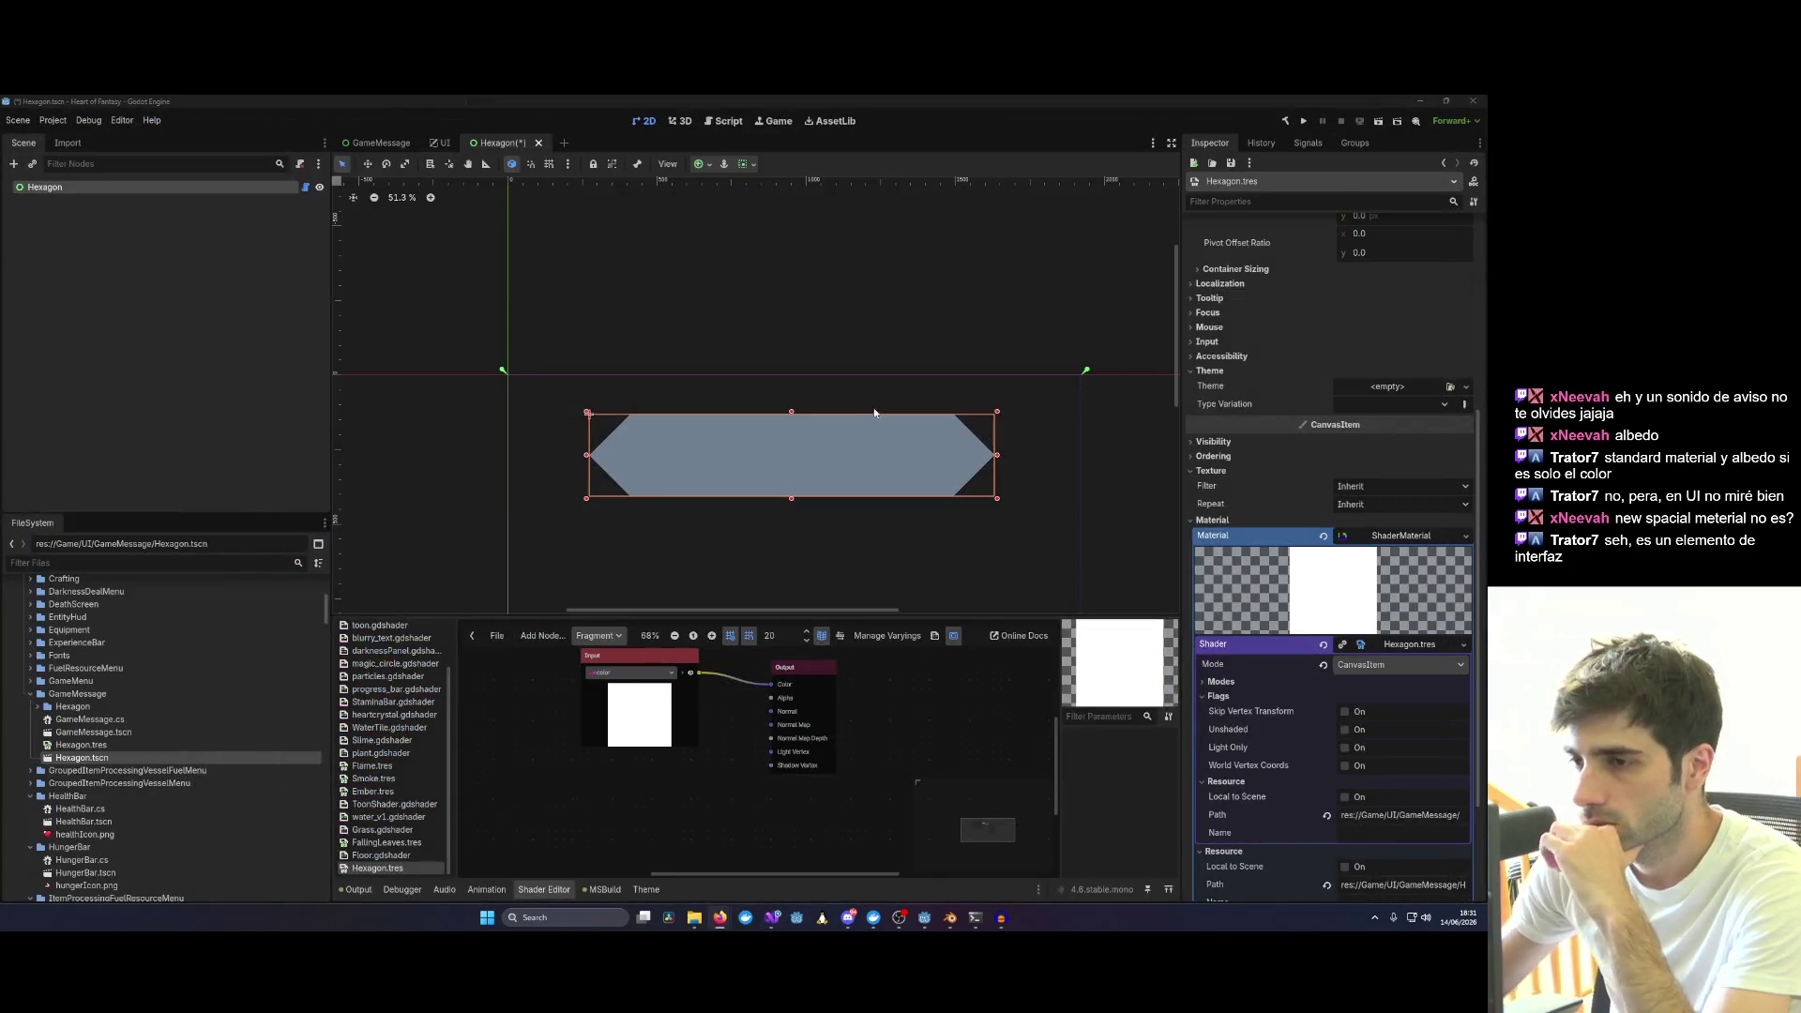
{"action": "left_click_drag", "start_coordinate": [861, 806], "coordinate": [661, 707]}
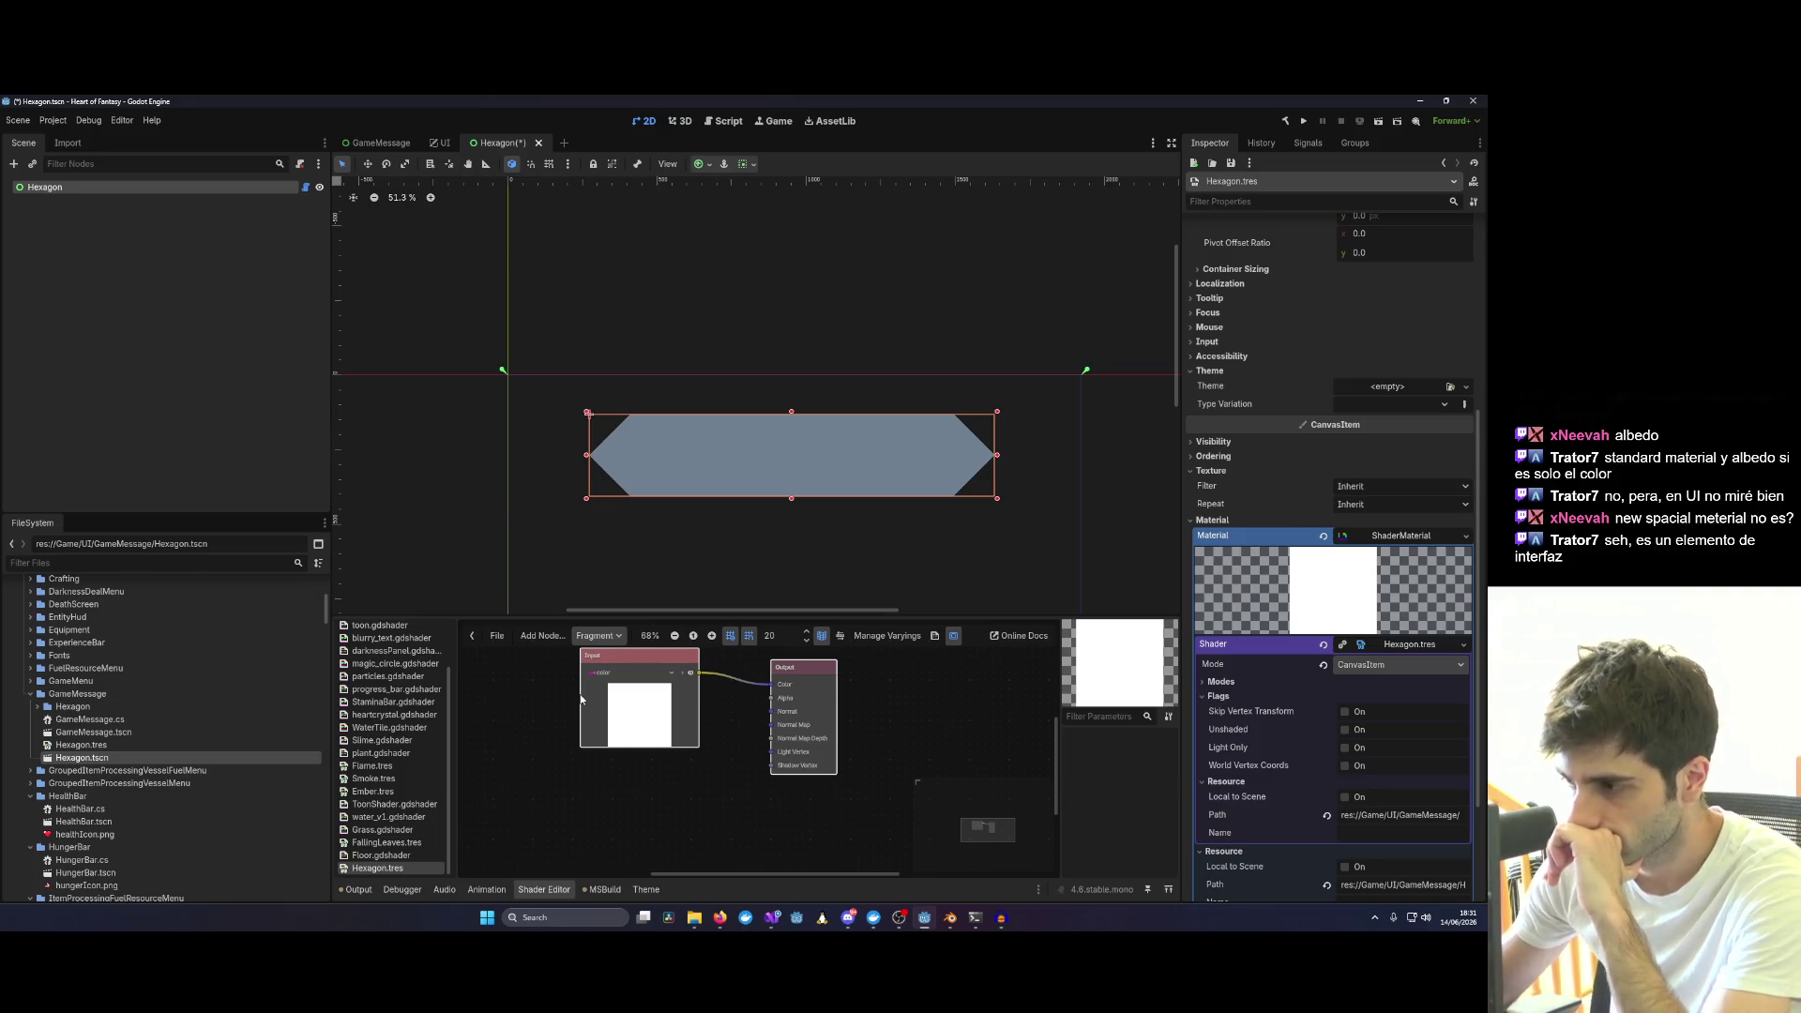
{"action": "scroll", "coordinate": [1247, 714], "scroll_direction": "down", "scroll_amount": 3}
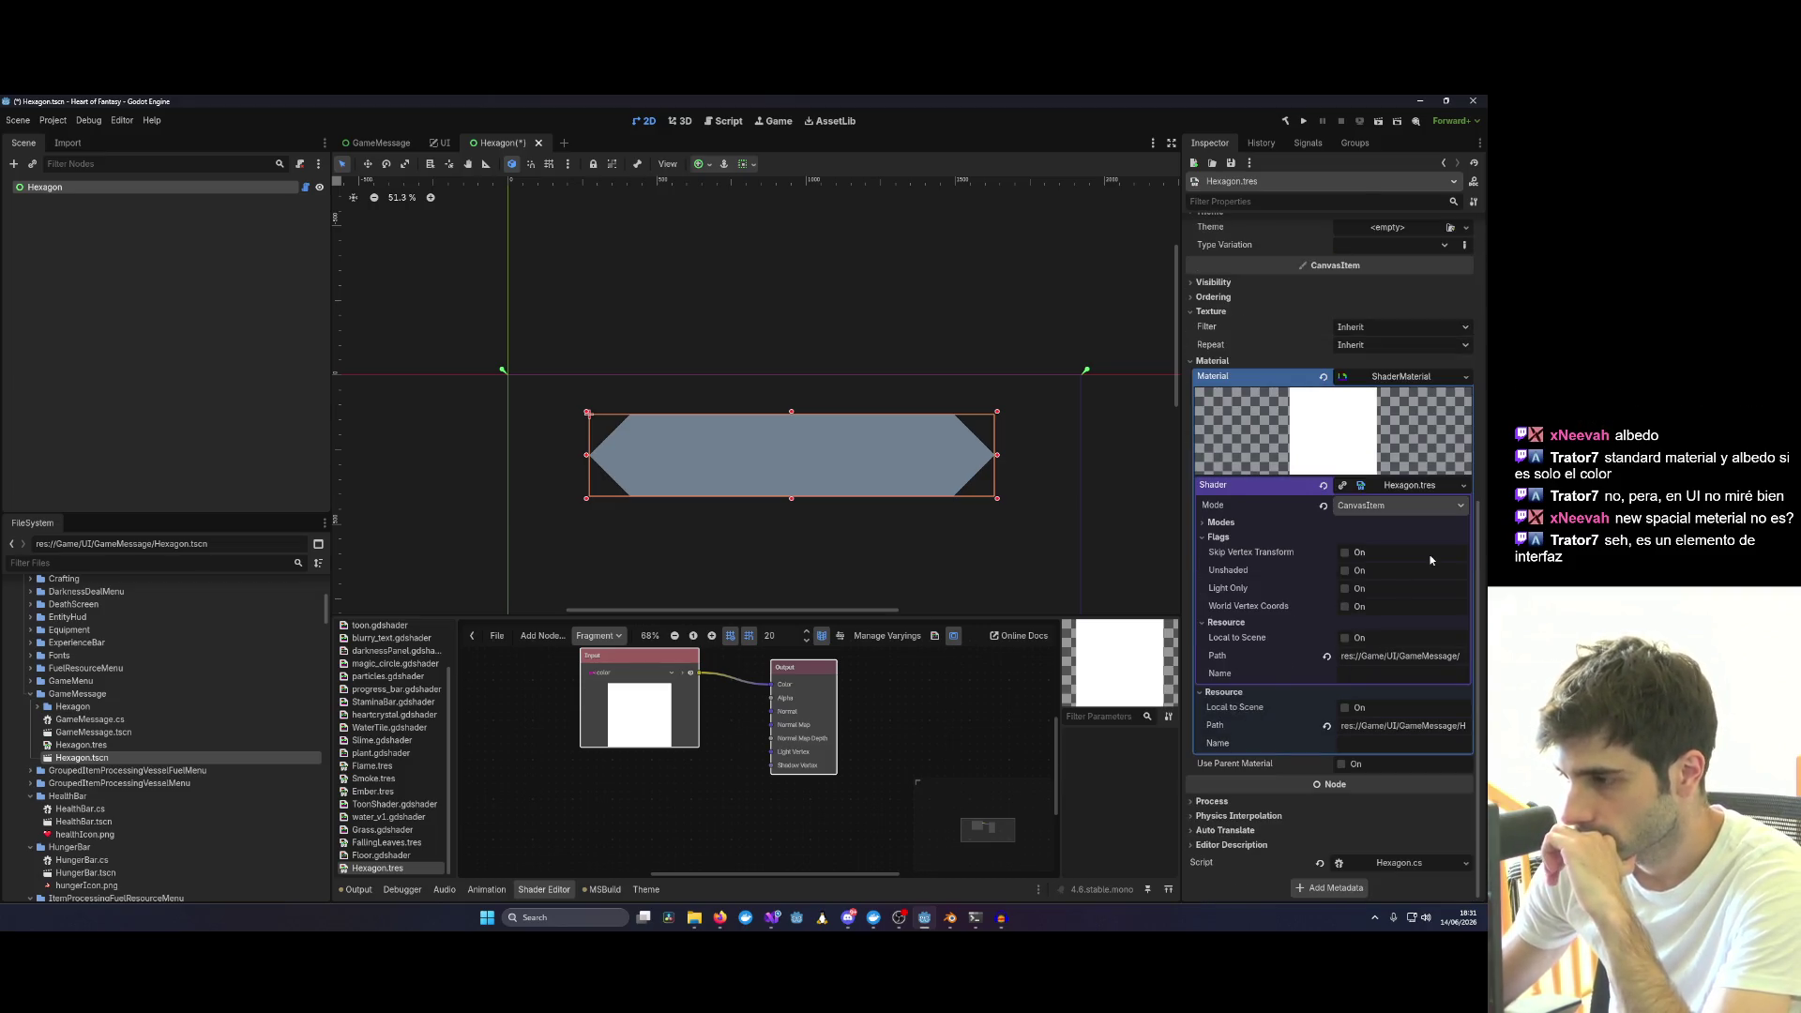
{"action": "left_click", "coordinate": [599, 636]}
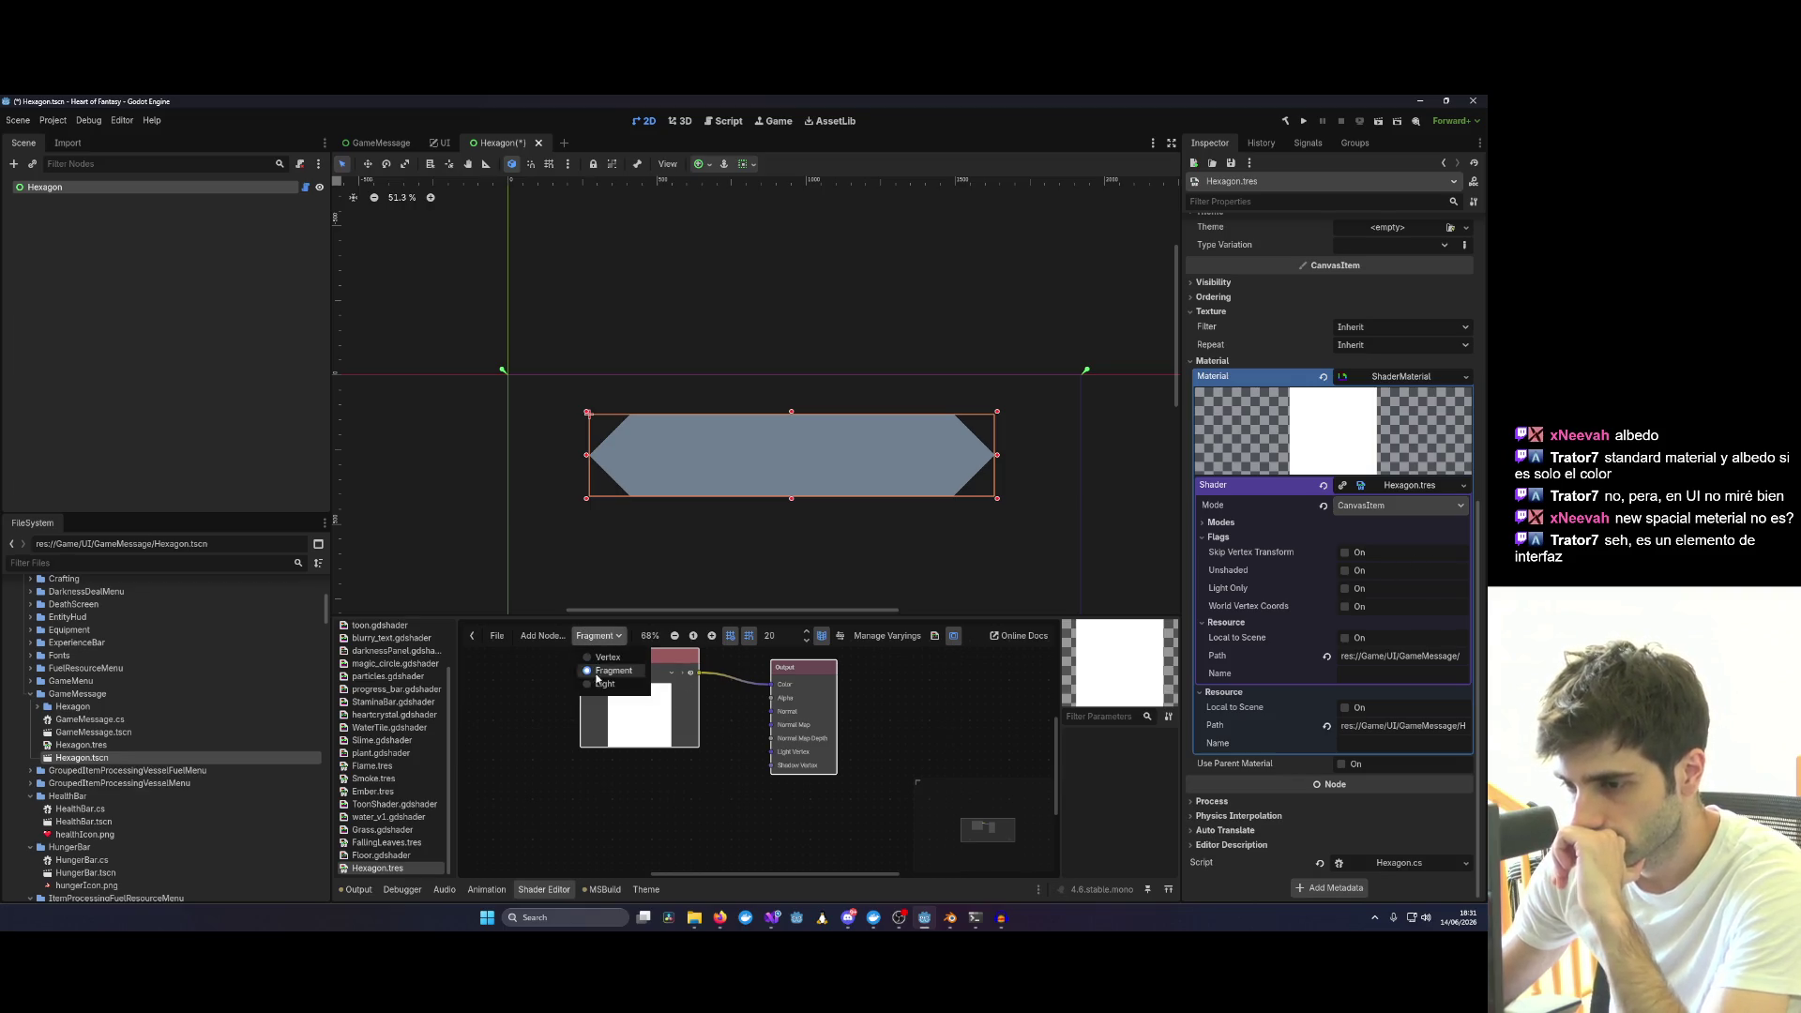
{"action": "left_click", "coordinate": [601, 685]}
{"action": "left_click", "coordinate": [598, 637]}
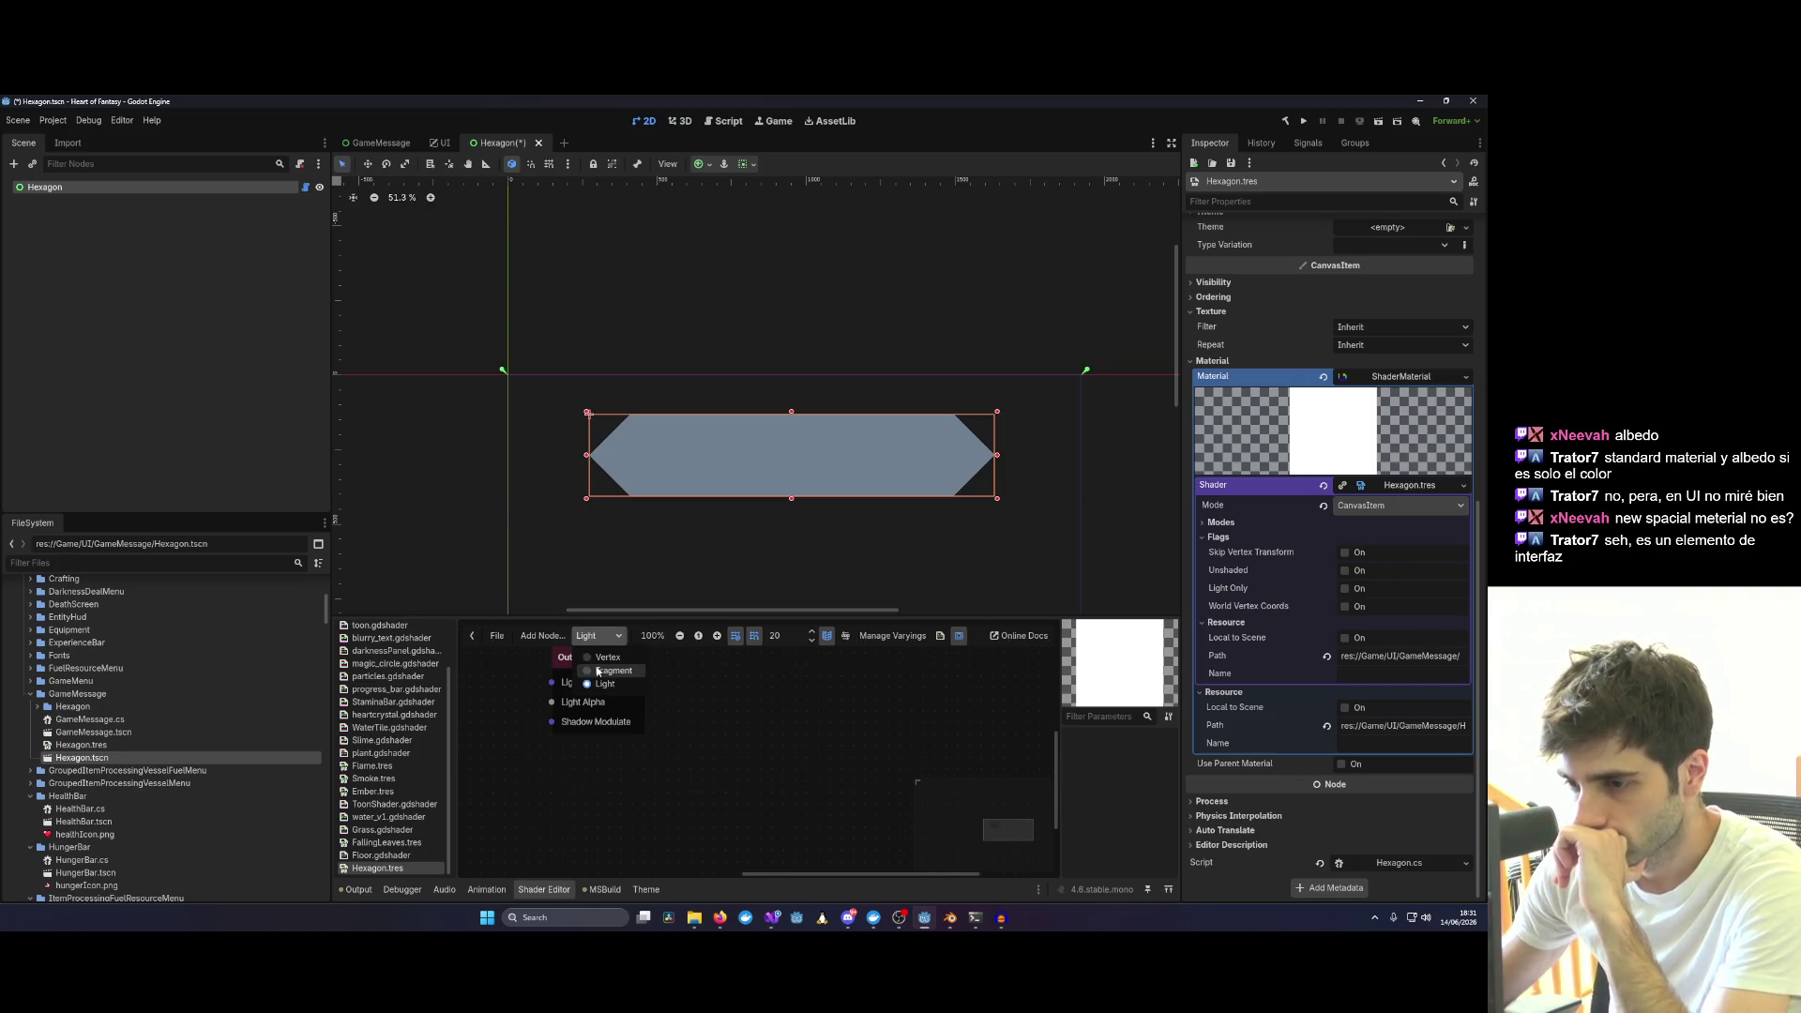
{"action": "left_click", "coordinate": [601, 670]}
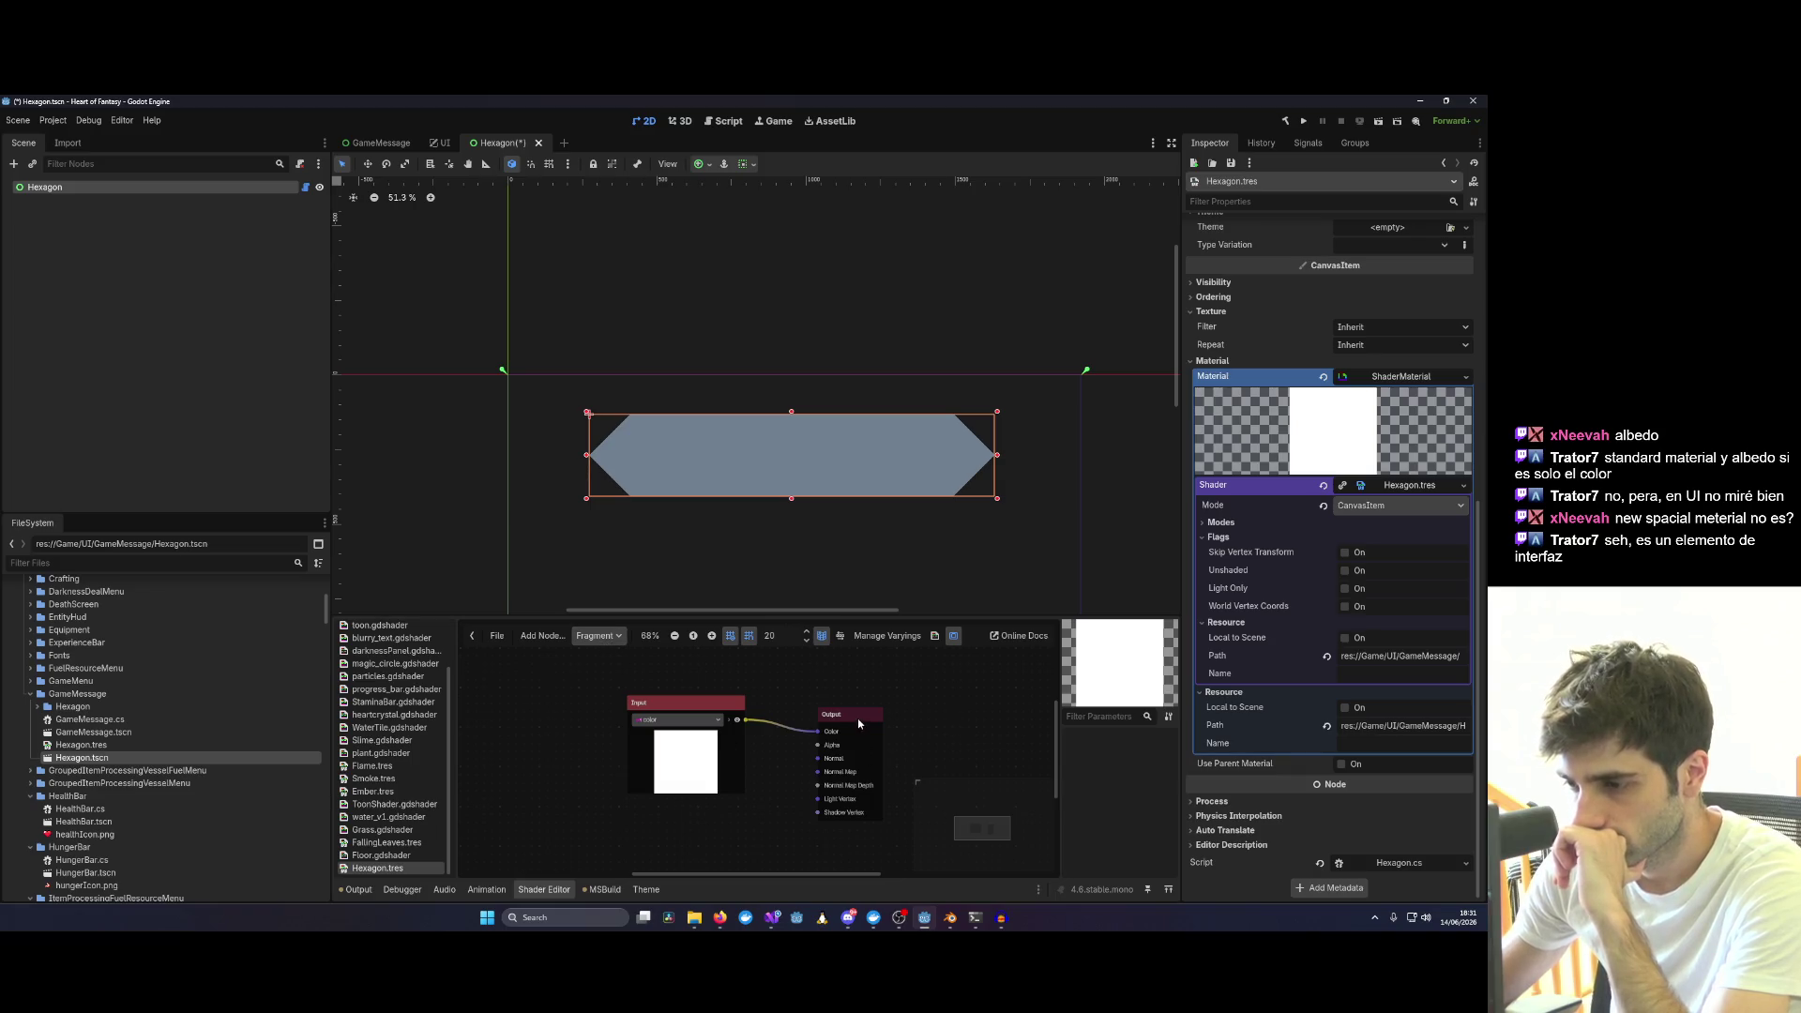
{"action": "left_click_drag", "start_coordinate": [819, 734], "coordinate": [817, 748]}
{"action": "left_click", "coordinate": [694, 757]}
{"action": "left_click", "coordinate": [697, 759]}
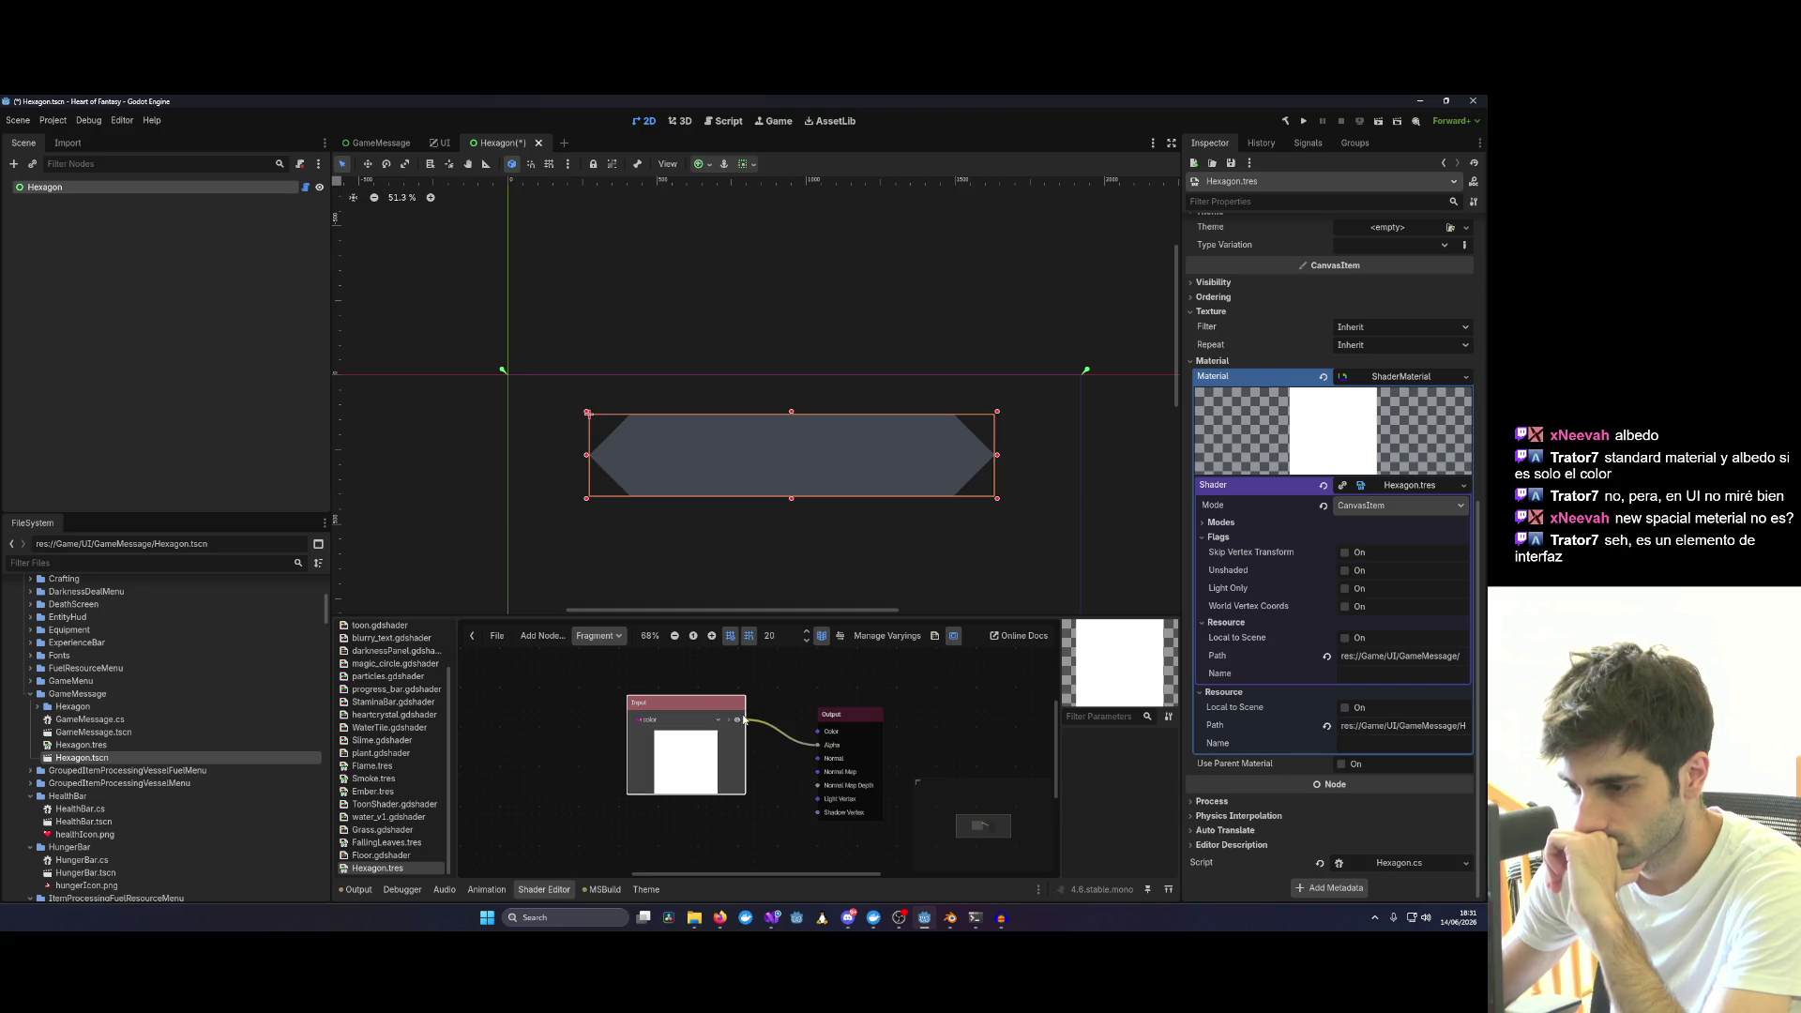
{"action": "left_click", "coordinate": [715, 720]}
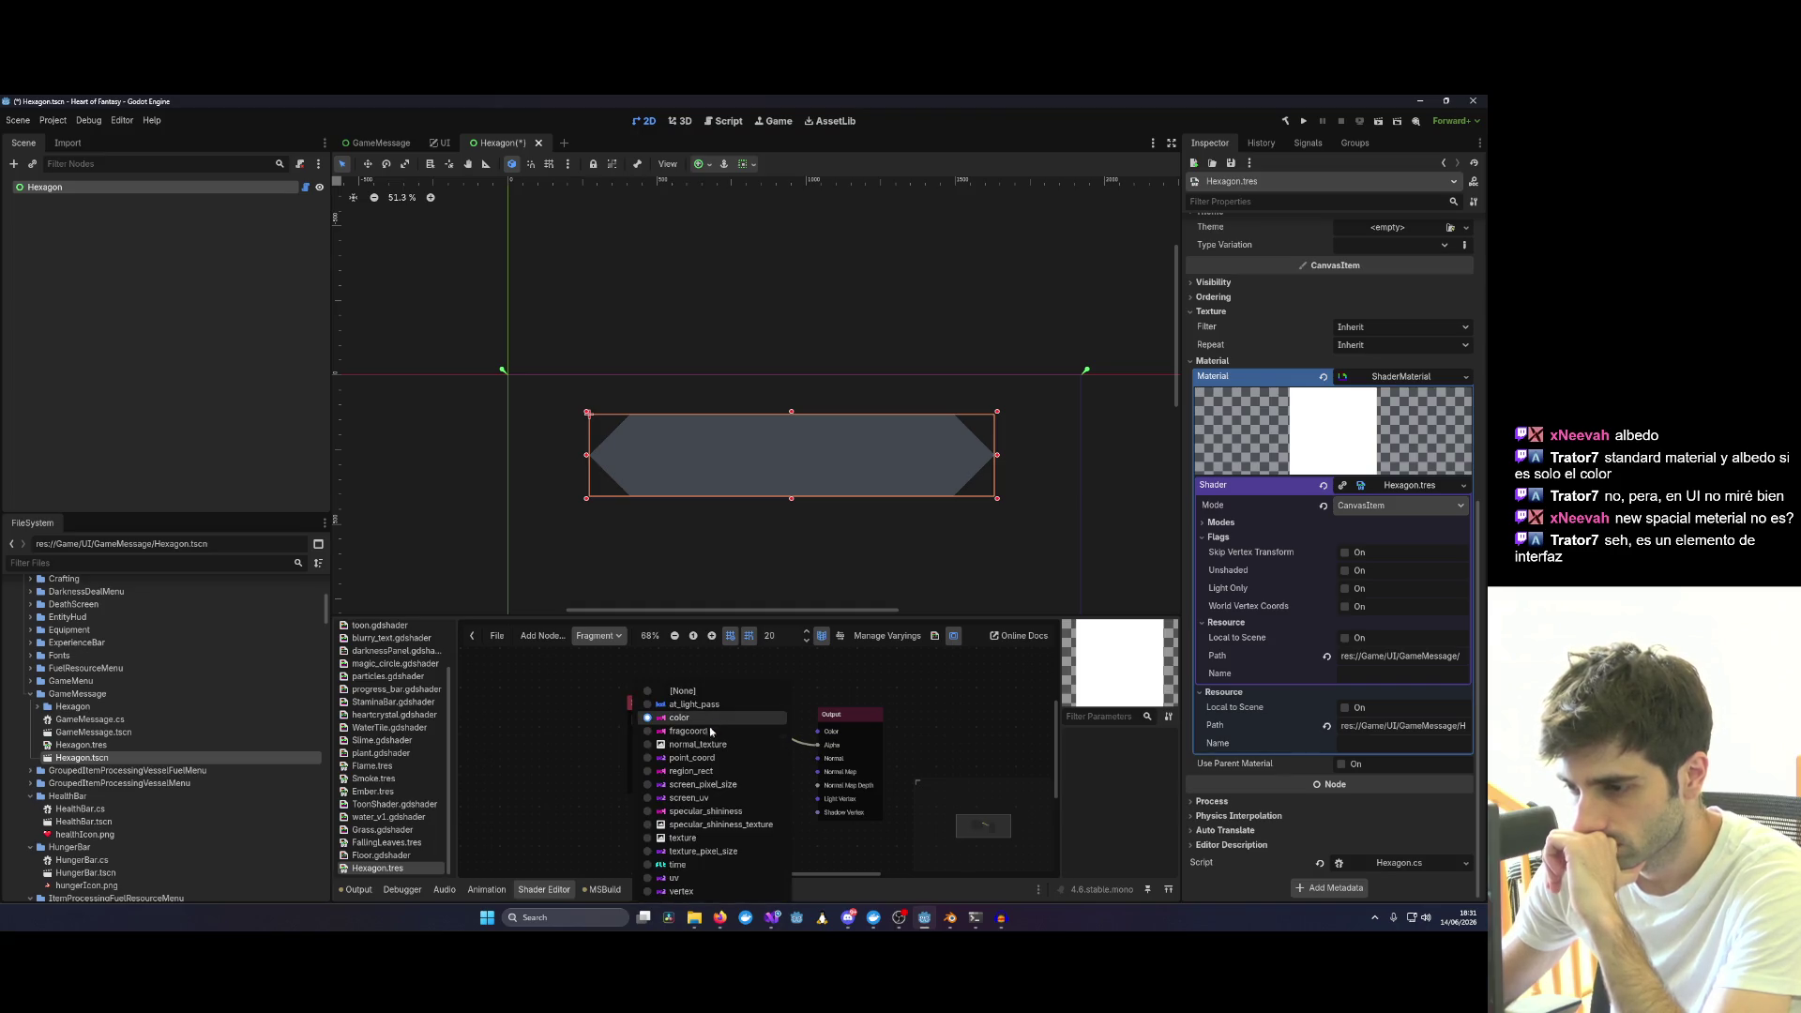
{"action": "left_click", "coordinate": [704, 718]}
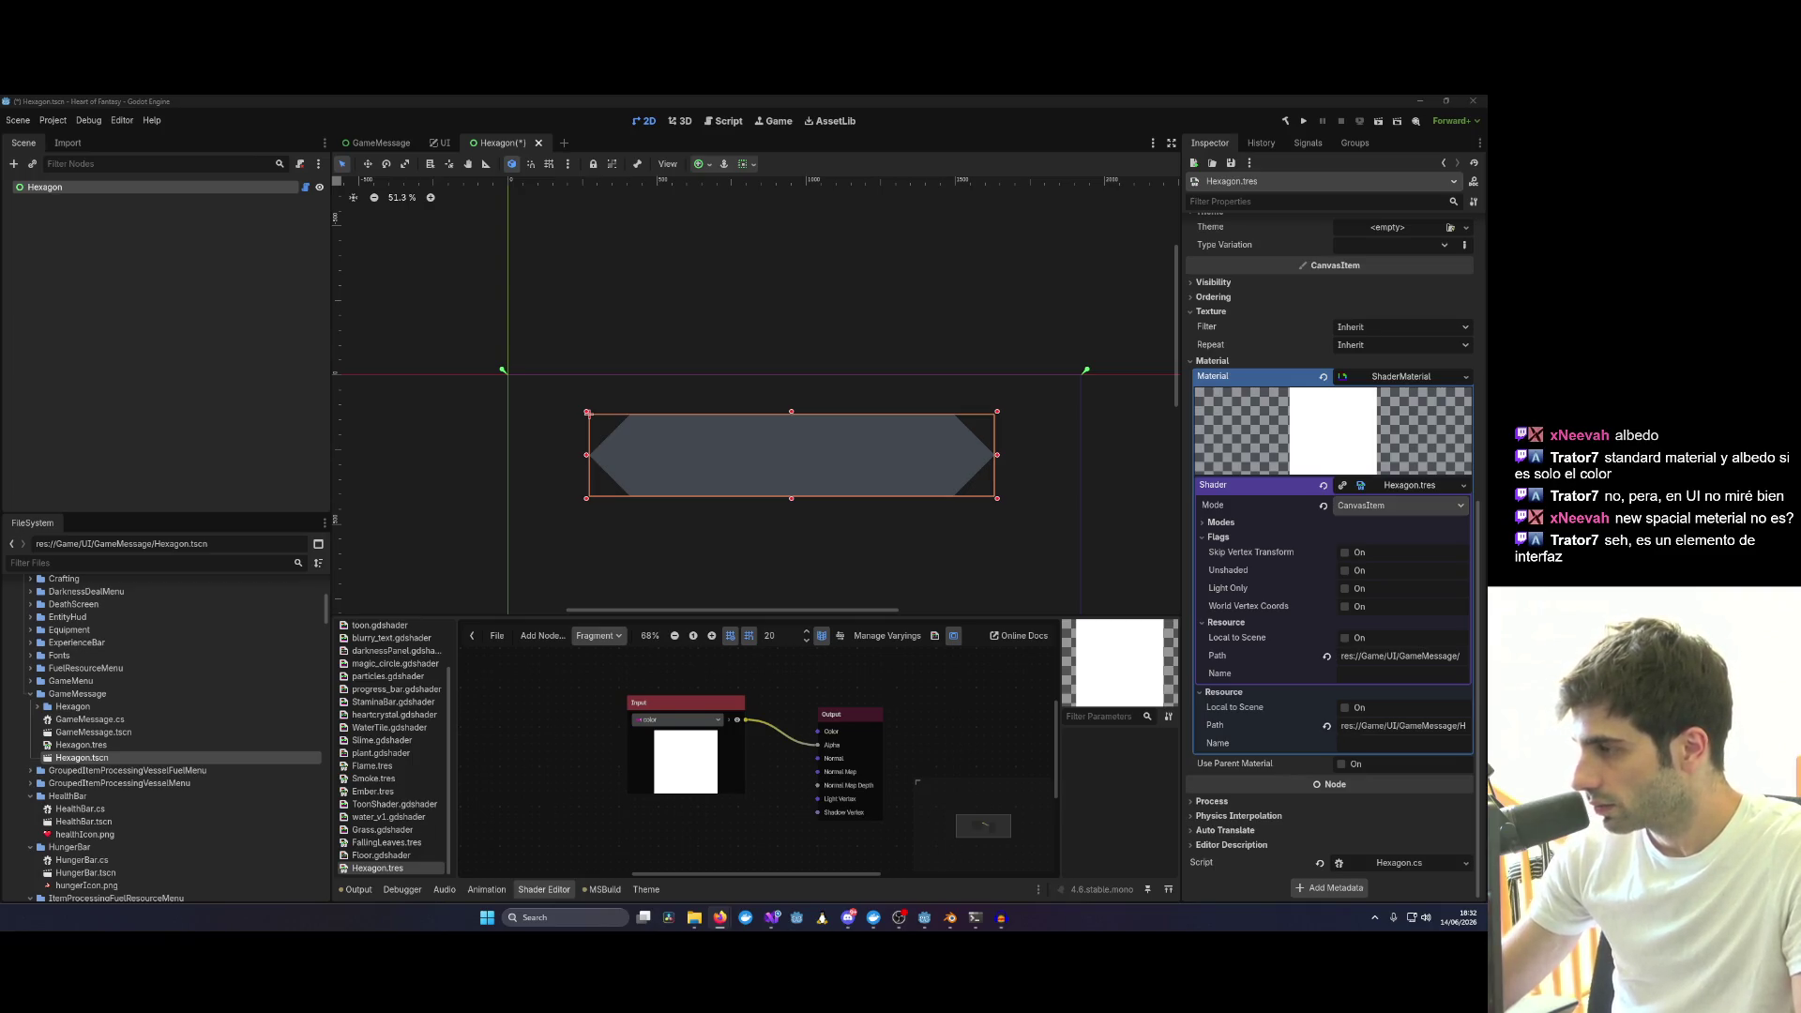
Check the options on Hexagon.tres in the shader file list without changing anything.
{"action": "left_click", "coordinate": [407, 855]}
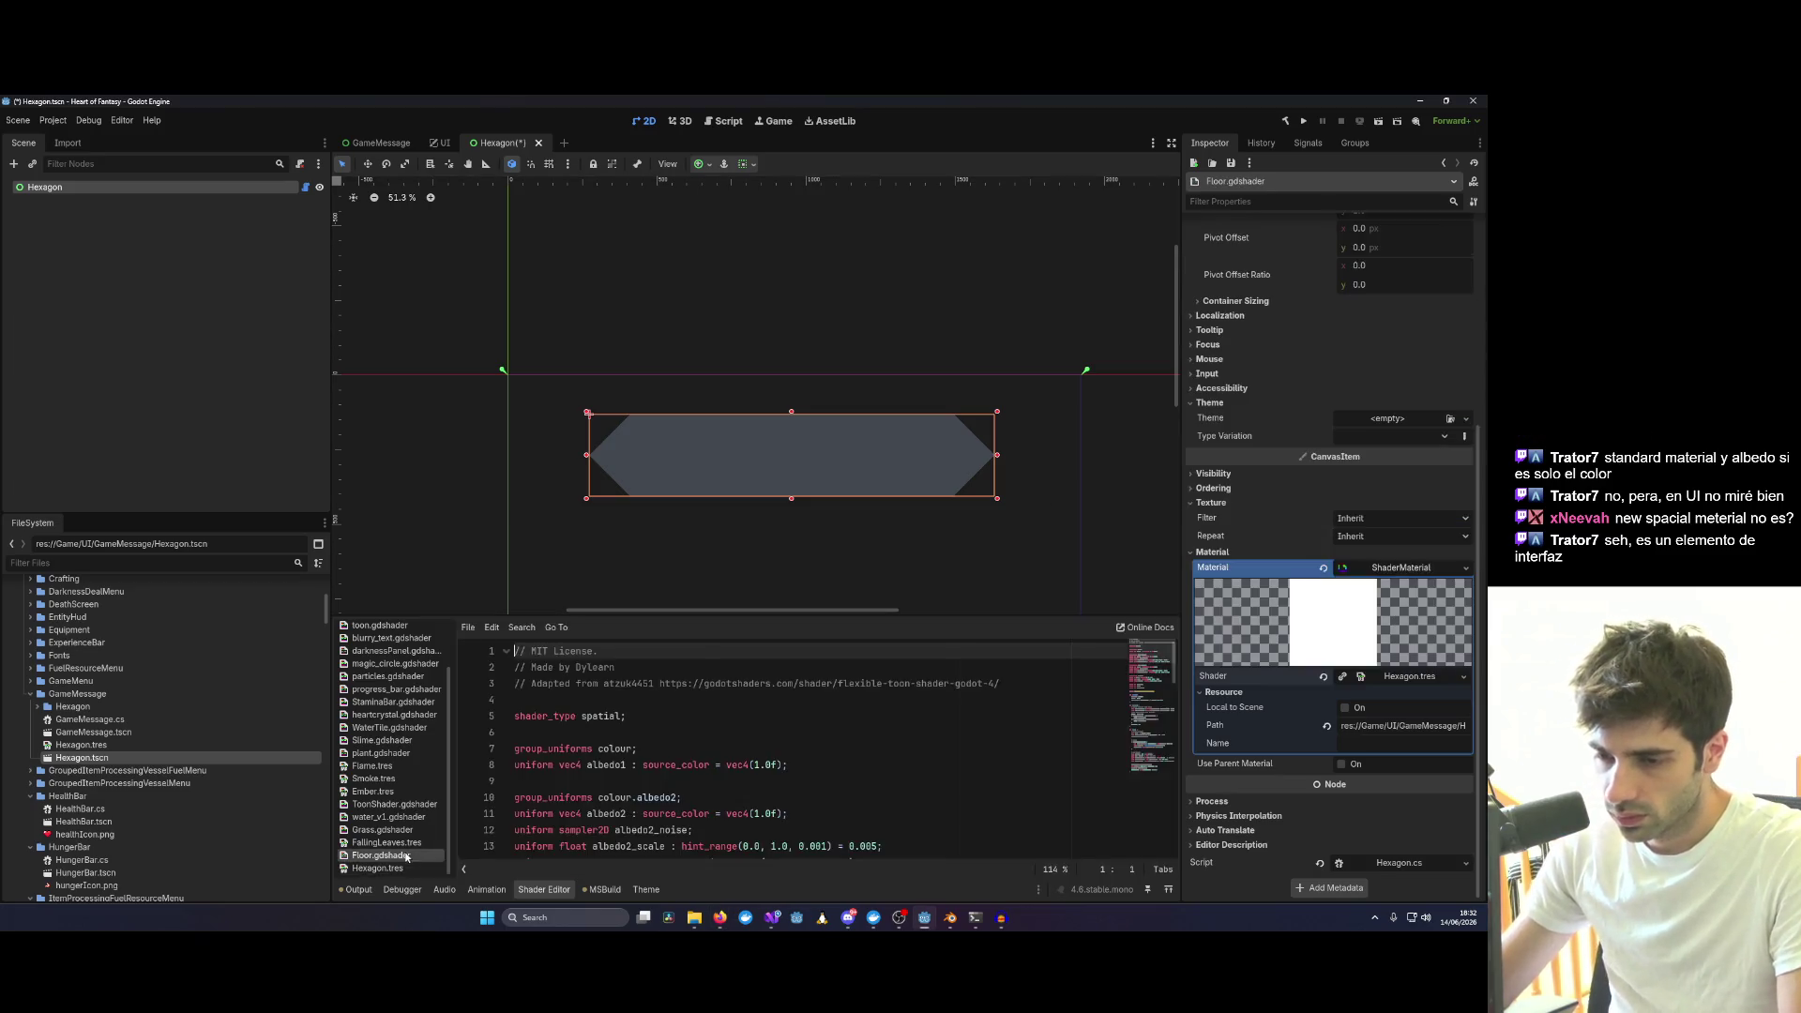
{"action": "right_click", "coordinate": [406, 869]}
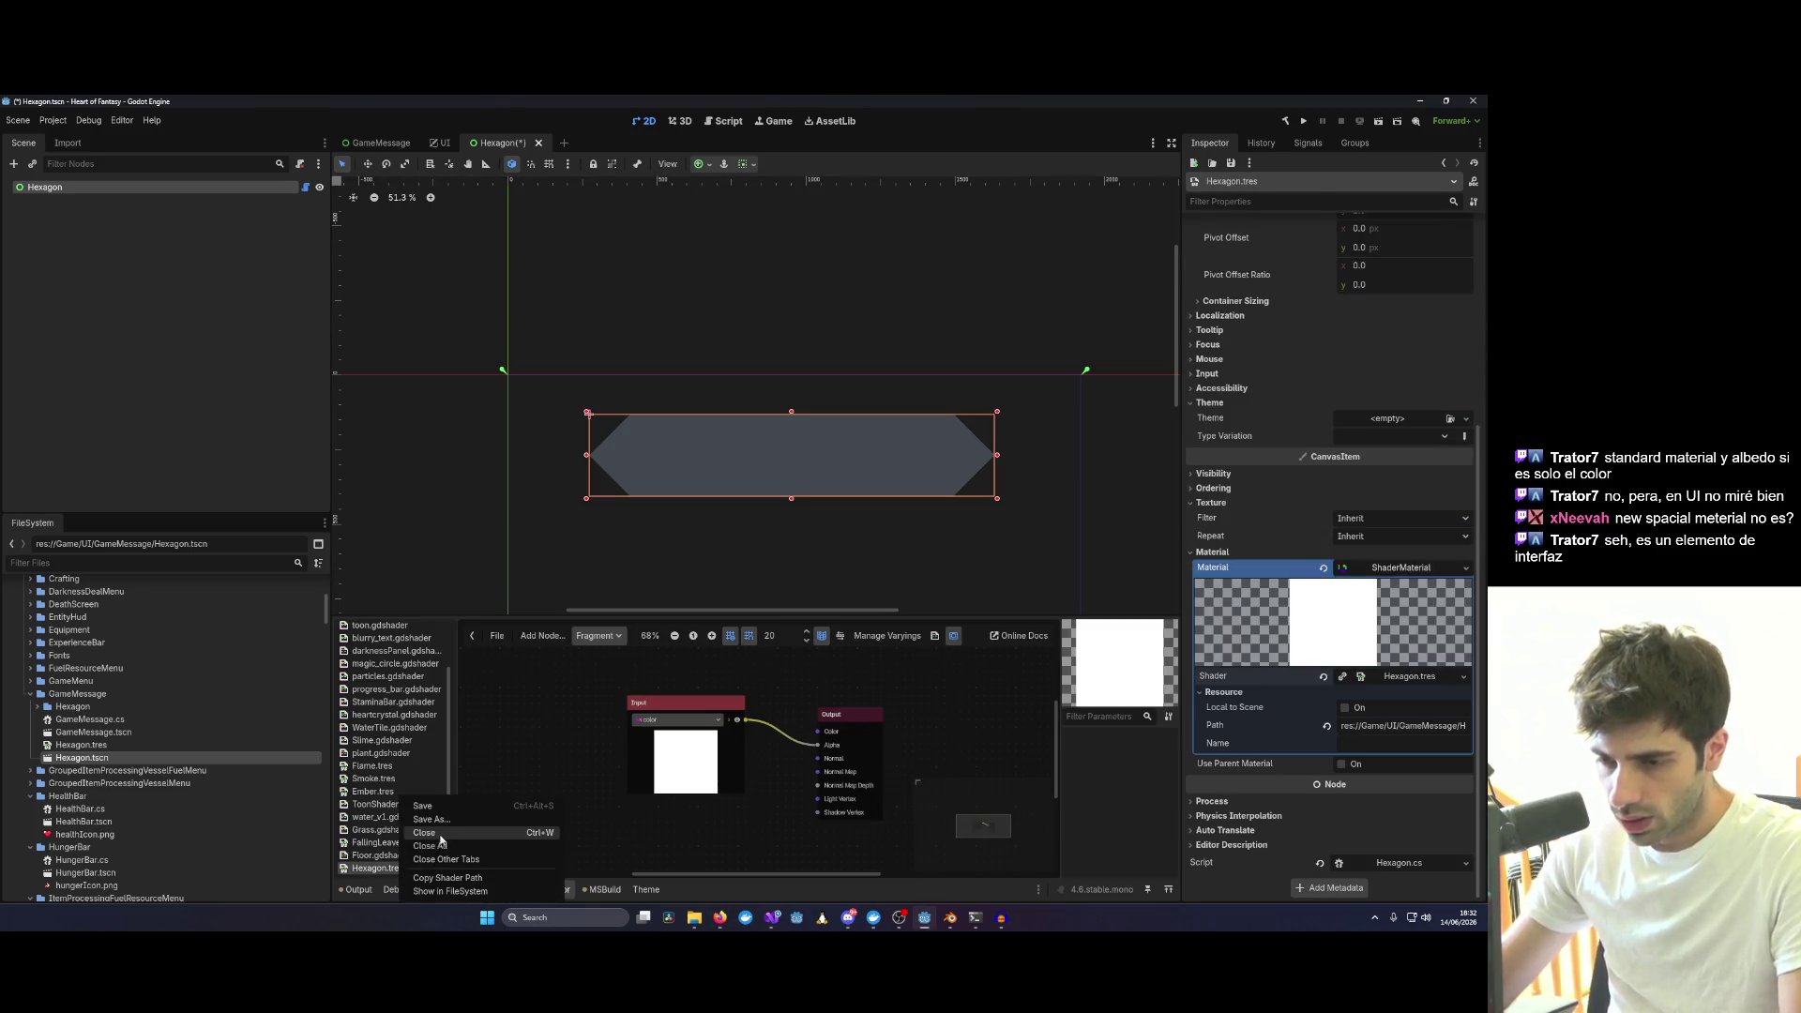
{"action": "left_click", "coordinate": [390, 868]}
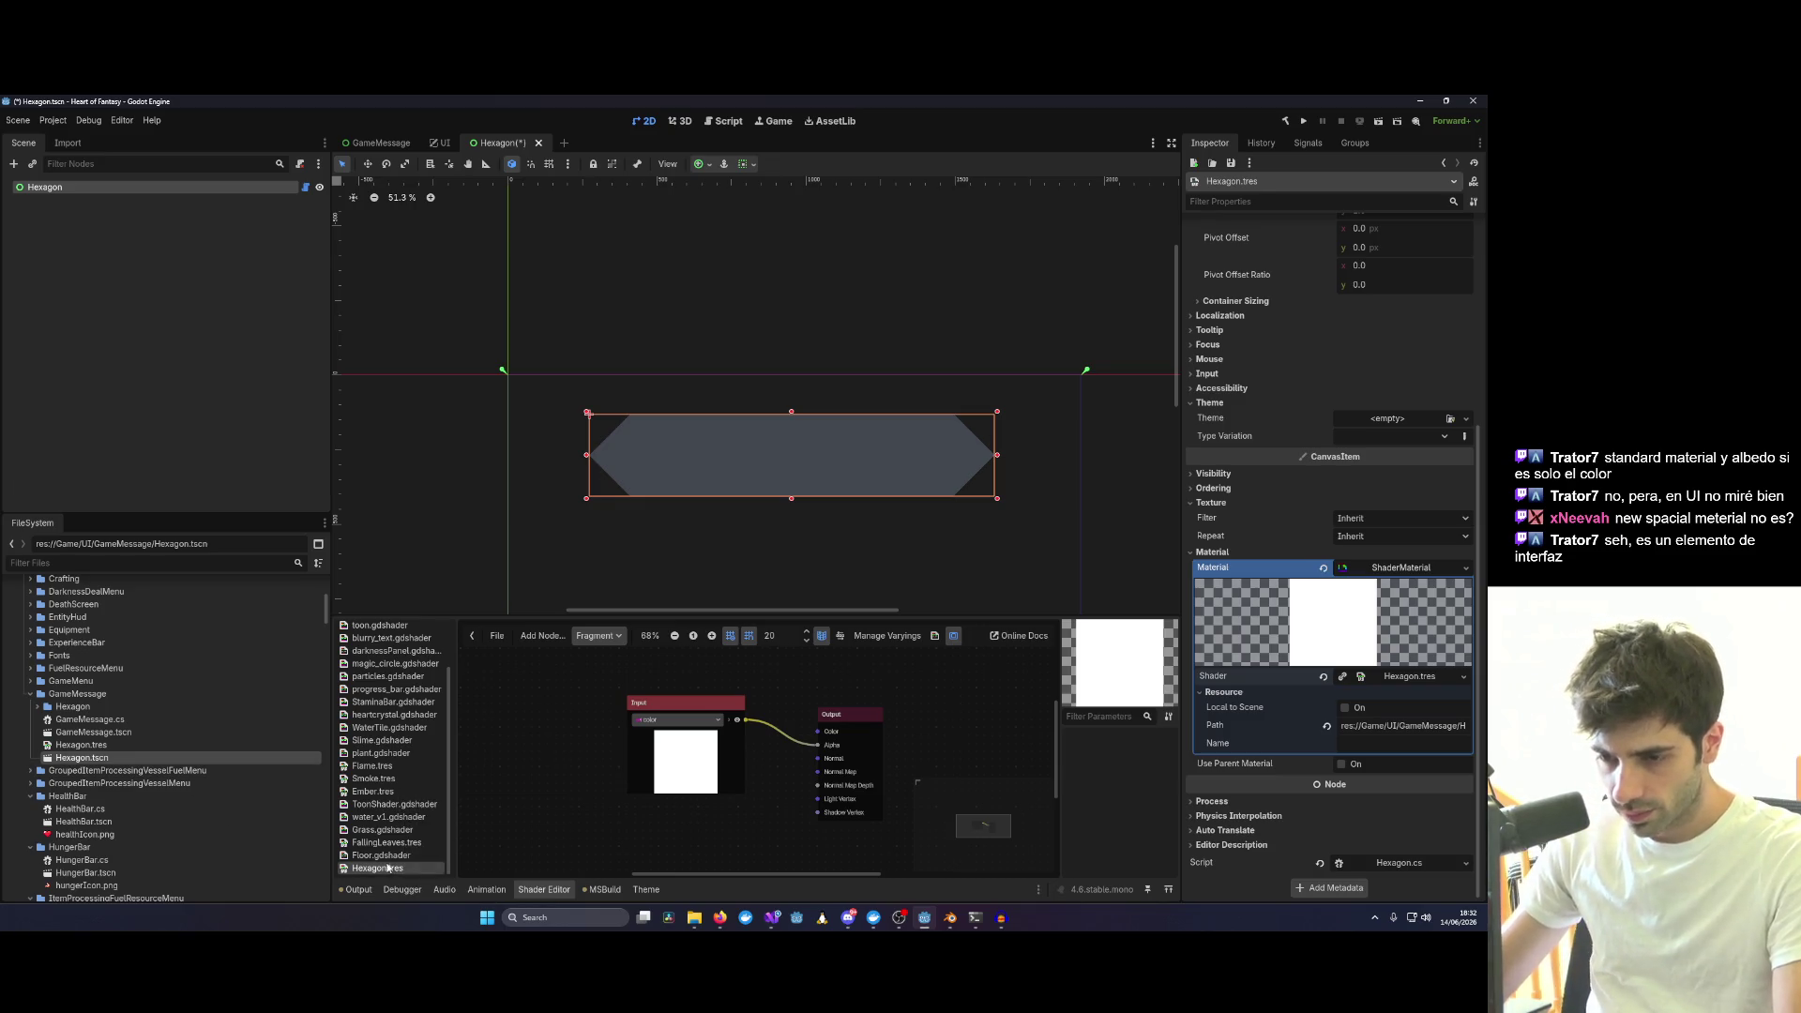
Delete Hexagon.tres from the FileSystem dock and confirm the removal.
{"action": "left_click", "coordinate": [80, 744]}
{"action": "right_click", "coordinate": [80, 745]}
{"action": "left_click", "coordinate": [153, 810]}
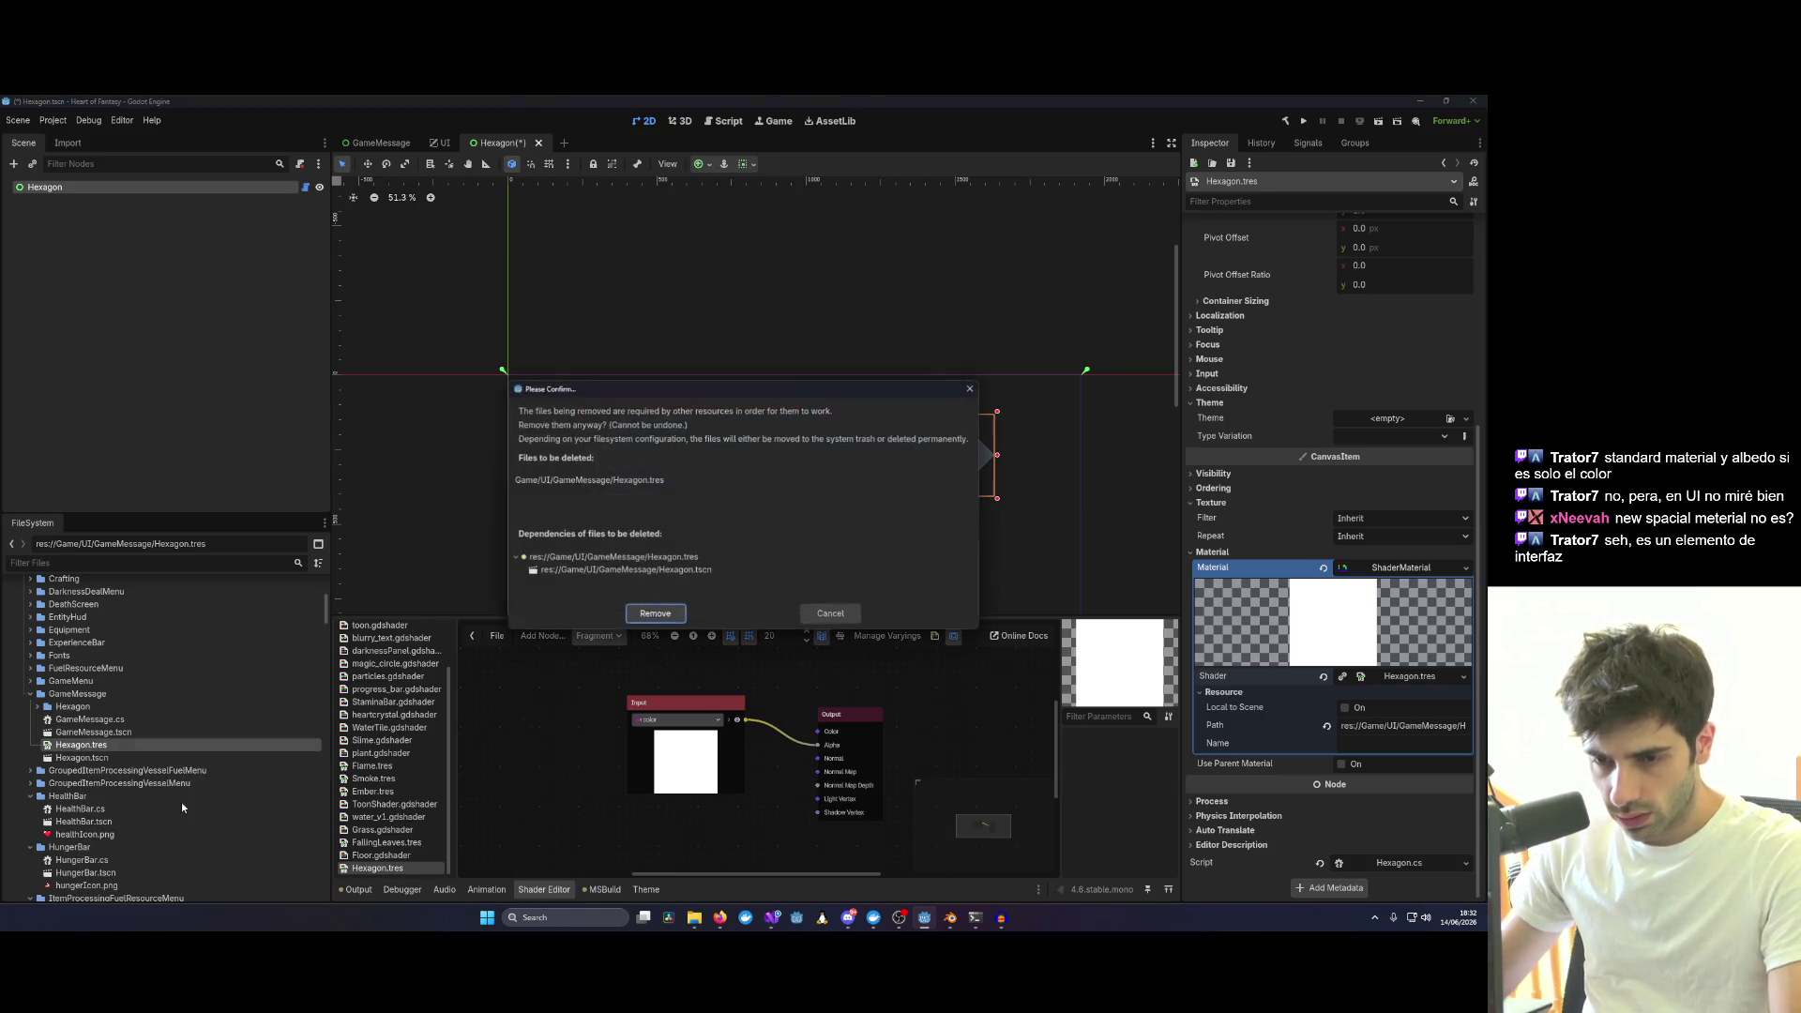
{"action": "left_click", "coordinate": [660, 615]}
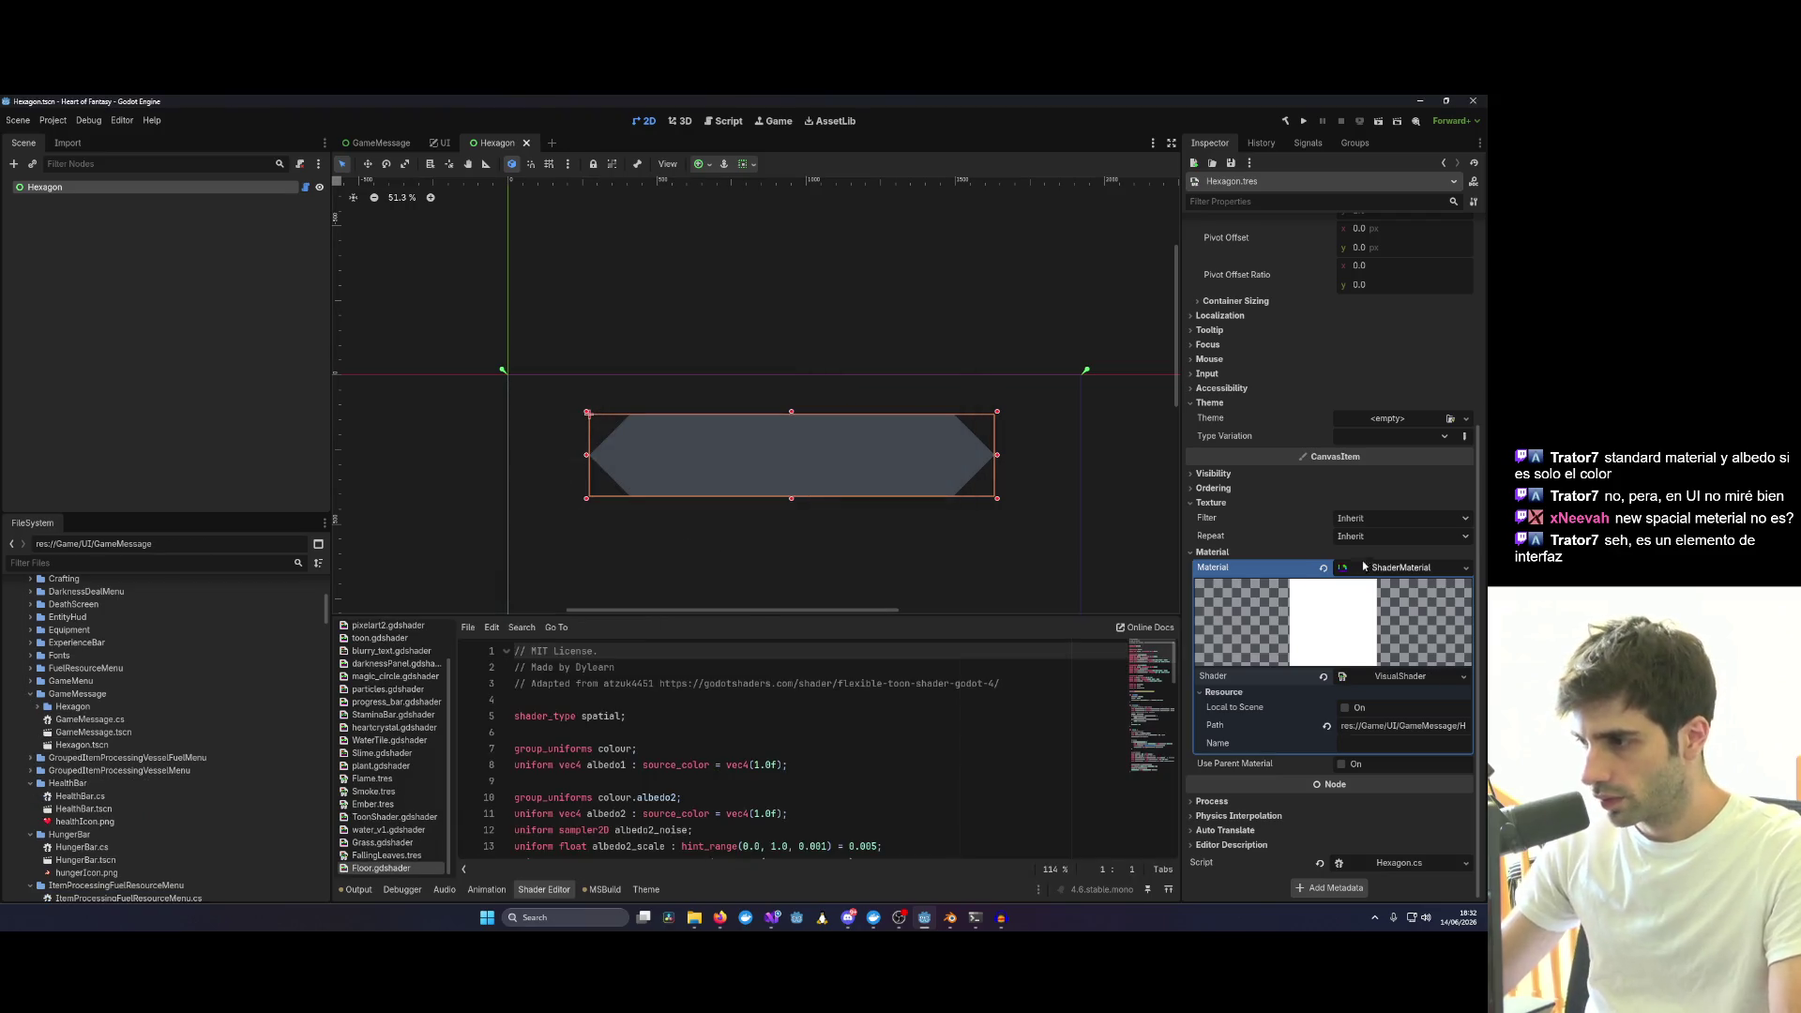
Glance at the panel's material options and select the Hexagon folder.
{"action": "left_click", "coordinate": [1466, 567]}
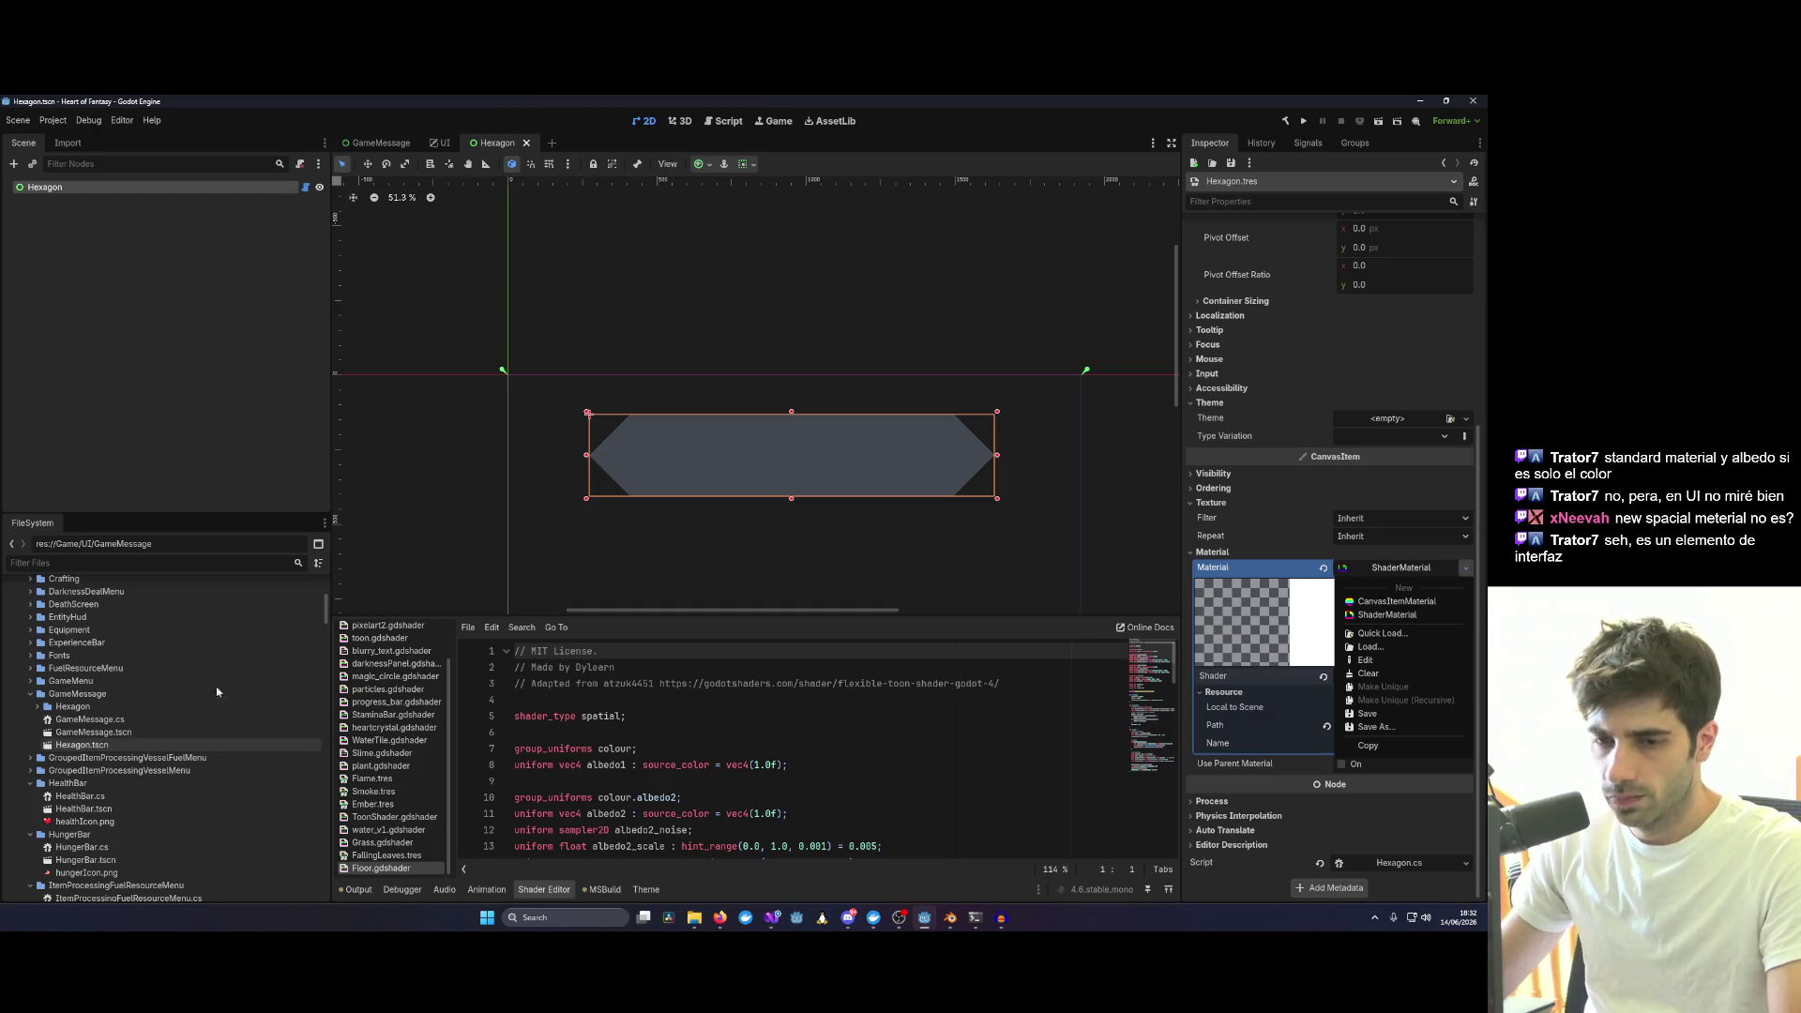
{"action": "left_click", "coordinate": [112, 714]}
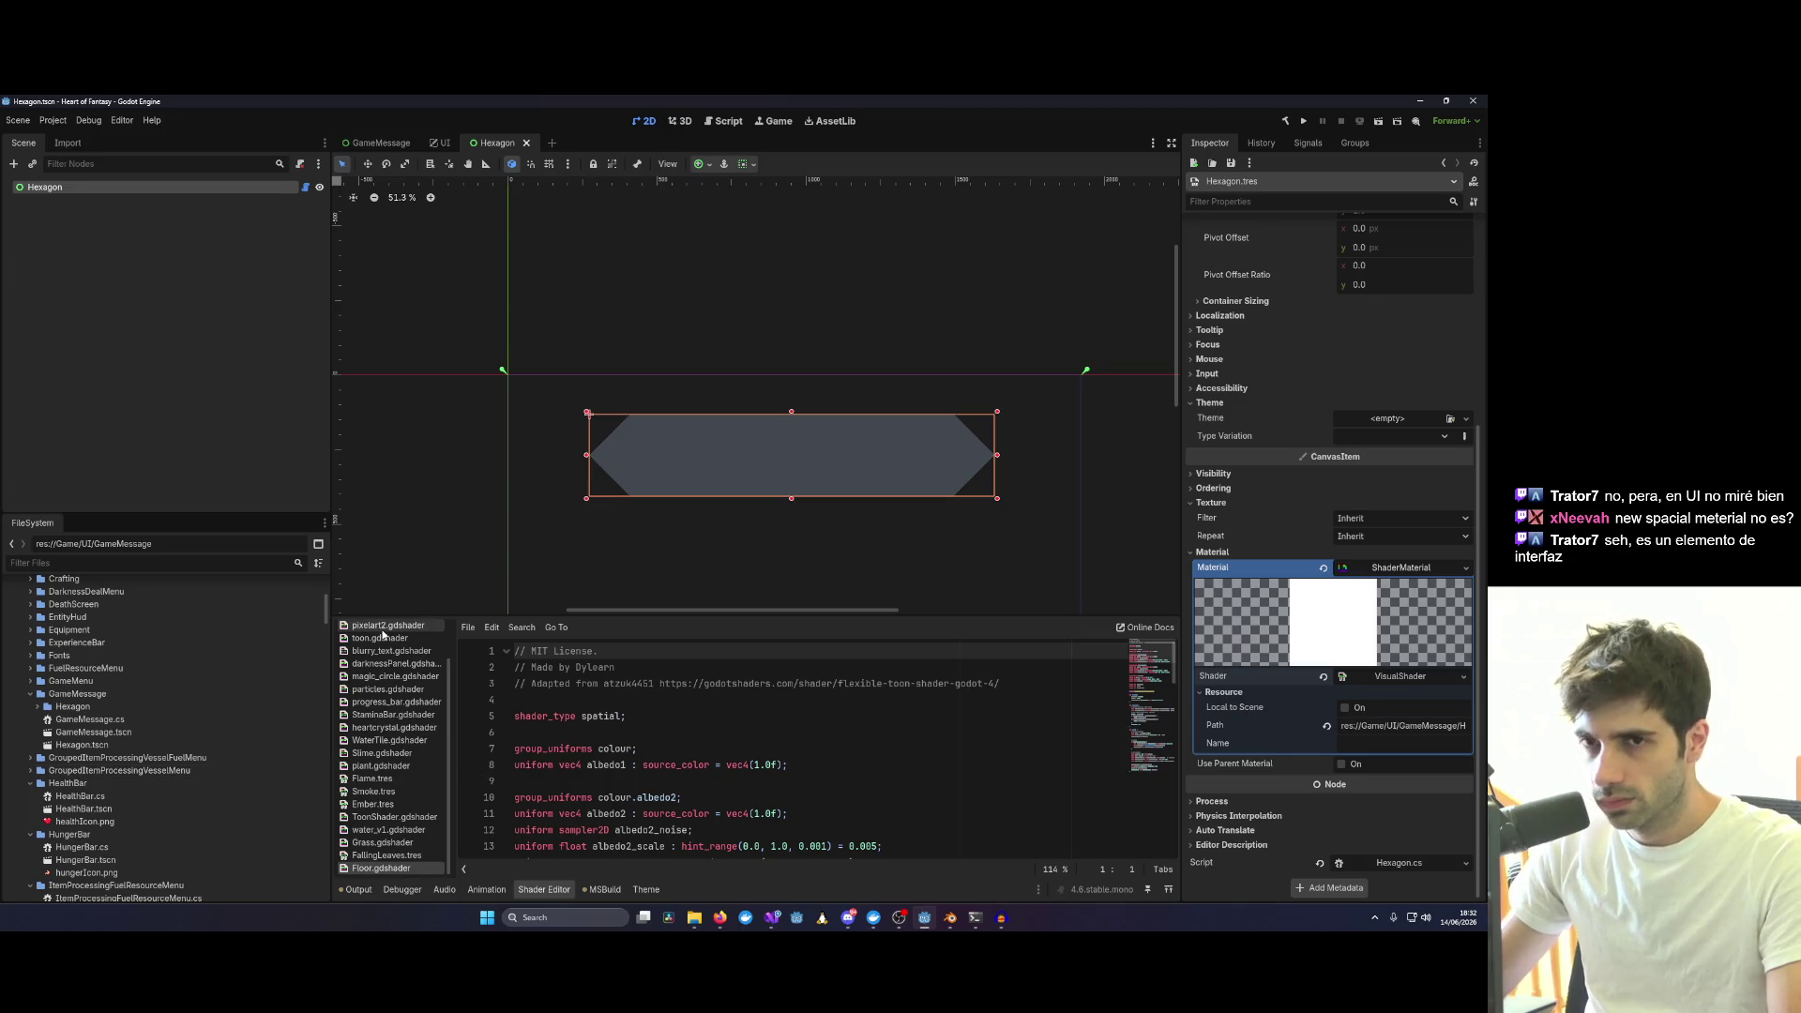
{"action": "scroll", "coordinate": [87, 787], "scroll_direction": "down", "scroll_amount": 2}
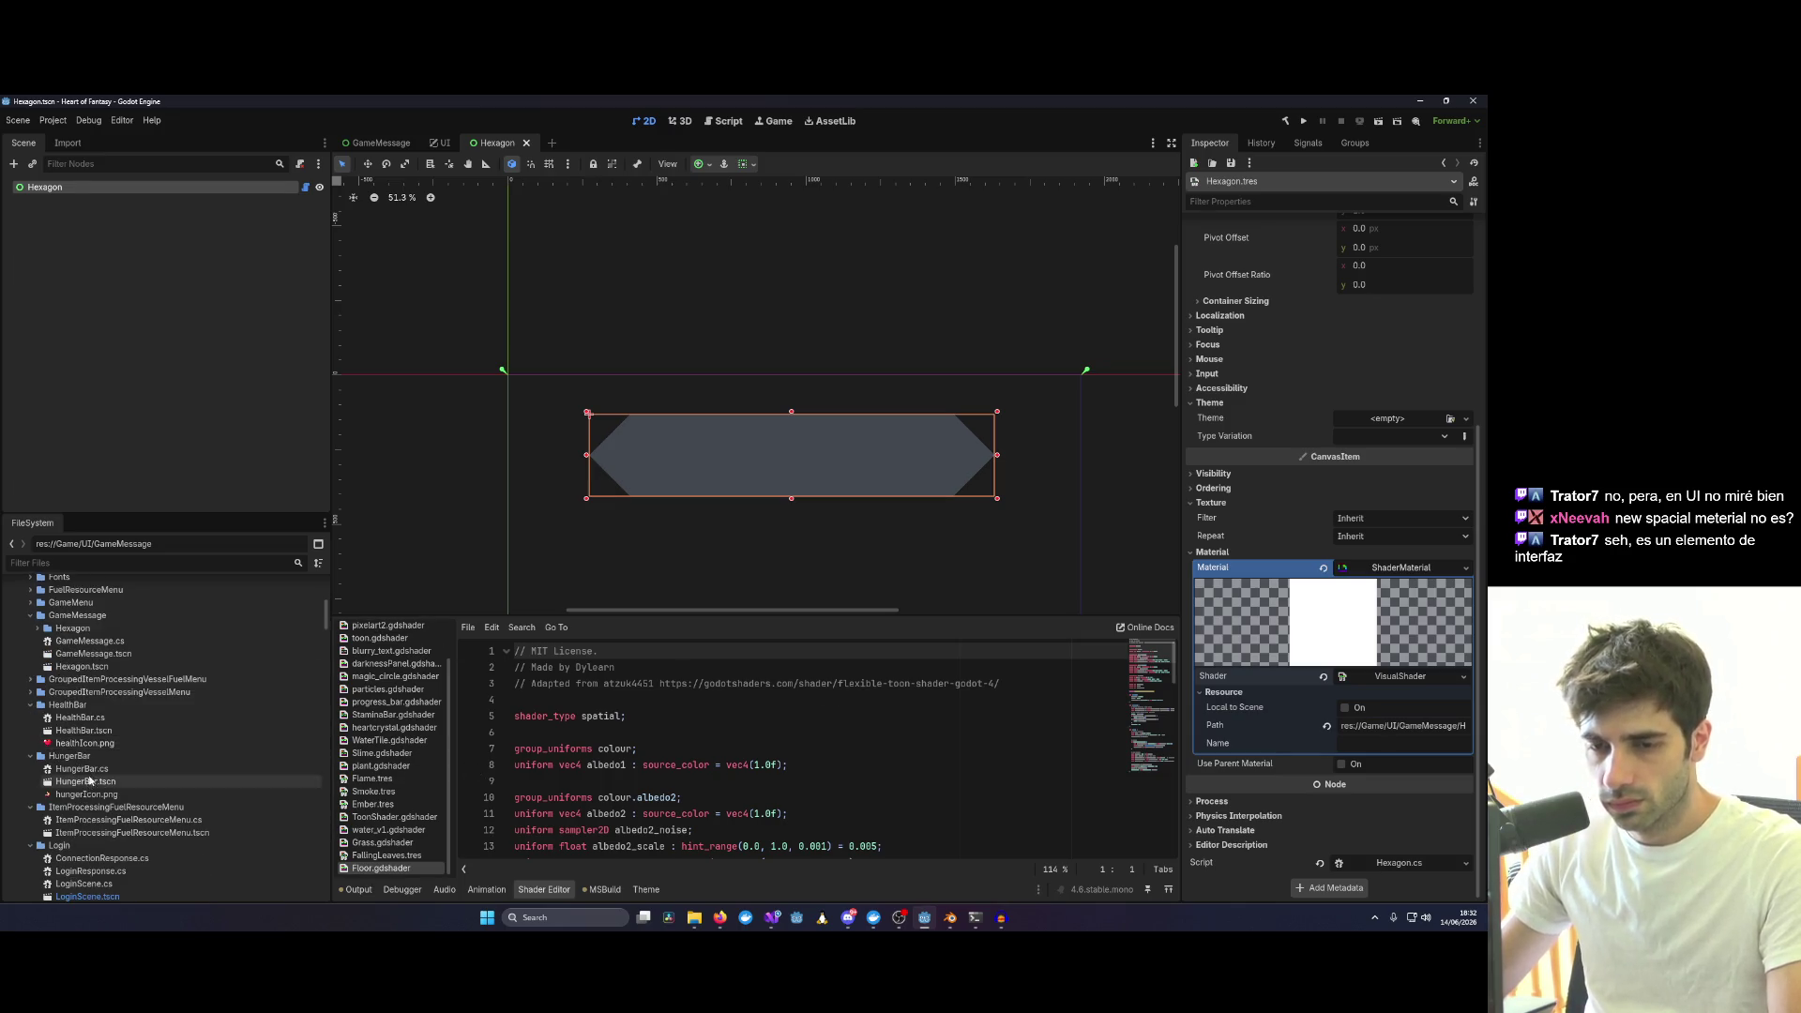
{"action": "scroll", "coordinate": [97, 712], "scroll_direction": "up", "scroll_amount": 2}
{"action": "left_click", "coordinate": [92, 707]}
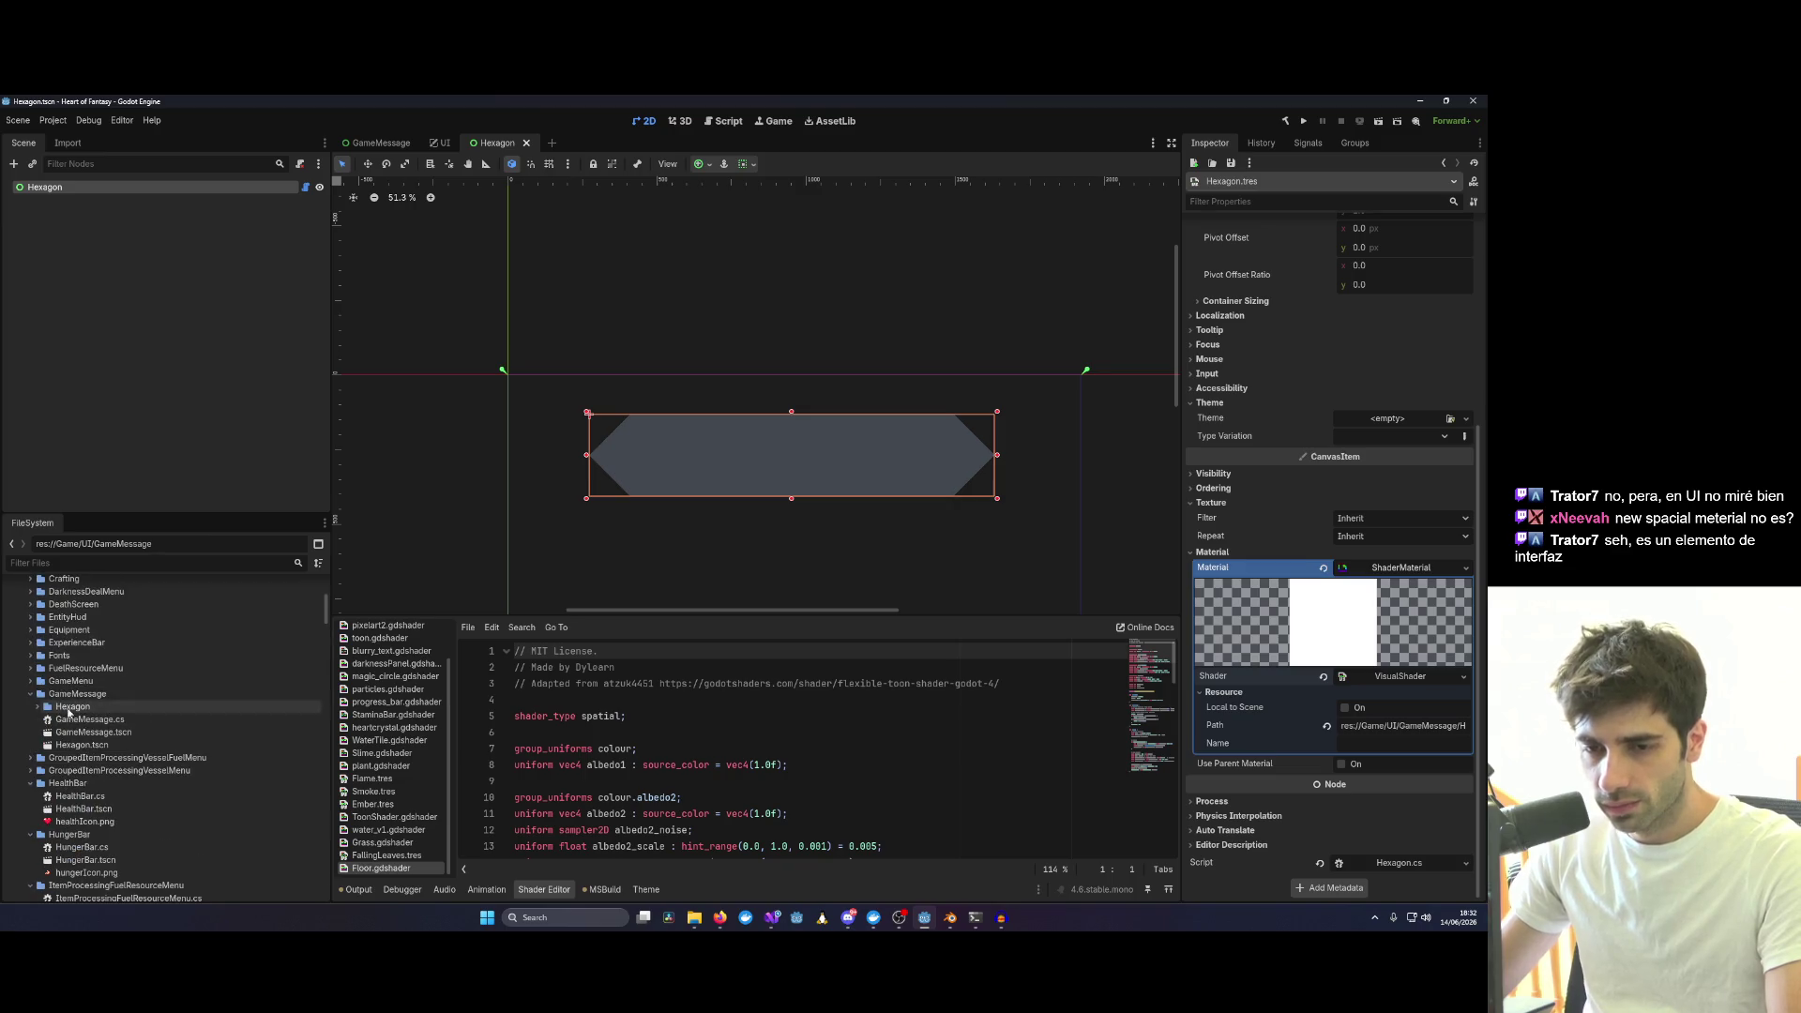
Duplicate radial_progress.gdshader as a new file named Hexagon.
{"action": "left_click", "coordinate": [37, 708]}
{"action": "right_click", "coordinate": [85, 708]}
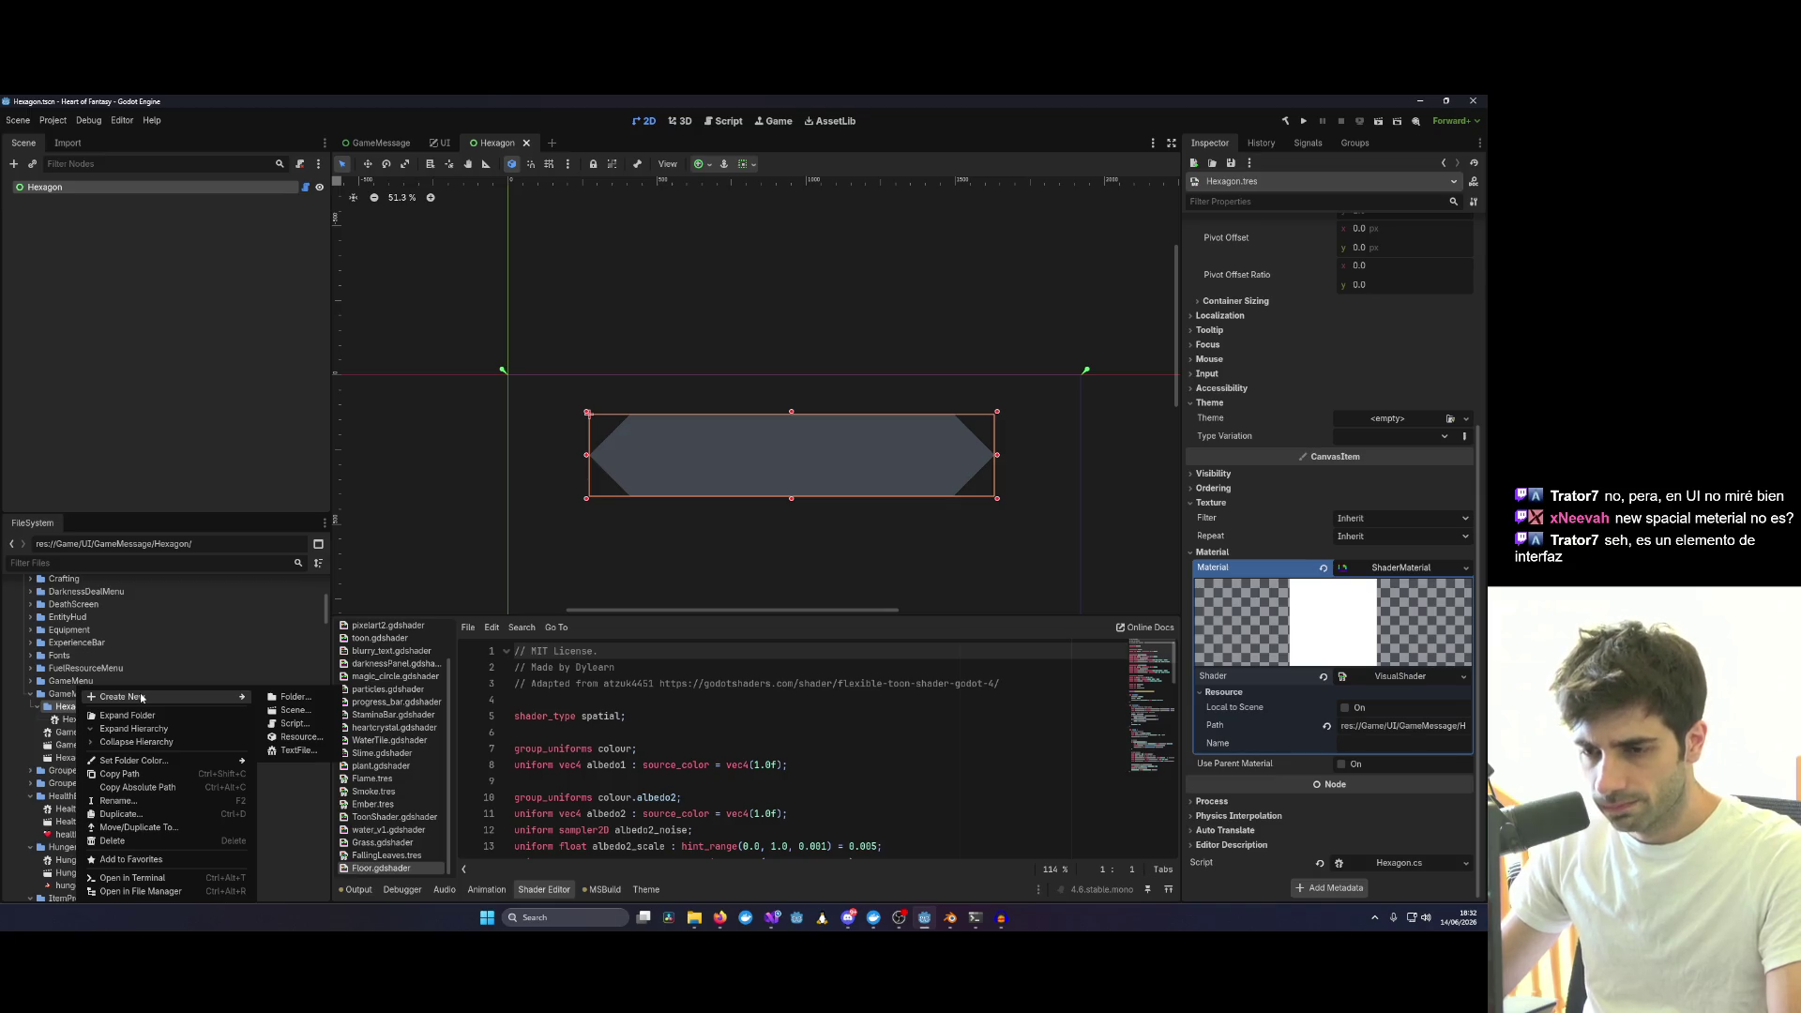
{"action": "left_click", "coordinate": [141, 729]}
{"action": "scroll", "coordinate": [187, 749], "scroll_direction": "down", "scroll_amount": 4}
{"action": "scroll", "coordinate": [187, 749], "scroll_direction": "down", "scroll_amount": 3}
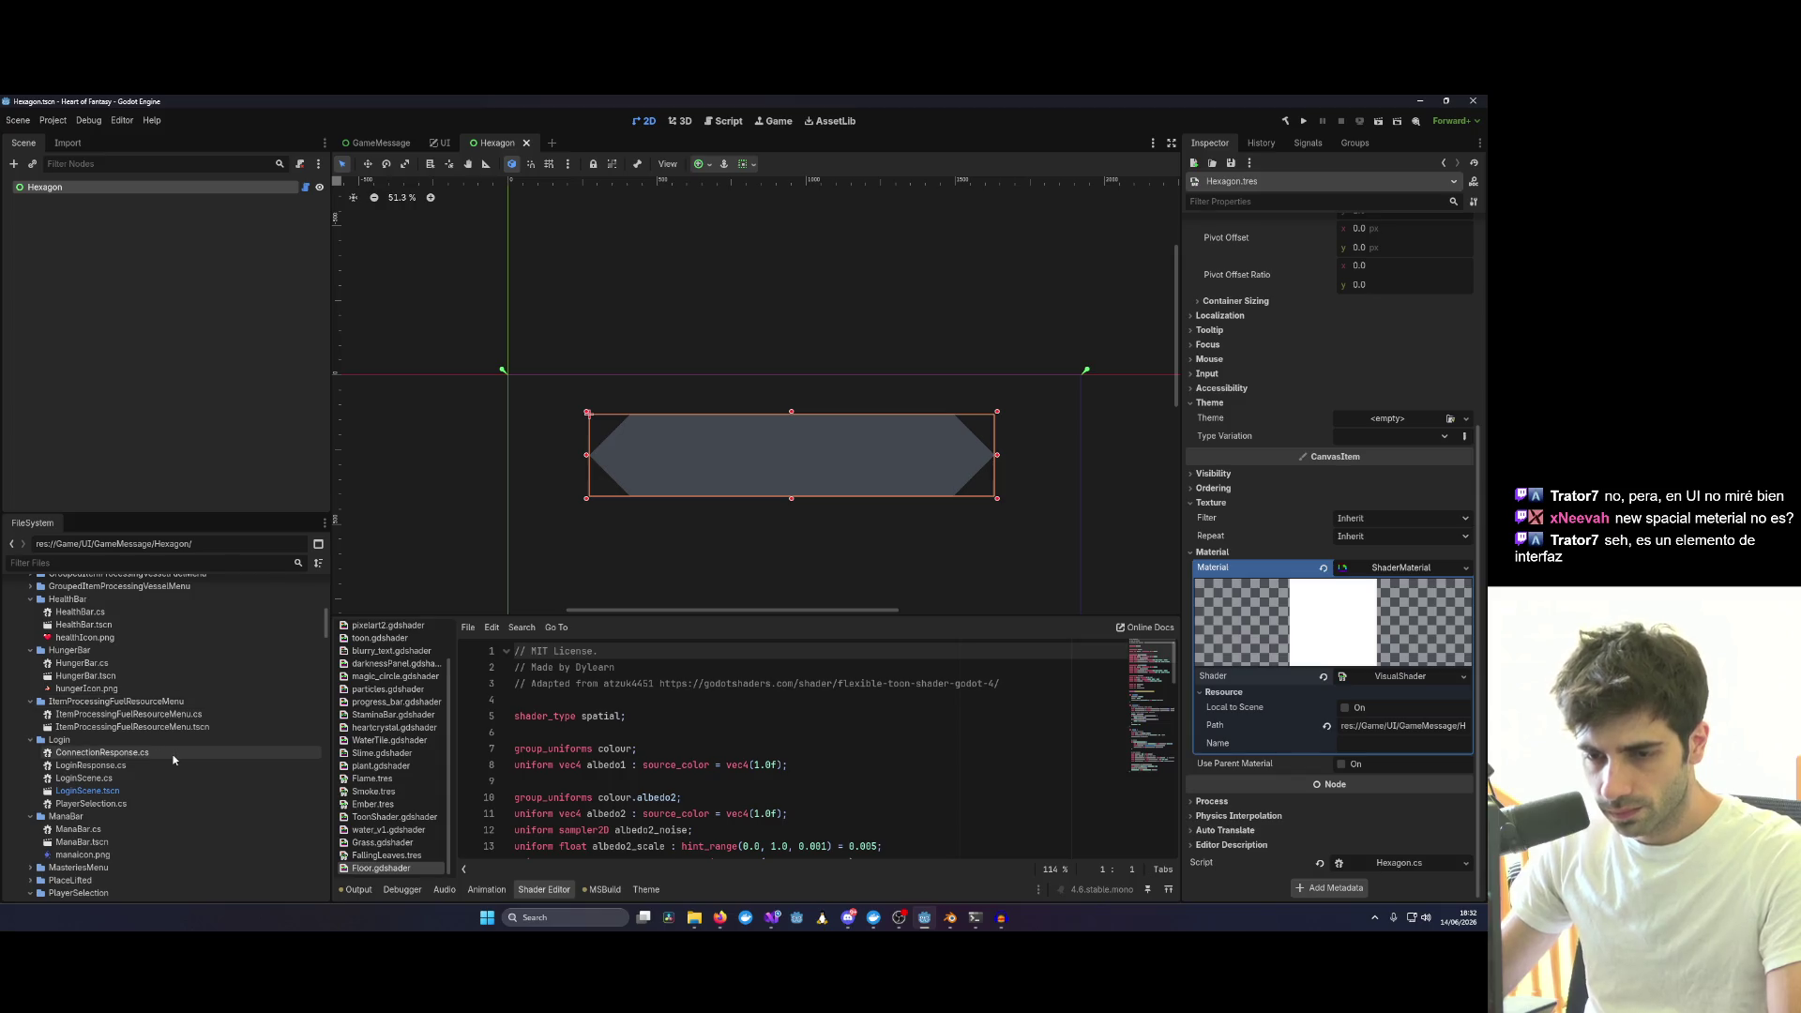
{"action": "scroll", "coordinate": [306, 780], "scroll_direction": "down", "scroll_amount": 4}
{"action": "scroll", "coordinate": [206, 778], "scroll_direction": "down", "scroll_amount": 3}
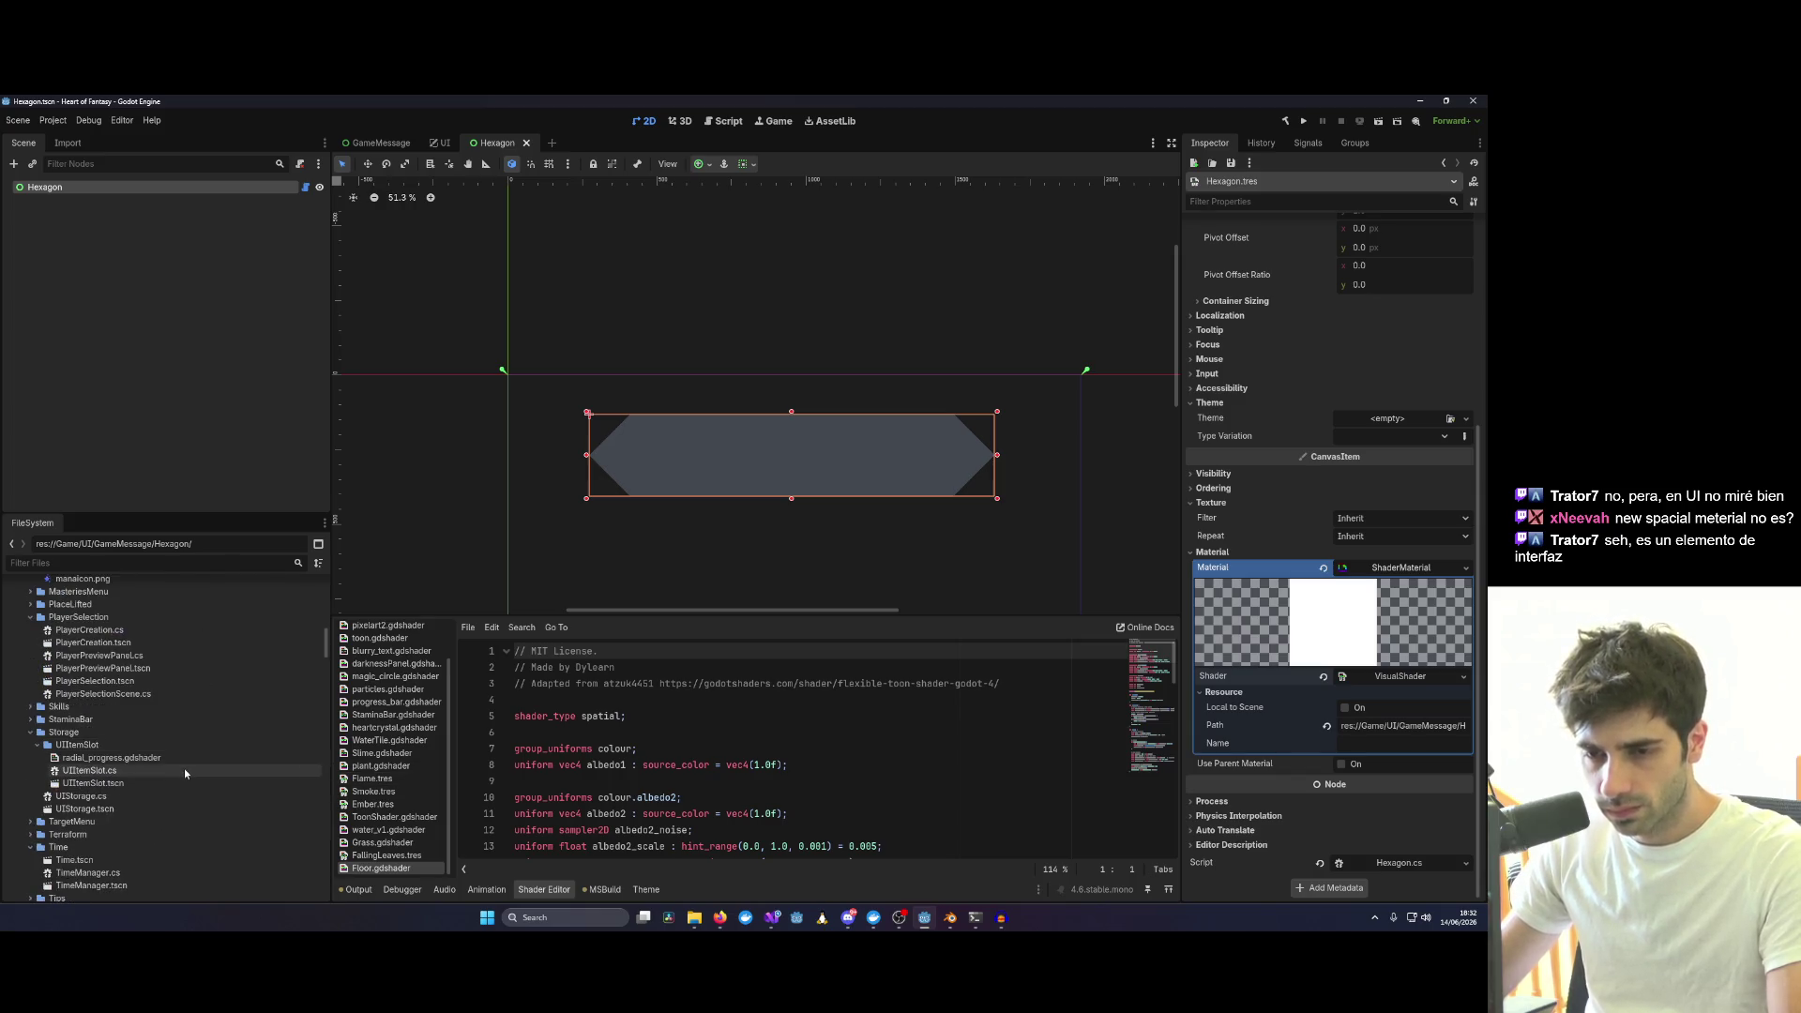
{"action": "left_click", "coordinate": [124, 759]}
{"action": "right_click", "coordinate": [126, 761]}
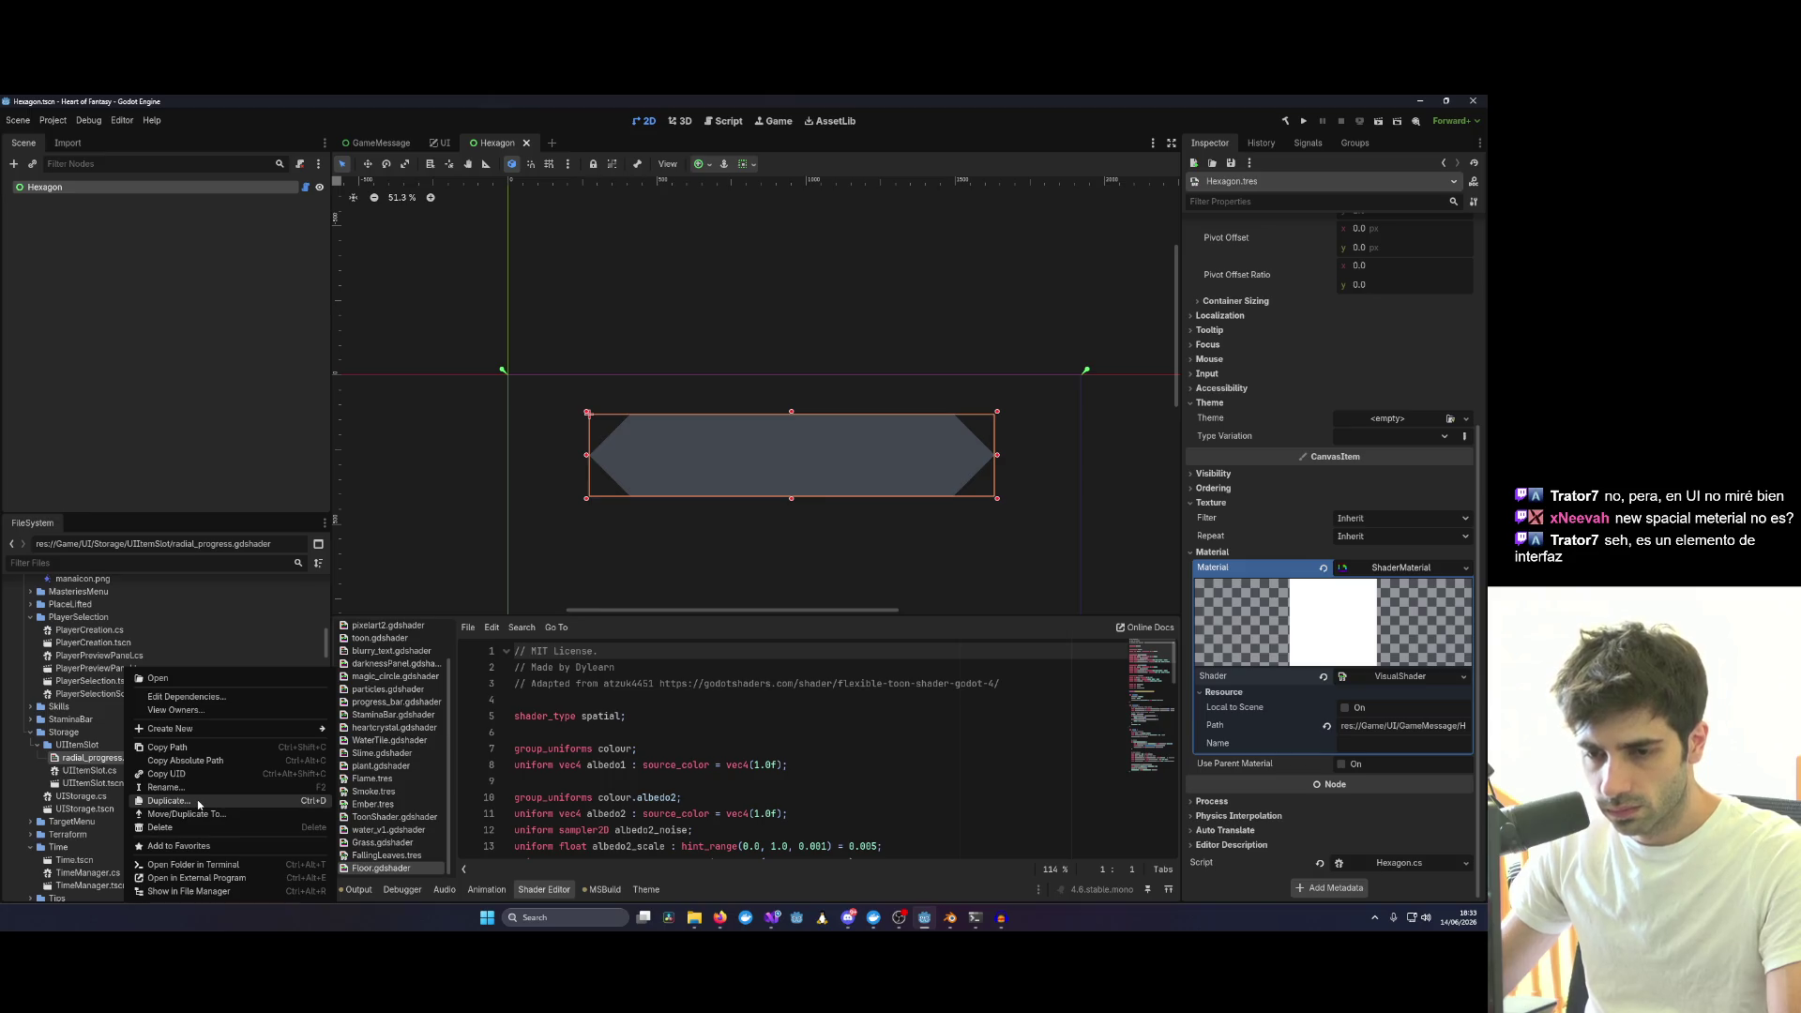
{"action": "left_click", "coordinate": [198, 801]}
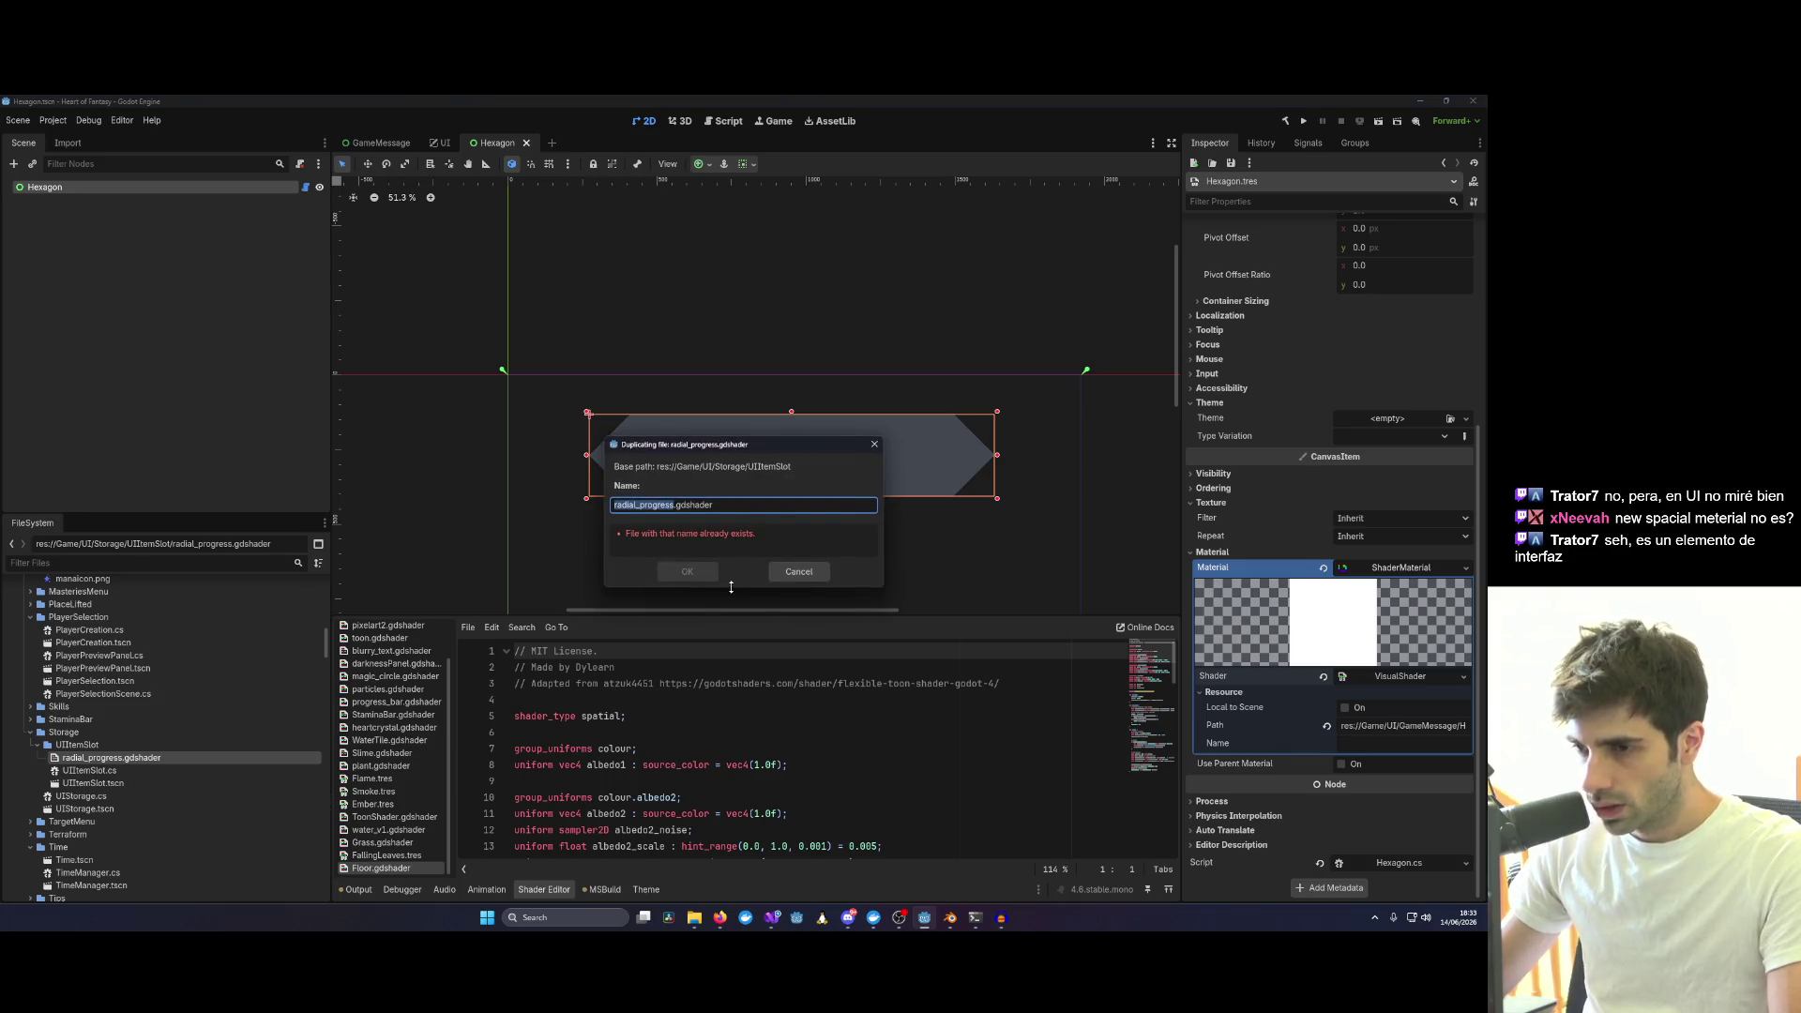
{"action": "type", "text": "Hexagon"}
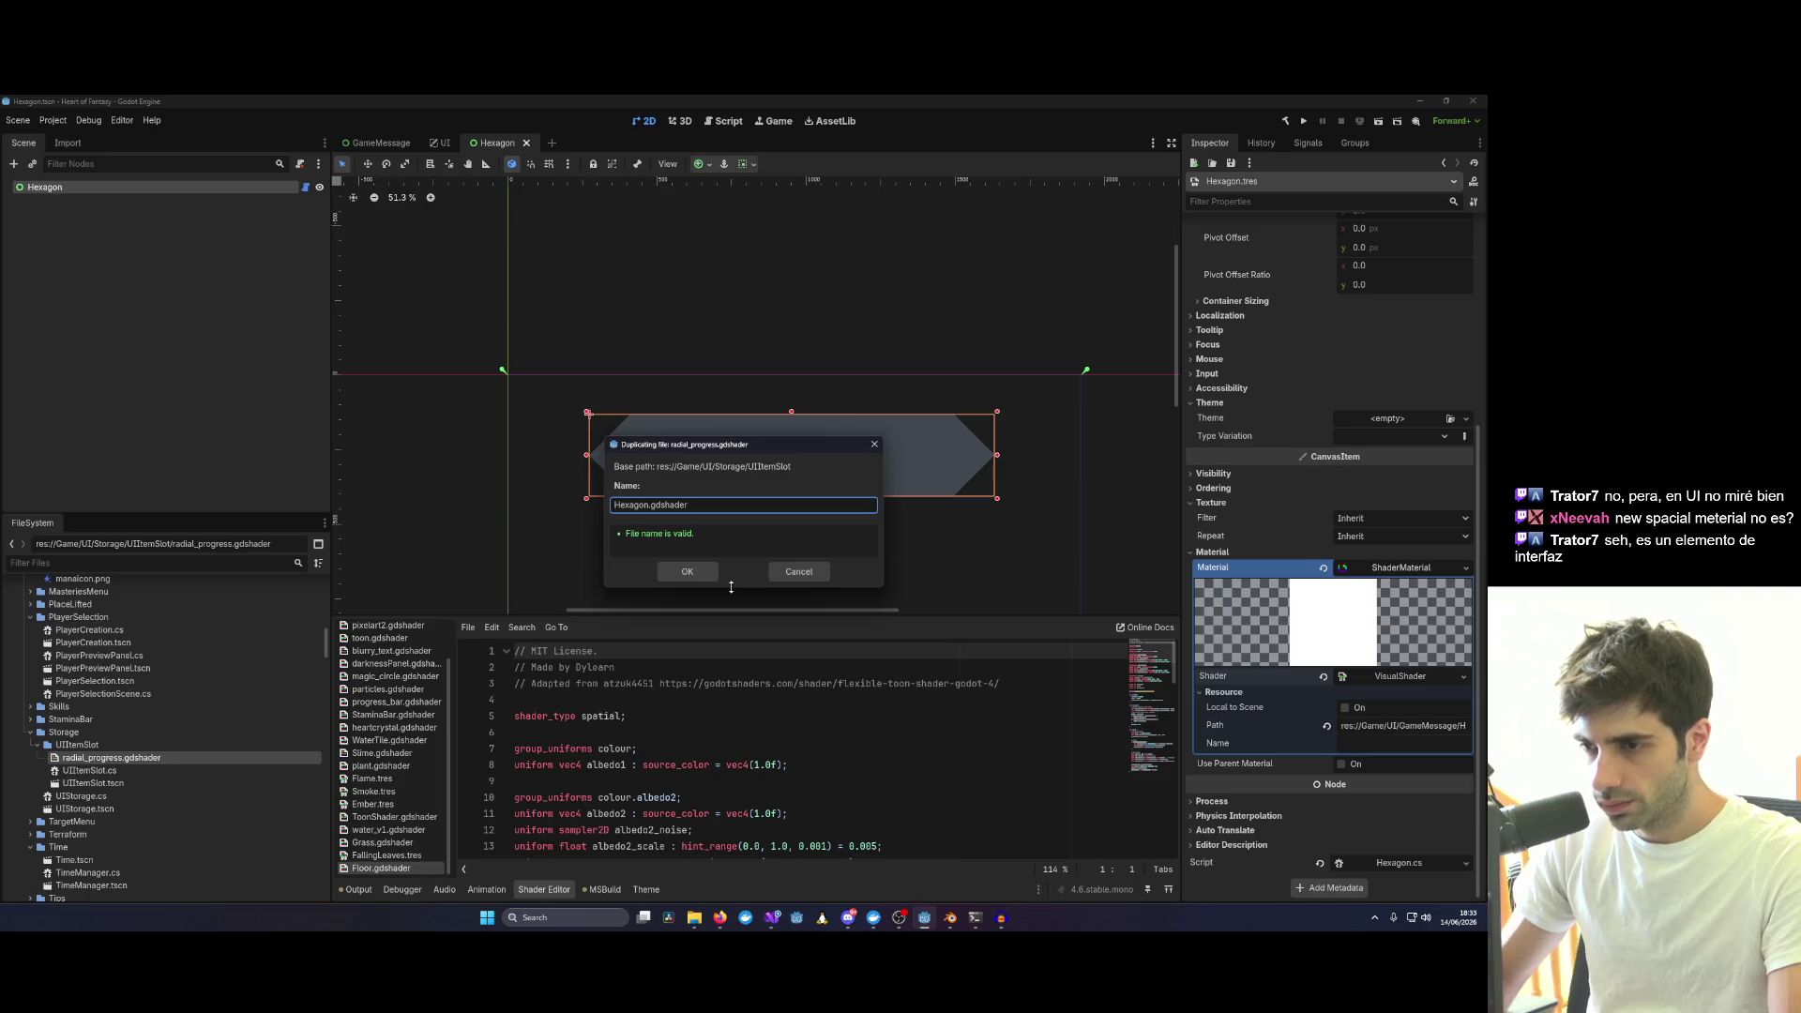
{"action": "key", "text": "Return"}
Move Hexagon.gdshader into the GameMessage/Hexagon folder and open its code.
{"action": "left_click_drag", "start_coordinate": [99, 757], "coordinate": [155, 592]}
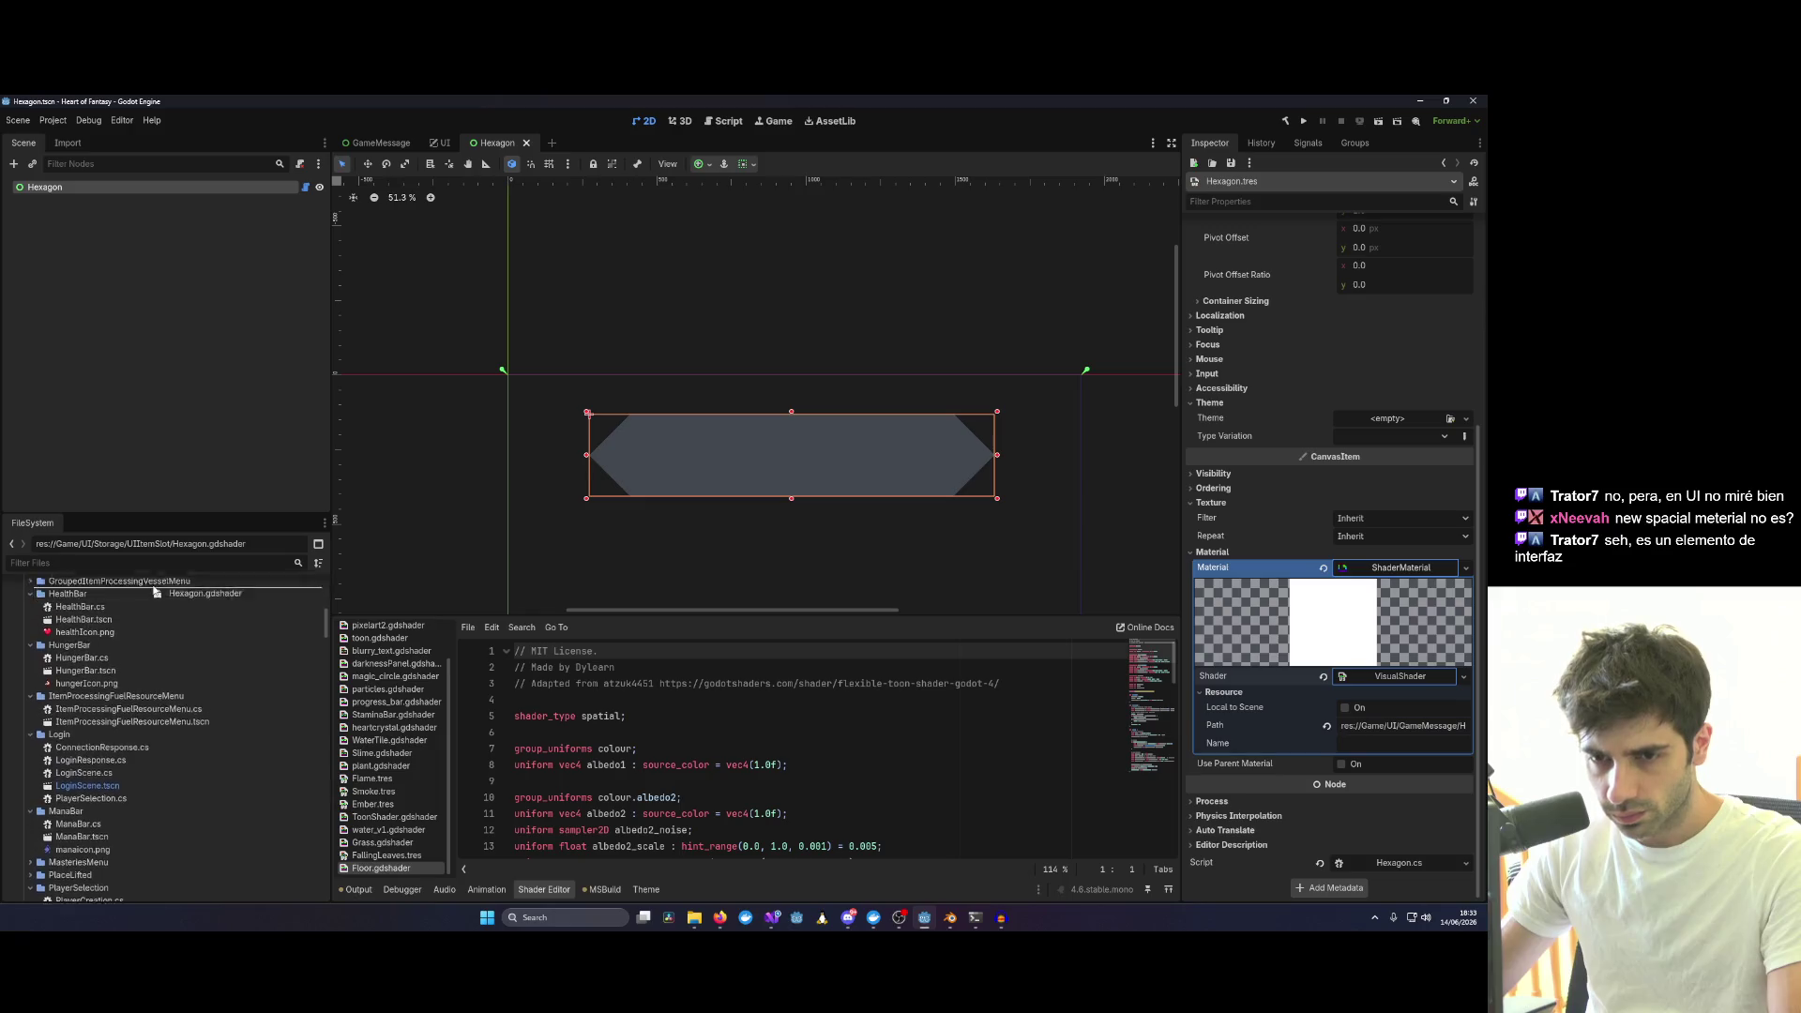
{"action": "left_click_drag", "start_coordinate": [155, 592], "coordinate": [85, 728]}
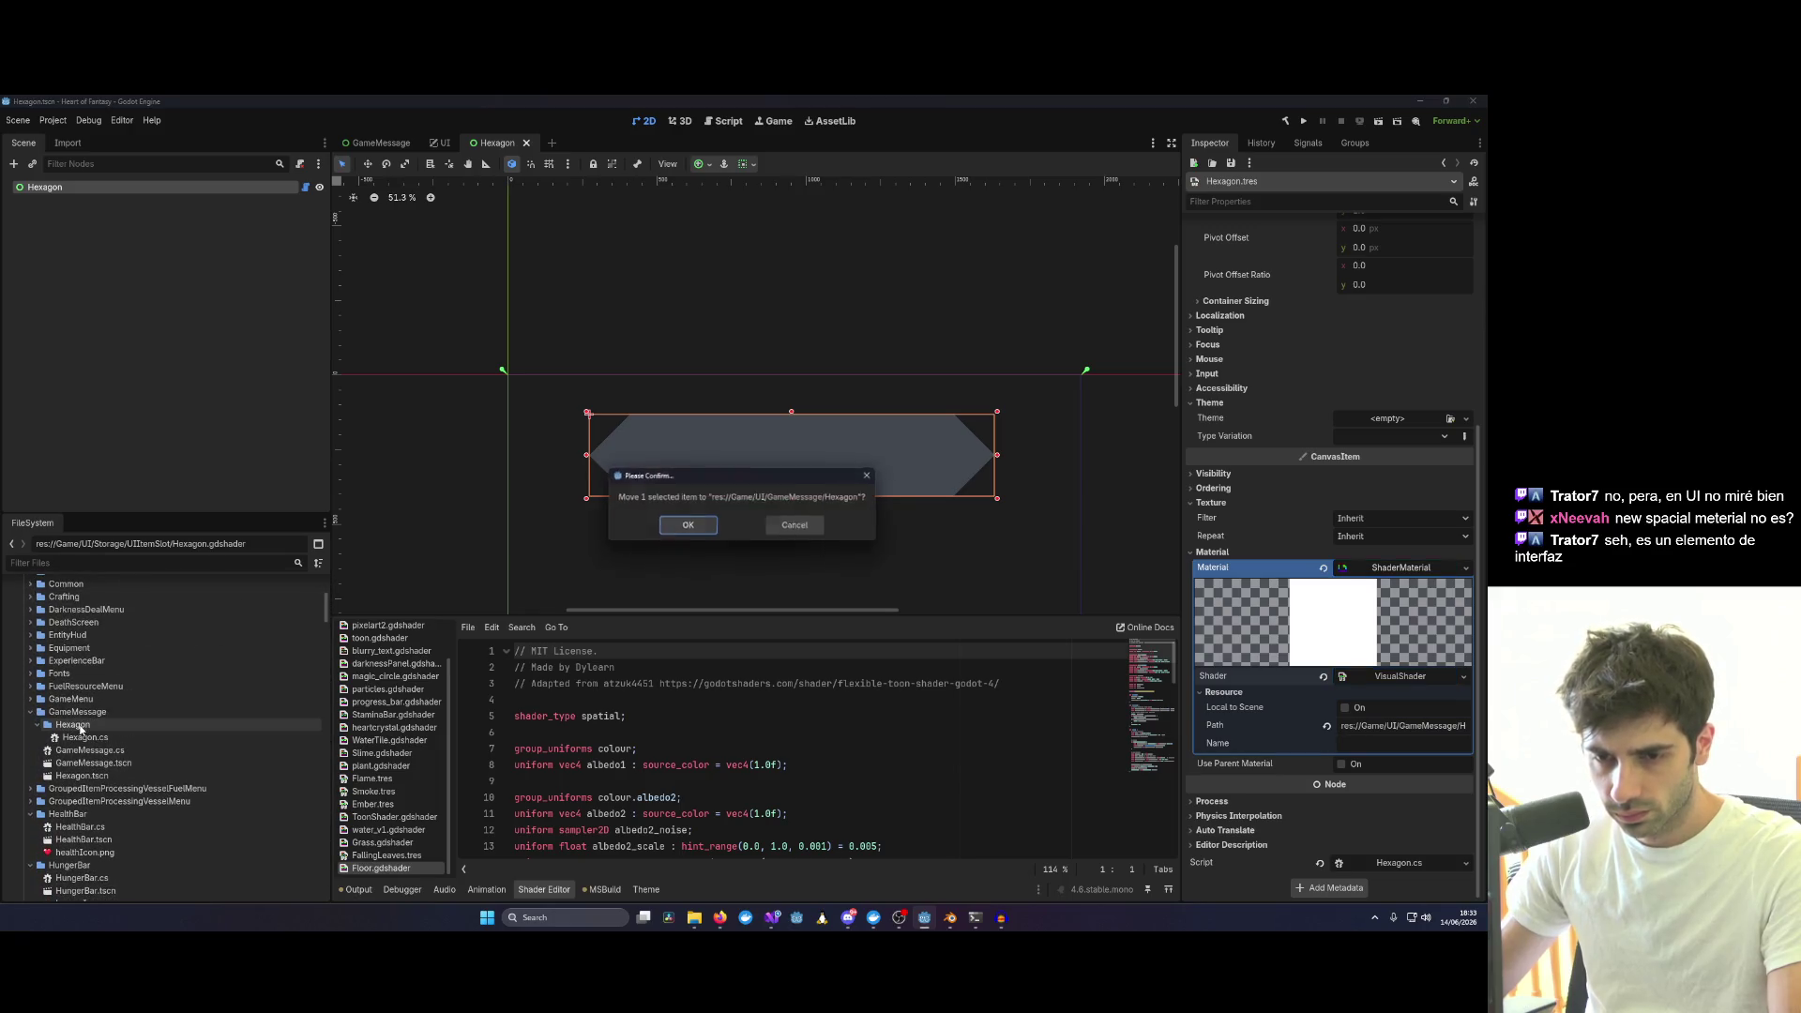
{"action": "left_click", "coordinate": [687, 526]}
{"action": "left_click", "coordinate": [116, 751]}
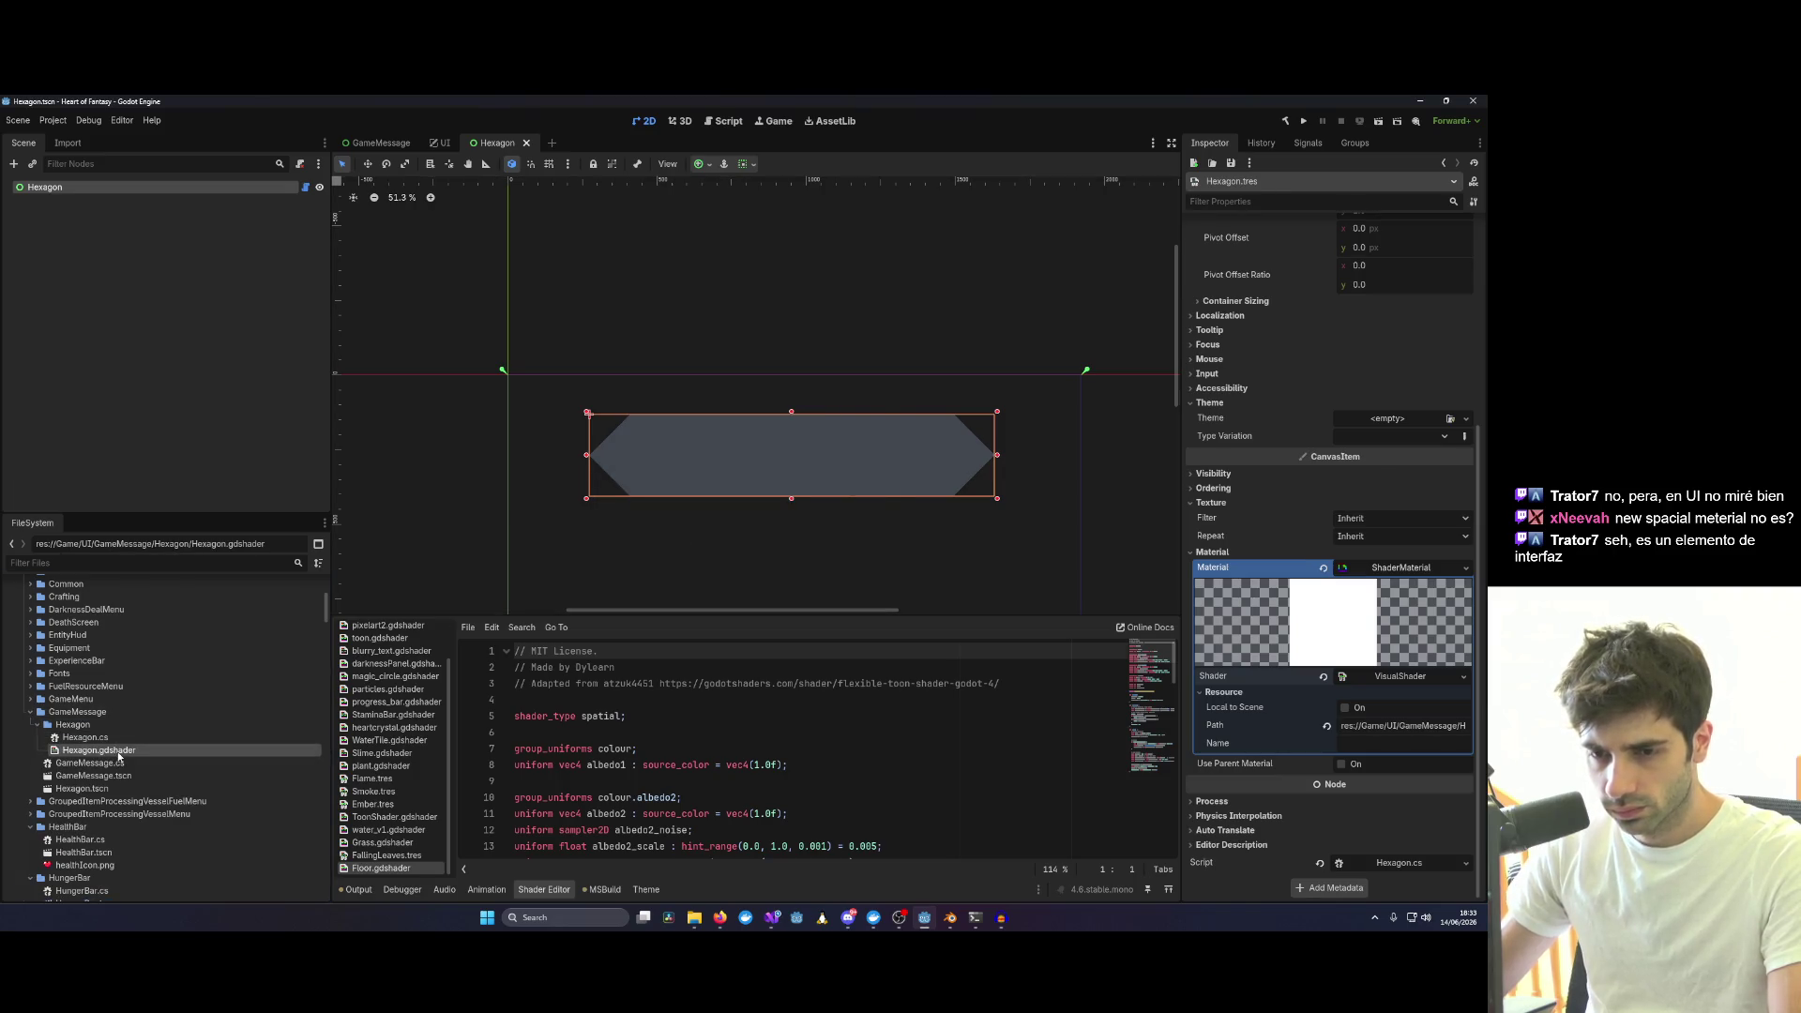
{"action": "double_click", "coordinate": [117, 751]}
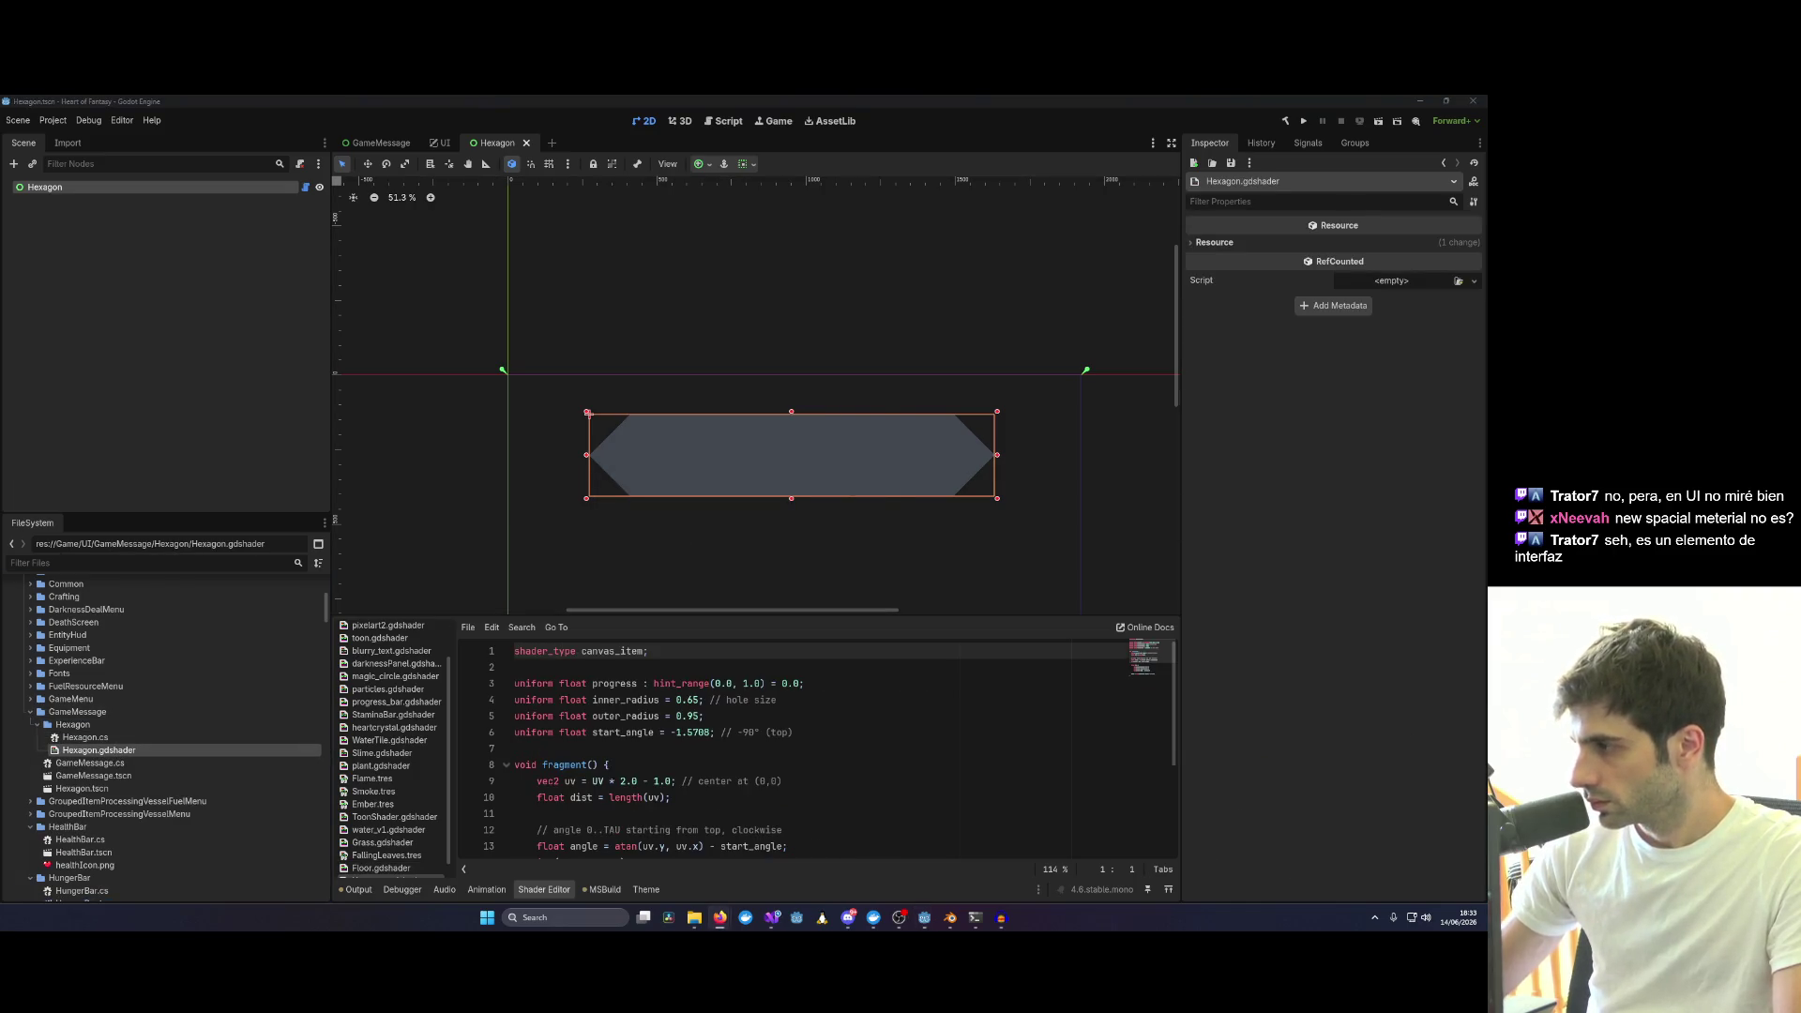
Replace Hexagon.gdshader's code with the hexagon-mask shader using fill_color and inset uniforms.
{"action": "key", "text": "ctrl+a"}
{"action": "type", "text": "shader_type canvas_item;  uniform vec4 fill_color : source_color = vec4(0.439, 0.502, 0.565, 1.0); uniform float inset : hint_range(0.0, 0.5) = 0.25; // cap width as fraction of WIDTH  void fragment() {     float dy  = abs(UV.y - 0.5) * 2.0;   // 0 at middle, 1 at top/bottom     float cut = inset * dy;              // horizontal cut at this height     float aa  = fwidth(UV.x);     float mask = smoothstep(cut - aa, cut + aa, UV.x)                * smoothstep(cut - aa, cut + aa, 1.0 - UV.x);     COLOR = vec4(fill_color.rgb, fill_color.a * mask); }"}
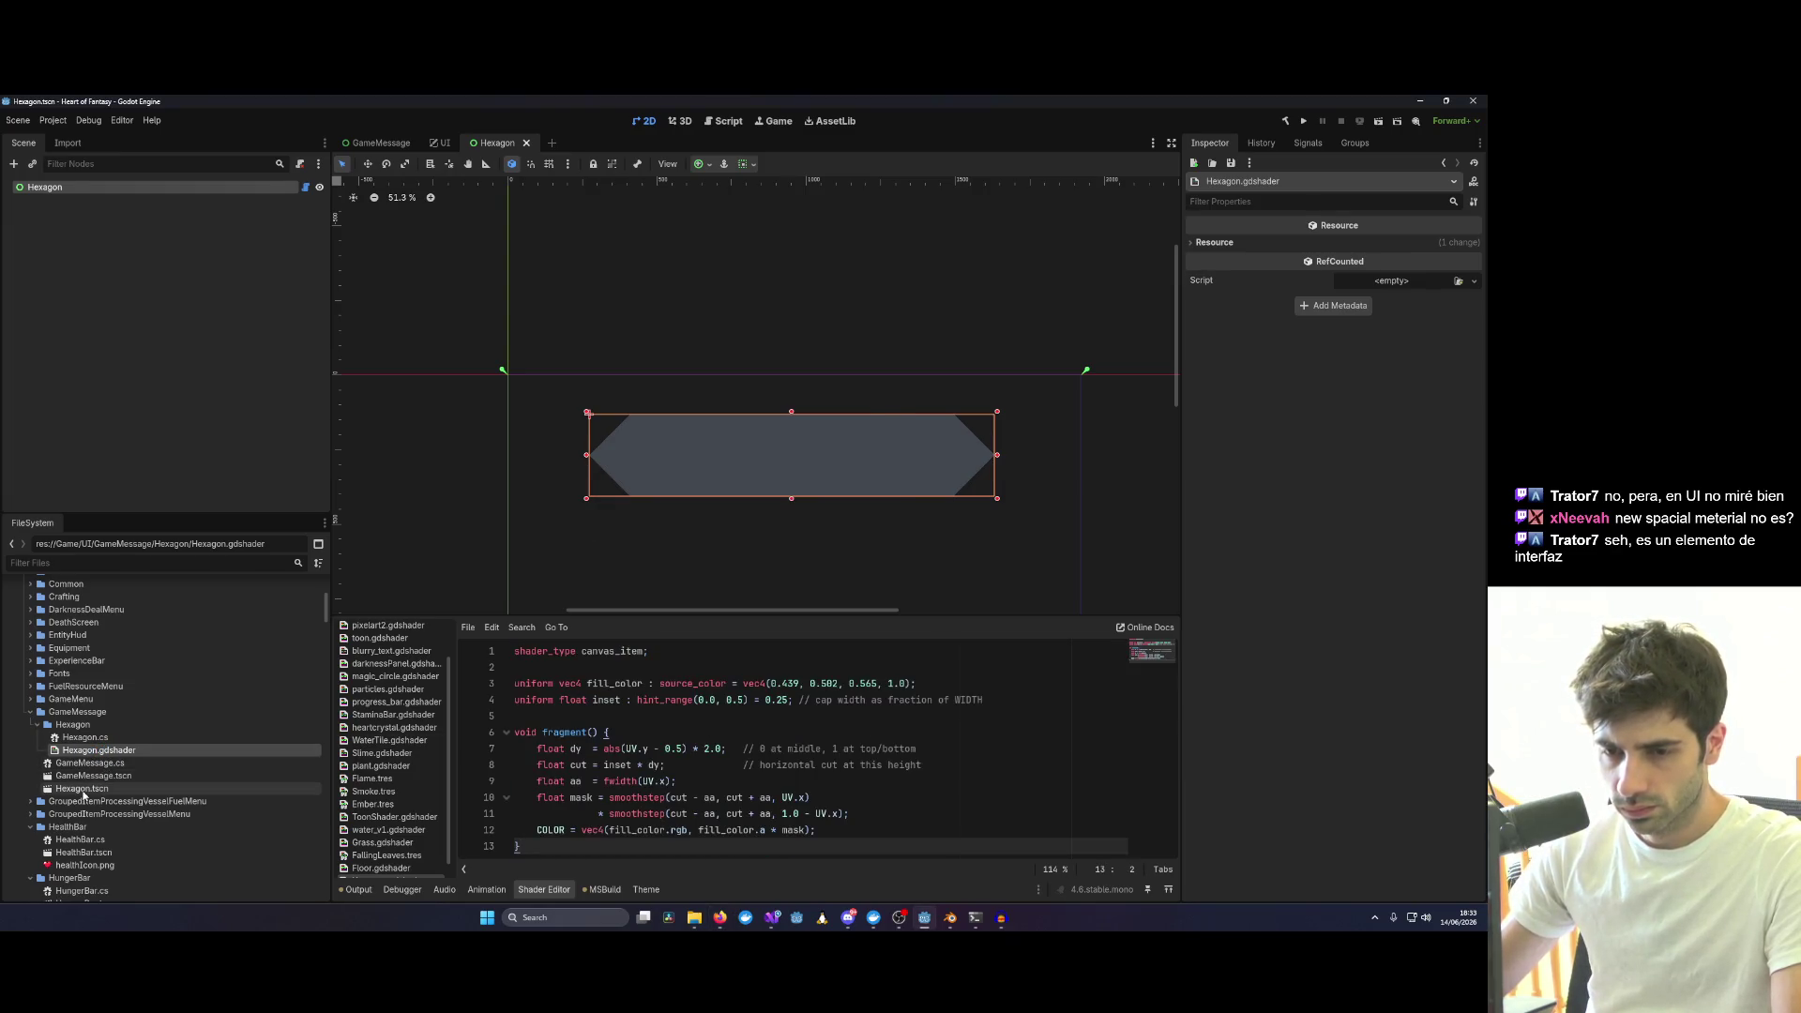
{"action": "left_click", "coordinate": [82, 788]}
Quick-load a project shader onto the Hexagon panel's material and expand it.
{"action": "left_click", "coordinate": [971, 465]}
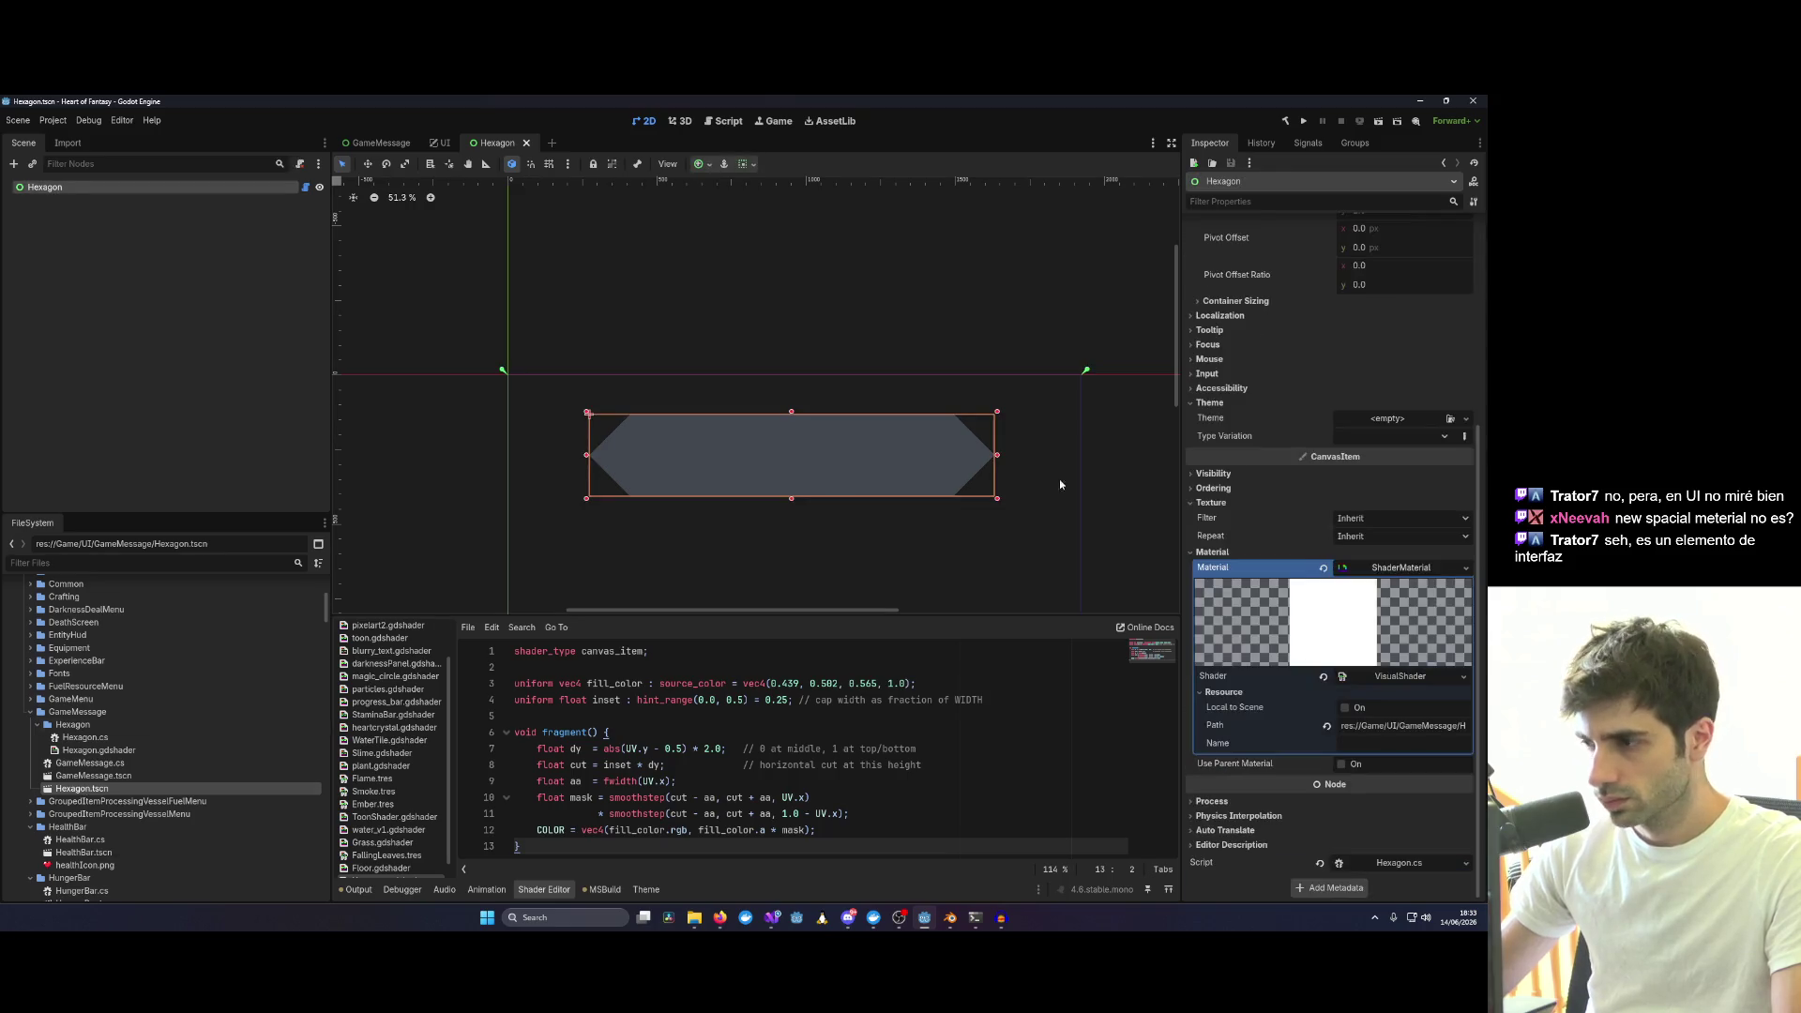
{"action": "left_click", "coordinate": [1463, 678]}
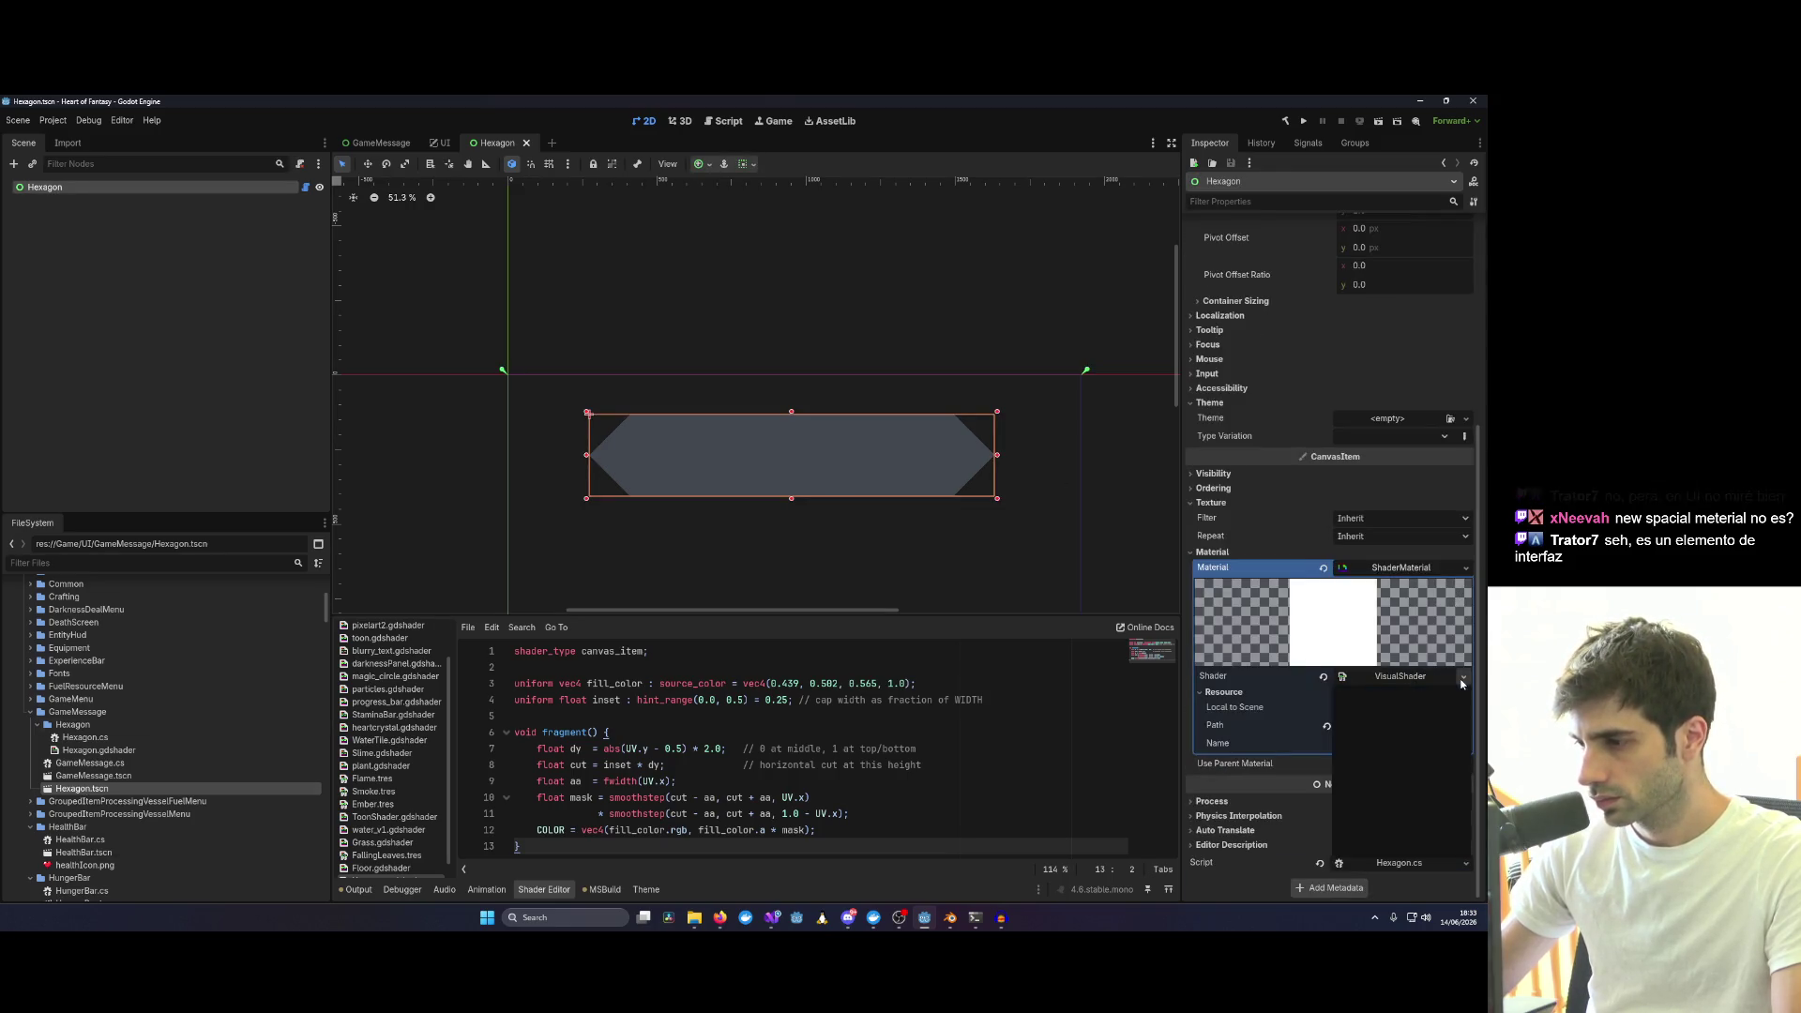
{"action": "left_click", "coordinate": [1379, 715]}
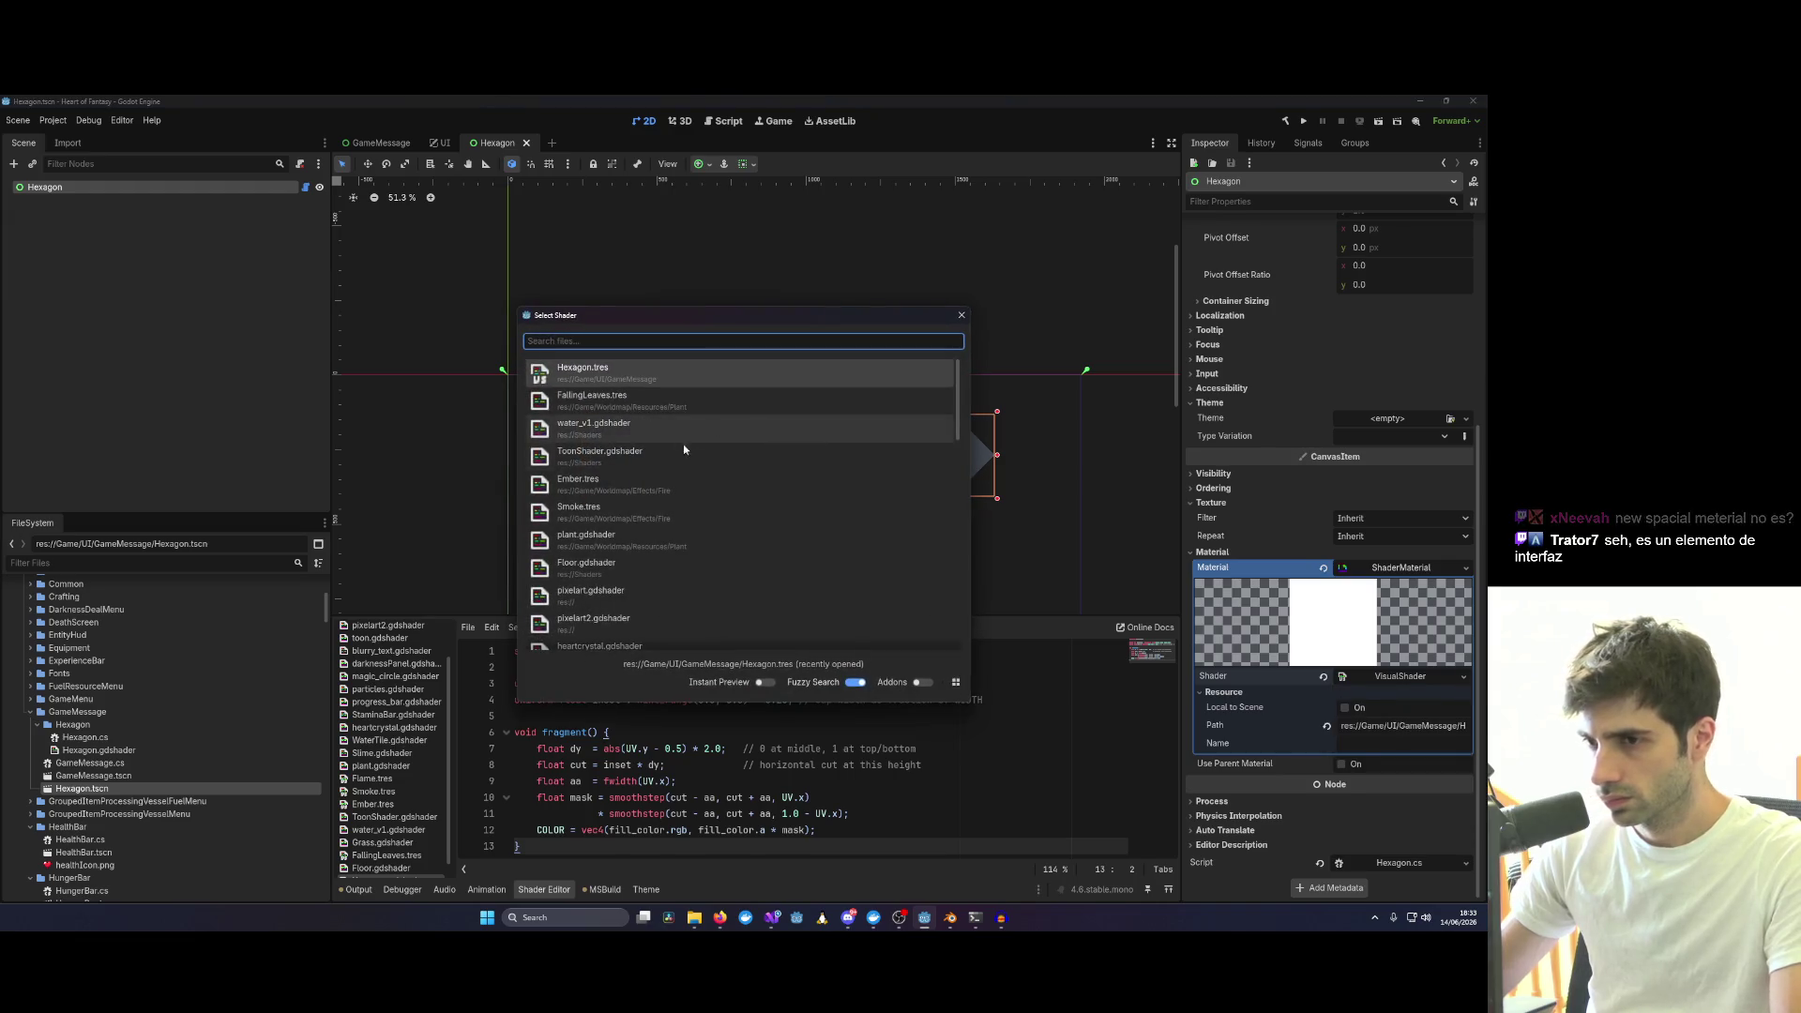
{"action": "double_click", "coordinate": [589, 365]}
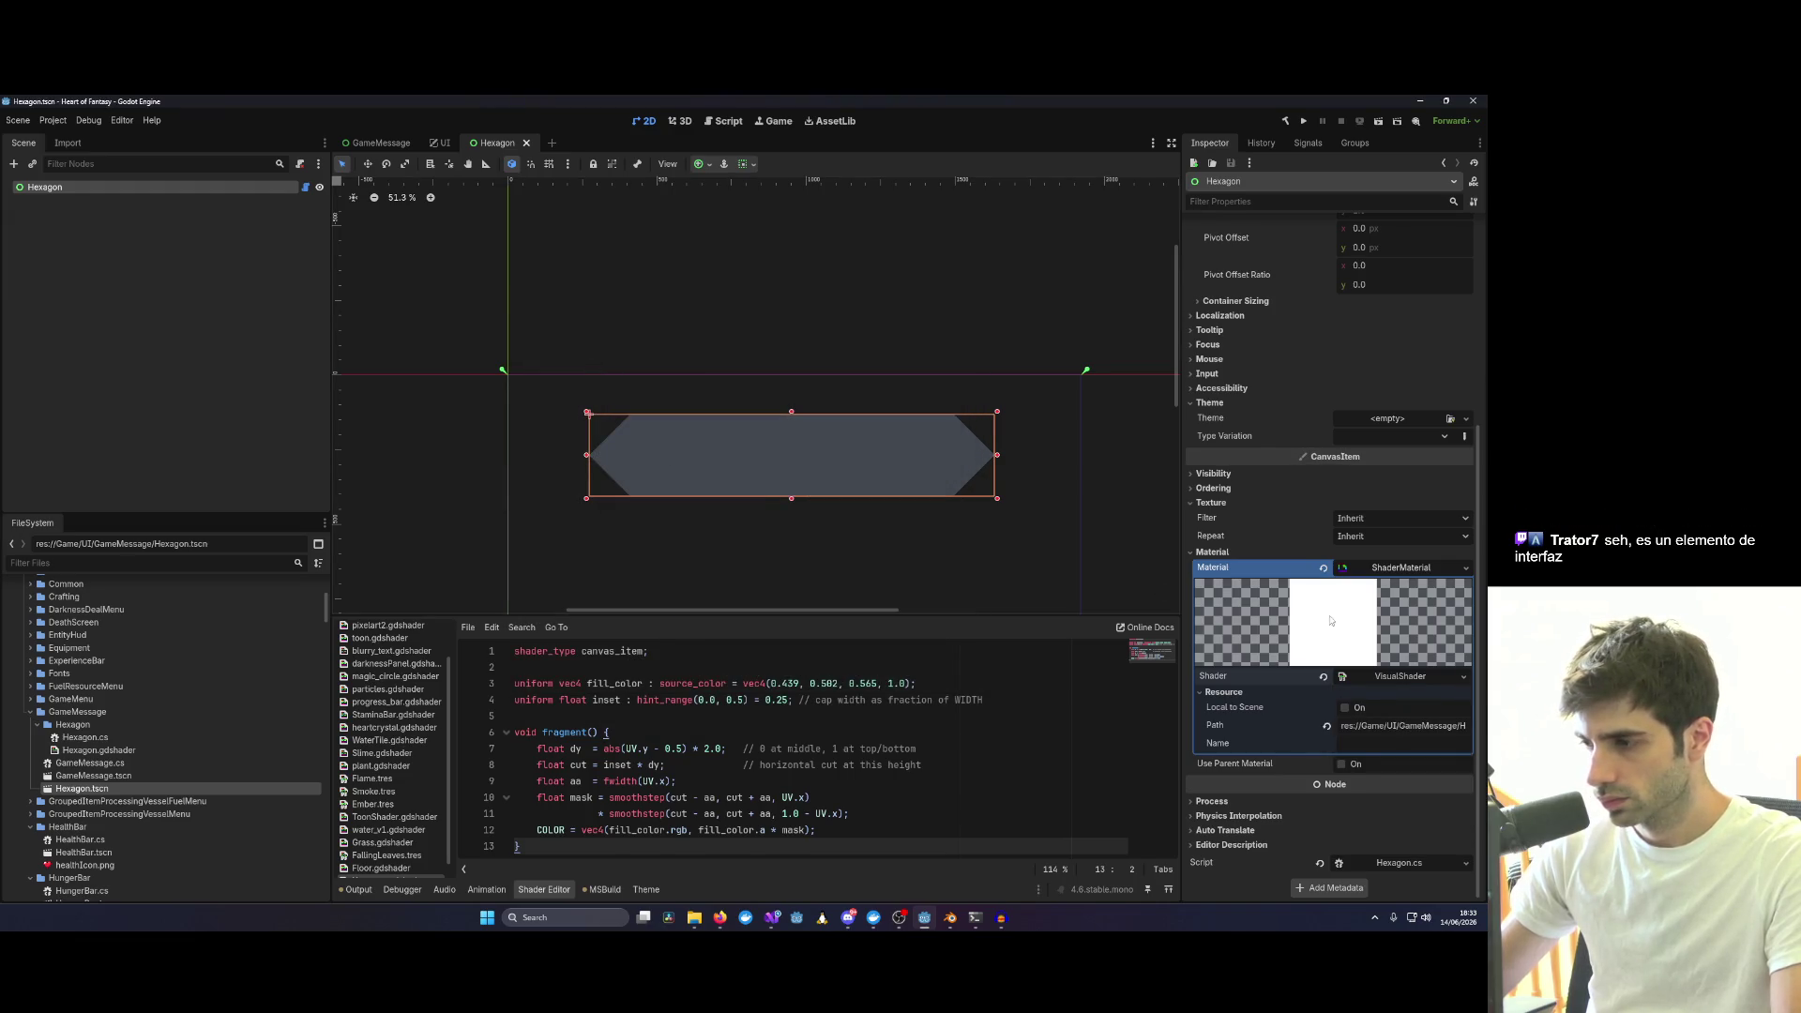
{"action": "left_click", "coordinate": [1382, 678]}
{"action": "scroll", "coordinate": [1308, 689], "scroll_direction": "down", "scroll_amount": 2}
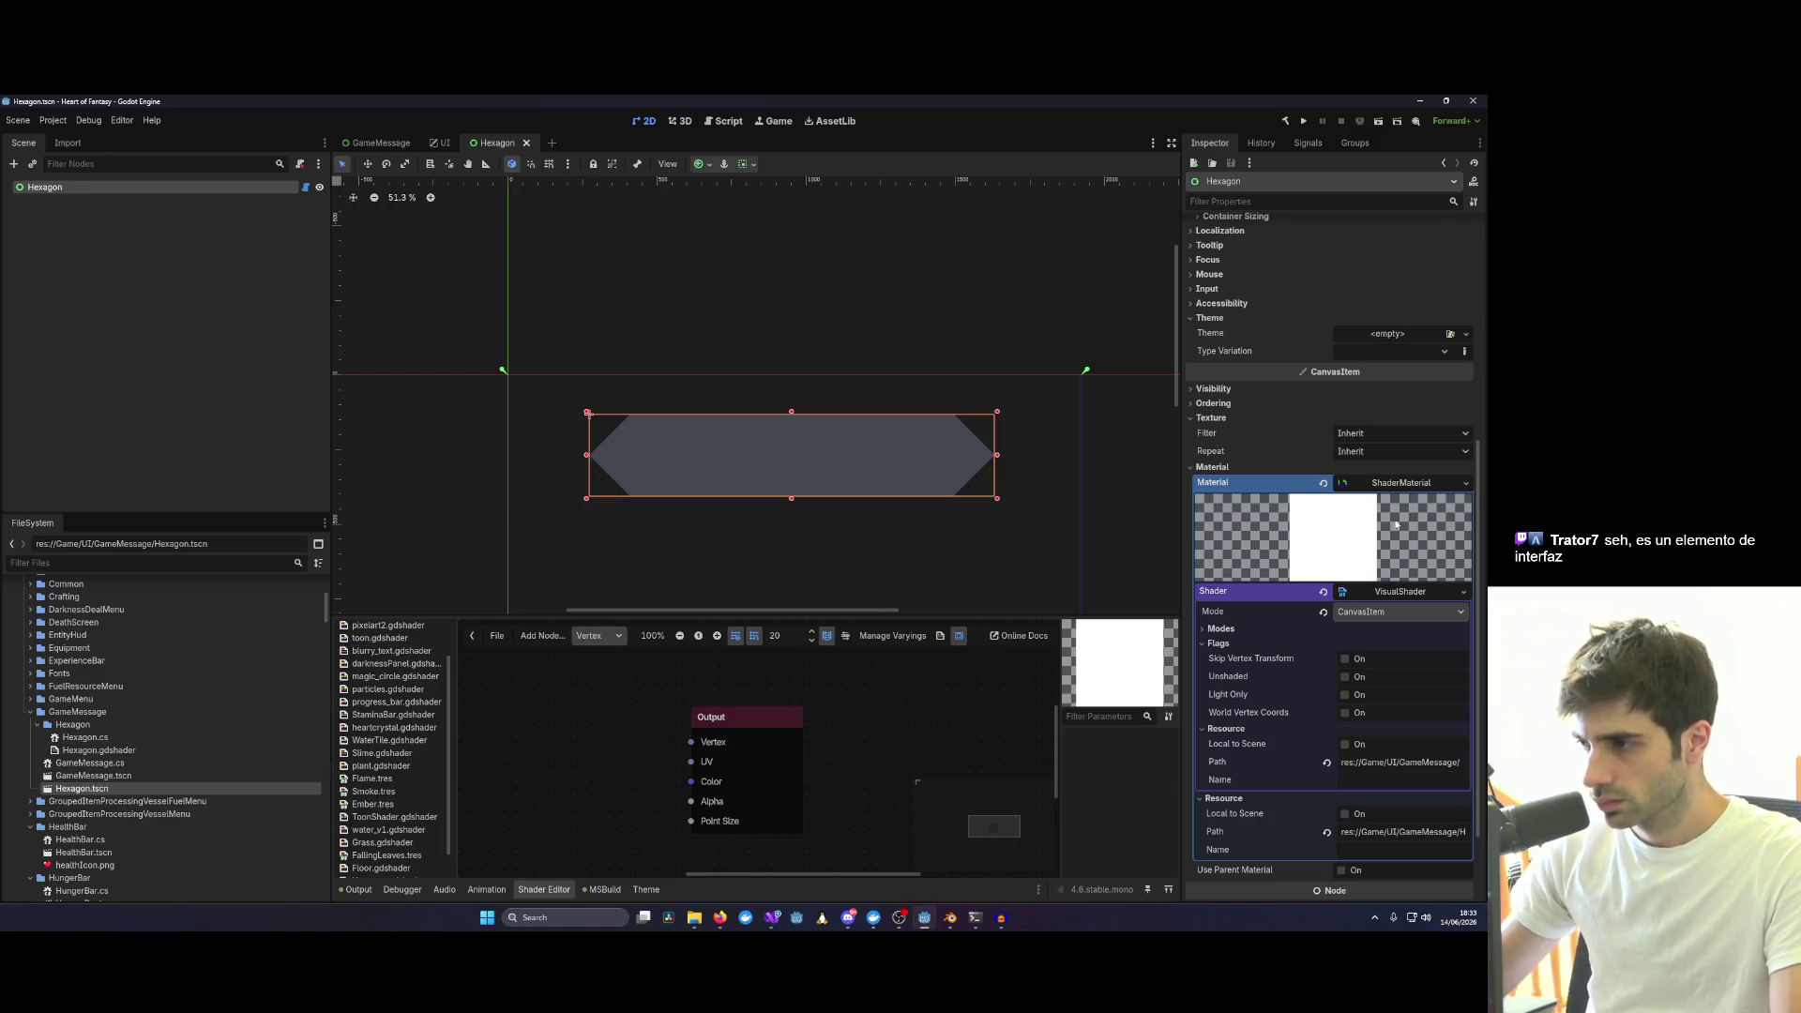
Clear the material from the Hexagon panel and return to its properties.
{"action": "left_click", "coordinate": [1464, 488]}
{"action": "left_click", "coordinate": [1385, 591]}
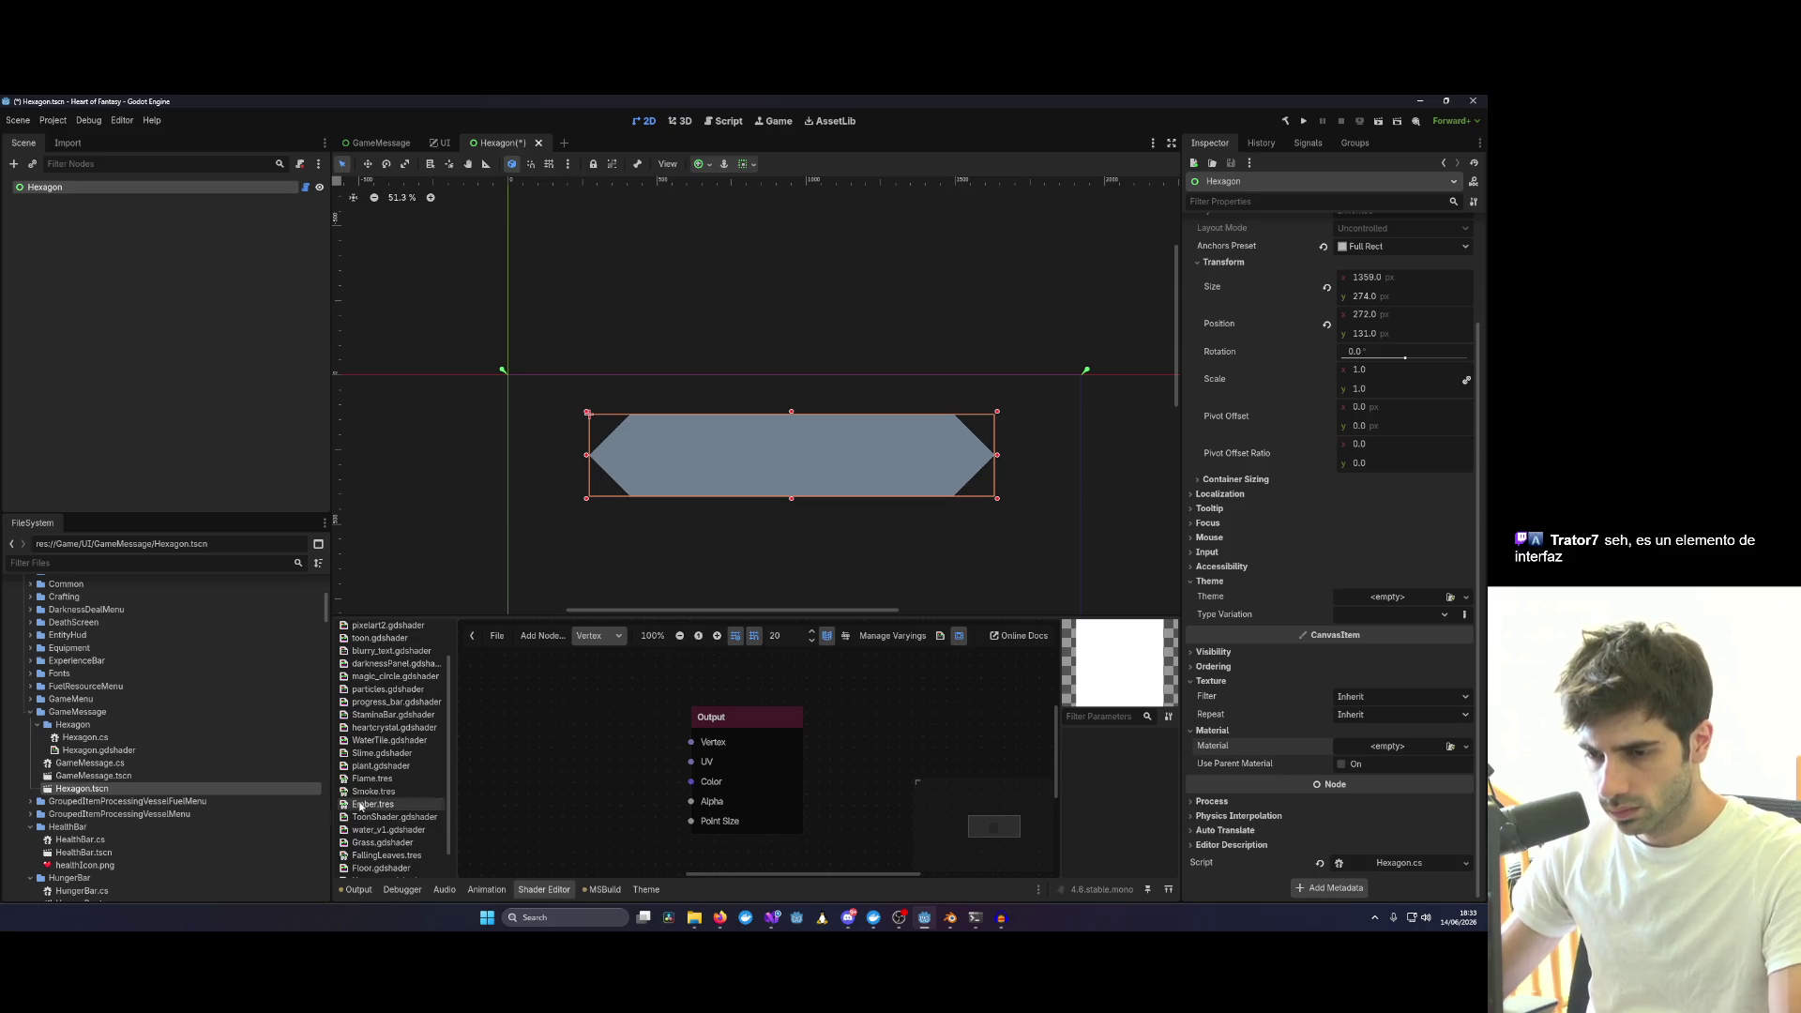
{"action": "scroll", "coordinate": [391, 761], "scroll_direction": "down", "scroll_amount": 1}
{"action": "scroll", "coordinate": [385, 772], "scroll_direction": "down", "scroll_amount": 1}
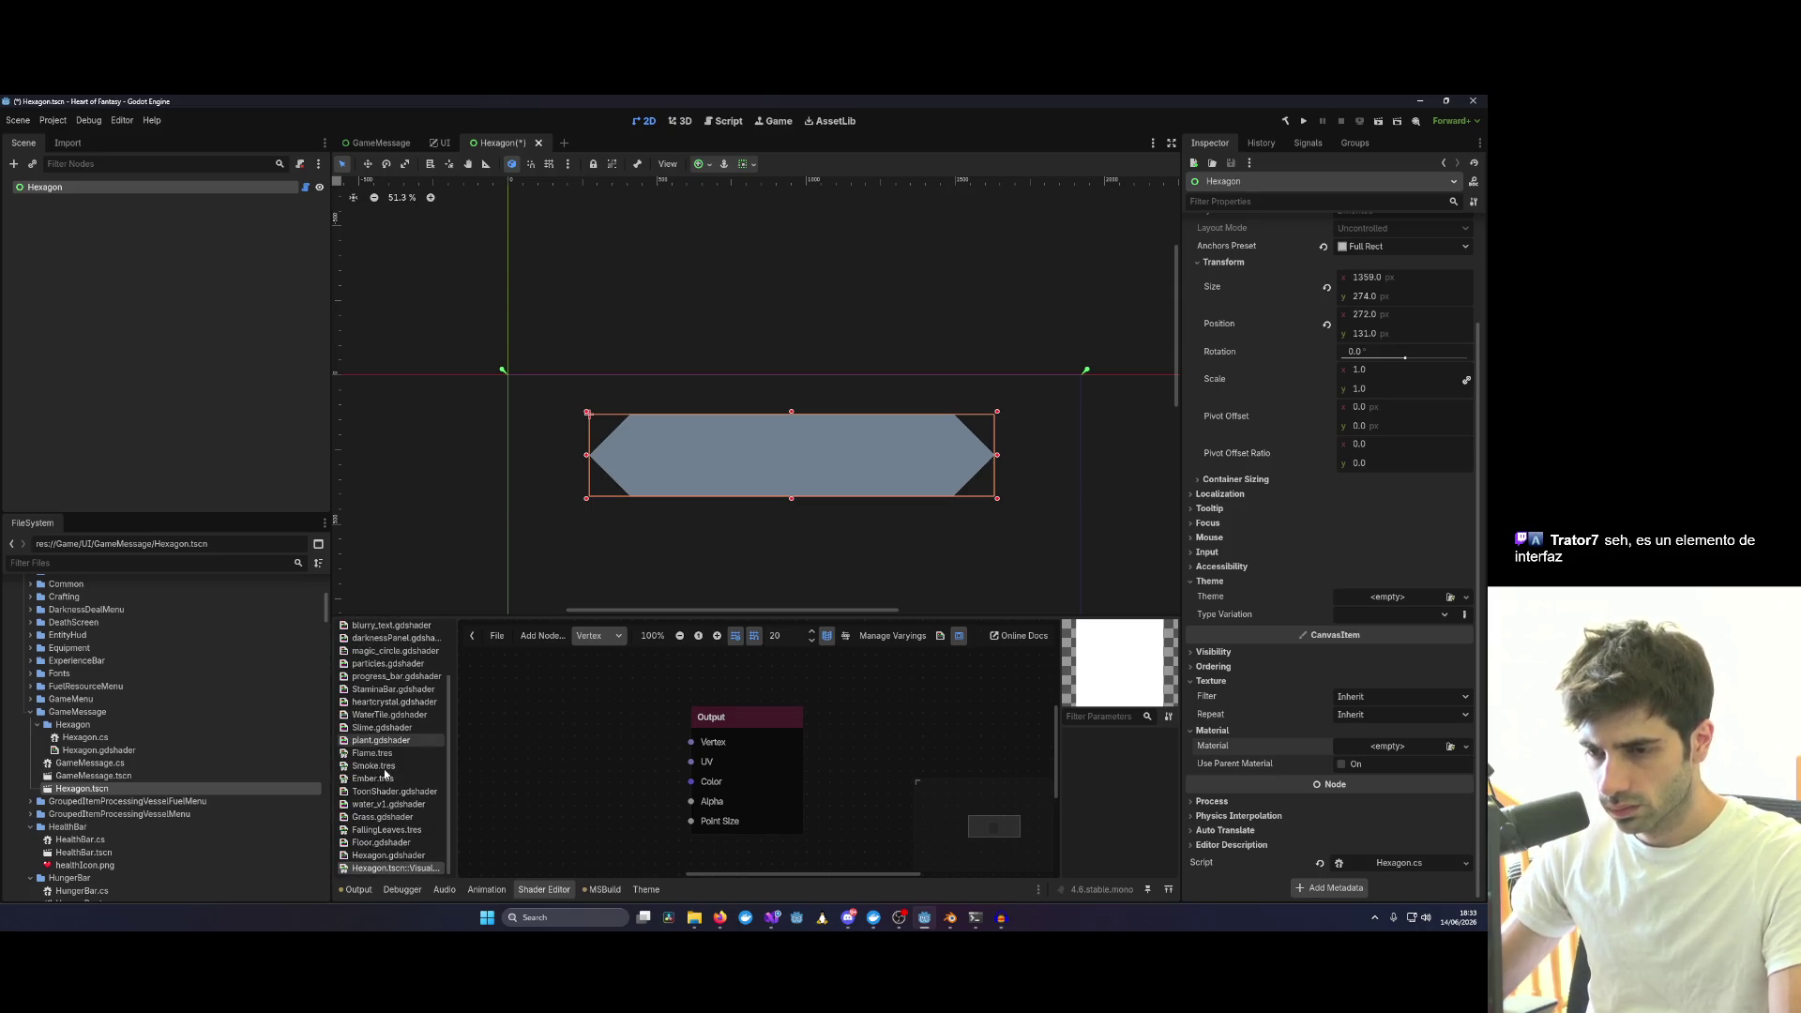
{"action": "left_click", "coordinate": [404, 855]}
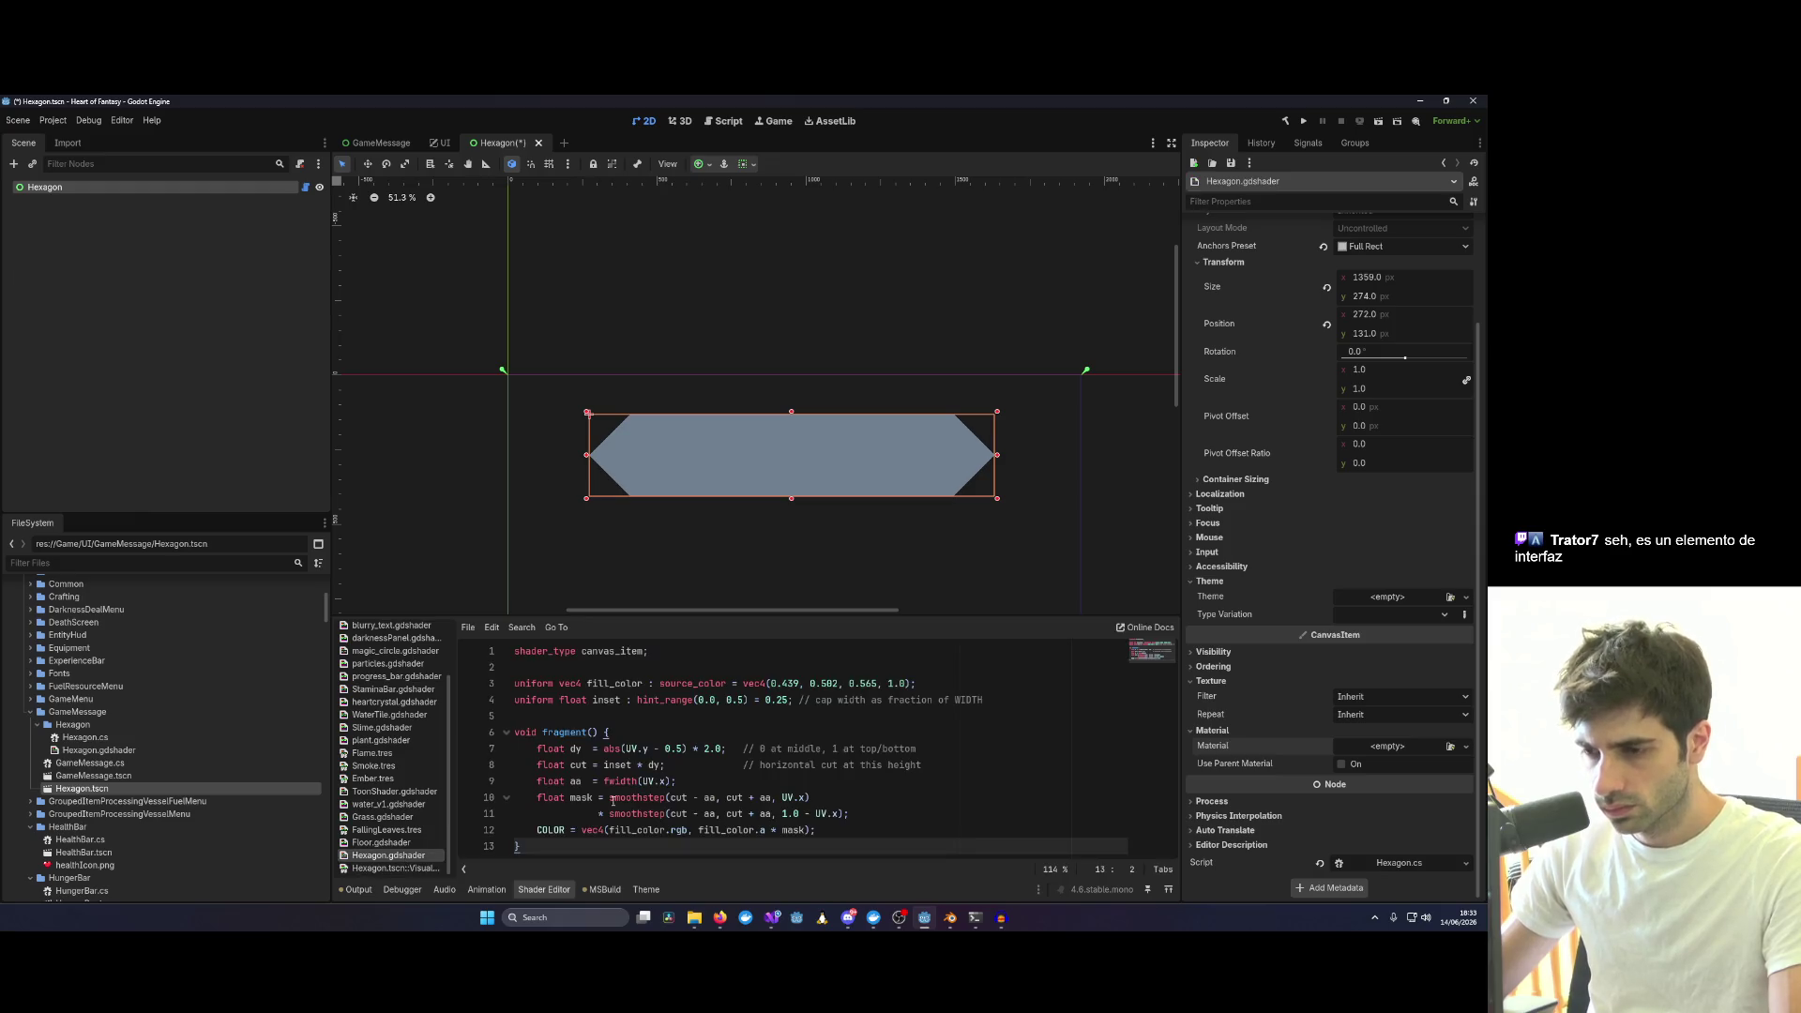
{"action": "left_click", "coordinate": [72, 191]}
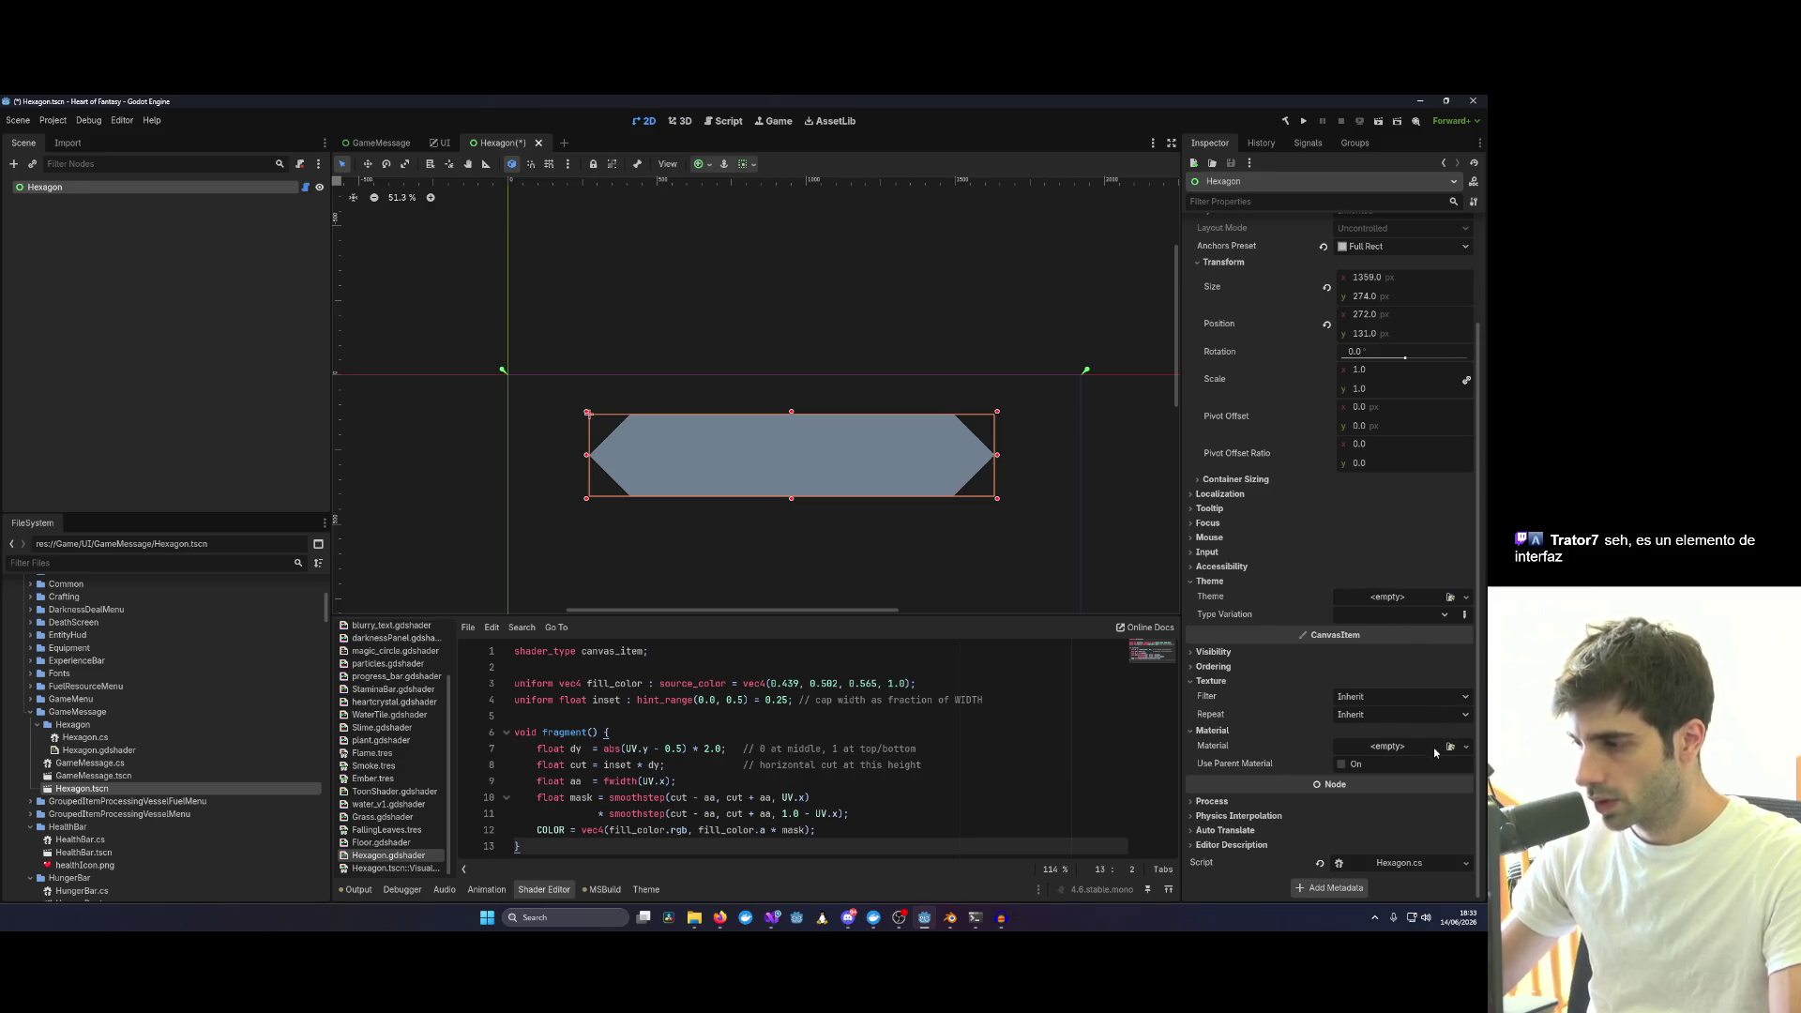
Give the Hexagon node a new ShaderMaterial and try loading an existing shader into it.
{"action": "left_click", "coordinate": [1466, 747]}
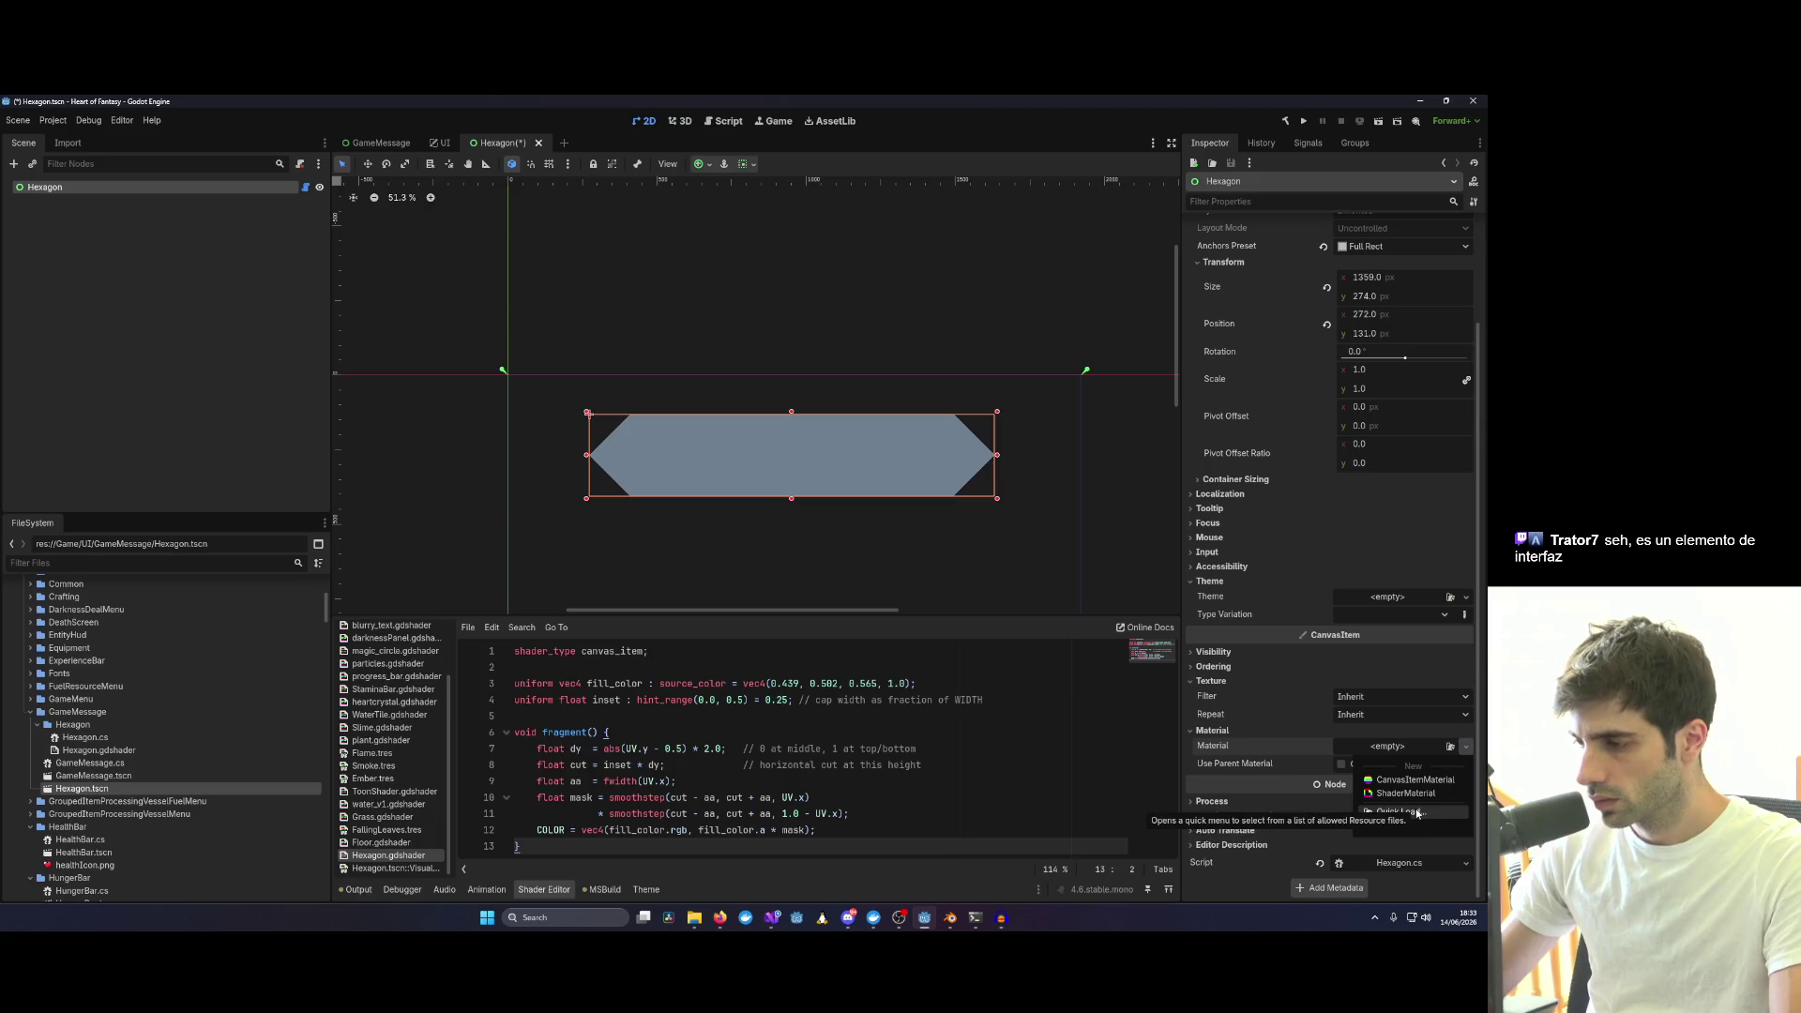
{"action": "left_click", "coordinate": [1413, 797]}
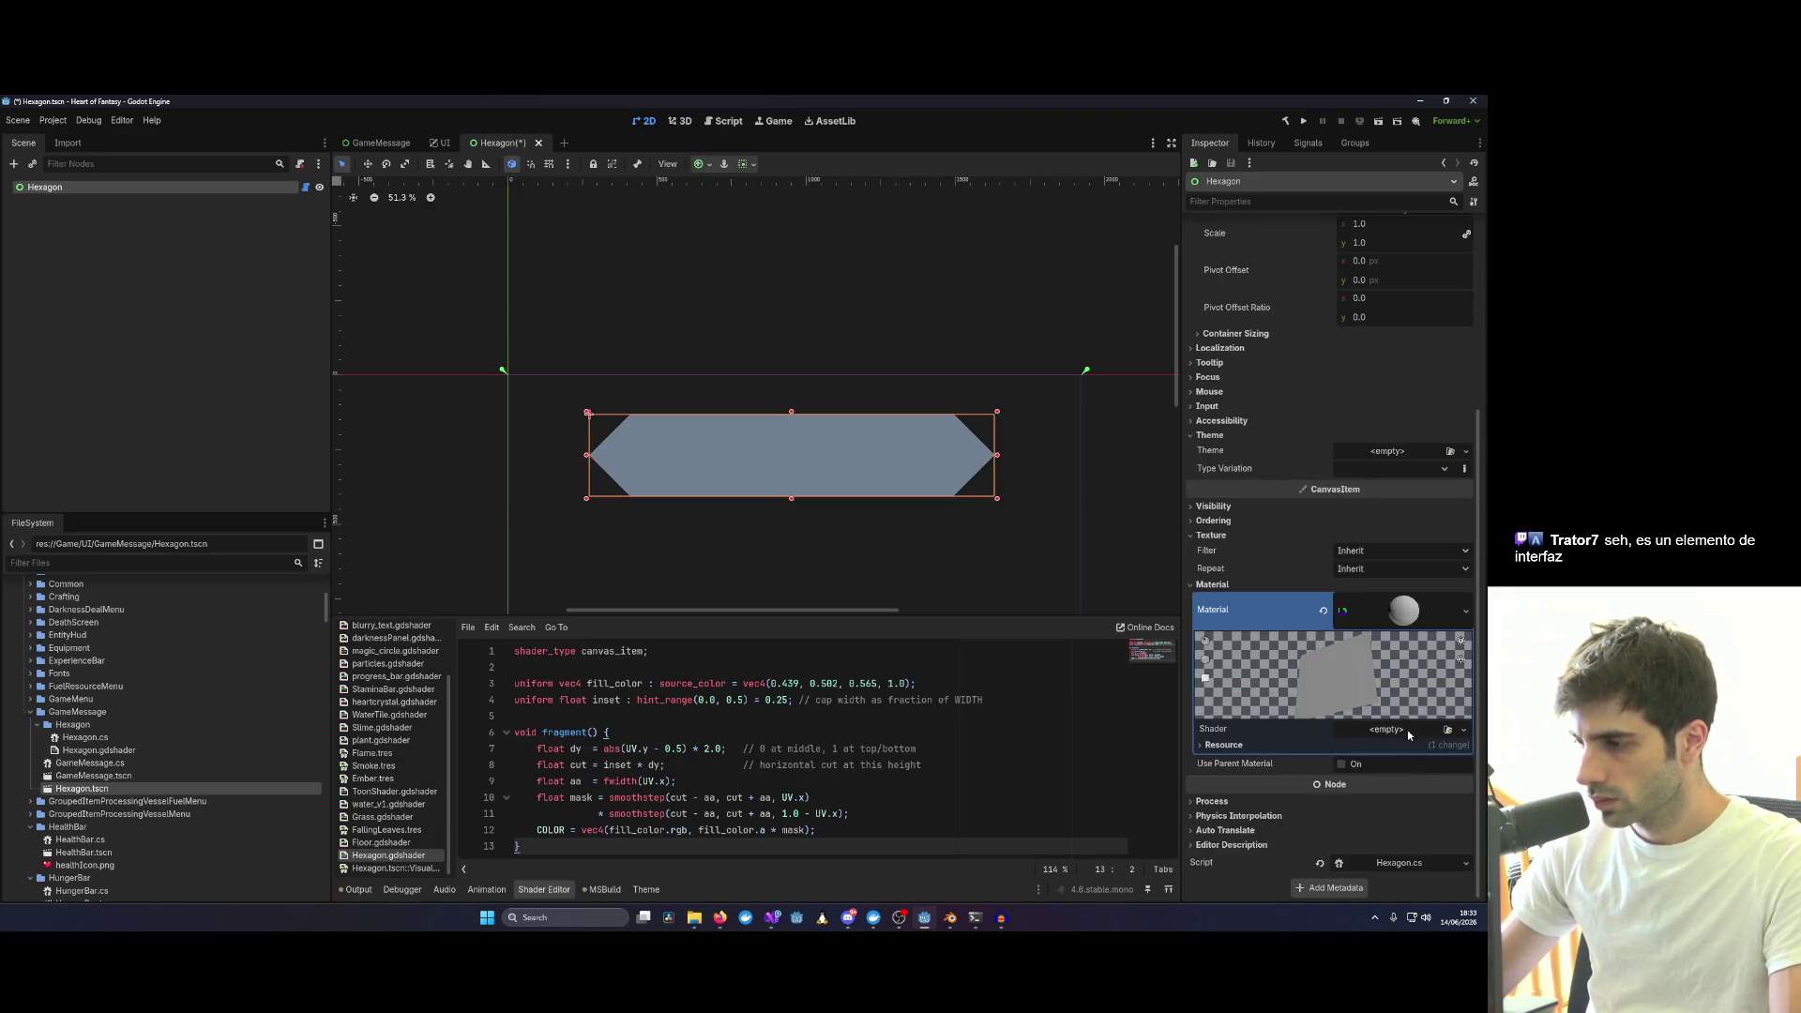
{"action": "left_click", "coordinate": [1407, 731]}
{"action": "left_click", "coordinate": [1414, 769]}
{"action": "left_click", "coordinate": [596, 369]}
{"action": "left_click", "coordinate": [1380, 732]}
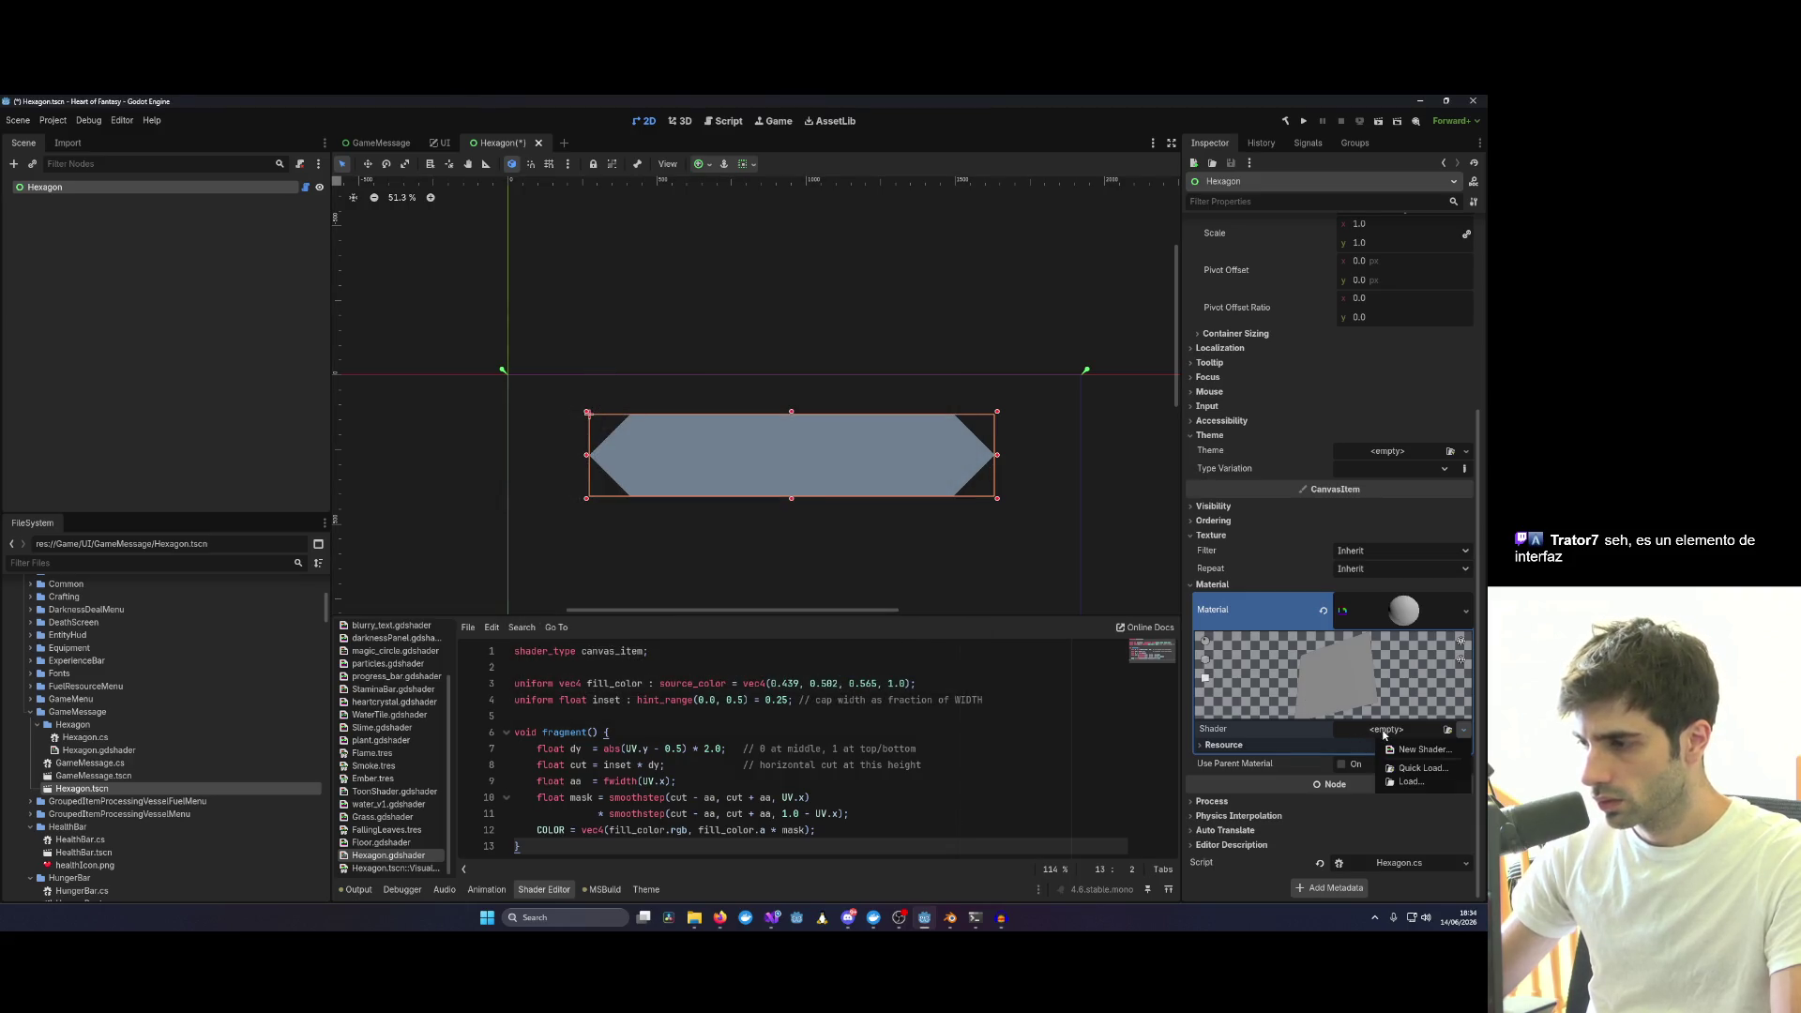
Dismiss the shader chooser and start a new code-based Shader (not visual) for the material.
{"action": "left_click", "coordinate": [1408, 769]}
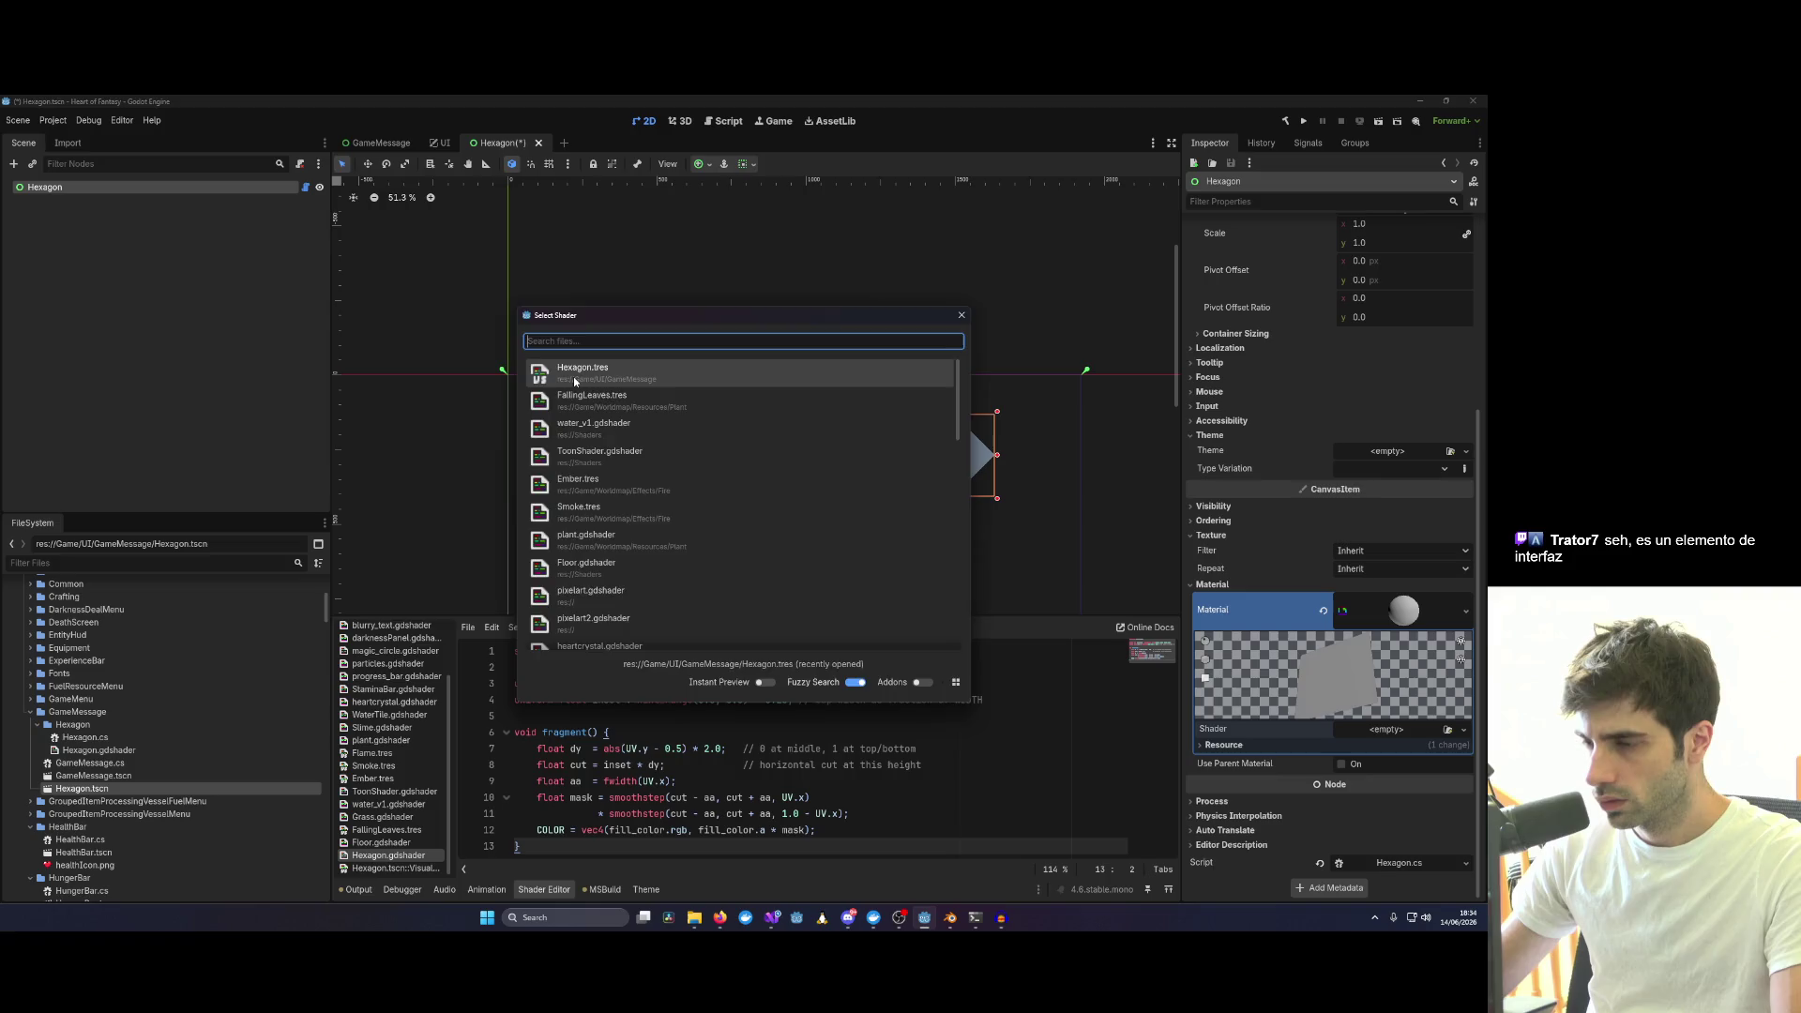
{"action": "left_click", "coordinate": [575, 377]}
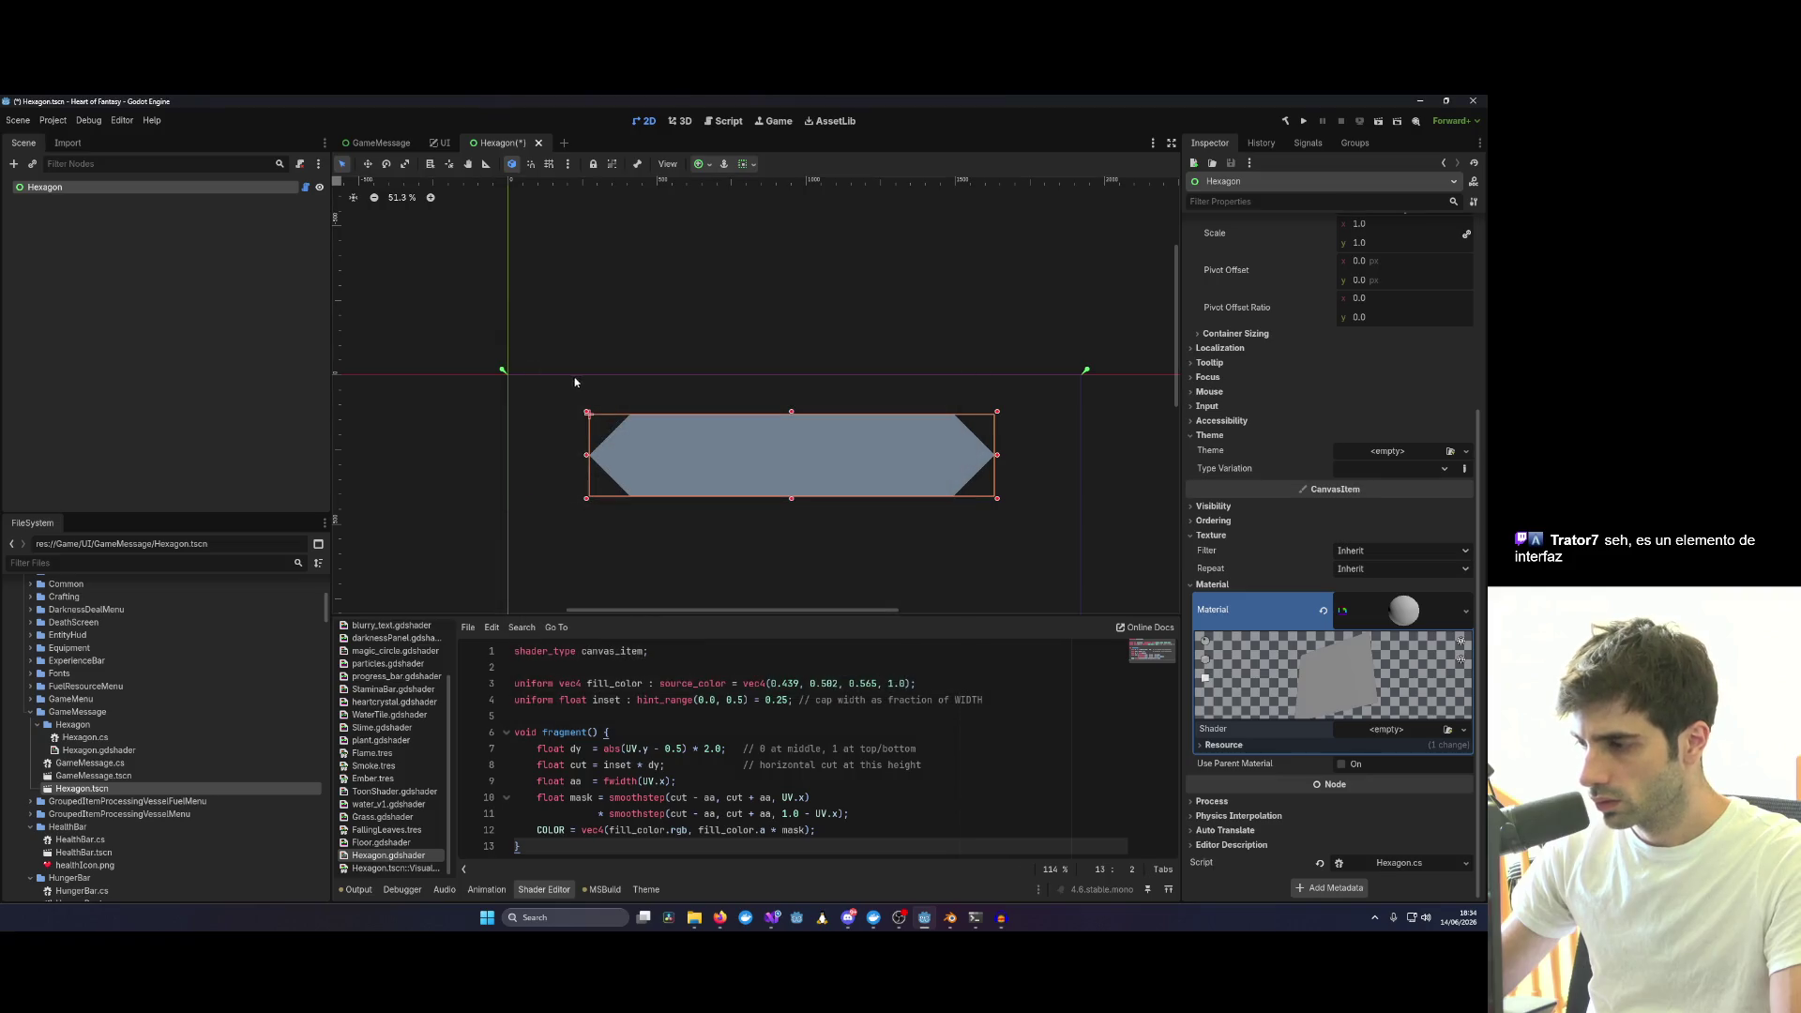
{"action": "left_click", "coordinate": [1464, 730]}
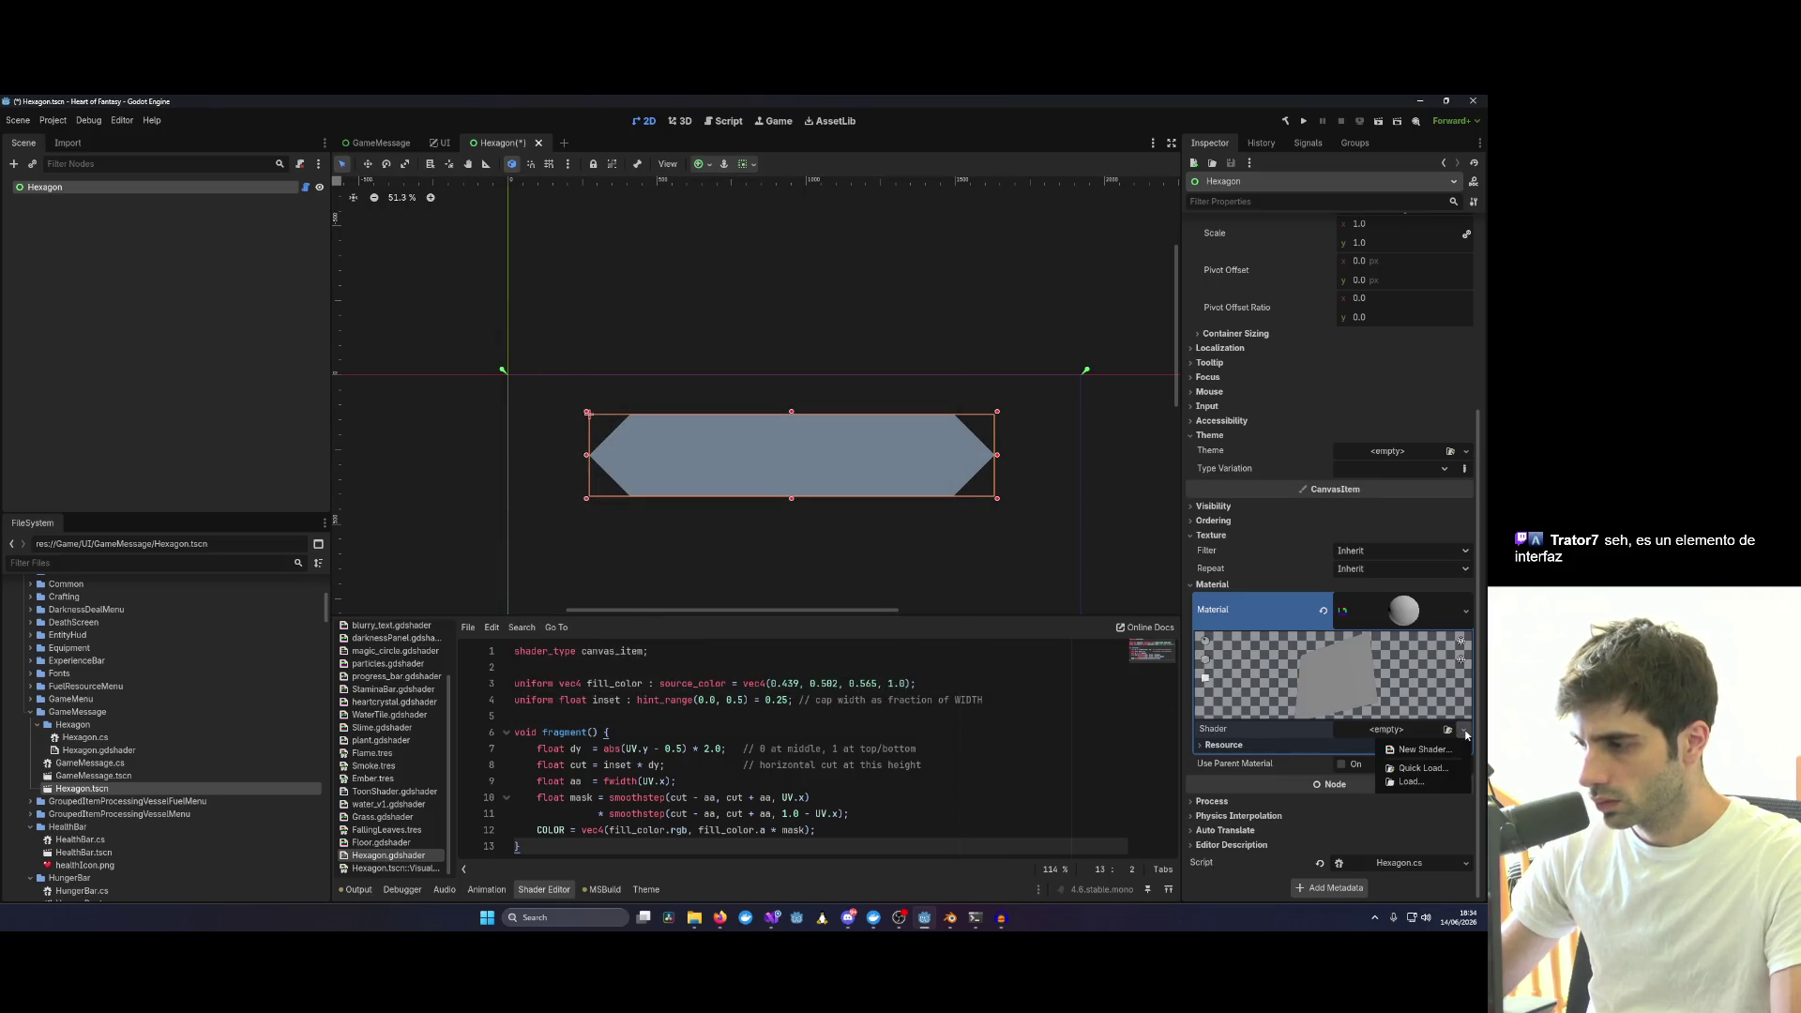
{"action": "left_click", "coordinate": [1421, 748]}
{"action": "left_click", "coordinate": [772, 424]}
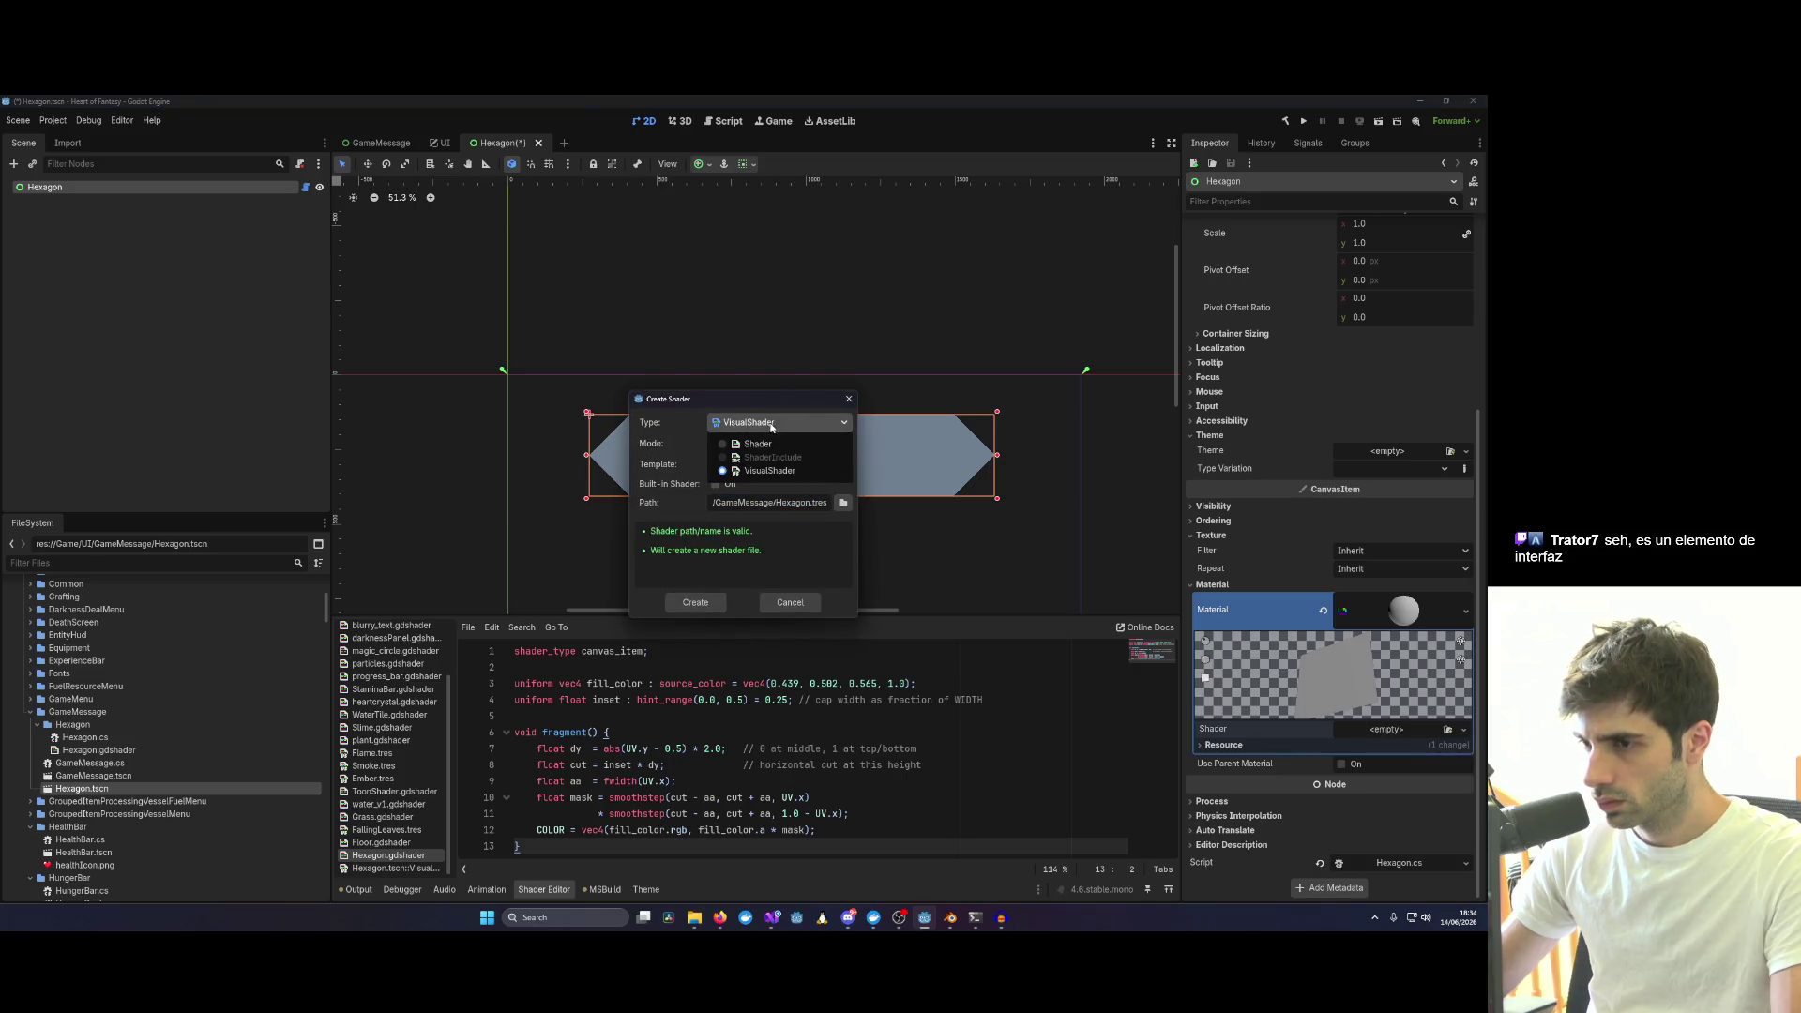
{"action": "left_click", "coordinate": [757, 444]}
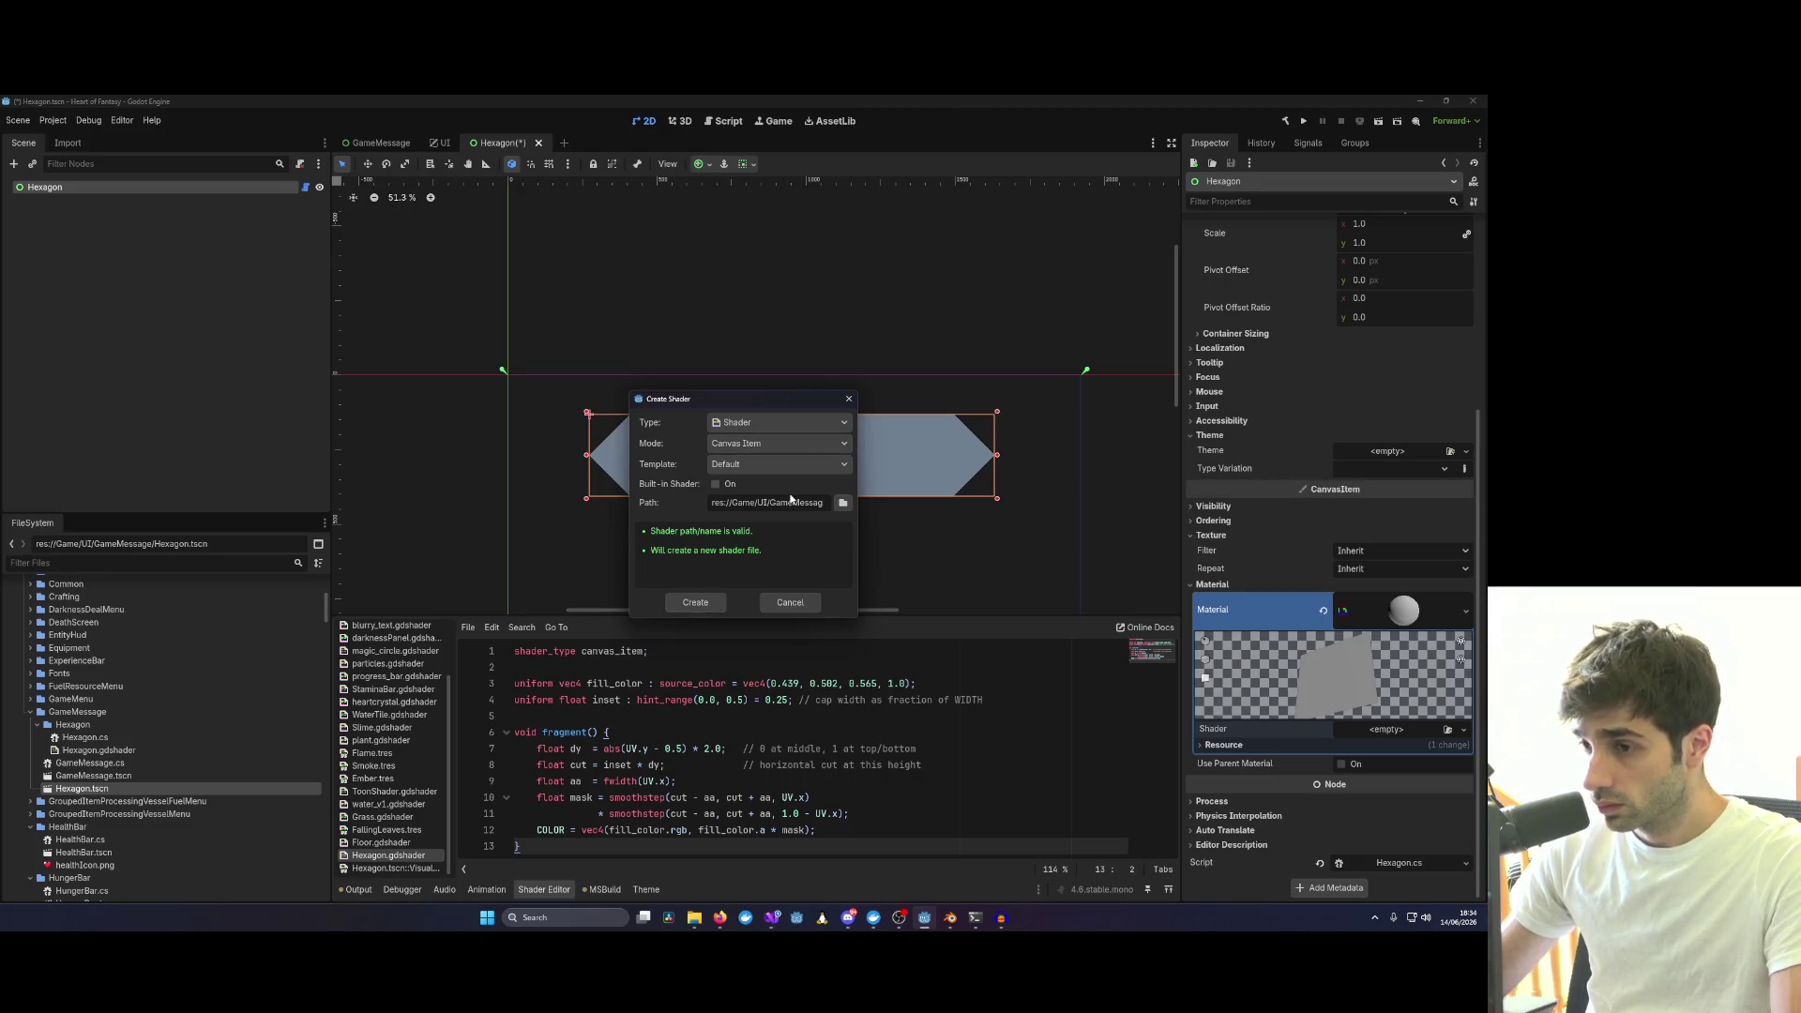
Create the new GameMessage Hexagon.gdshader on the material and request deleting the old copy.
{"action": "left_click", "coordinate": [829, 505]}
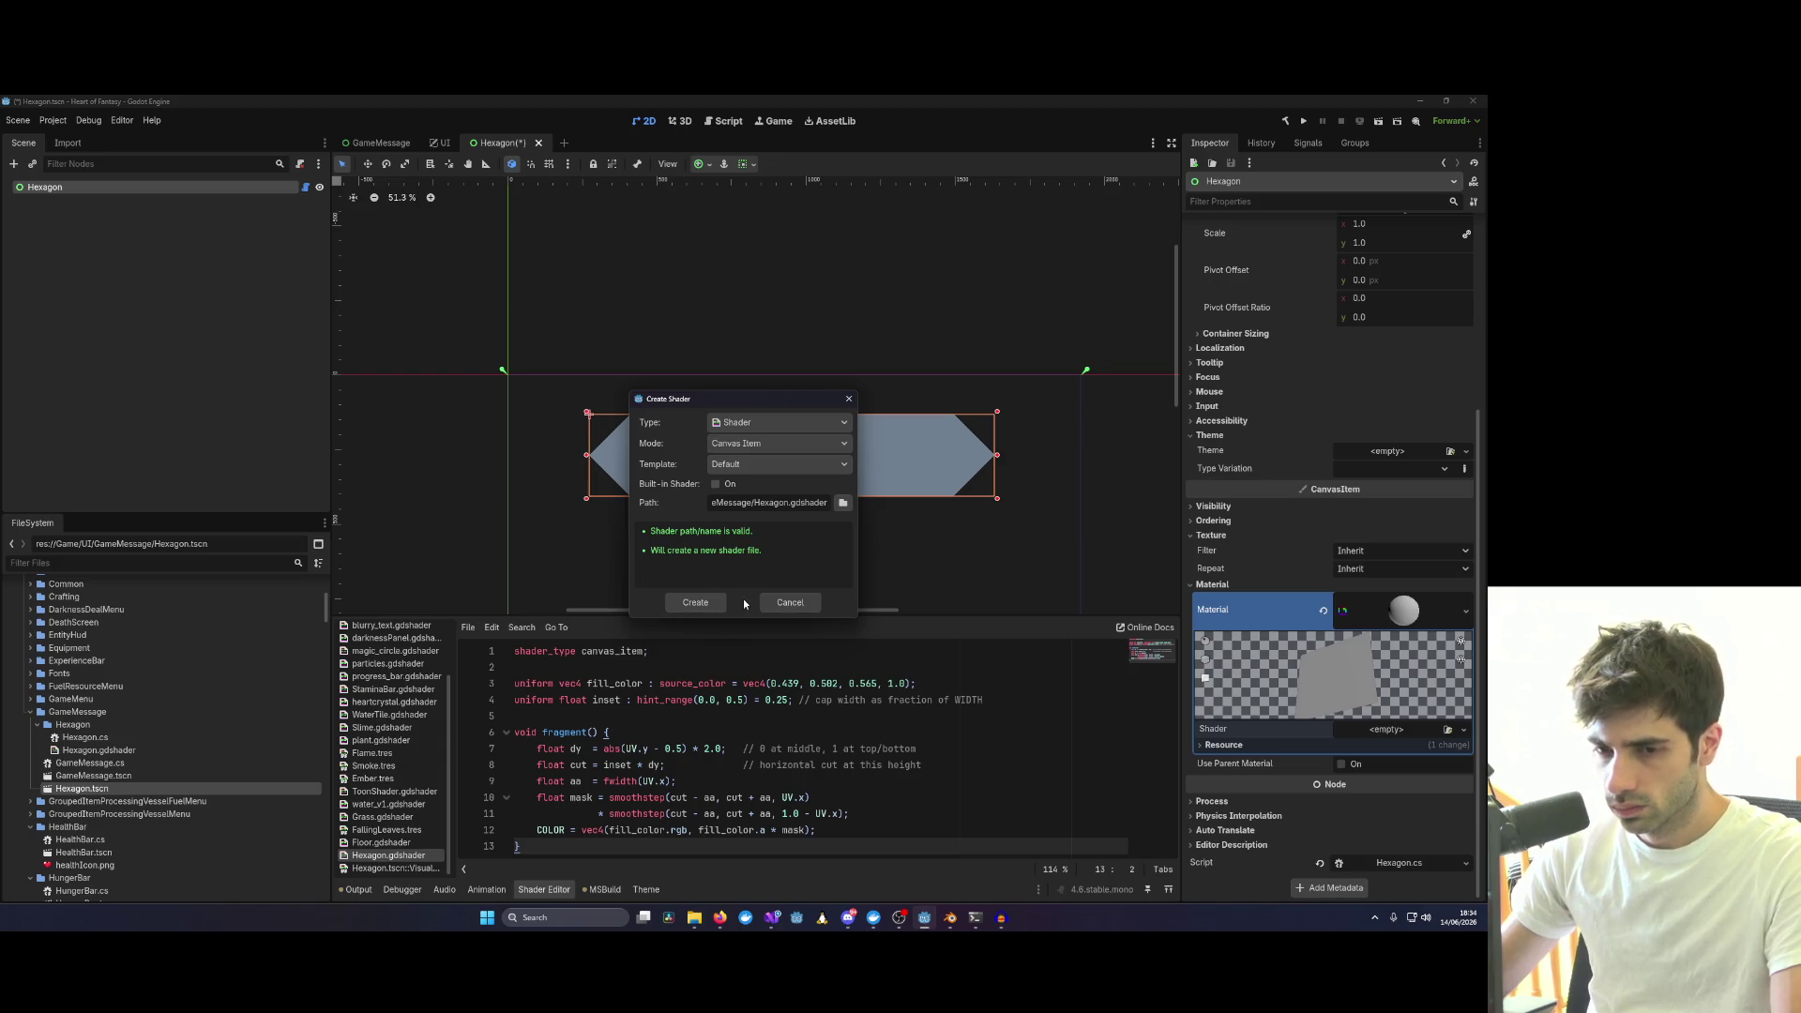
{"action": "left_click", "coordinate": [699, 606]}
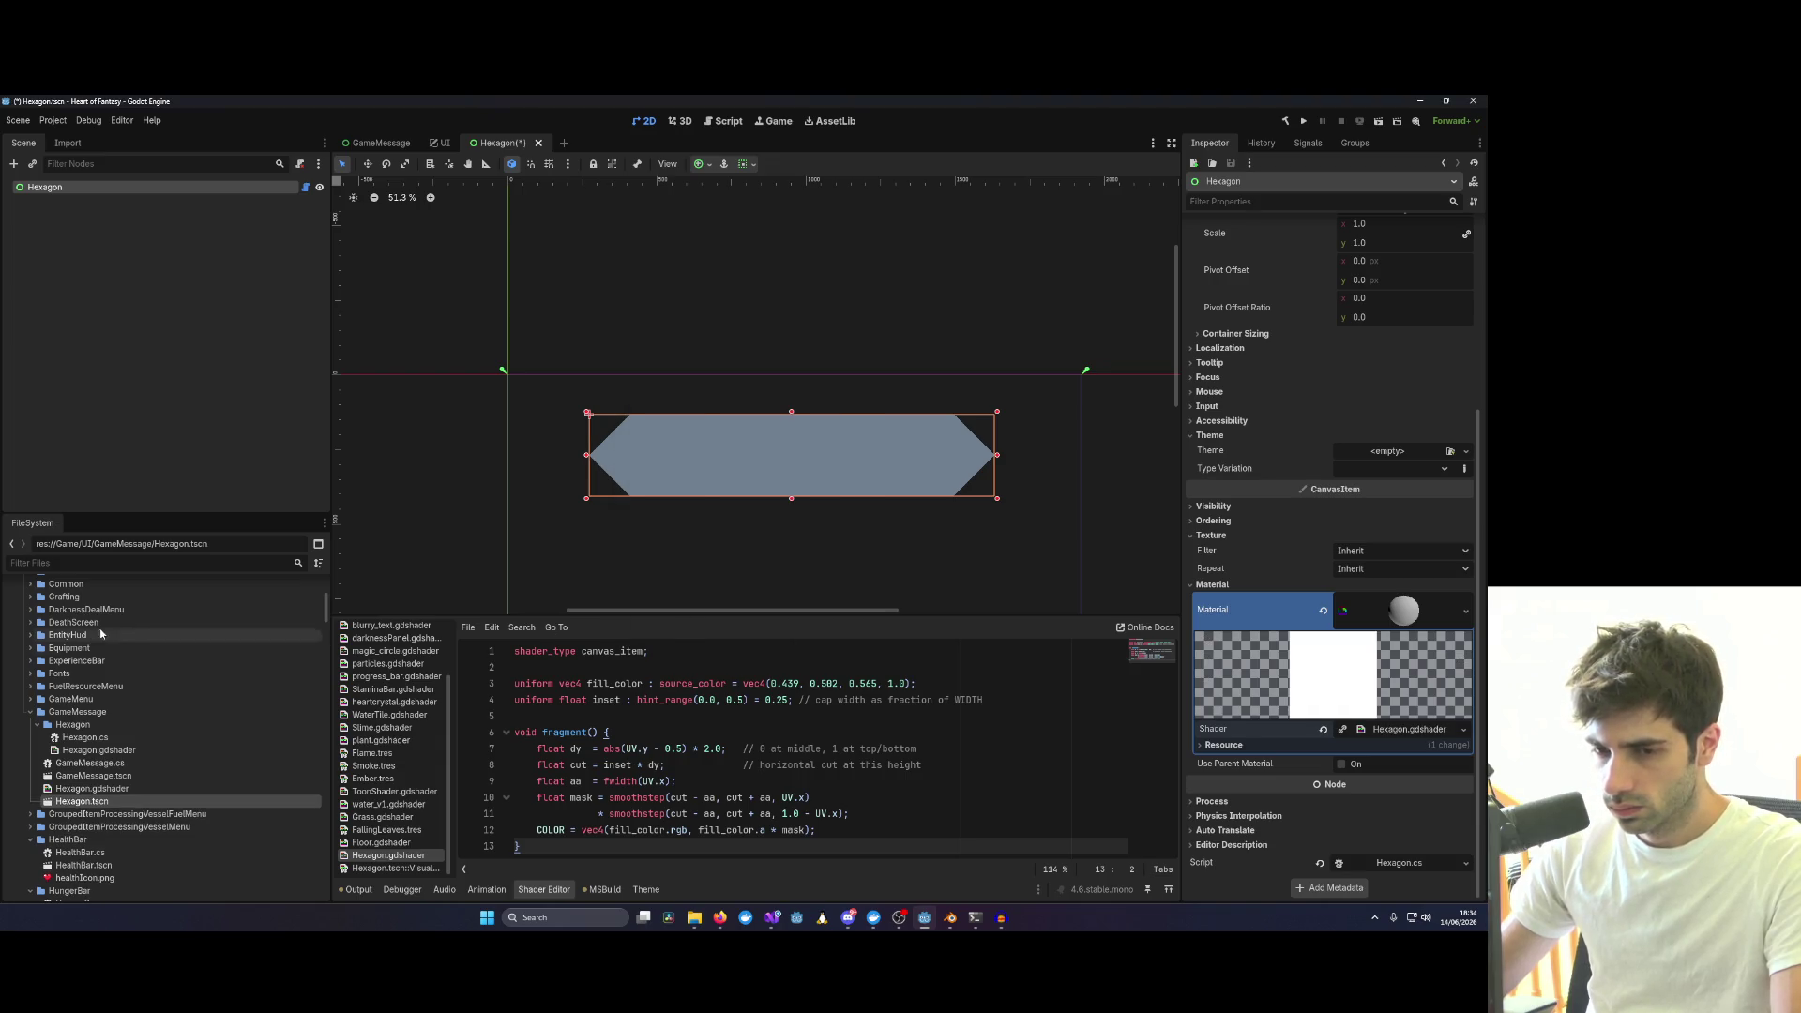
{"action": "right_click", "coordinate": [77, 751]}
{"action": "left_click", "coordinate": [136, 829]}
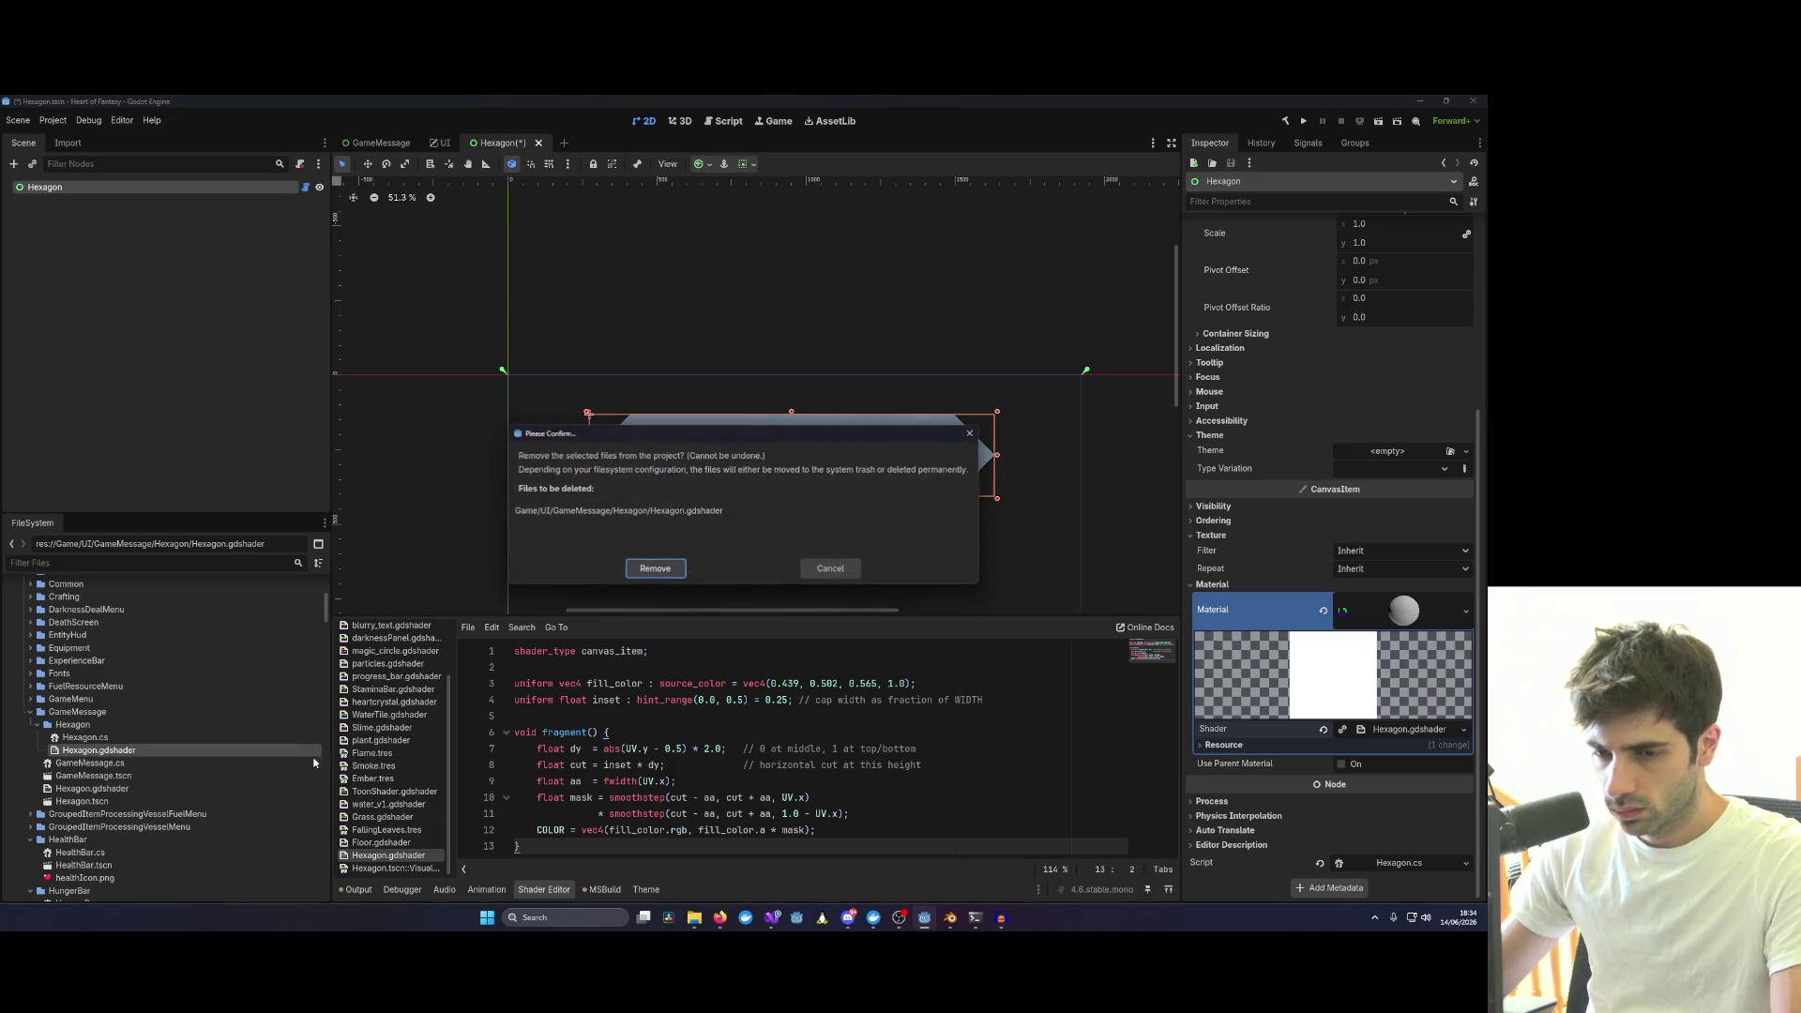
Confirm removing the old shader and paste the hexagon-mask code into the new Hexagon.gdshader.
{"action": "left_click", "coordinate": [657, 567]}
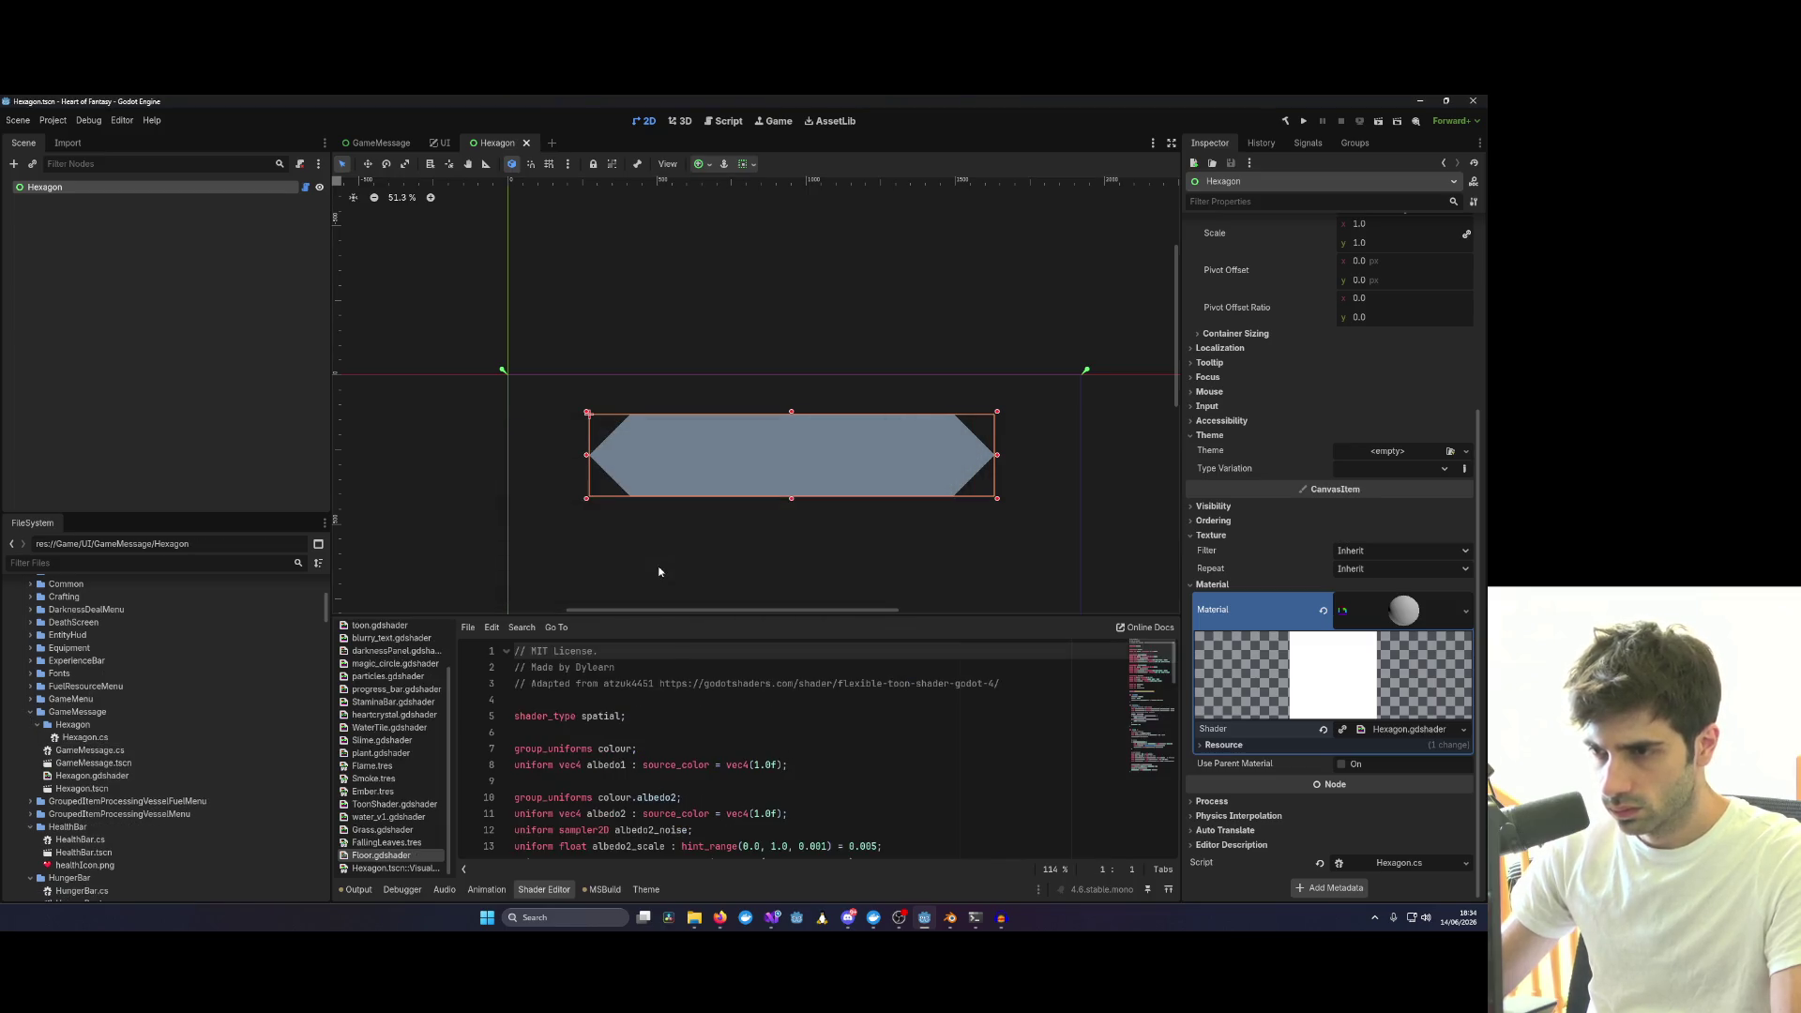
{"action": "left_click", "coordinate": [1398, 730]}
{"action": "left_click", "coordinate": [93, 776]}
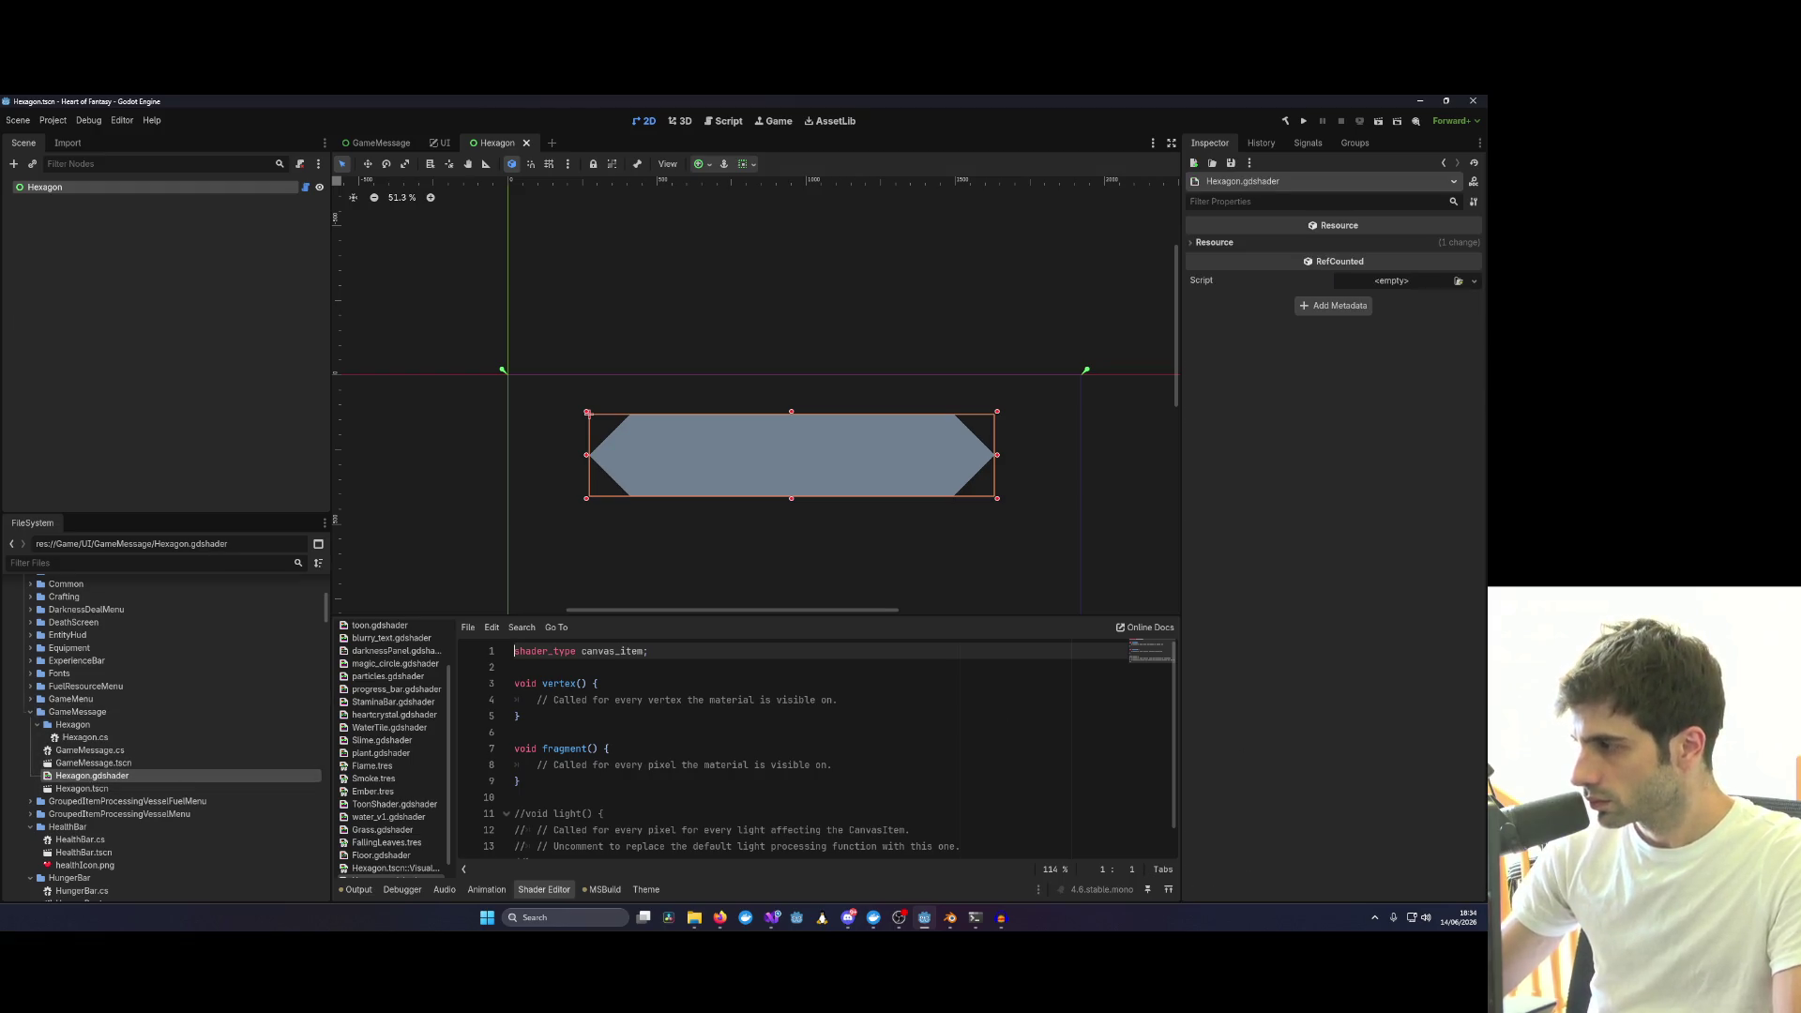
{"action": "key", "text": "ctrl+a"}
{"action": "type", "text": "shader_type canvas_item;  uniform vec4 fill_color : source_color = vec4(0.439, 0.502, 0.565, 1.0); uniform float inset : hint_range(0.0, 0.5) = 0.25; // cap width as fraction of WIDTH  void fragment() {     float dy  = abs(UV.y - 0.5) * 2.0;   // 0 at middle, 1 at top/bottom     float cut = inset * dy;              // horizontal cut at this height     float aa  = fwidth(UV.x);     float mask = smoothstep(cut - aa, cut + aa, UV.x)                * smoothstep(cut - aa, cut + aa, 1.0 - UV.x);     COLOR = vec4(fill_color.rgb, fill_color.a * mask); }"}
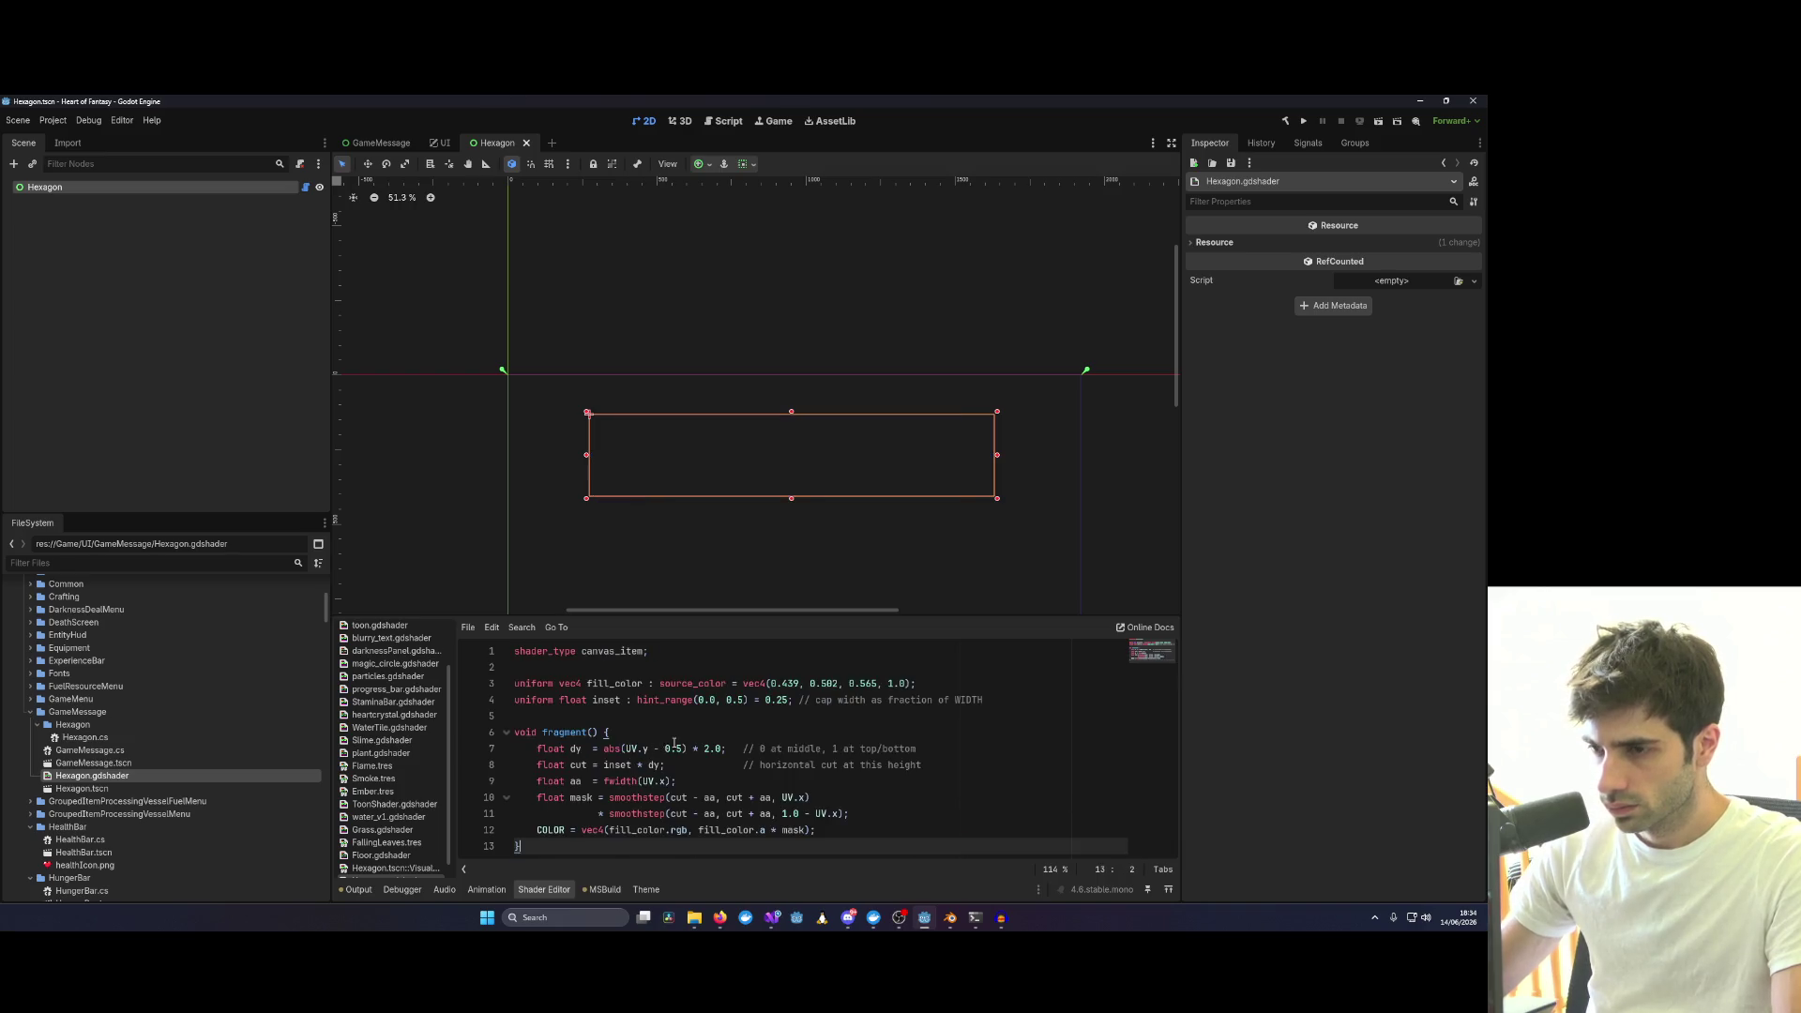
{"action": "left_click", "coordinate": [49, 189]}
{"action": "left_click", "coordinate": [1260, 742]}
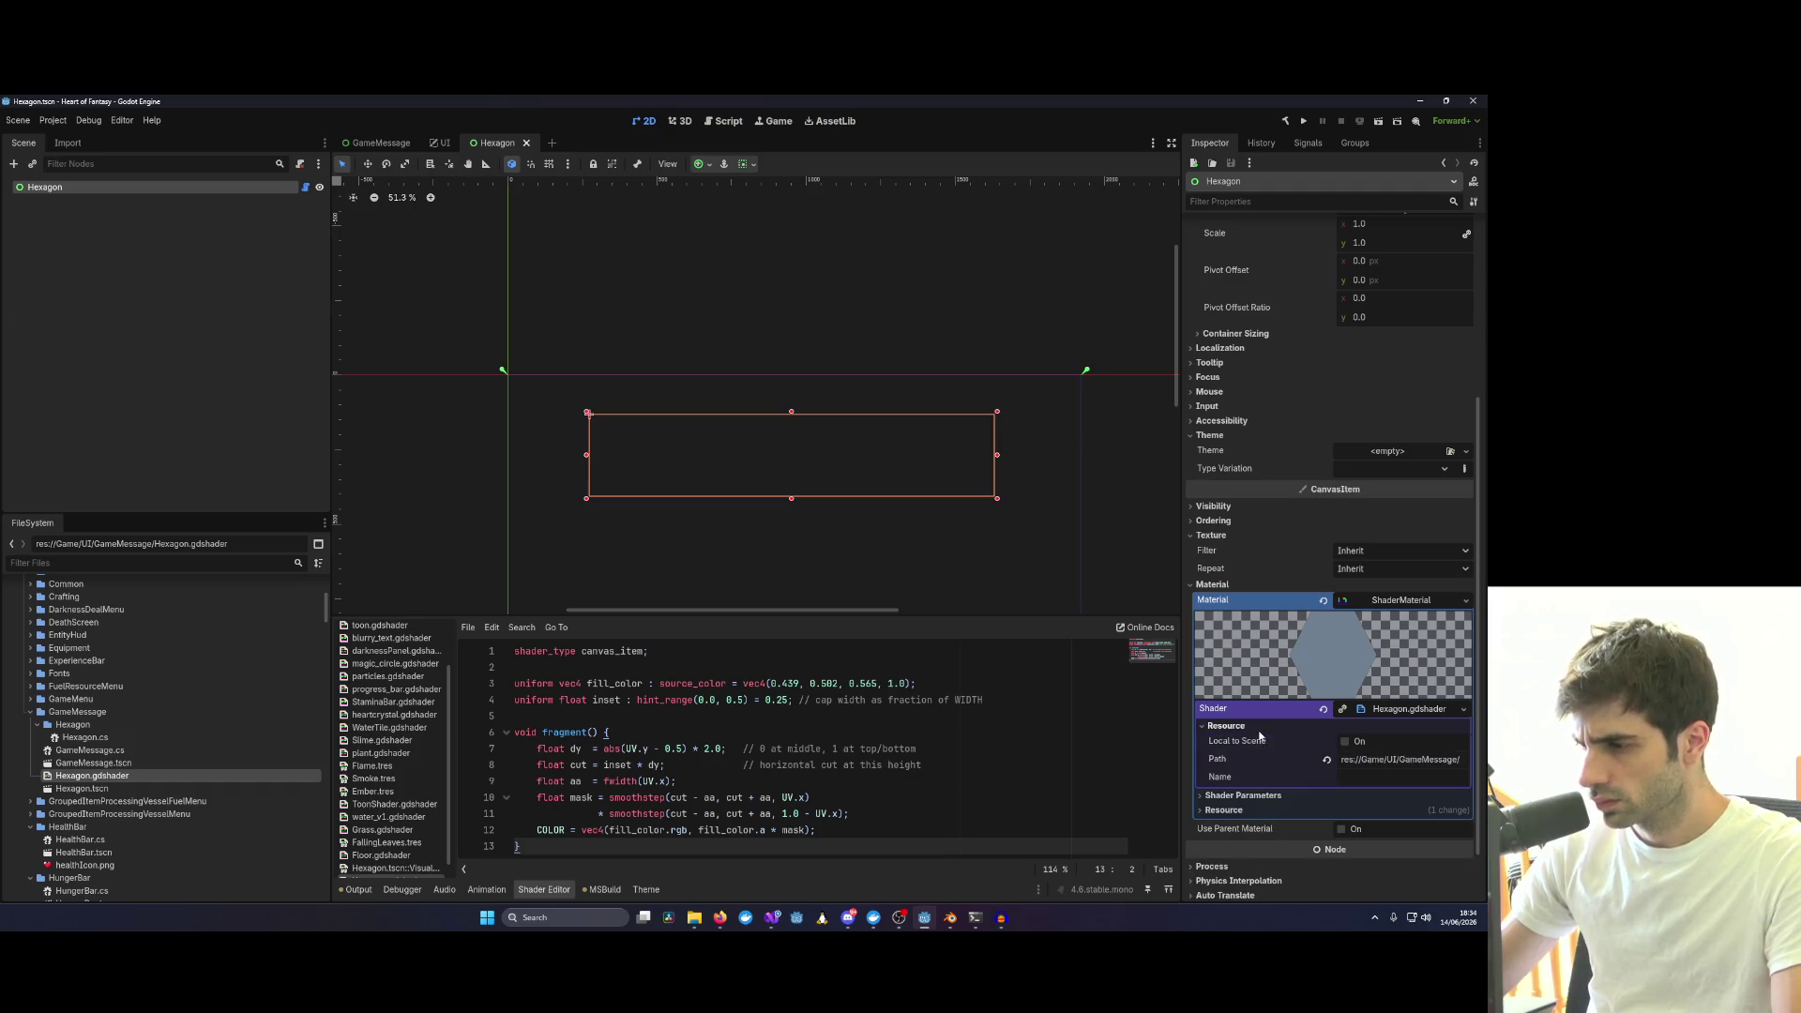
Darken the shader's Fill Color parameter in the colour picker.
{"action": "left_click", "coordinate": [1256, 743]}
{"action": "left_click", "coordinate": [1386, 761]}
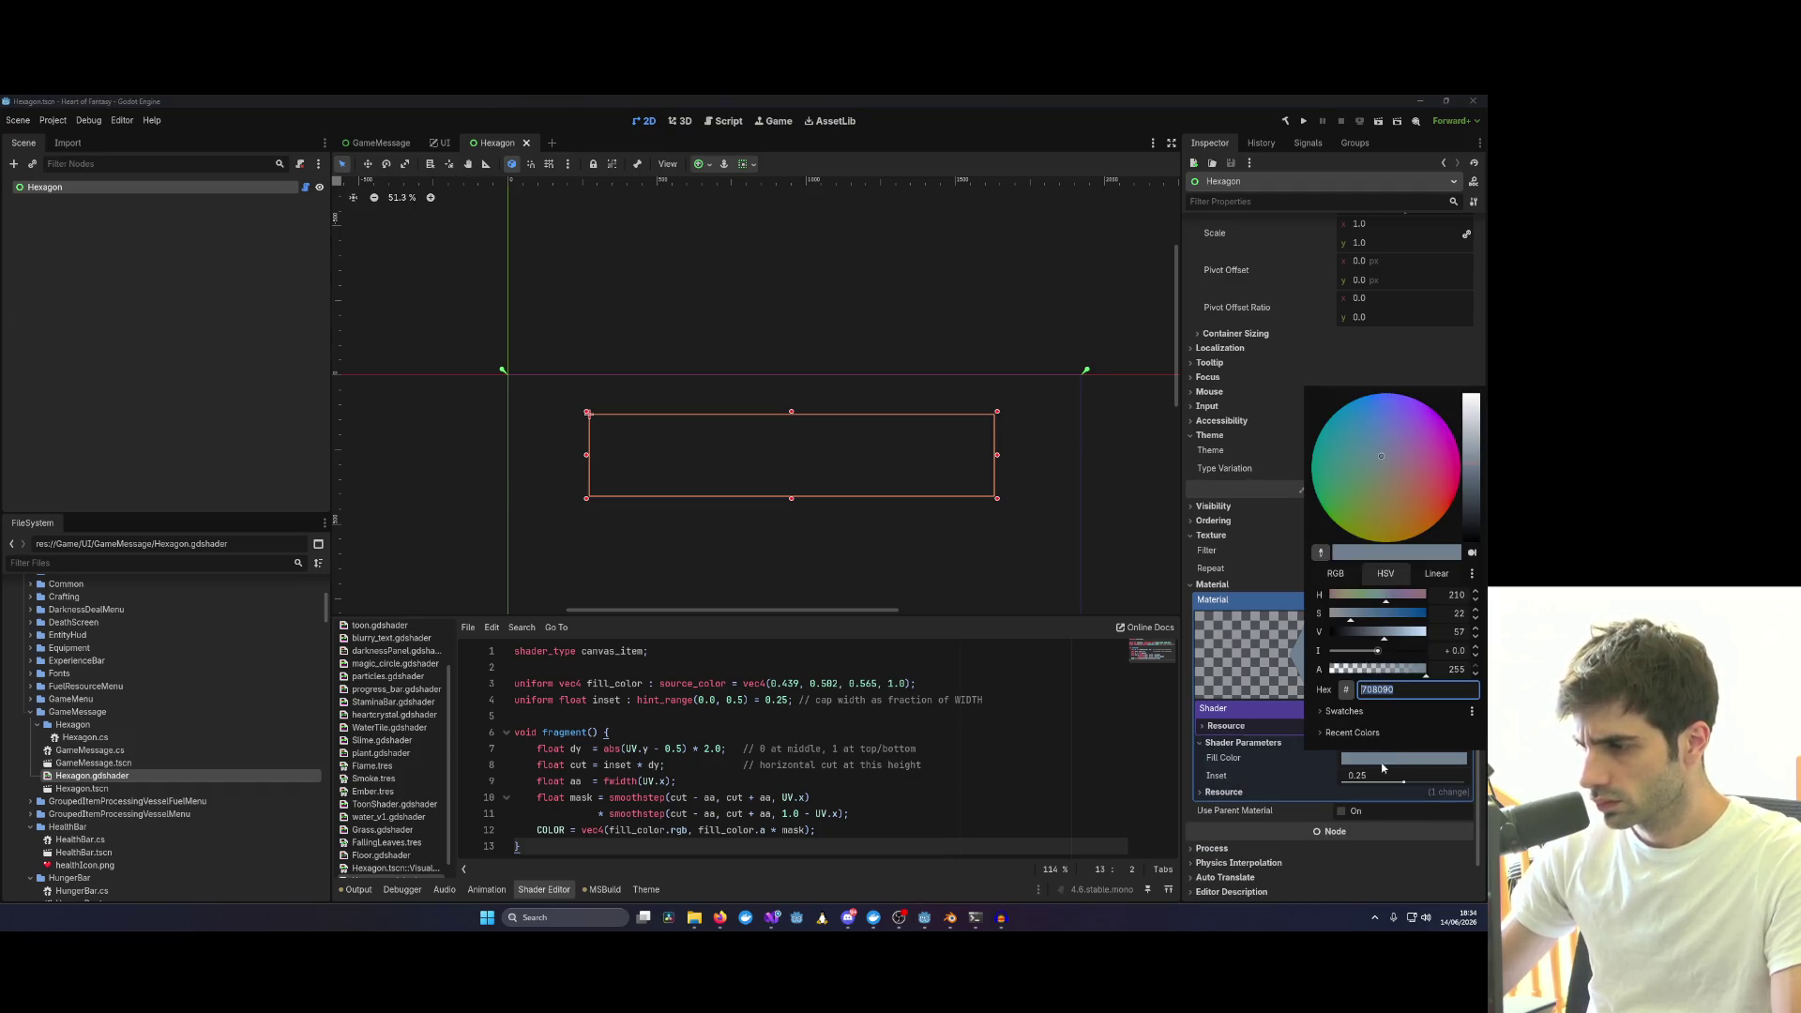
{"action": "left_click_drag", "start_coordinate": [1472, 525], "coordinate": [1473, 520]}
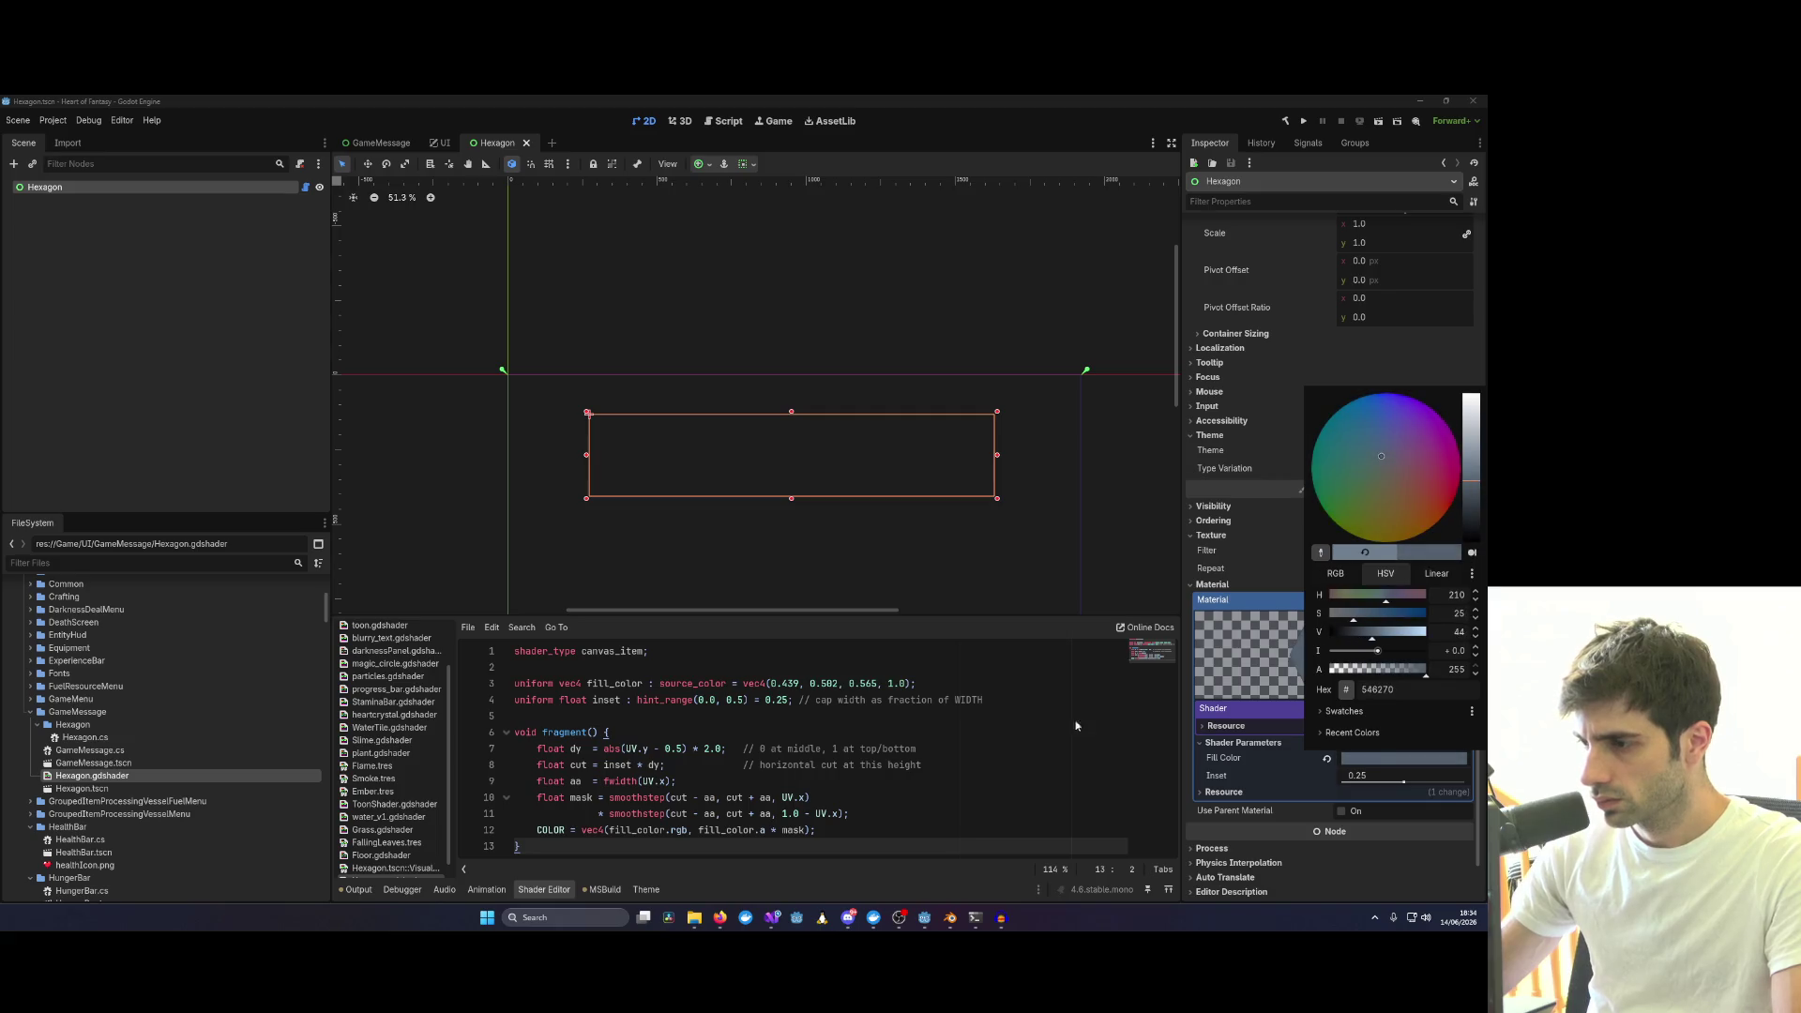
{"action": "left_click", "coordinate": [785, 769]}
{"action": "left_click", "coordinate": [775, 778]}
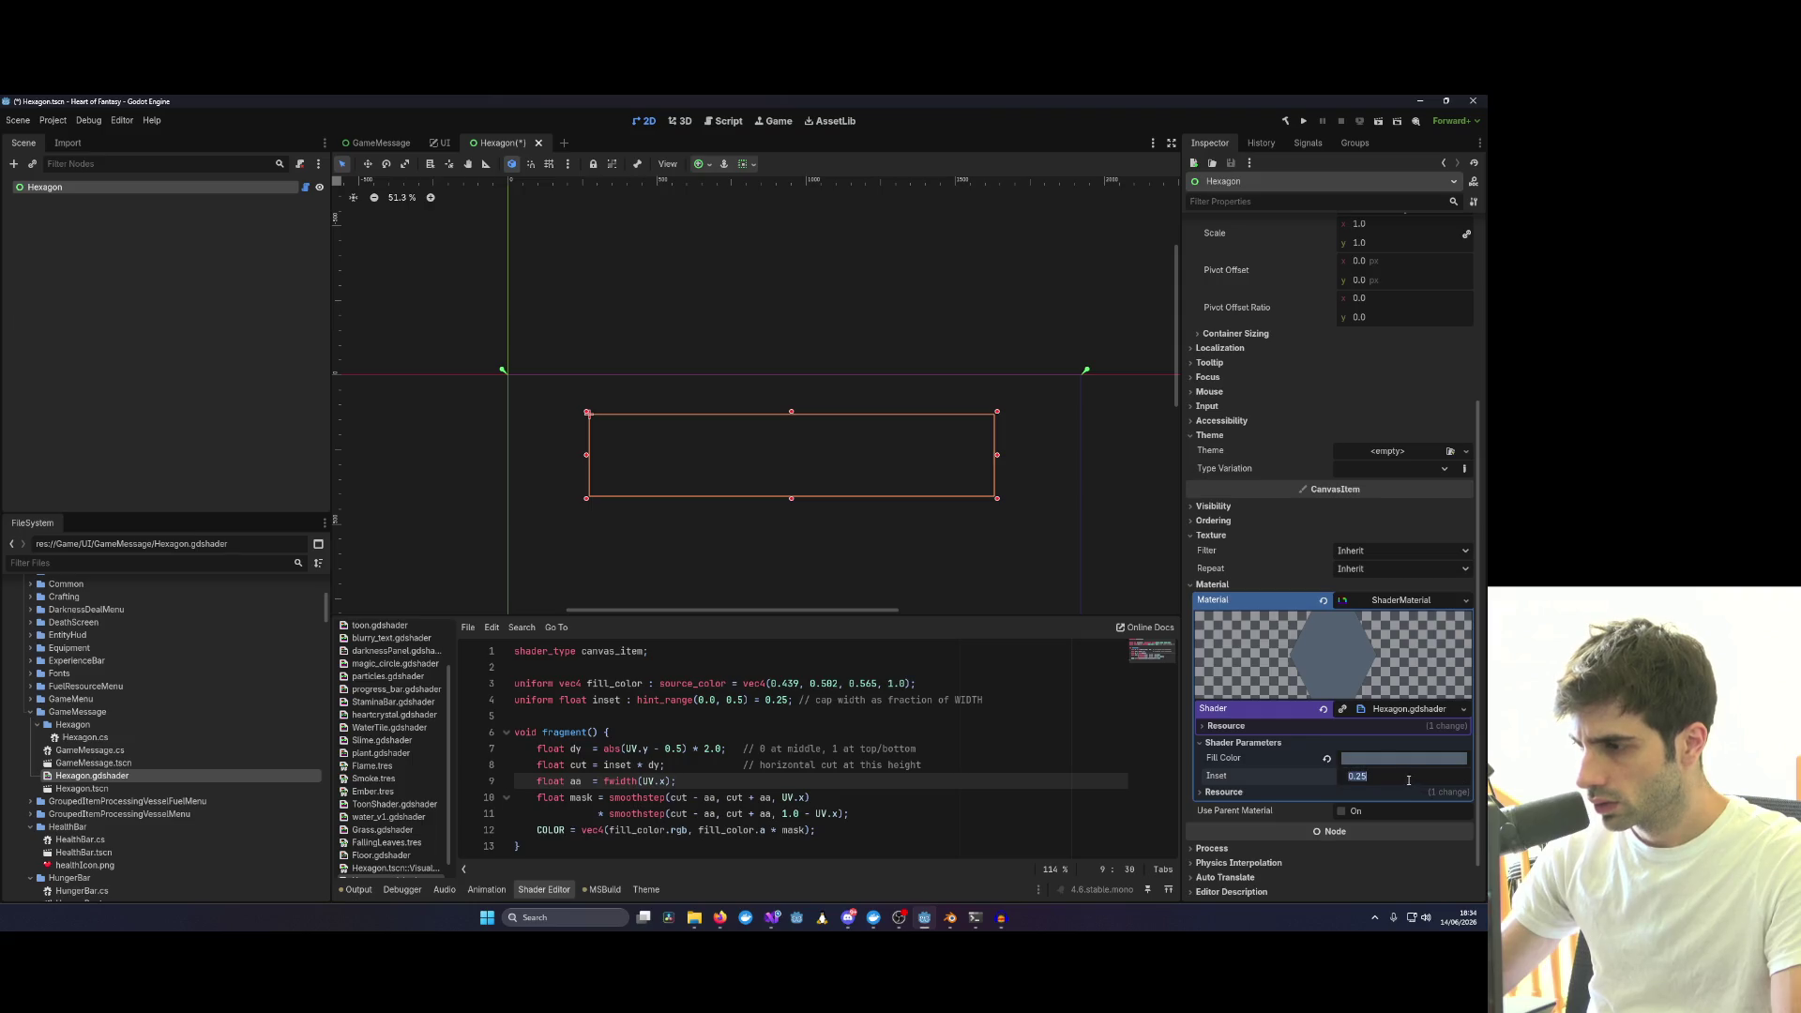
Try raising Inset to about 0.455, then reset it to the default 0.25.
{"action": "left_click", "coordinate": [1355, 783]}
{"action": "left_click", "coordinate": [1261, 771]}
{"action": "left_click_drag", "start_coordinate": [1404, 782], "coordinate": [1456, 783]}
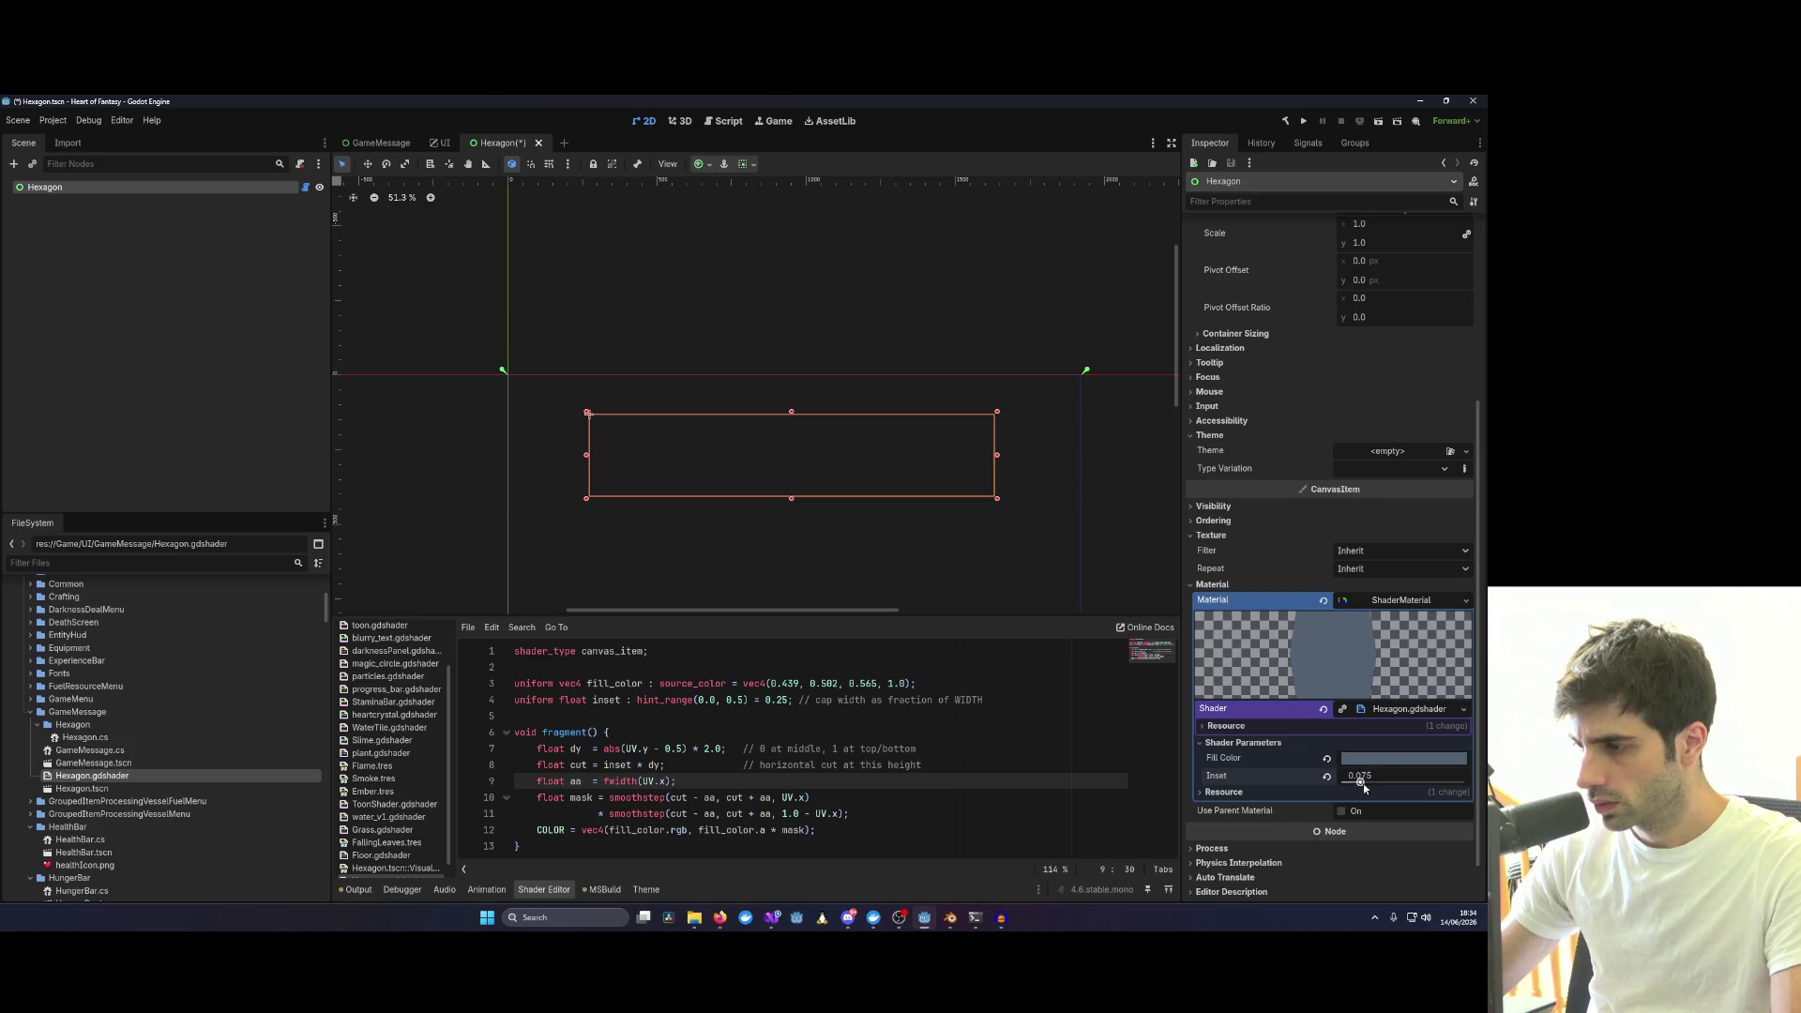
{"action": "left_click", "coordinate": [1325, 774]}
{"action": "left_click", "coordinate": [579, 763]}
Run the scene with F6, then close and reopen Hexagon.tscn from the project files.
{"action": "key", "text": "F6"}
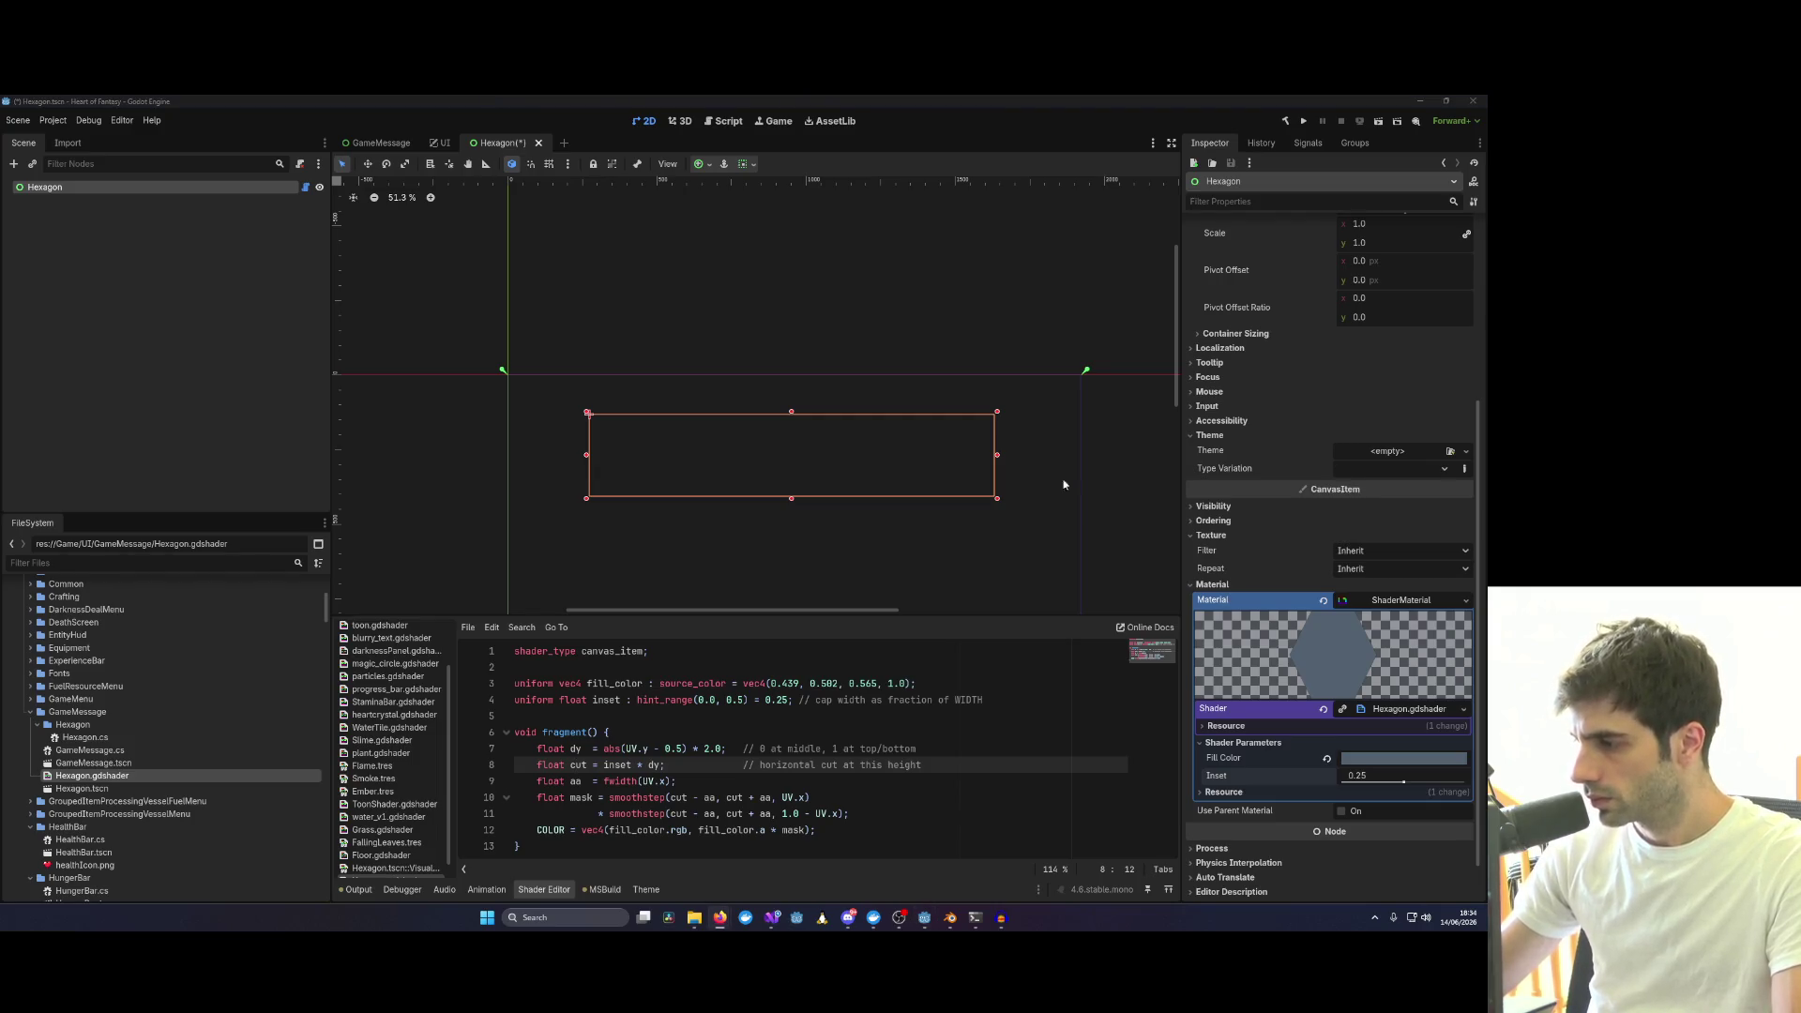
{"action": "left_click", "coordinate": [730, 364]}
{"action": "left_click", "coordinate": [539, 142]}
{"action": "double_click", "coordinate": [101, 790]}
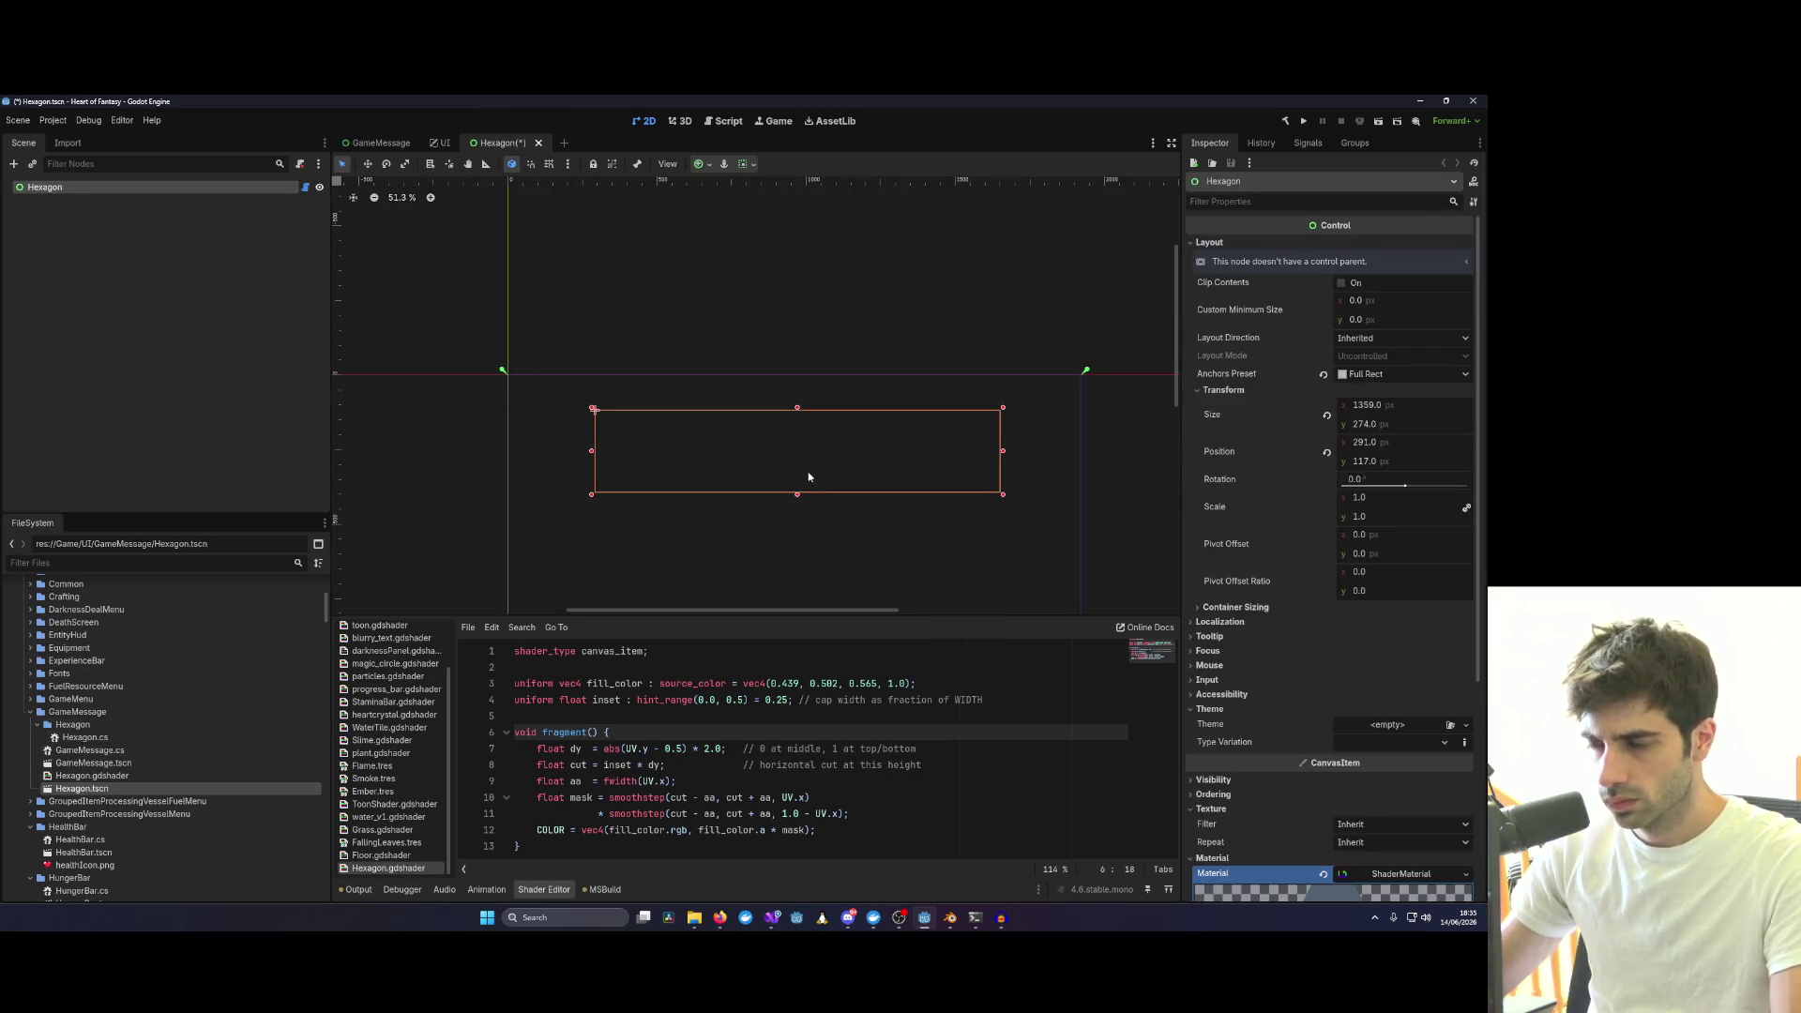
{"action": "scroll", "coordinate": [806, 478], "scroll_direction": "down", "scroll_amount": 1}
{"action": "scroll", "coordinate": [1376, 564], "scroll_direction": "down", "scroll_amount": 2}
Expand the ShaderMaterial, review the shader code and save the Hexagon scene with Ctrl+S.
{"action": "left_click", "coordinate": [1376, 554]}
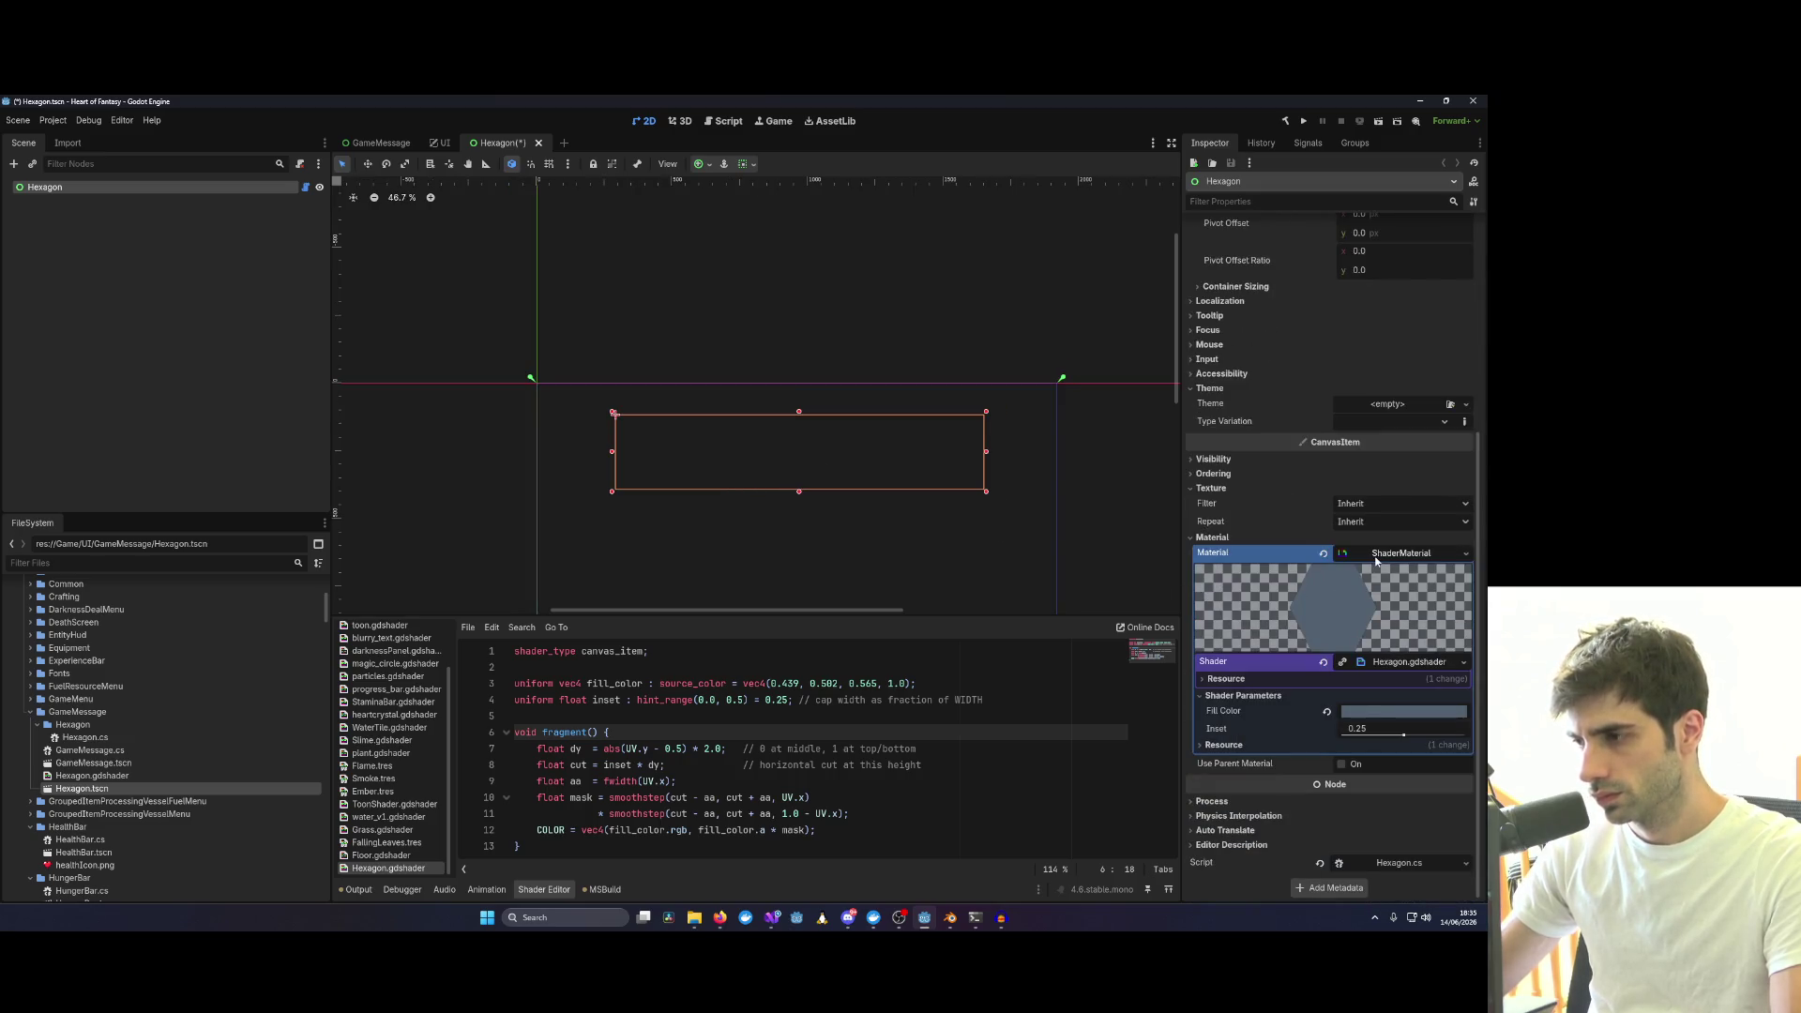
{"action": "left_click", "coordinate": [695, 716]}
{"action": "key", "text": "ctrl+a"}
{"action": "left_click", "coordinate": [695, 715]}
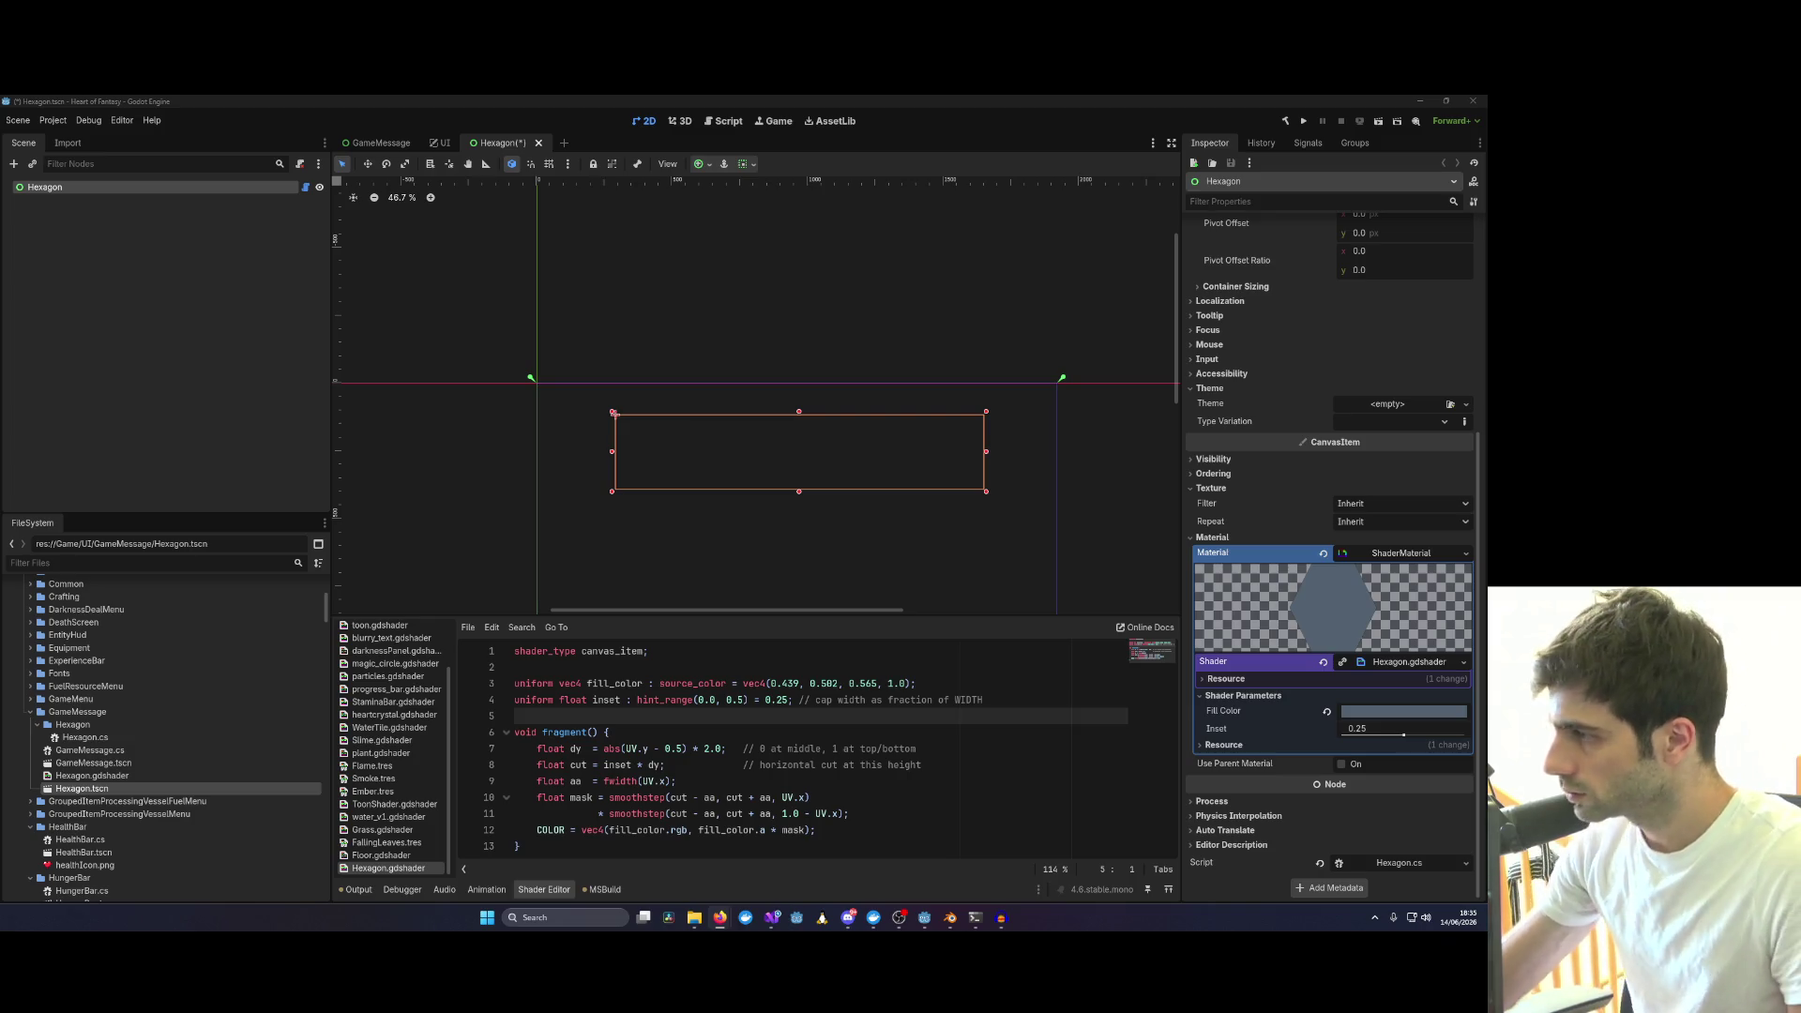
{"action": "key", "text": "ctrl+s"}
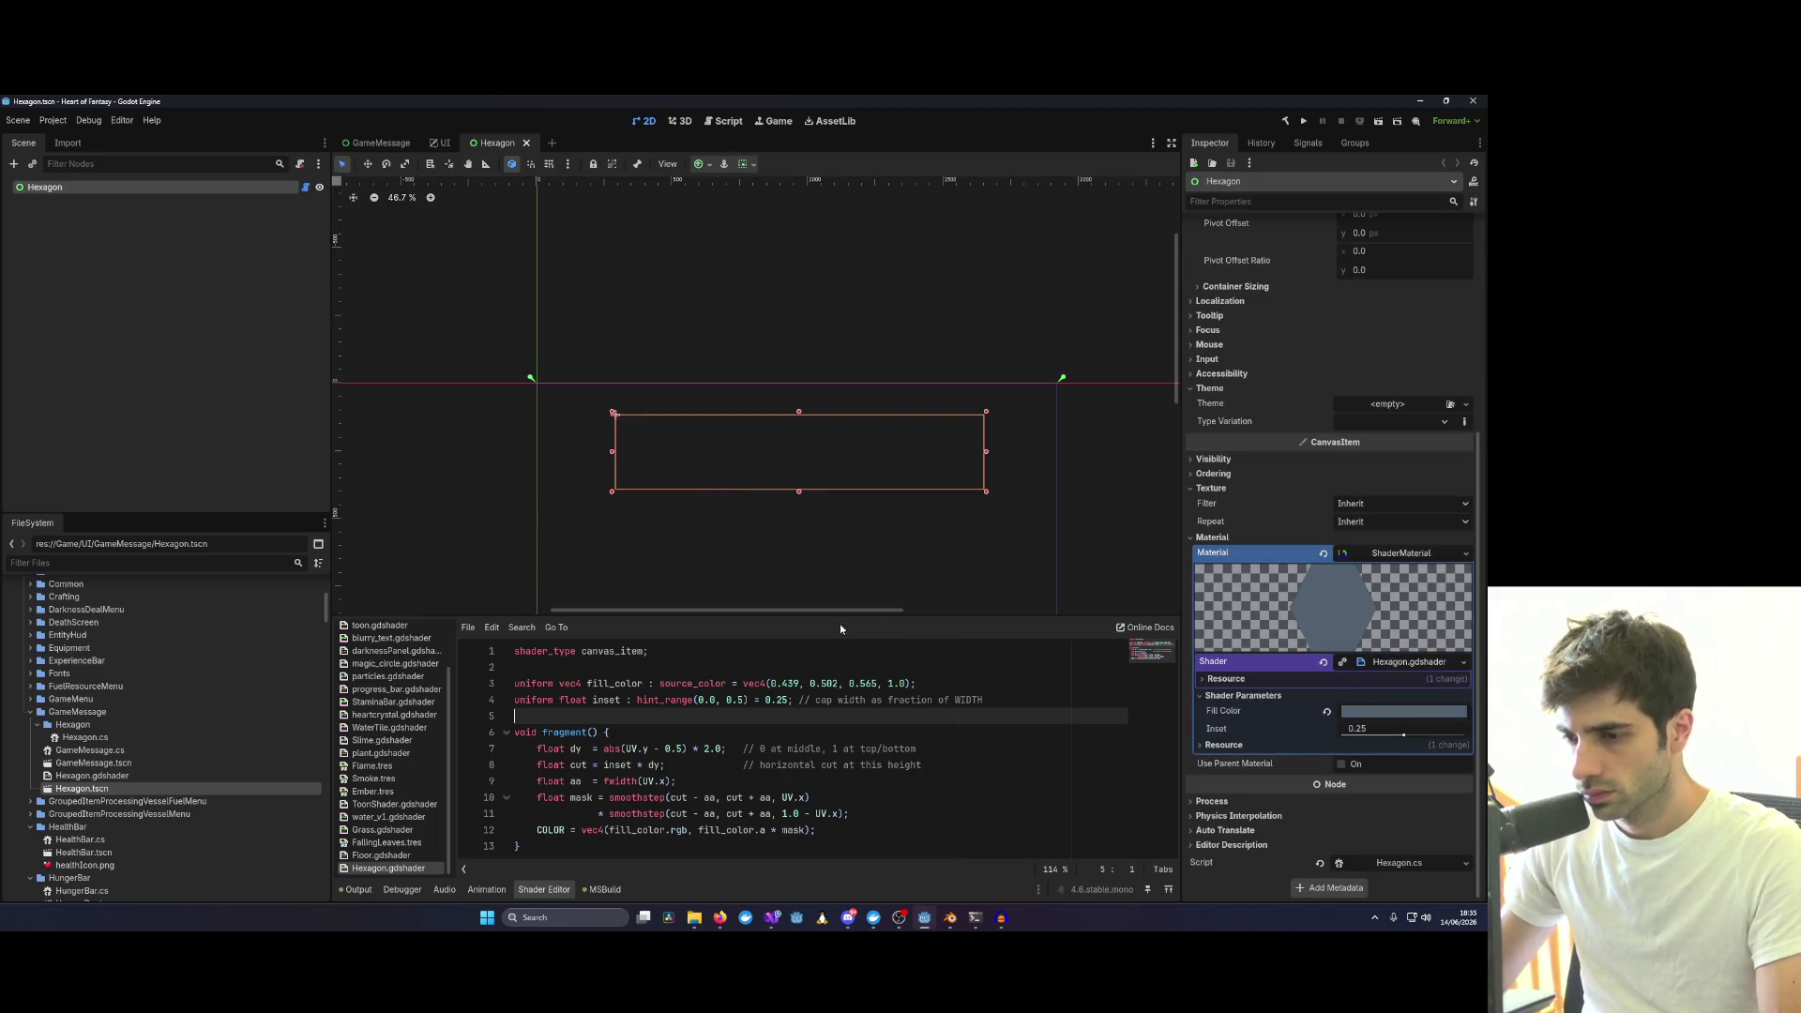
{"action": "double_click", "coordinate": [613, 683]}
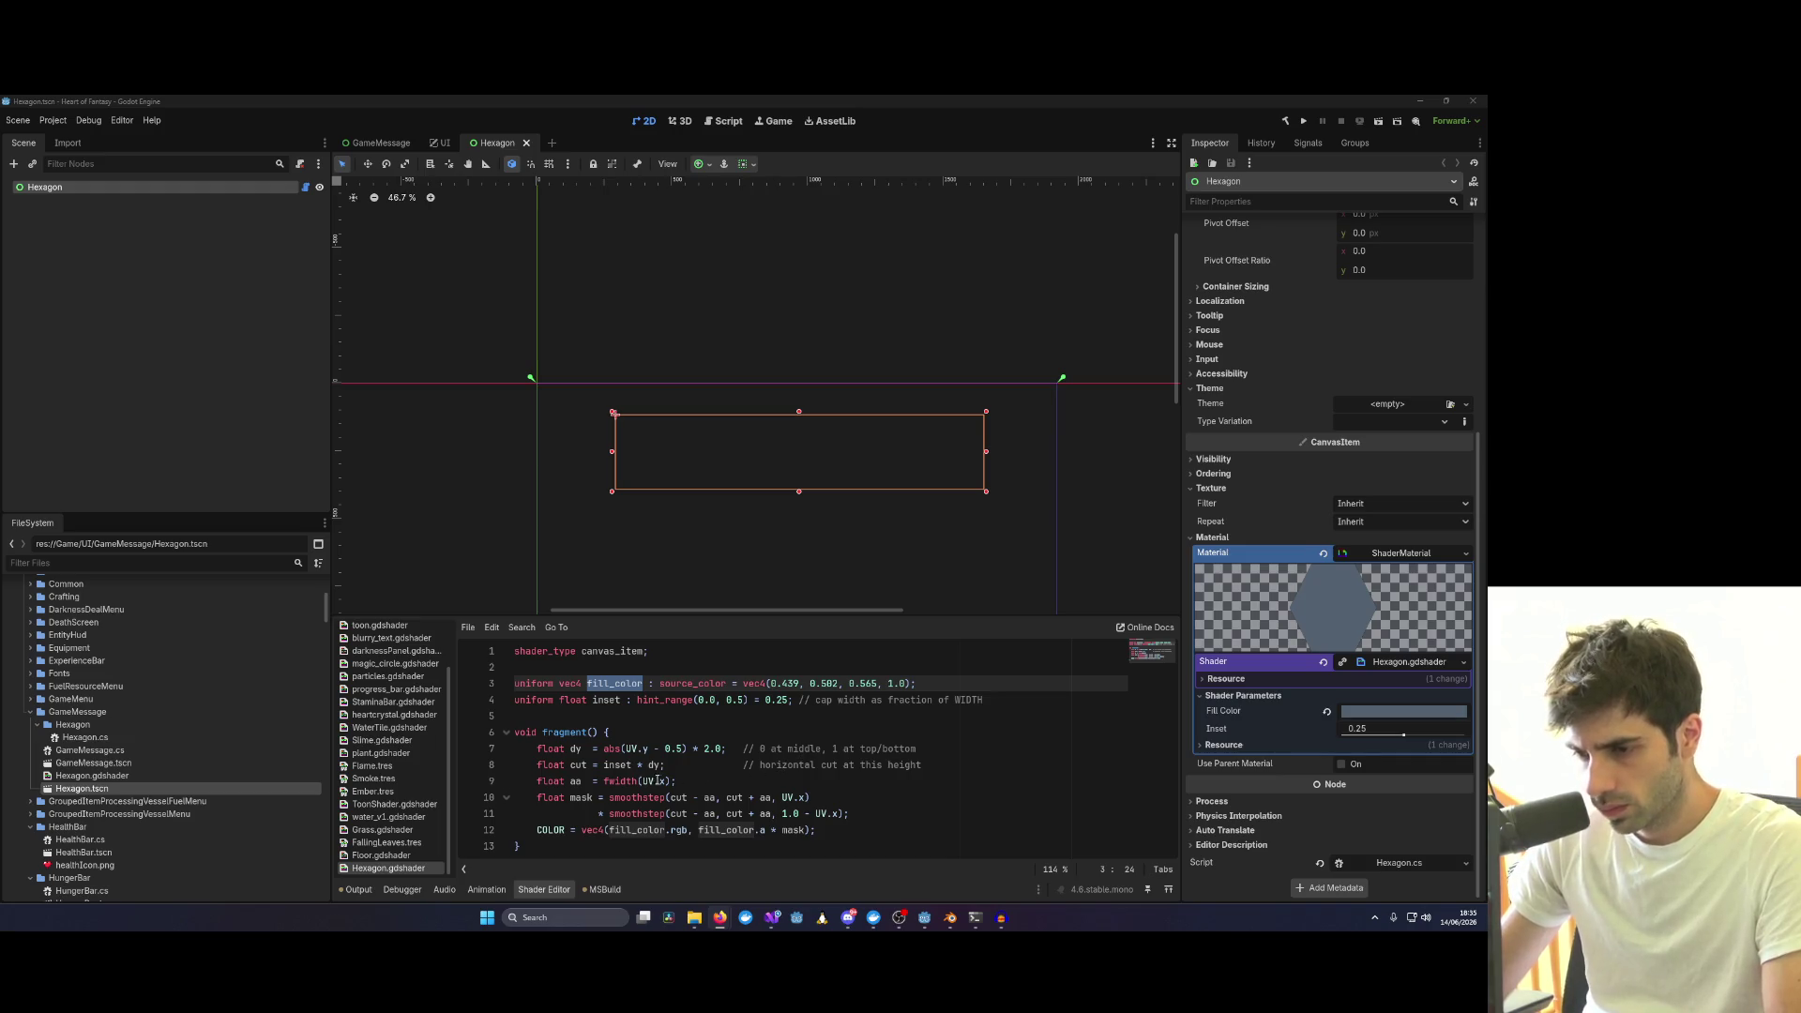
{"action": "left_click", "coordinate": [928, 841]}
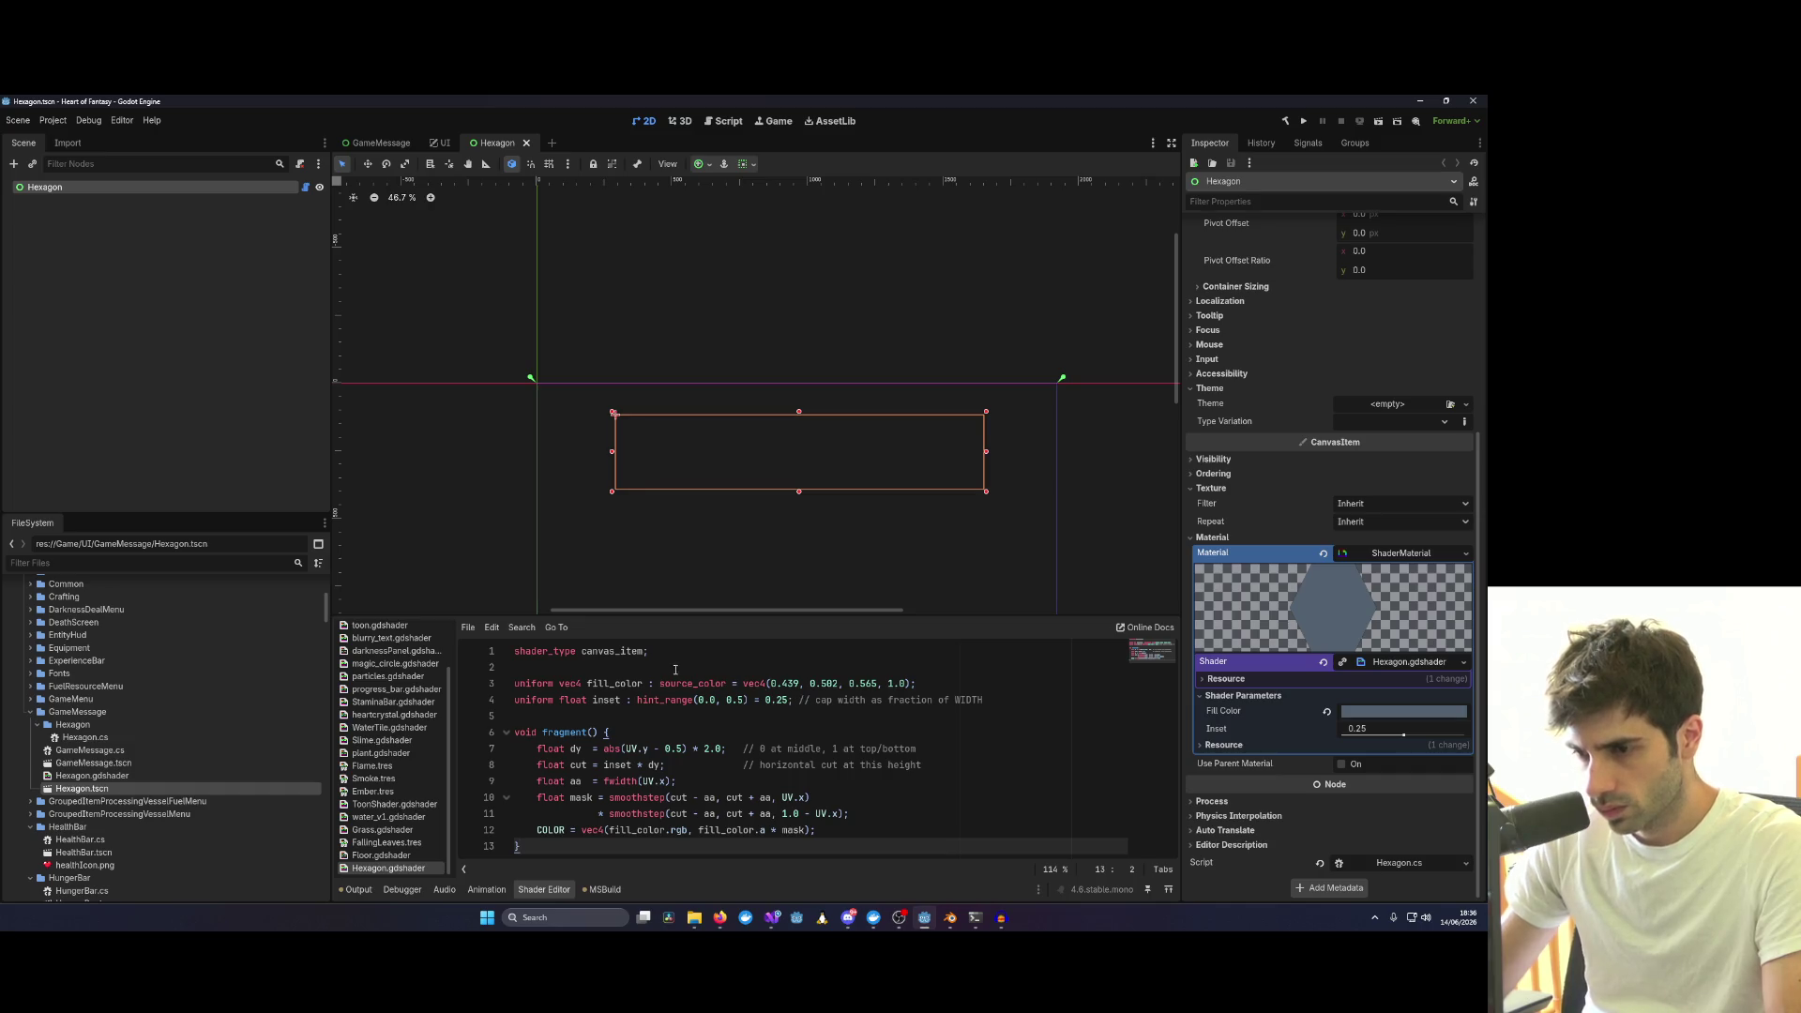
Nudge the hexagon down, set Fill Color black, hard-code line 12 to vec4(1.0,0.0,0.0,1.0) and save.
{"action": "double_click", "coordinate": [611, 652]}
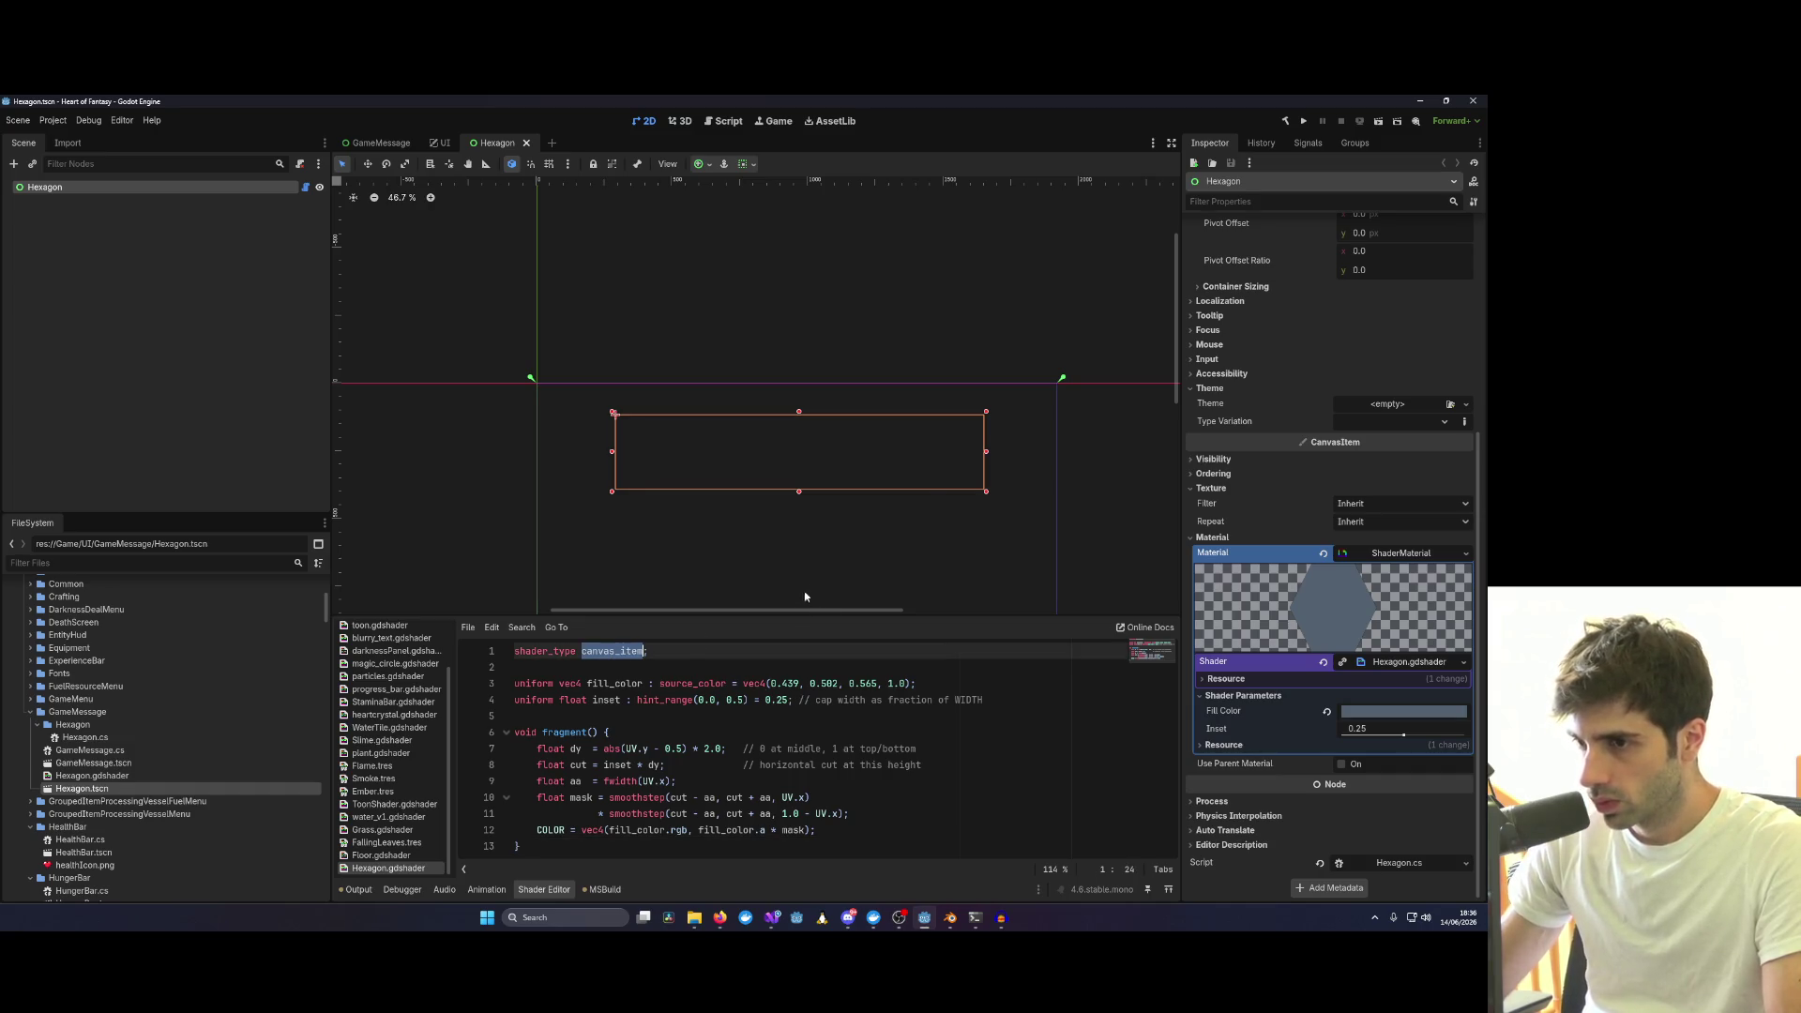
{"action": "left_click_drag", "start_coordinate": [932, 467], "coordinate": [940, 511]}
{"action": "scroll", "coordinate": [940, 509], "scroll_direction": "down", "scroll_amount": 2}
{"action": "scroll", "coordinate": [1091, 528], "scroll_direction": "down", "scroll_amount": 2}
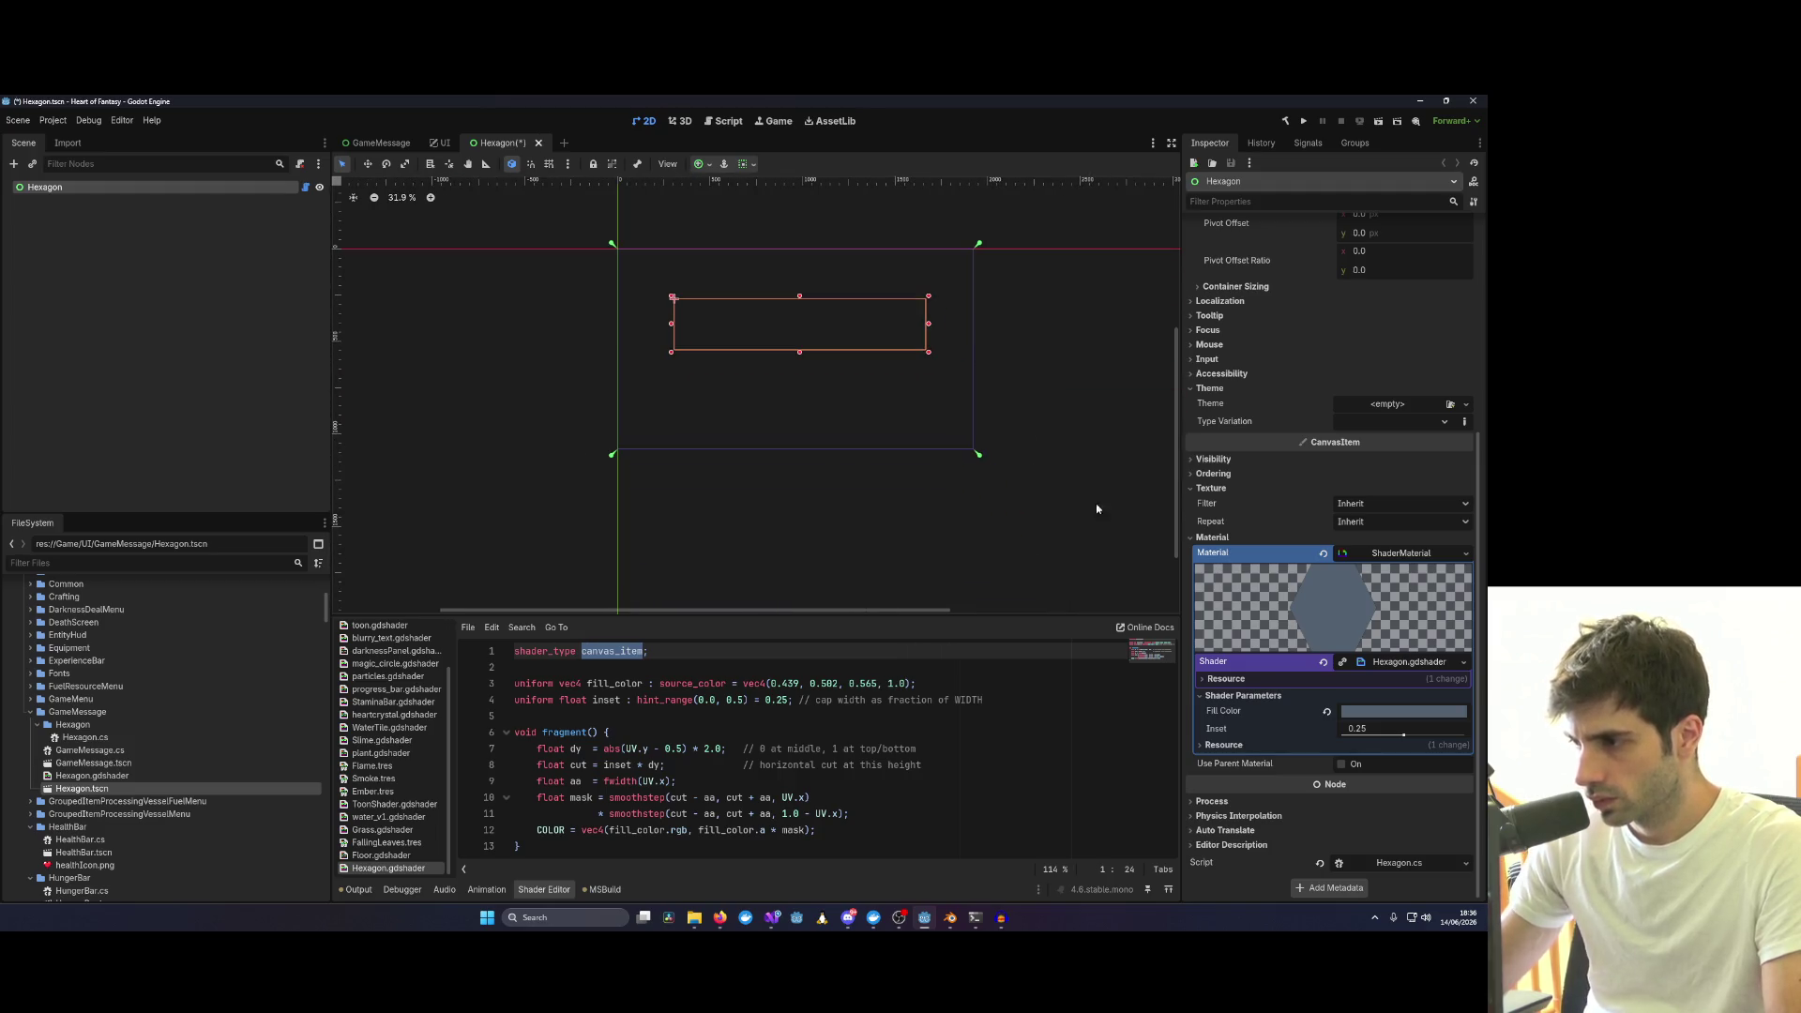
{"action": "left_click", "coordinate": [1398, 710]}
{"action": "left_click_drag", "start_coordinate": [1471, 352], "coordinate": [1470, 532]}
{"action": "left_click", "coordinate": [990, 497]}
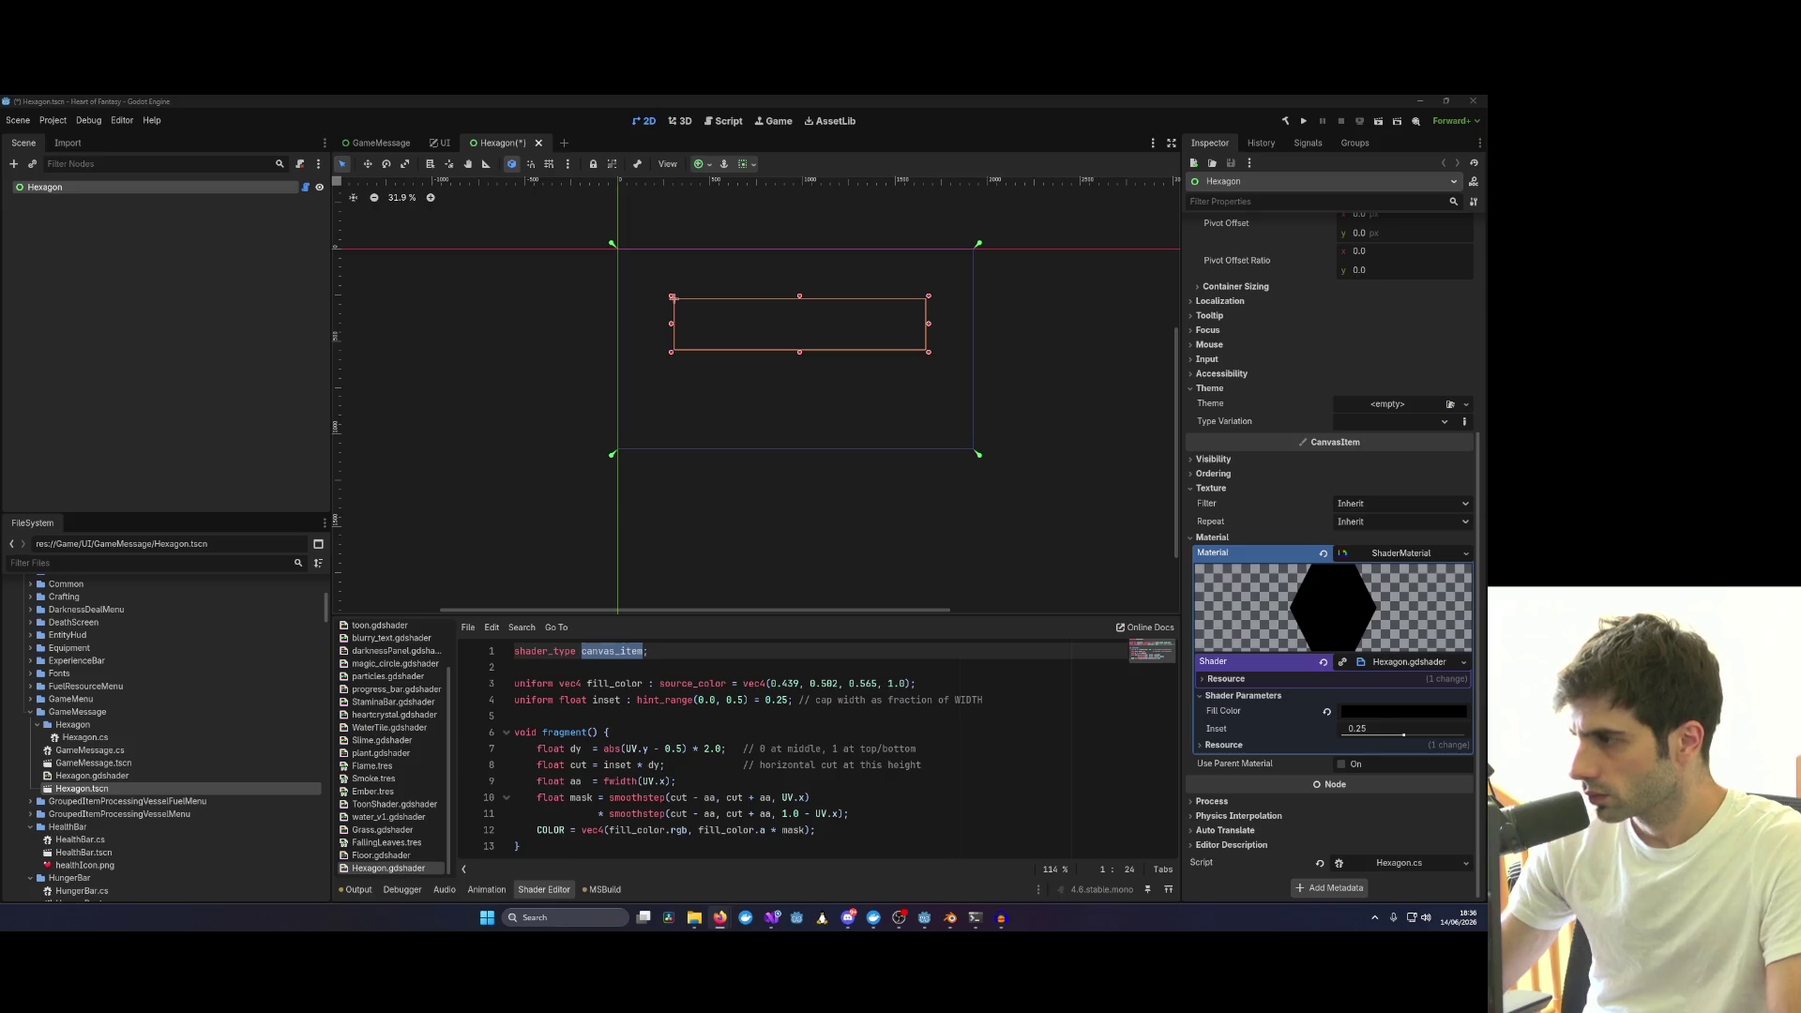
{"action": "key", "text": "ctrl+z"}
{"action": "key", "text": "ctrl+s"}
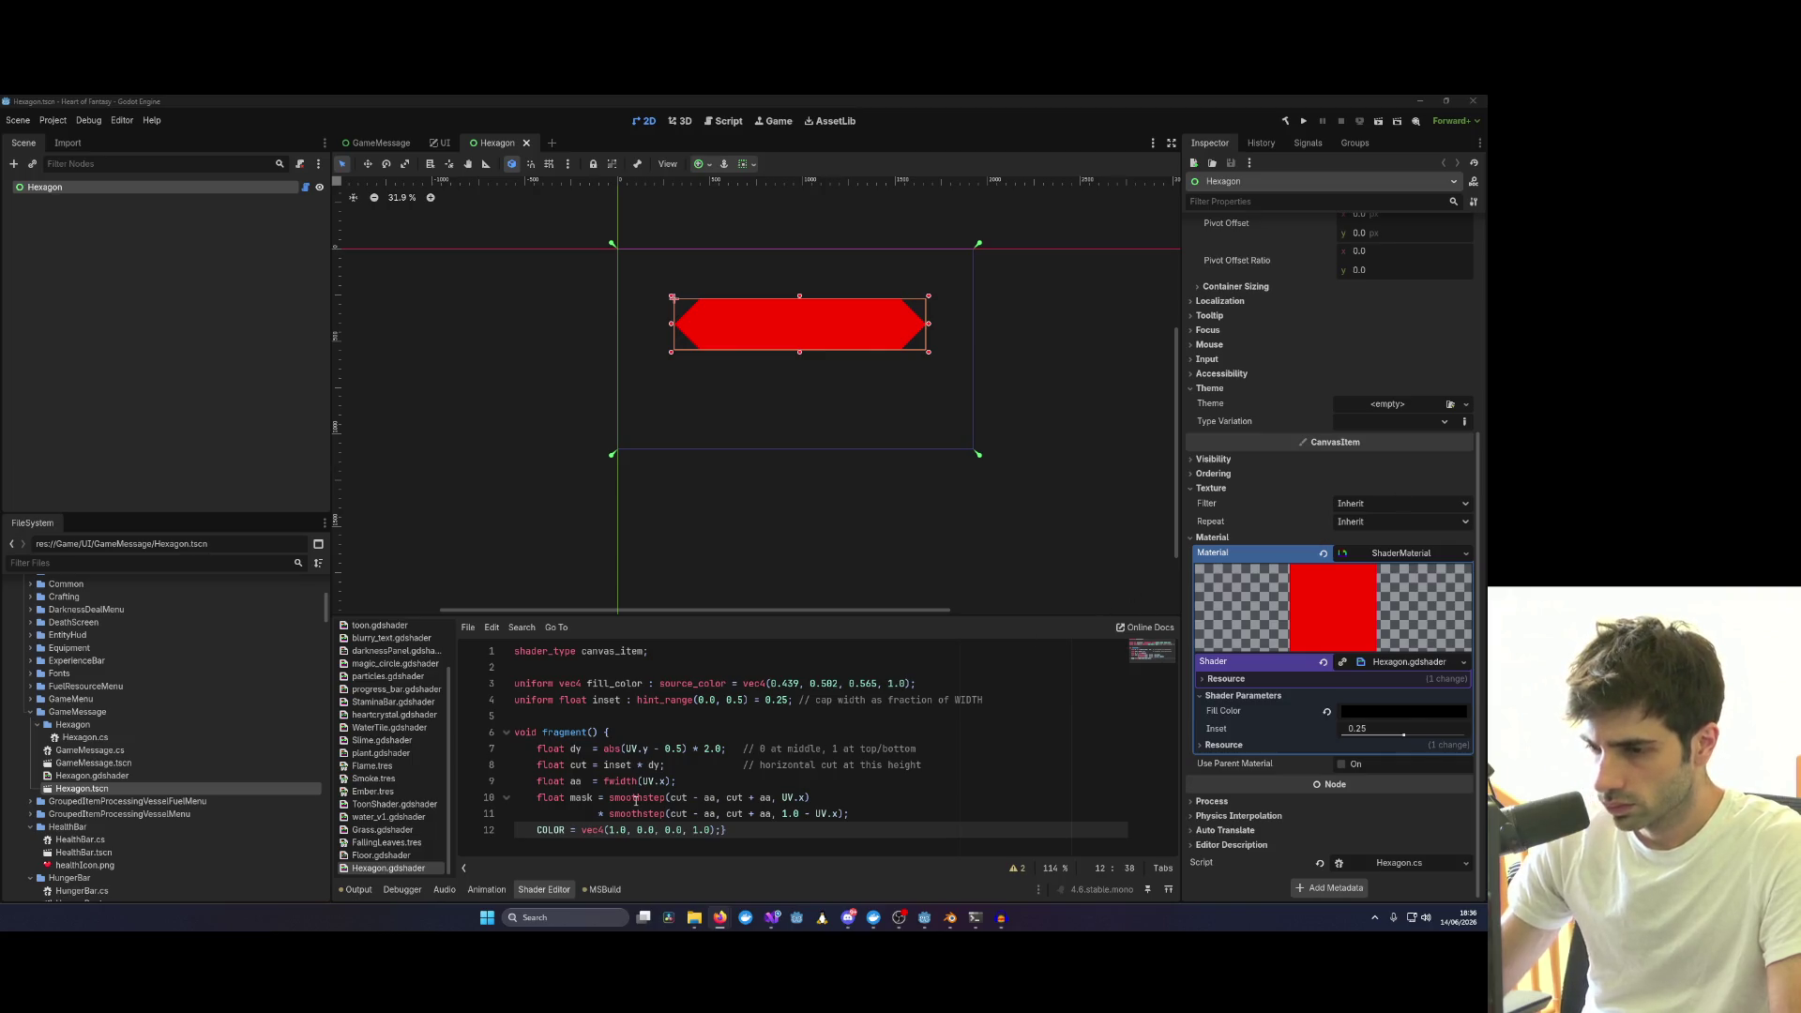
Restore line 12 to fill colour times mask and select its alpha expression to replace with 1.
{"action": "type", "text": "COLOR = vec4(fill_color.rgb, fill_color.a * mask);"}
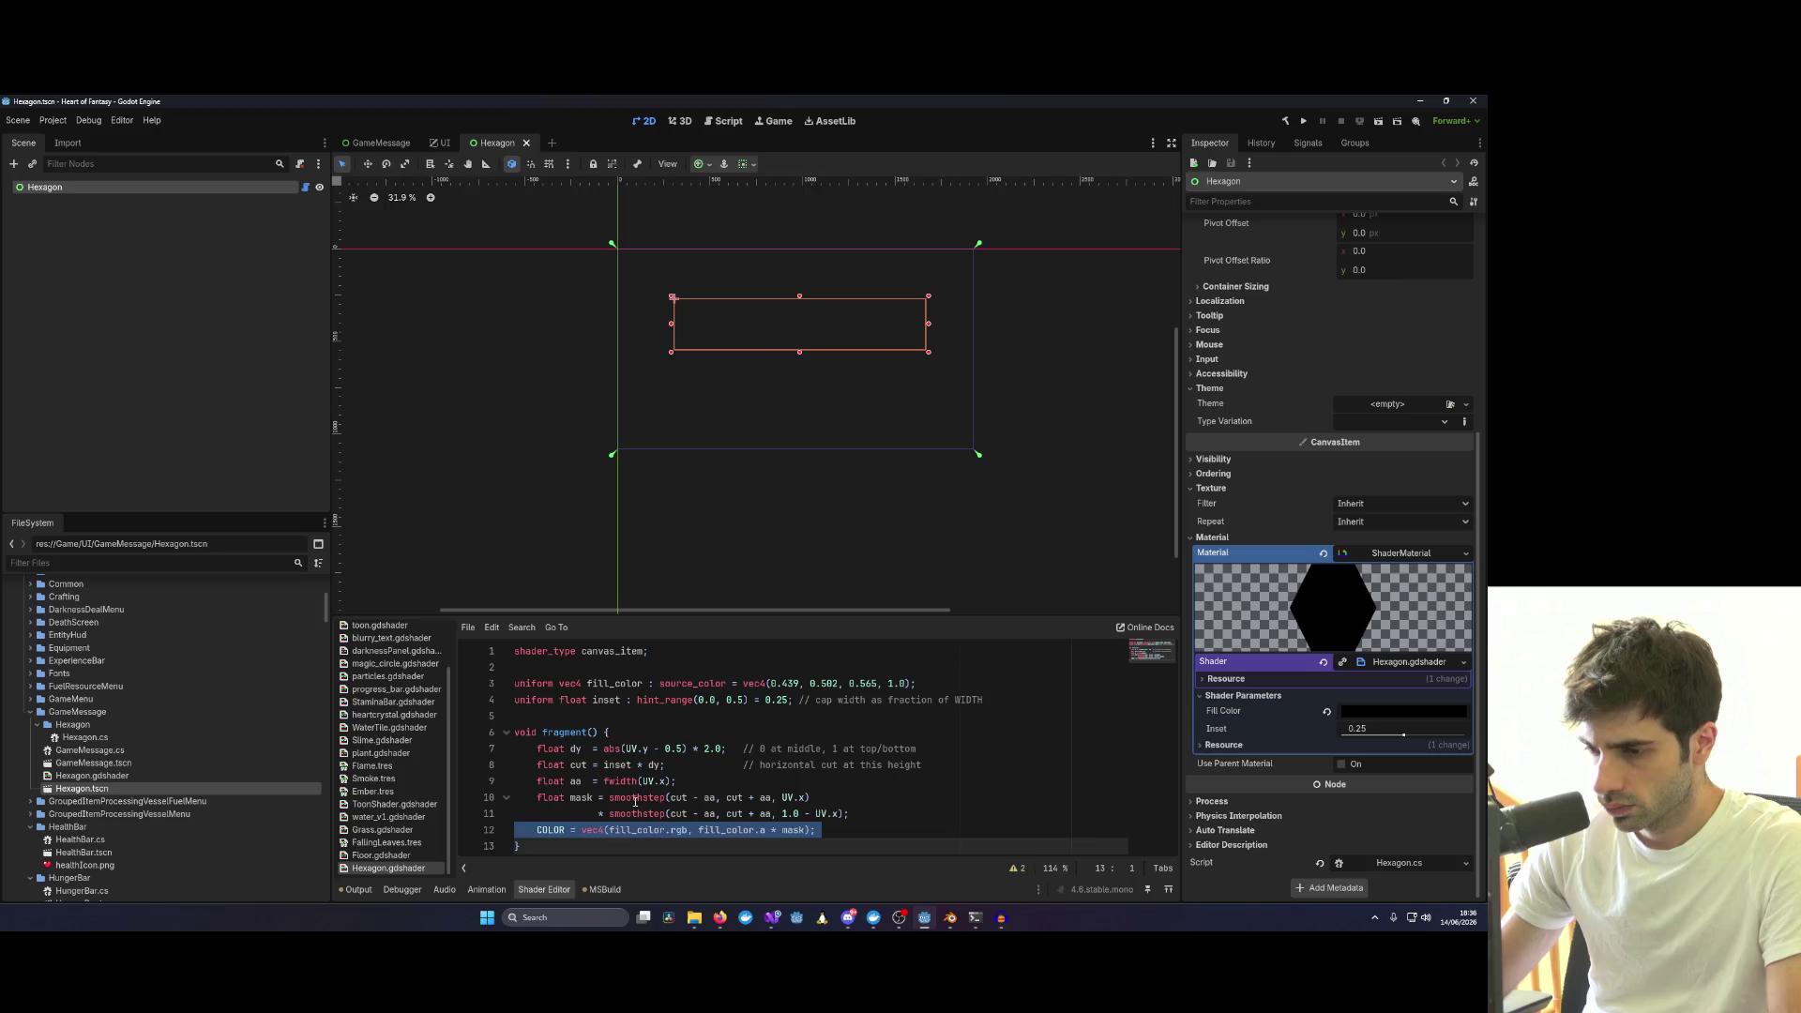
{"action": "left_click", "coordinate": [635, 797]}
{"action": "left_click_drag", "start_coordinate": [699, 831], "coordinate": [806, 836]}
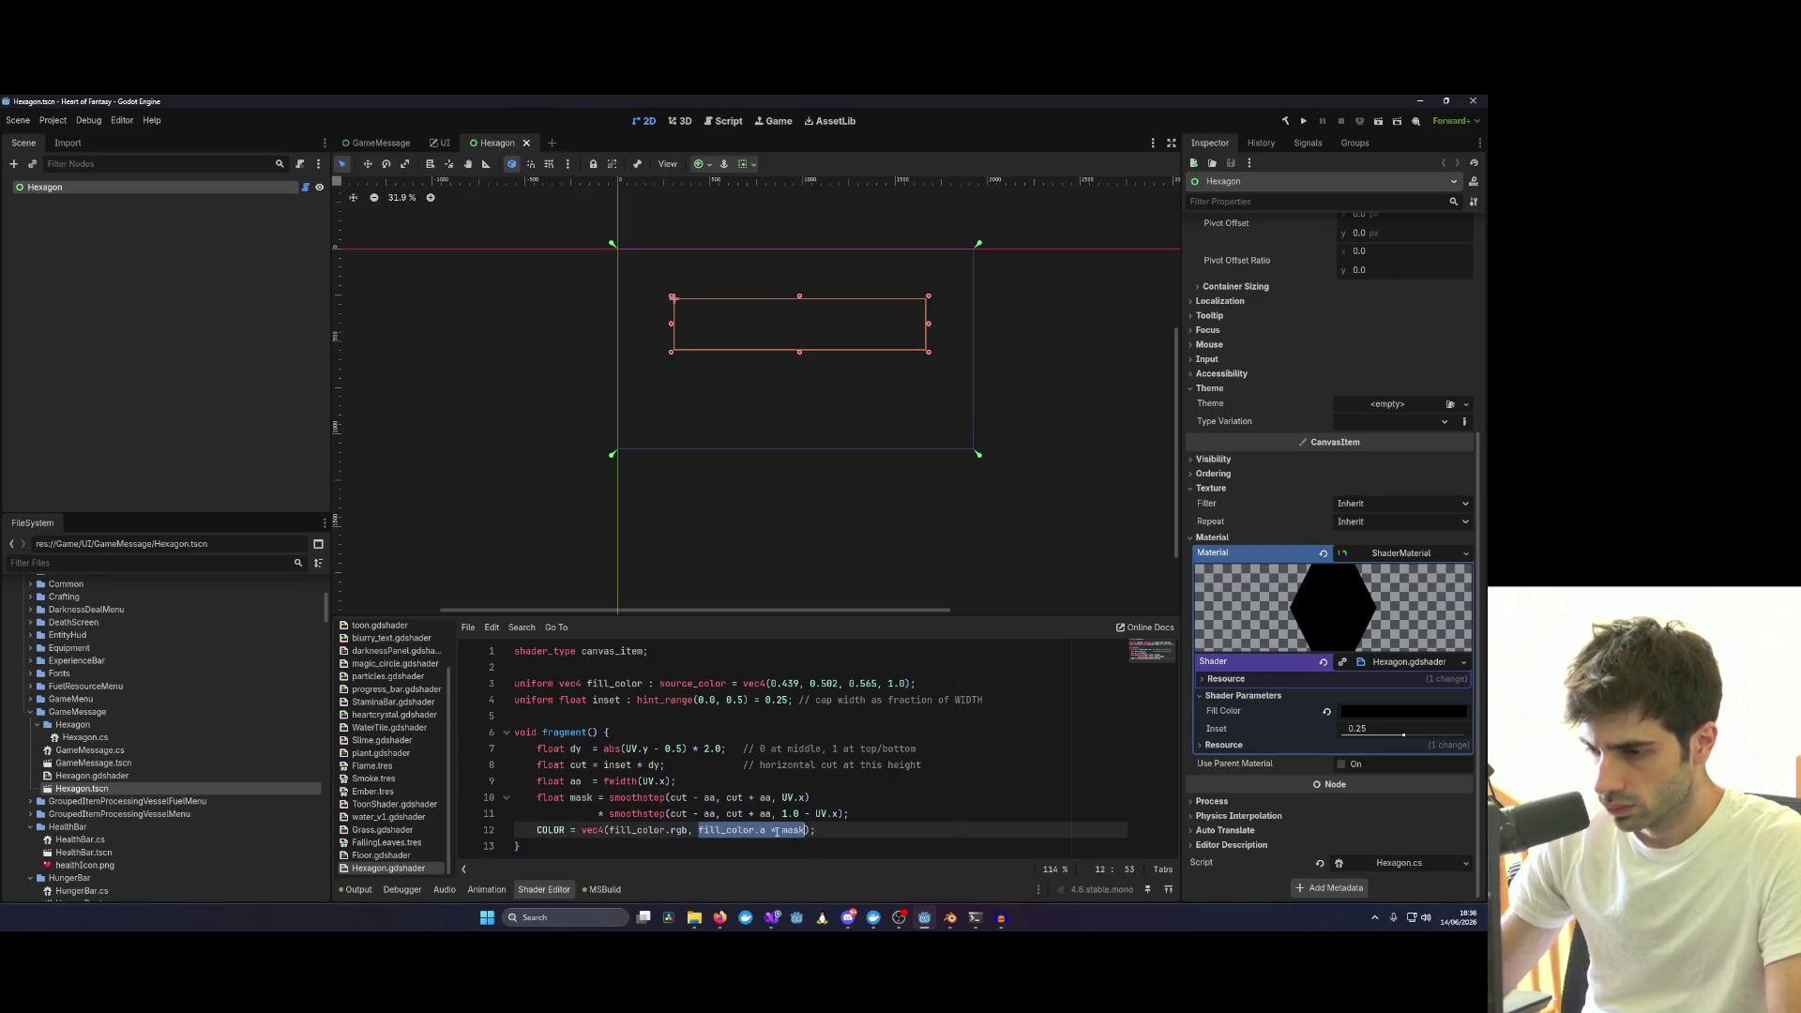
{"action": "type", "text": "1"}
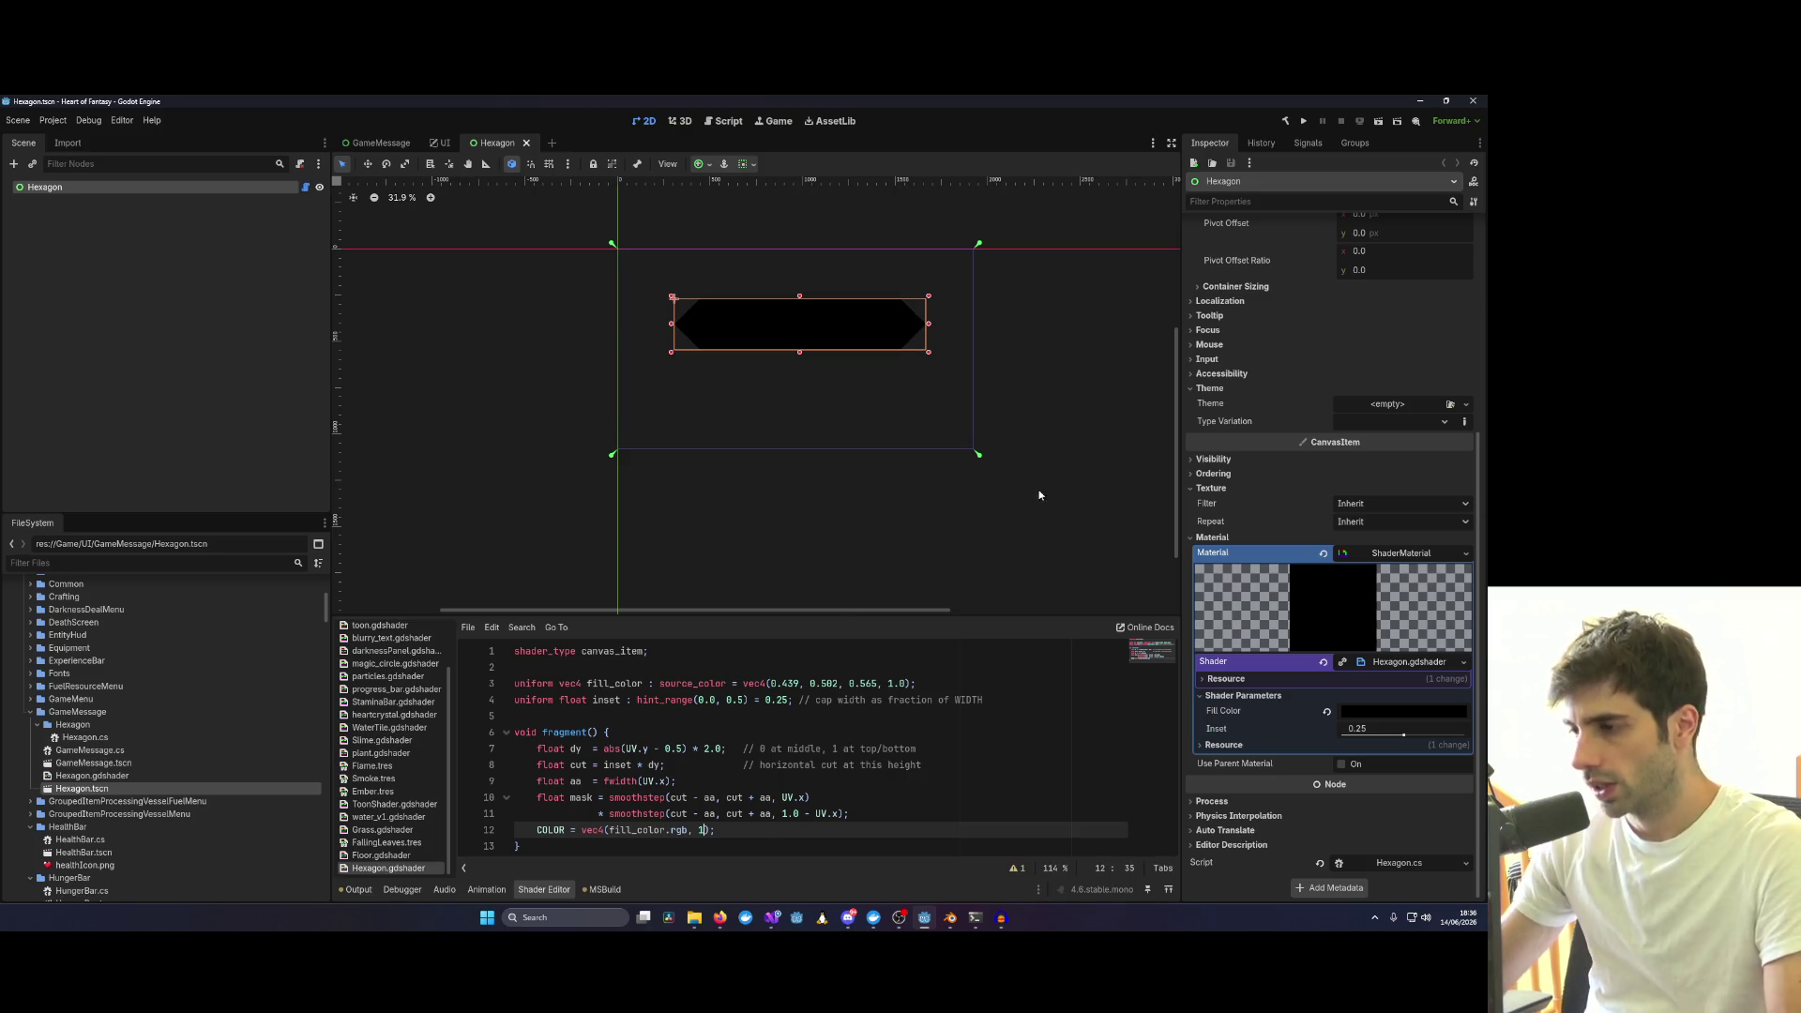
Shrink the Hexagon control into a thin strip by dragging its bottom handle up.
{"action": "left_click", "coordinate": [1041, 390]}
{"action": "scroll", "coordinate": [995, 382], "scroll_direction": "up", "scroll_amount": 4}
{"action": "scroll", "coordinate": [995, 382], "scroll_direction": "up", "scroll_amount": 3}
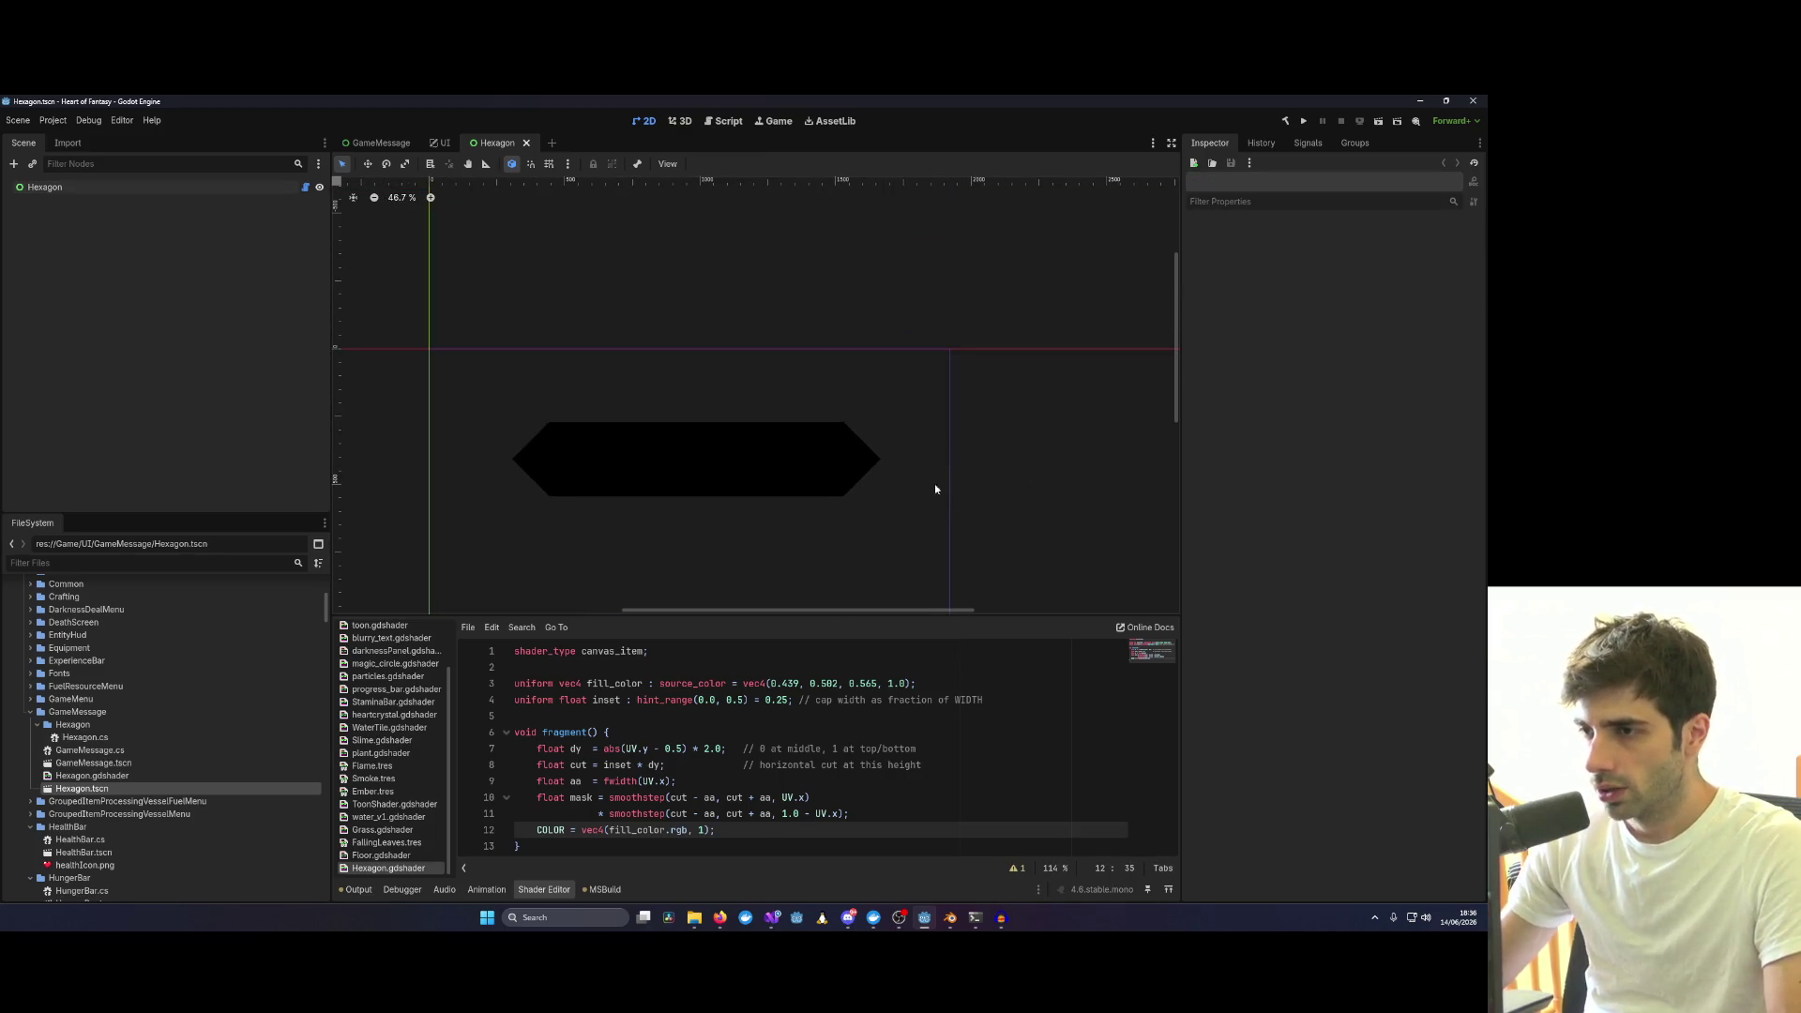
{"action": "left_click", "coordinate": [880, 486]}
{"action": "left_click_drag", "start_coordinate": [889, 499], "coordinate": [887, 461]}
{"action": "left_click", "coordinate": [957, 515]}
{"action": "scroll", "coordinate": [662, 455], "scroll_direction": "down", "scroll_amount": 2}
{"action": "left_click", "coordinate": [663, 455]}
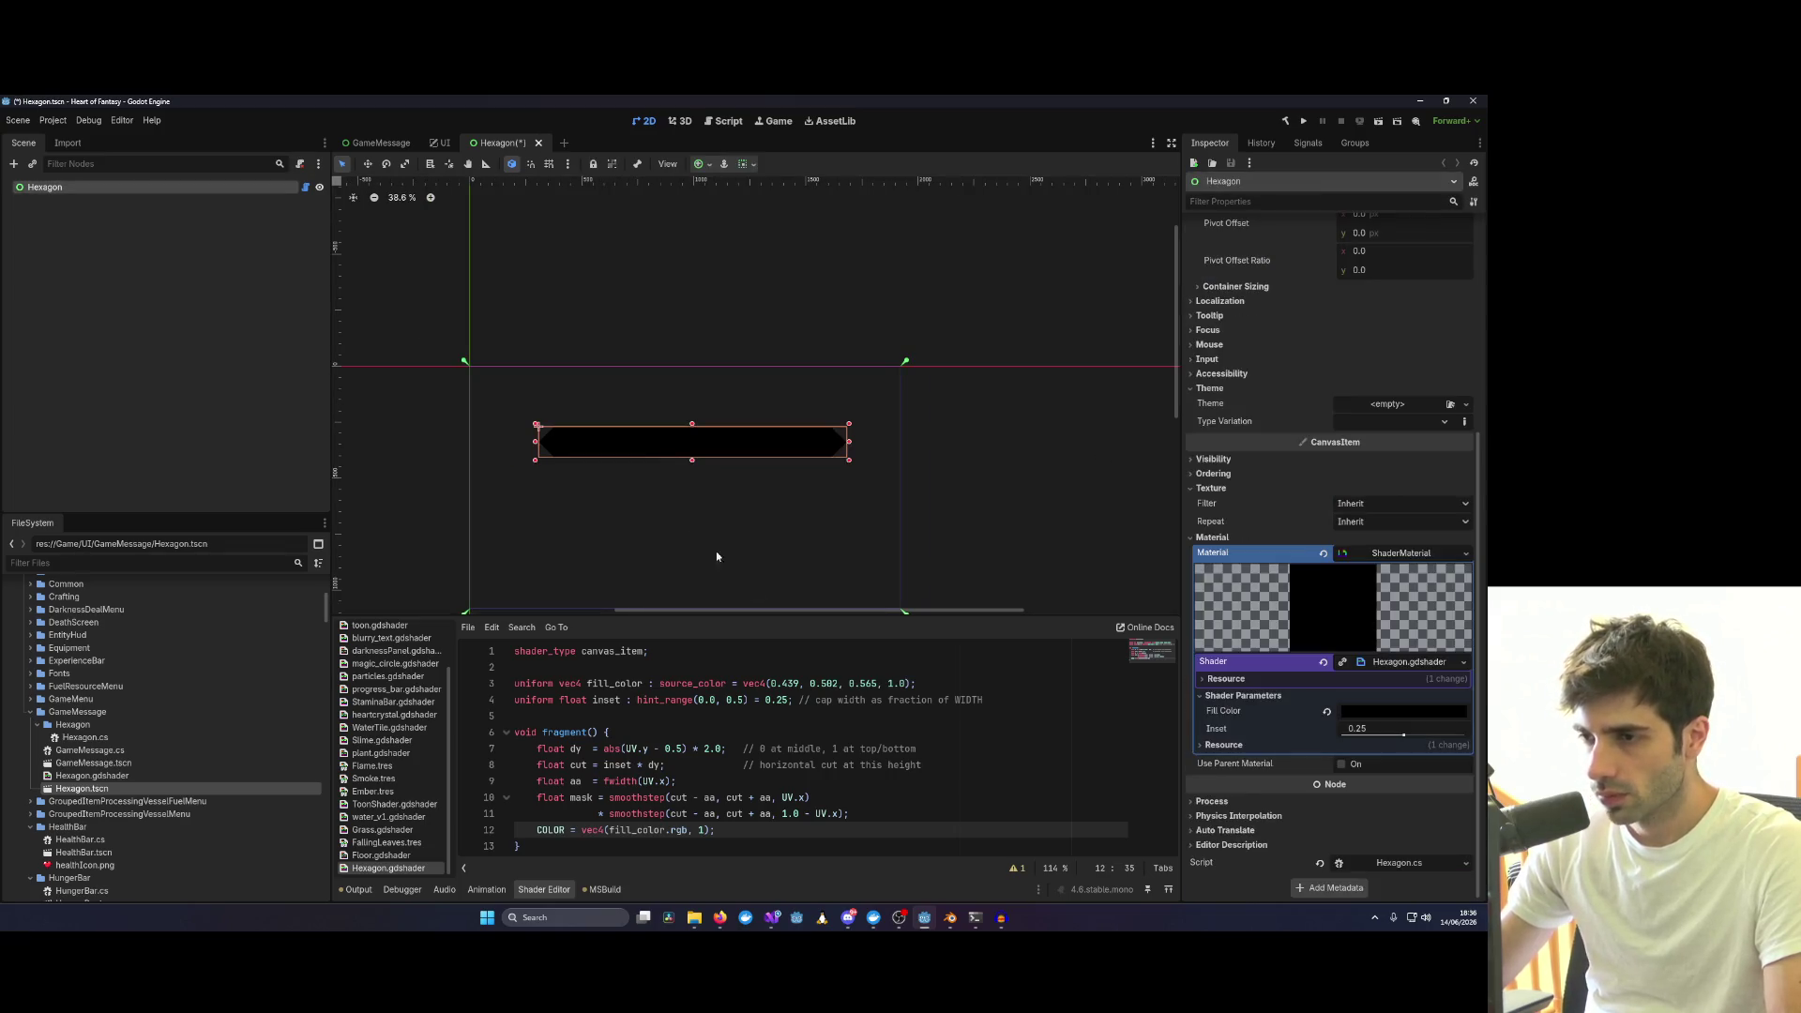
Check Fill Color, undo the shader edits back to solid red output and save.
{"action": "left_click", "coordinate": [1375, 715]}
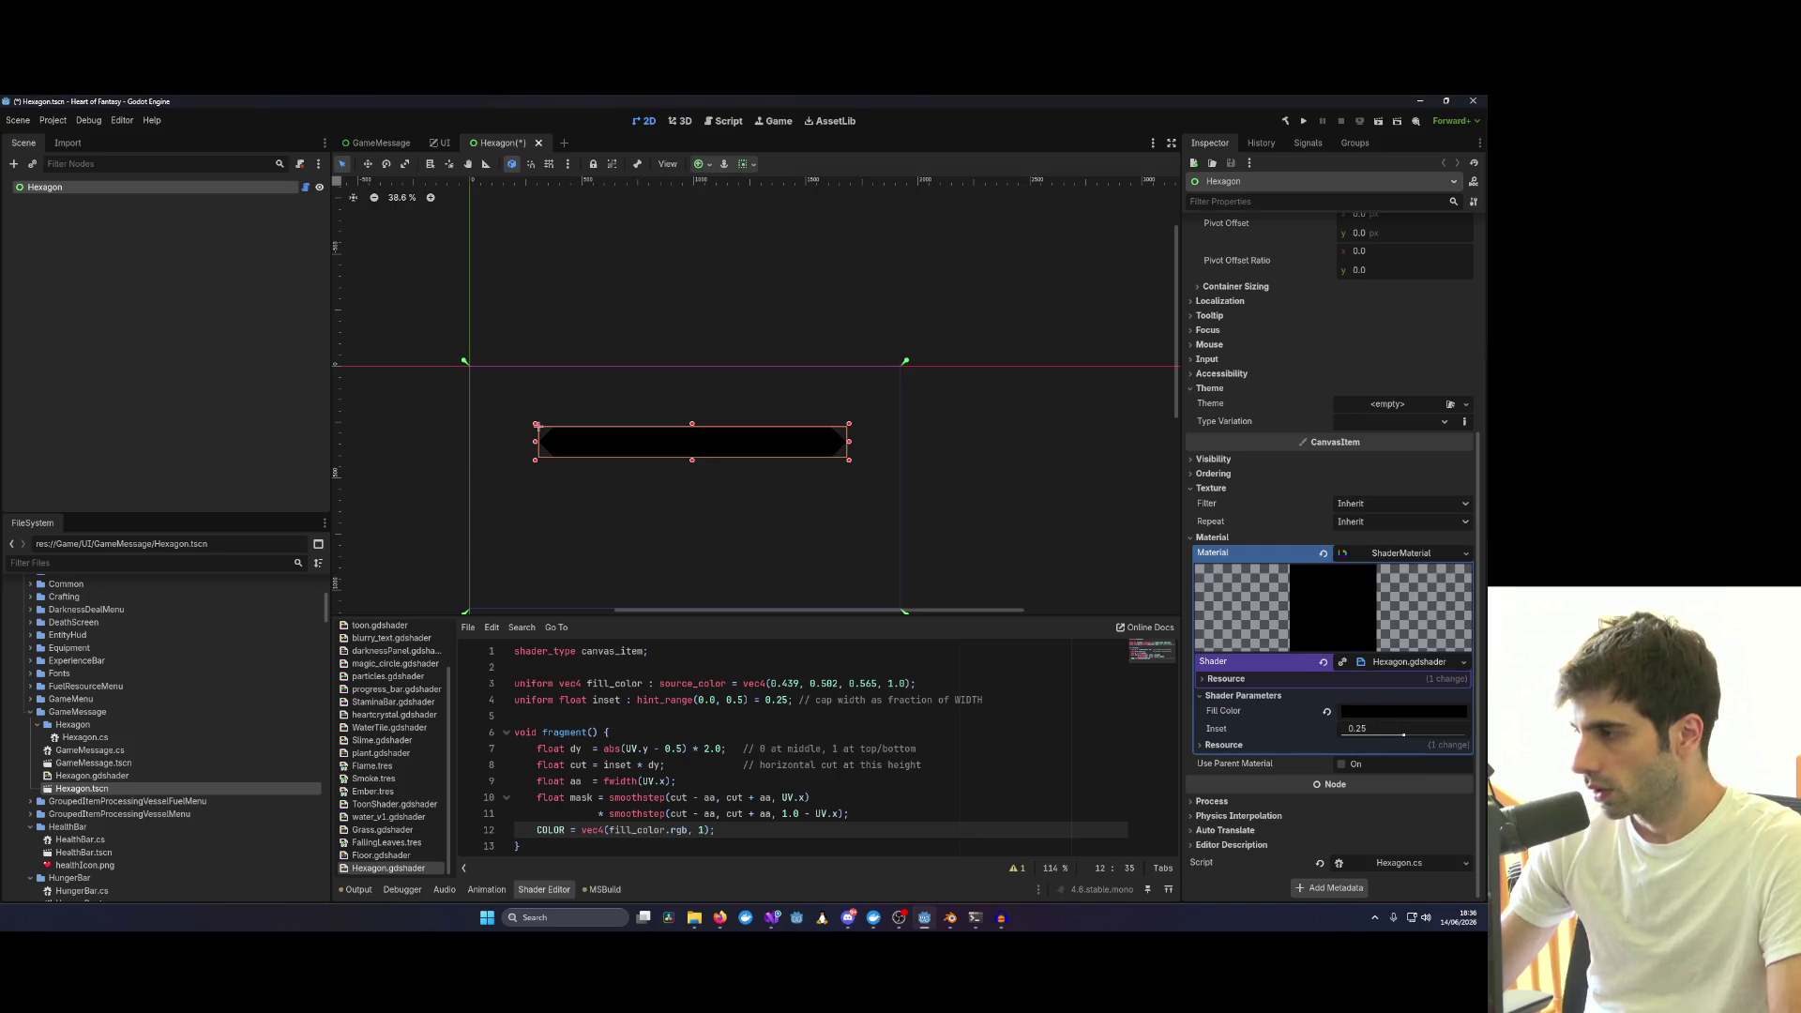
{"action": "key", "text": "ctrl+z"}
{"action": "key", "text": "ctrl+z"}
{"action": "left_click", "coordinate": [722, 764]}
{"action": "key", "text": "ctrl+s"}
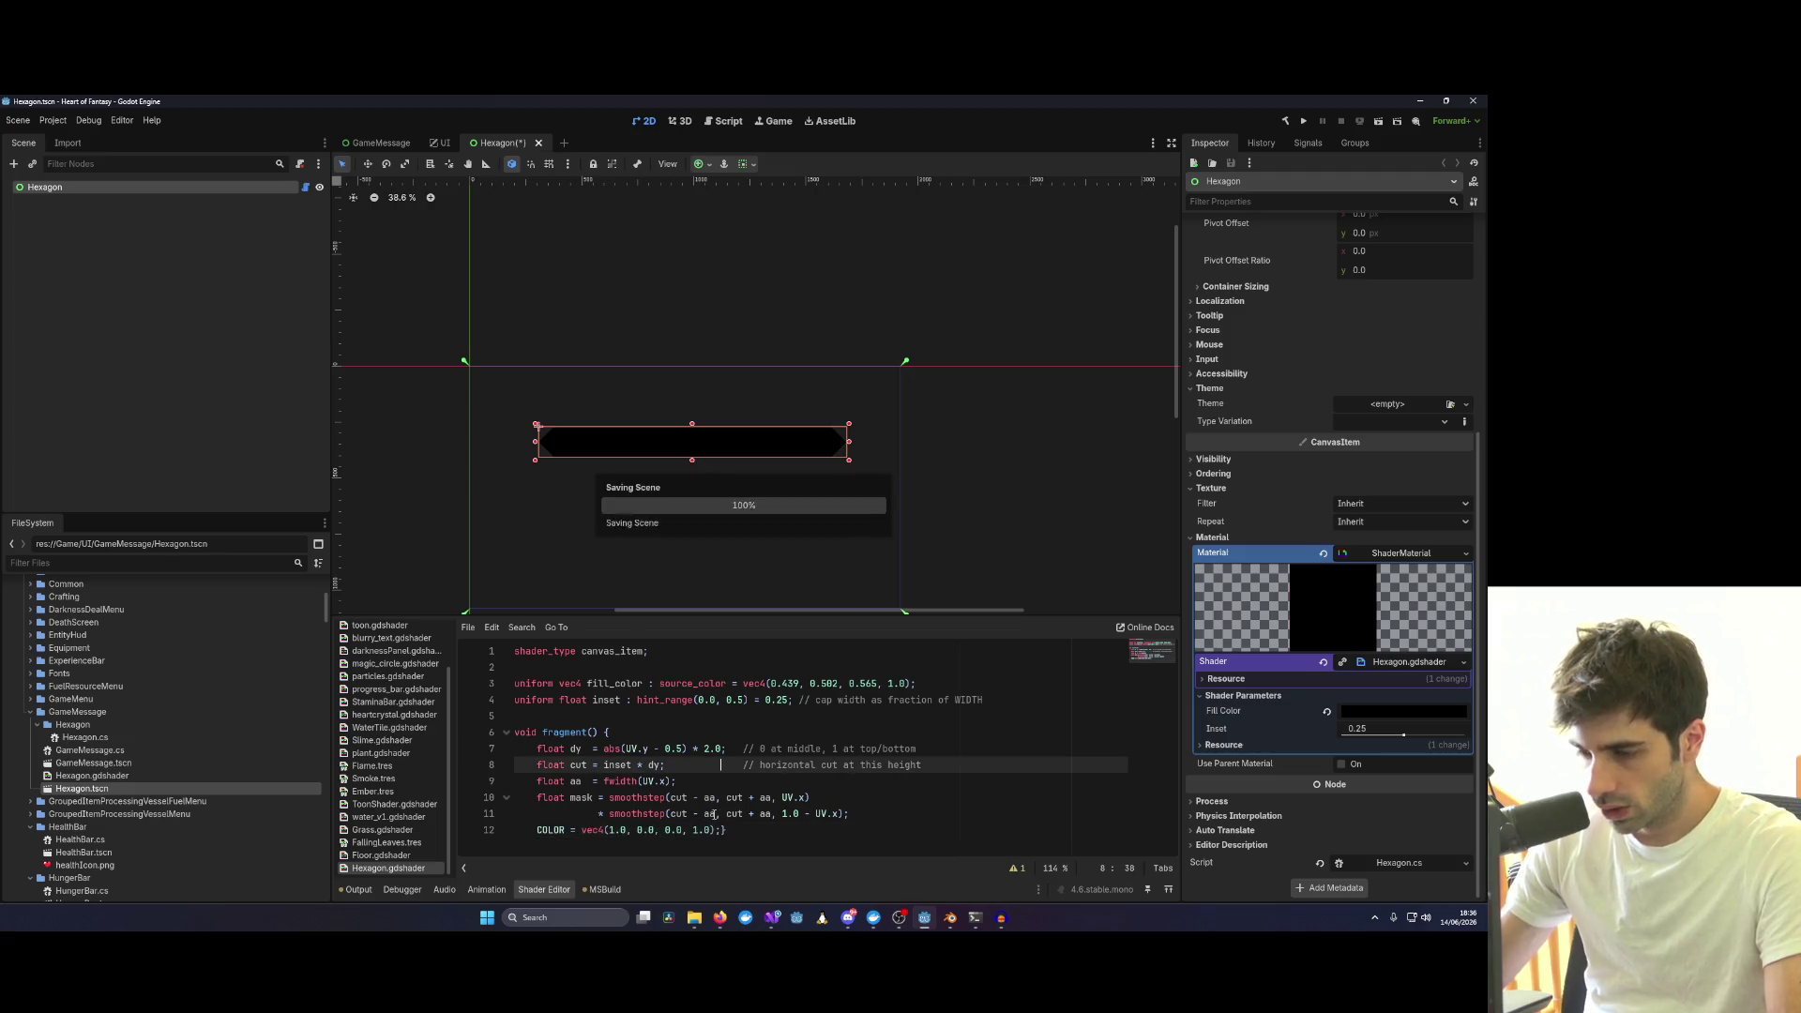
Redo the shader edit so line 12 outputs fill_color times mask again.
{"action": "double_click", "coordinate": [702, 829]}
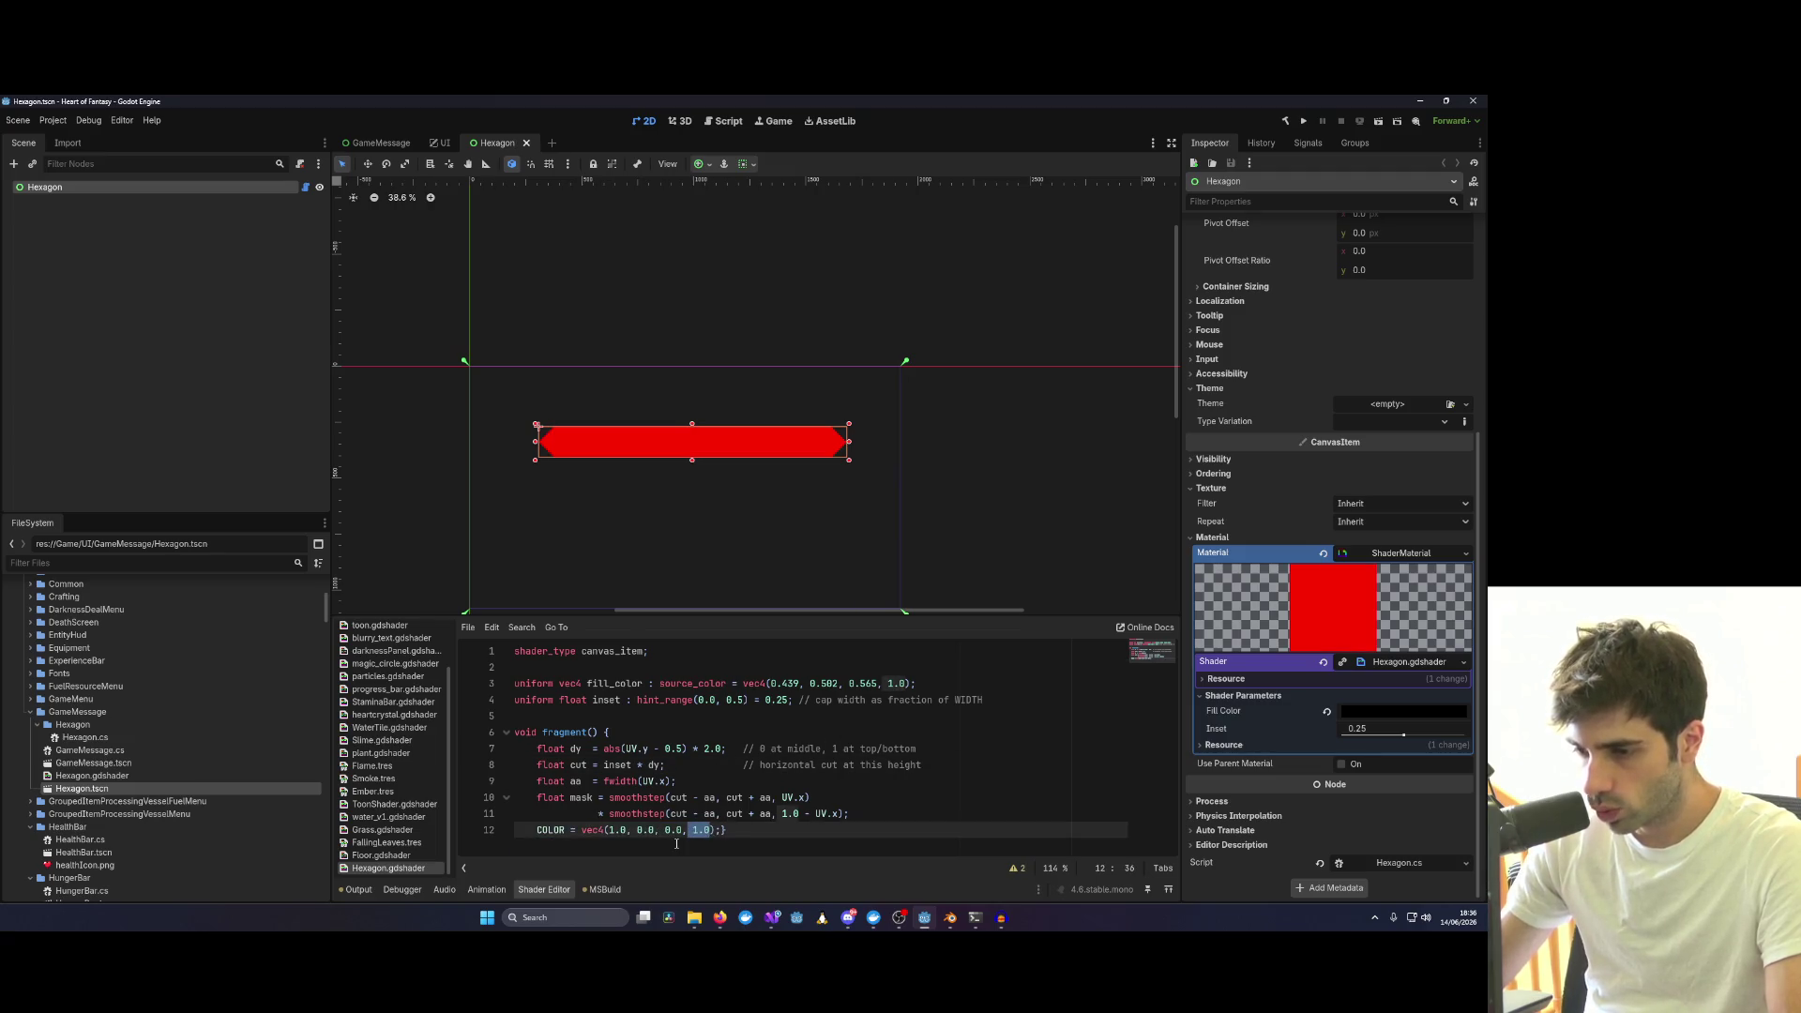
{"action": "key", "text": "ctrl+shift+z"}
{"action": "key", "text": "ctrl+shift+z"}
{"action": "left_click", "coordinate": [810, 814]}
{"action": "left_click_drag", "start_coordinate": [699, 830], "coordinate": [804, 836]}
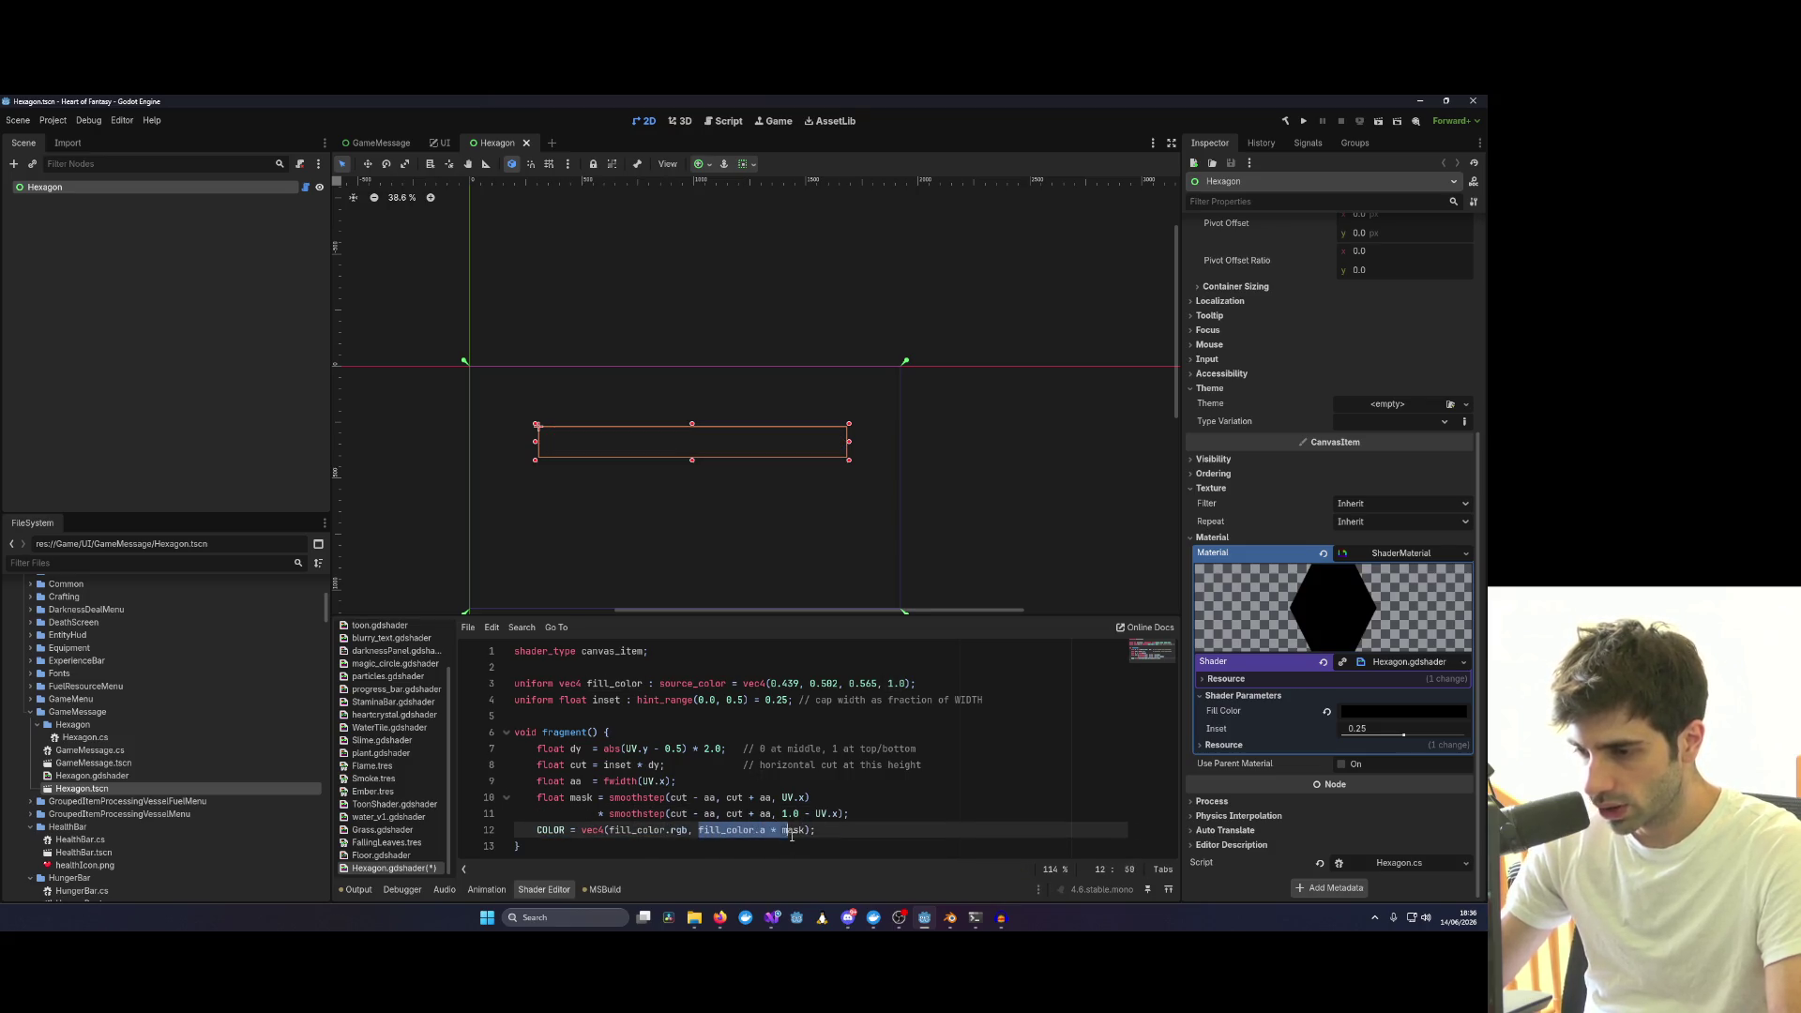
{"action": "double_click", "coordinate": [713, 832]}
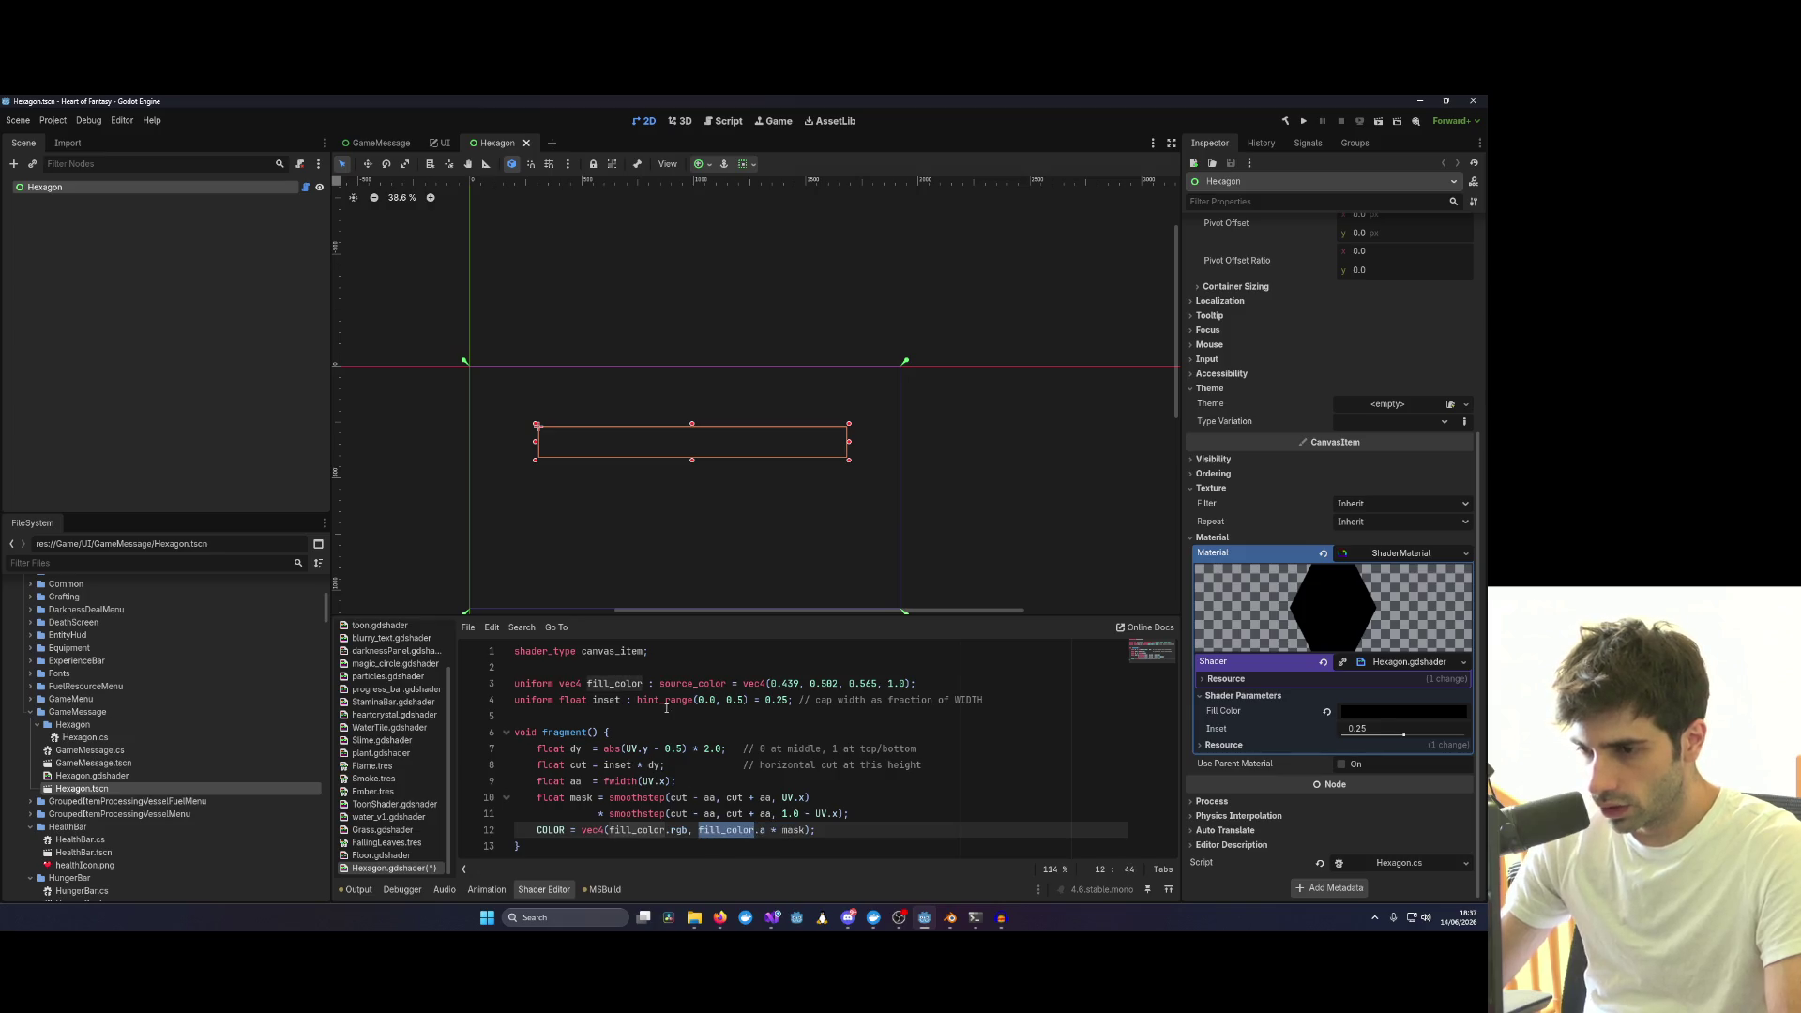
Drag Fill Color's alpha to 0 (fully transparent) and save the scene.
{"action": "left_click", "coordinate": [1369, 713]}
{"action": "left_click_drag", "start_coordinate": [1416, 622], "coordinate": [1329, 622]}
{"action": "left_click", "coordinate": [1114, 691]}
{"action": "key", "text": "ctrl+s"}
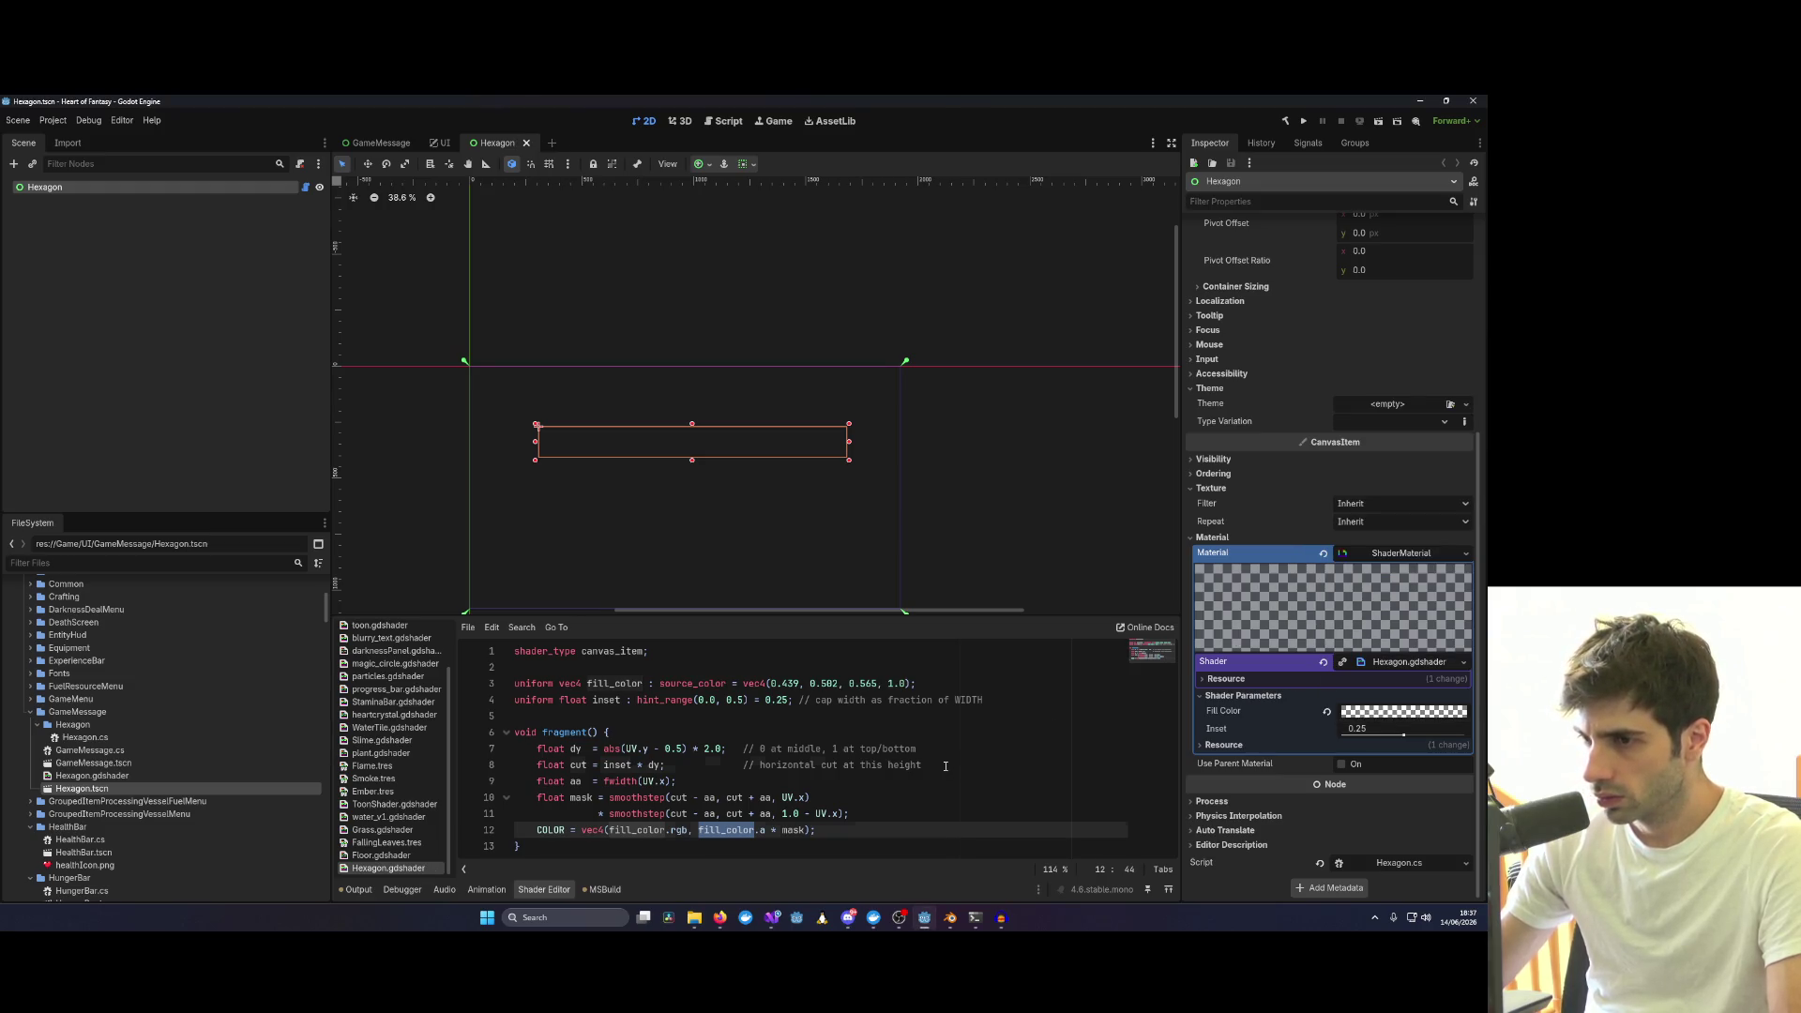
{"action": "left_click", "coordinate": [945, 766]}
Drag Fill Color's alpha back to 255 so it is opaque black.
{"action": "left_click", "coordinate": [1365, 717]}
{"action": "left_click_drag", "start_coordinate": [1329, 623], "coordinate": [1440, 620]}
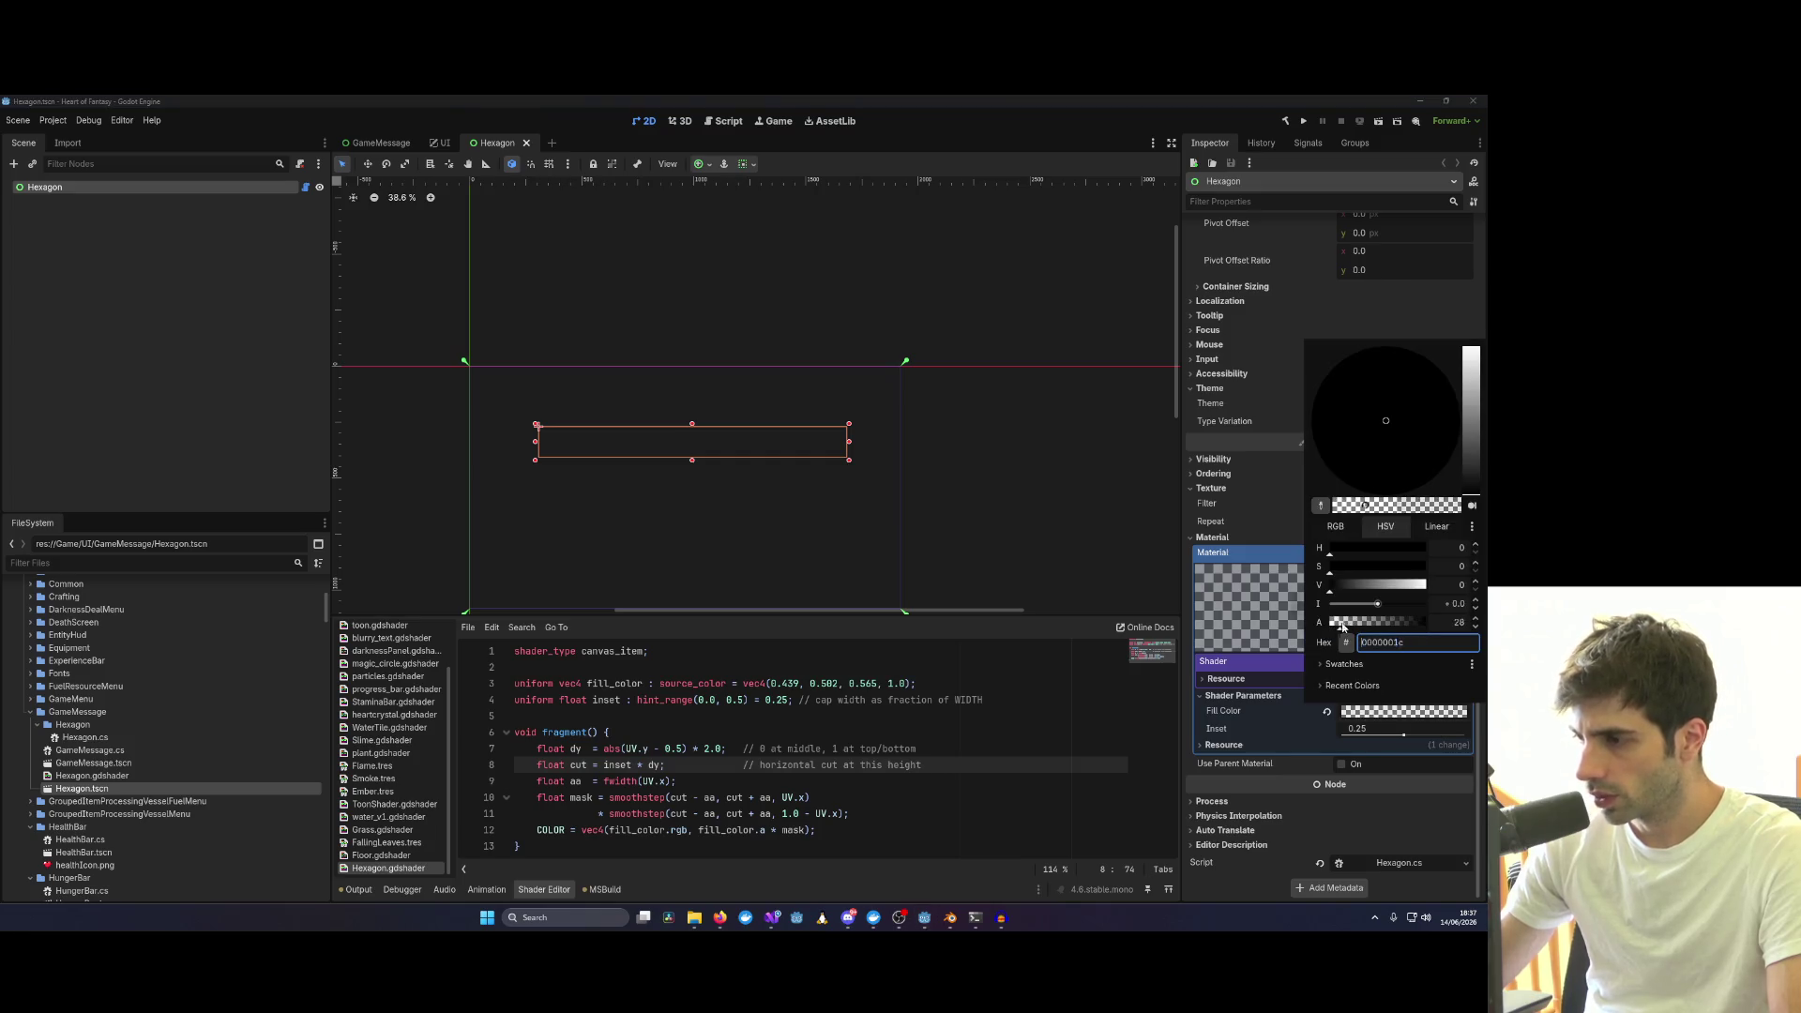
{"action": "left_click", "coordinate": [1043, 760]}
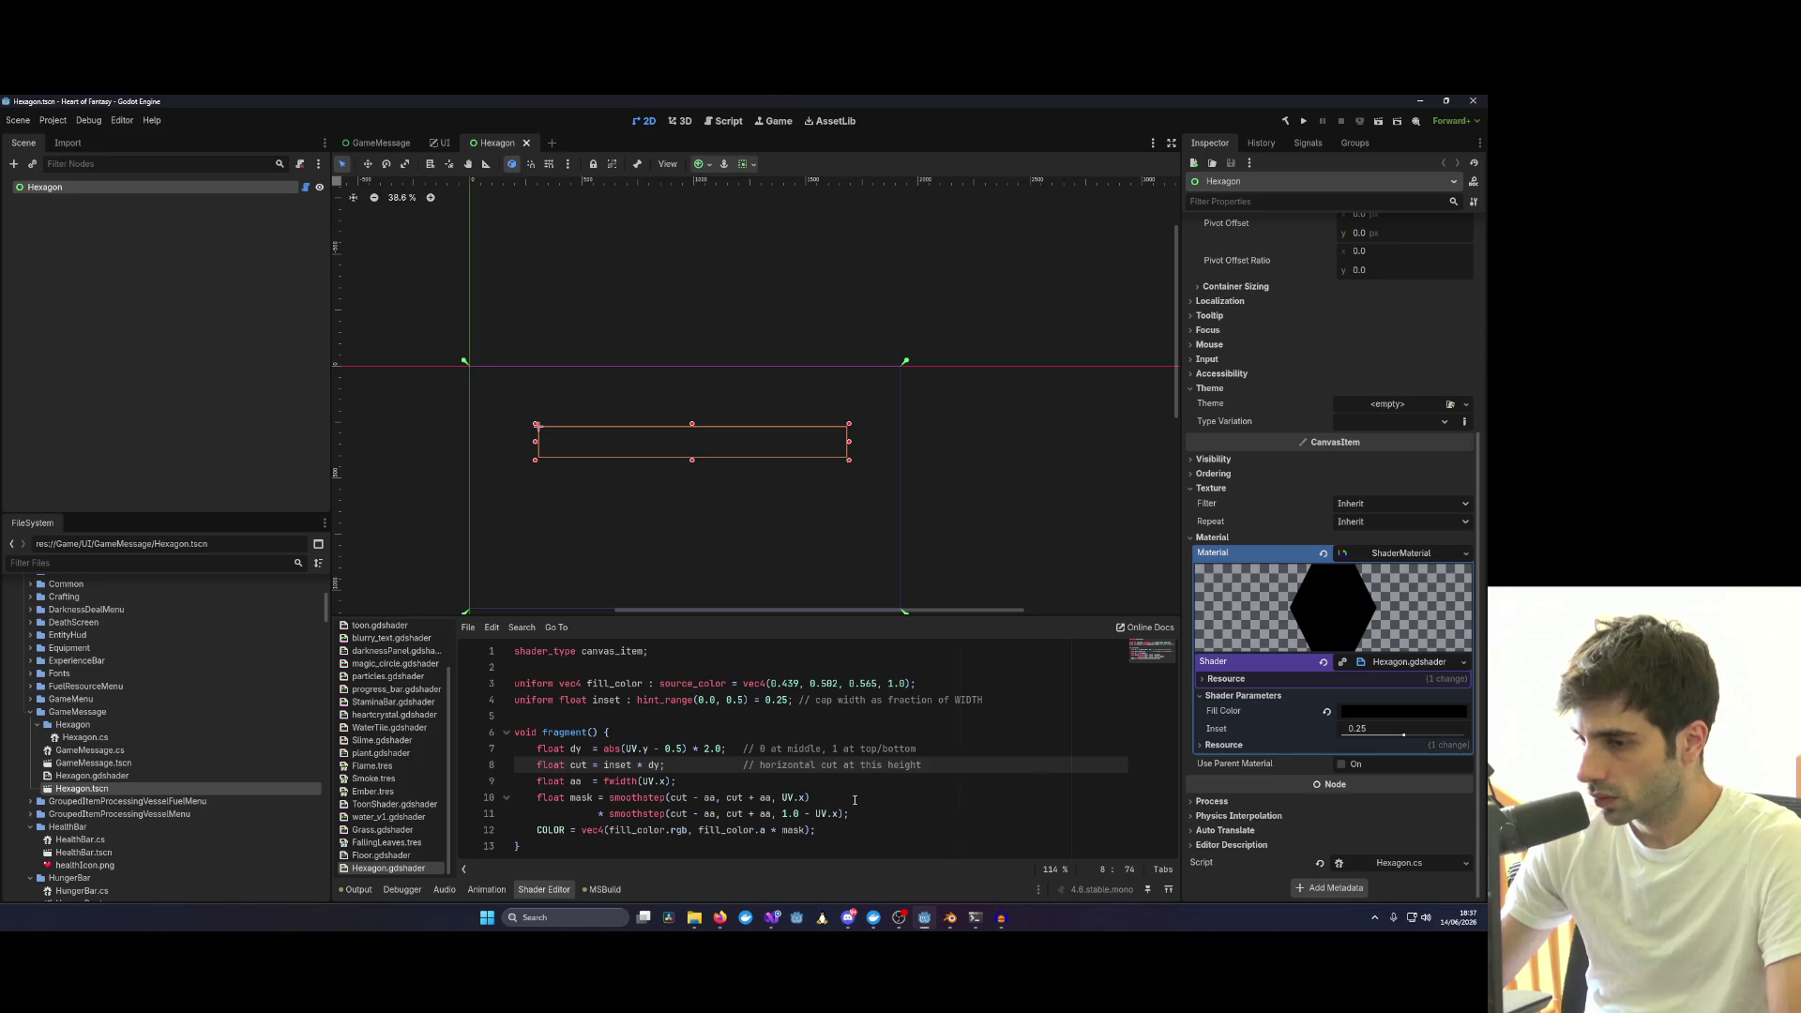
{"action": "double_click", "coordinate": [786, 829]}
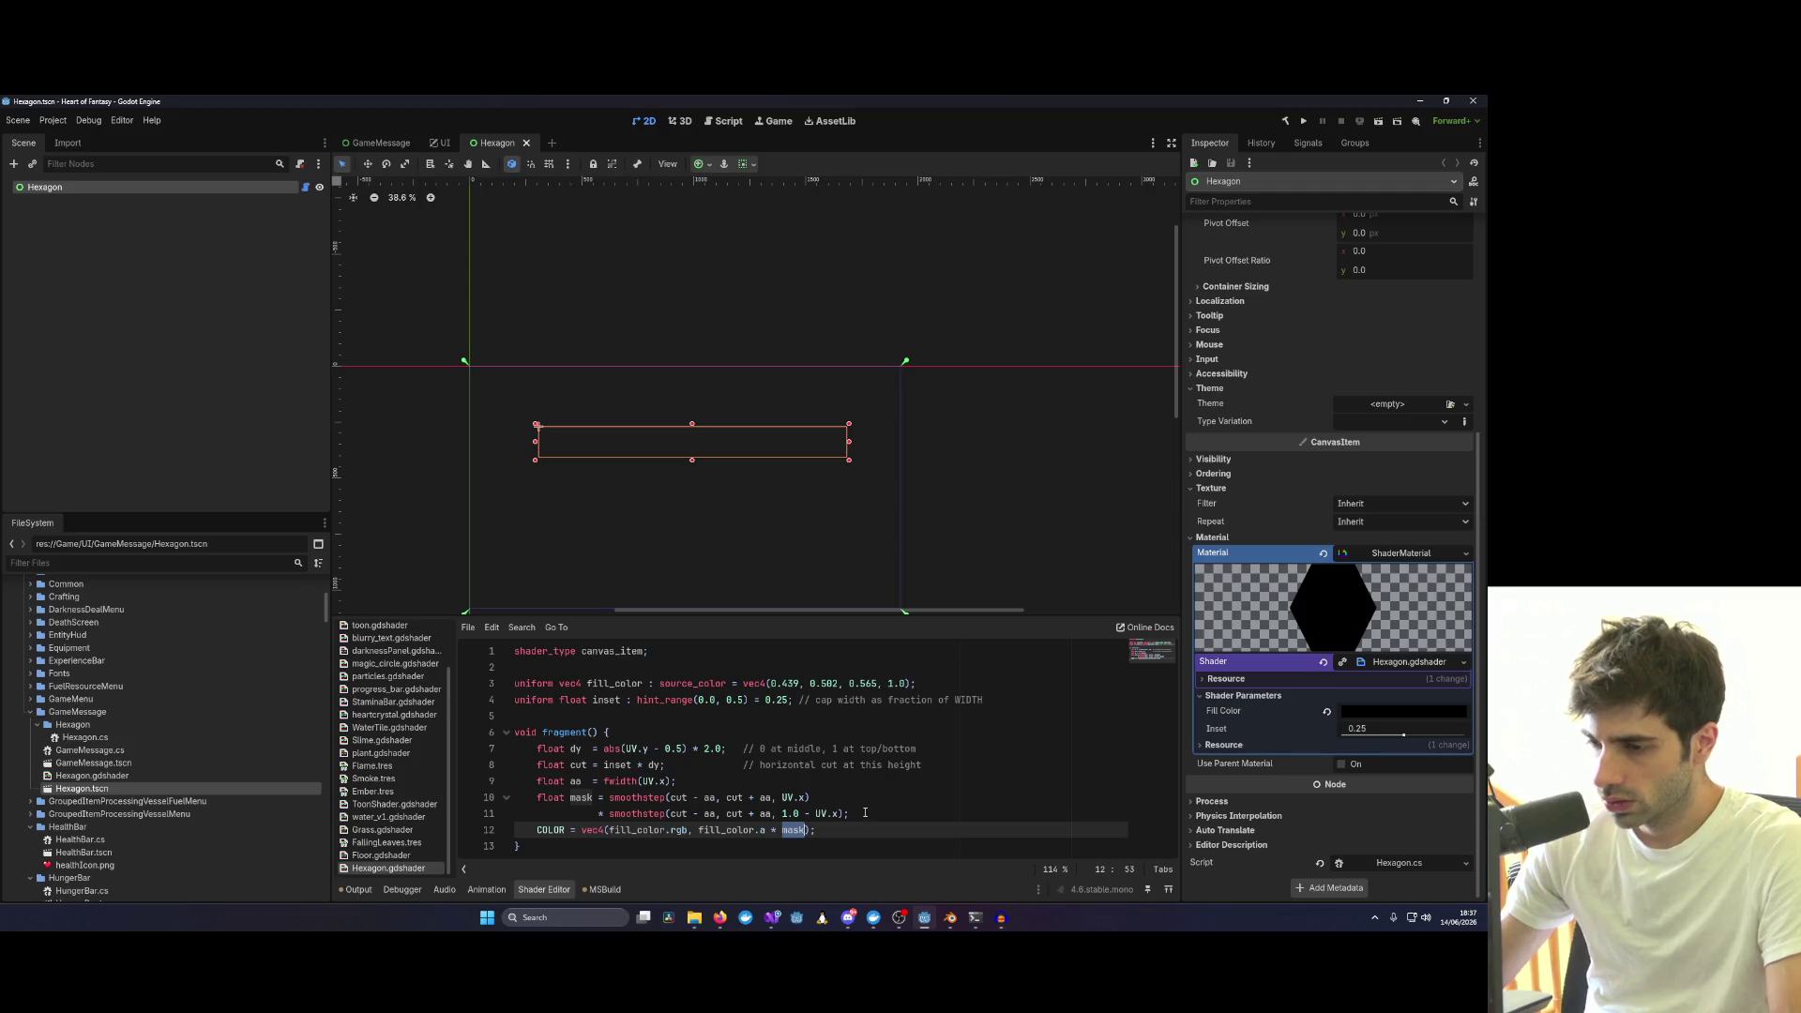
Delete the mask calculation lines 10–11 and ' * mask' from the COLOR line.
{"action": "left_click_drag", "start_coordinate": [850, 813], "coordinate": [443, 799]}
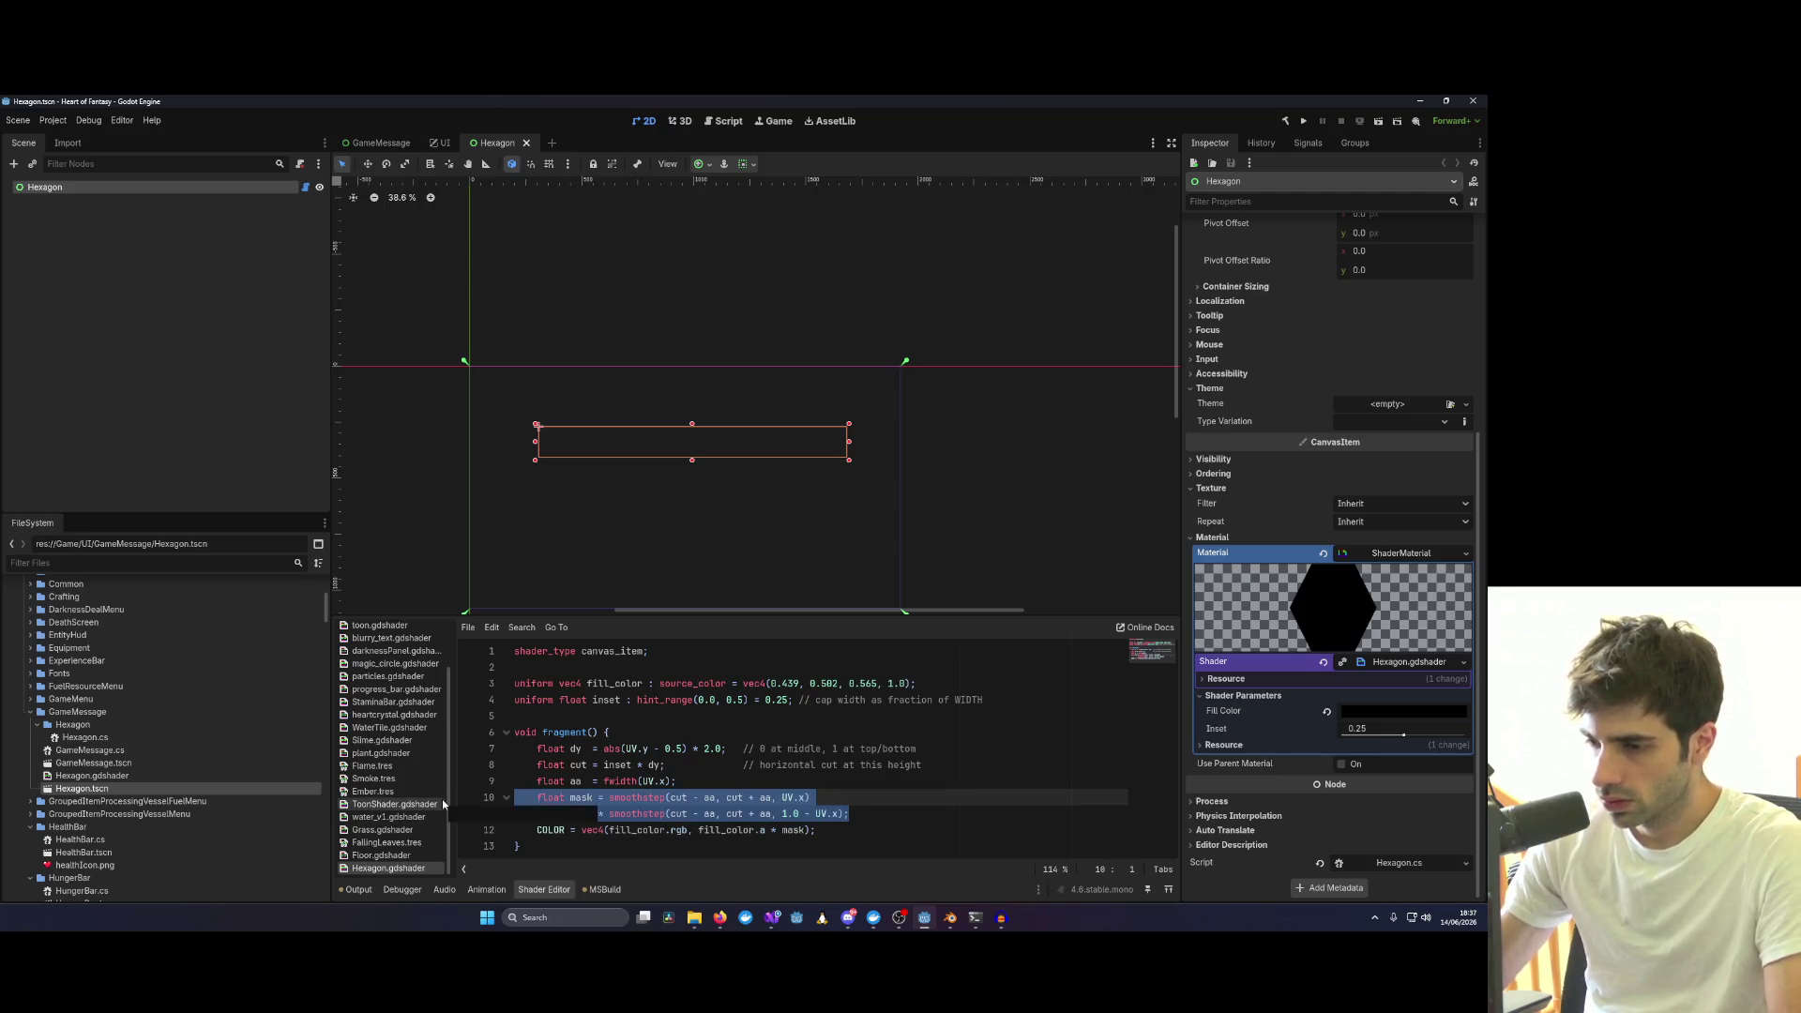
{"action": "key", "text": "BackSpace"}
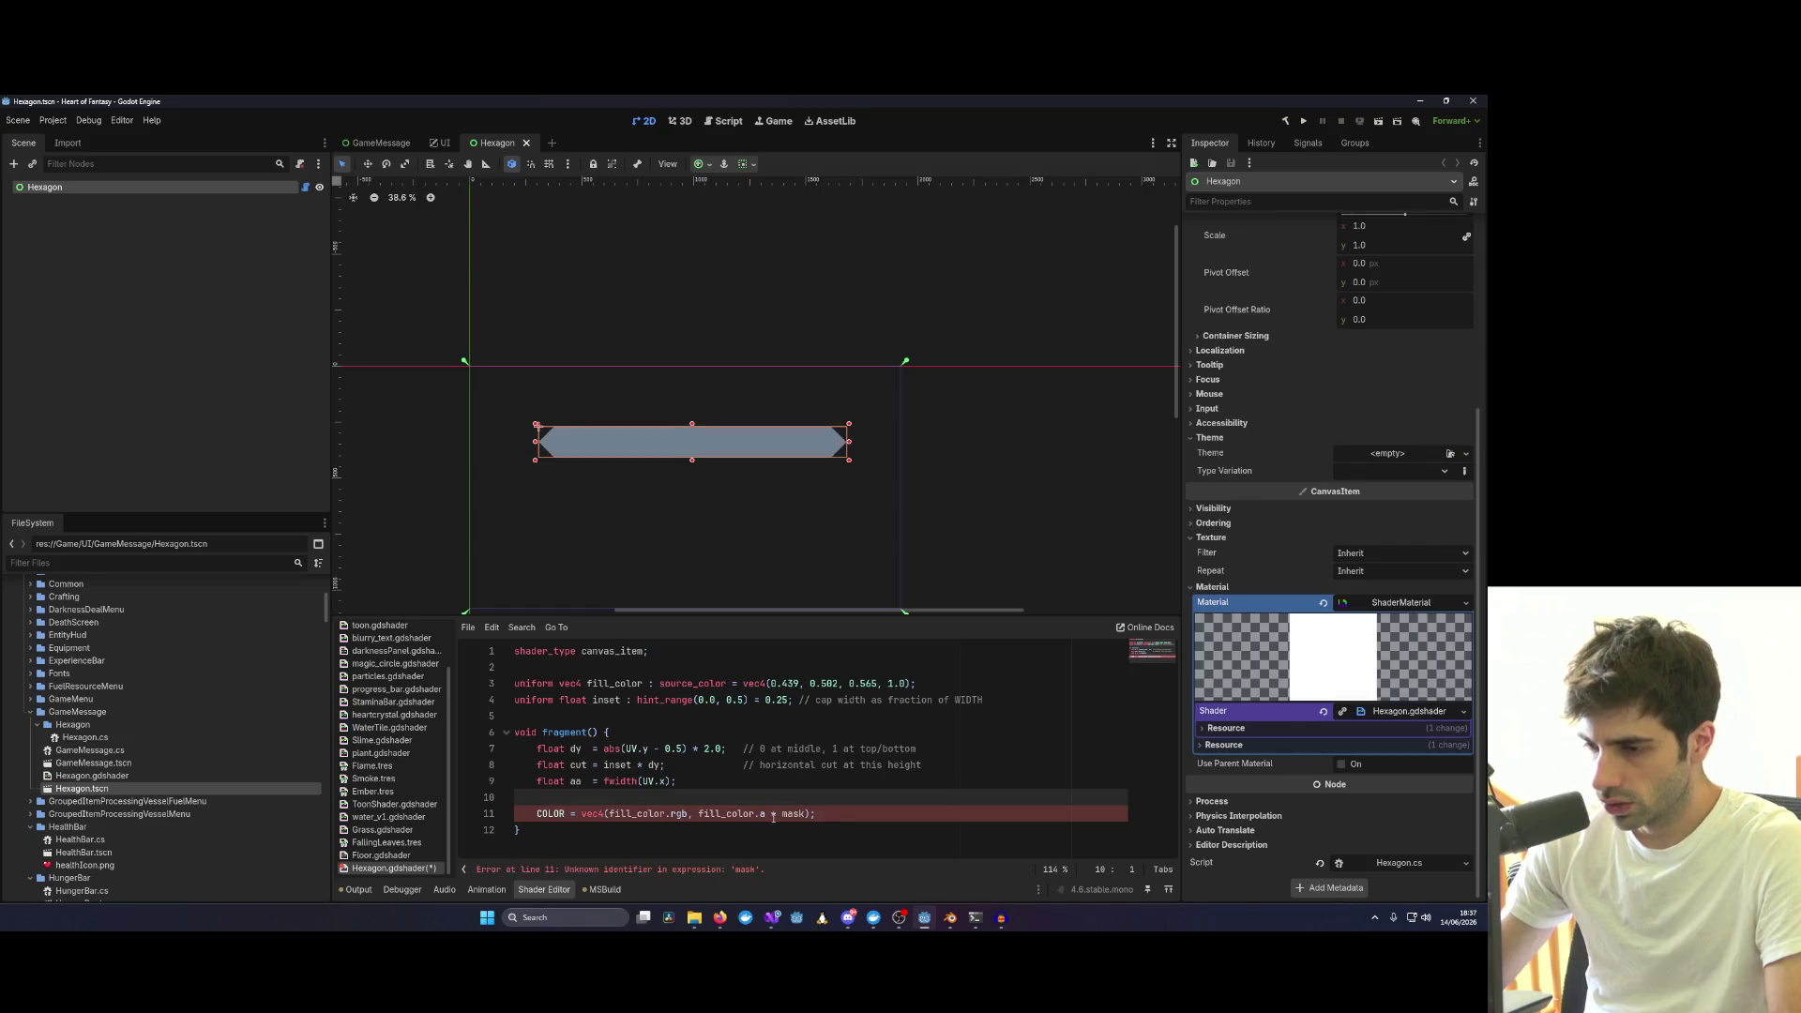
{"action": "left_click_drag", "start_coordinate": [771, 814], "coordinate": [811, 813]}
{"action": "key", "text": "BackSpace"}
{"action": "key", "text": "Up"}
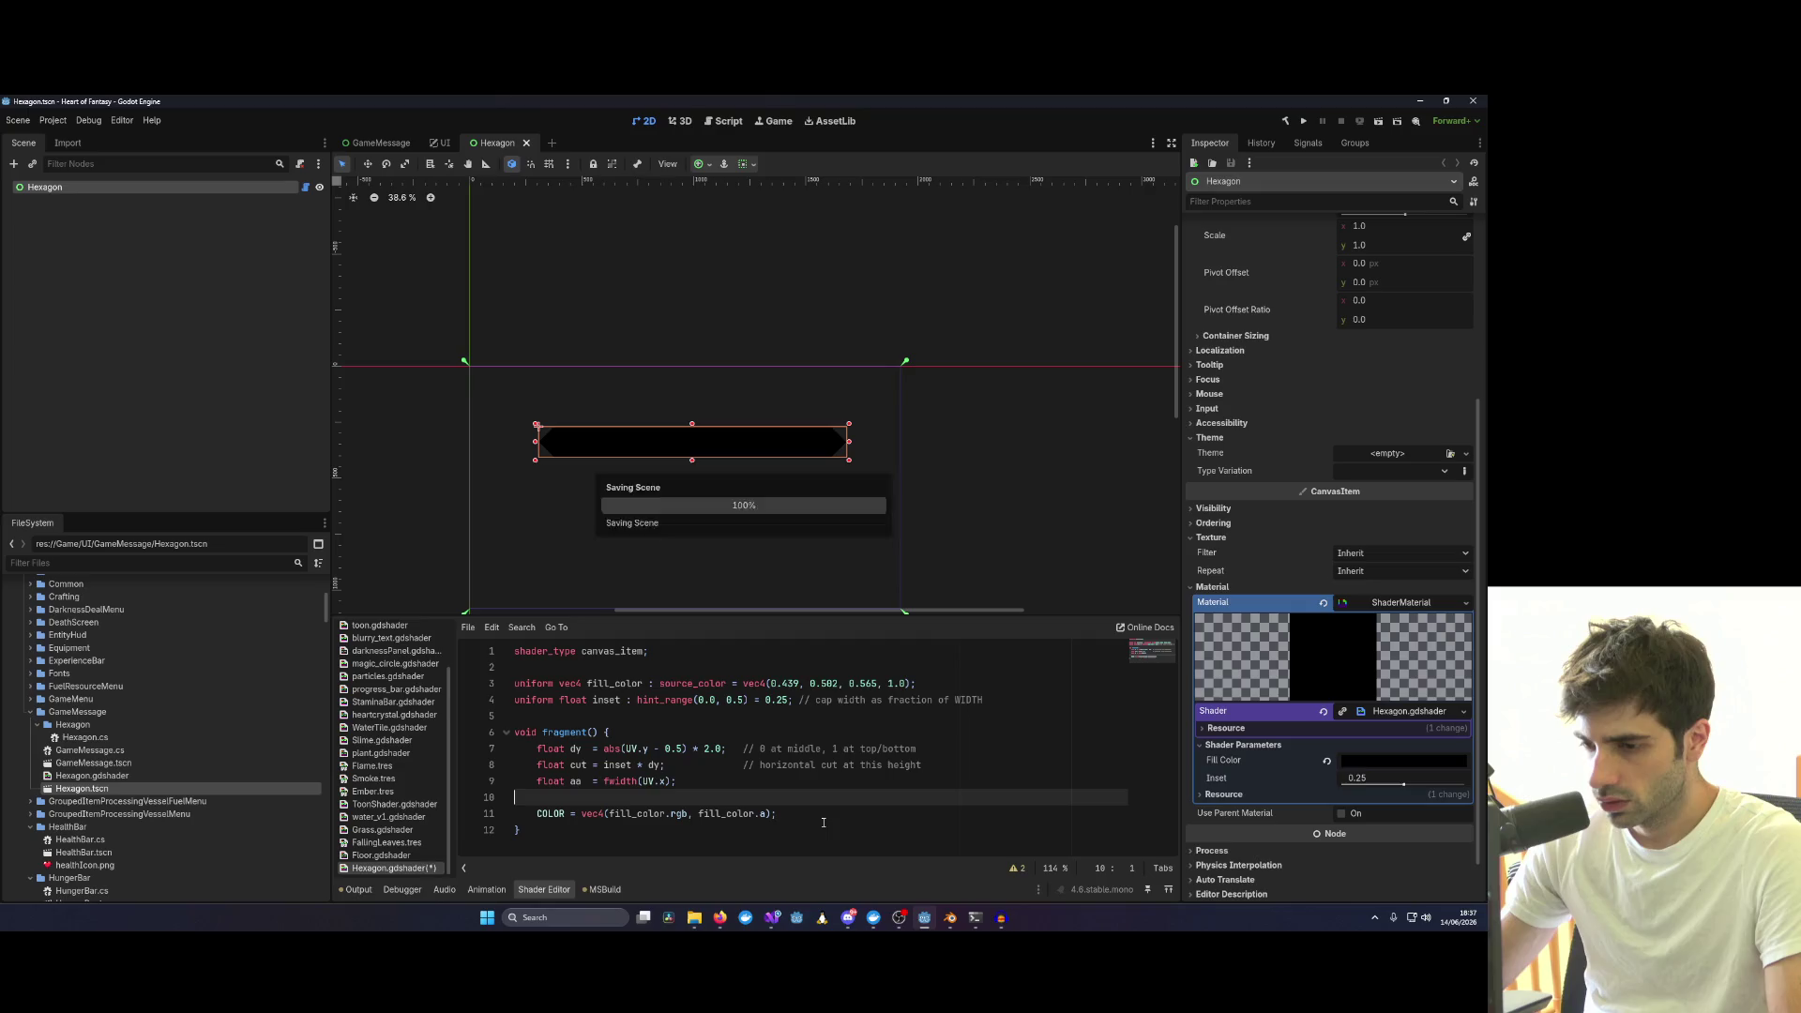
Recheck Fill Color's opacity in the picker, keeping it opaque black.
{"action": "left_click", "coordinate": [1361, 762]}
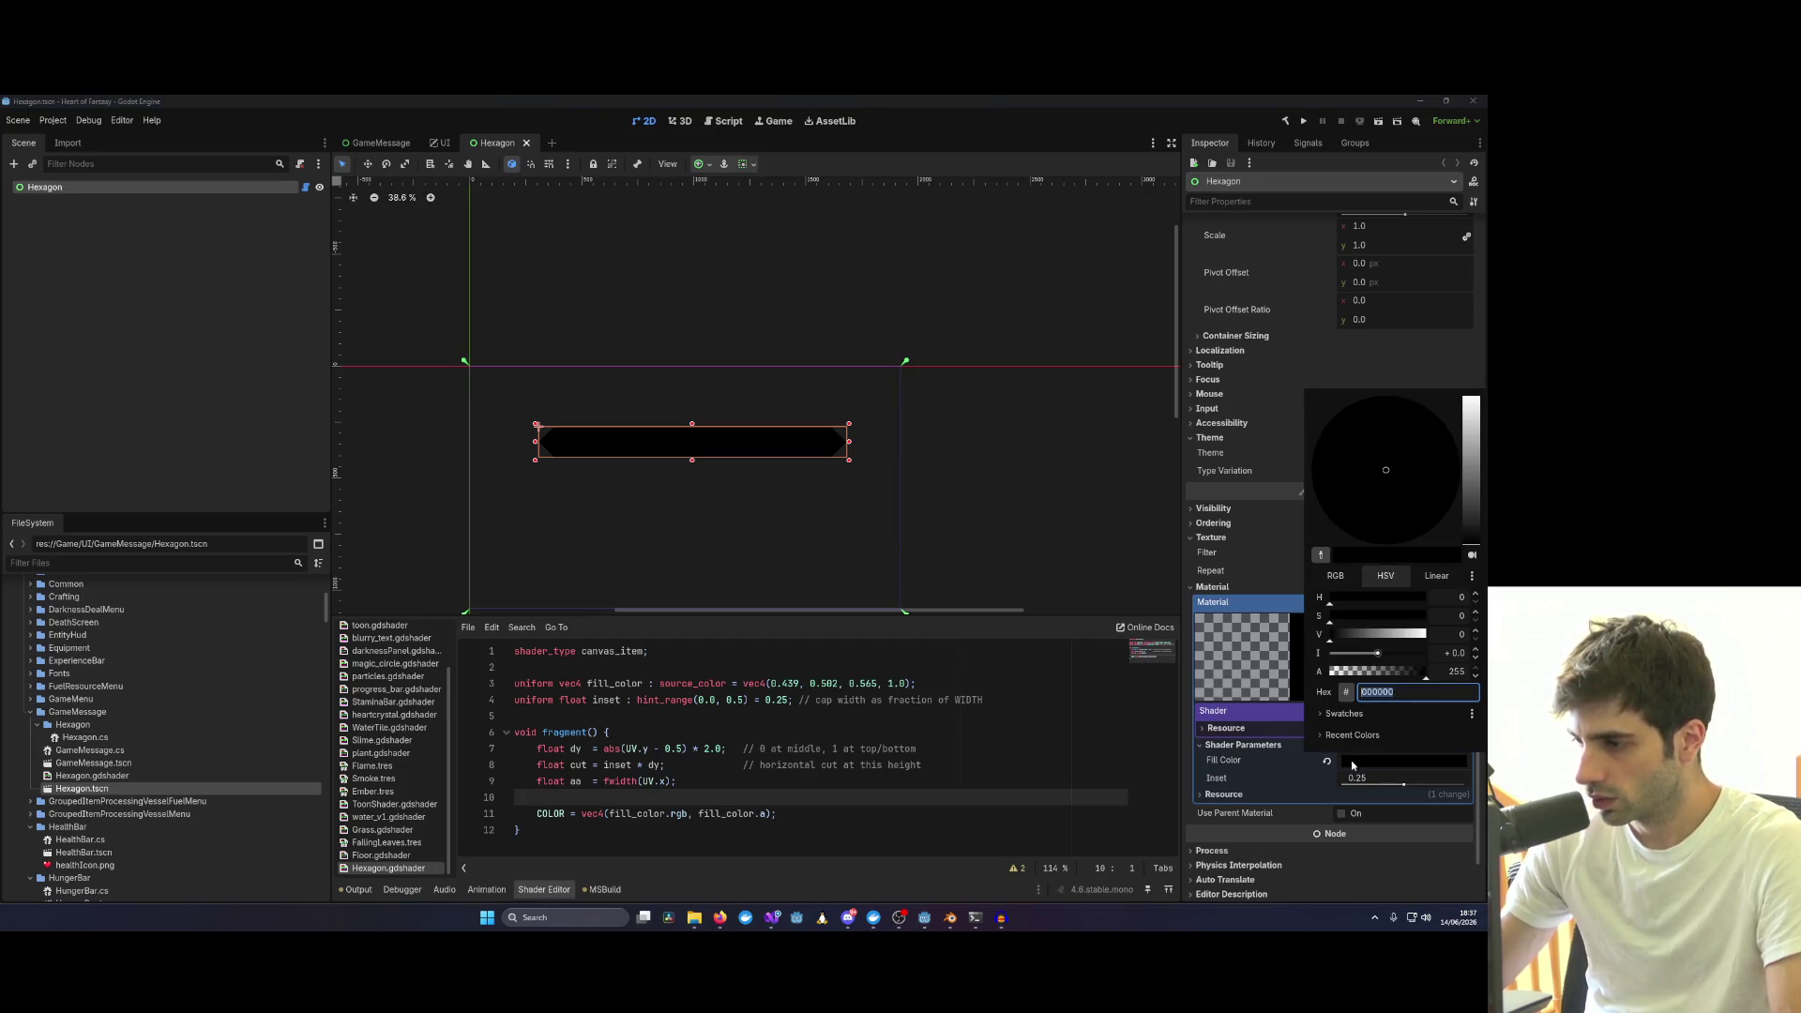
{"action": "left_click_drag", "start_coordinate": [1422, 685], "coordinate": [1402, 680]}
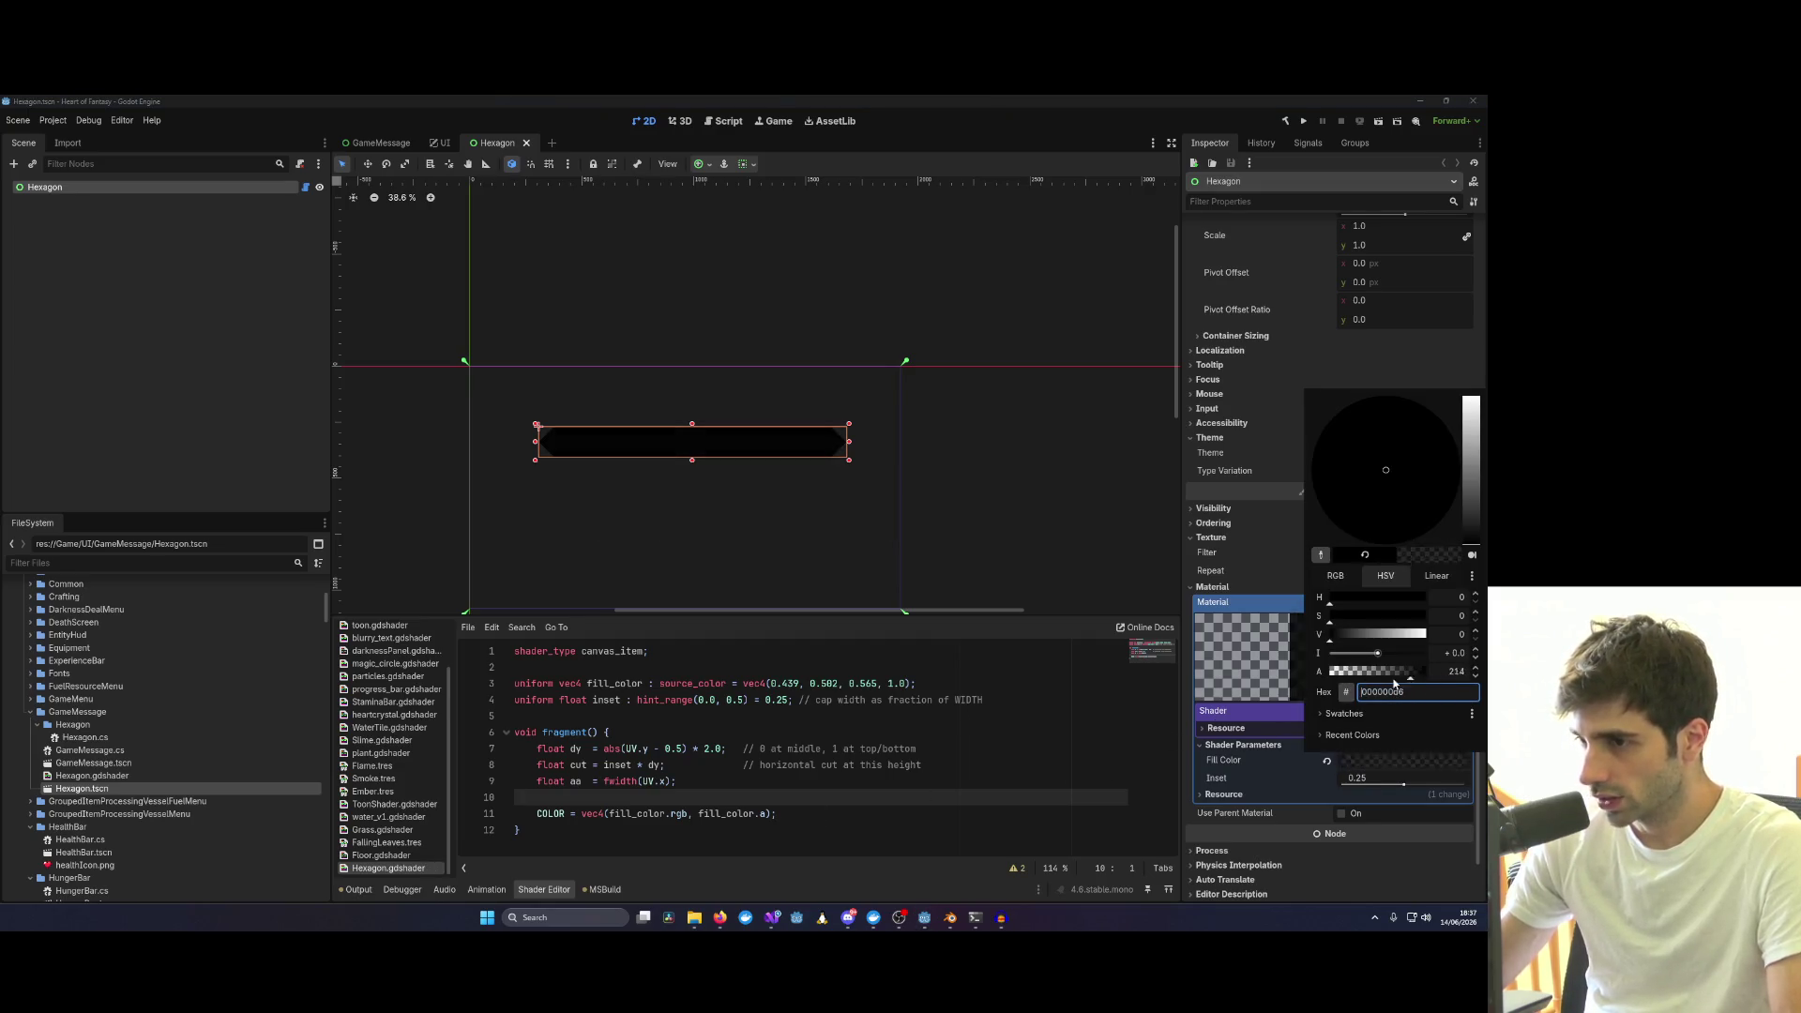
{"action": "left_click", "coordinate": [732, 768]}
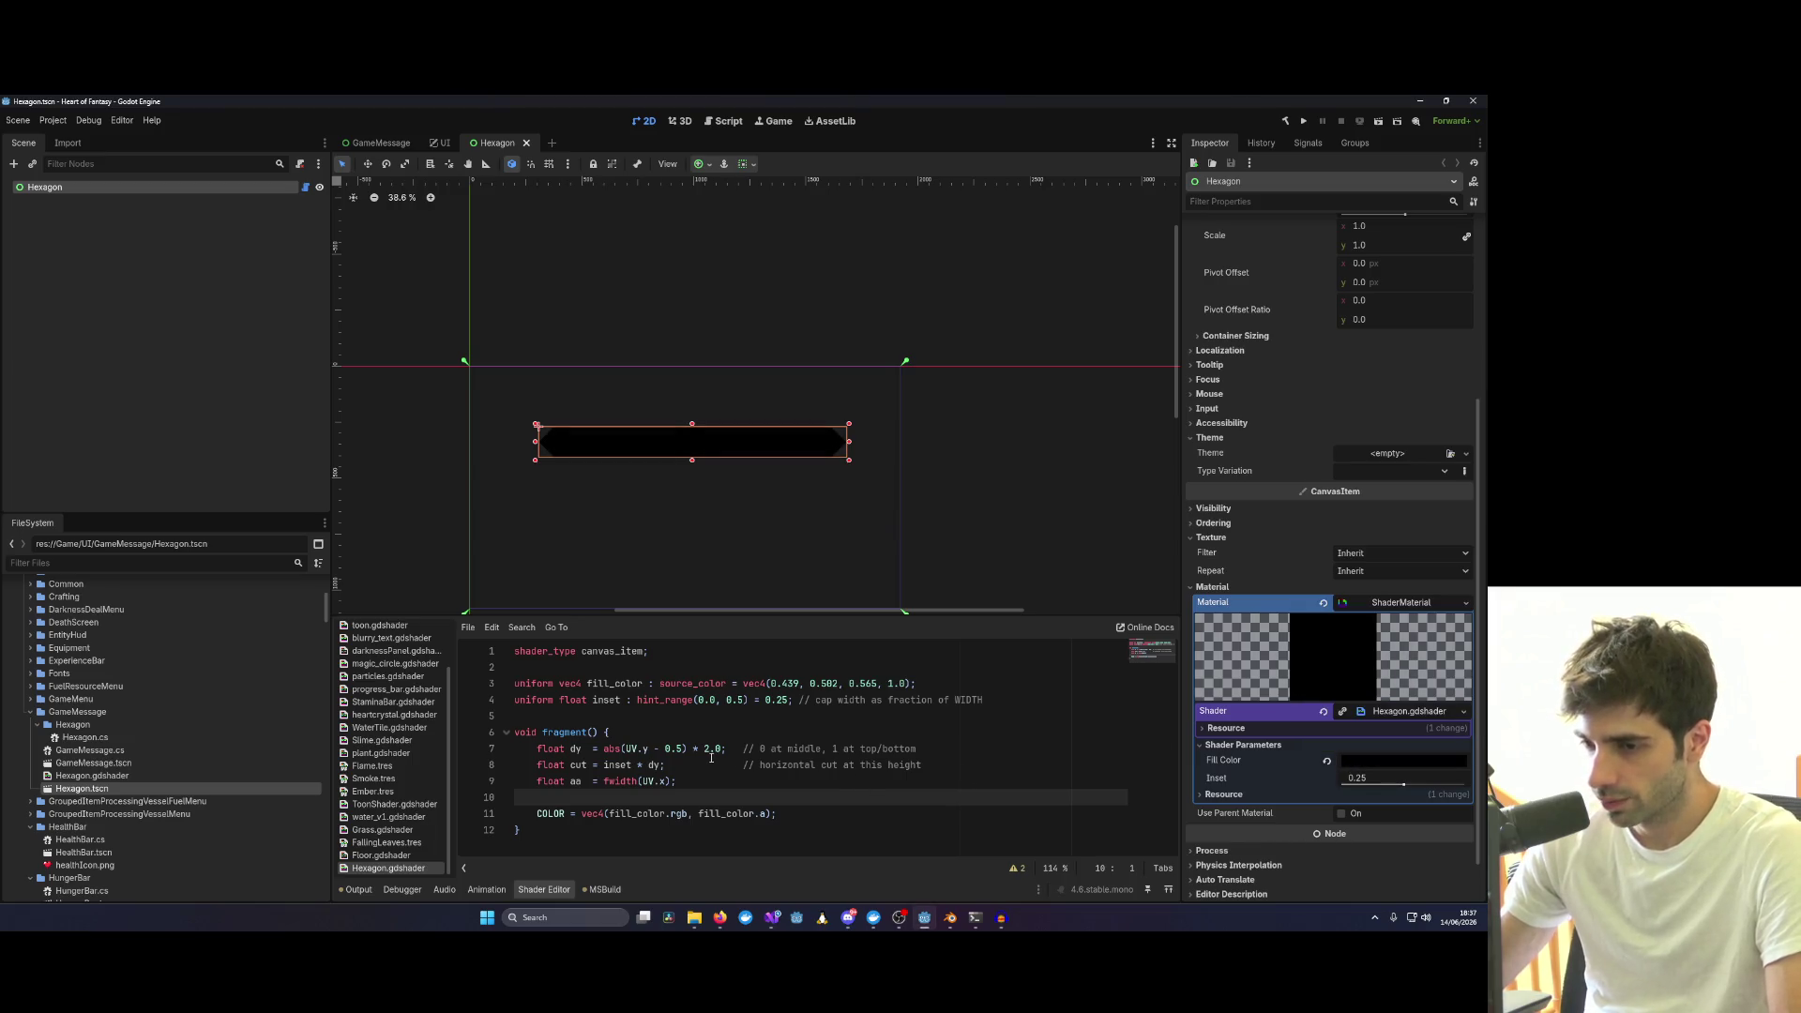
Remove the blank line before the COLOR line and switch to the GameMessage scene.
{"action": "left_click", "coordinate": [716, 719]}
{"action": "left_click", "coordinate": [1016, 778]}
{"action": "key", "text": "Delete"}
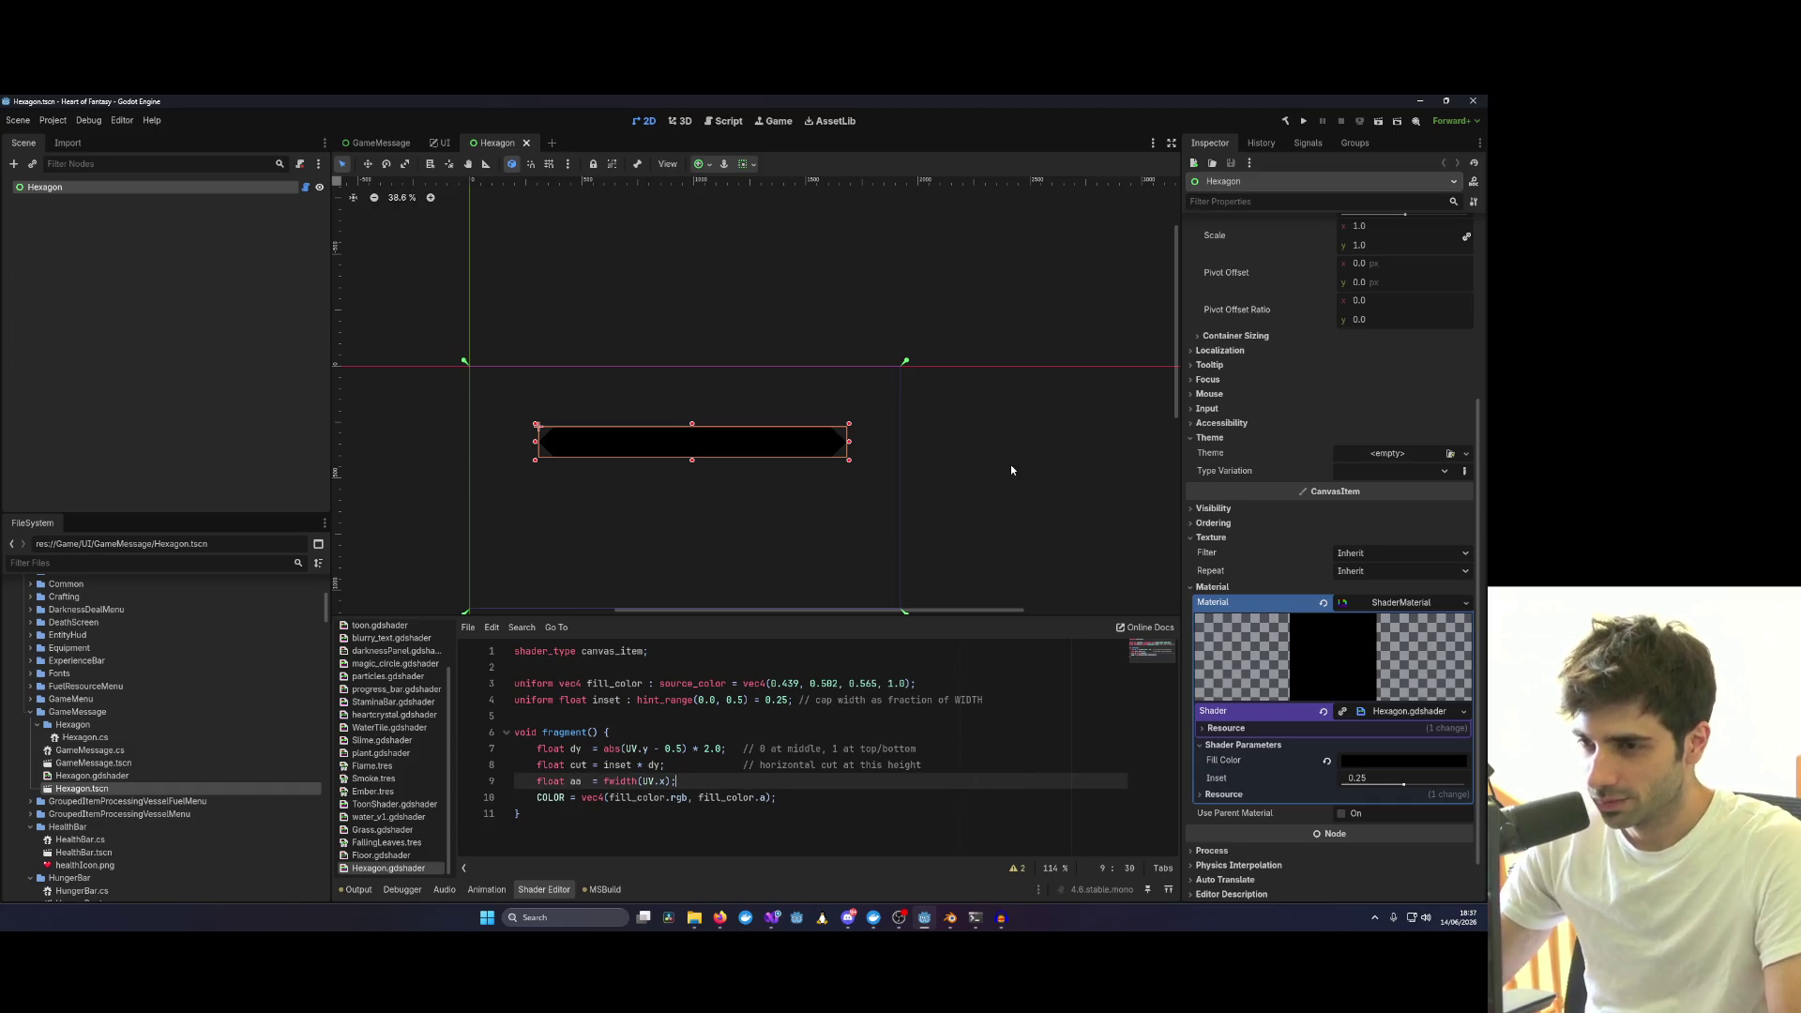
{"action": "left_click", "coordinate": [378, 143]}
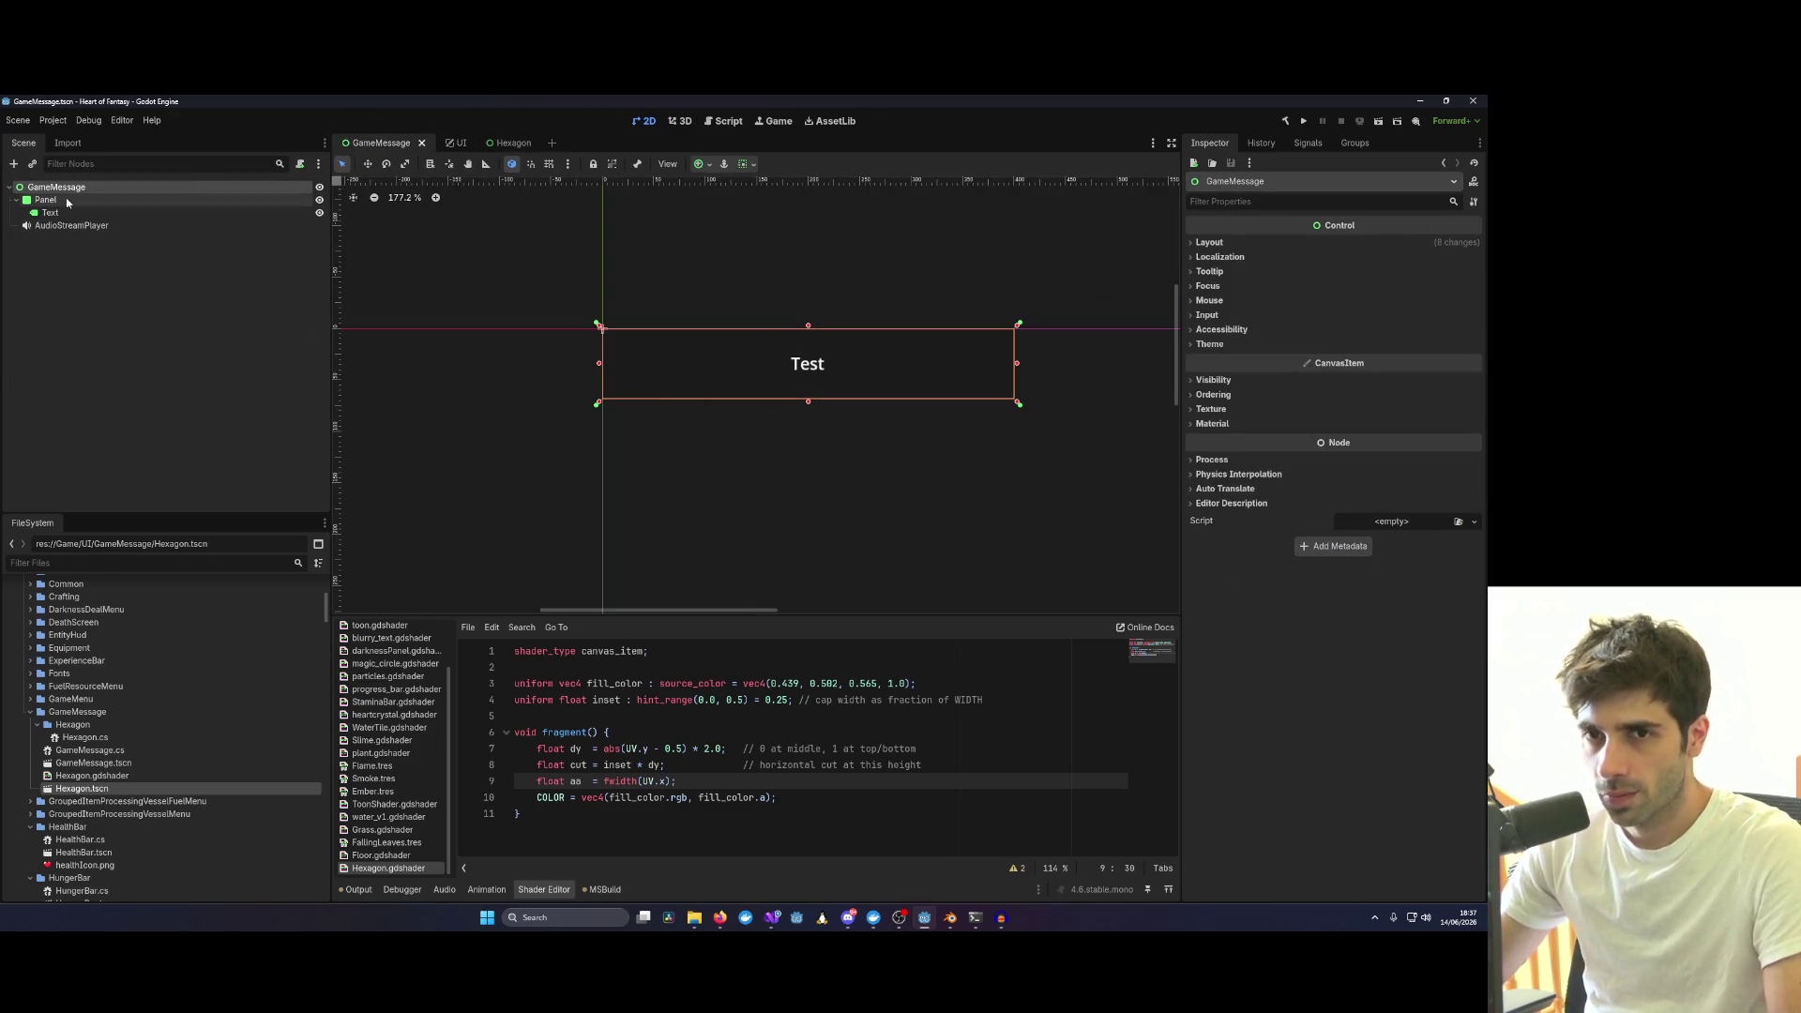
Move the Text node above Panel and delete the Panel node from GameMessage.
{"action": "left_click", "coordinate": [138, 201]}
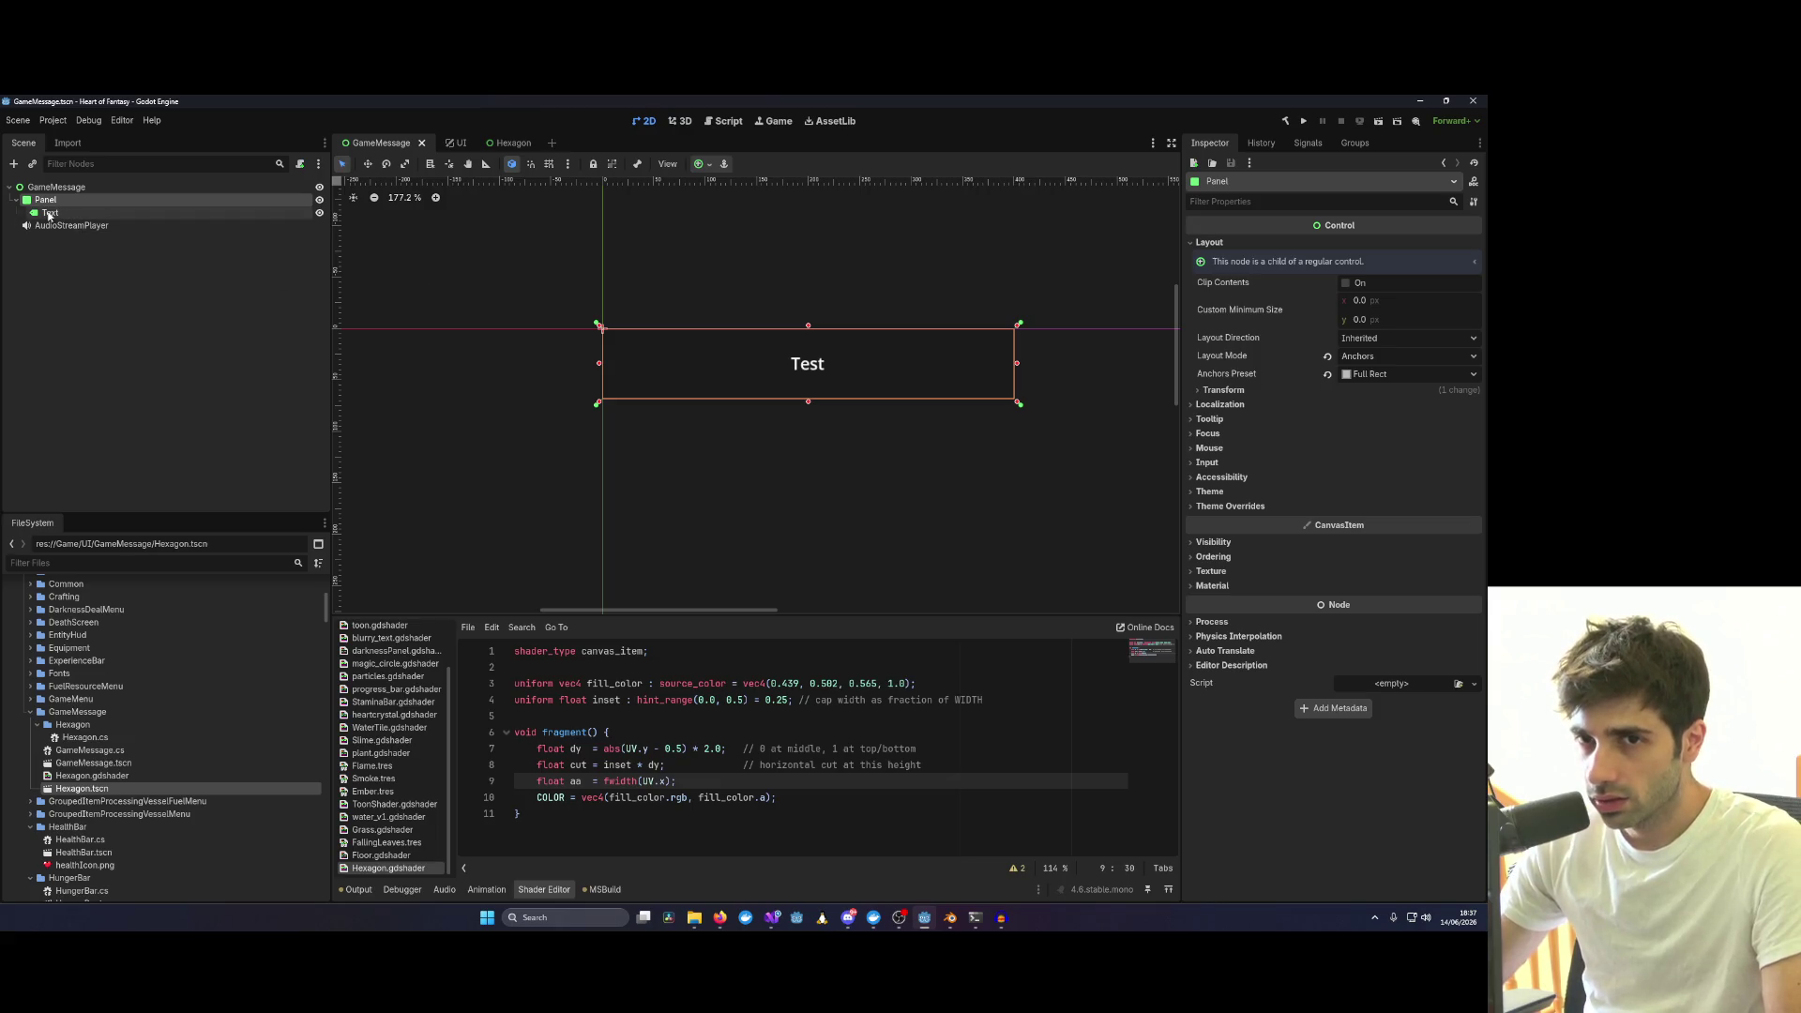
{"action": "left_click_drag", "start_coordinate": [49, 212], "coordinate": [52, 201]}
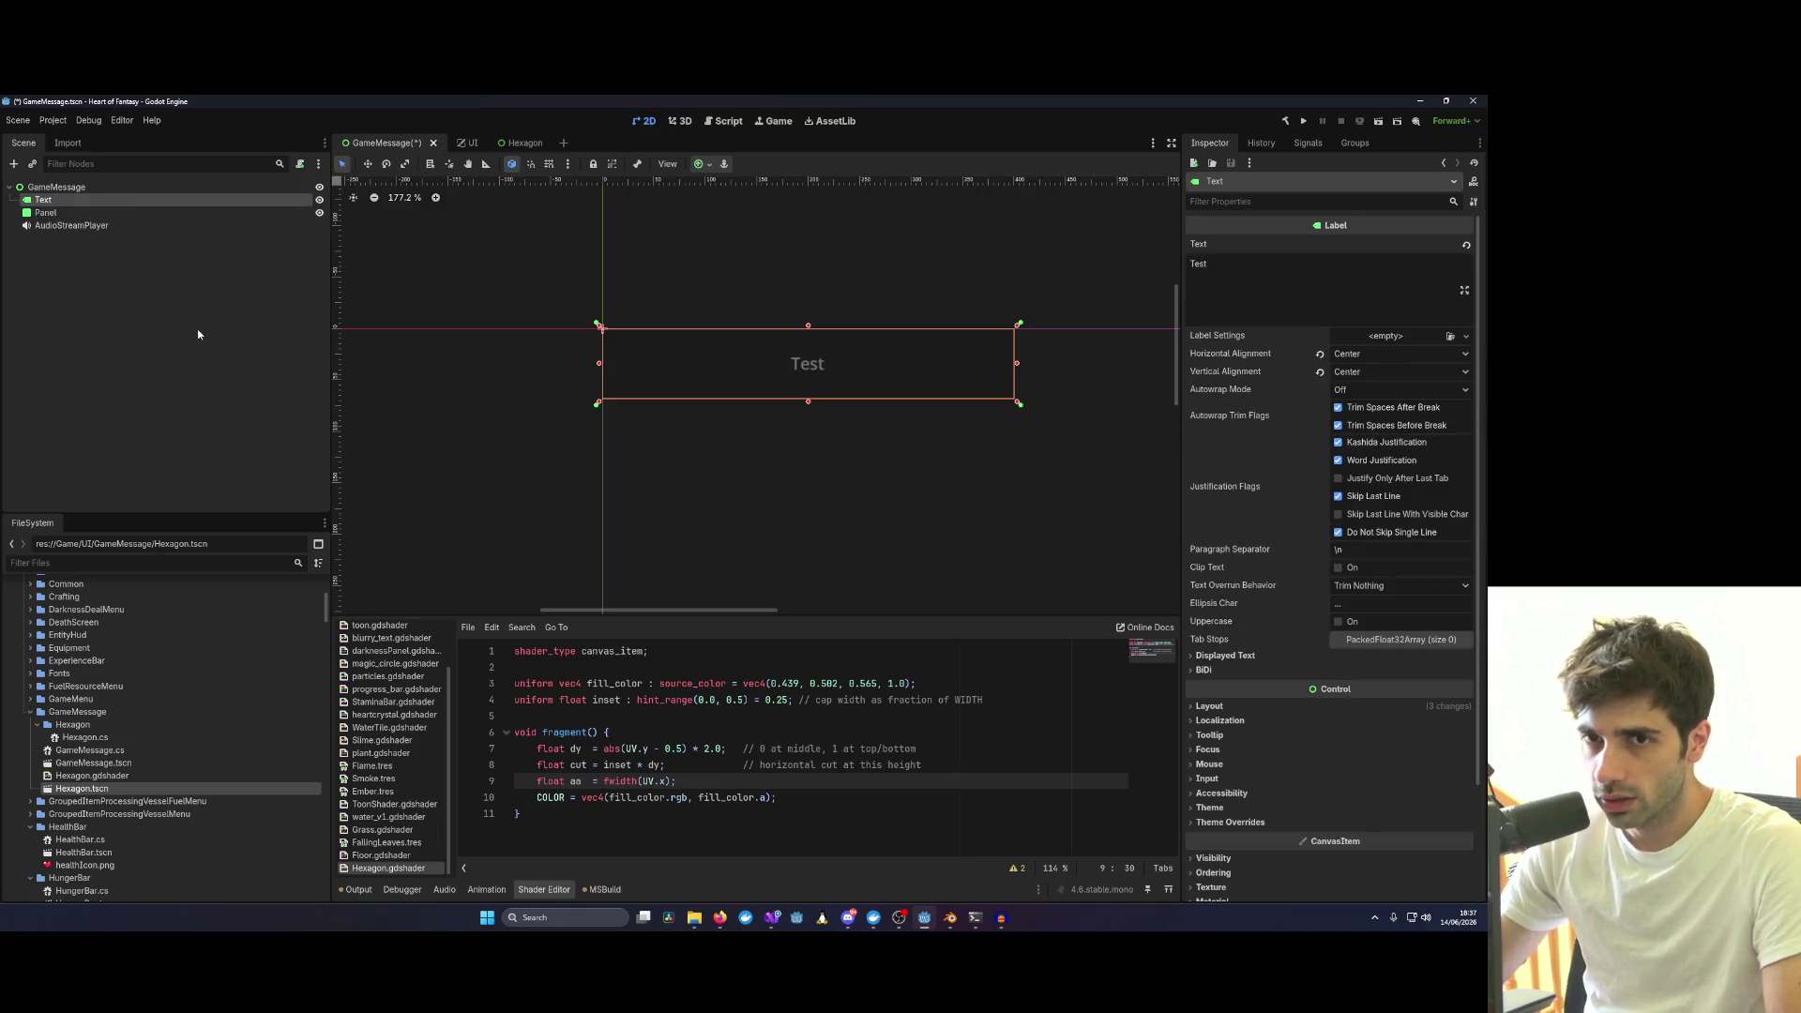
{"action": "left_click", "coordinate": [84, 212]}
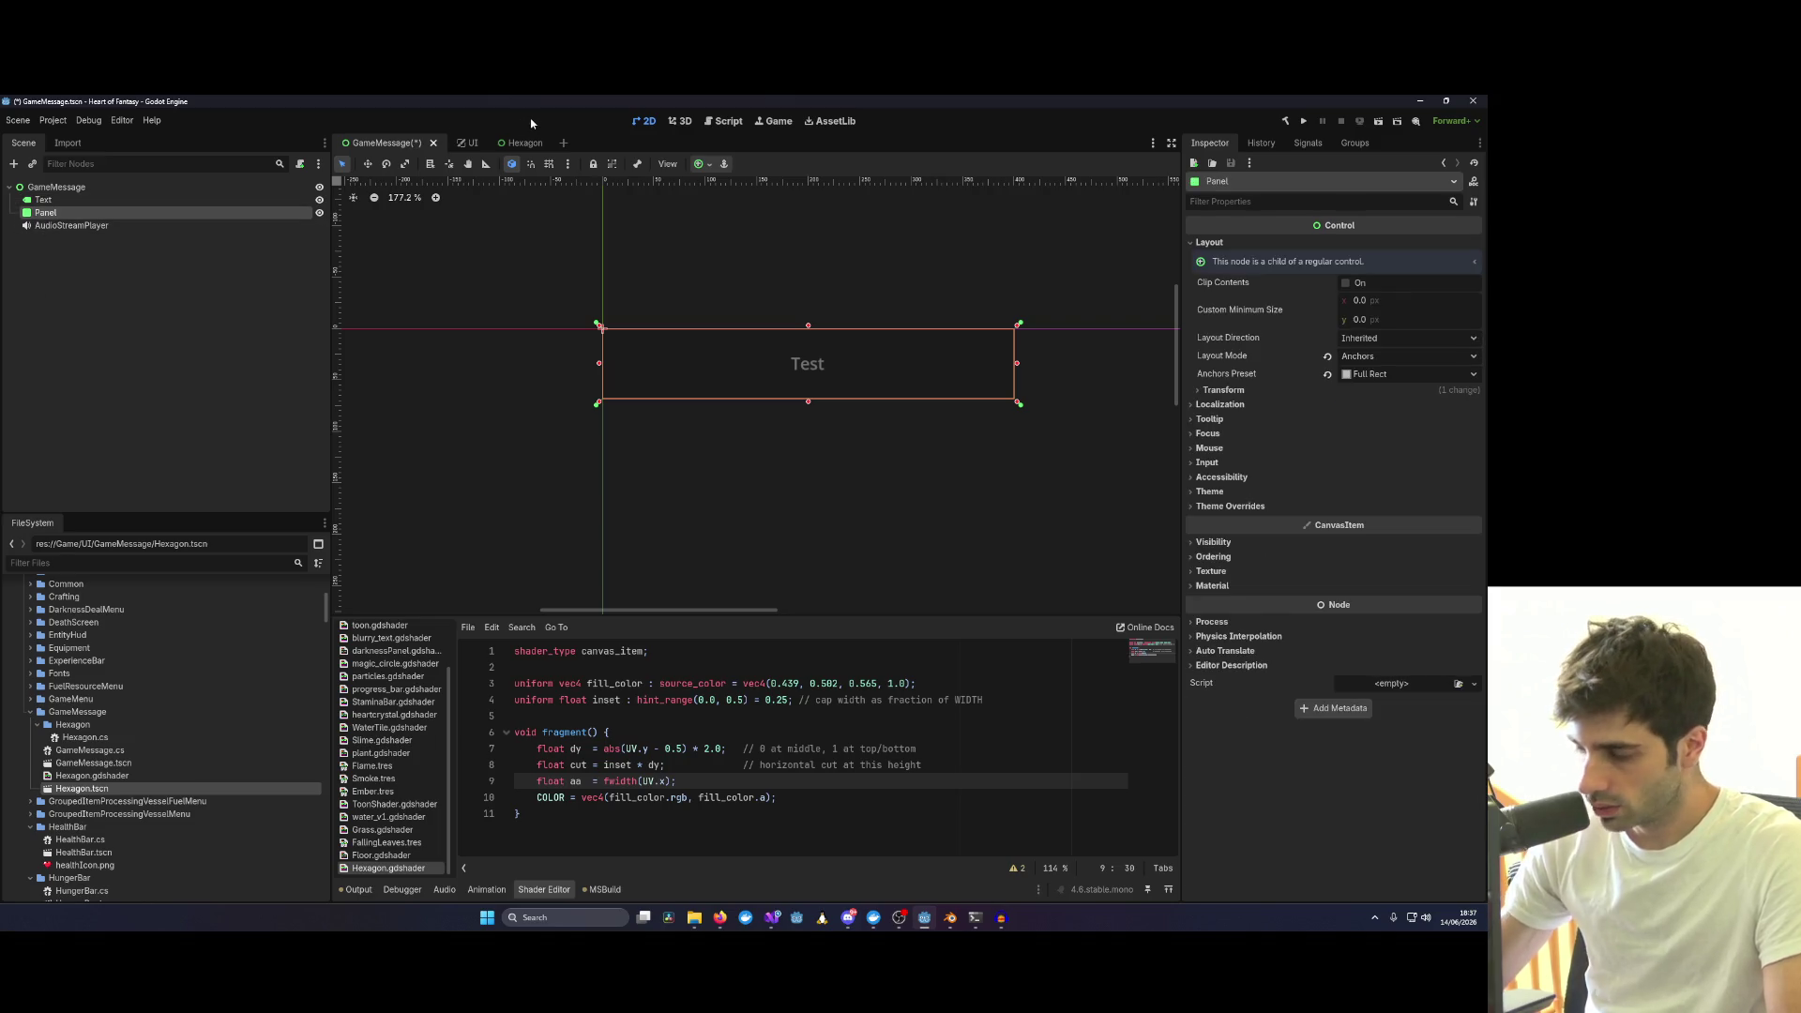
{"action": "key", "text": "Delete"}
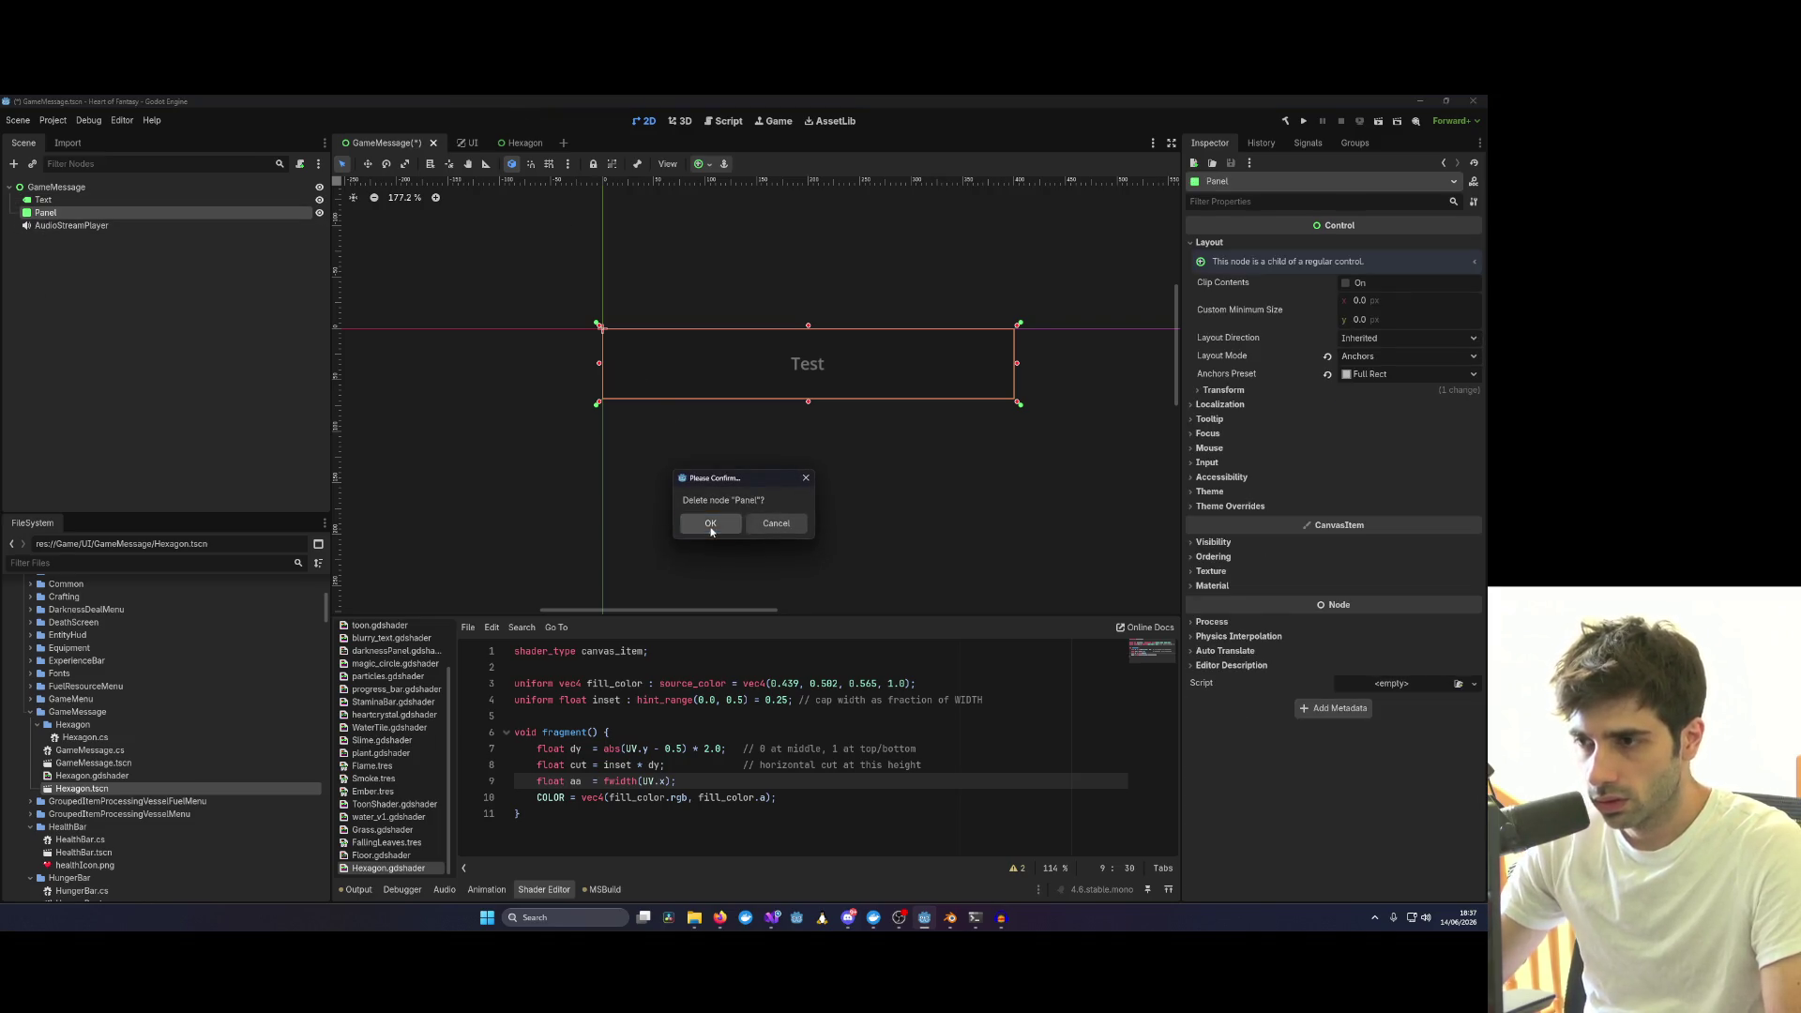
{"action": "left_click", "coordinate": [710, 527]}
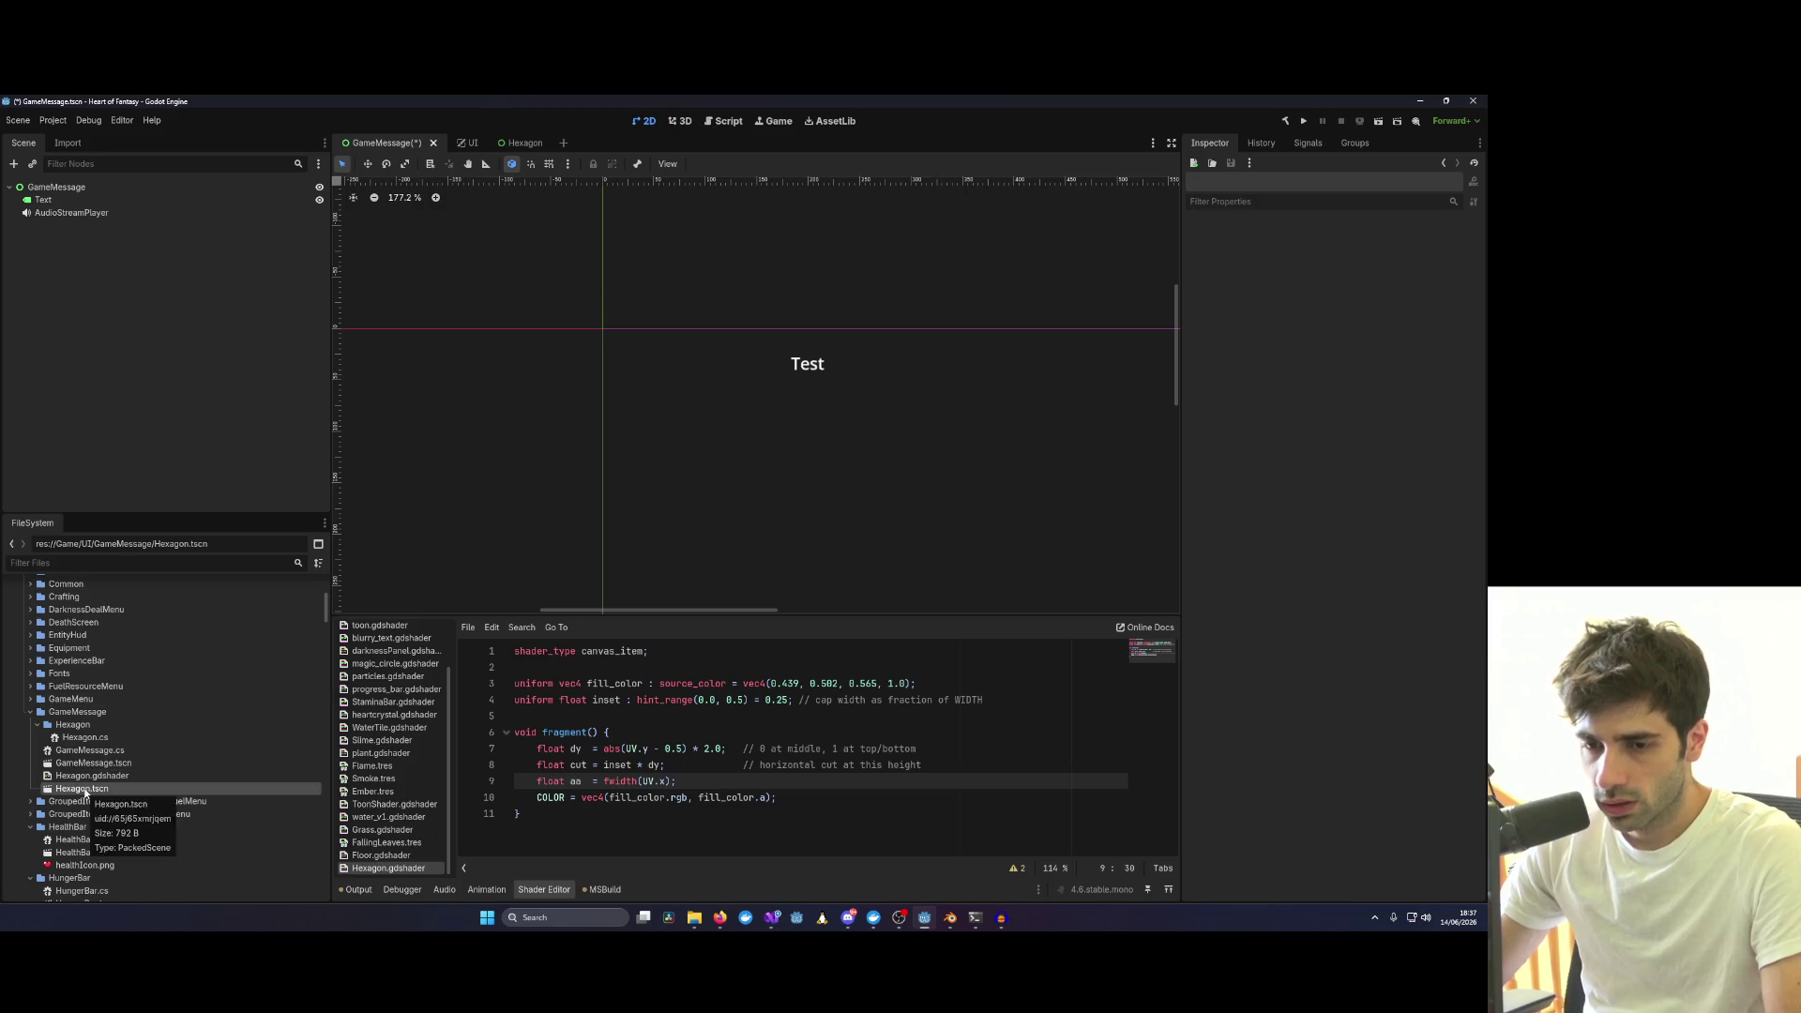
Add Hexagon.tscn from FileSystem as a child of GameMessage.
{"action": "left_click_drag", "start_coordinate": [87, 790], "coordinate": [65, 188]}
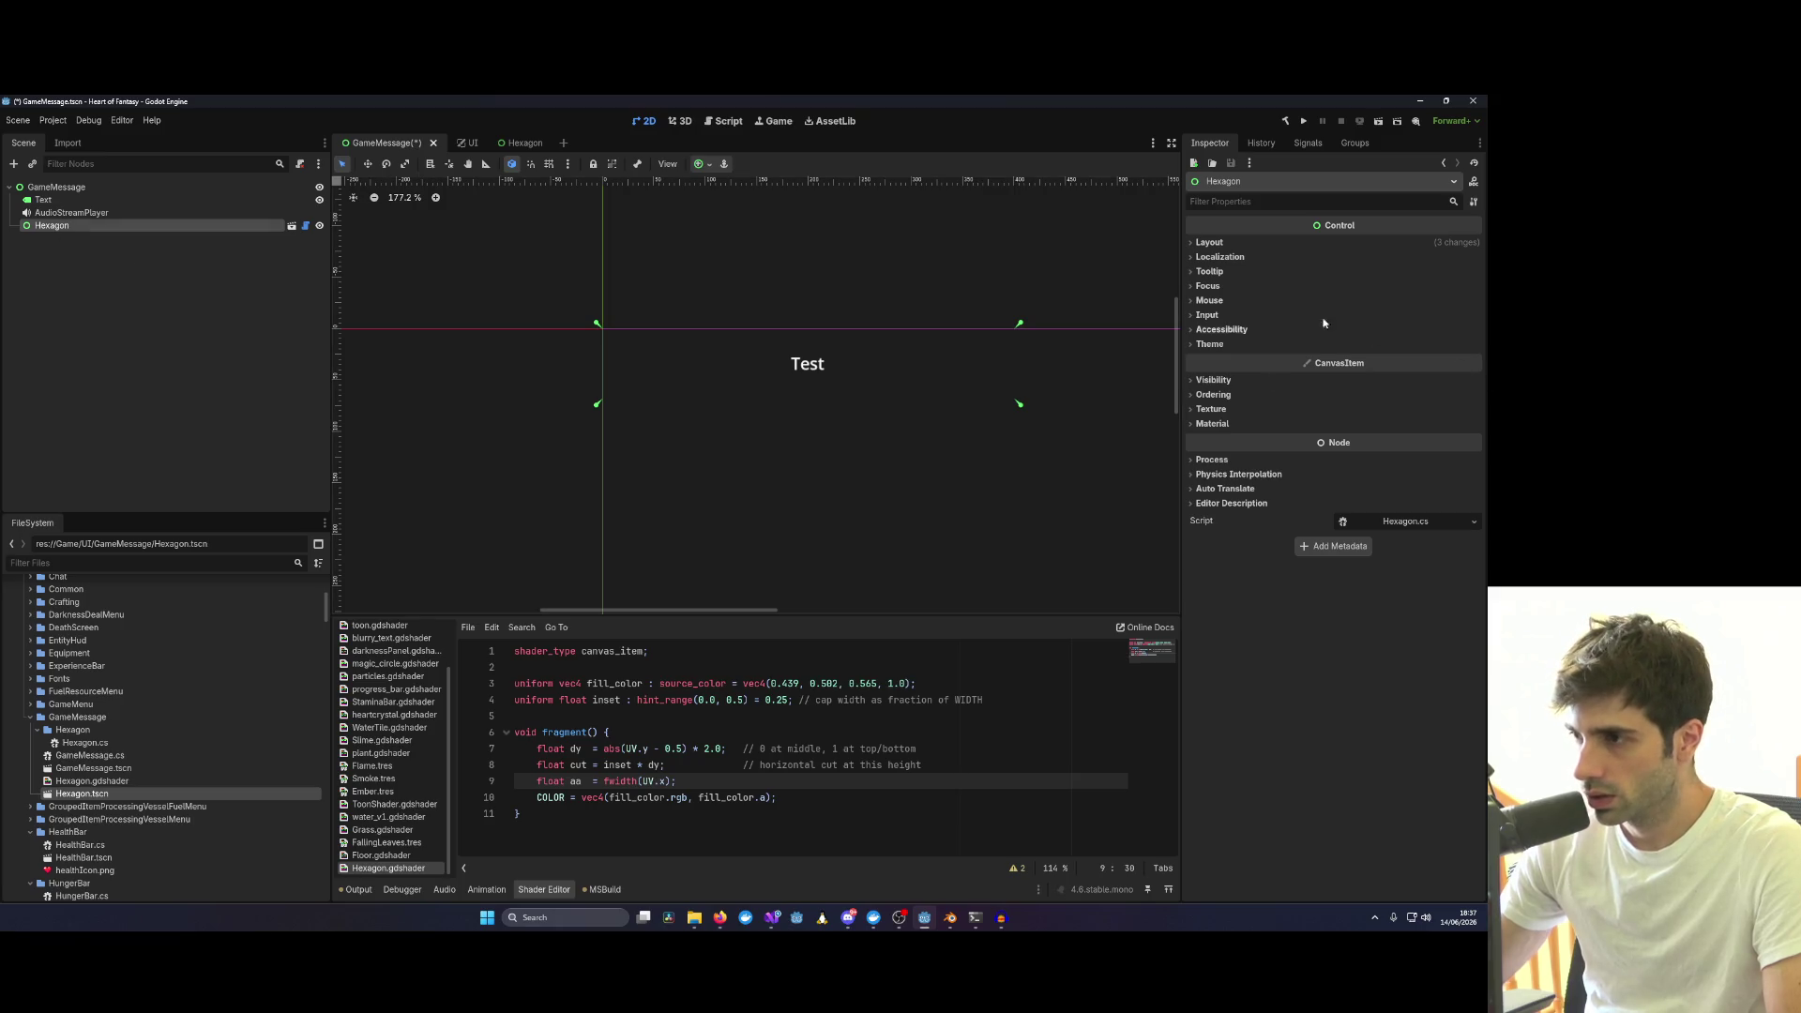
{"action": "scroll", "coordinate": [822, 408], "scroll_direction": "down", "scroll_amount": 5}
{"action": "scroll", "coordinate": [827, 408], "scroll_direction": "down", "scroll_amount": 5}
{"action": "scroll", "coordinate": [856, 402], "scroll_direction": "up", "scroll_amount": 5}
{"action": "scroll", "coordinate": [810, 277], "scroll_direction": "up", "scroll_amount": 5}
{"action": "scroll", "coordinate": [738, 392], "scroll_direction": "up", "scroll_amount": 4}
{"action": "scroll", "coordinate": [737, 393], "scroll_direction": "down", "scroll_amount": 7}
{"action": "scroll", "coordinate": [737, 392], "scroll_direction": "down", "scroll_amount": 4}
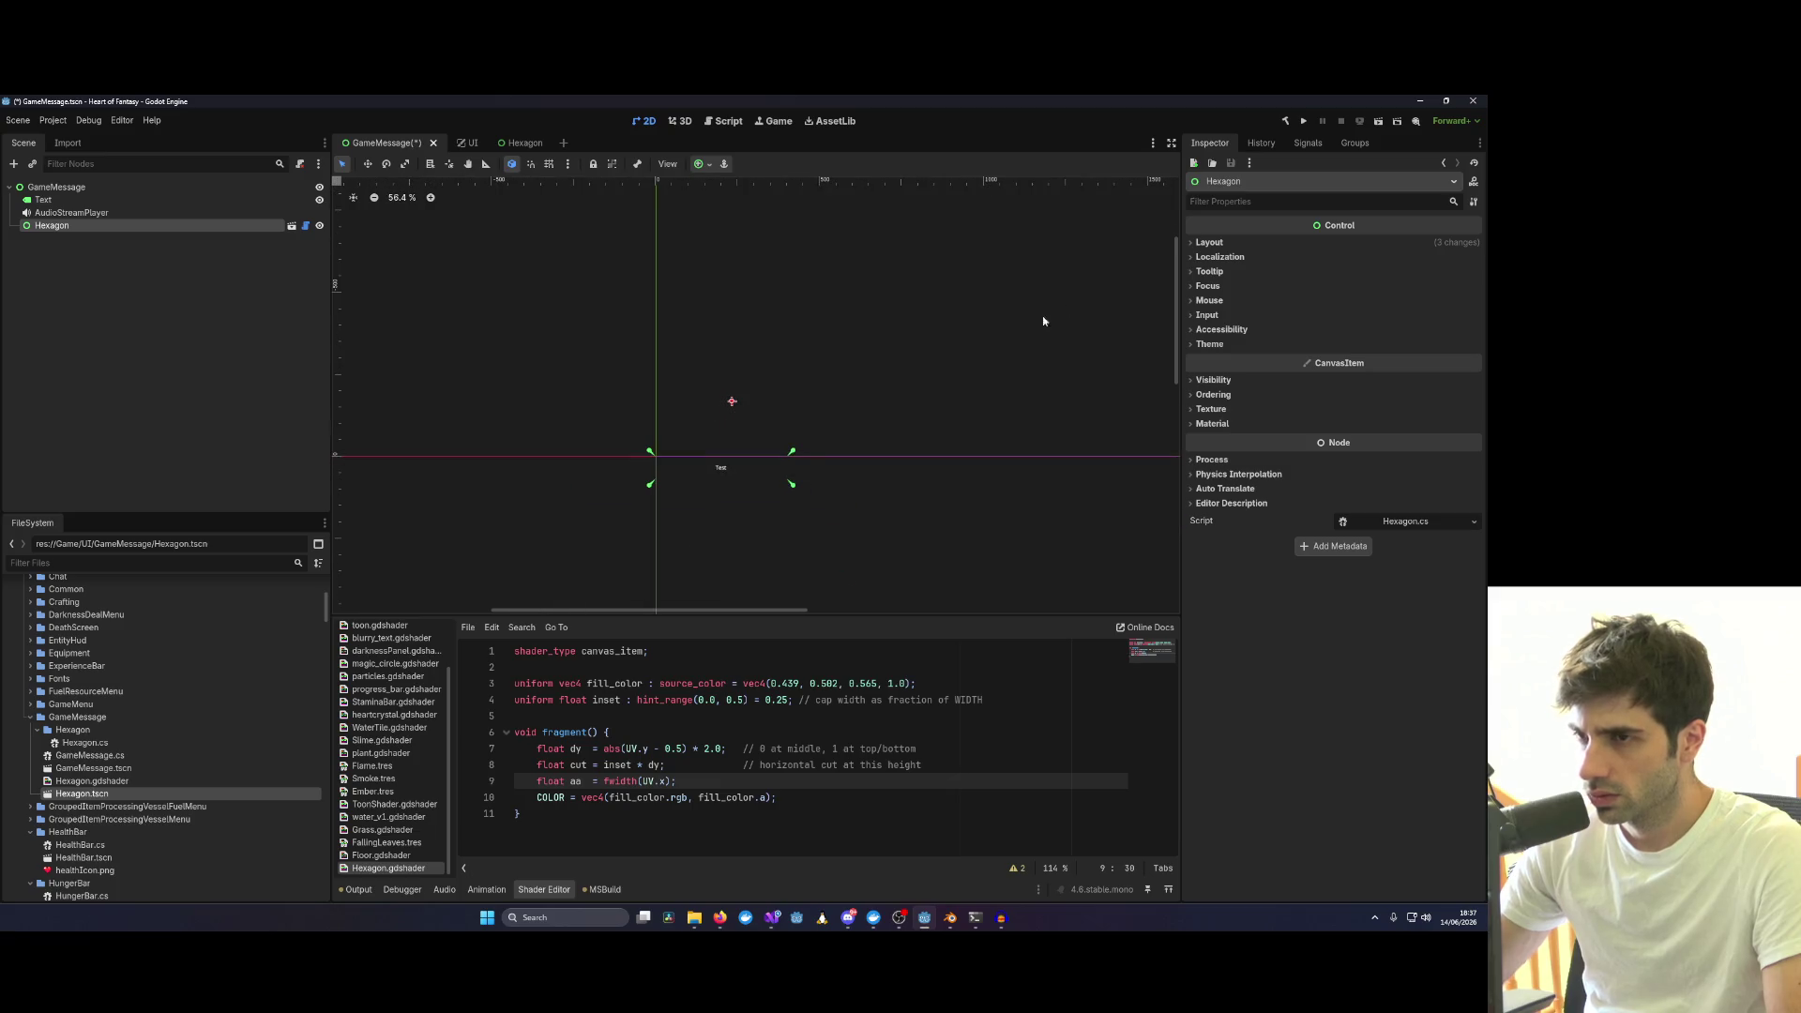
{"action": "left_click", "coordinate": [533, 140]}
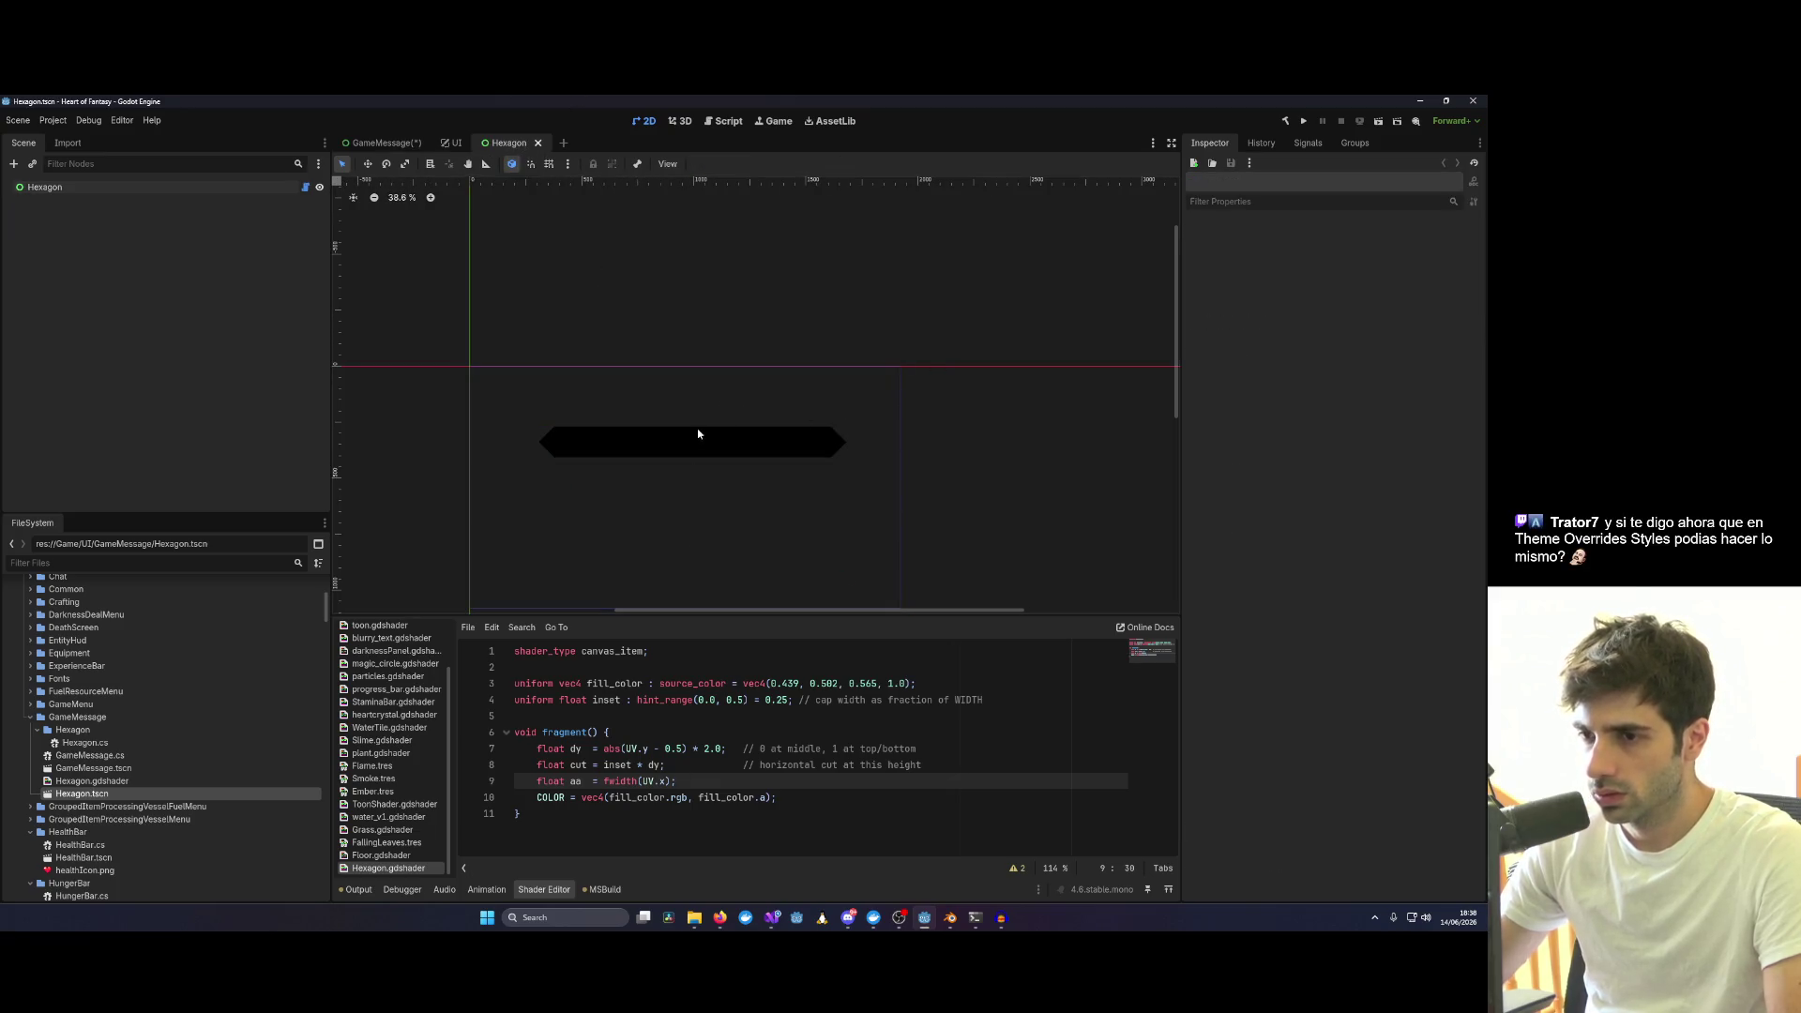
Set the Hexagon control's Position to x 0, y 0.
{"action": "left_click_drag", "start_coordinate": [605, 433], "coordinate": [533, 372]}
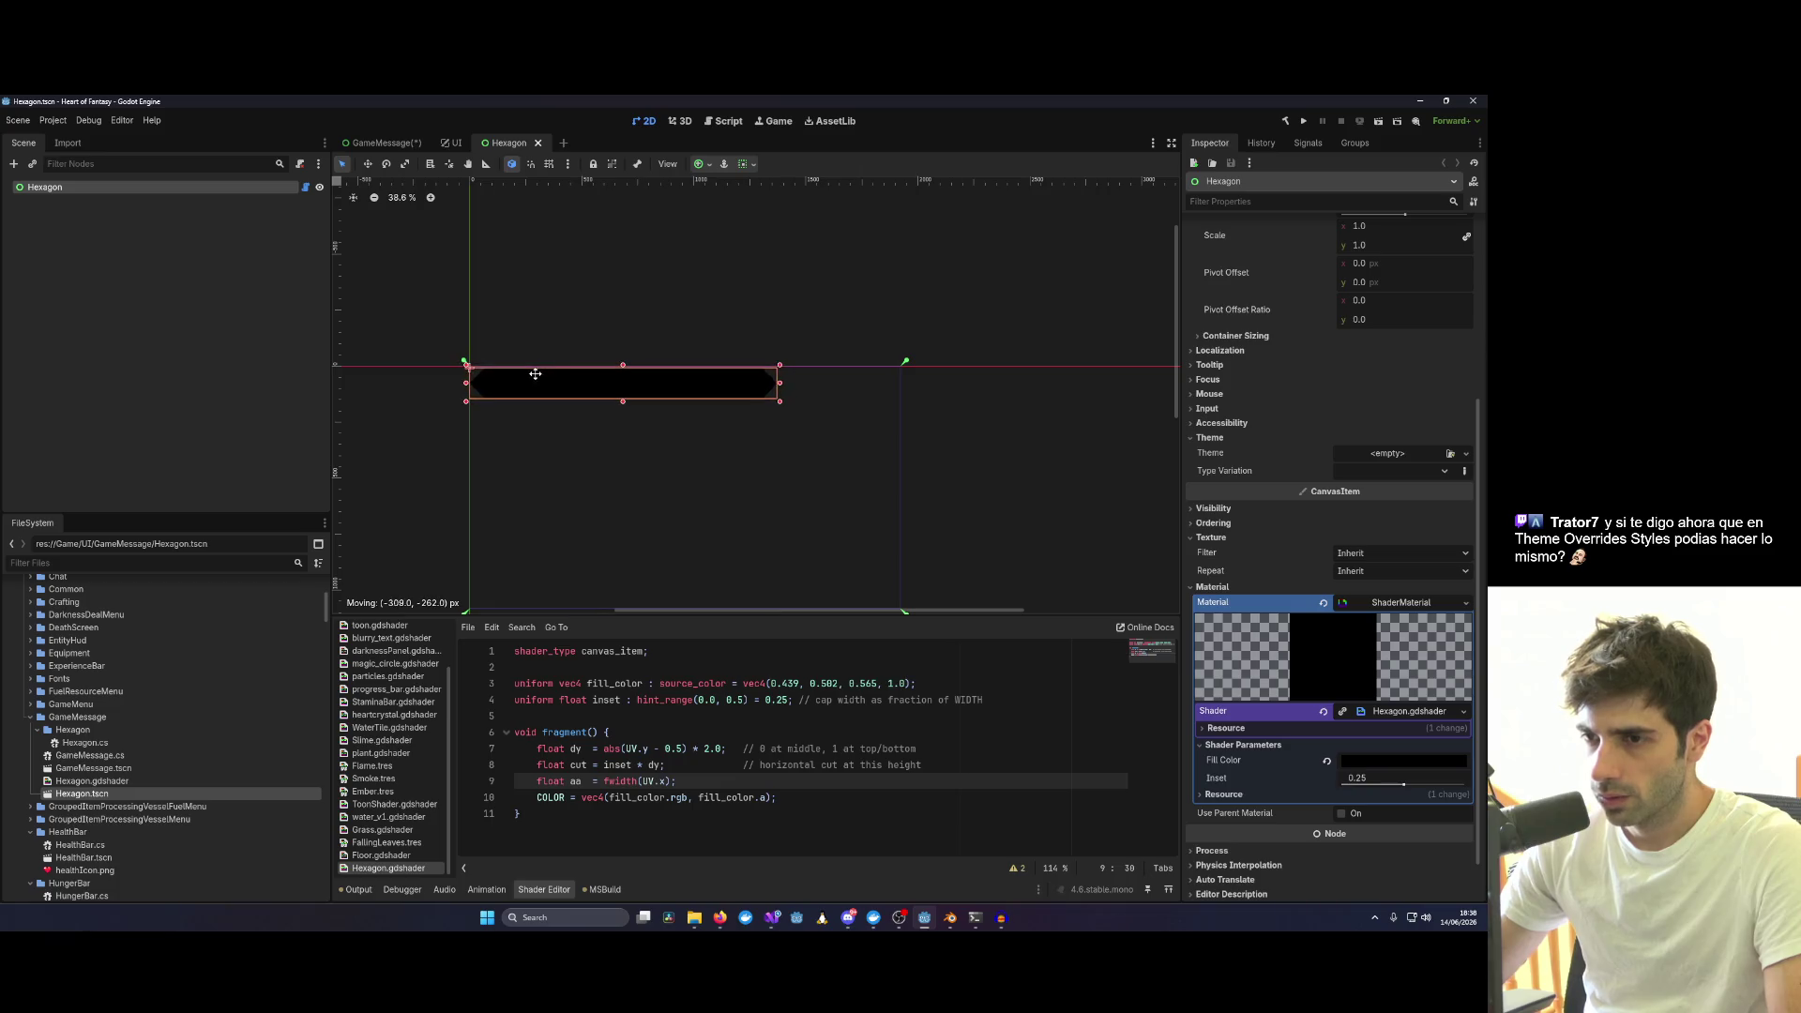
{"action": "scroll", "coordinate": [542, 378], "scroll_direction": "down", "scroll_amount": 1}
{"action": "scroll", "coordinate": [640, 370], "scroll_direction": "left", "scroll_amount": 5}
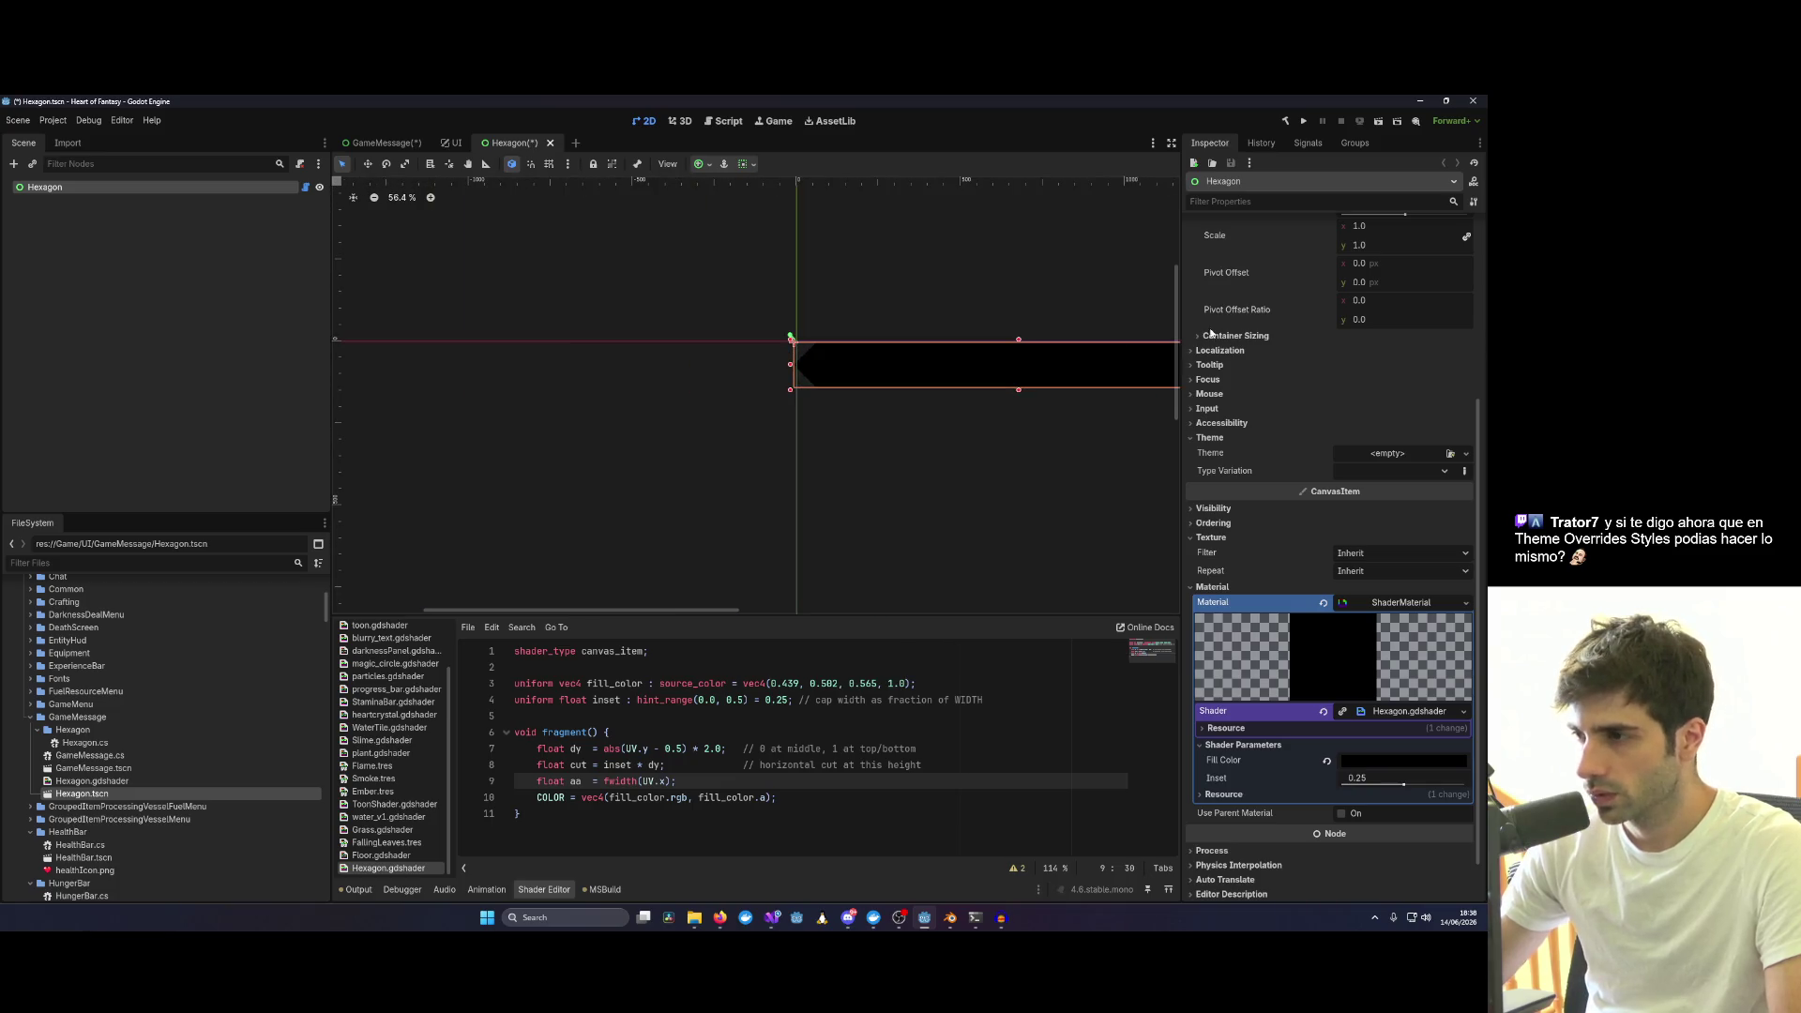
{"action": "scroll", "coordinate": [1219, 368], "scroll_direction": "down", "scroll_amount": 1}
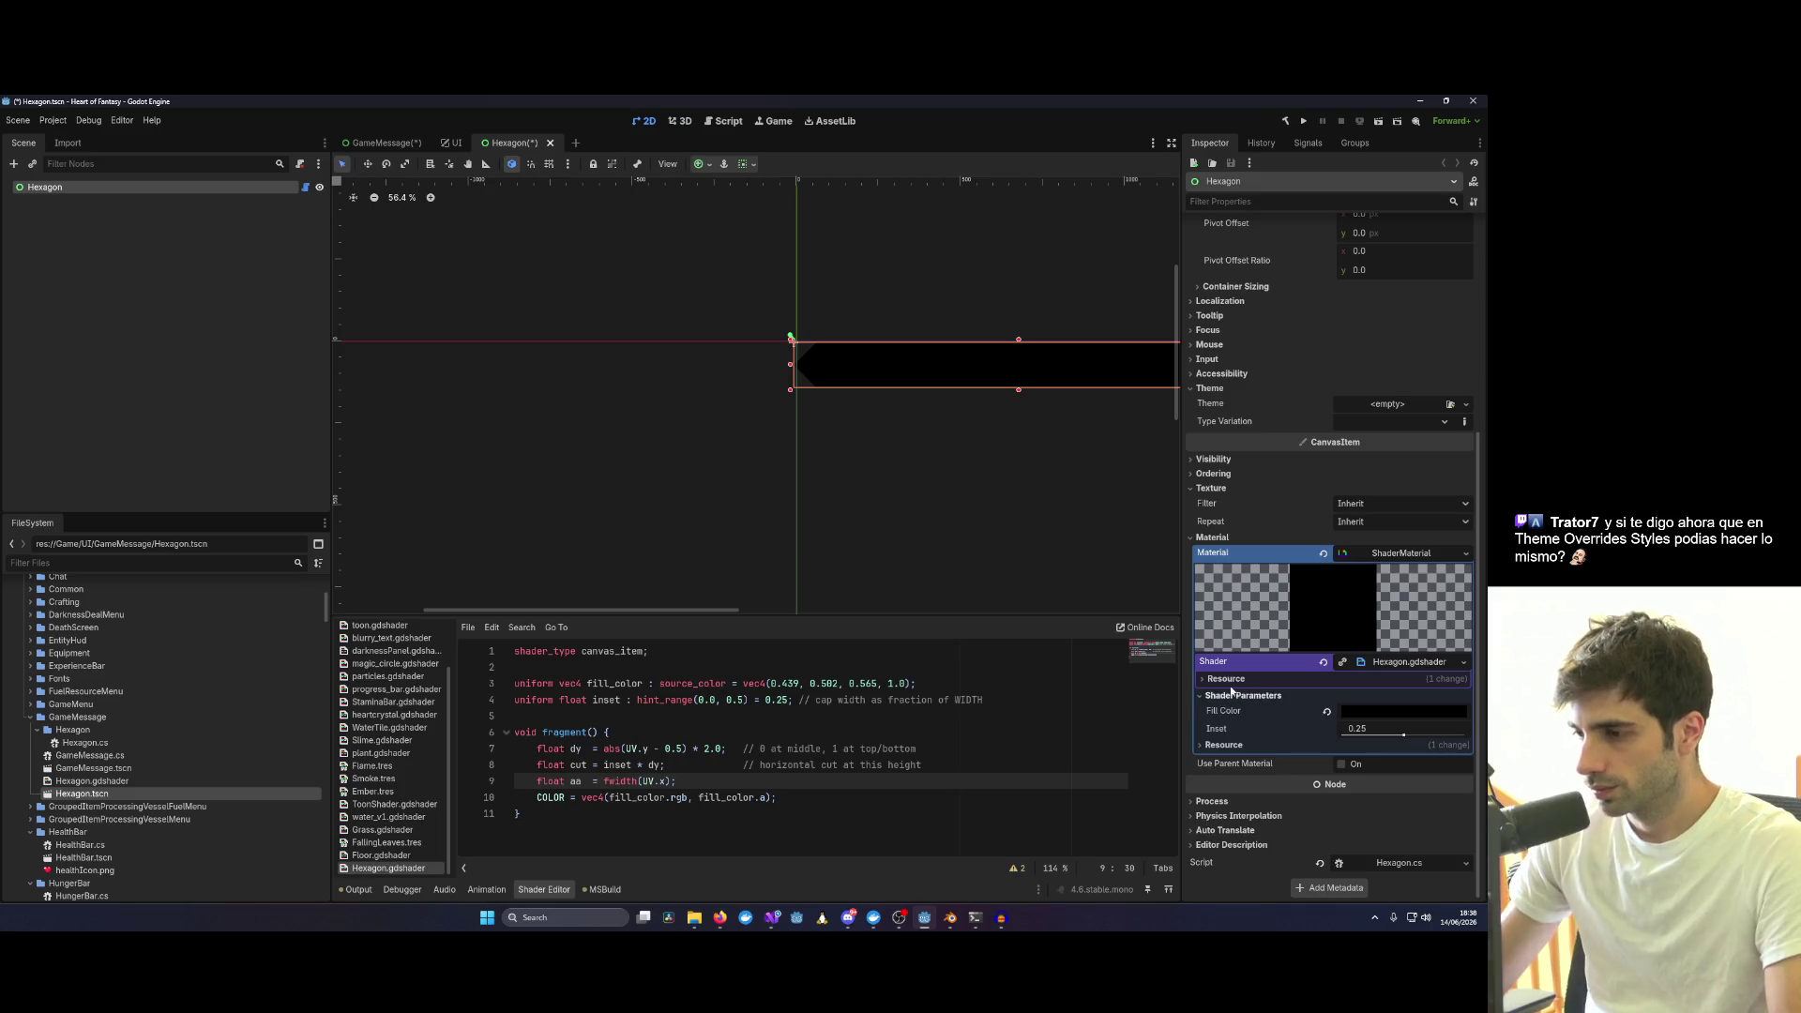
{"action": "scroll", "coordinate": [1018, 537], "scroll_direction": "down", "scroll_amount": 1}
{"action": "scroll", "coordinate": [1266, 355], "scroll_direction": "up", "scroll_amount": 5}
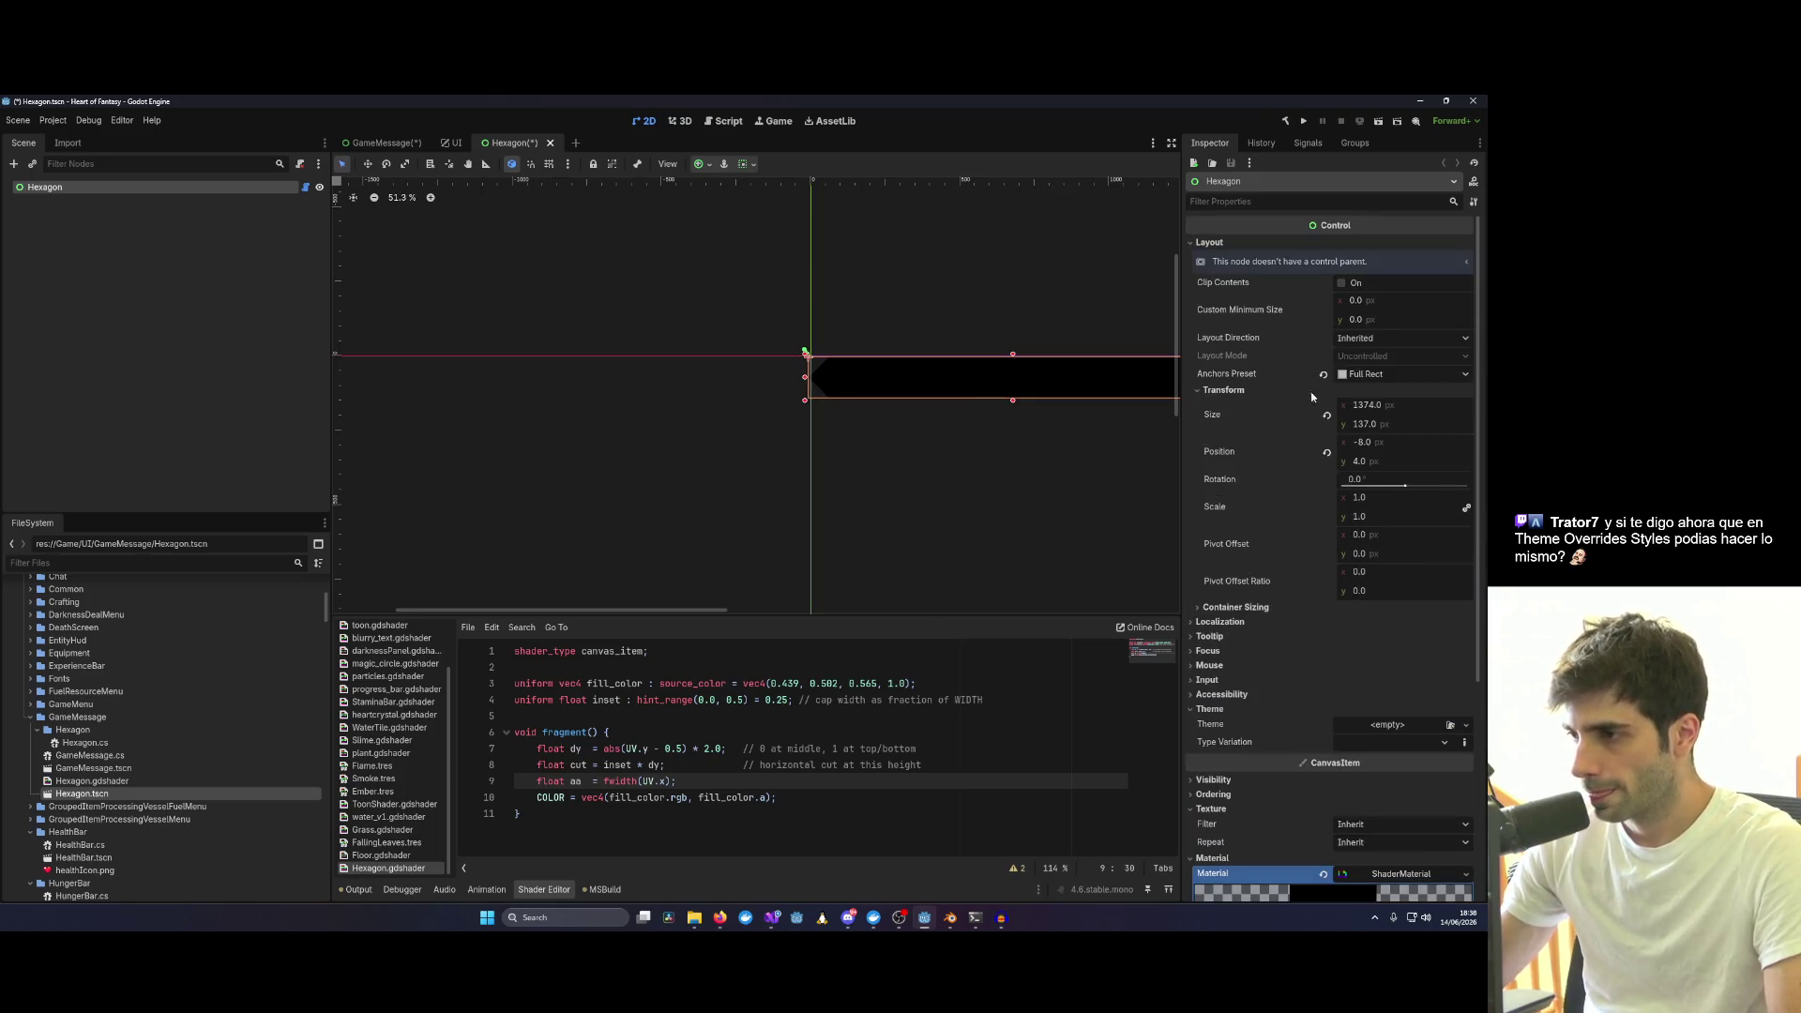
{"action": "type", "text": "0"}
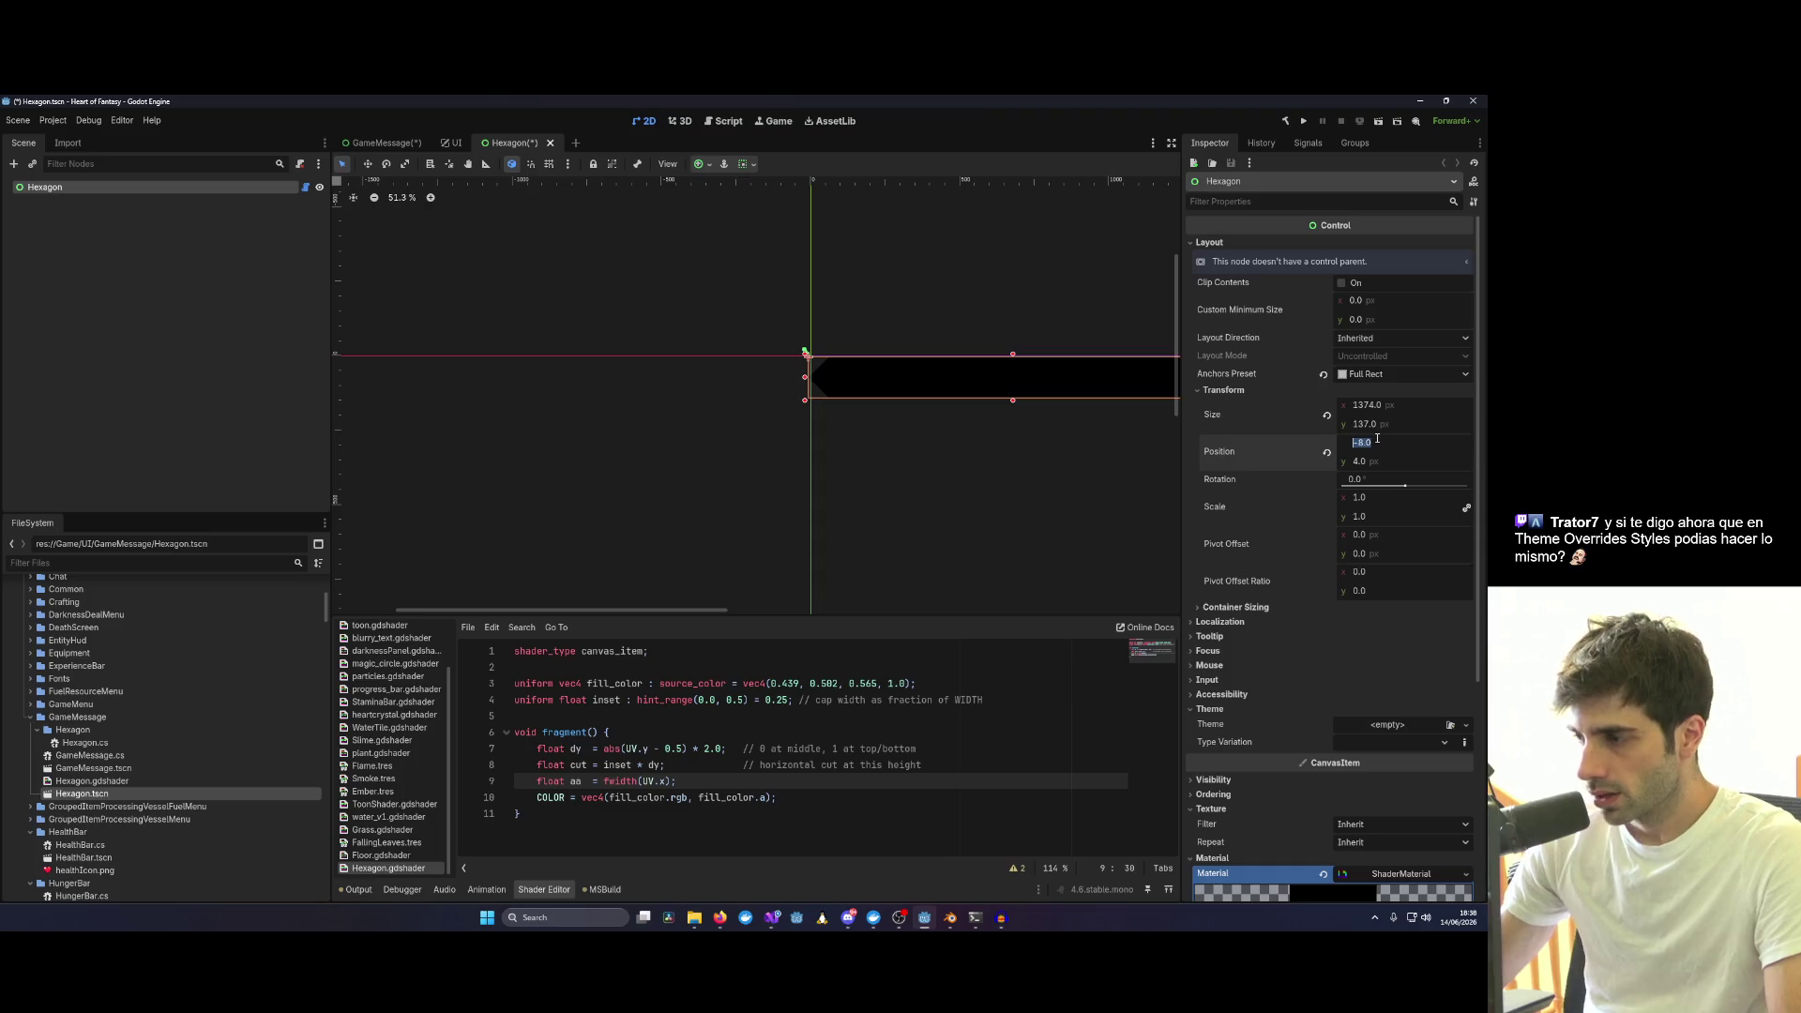
{"action": "key", "text": "Tab"}
{"action": "key", "text": "Return"}
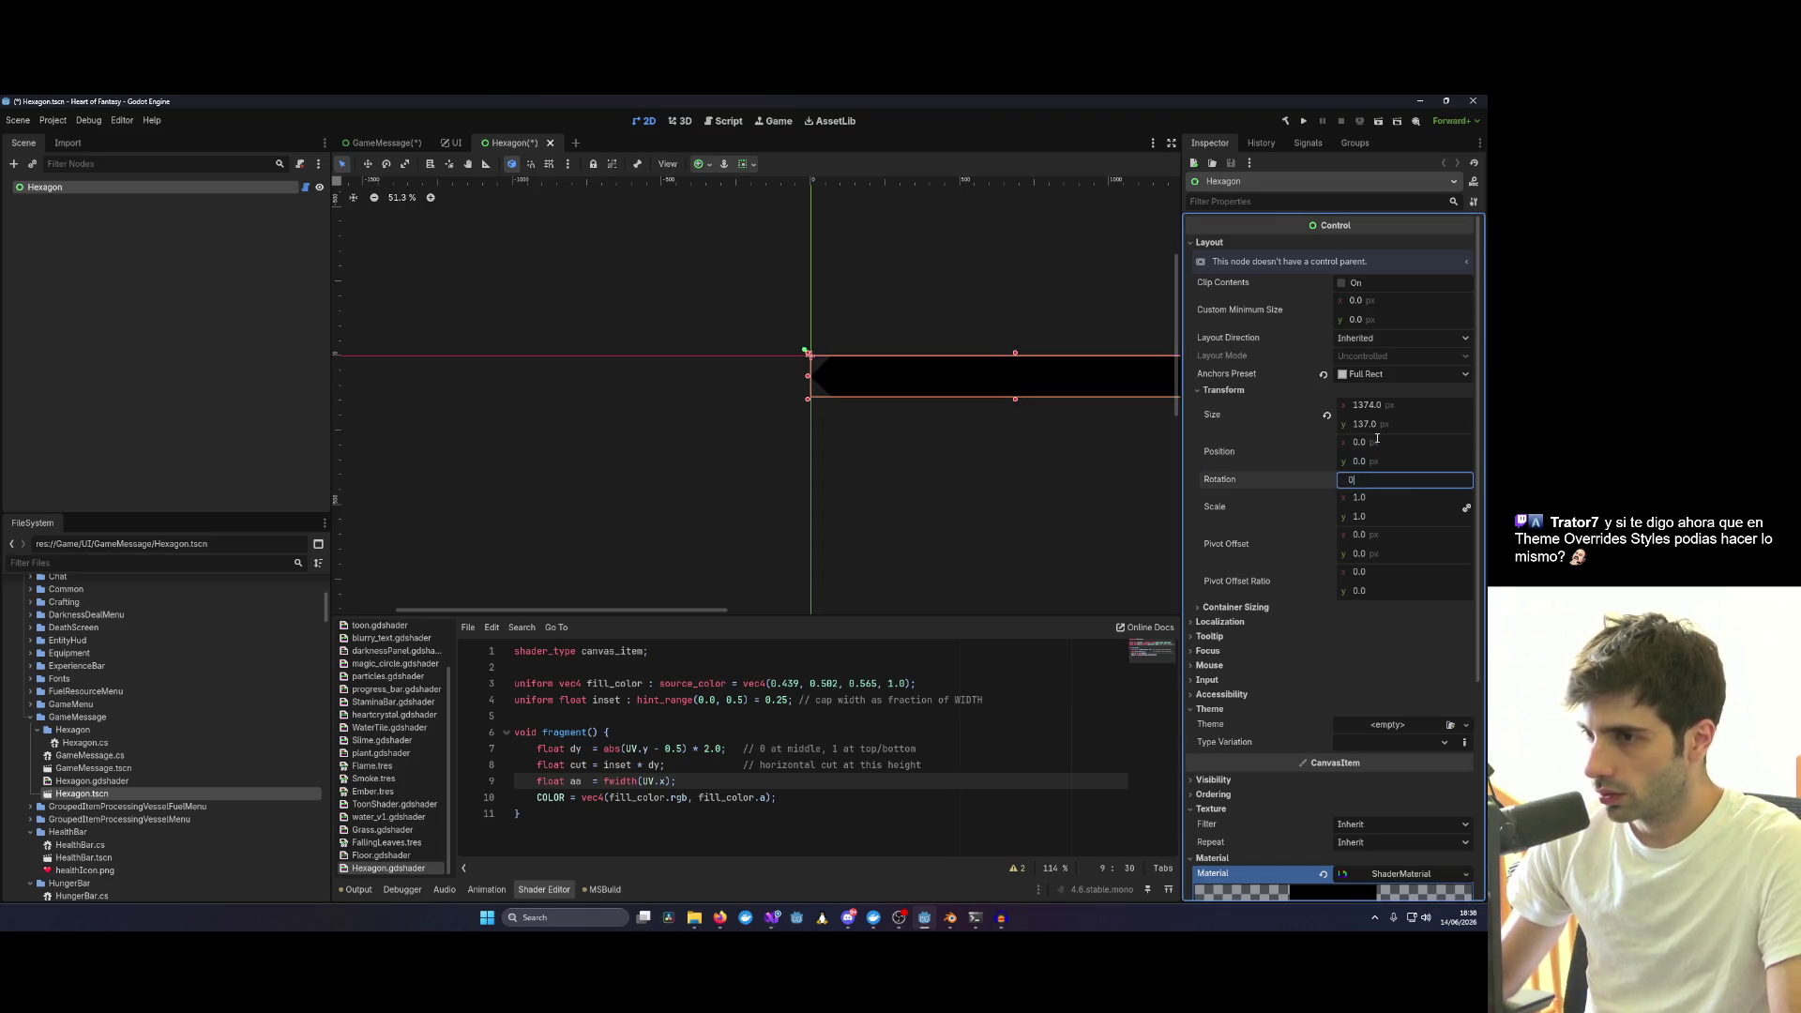
{"action": "left_click", "coordinate": [971, 466]}
Anchor the Hexagon control to its own rectangle corners and save the Hexagon scene.
{"action": "left_click", "coordinate": [844, 377]}
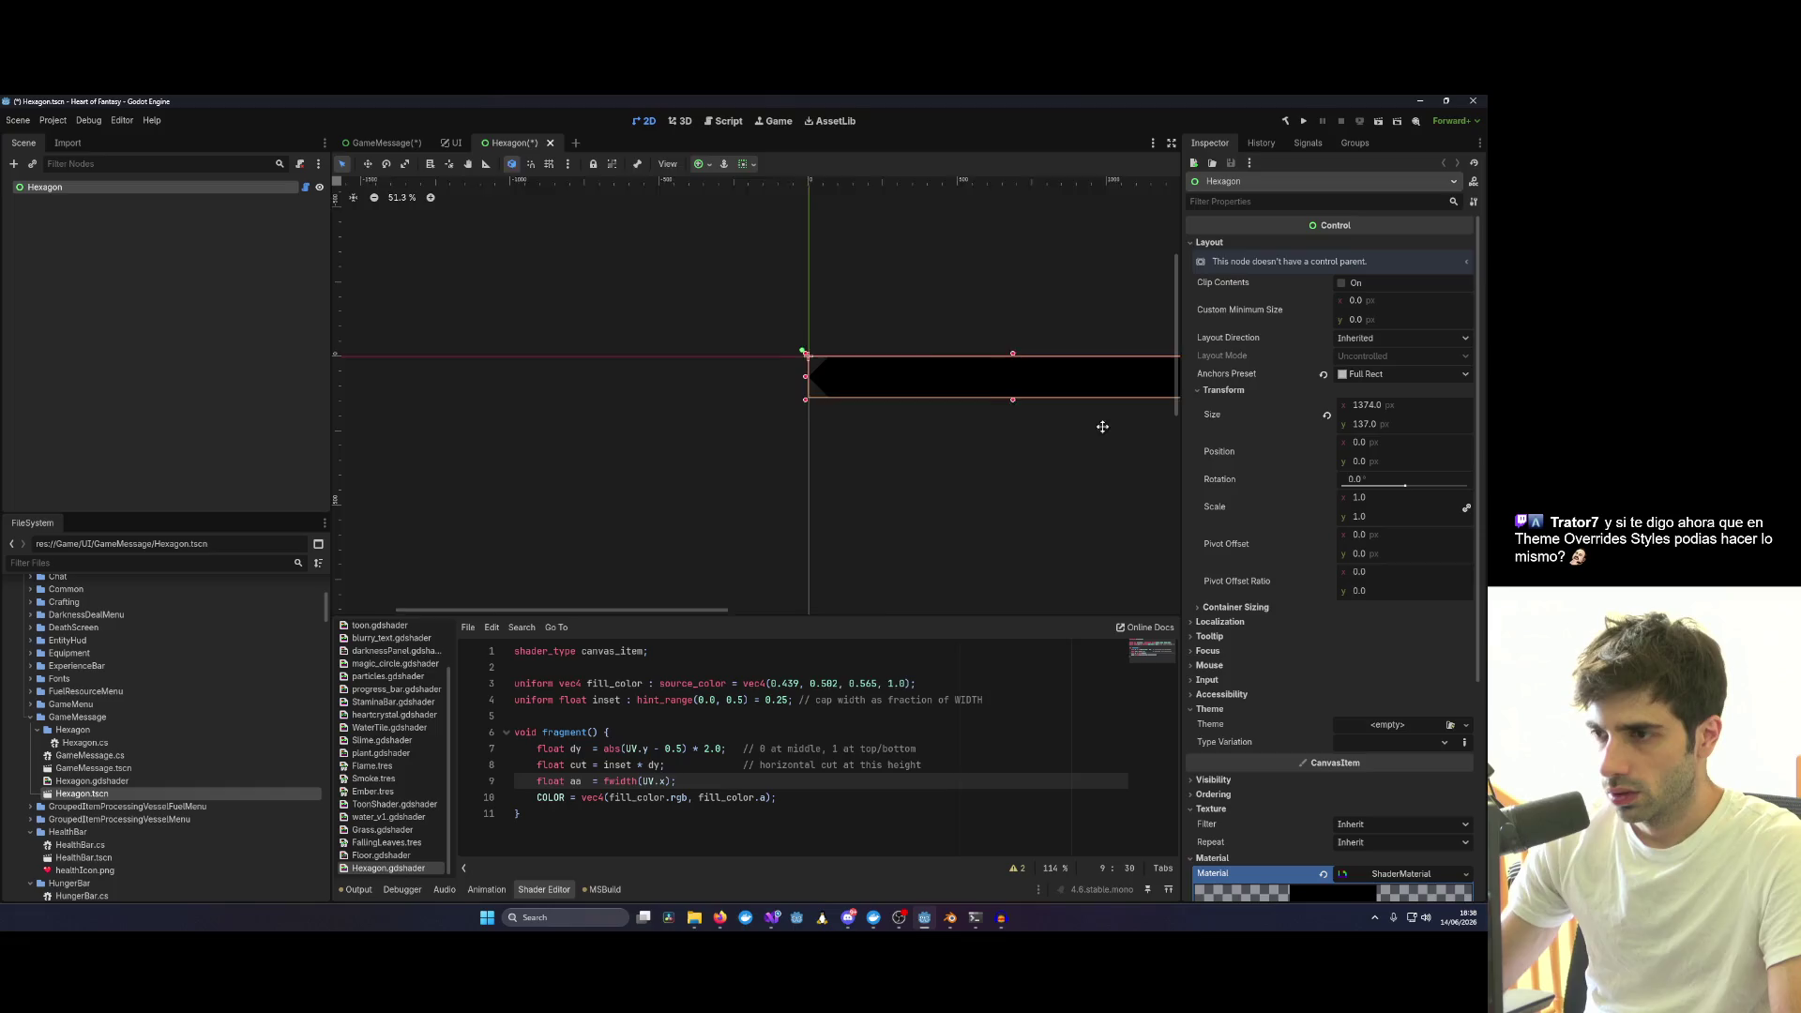
{"action": "left_click_drag", "start_coordinate": [1110, 423], "coordinate": [668, 394]}
{"action": "scroll", "coordinate": [668, 394], "scroll_direction": "down", "scroll_amount": 5}
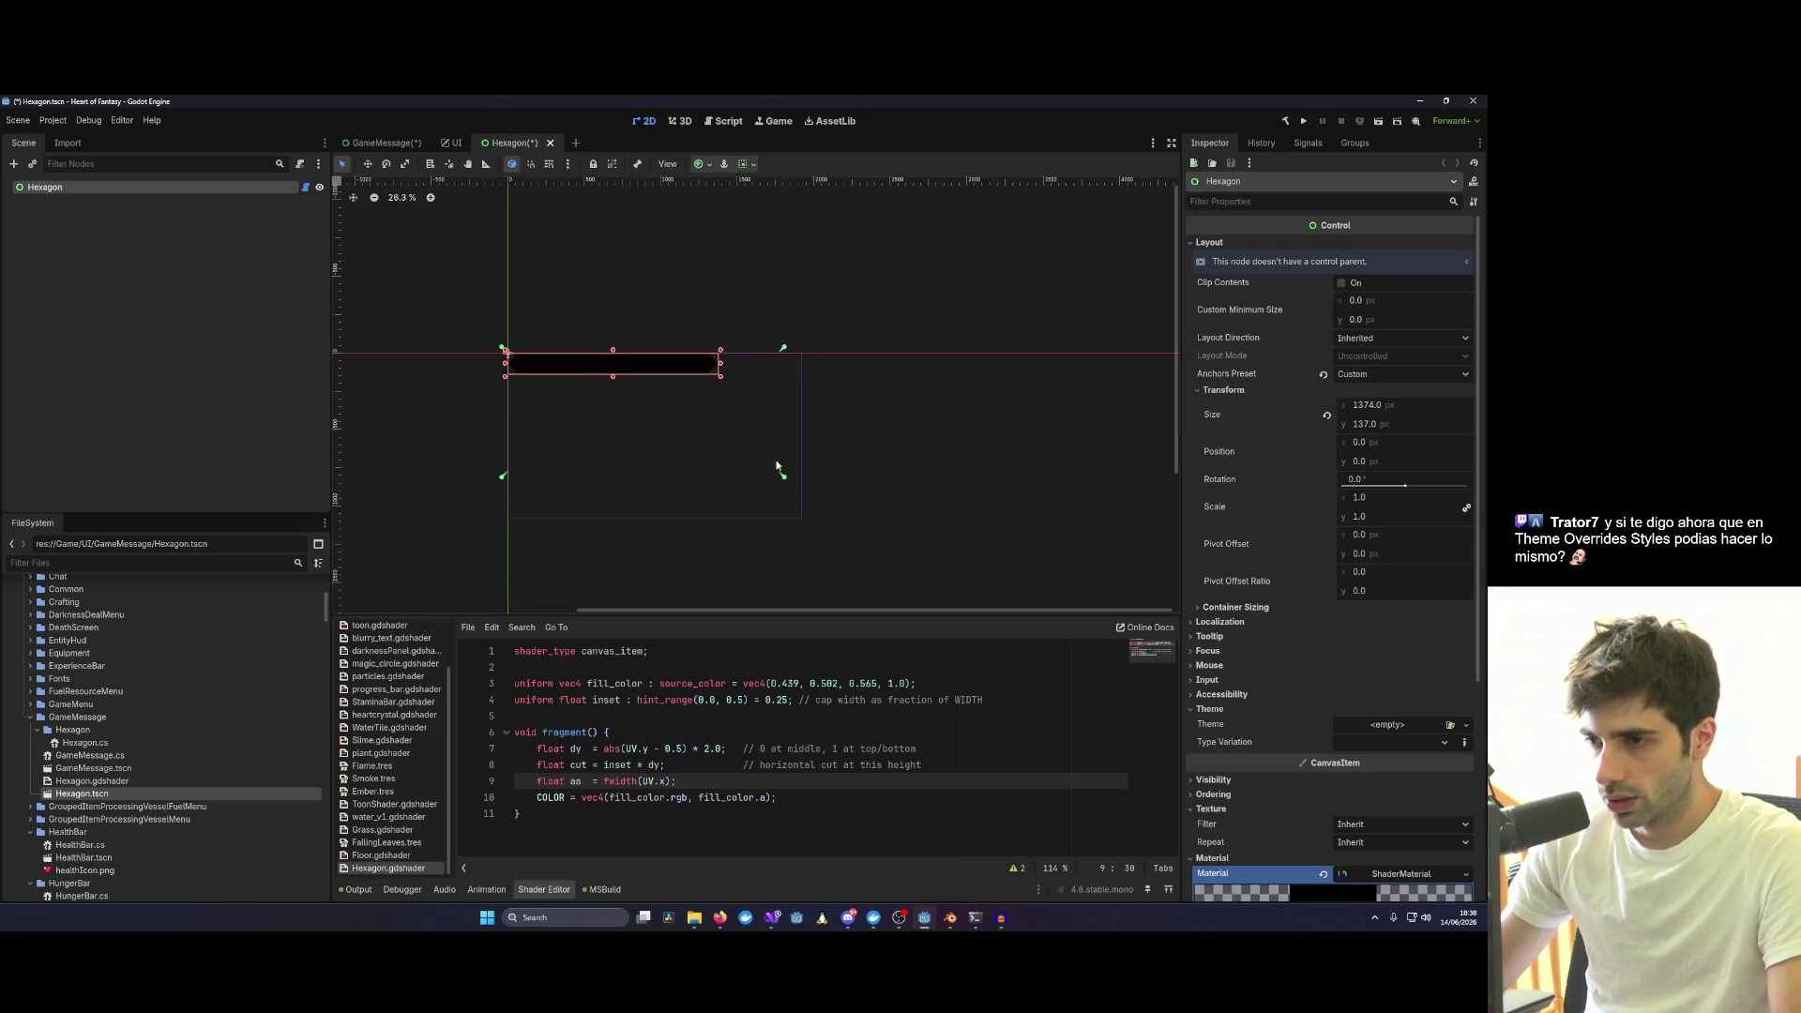
{"action": "left_click_drag", "start_coordinate": [782, 475], "coordinate": [722, 378]}
{"action": "key", "text": "ctrl+s"}
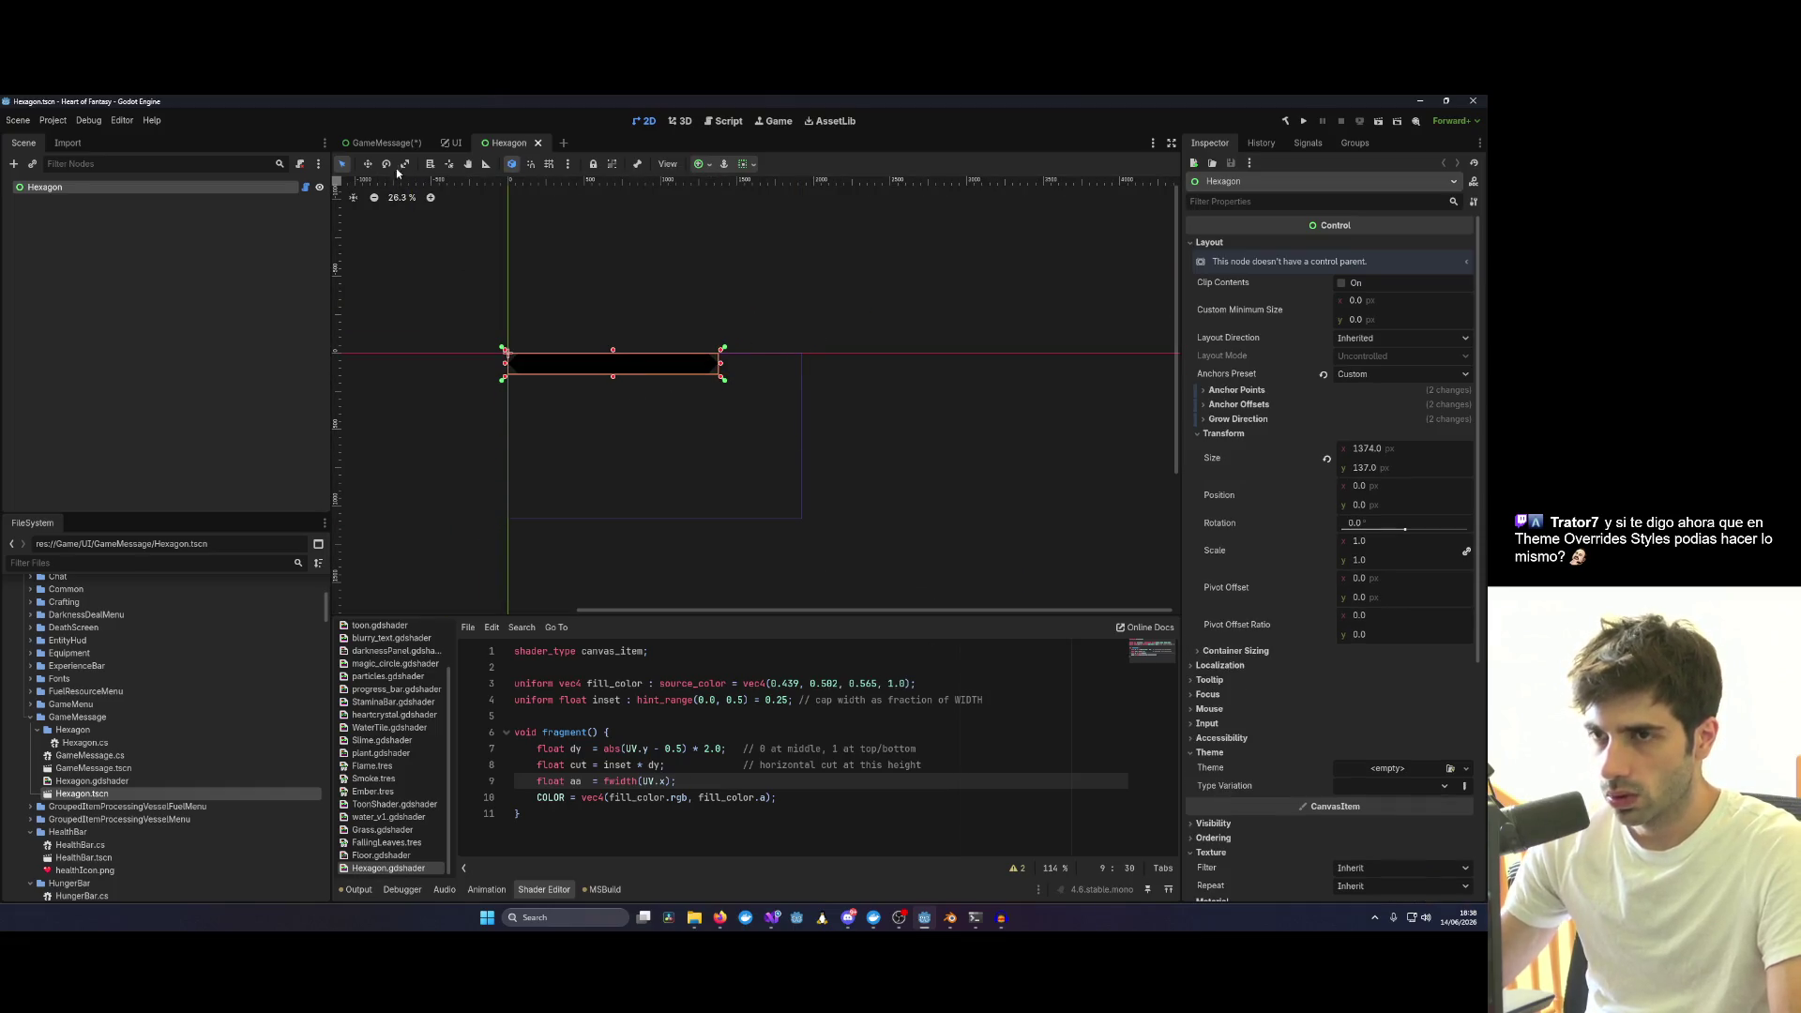
{"action": "left_click", "coordinate": [383, 143]}
{"action": "scroll", "coordinate": [653, 409], "scroll_direction": "up", "scroll_amount": 5}
{"action": "scroll", "coordinate": [724, 494], "scroll_direction": "up", "scroll_amount": 3}
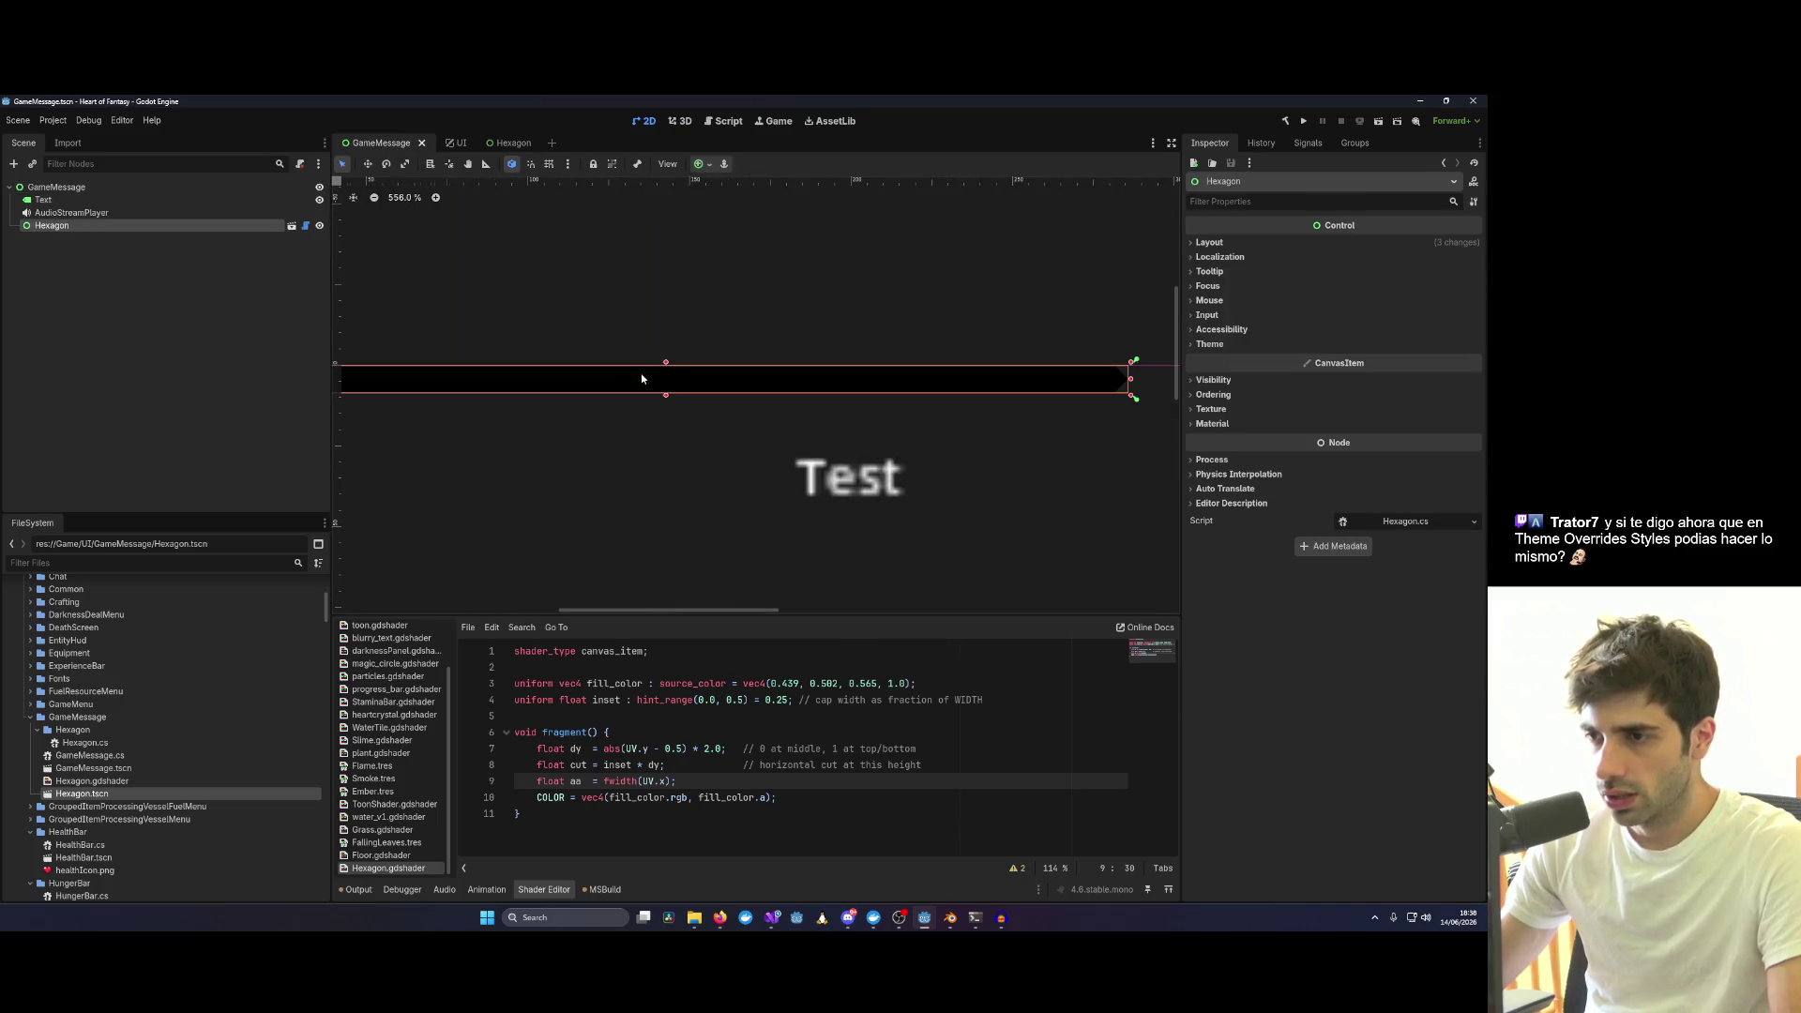
{"action": "scroll", "coordinate": [644, 379], "scroll_direction": "up", "scroll_amount": 2}
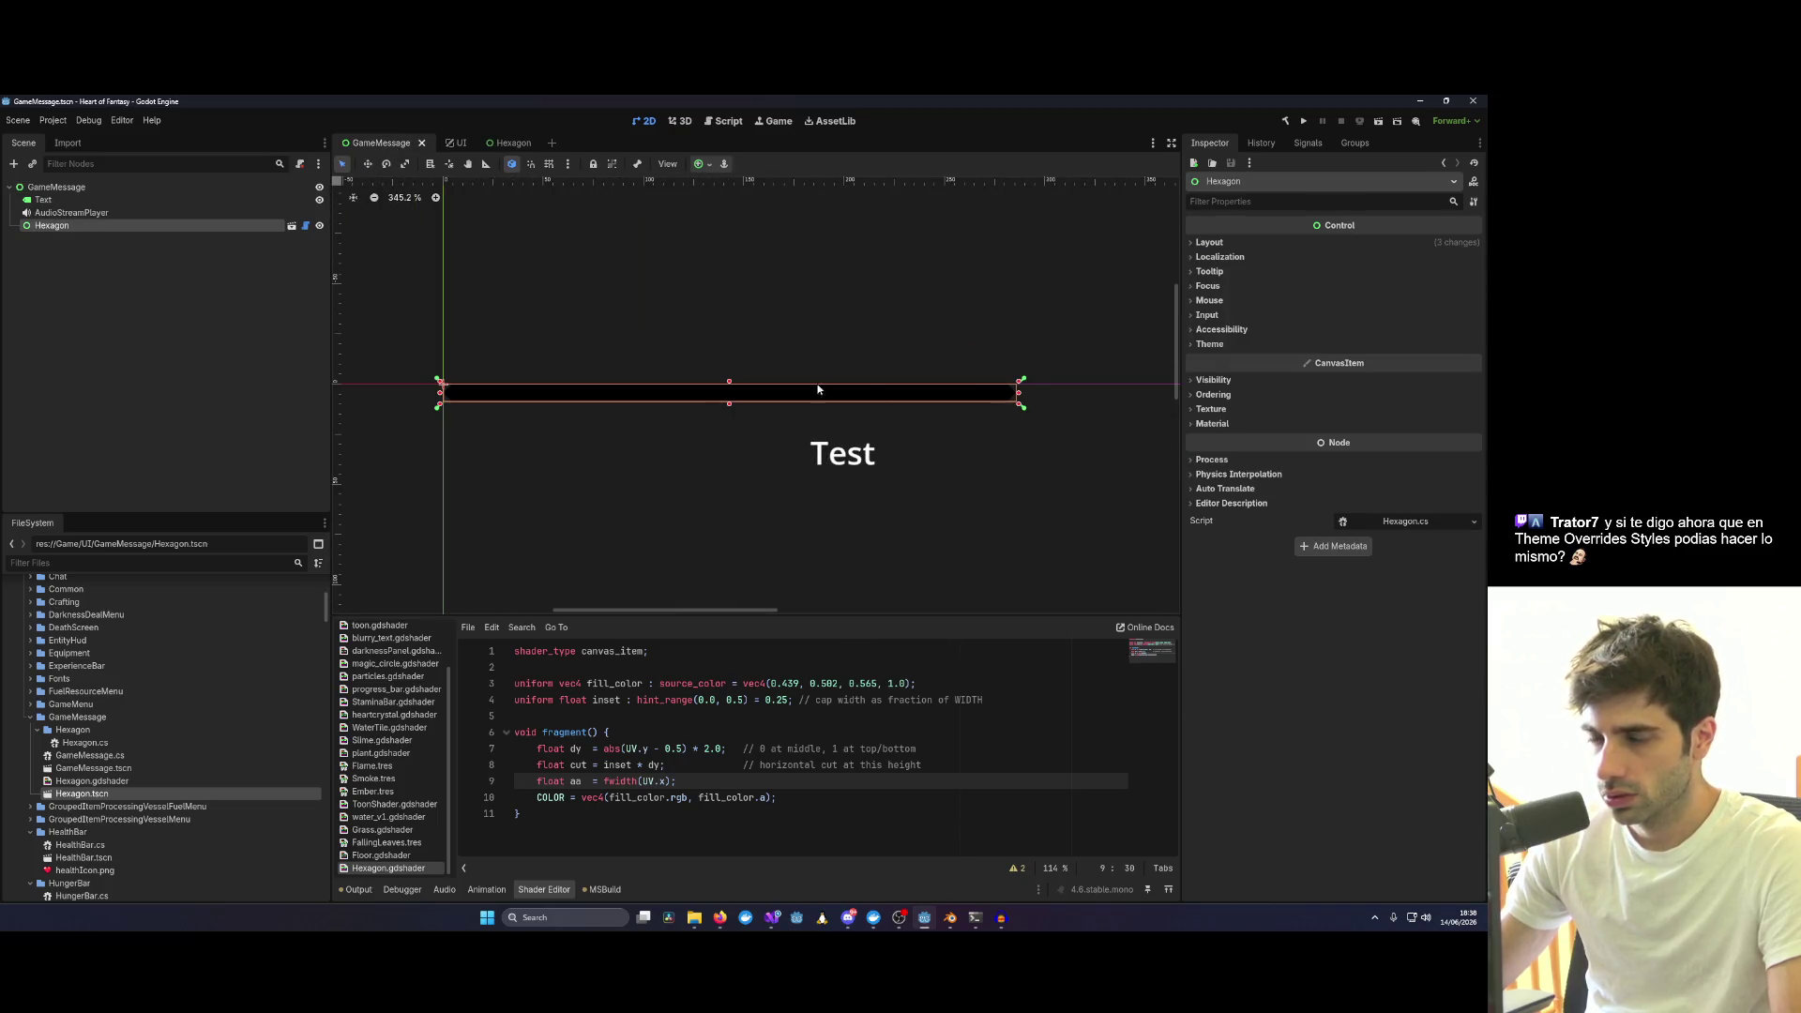
Reparent Hexagon directly under the GameMessage root node.
{"action": "left_click", "coordinate": [122, 287]}
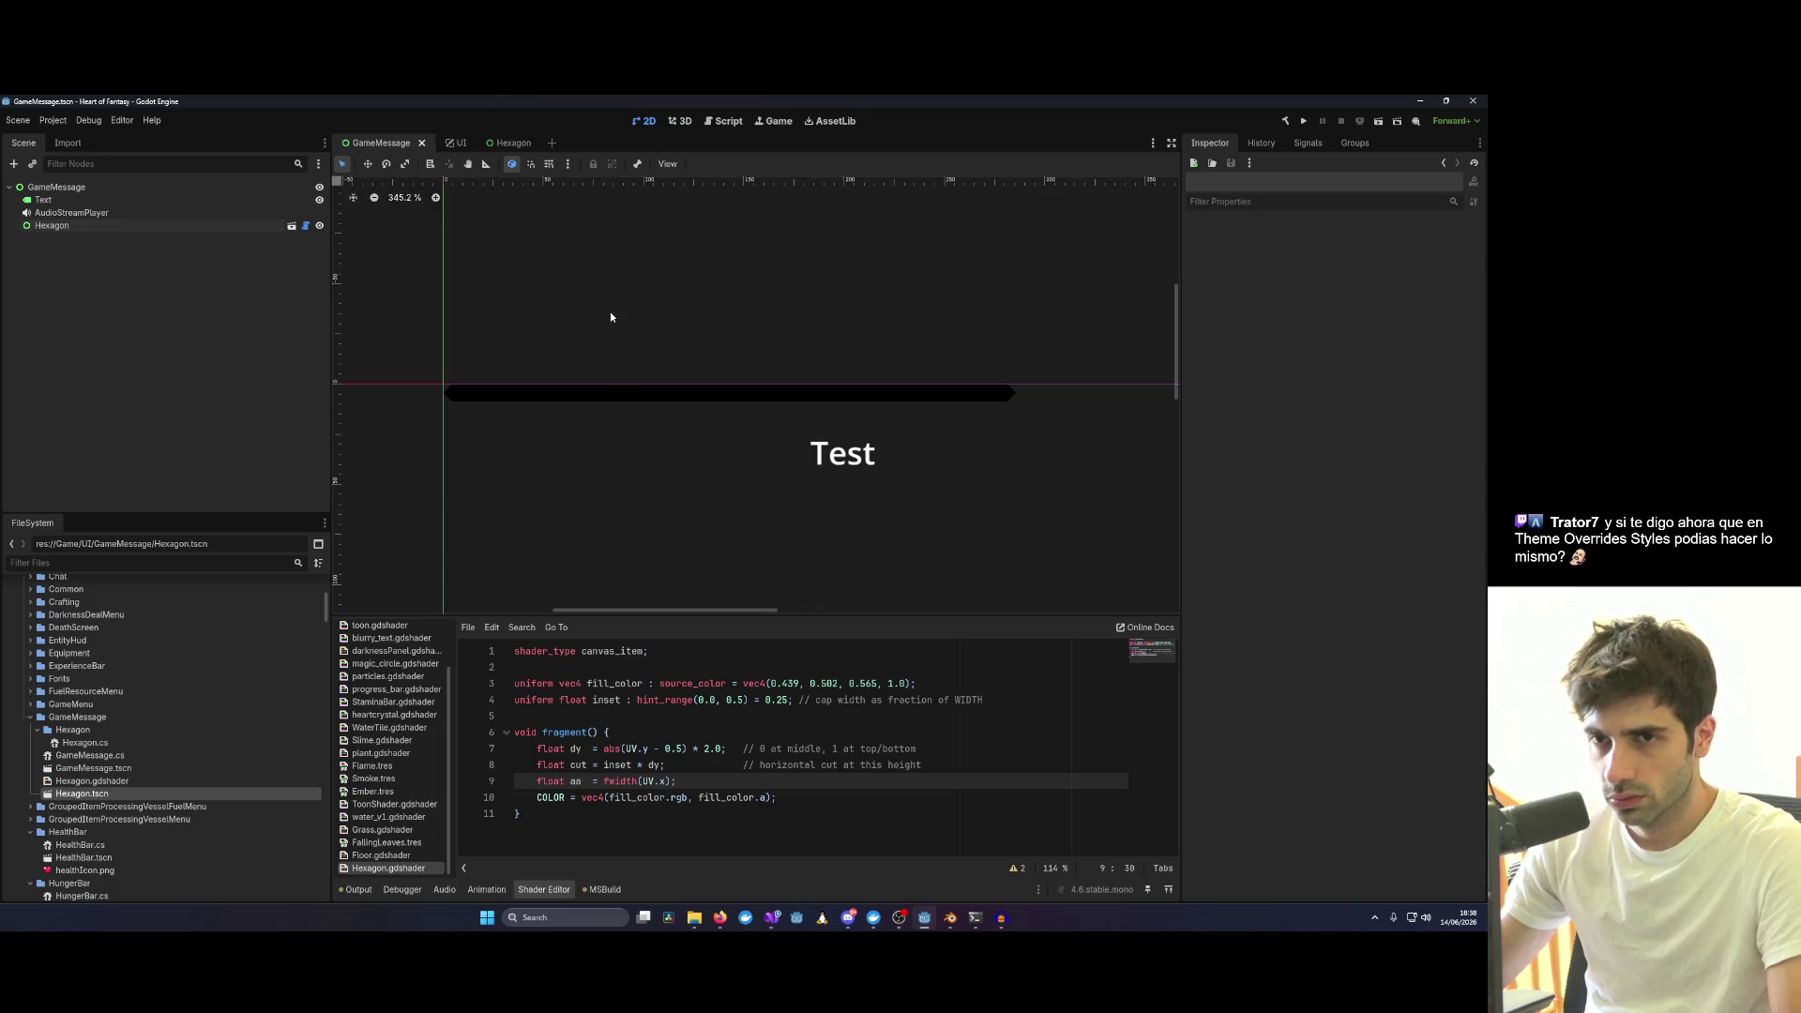
{"action": "left_click", "coordinate": [65, 190]}
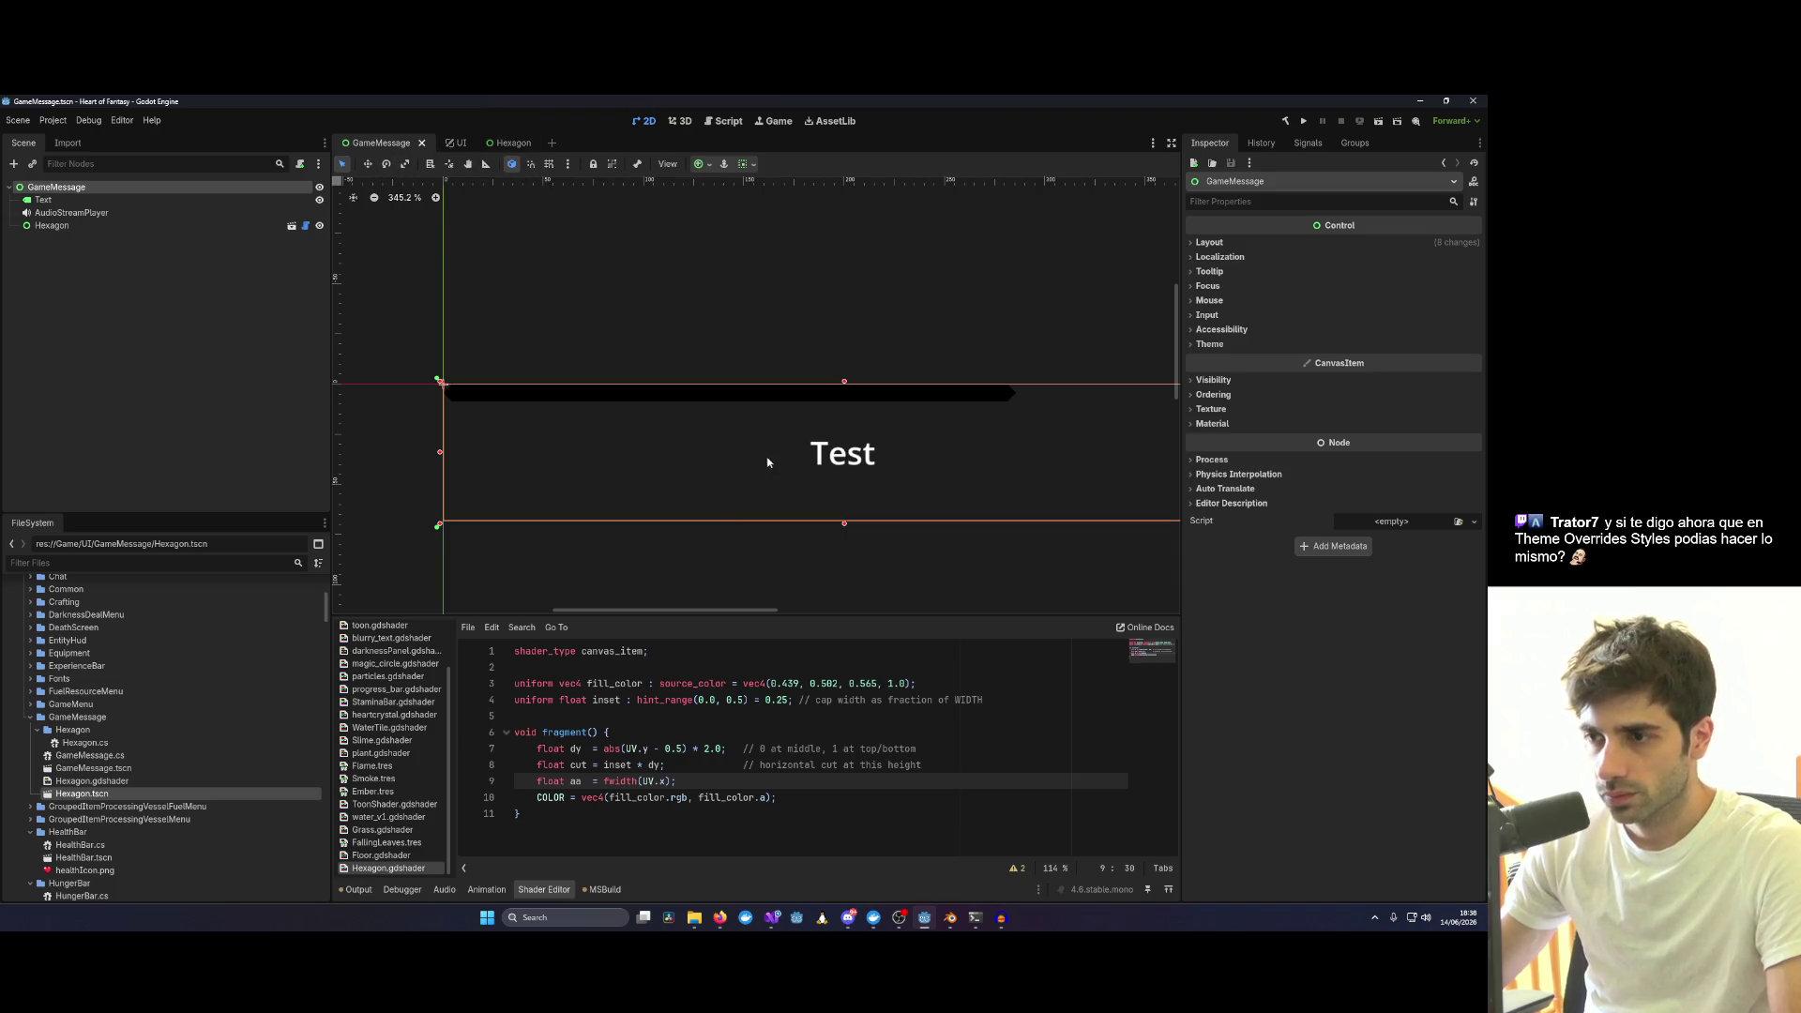
{"action": "left_click", "coordinate": [763, 402]}
{"action": "left_click_drag", "start_coordinate": [912, 448], "coordinate": [786, 409]}
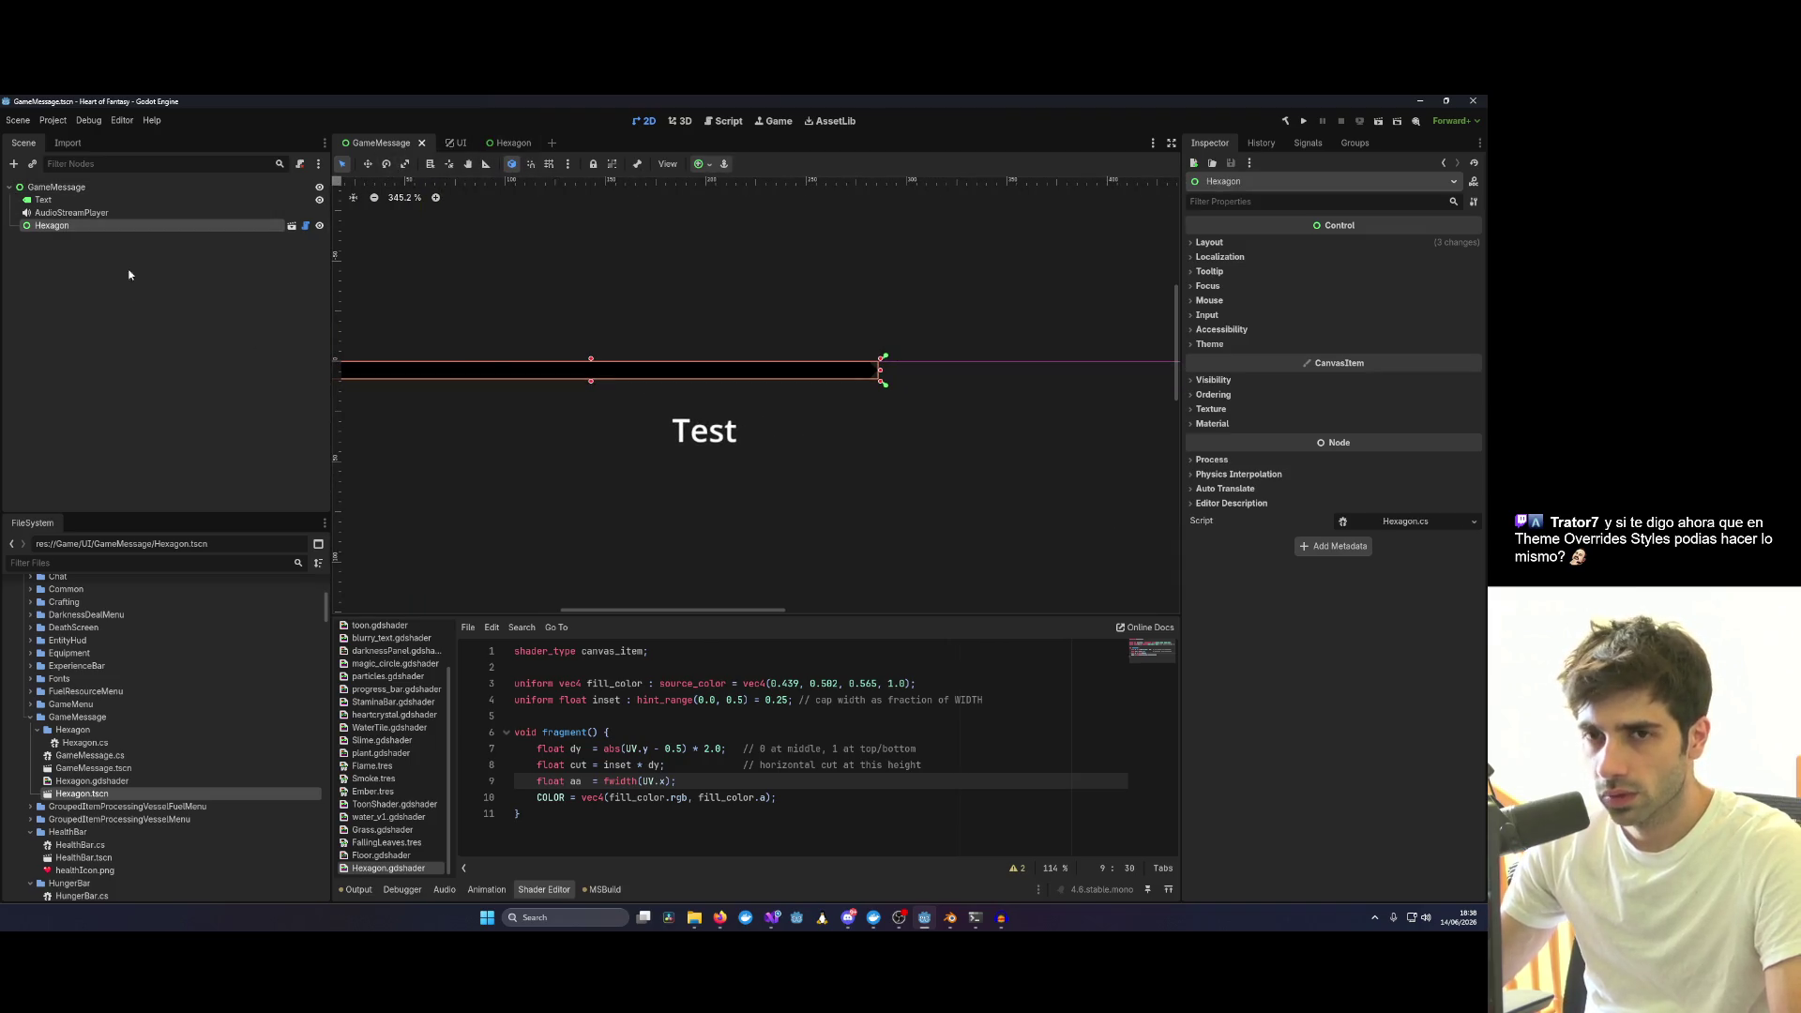
{"action": "left_click_drag", "start_coordinate": [49, 227], "coordinate": [52, 200]}
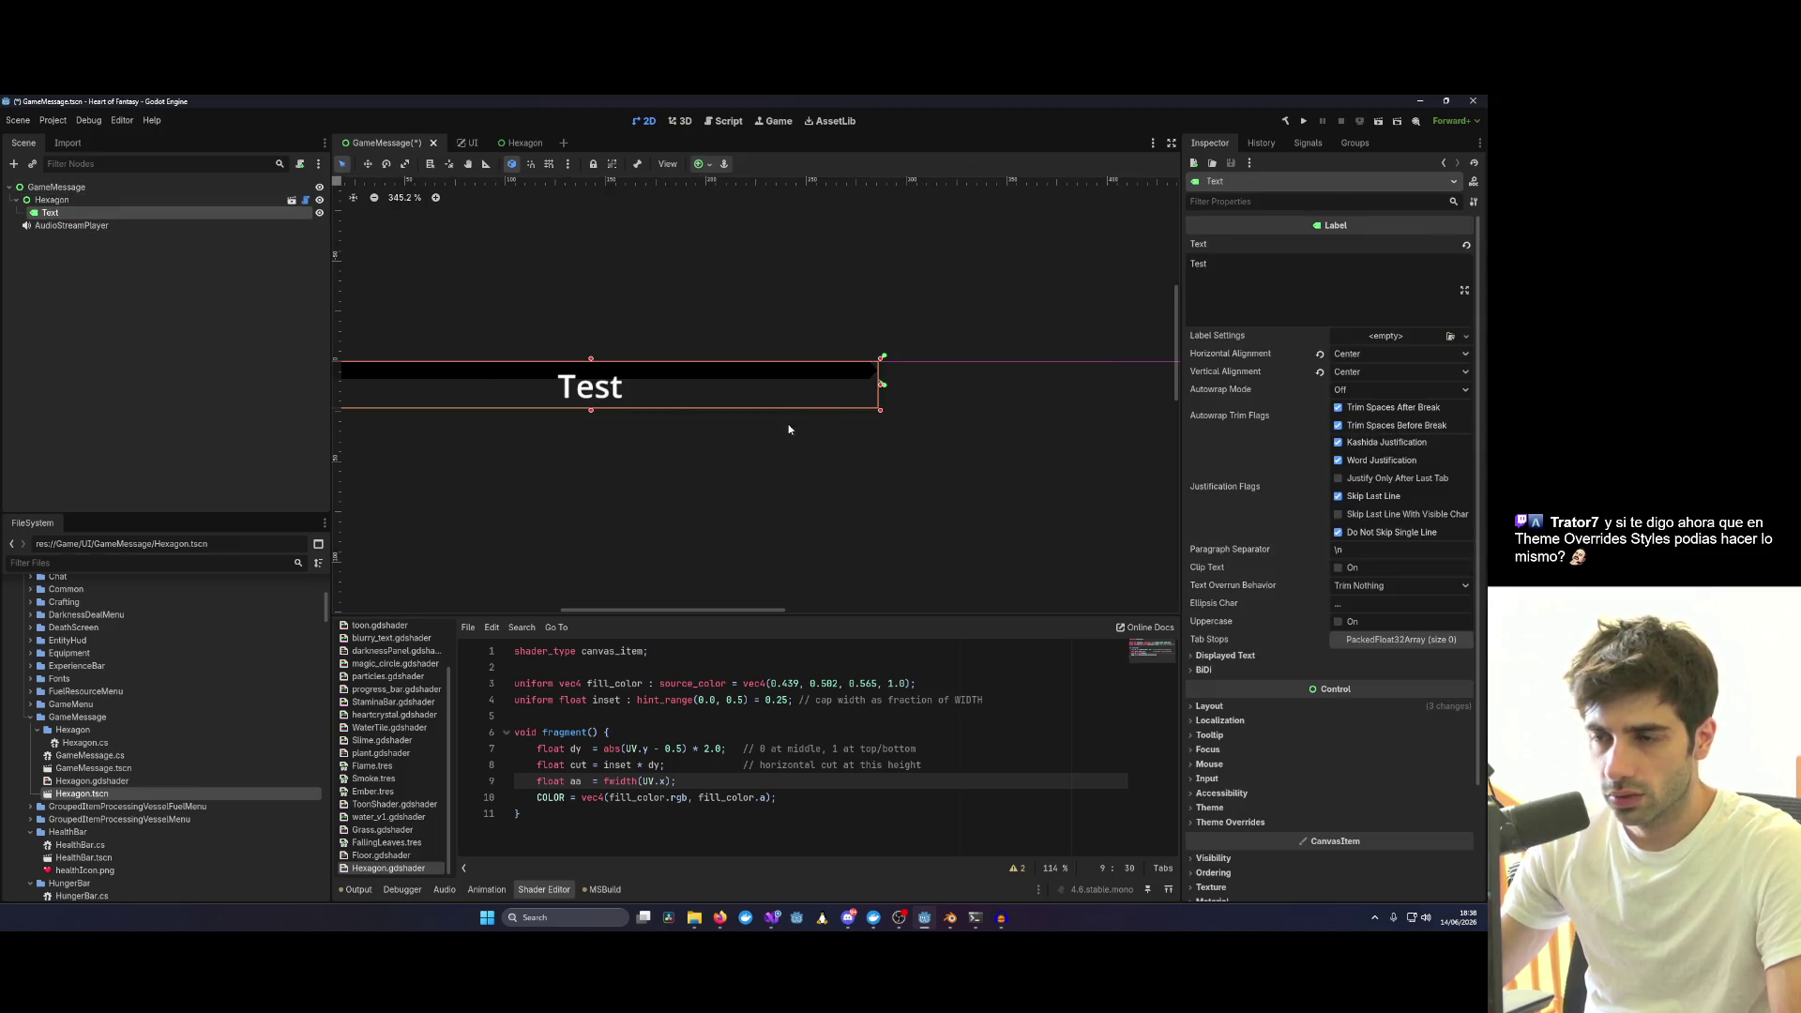
{"action": "left_click", "coordinate": [134, 199]}
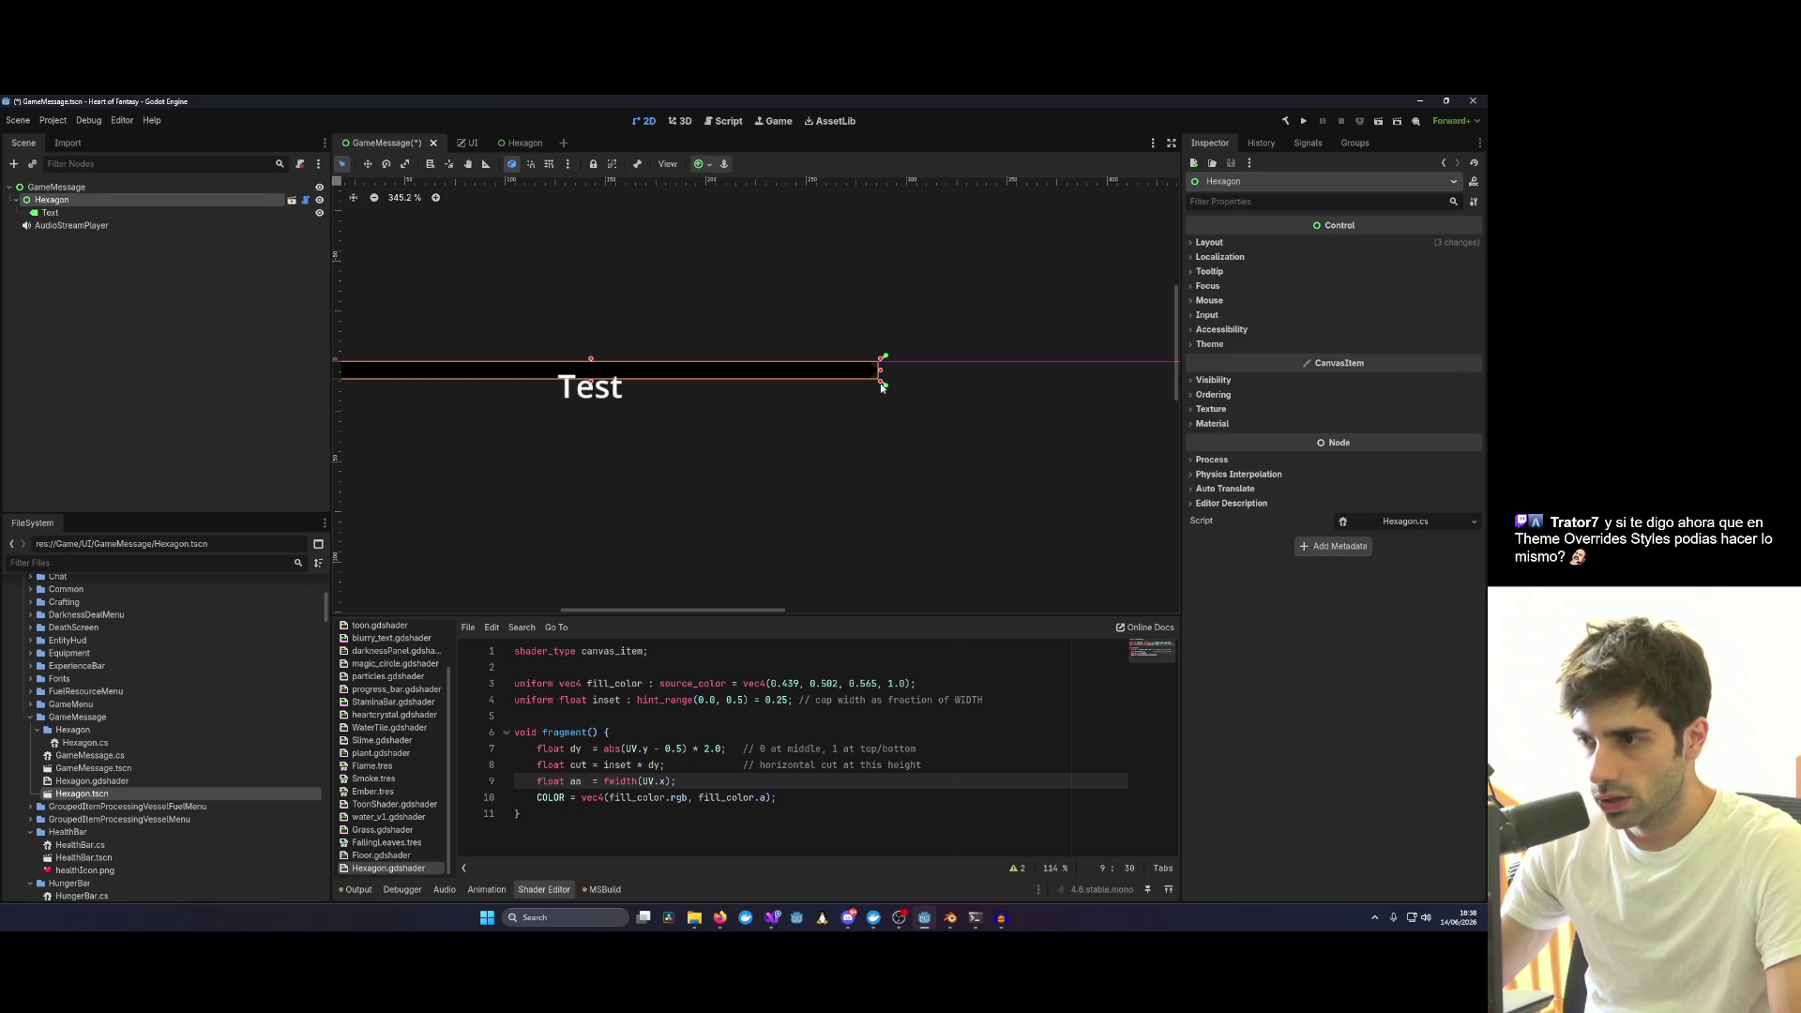
Enlarge the thin Hexagon bar into a large hexagon and raise the Test label's bottom edge to match.
{"action": "mouse_move", "coordinate": [882, 385]}
{"action": "left_mouse_down"}
{"action": "mouse_move", "coordinate": [966, 492]}
{"action": "mouse_move", "coordinate": [1008, 458]}
{"action": "left_mouse_up"}
{"action": "scroll", "coordinate": [854, 434], "scroll_direction": "down", "scroll_amount": 1}
{"action": "scroll", "coordinate": [889, 379], "scroll_direction": "down", "scroll_amount": 1}
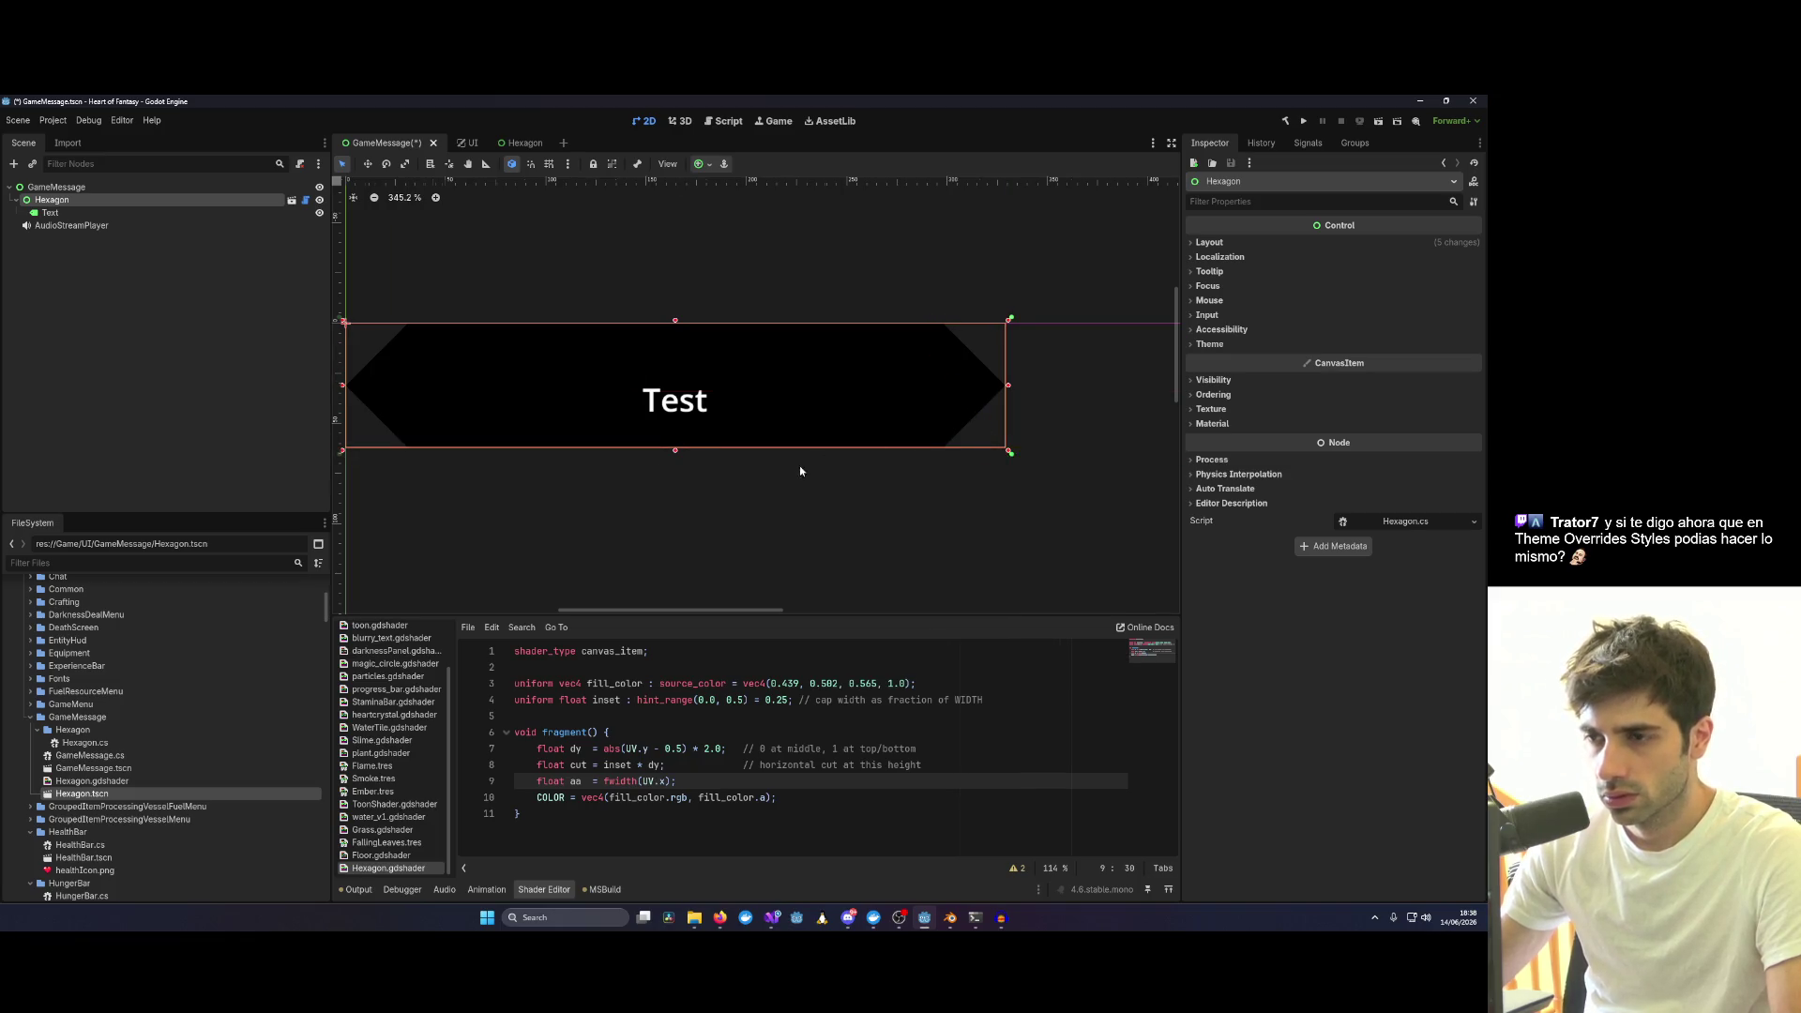
{"action": "scroll", "coordinate": [808, 466], "scroll_direction": "down", "scroll_amount": 2}
{"action": "left_click", "coordinate": [747, 432]}
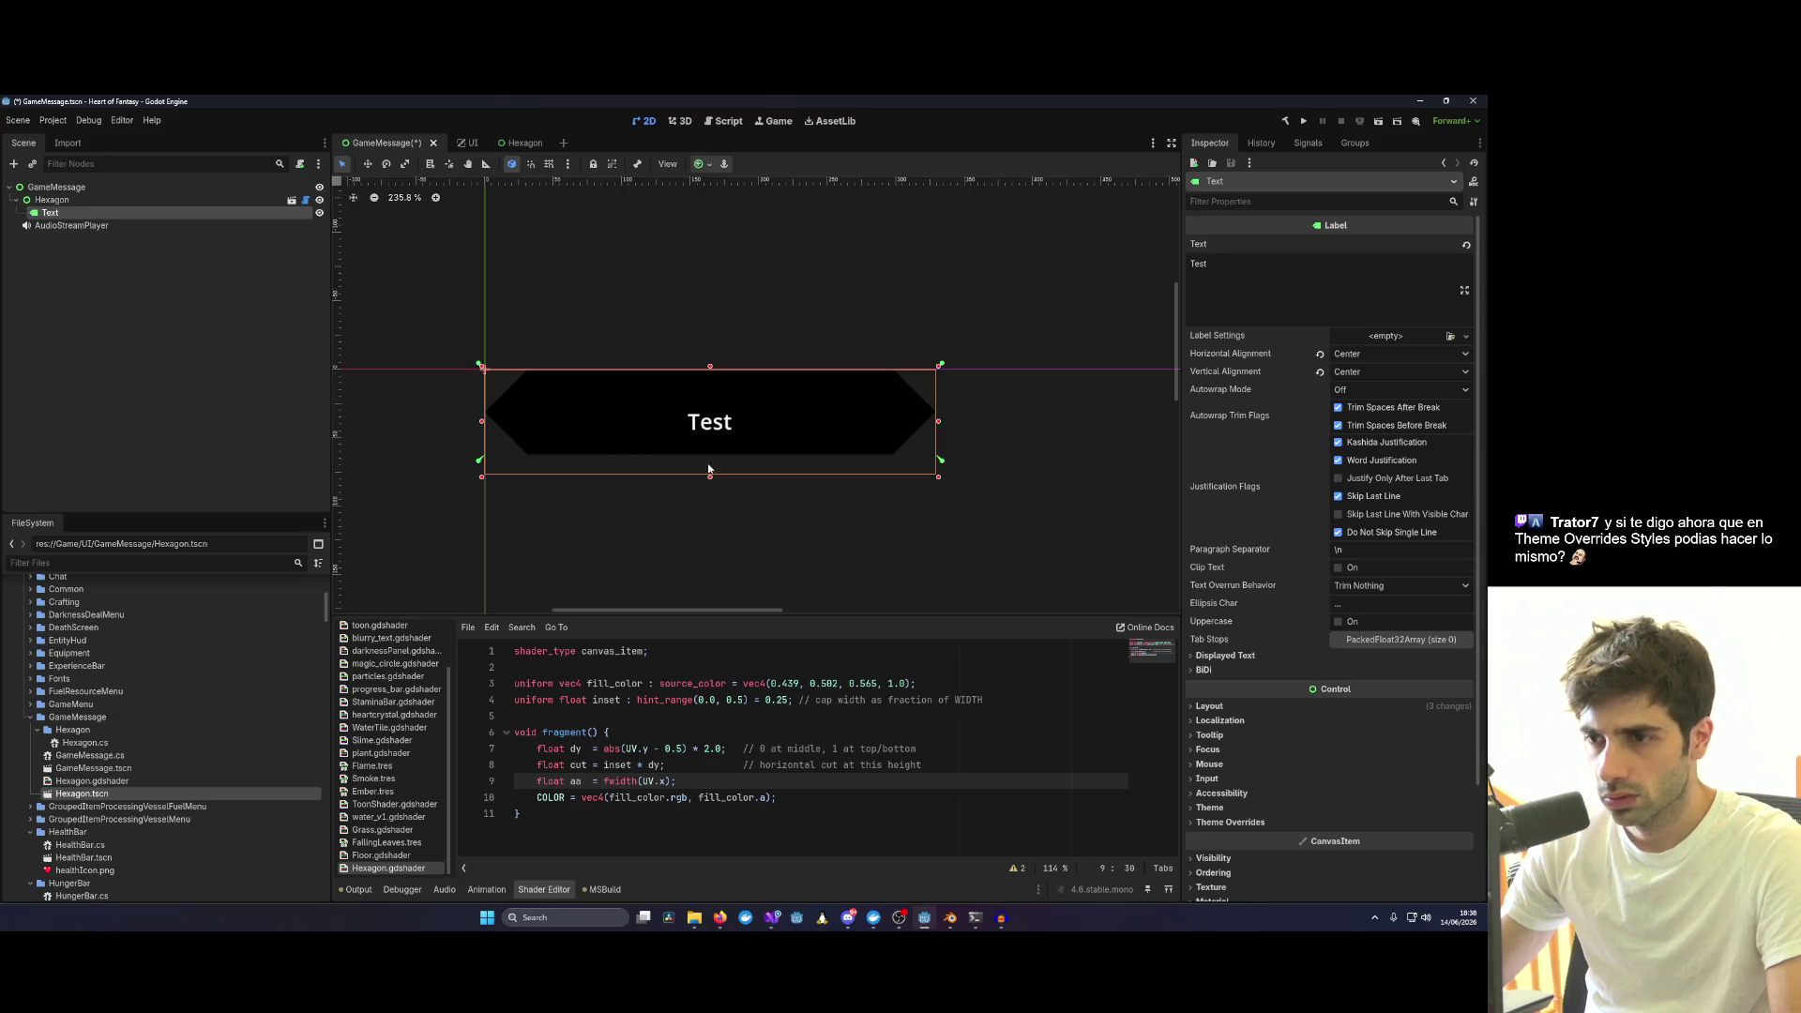
{"action": "left_click_drag", "start_coordinate": [939, 480], "coordinate": [939, 459]}
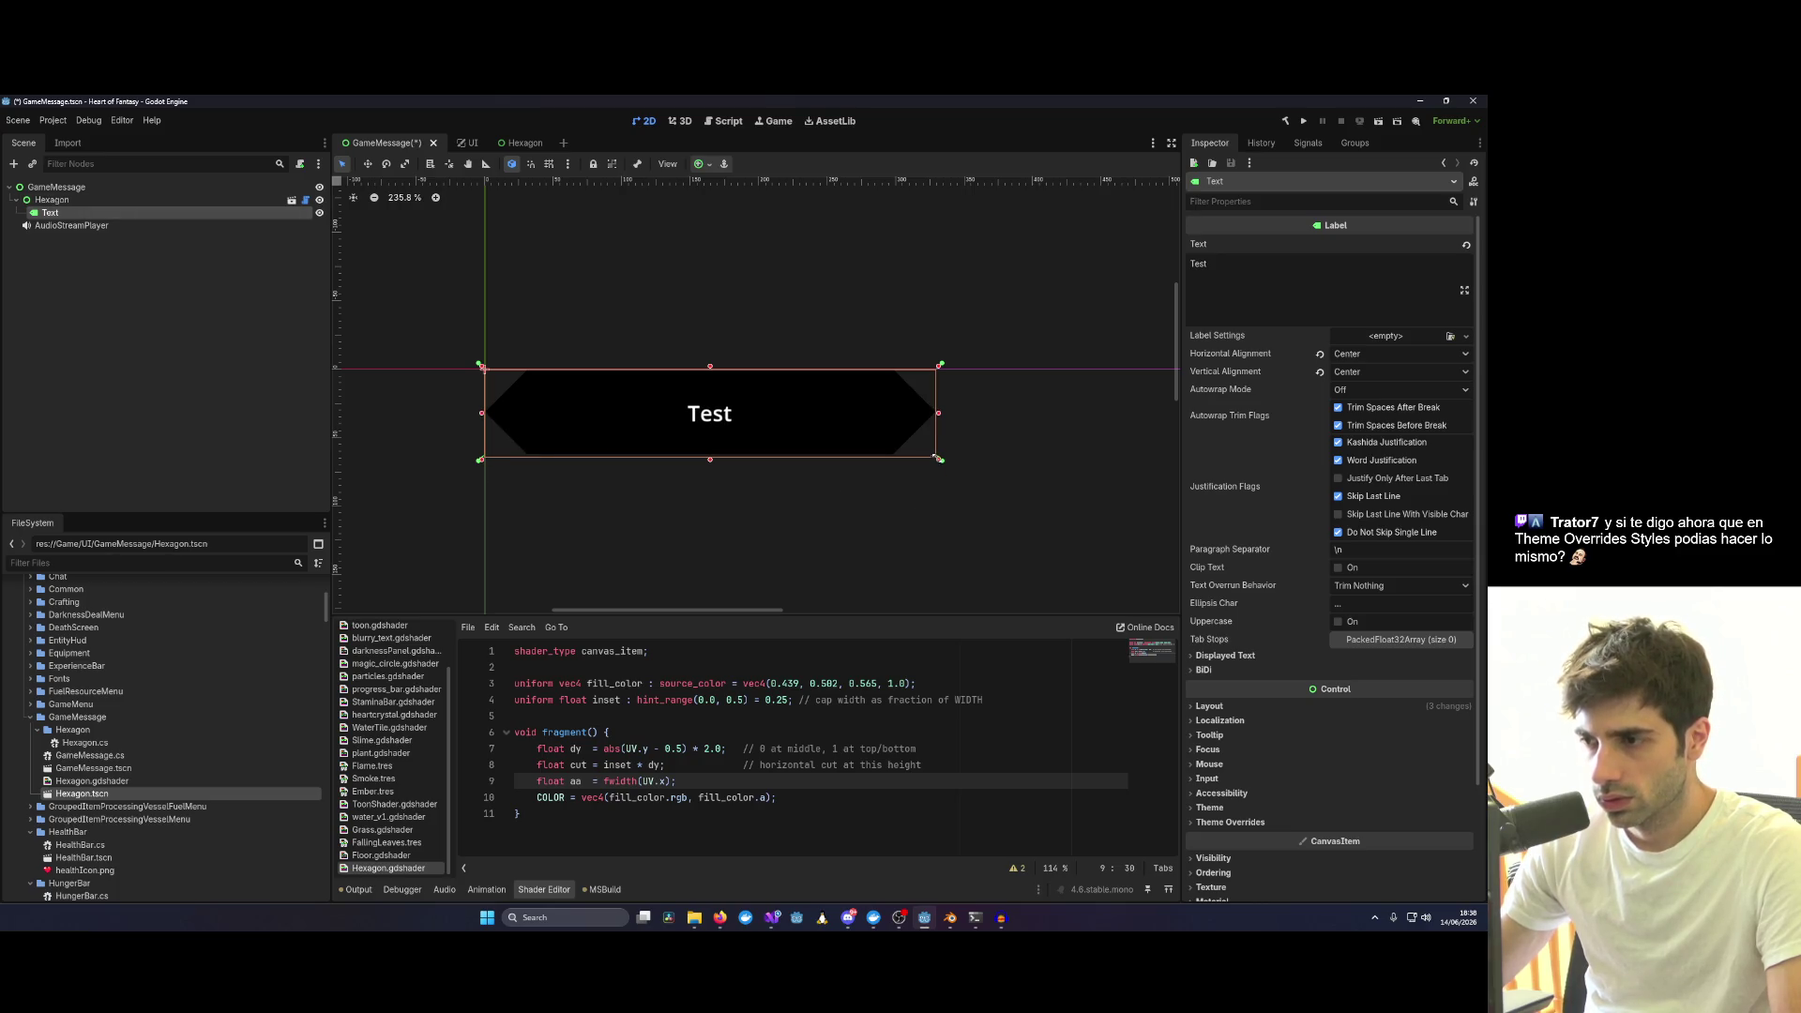
{"action": "left_click", "coordinate": [711, 165]}
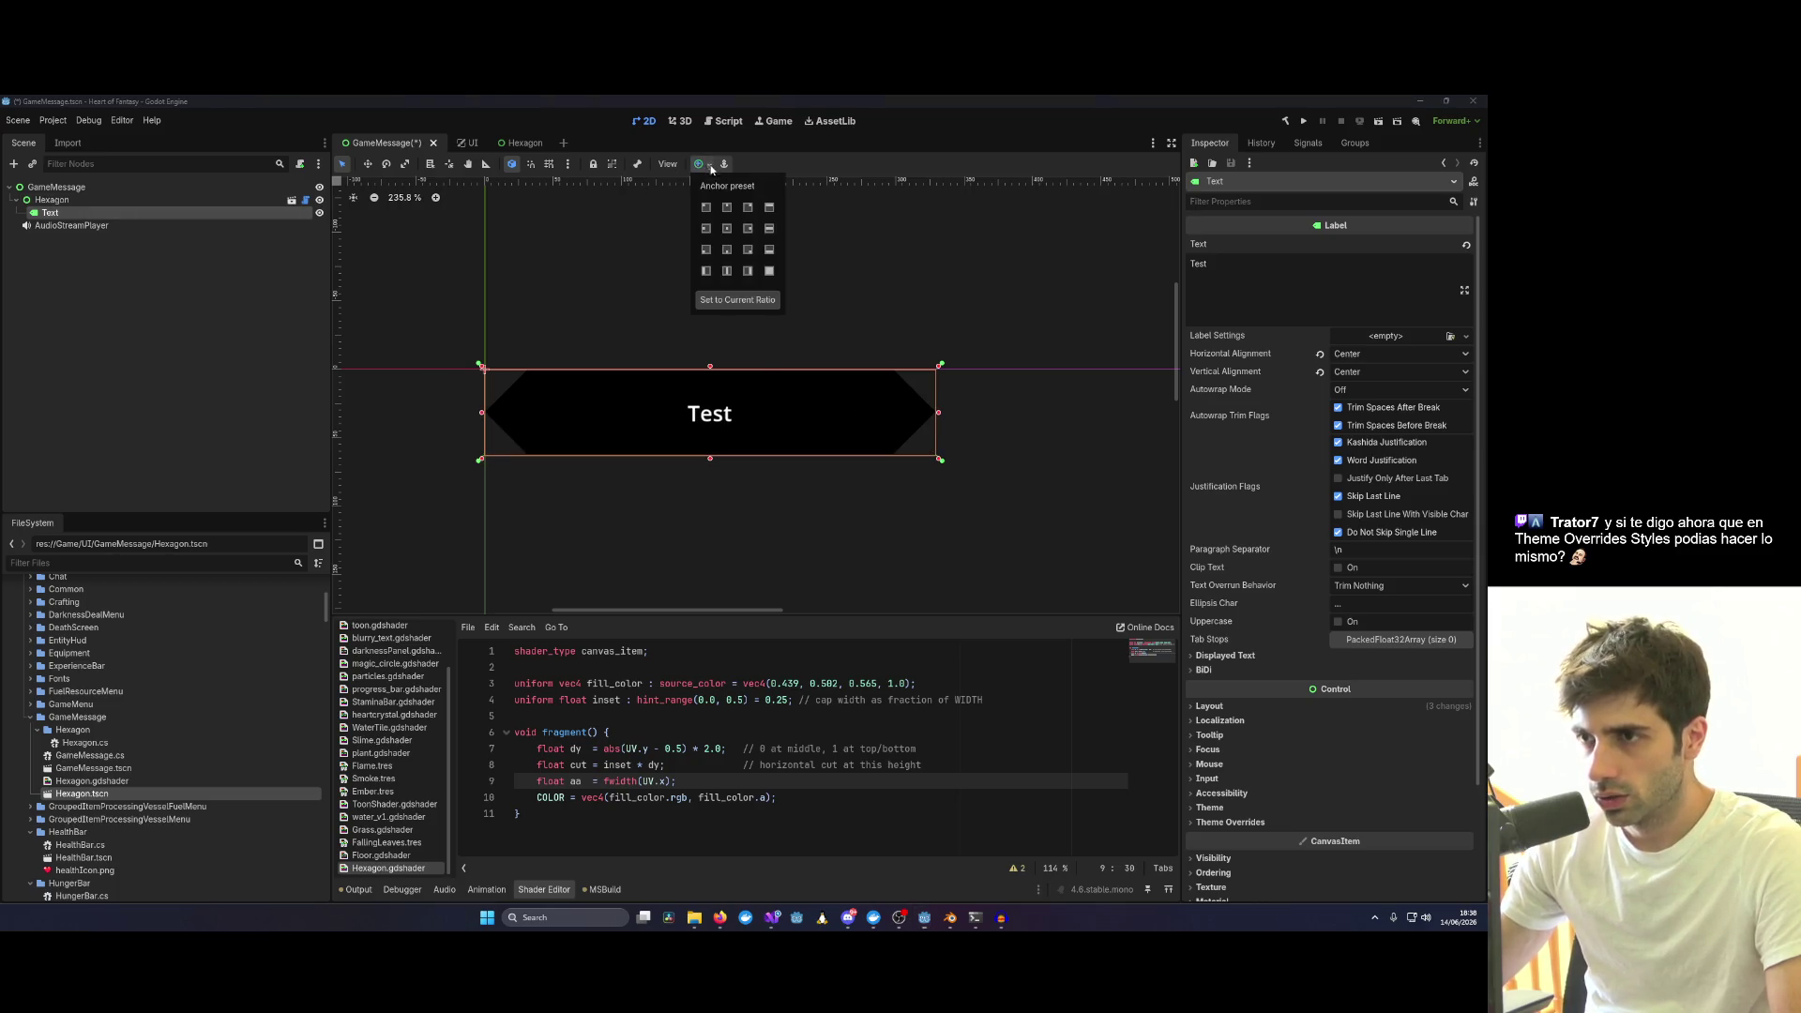
Apply a fill anchor preset to the Test label and save the GameMessage scene.
{"action": "left_click", "coordinate": [767, 271]}
{"action": "left_click", "coordinate": [511, 286]}
{"action": "key", "text": "ctrl+s"}
{"action": "left_click", "coordinate": [60, 188]}
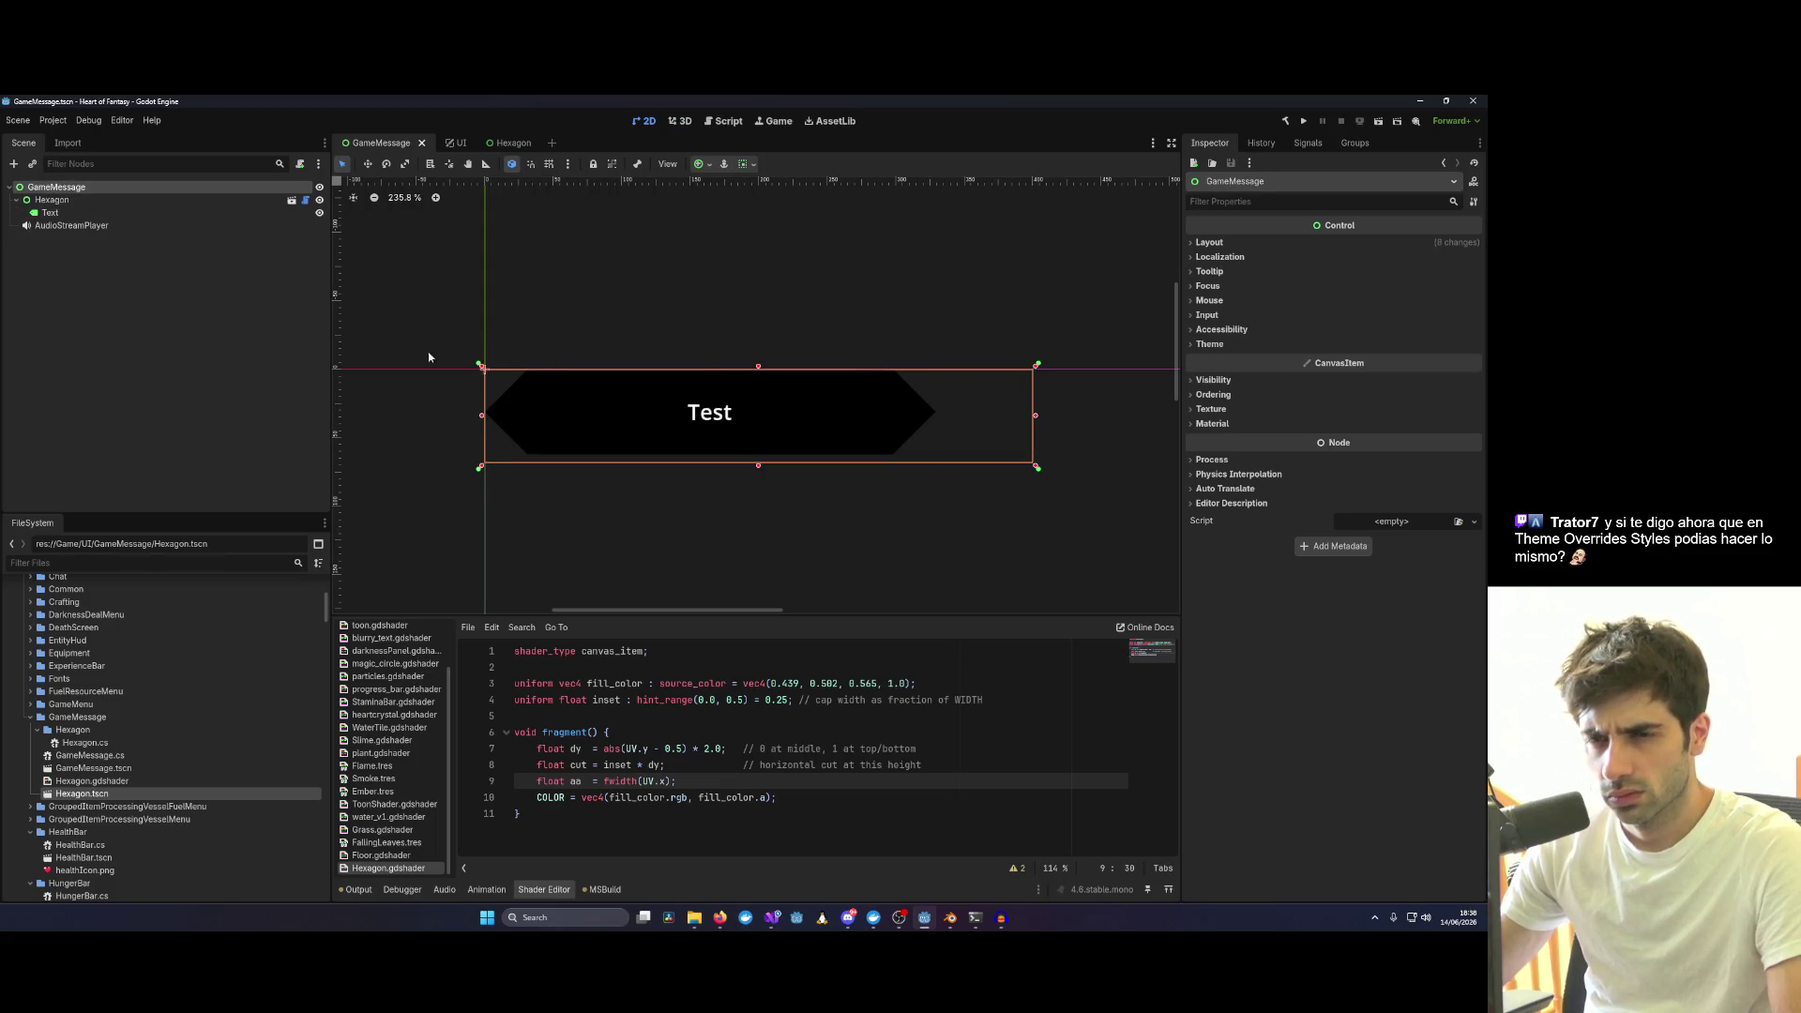
Anchor the Hexagon node to fill its parent's width.
{"action": "left_click", "coordinate": [131, 200]}
{"action": "left_click", "coordinate": [708, 165]}
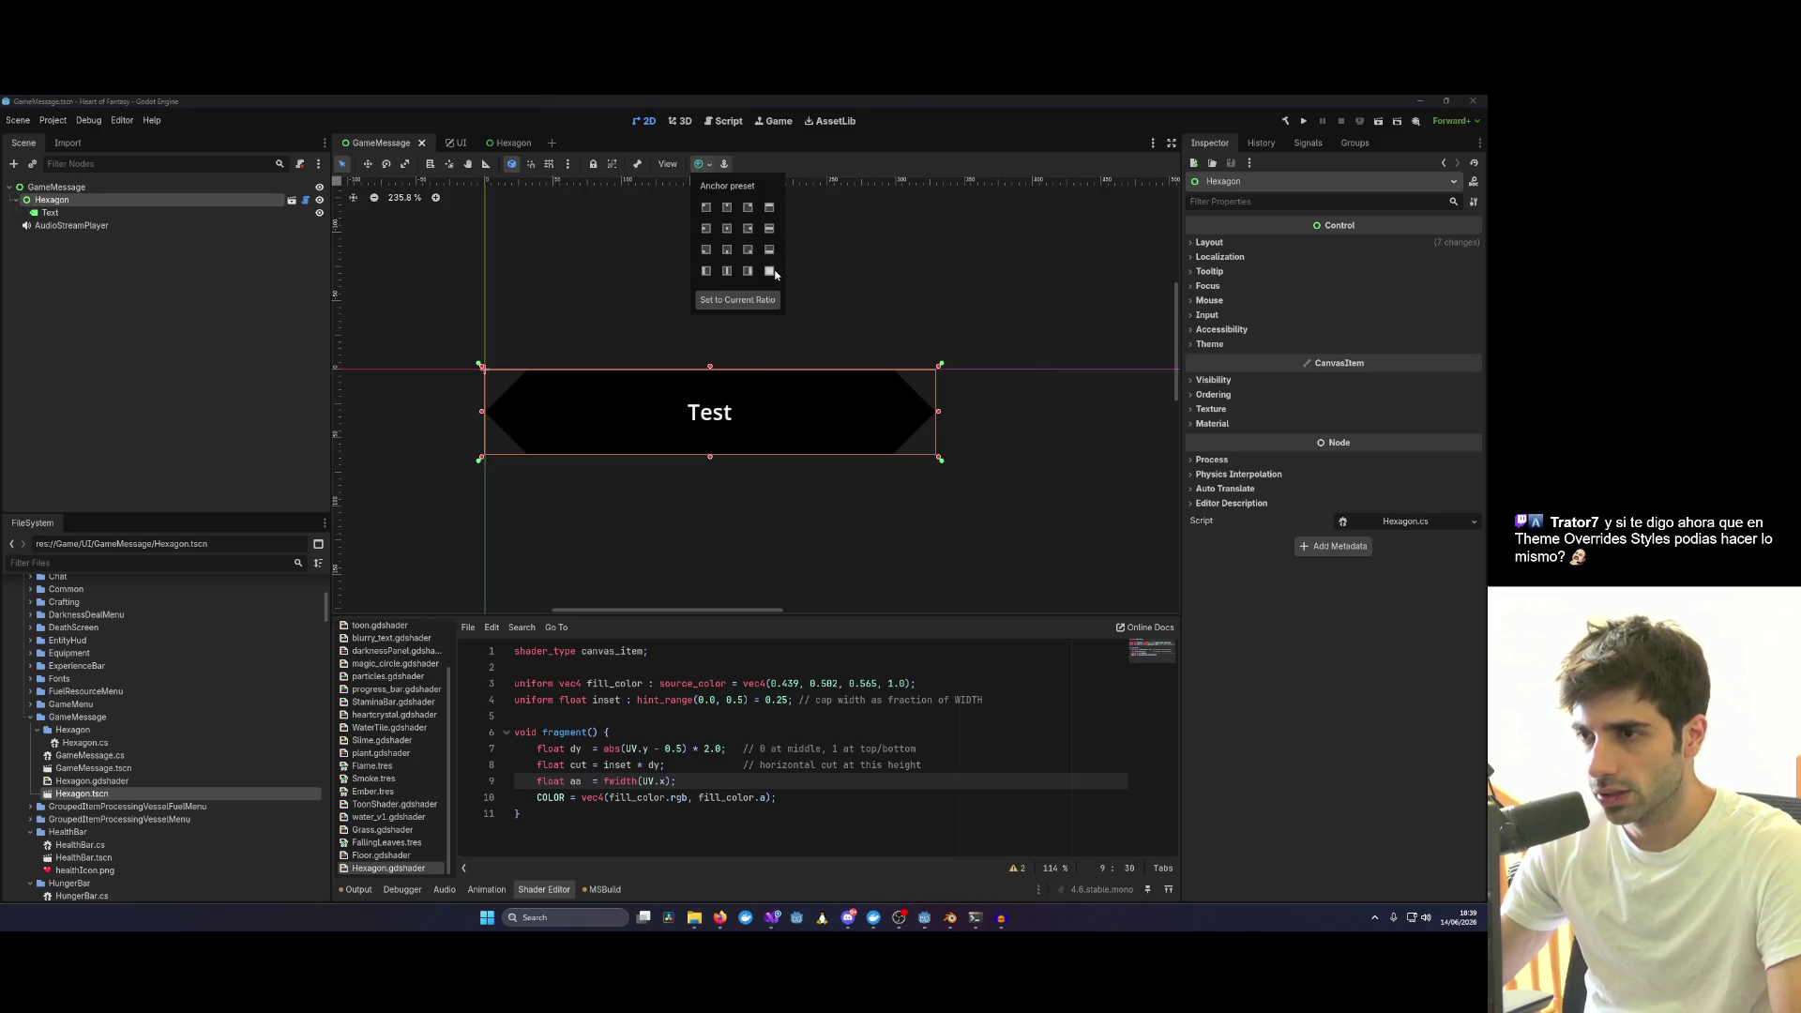
{"action": "left_click", "coordinate": [775, 273]}
Shrink the GameMessage root box to fit the hexagon and save the scene.
{"action": "left_click", "coordinate": [134, 189]}
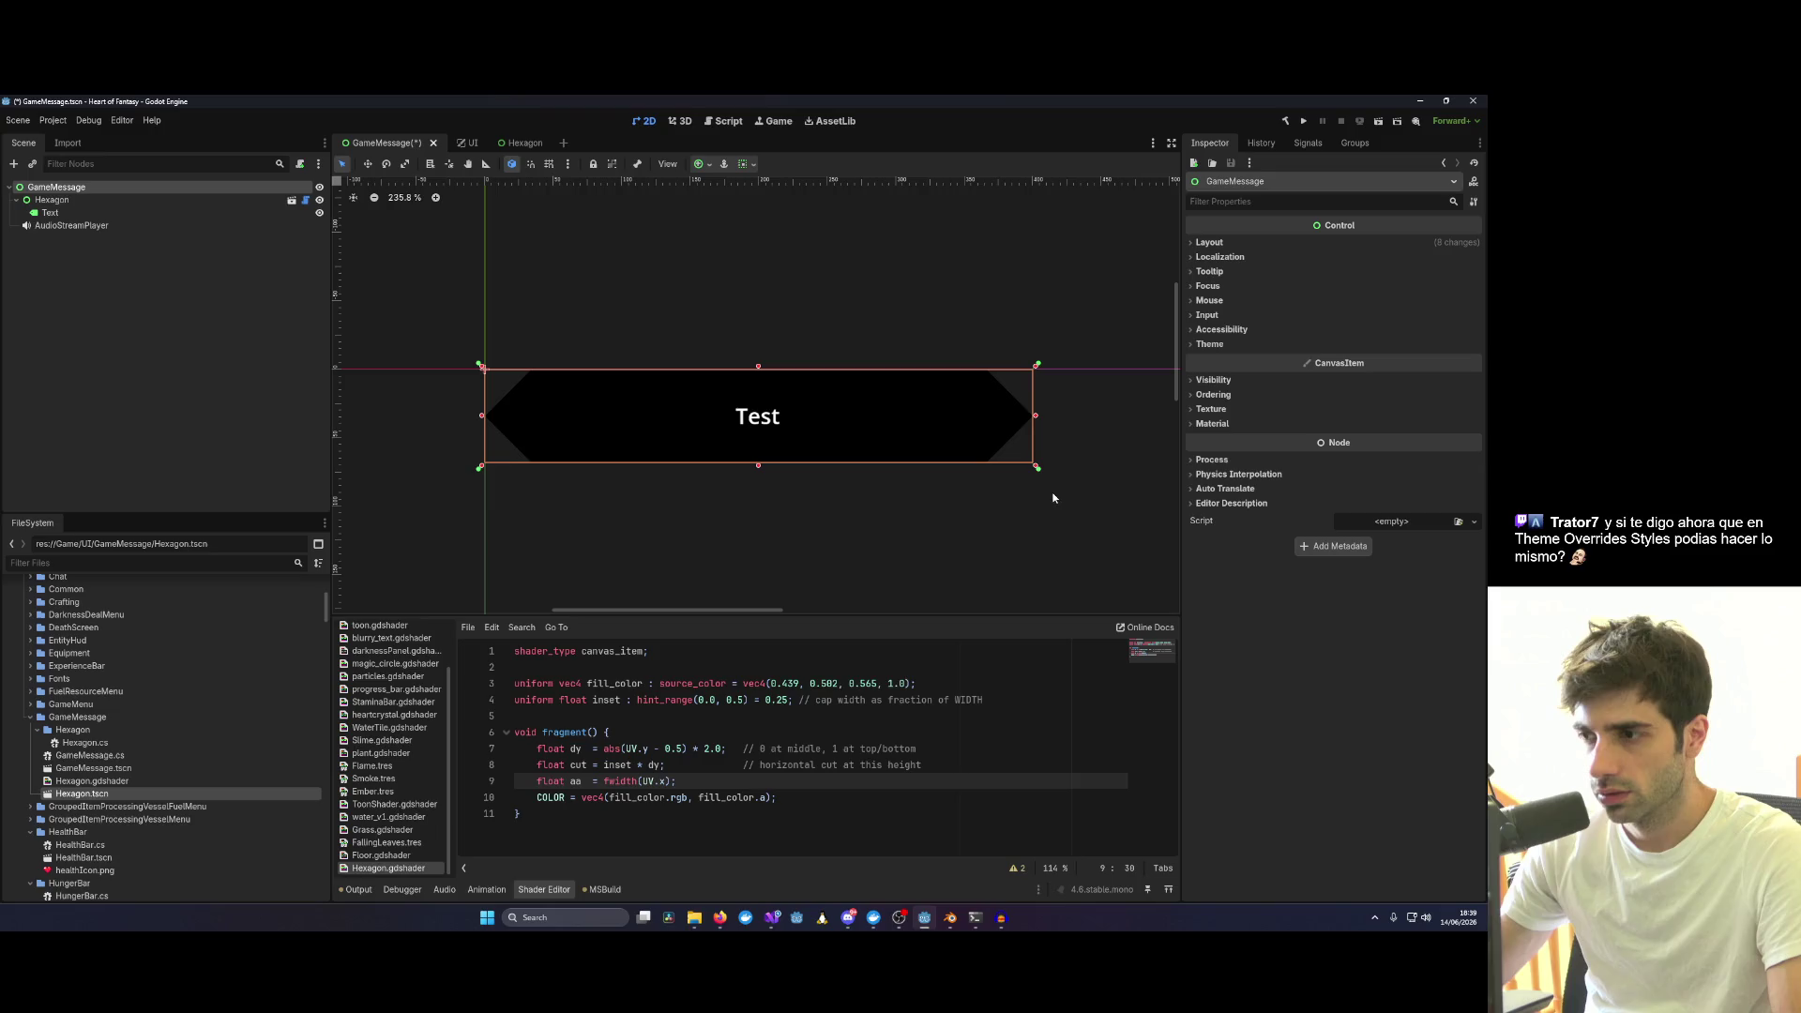
{"action": "mouse_move", "coordinate": [1035, 469]}
{"action": "left_mouse_down"}
{"action": "mouse_move", "coordinate": [932, 452]}
{"action": "mouse_move", "coordinate": [945, 481]}
{"action": "mouse_move", "coordinate": [1038, 468]}
{"action": "left_mouse_up"}
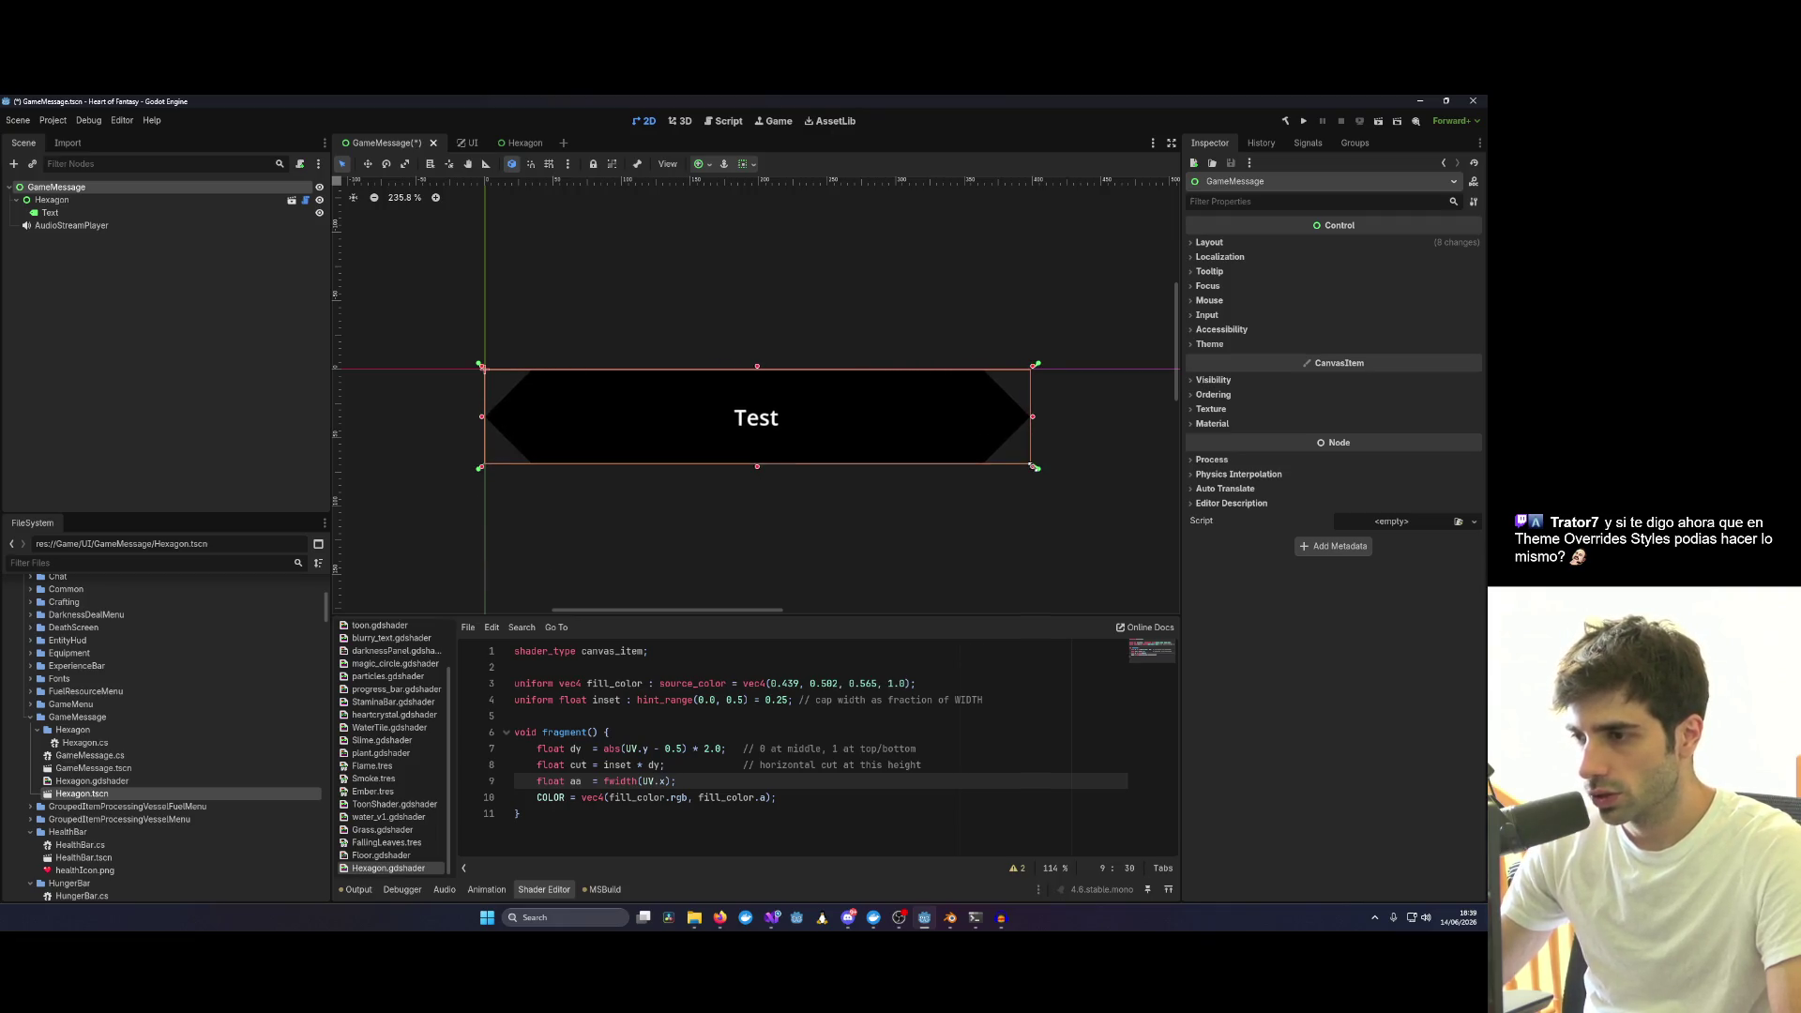
{"action": "left_click", "coordinate": [944, 522]}
{"action": "key", "text": "ctrl+s"}
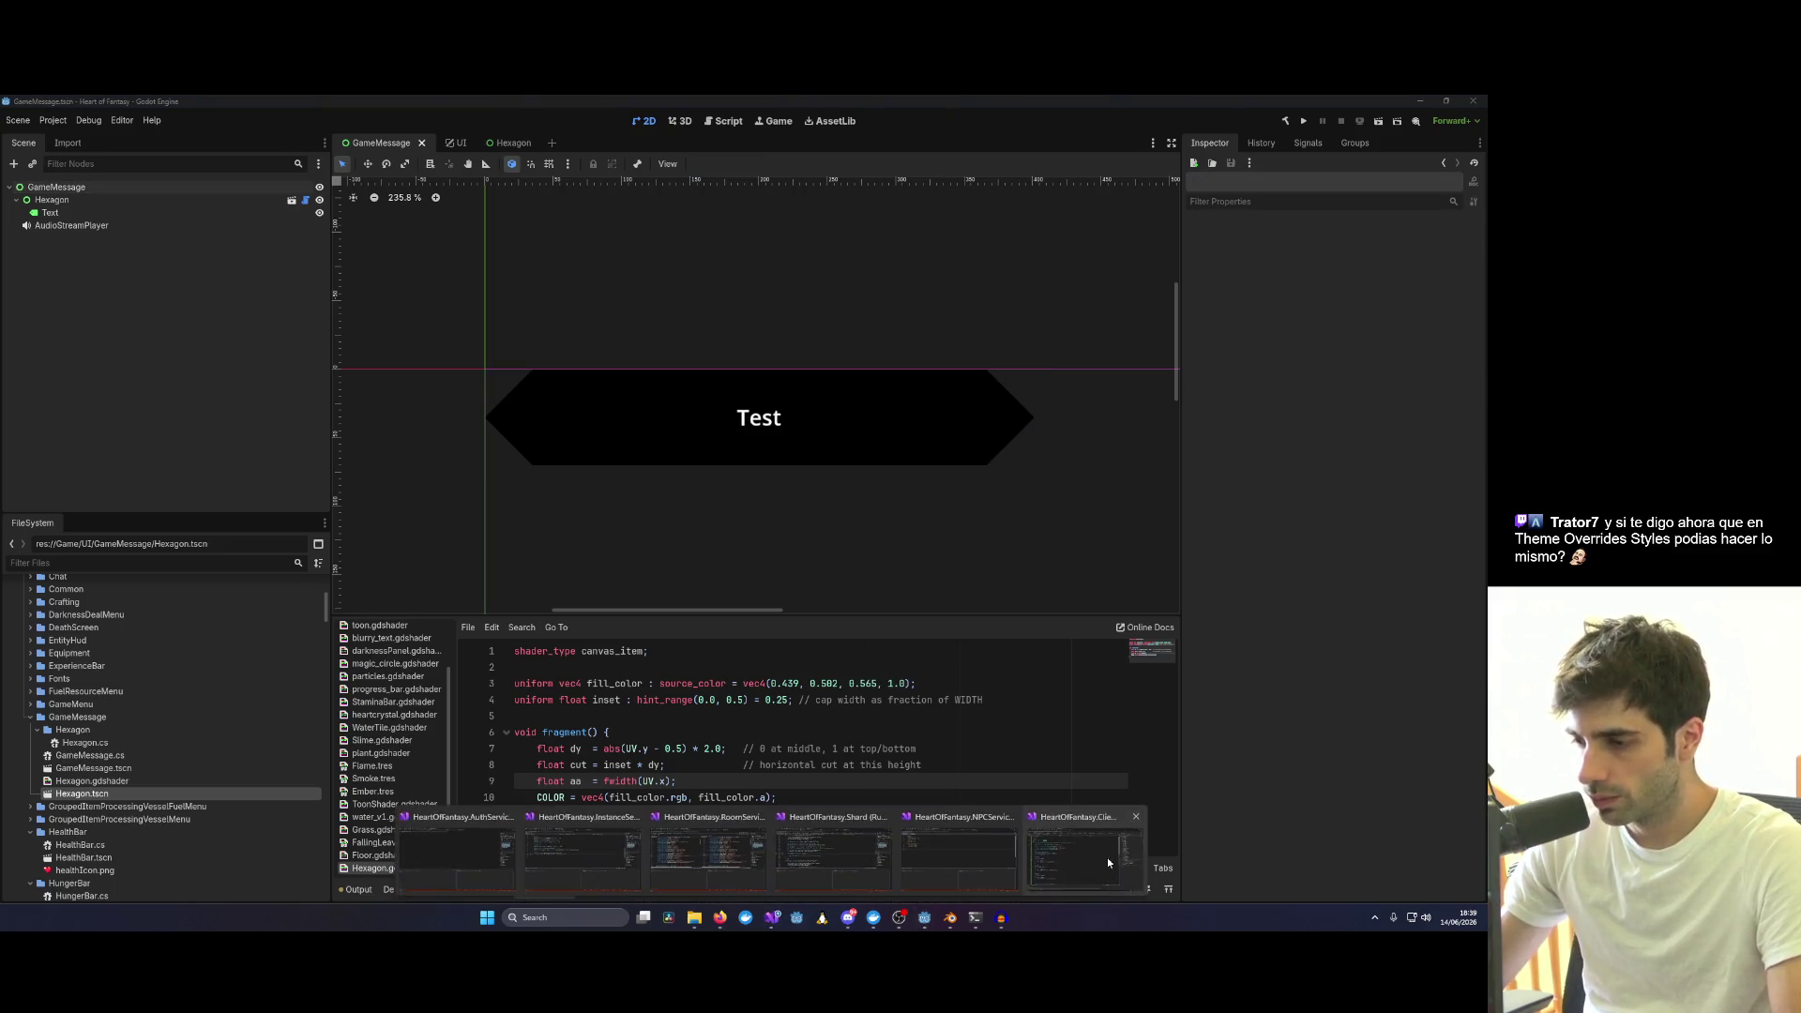
{"action": "mouse_move", "coordinate": [925, 918]}
{"action": "left_click", "coordinate": [1108, 858]}
Start debugging, continue past the title screen and log in with the test1 account.
{"action": "left_click", "coordinate": [332, 121]}
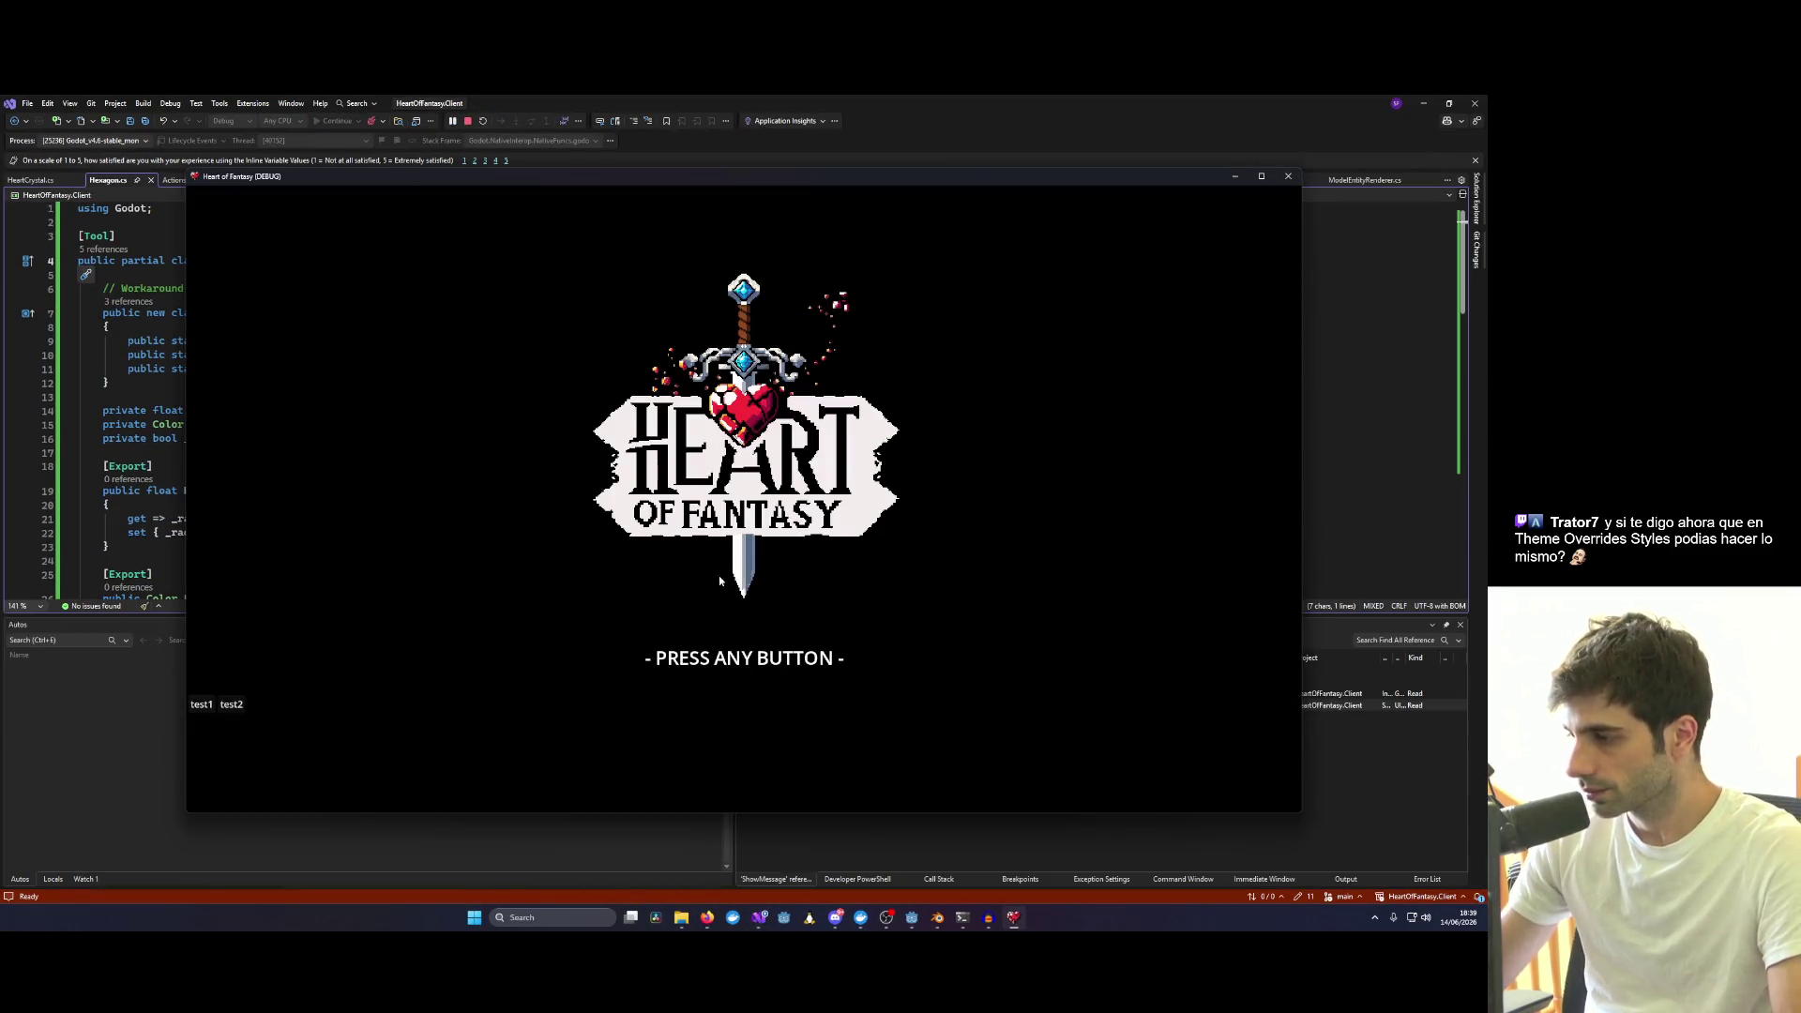
{"action": "left_click", "coordinate": [574, 563]}
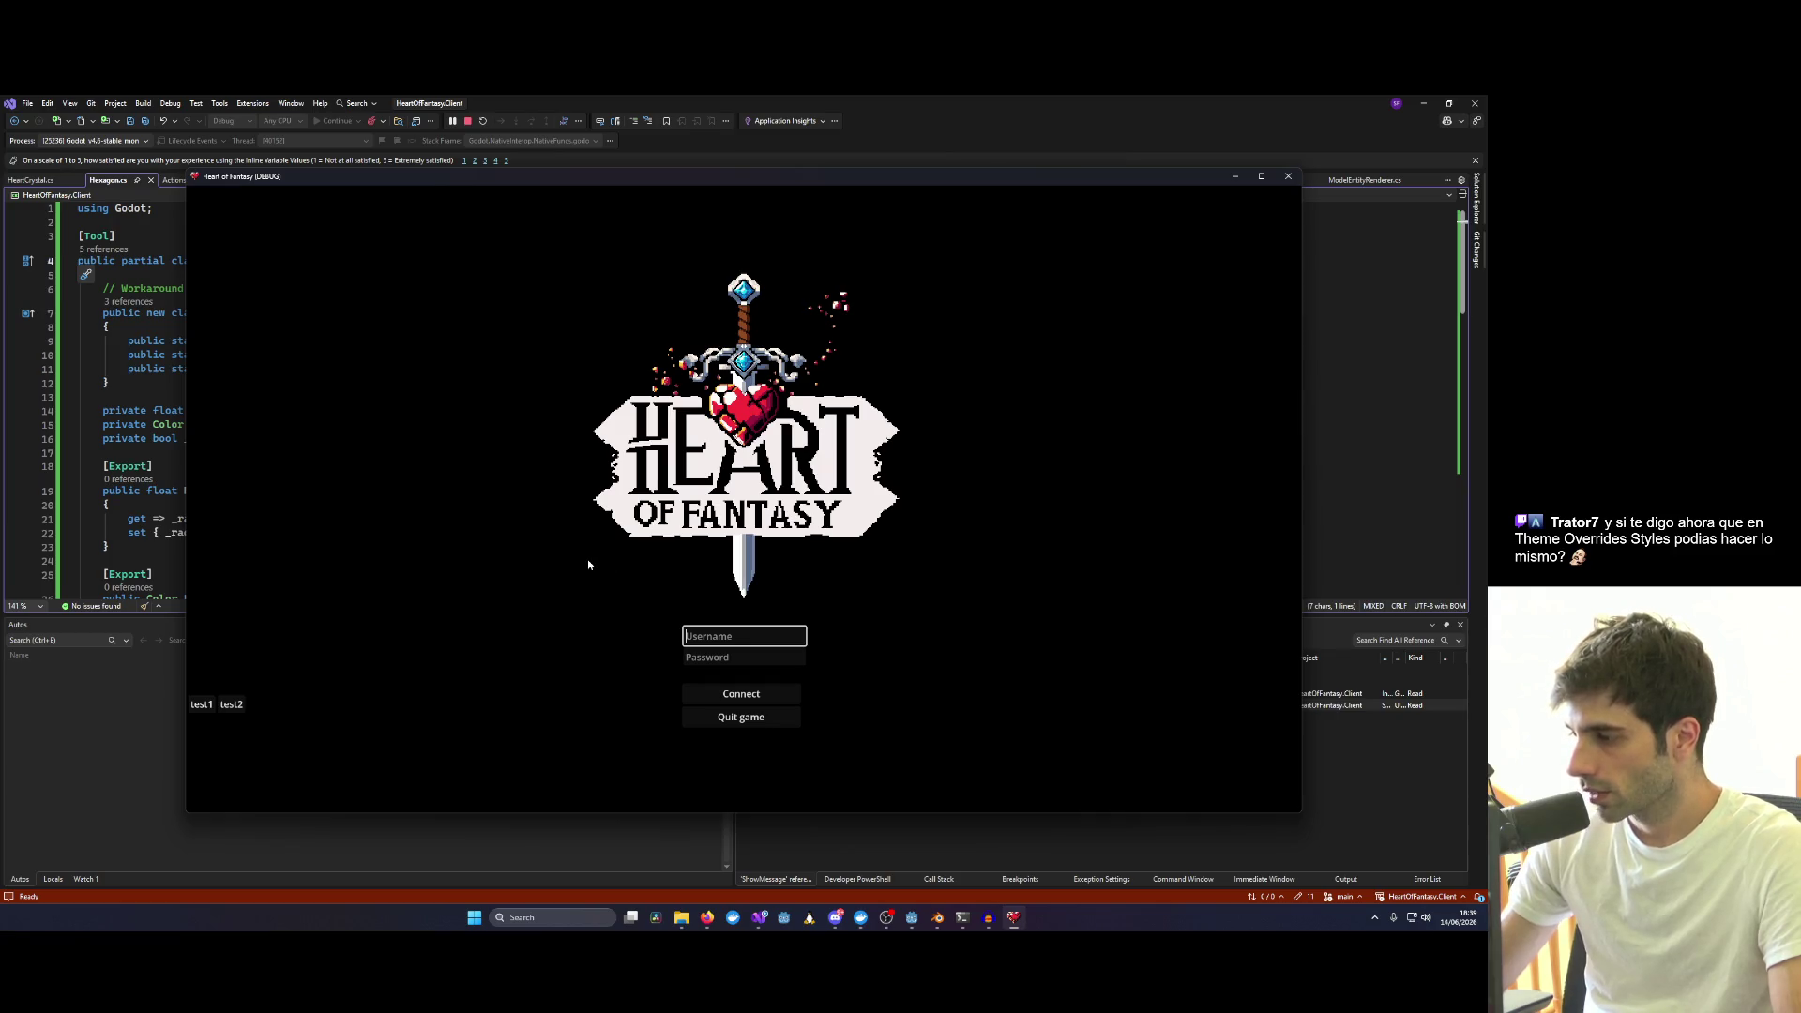
{"action": "left_click", "coordinate": [200, 704]}
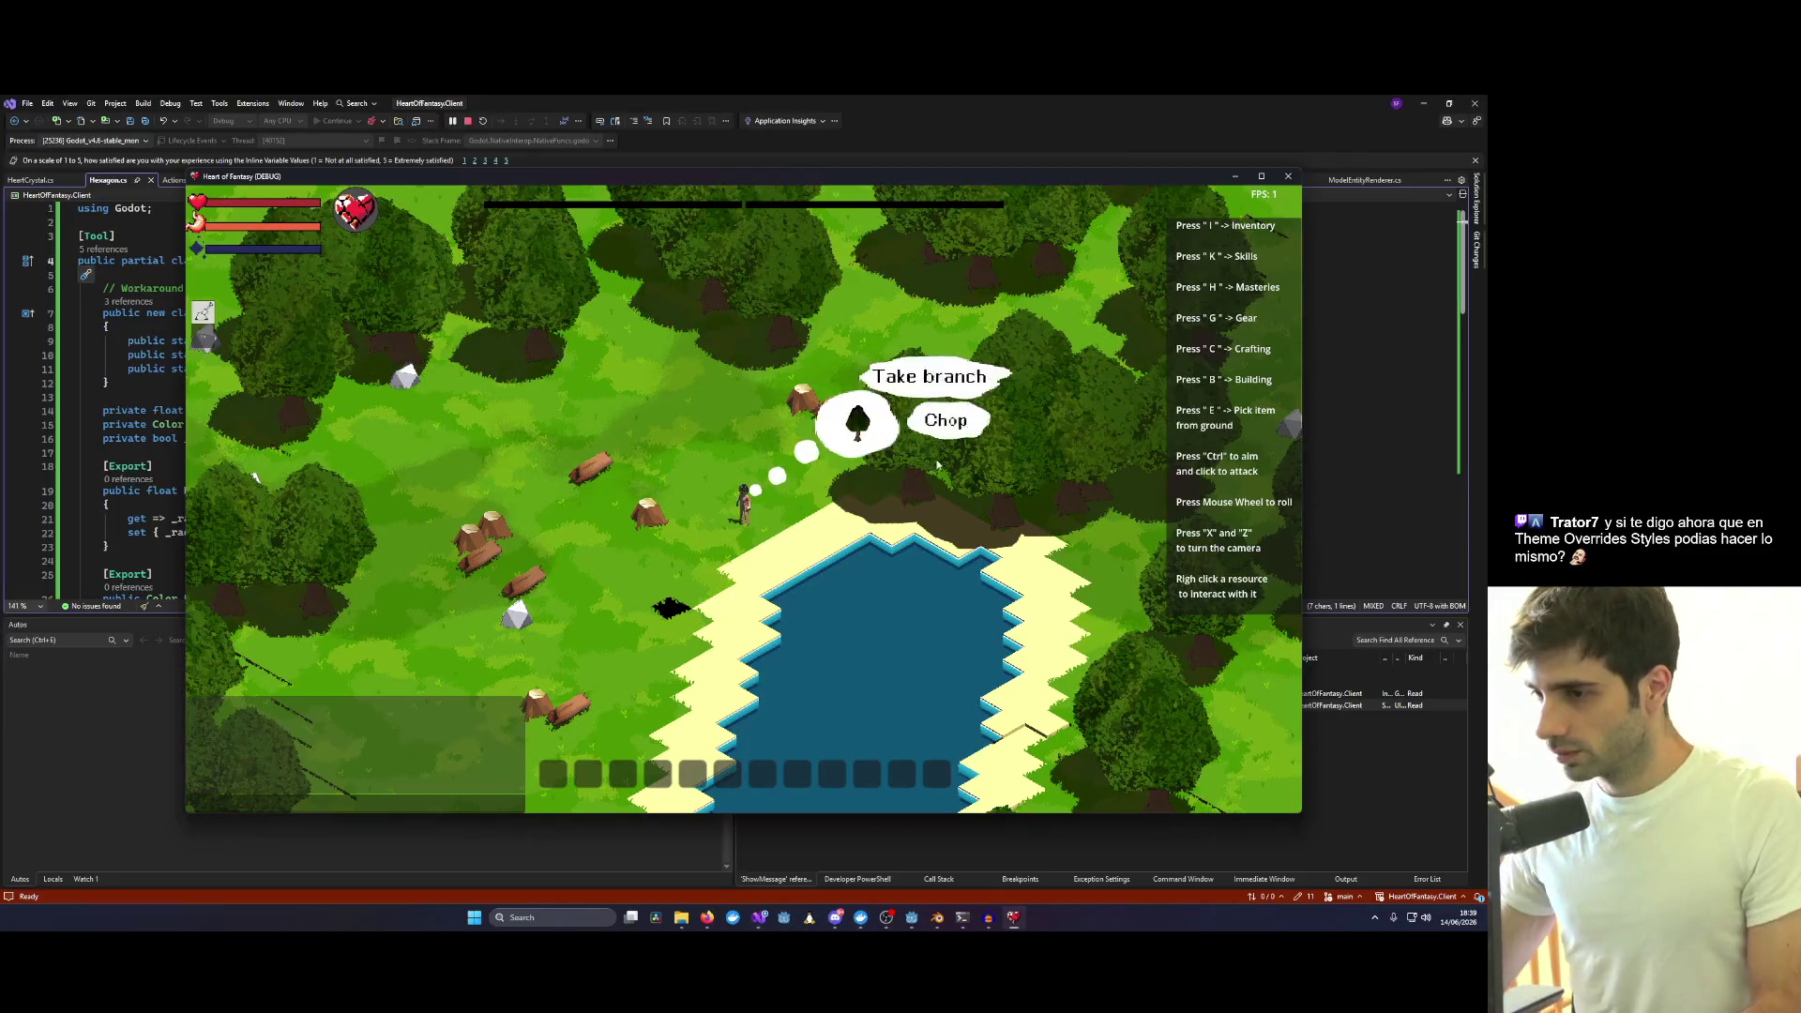
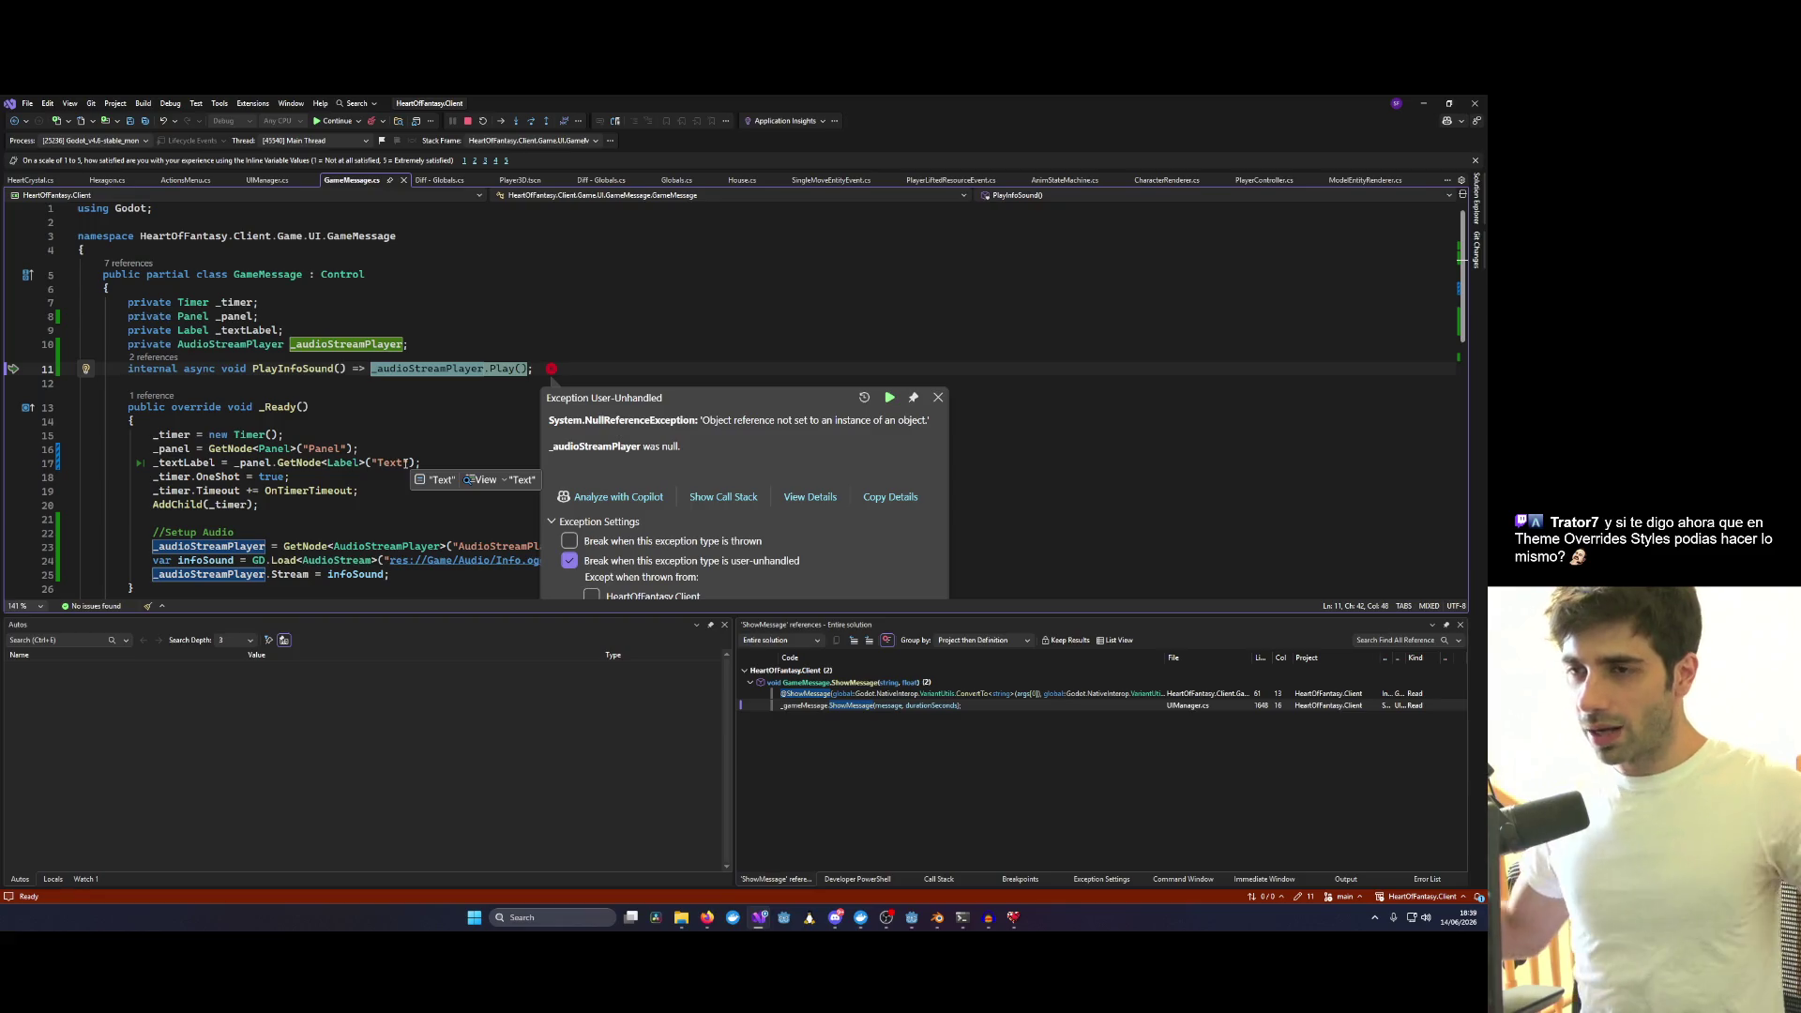
Stop debugging and make GameMessage fetch GetNode<Control>("Hexagon") with a Control field type.
{"action": "key", "text": "shift+F5"}
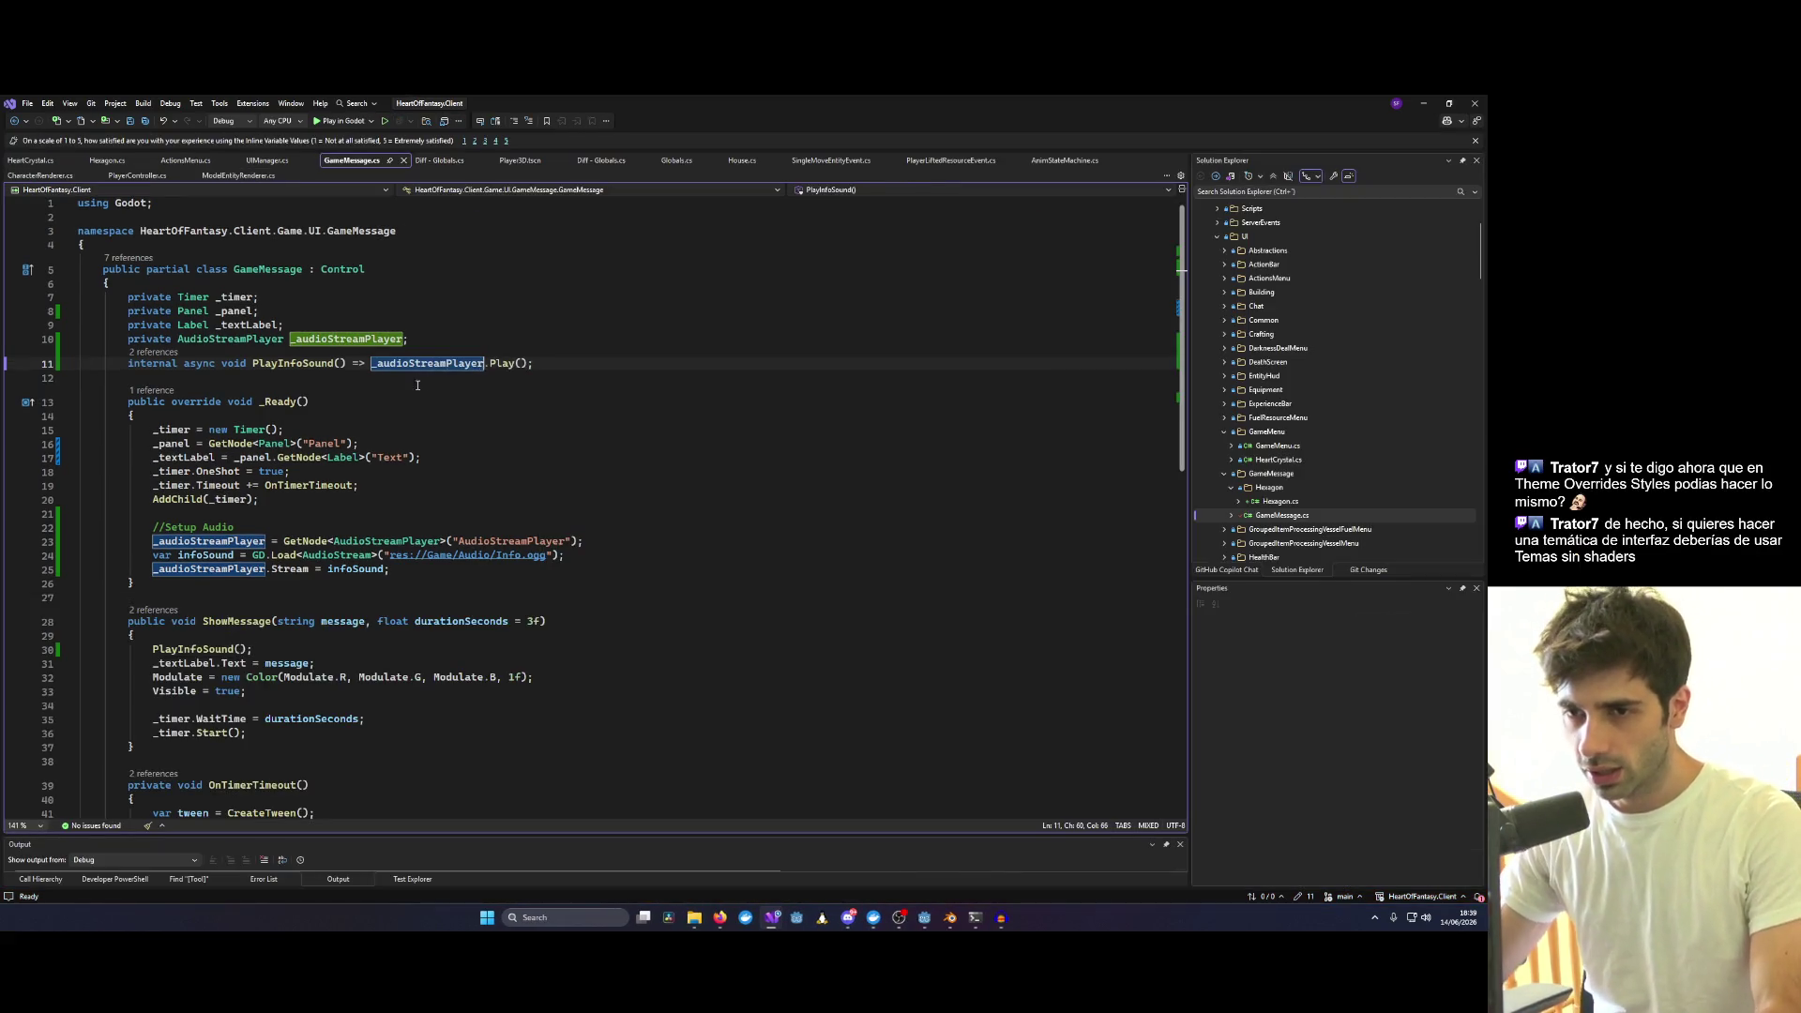
{"action": "double_click", "coordinate": [299, 458]}
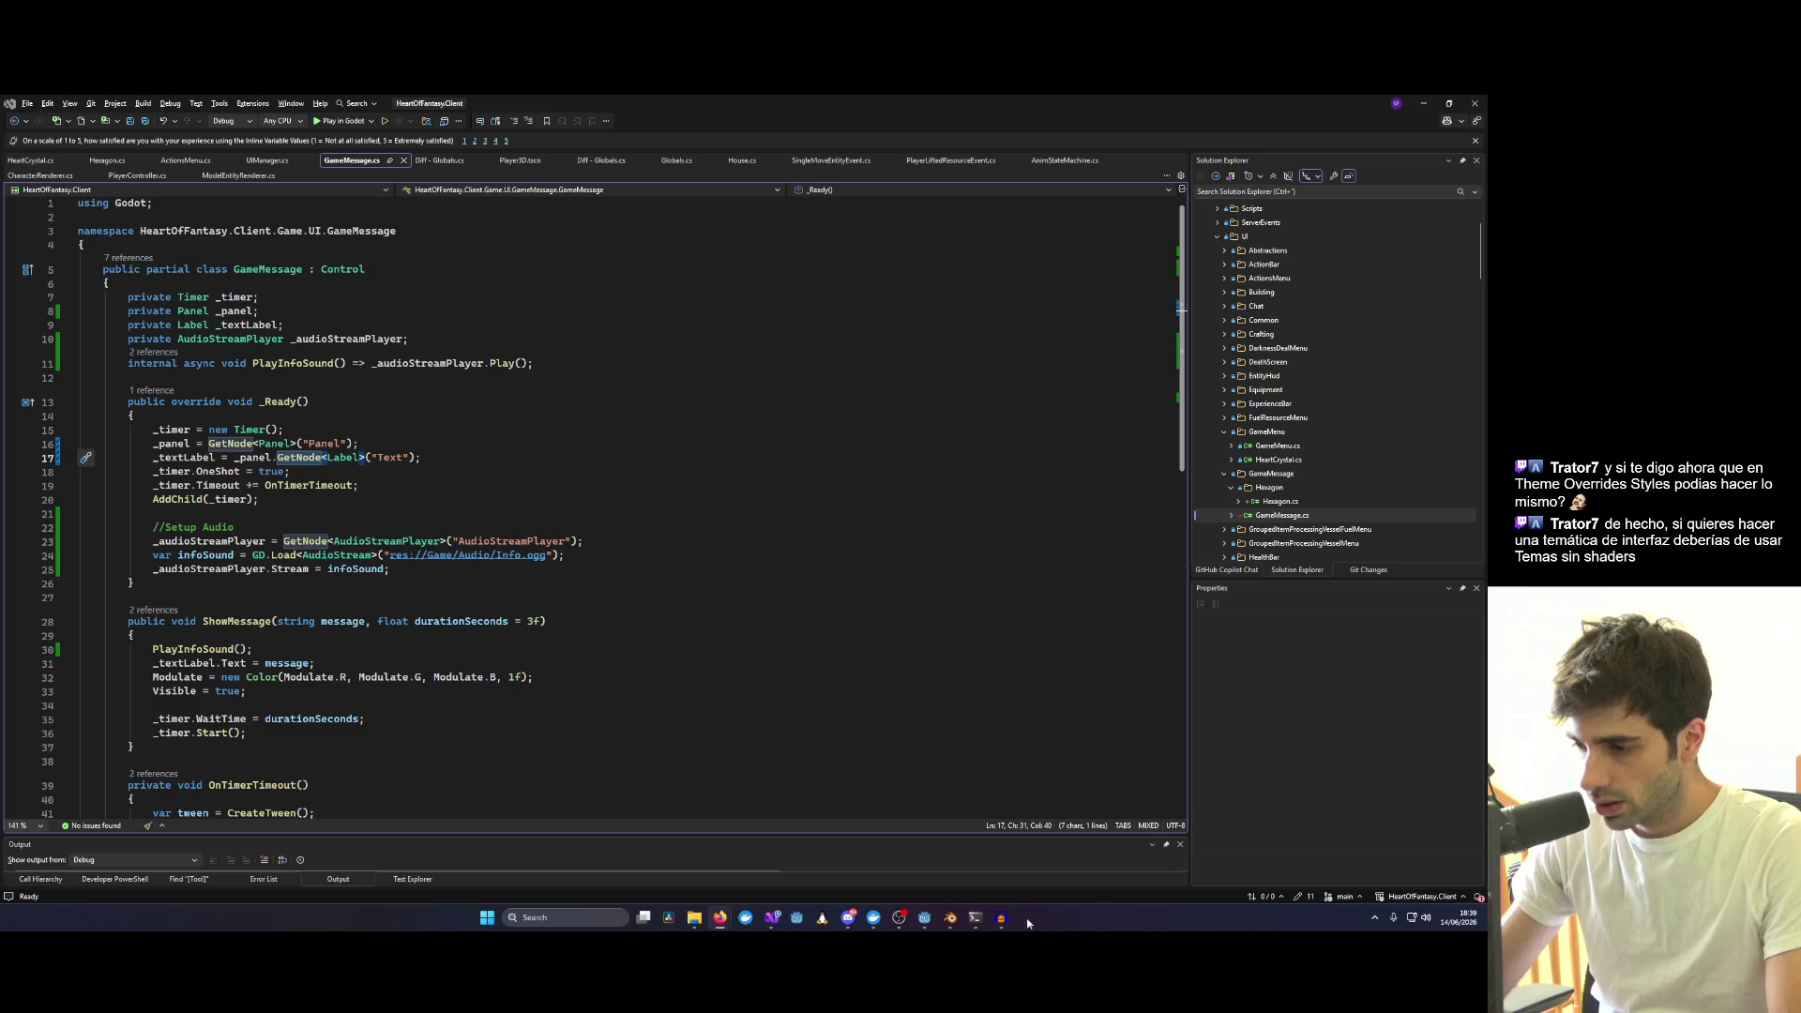
{"action": "double_click", "coordinate": [328, 443]}
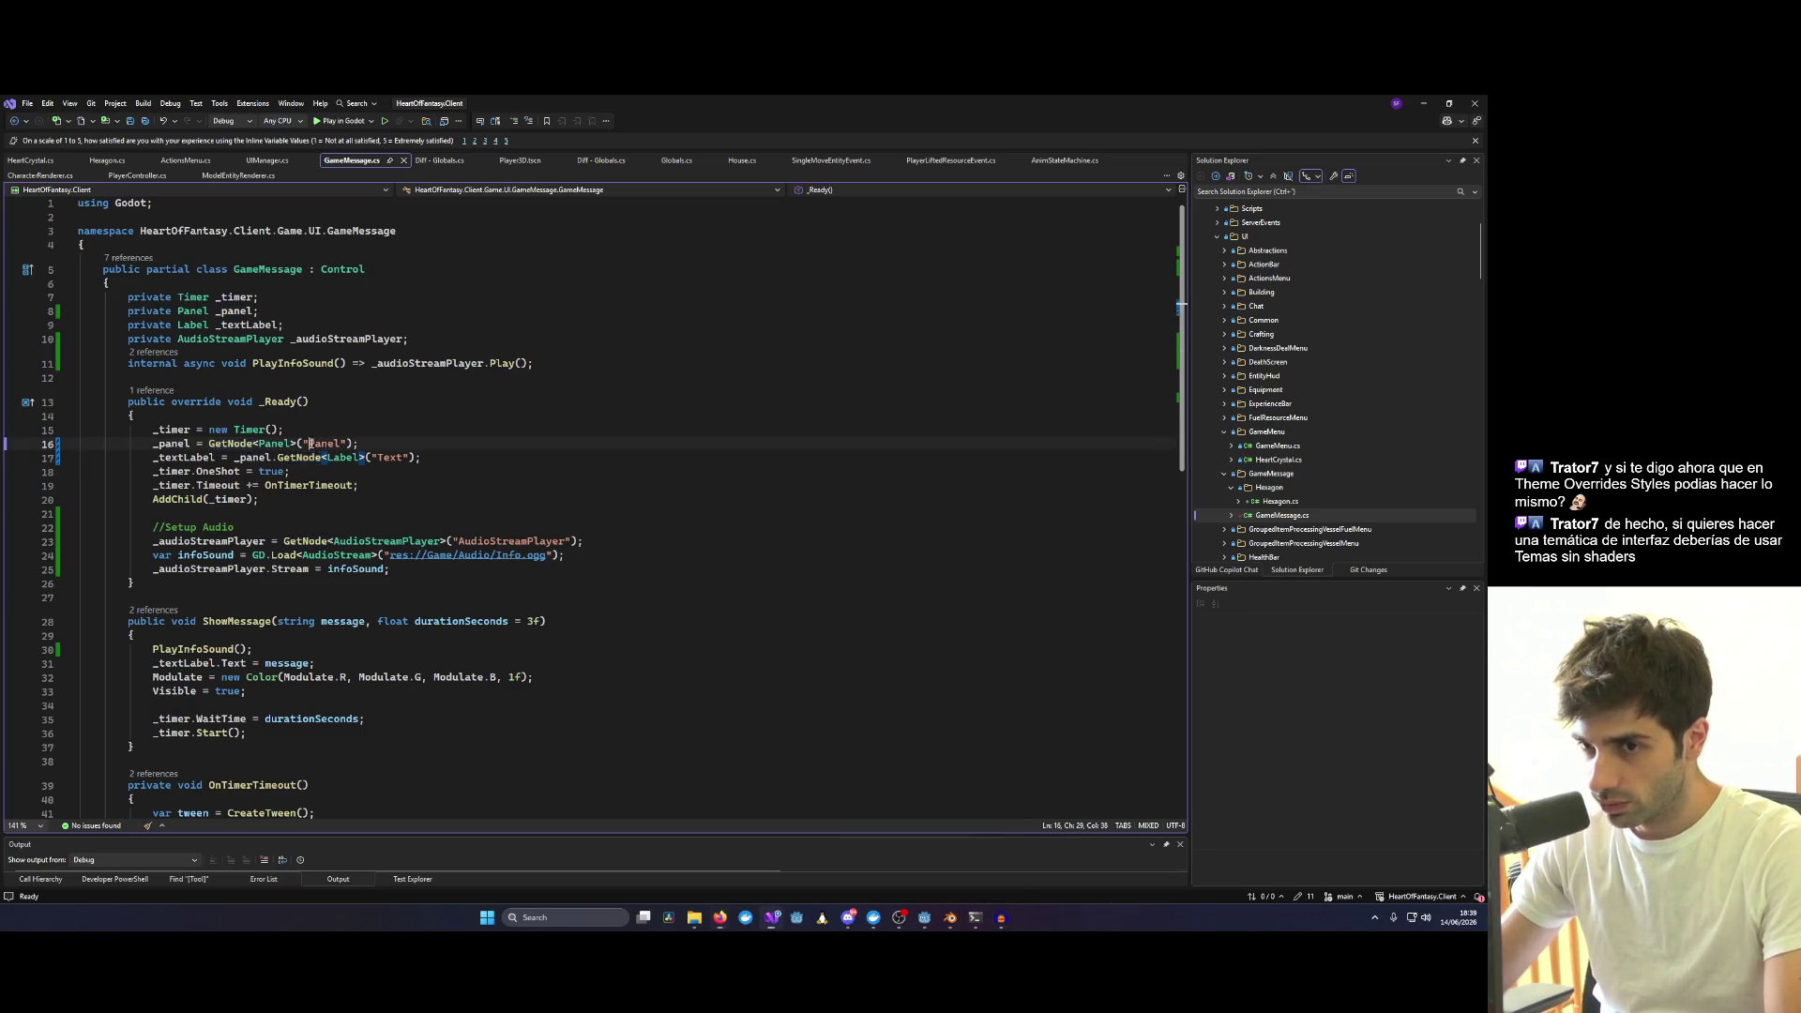
{"action": "type", "text": "Hexago"}
{"action": "key", "text": "ctrl+s"}
{"action": "double_click", "coordinate": [276, 443]}
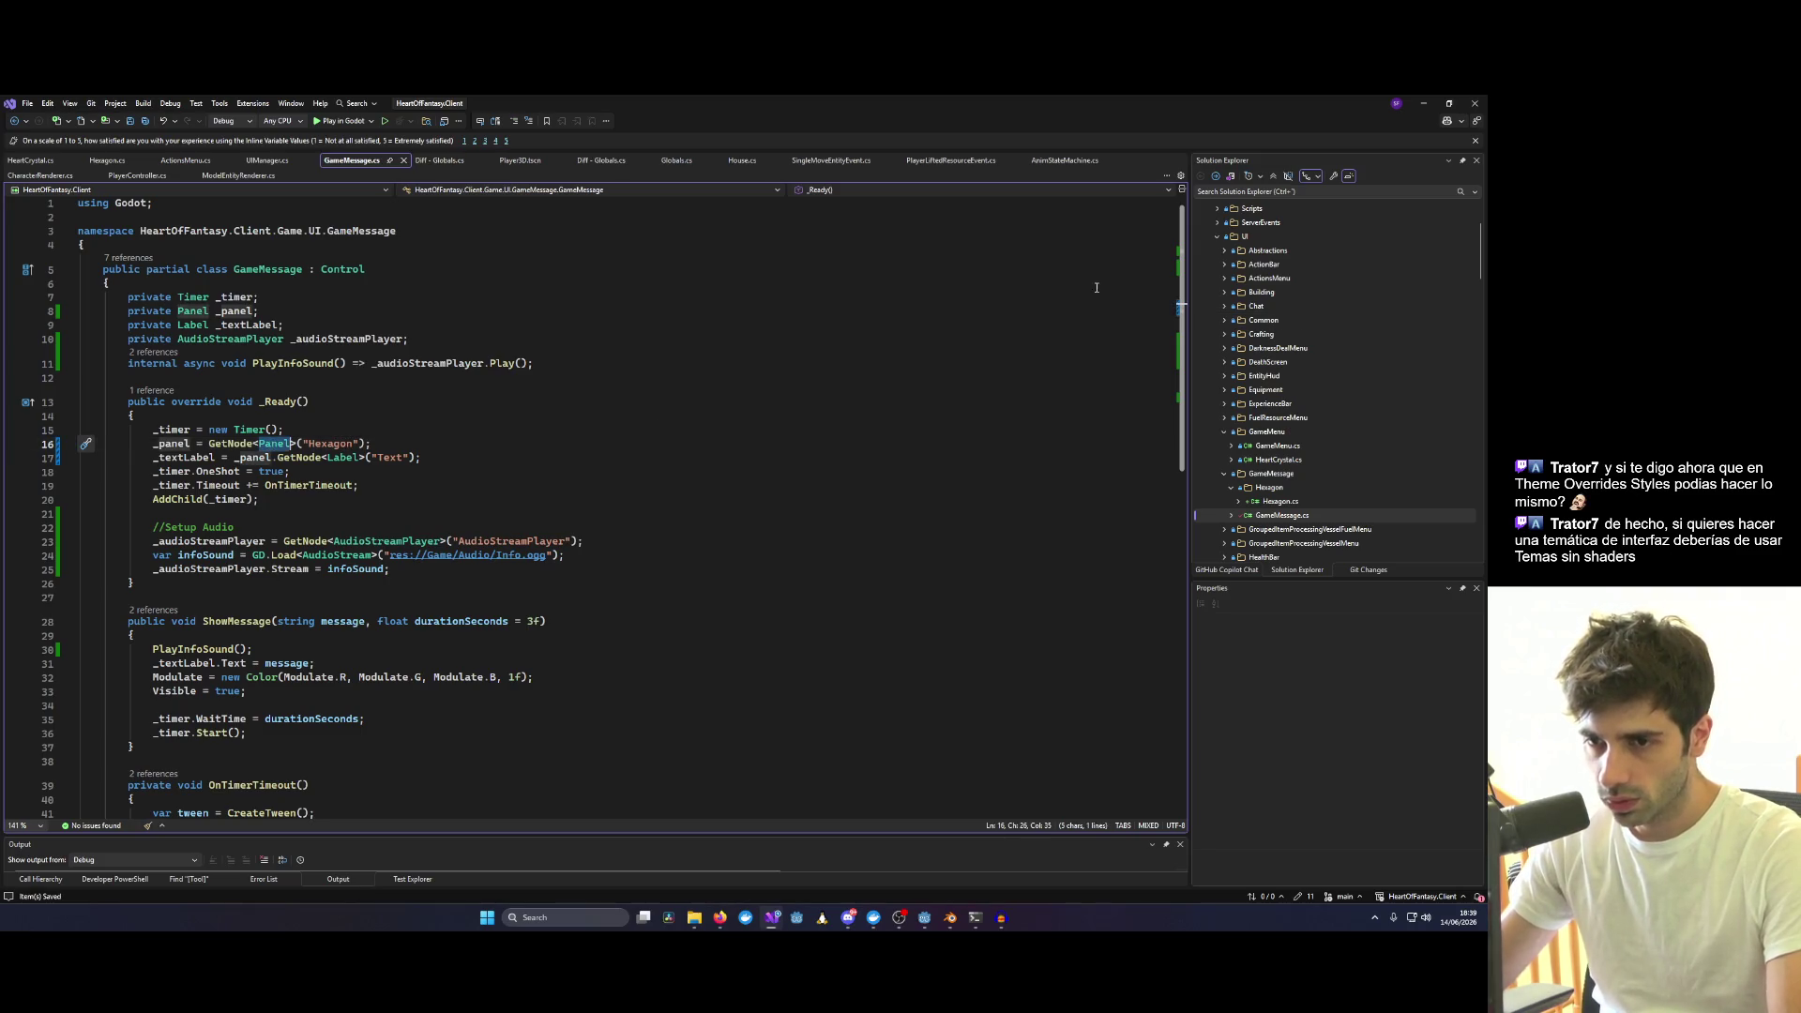
{"action": "type", "text": "Control"}
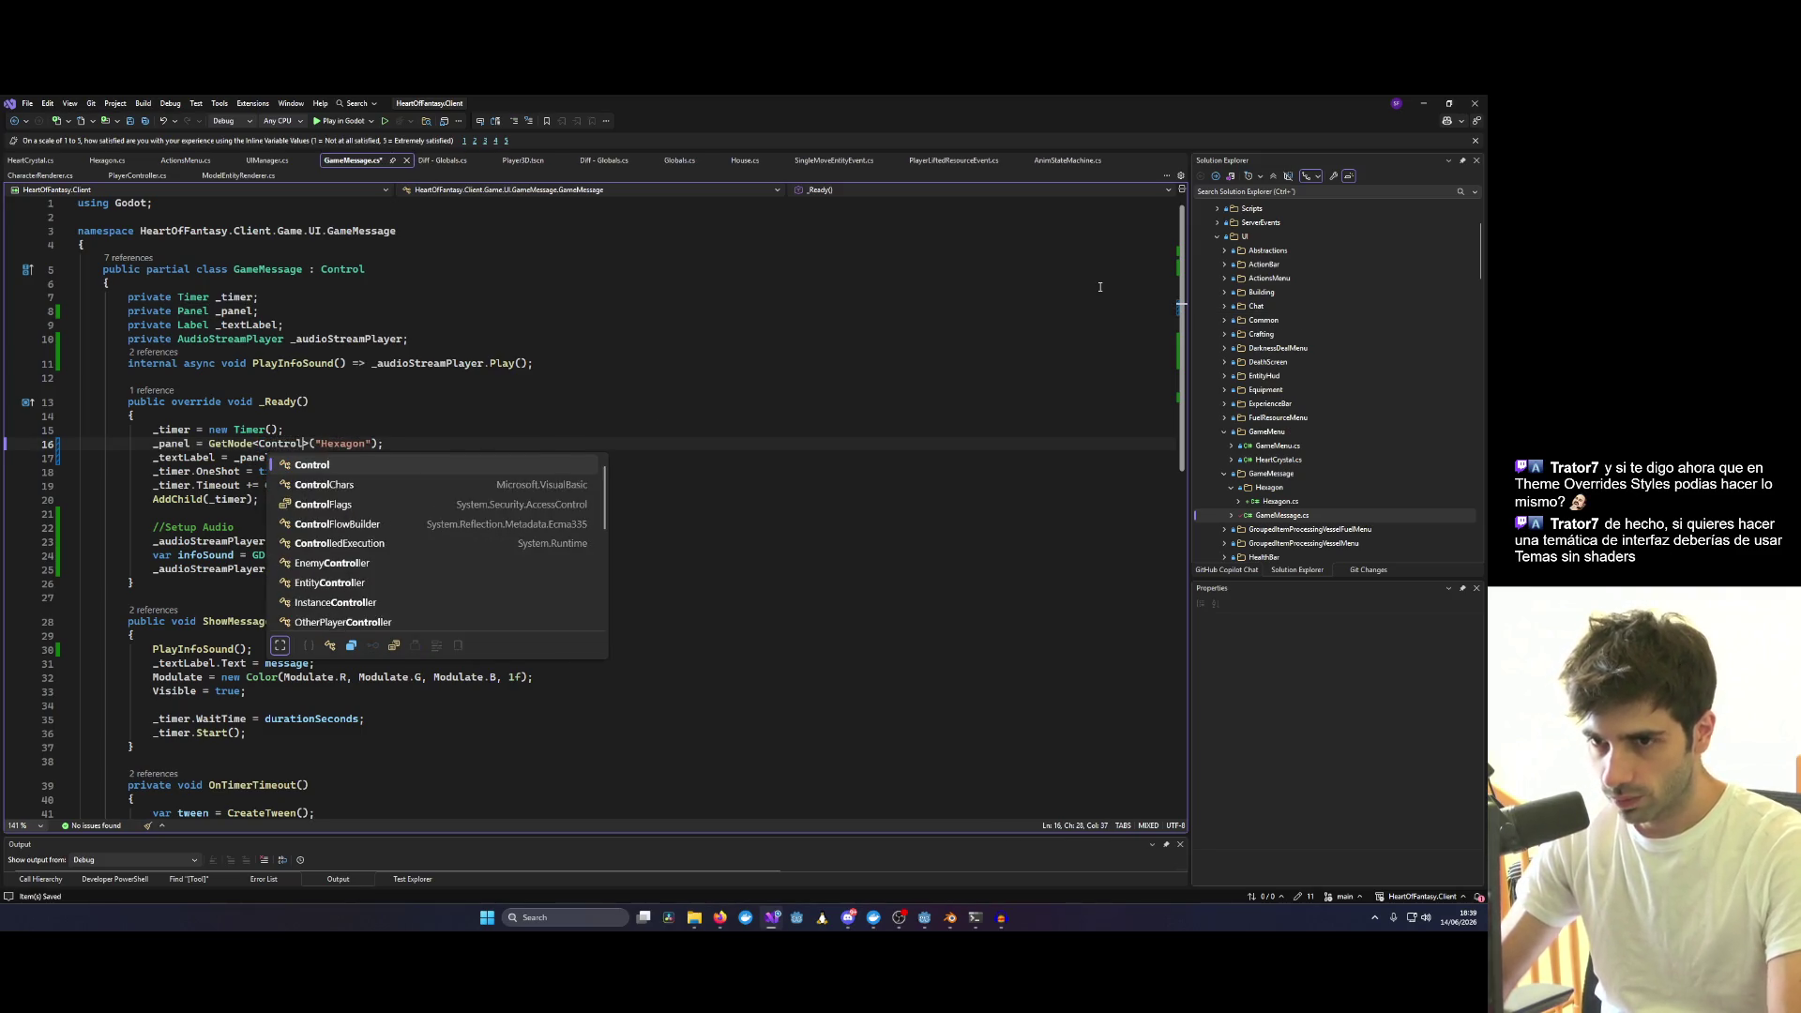
{"action": "key", "text": "End"}
{"action": "double_click", "coordinate": [281, 443]}
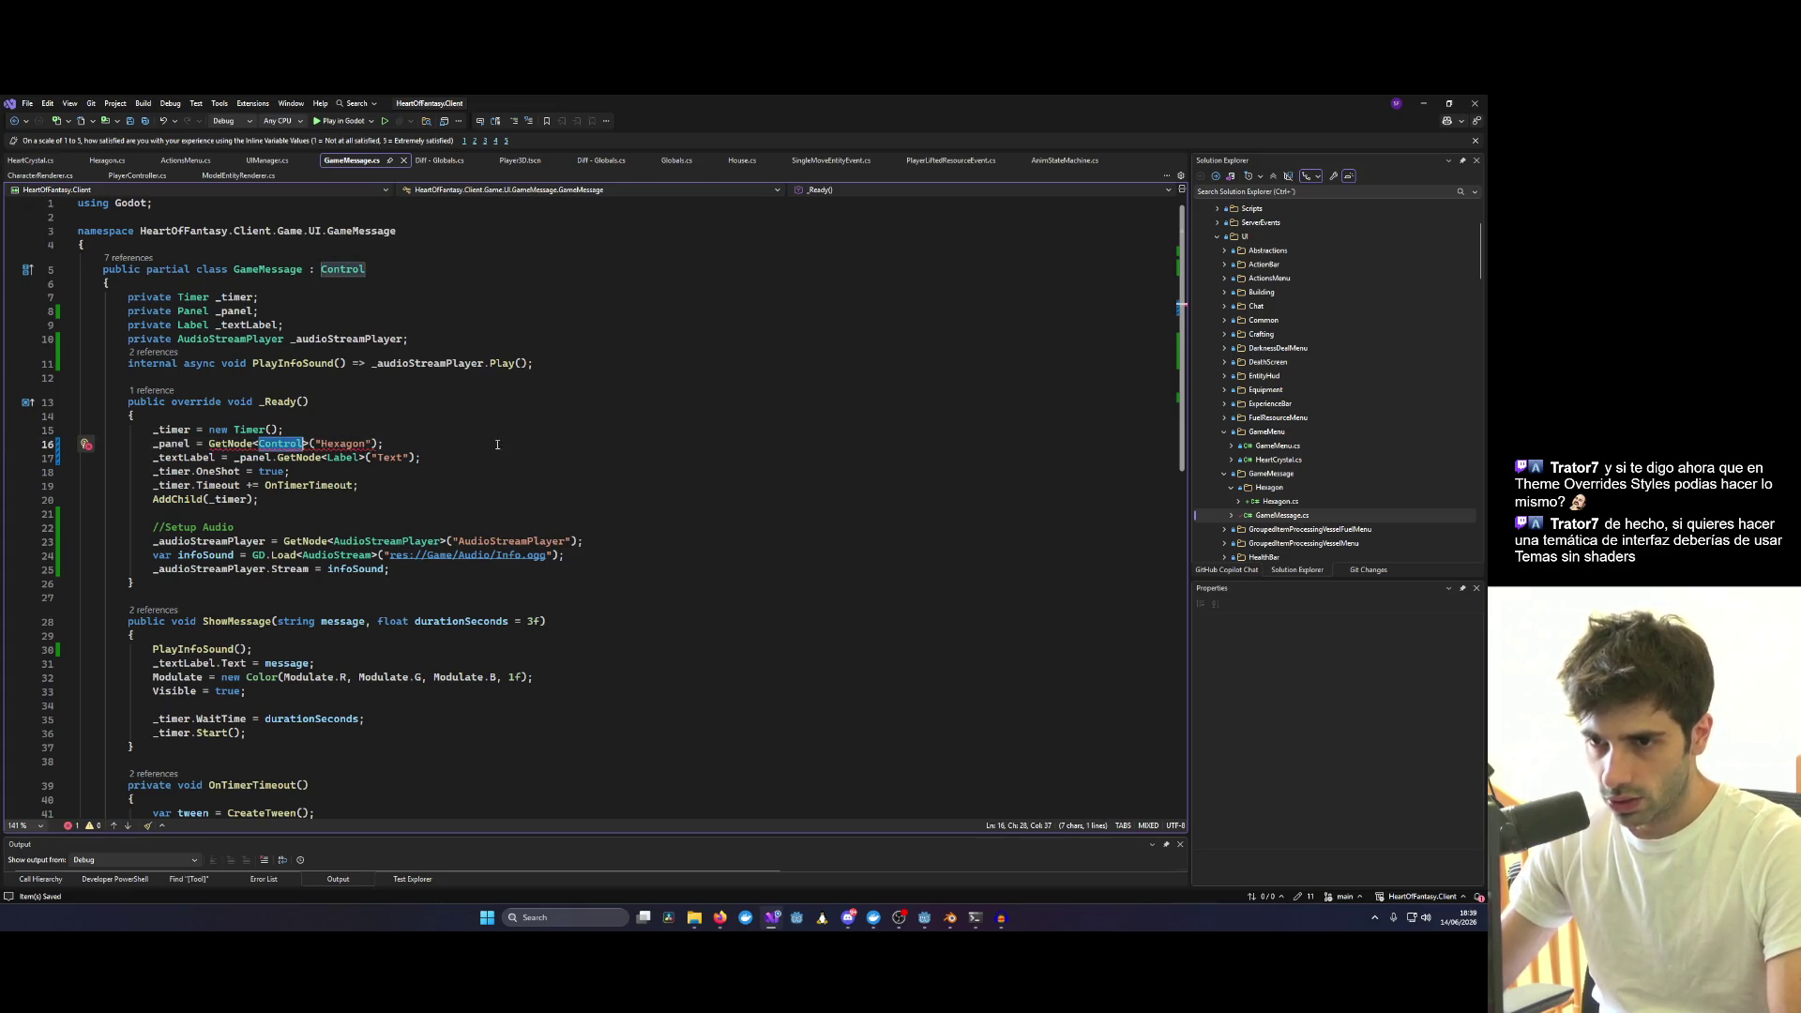
{"action": "key", "text": "ctrl+c"}
{"action": "double_click", "coordinate": [191, 312]}
{"action": "key", "text": "ctrl+v"}
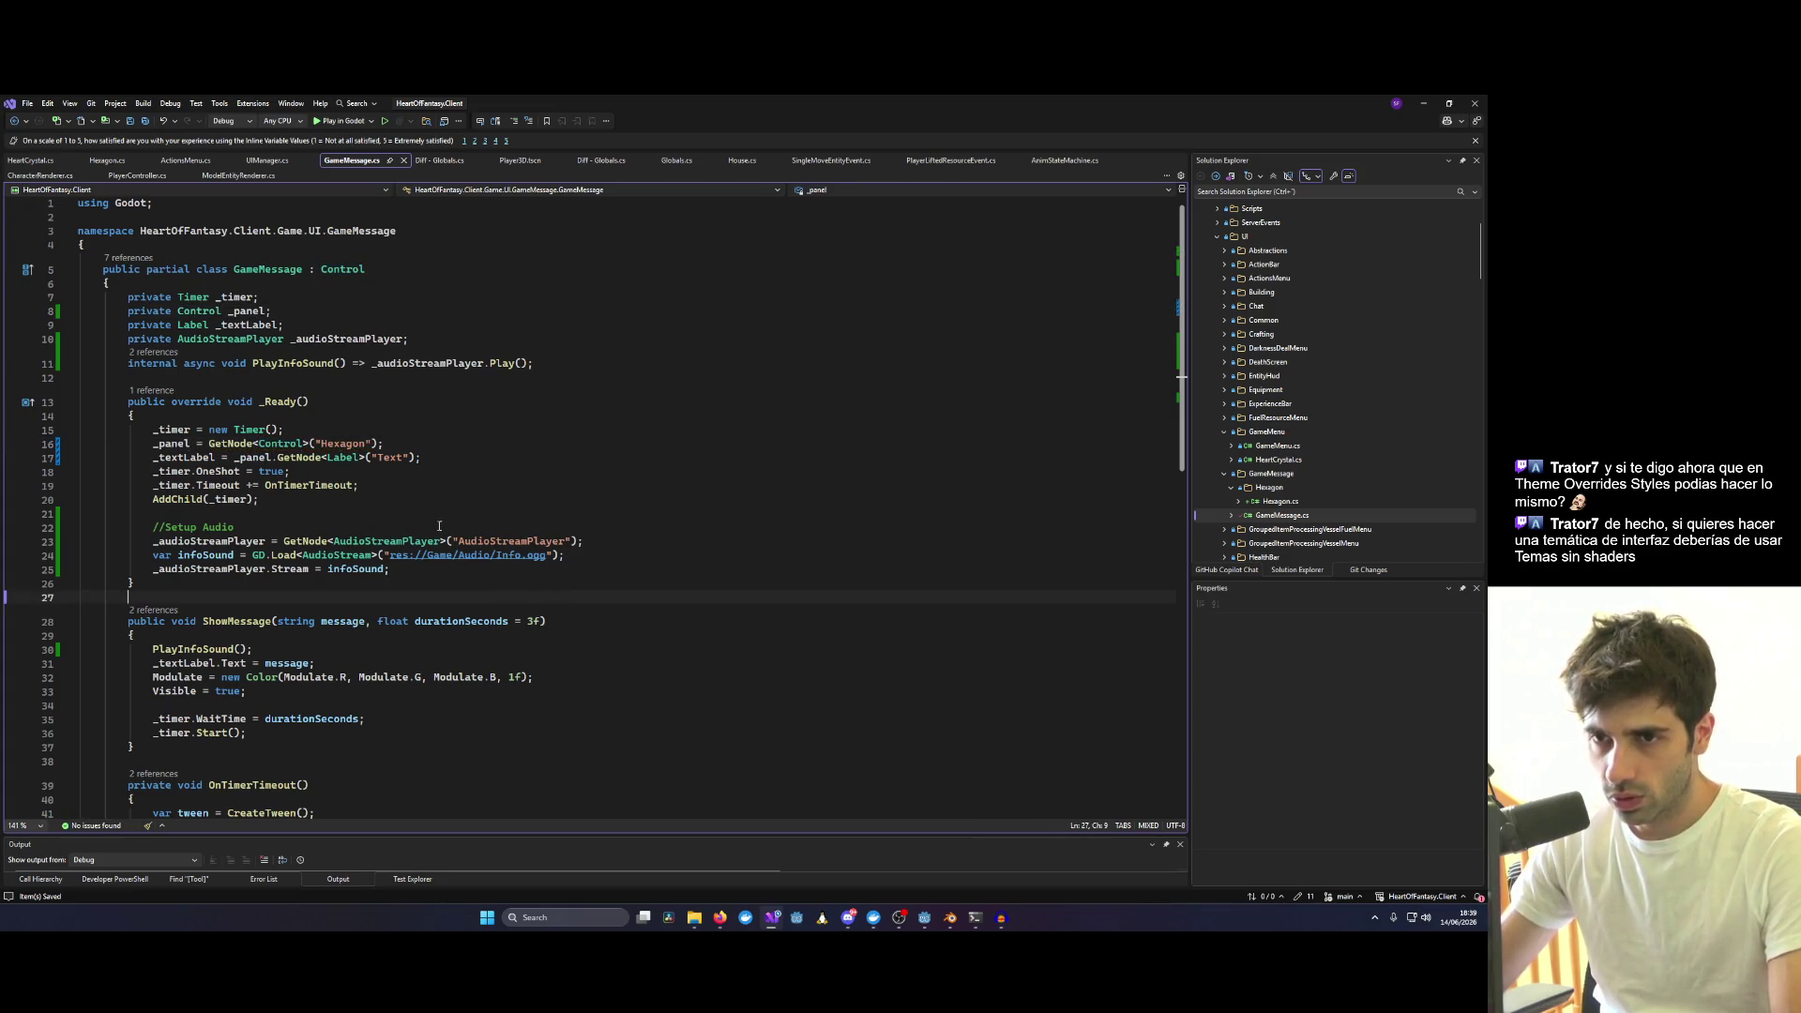
Rename the _panel field to _hexagon everywhere, save the script and relaunch in debug.
{"action": "left_click", "coordinate": [244, 311]}
{"action": "key", "text": "ctrl+r"}
{"action": "key", "text": "ctrl+r"}
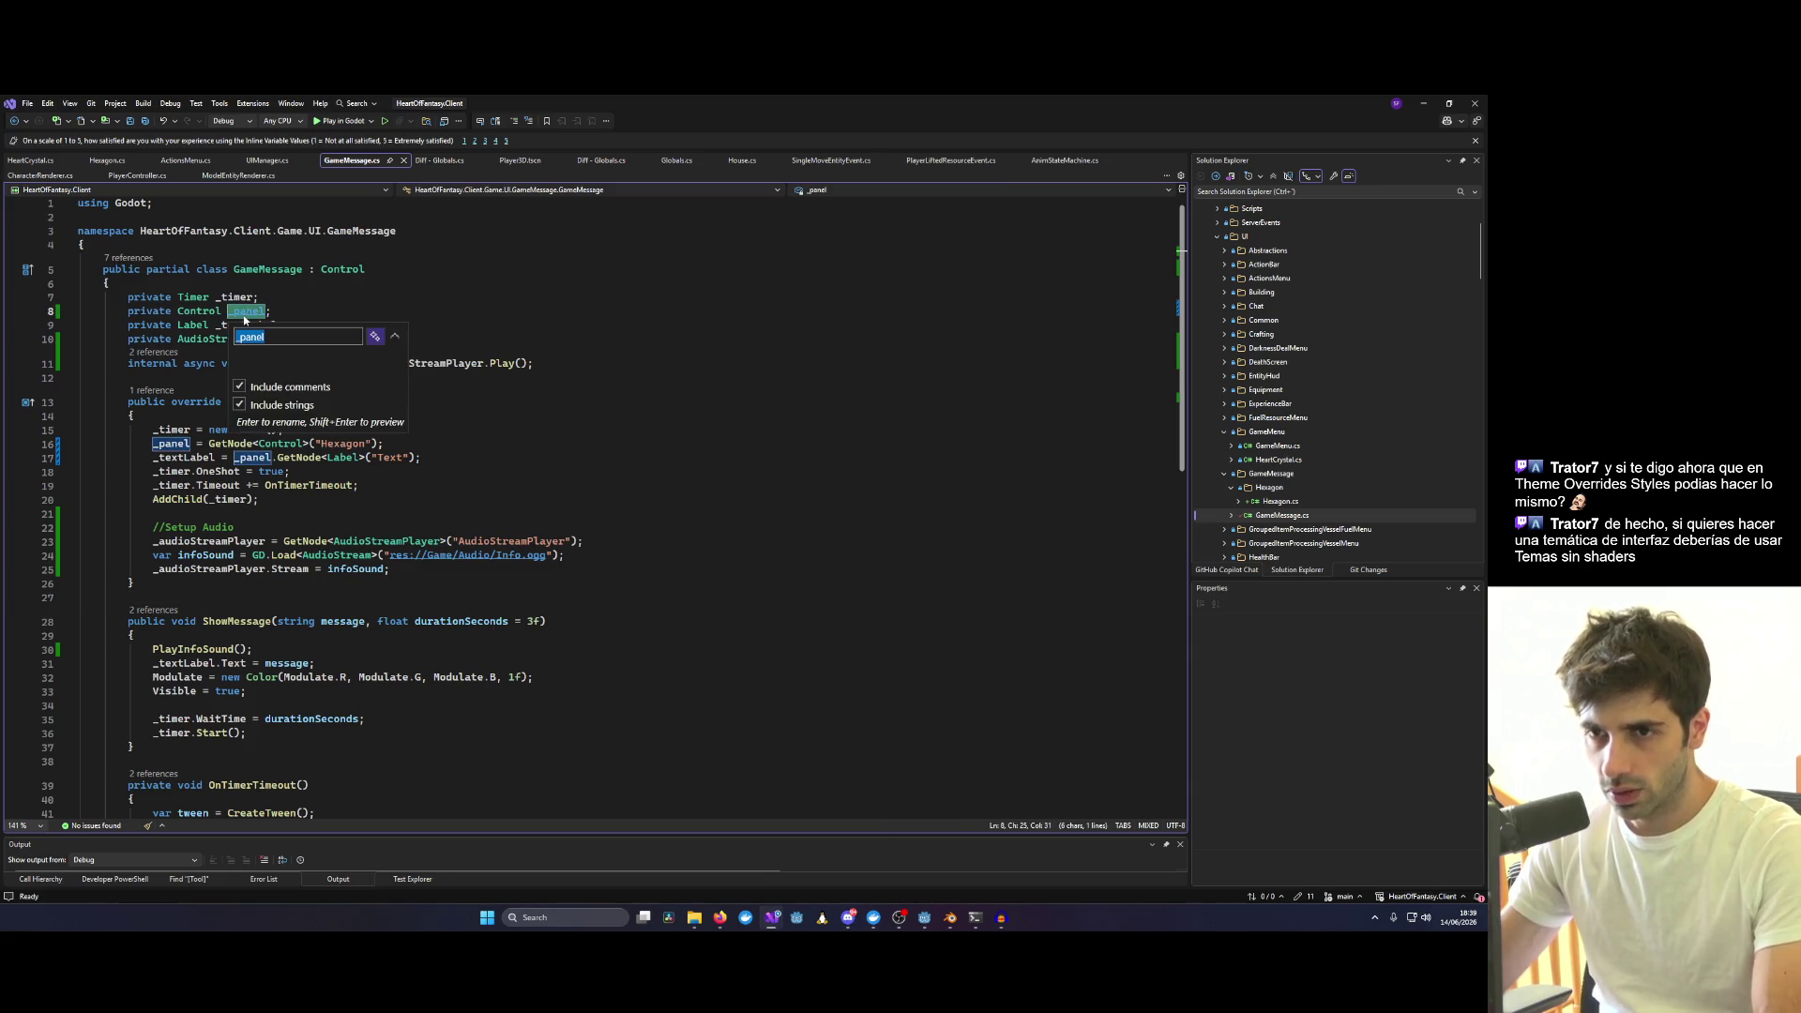
{"action": "type", "text": "_hexagon"}
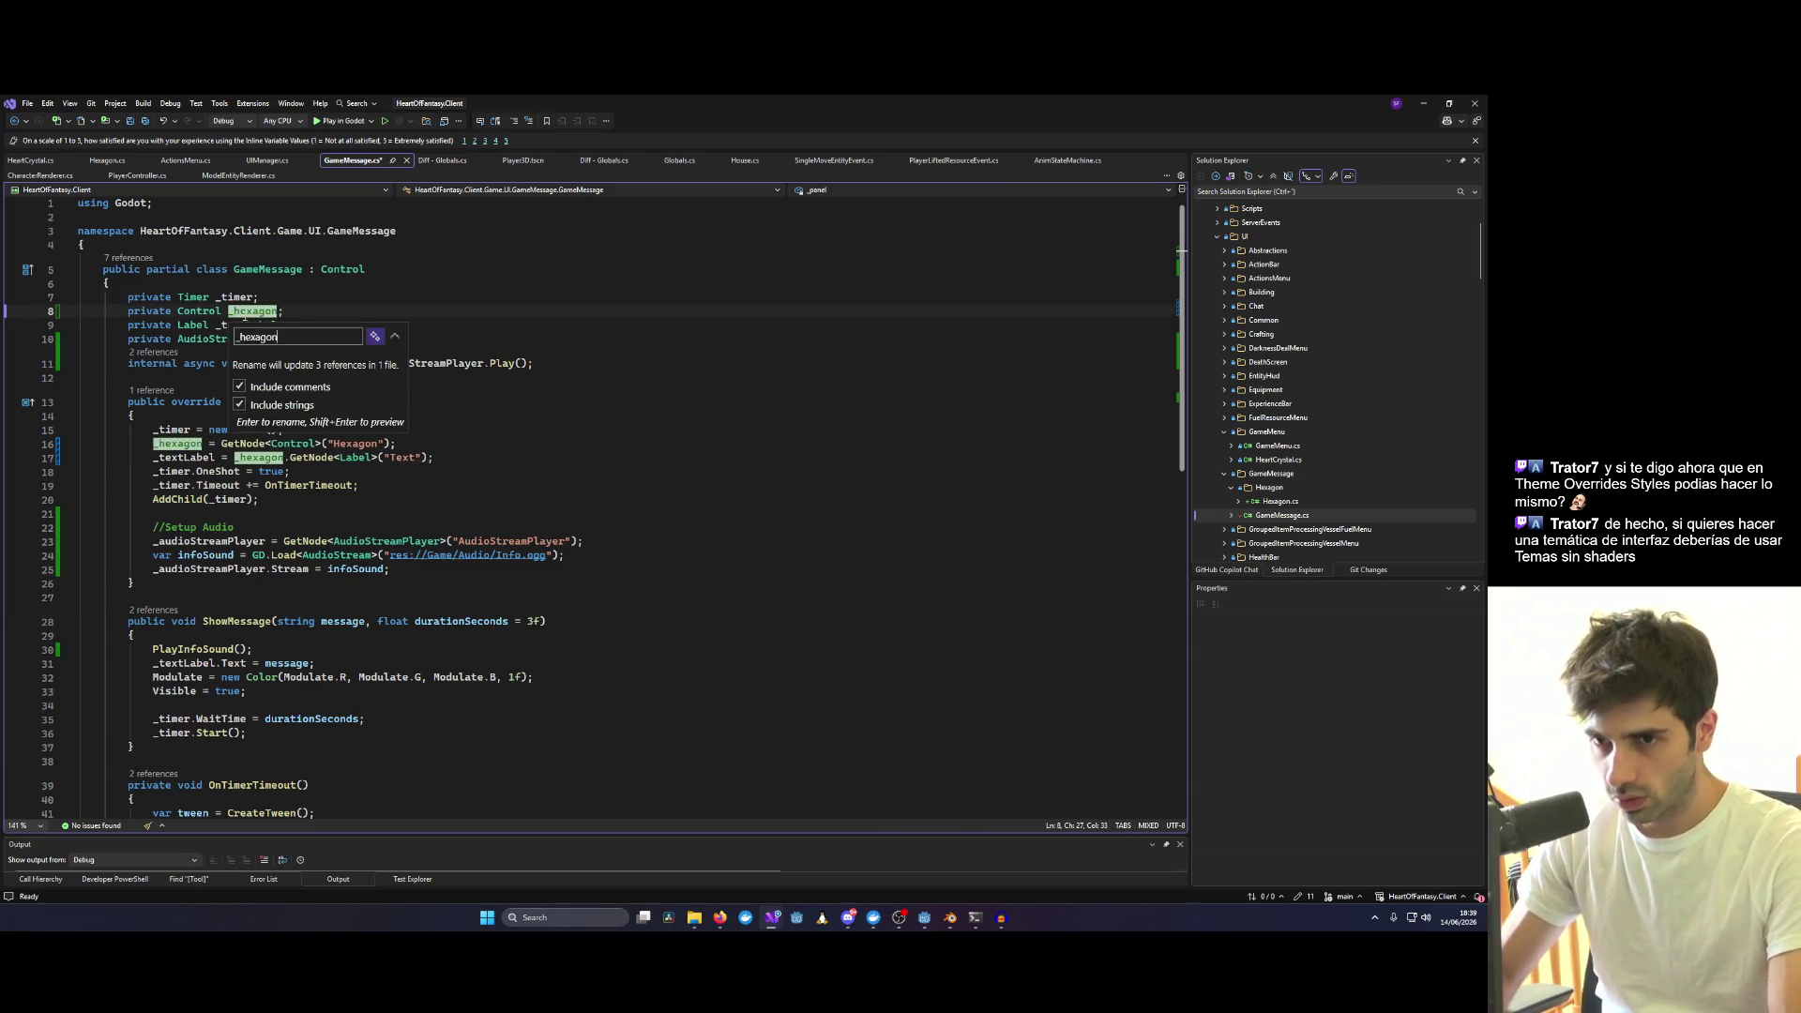
{"action": "key", "text": "Return"}
{"action": "left_click", "coordinate": [475, 571]}
{"action": "key", "text": "ctrl+s"}
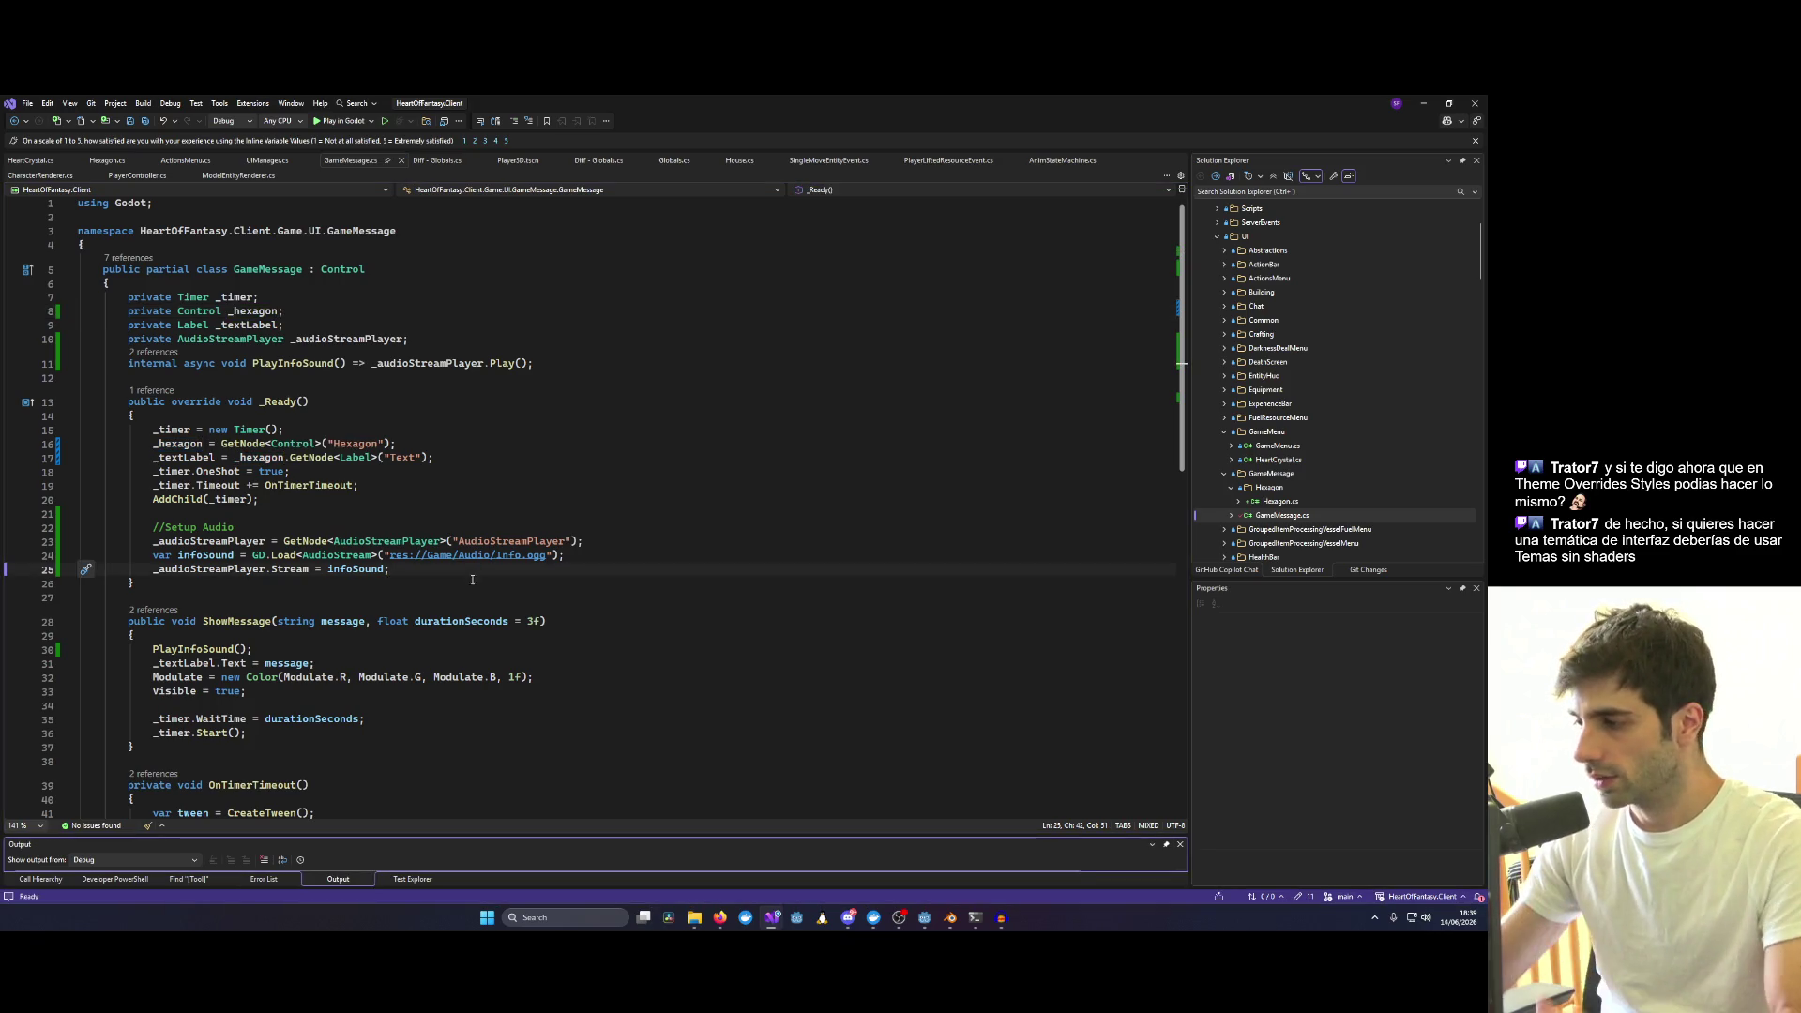
{"action": "left_click", "coordinate": [361, 123]}
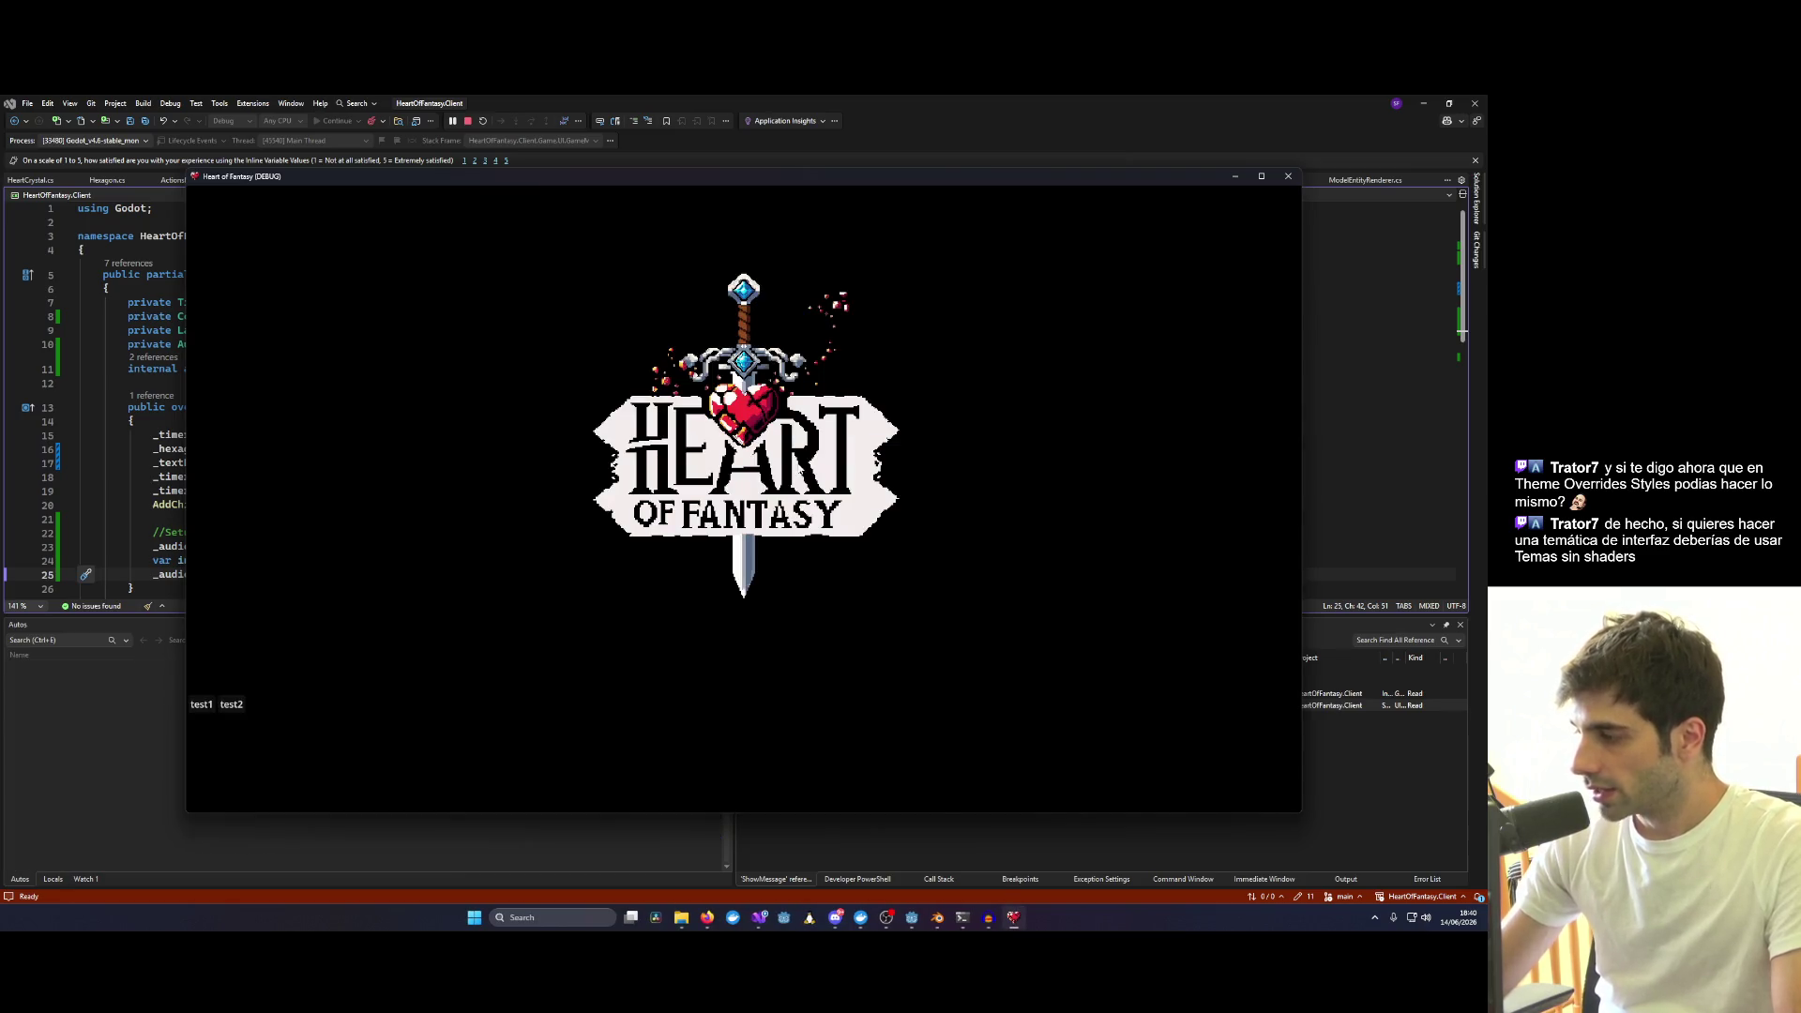
Skip the title screen and enter the world with the test1 character.
{"action": "key", "text": "Return"}
{"action": "key", "text": "Up"}
{"action": "key", "text": "Return"}
{"action": "left_click", "coordinate": [283, 606]}
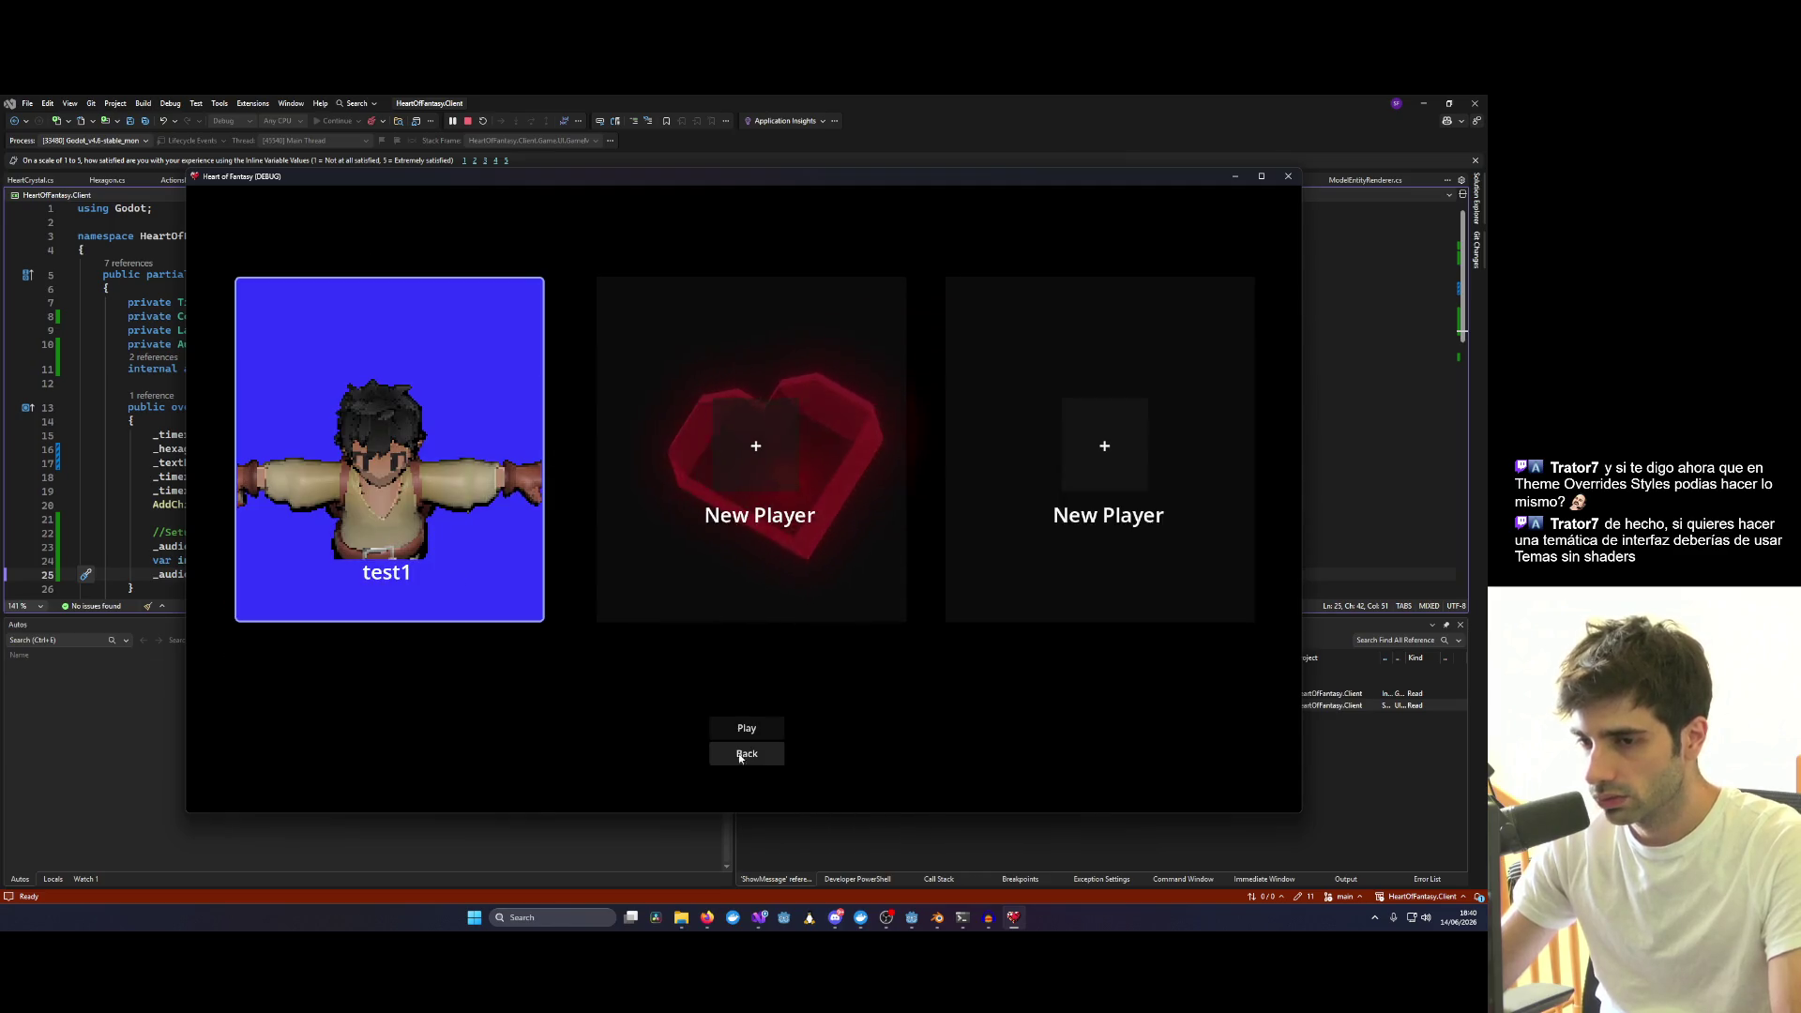
{"action": "left_click", "coordinate": [748, 728]}
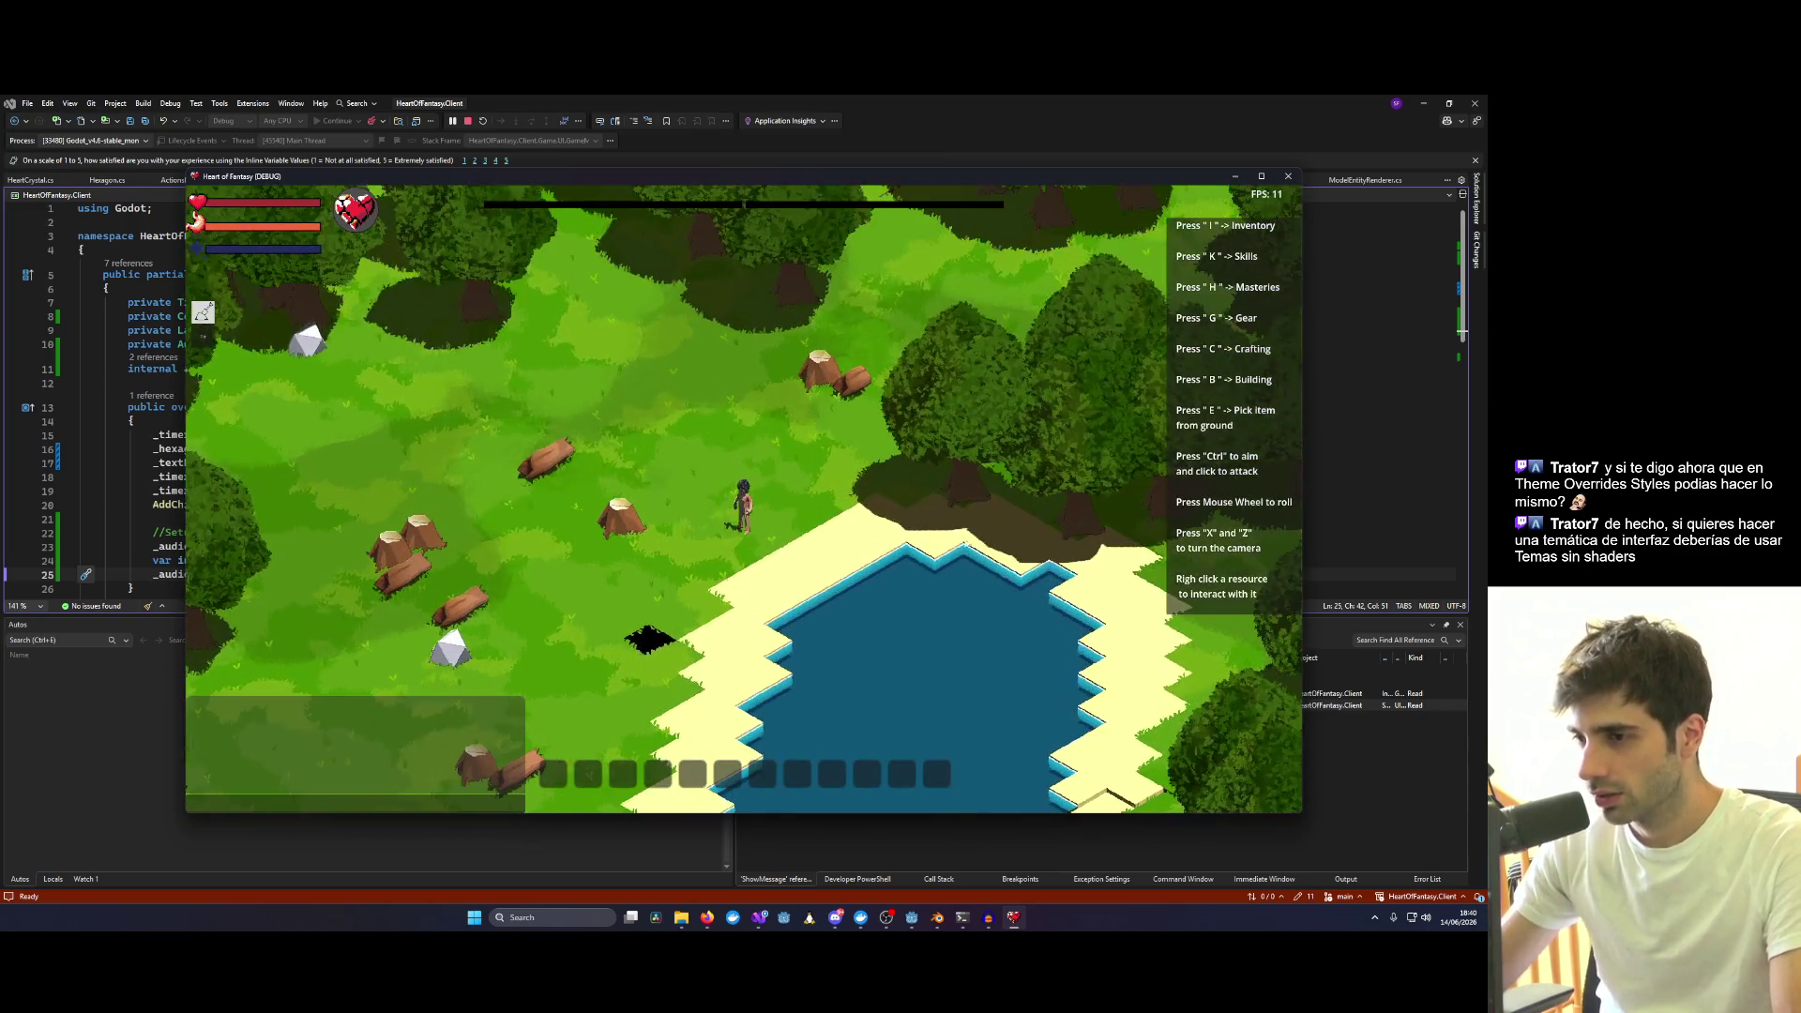
Try to chop the distant stump to show the "Too far away" message, then hide the game.
{"action": "right_click", "coordinate": [958, 422]}
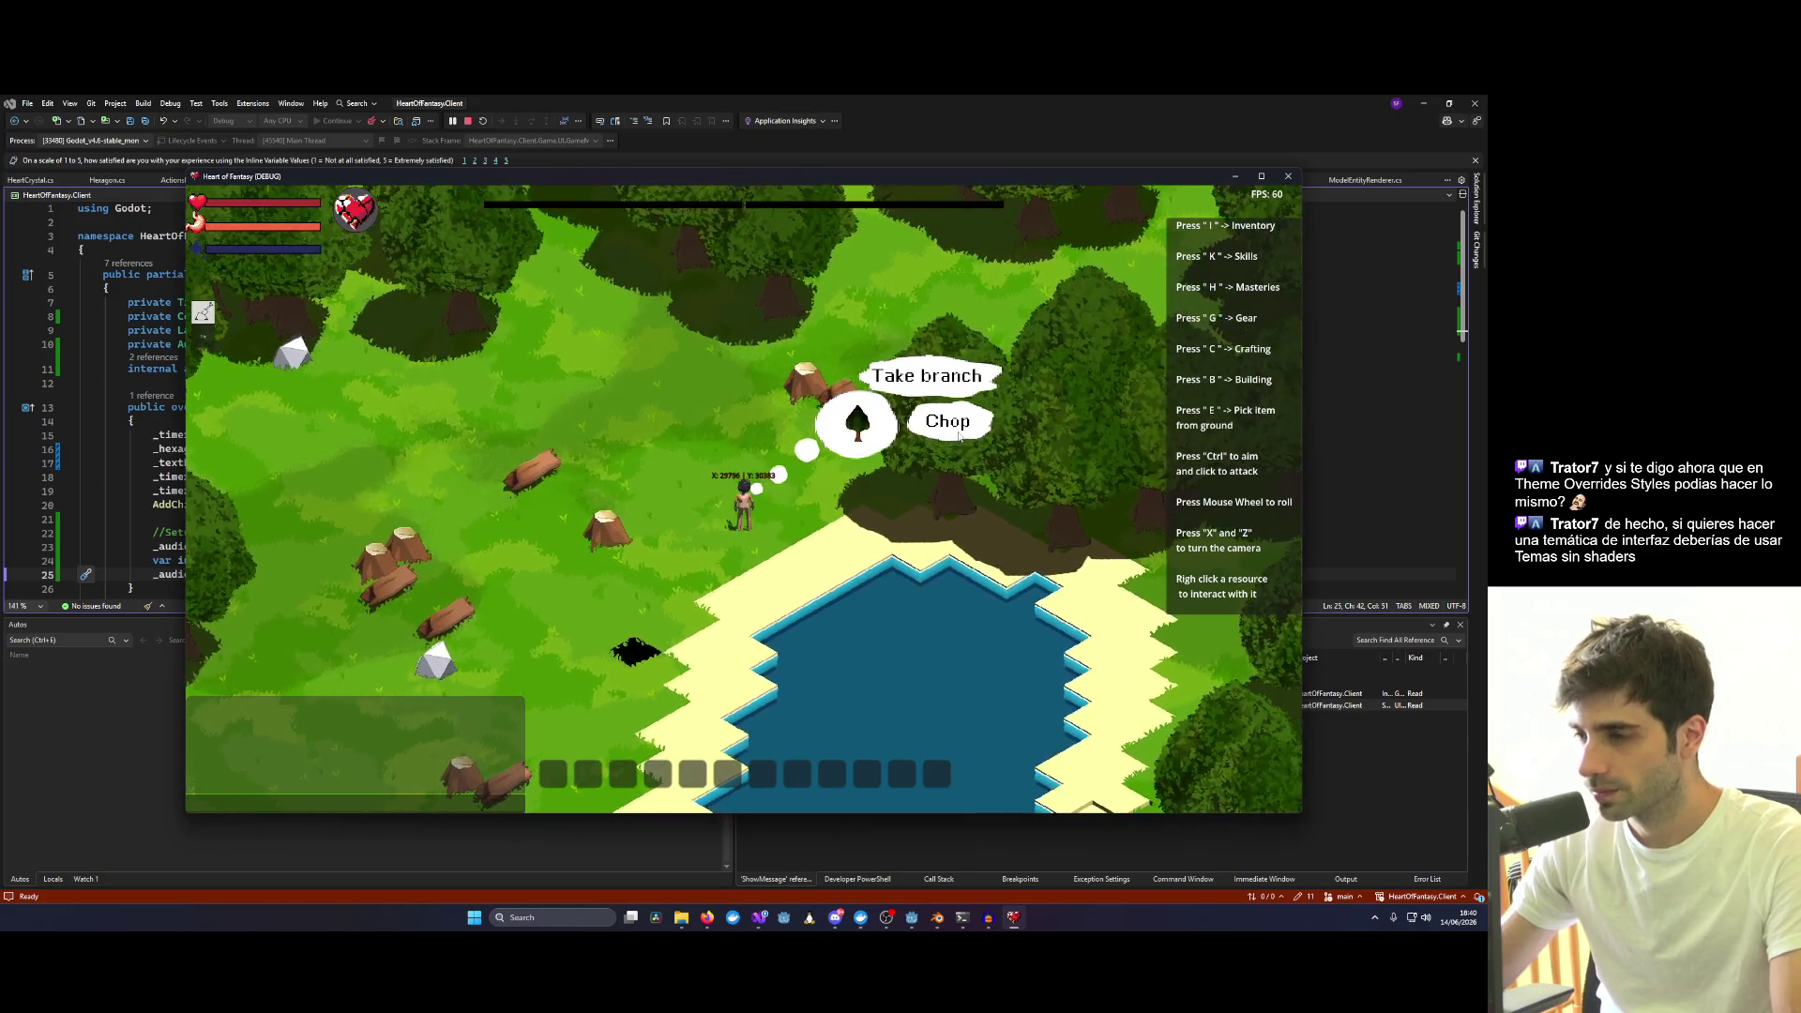
{"action": "left_click", "coordinate": [959, 435]}
{"action": "scroll", "coordinate": [579, 513], "scroll_direction": "up", "scroll_amount": 3}
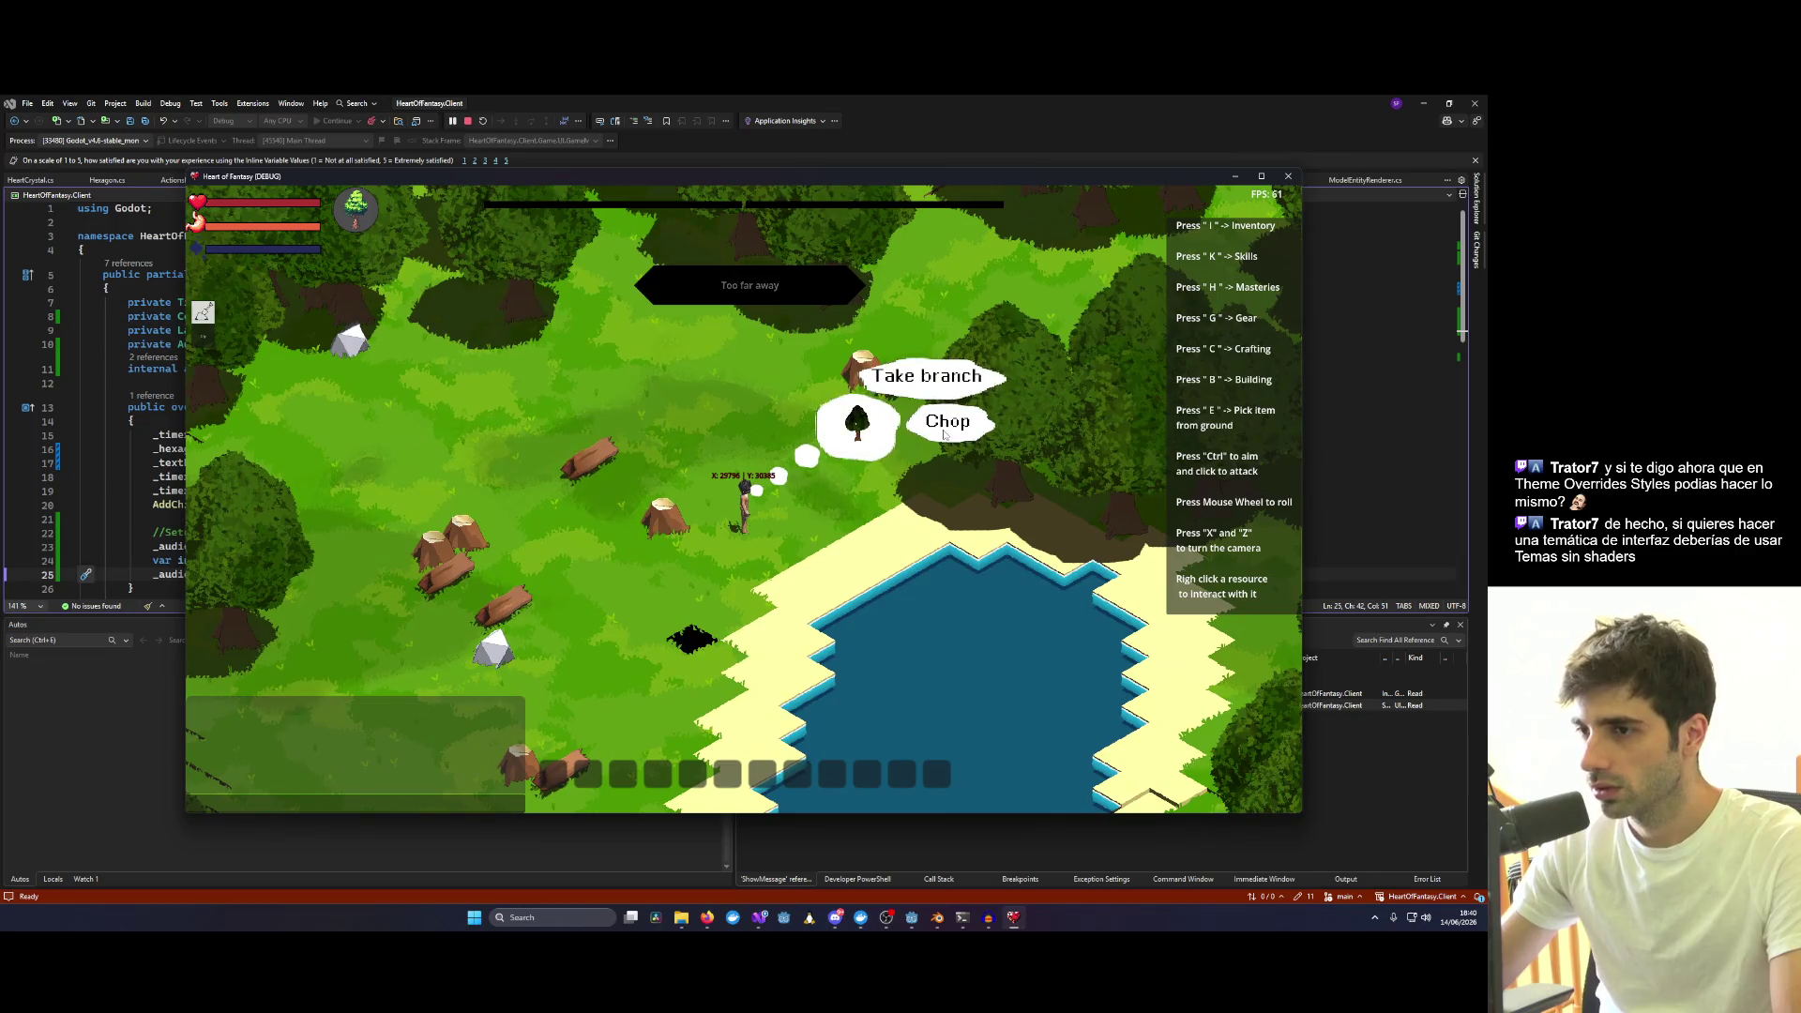
{"action": "left_click", "coordinate": [945, 434]}
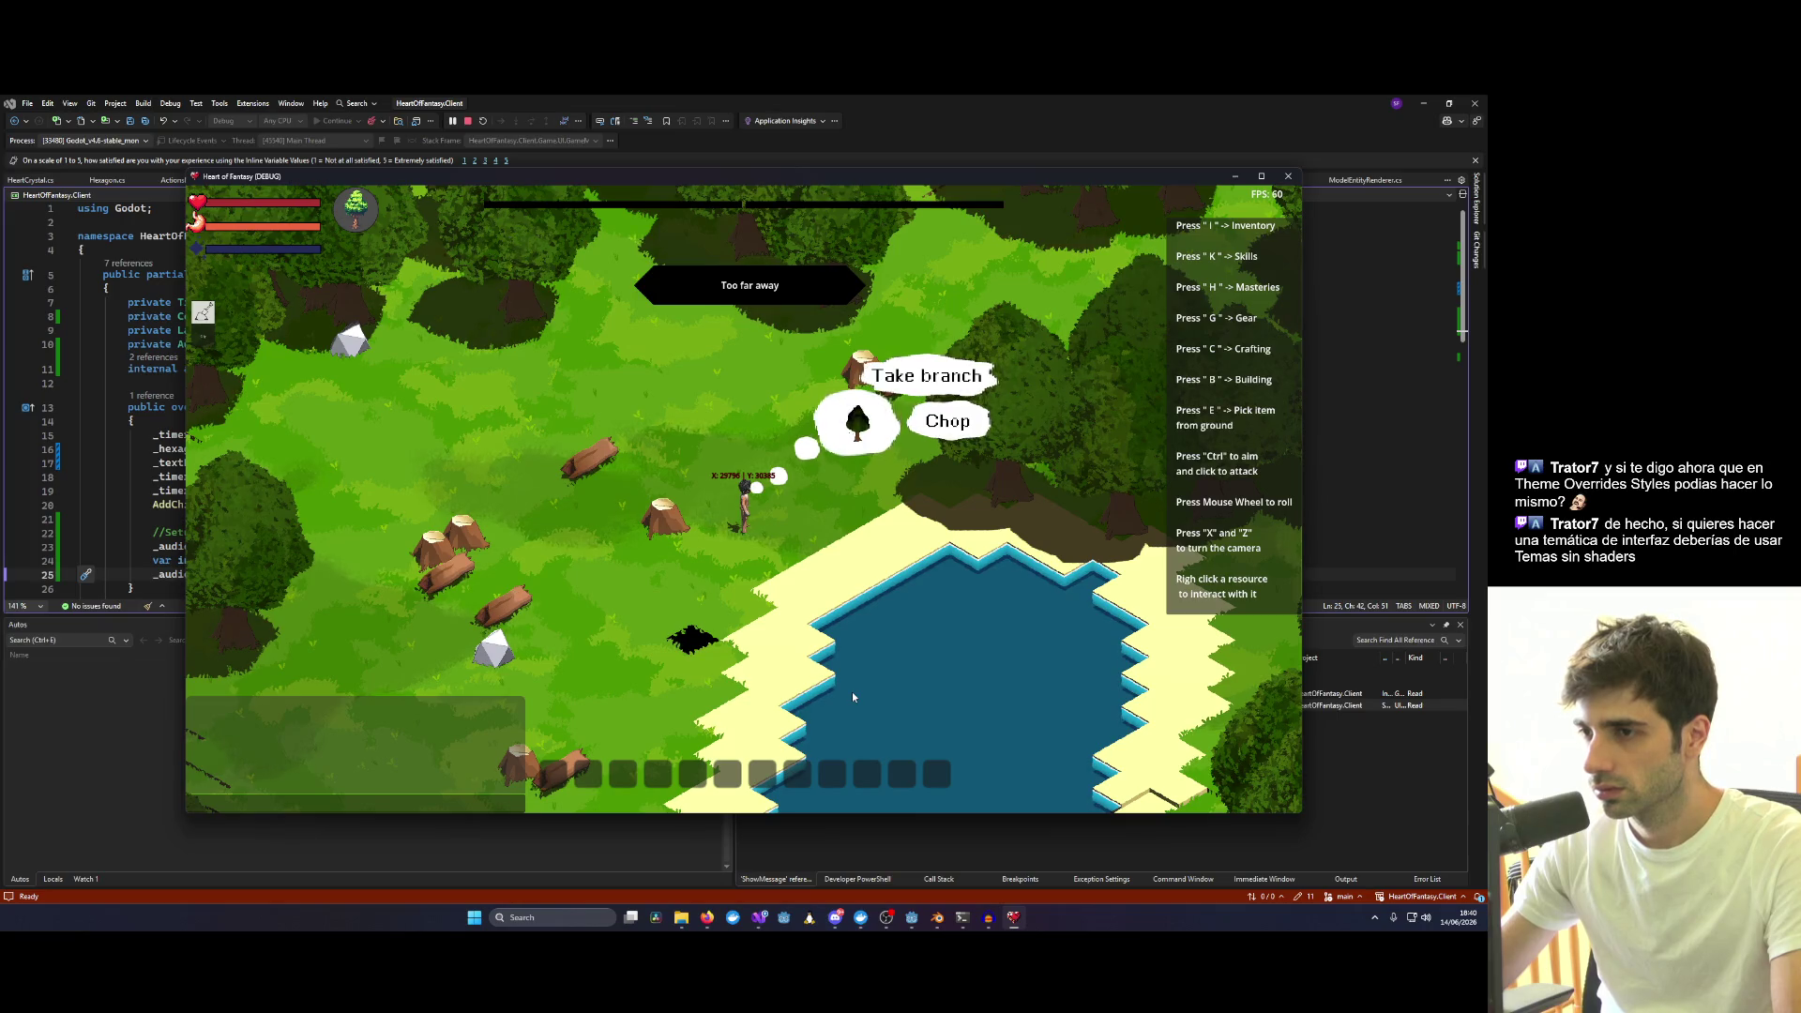
{"action": "left_click", "coordinate": [955, 445]}
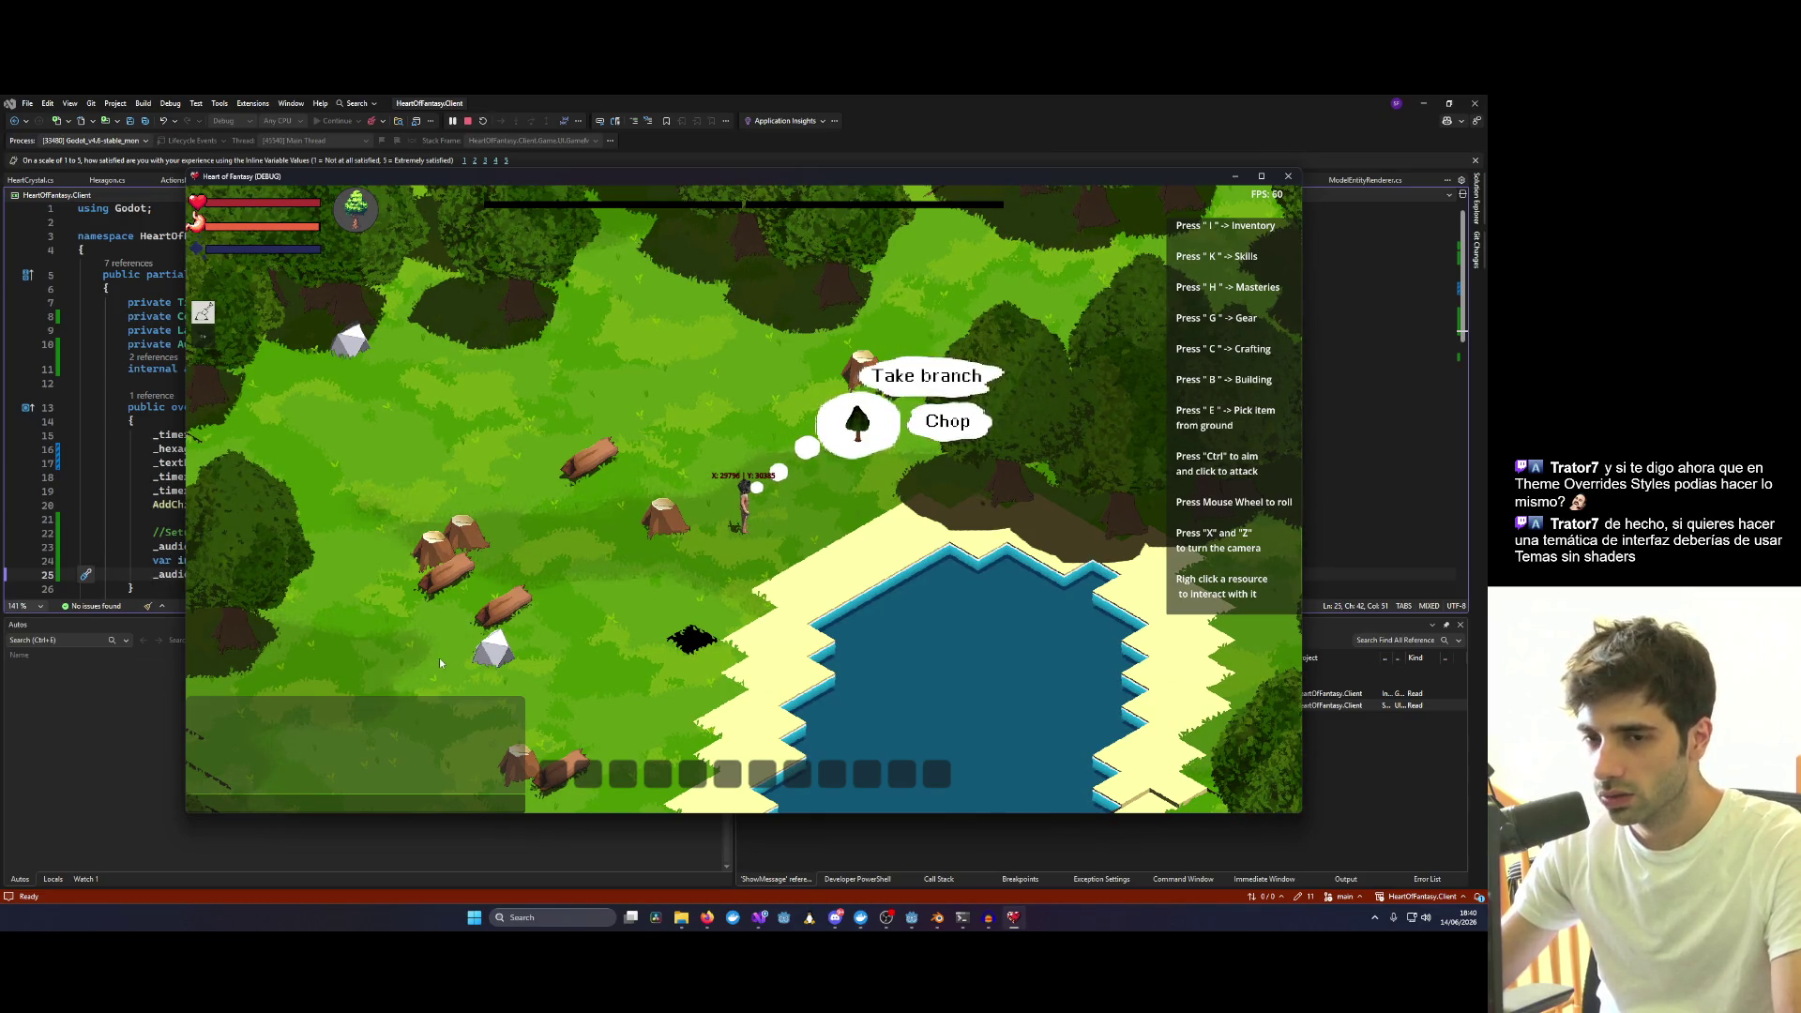
{"action": "left_click", "coordinate": [1012, 918]}
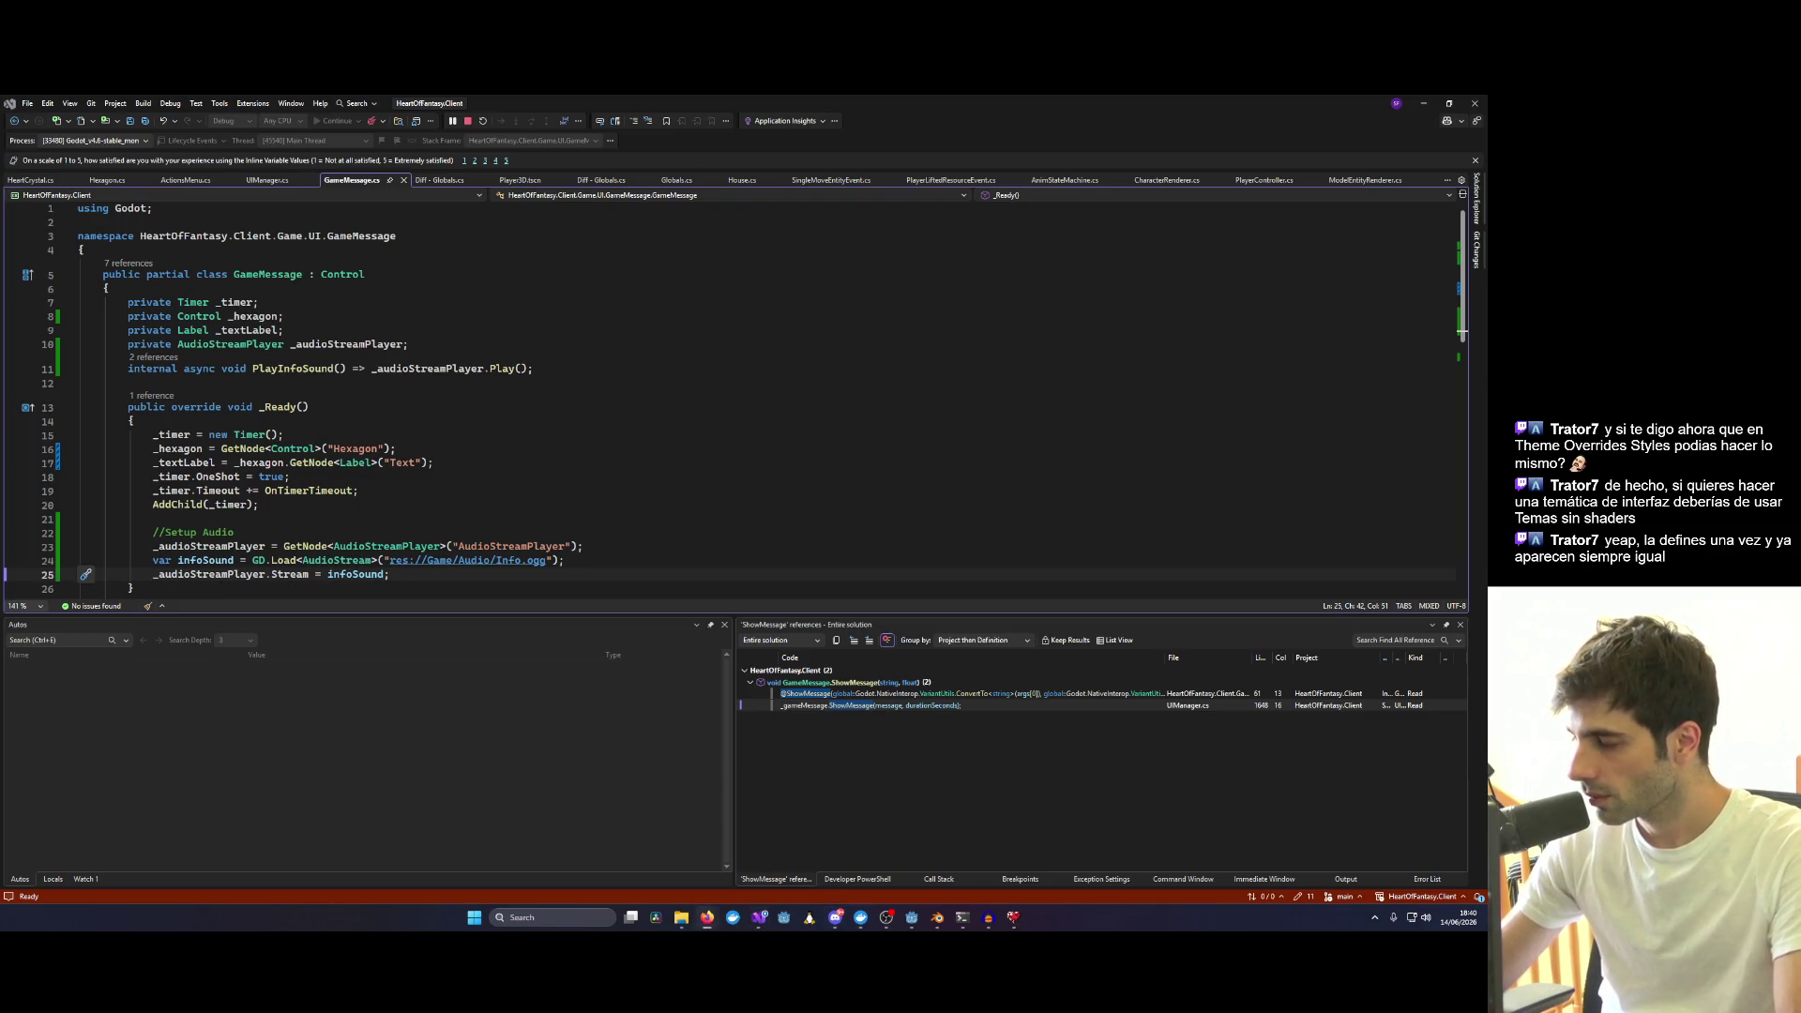
Bring Godot forward, open the Hexagon scene and collapse its Inspector property groups.
{"action": "left_click", "coordinate": [886, 921]}
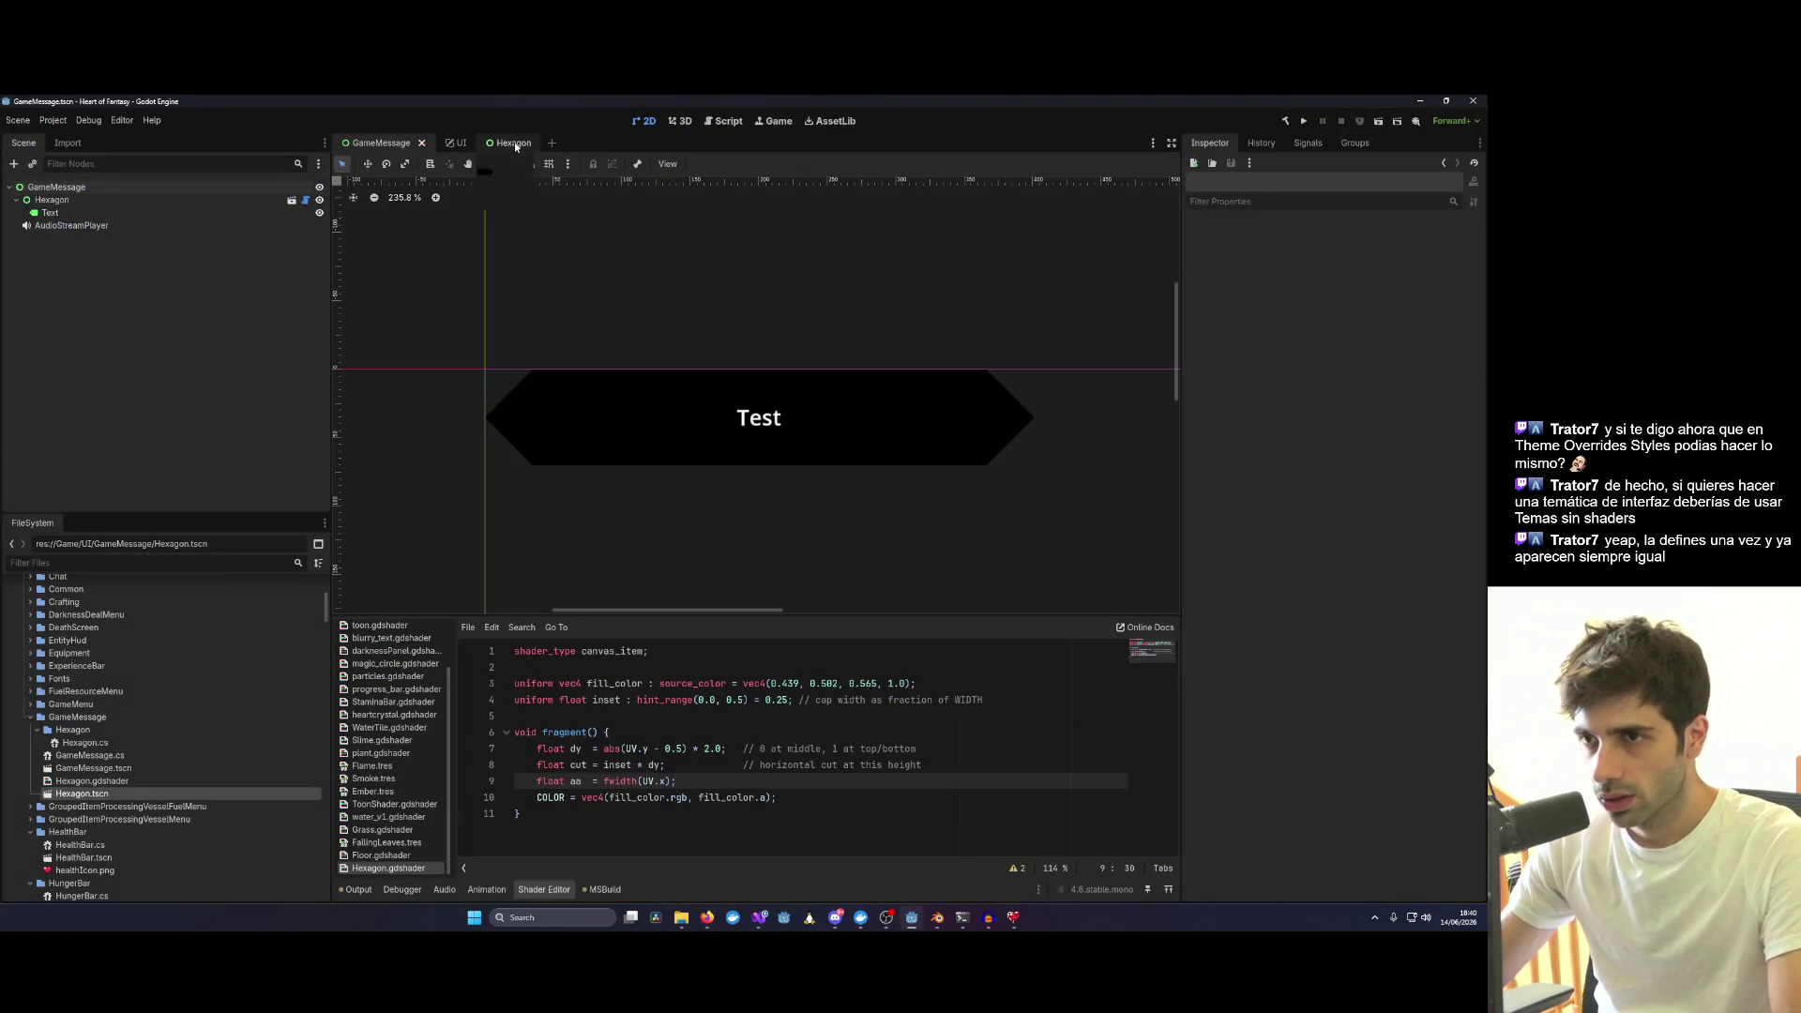
{"action": "left_click", "coordinate": [514, 145]}
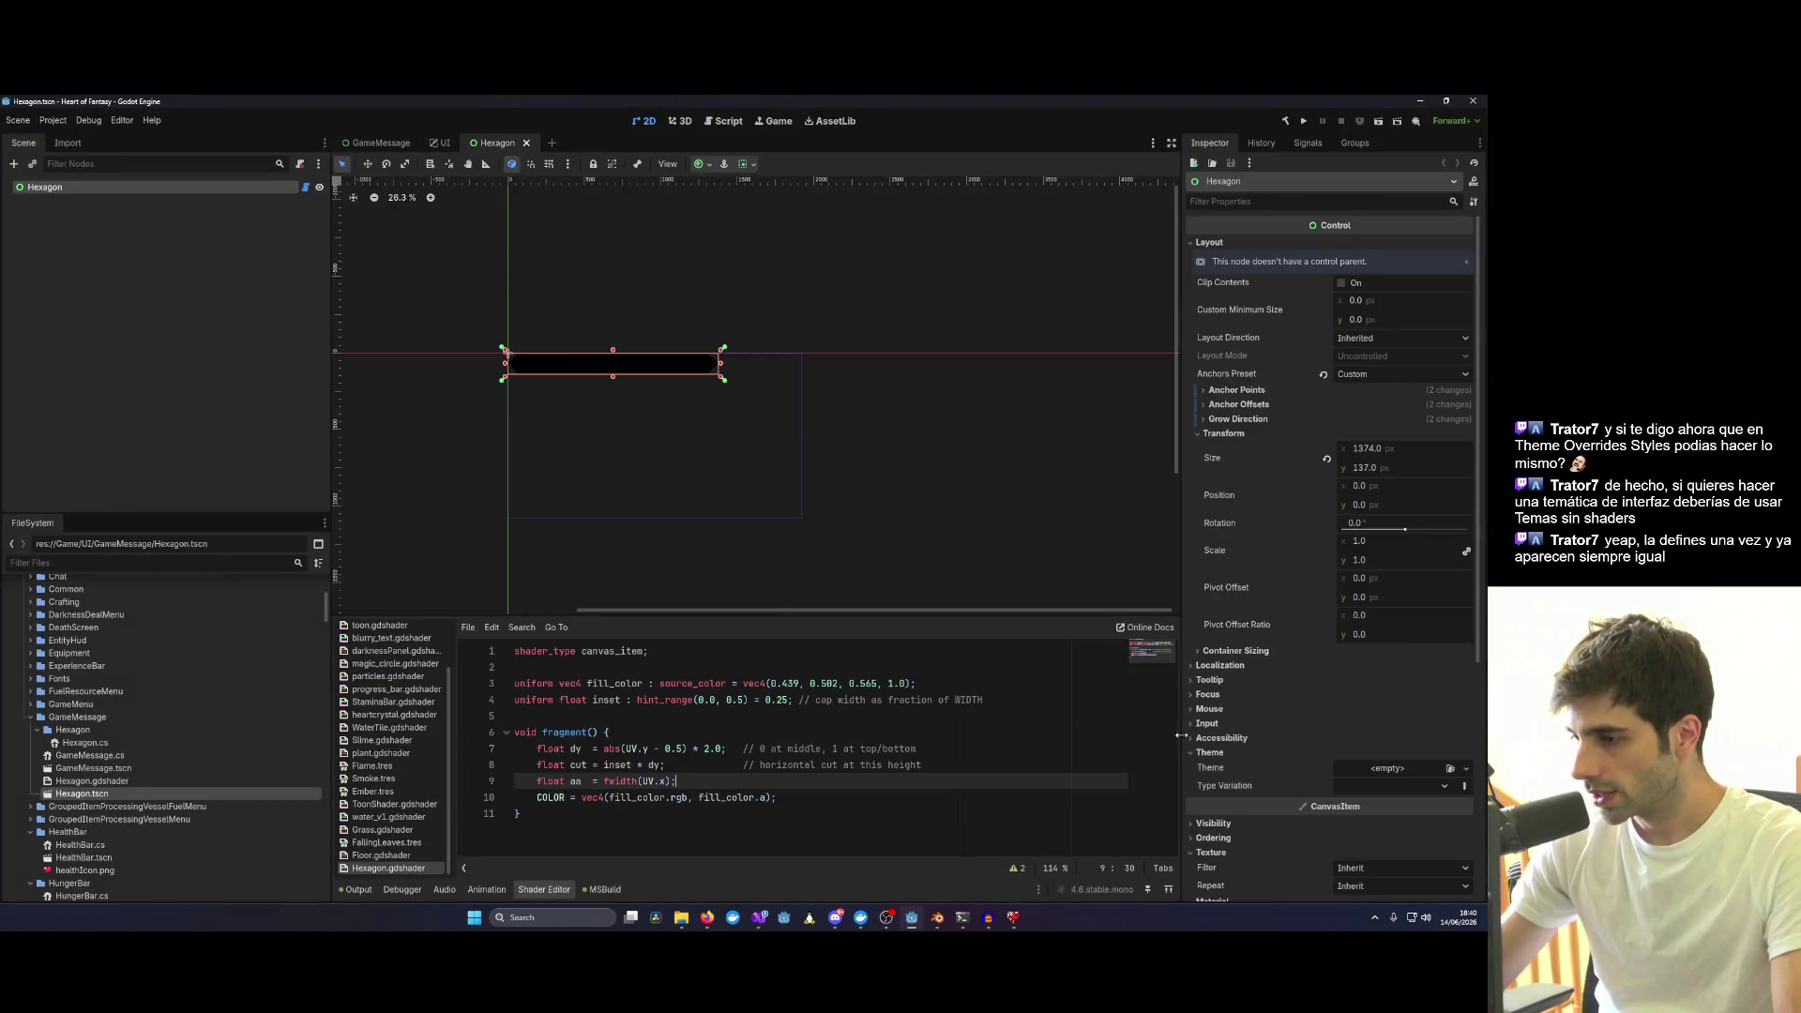
{"action": "scroll", "coordinate": [1286, 642], "scroll_direction": "down", "scroll_amount": 5}
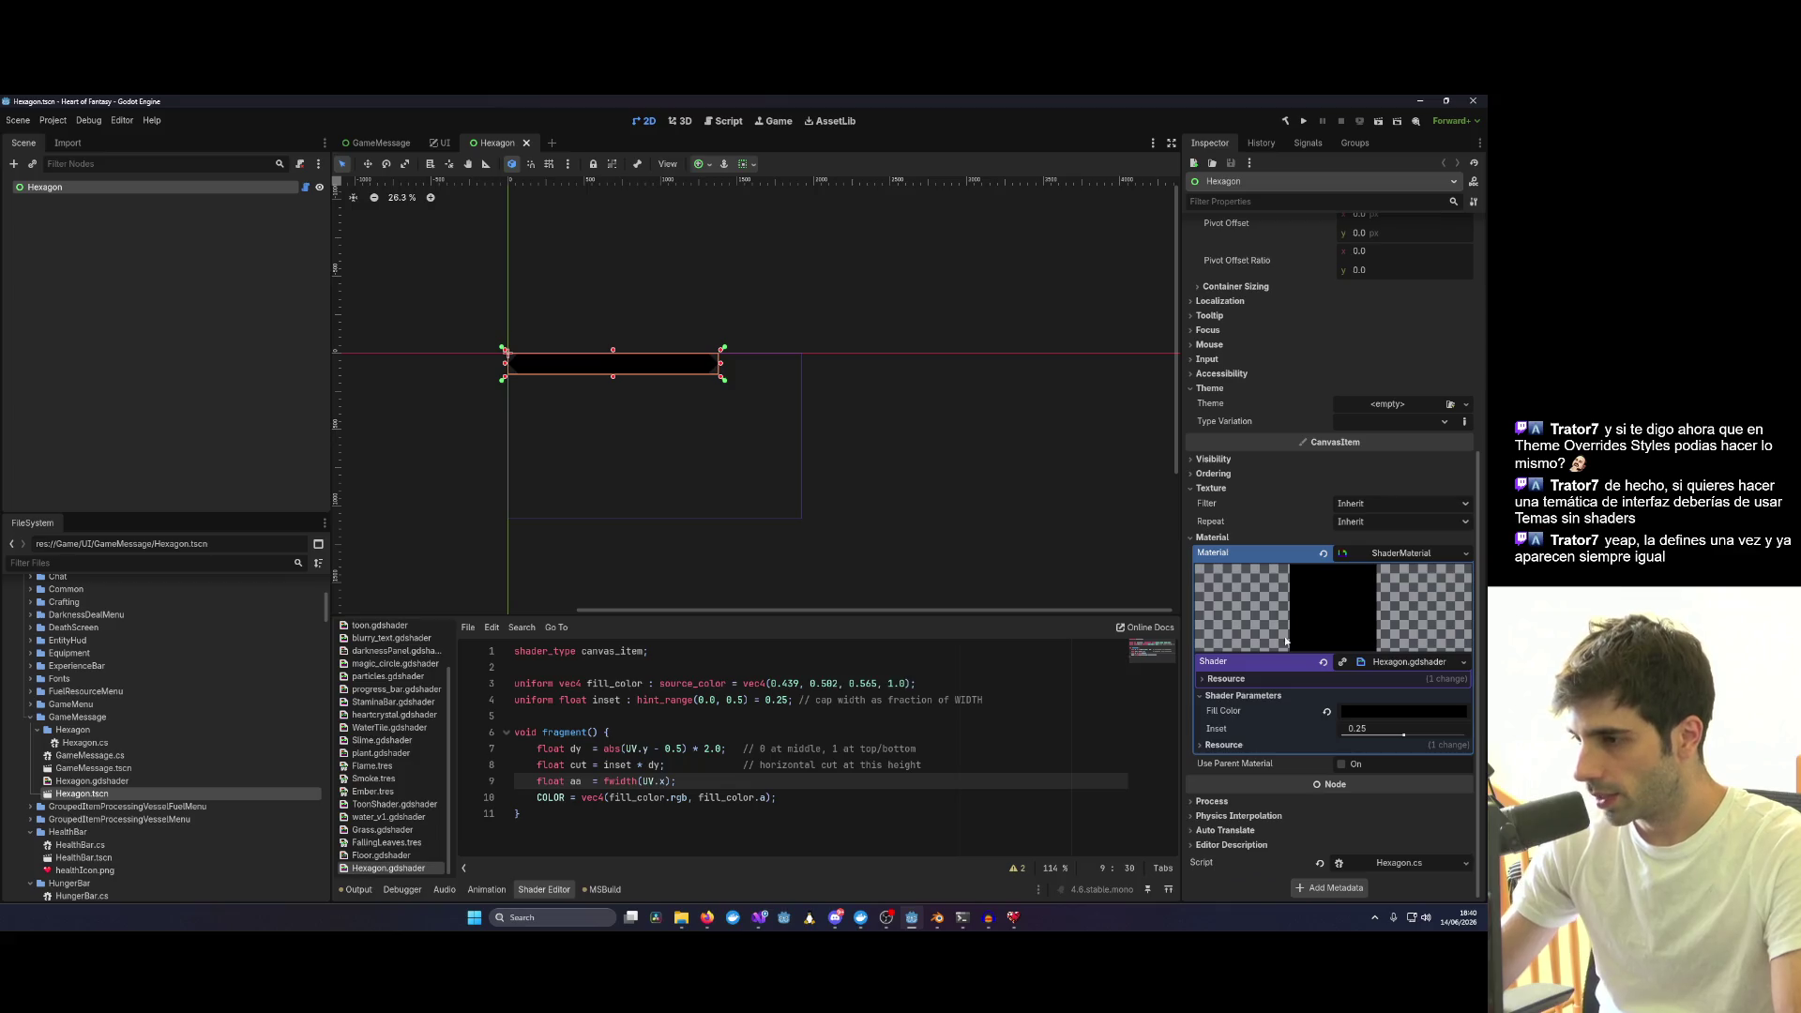
{"action": "left_click", "coordinate": [1212, 488]}
{"action": "left_click", "coordinate": [1215, 525]}
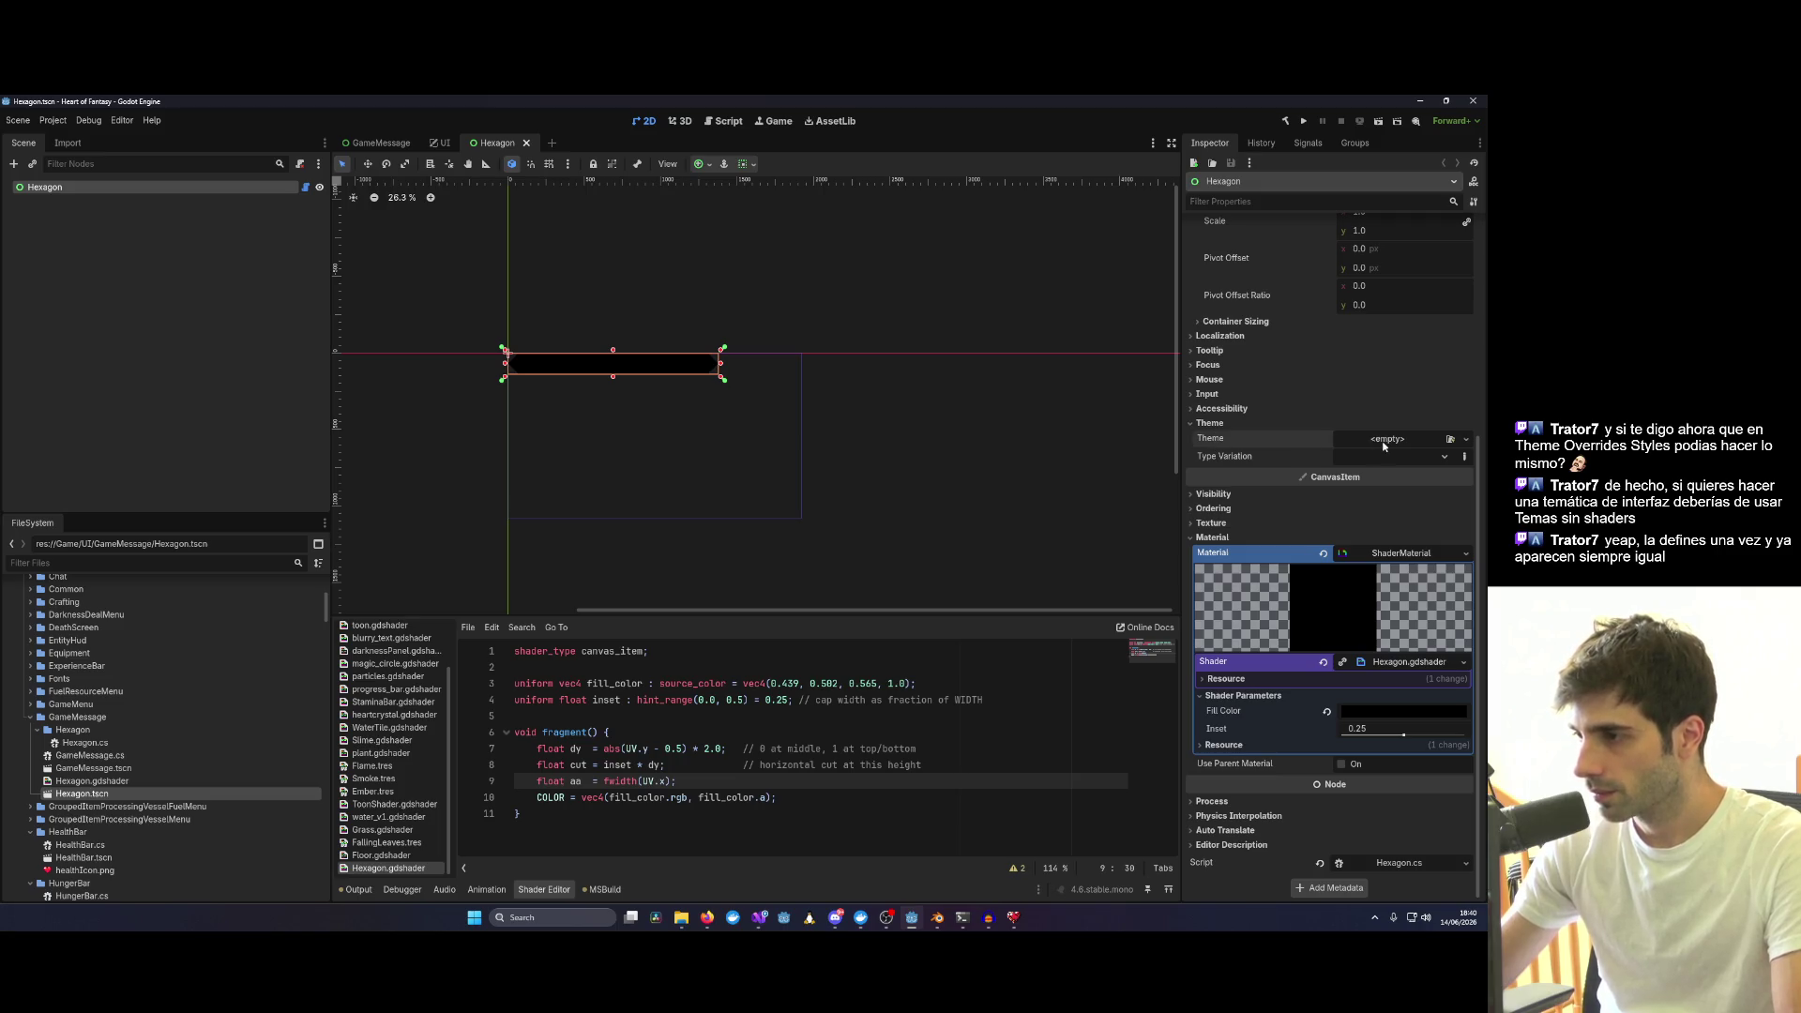
{"action": "scroll", "coordinate": [1384, 444], "scroll_direction": "up", "scroll_amount": 3}
{"action": "scroll", "coordinate": [1210, 453], "scroll_direction": "up", "scroll_amount": 2}
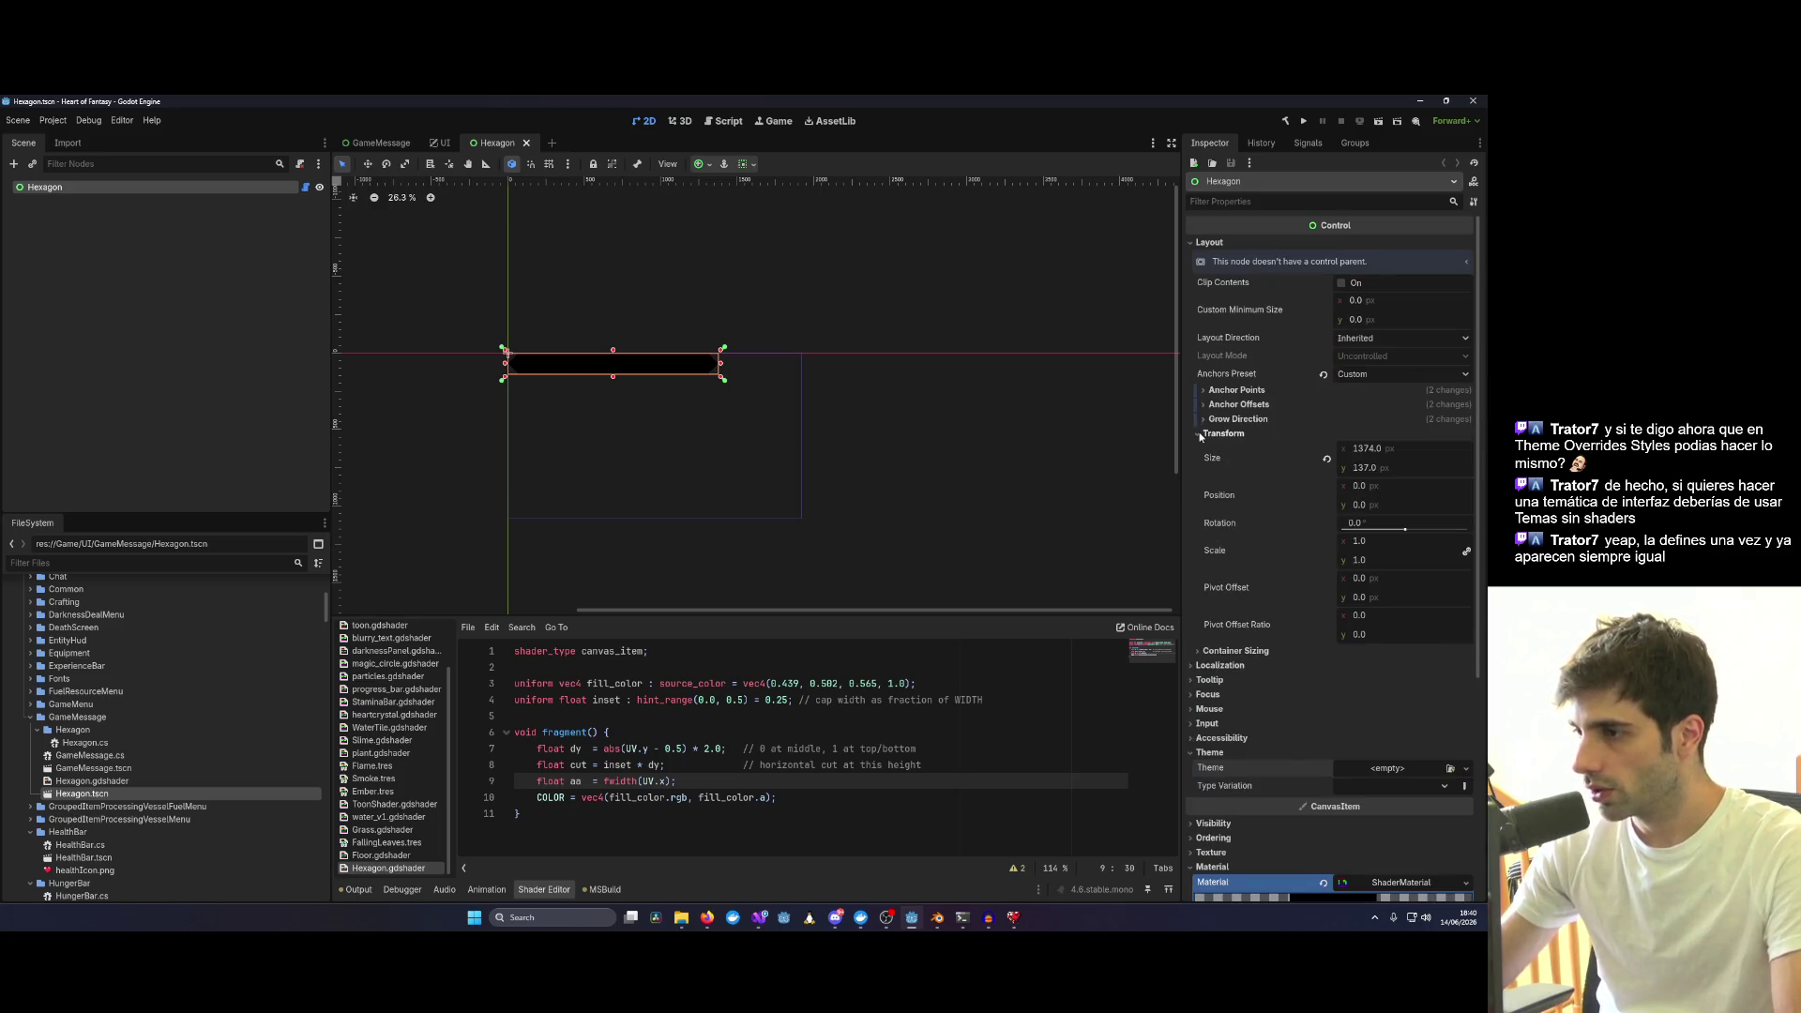
{"action": "left_click", "coordinate": [1208, 434]}
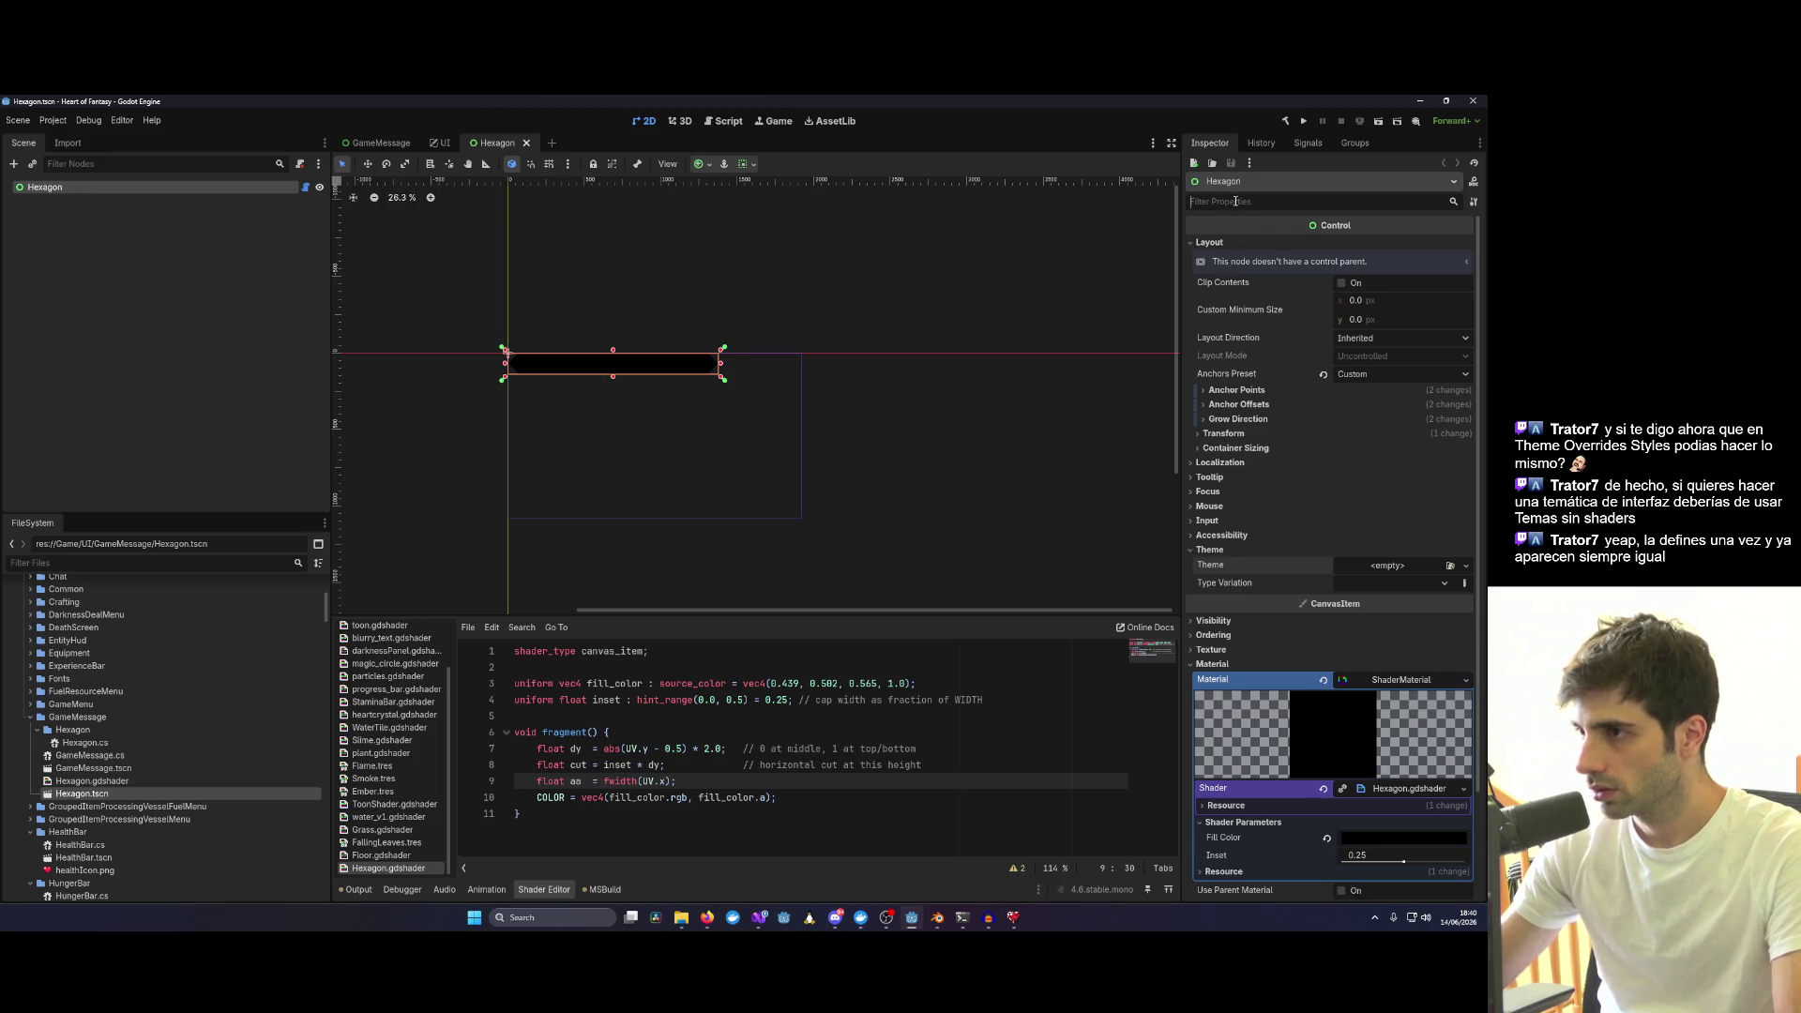
{"action": "type", "text": "override"}
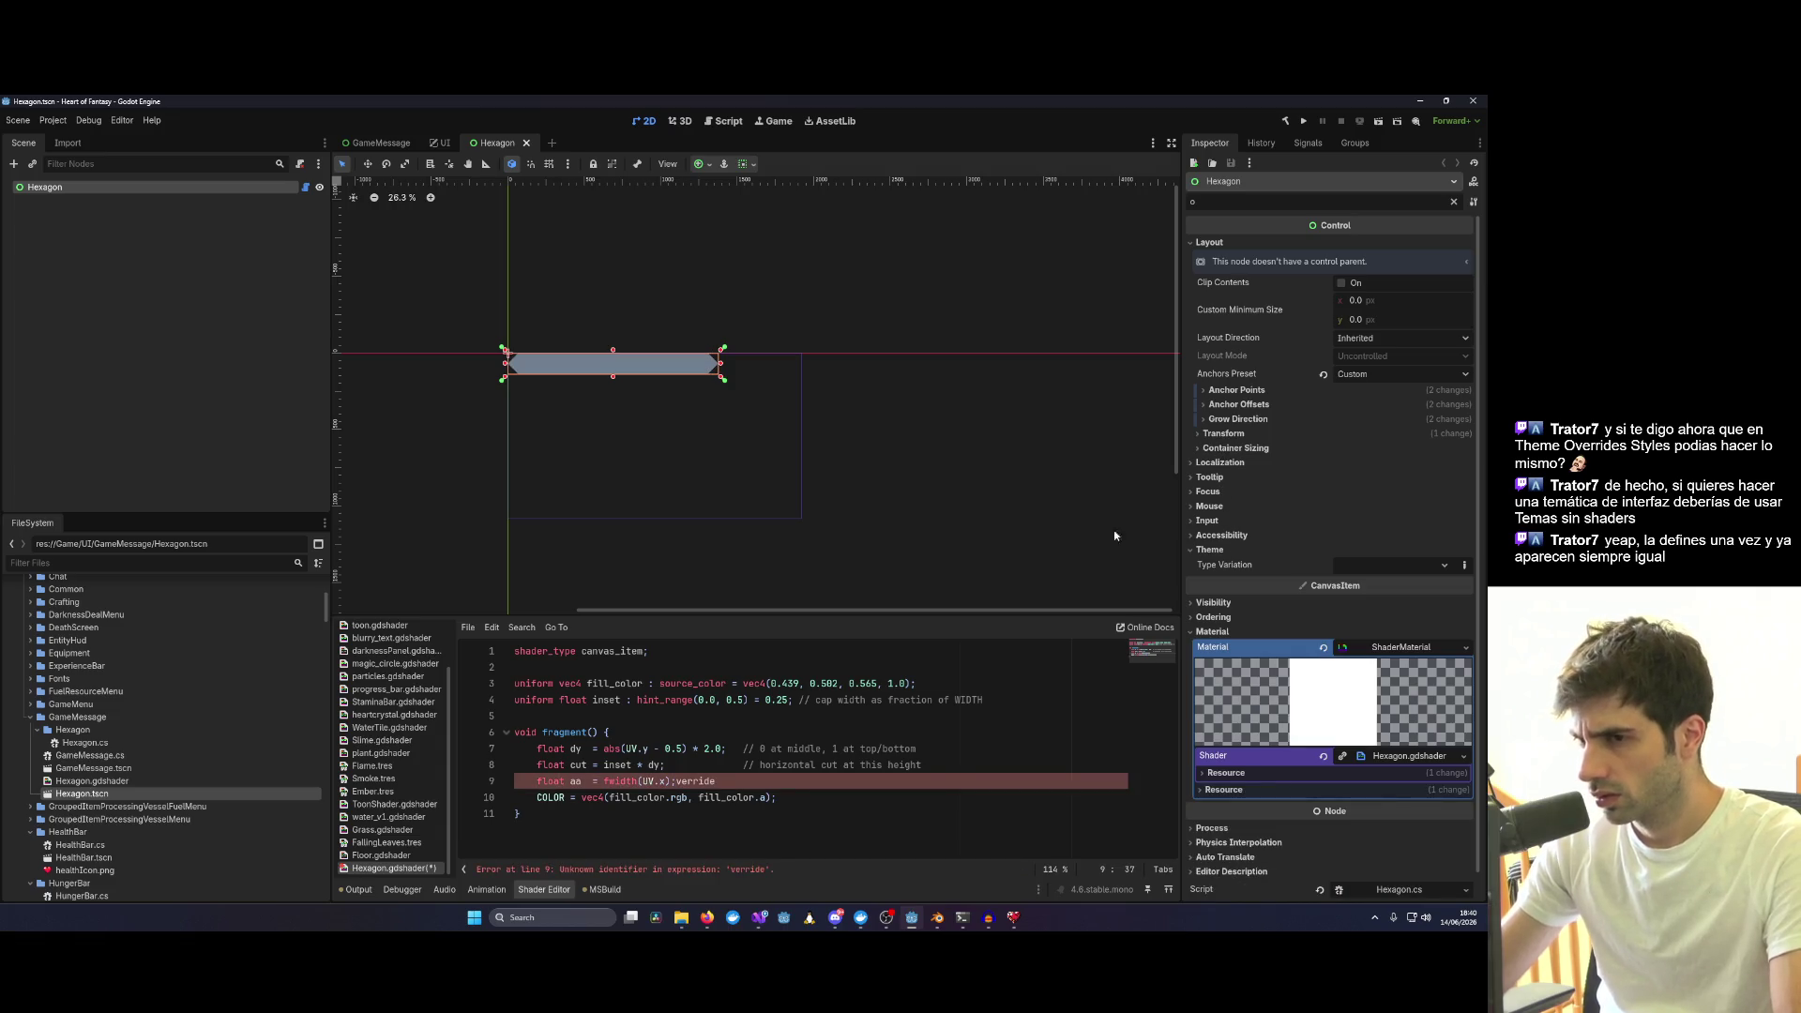
{"action": "left_click", "coordinate": [990, 548]}
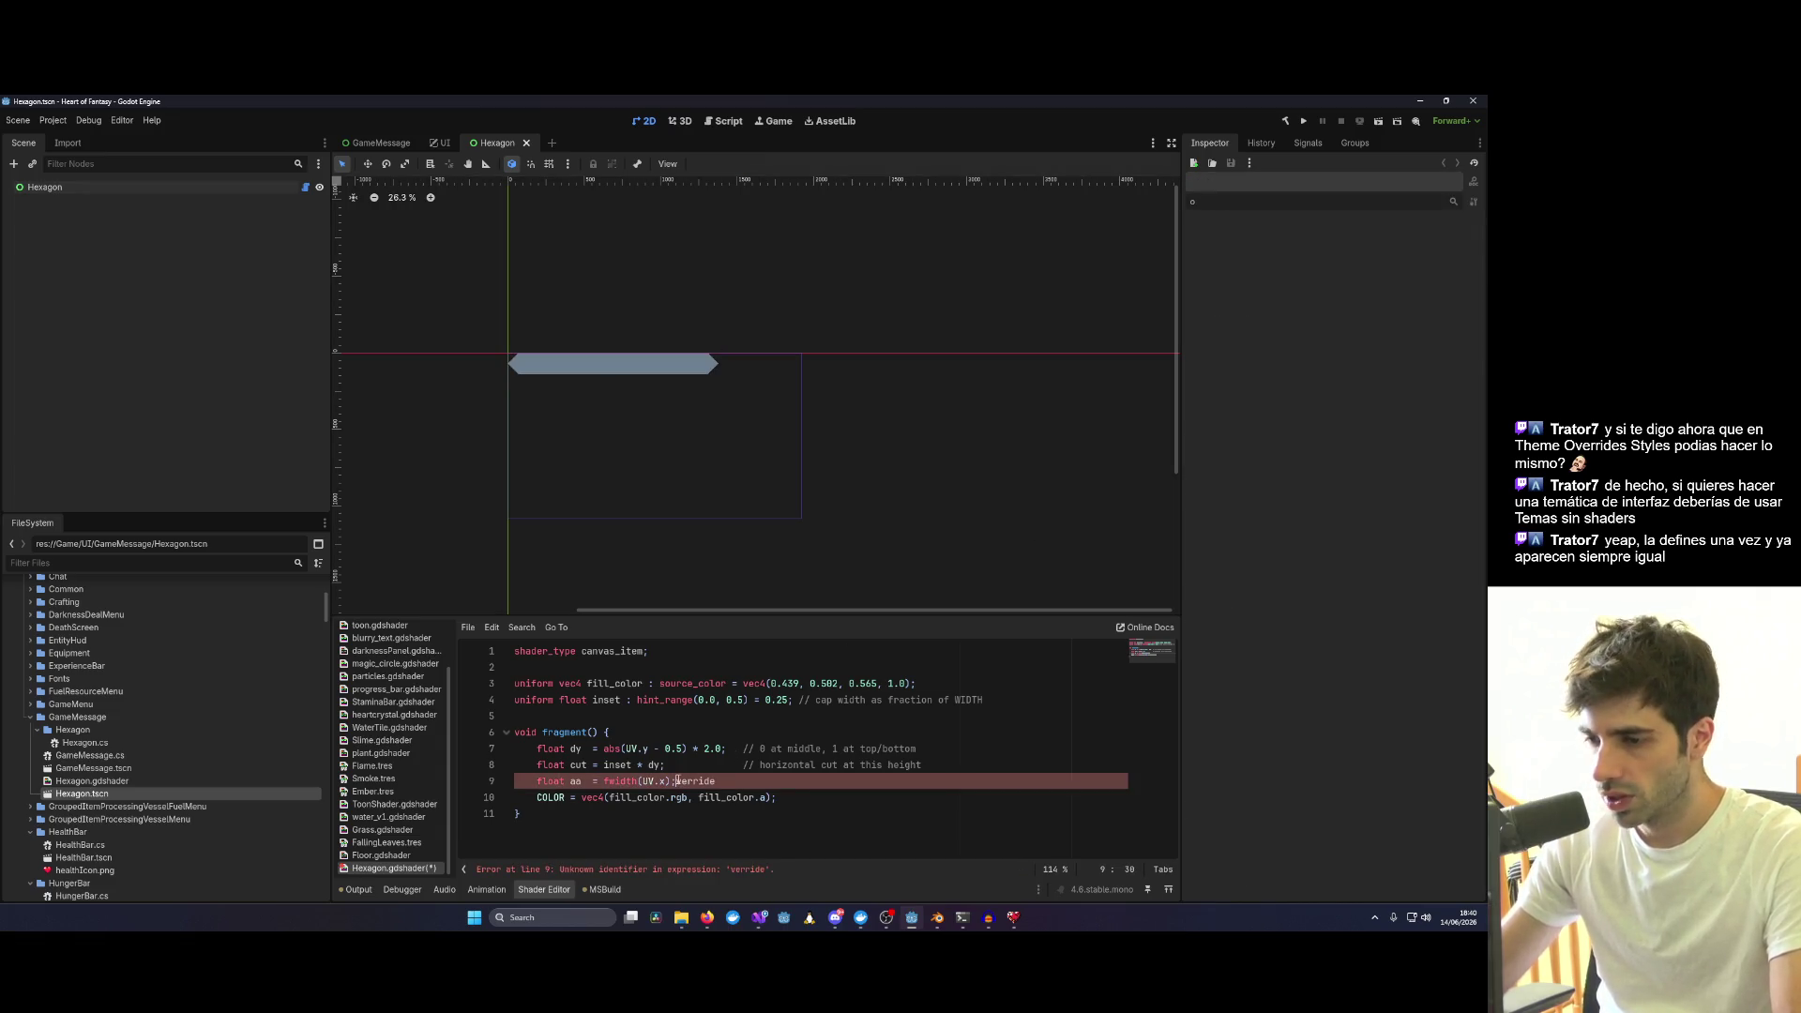
Remove the stray 'verride' text breaking Hexagon.gdshader and reselect the hexagon panel.
{"action": "key", "text": "BackSpace"}
{"action": "key", "text": "BackSpace"}
{"action": "key", "text": "BackSpace"}
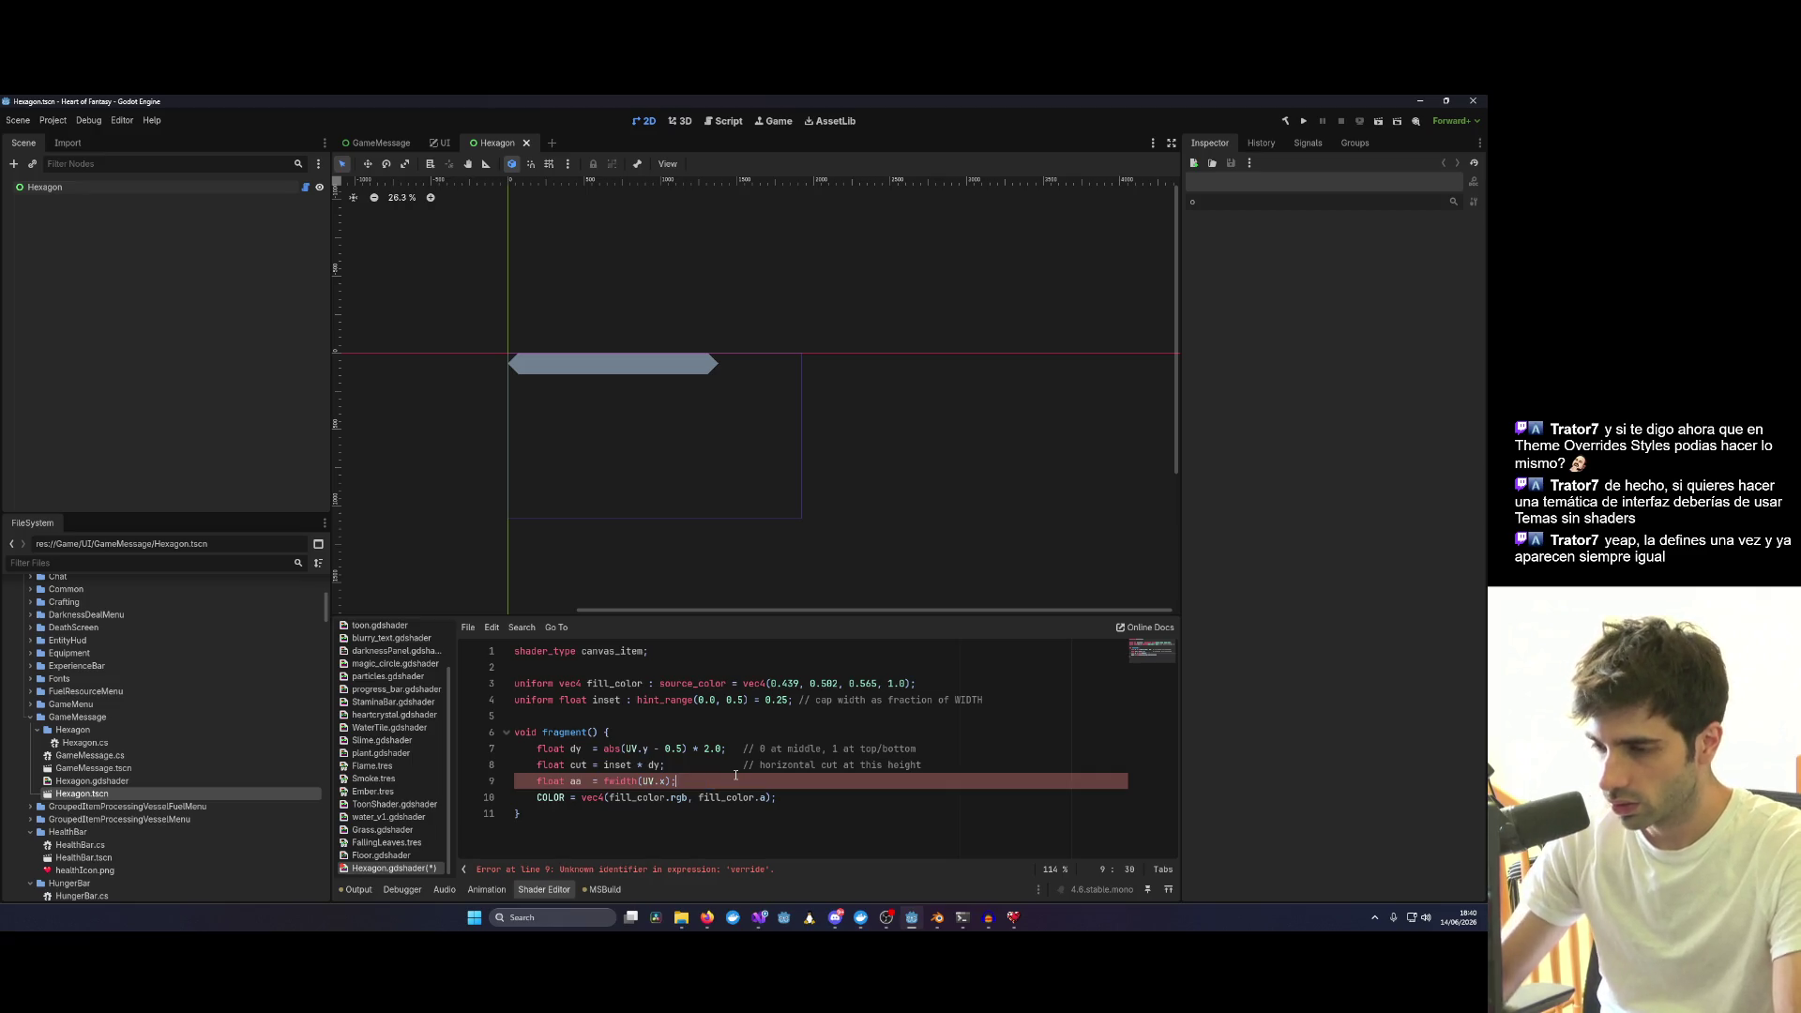
{"action": "left_click", "coordinate": [557, 374]}
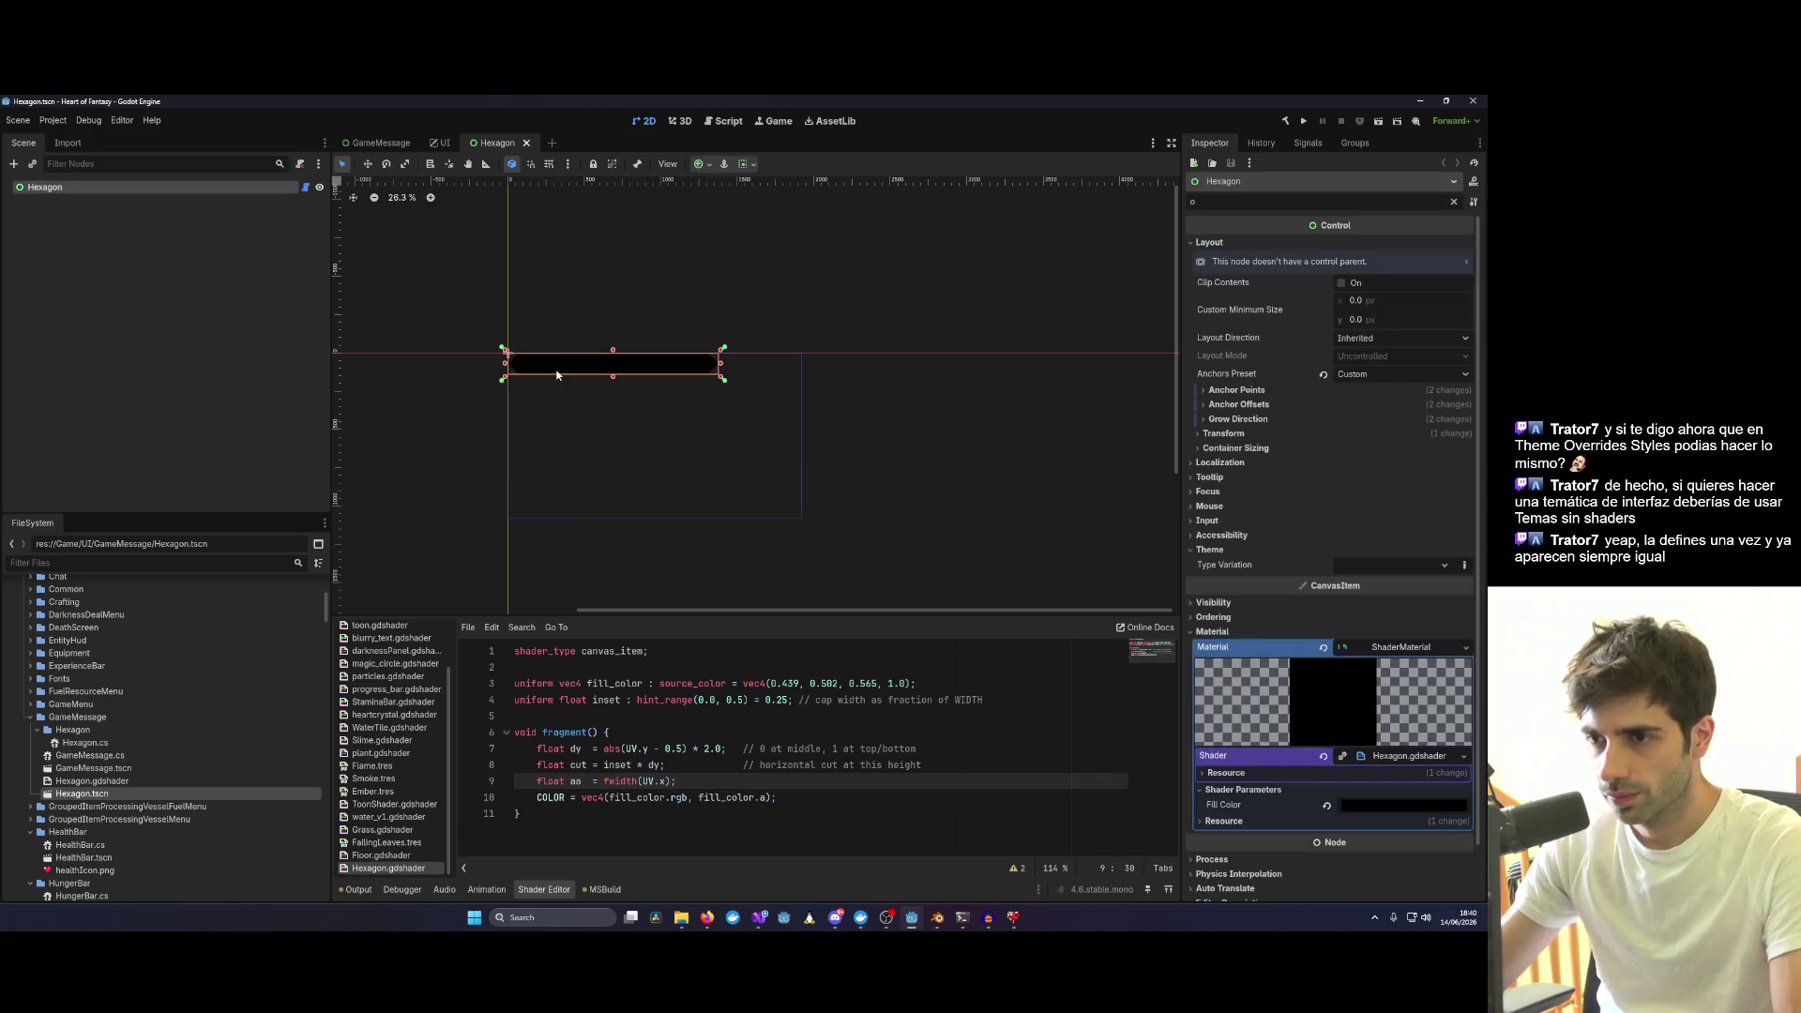
{"action": "scroll", "coordinate": [1337, 628], "scroll_direction": "down", "scroll_amount": 1}
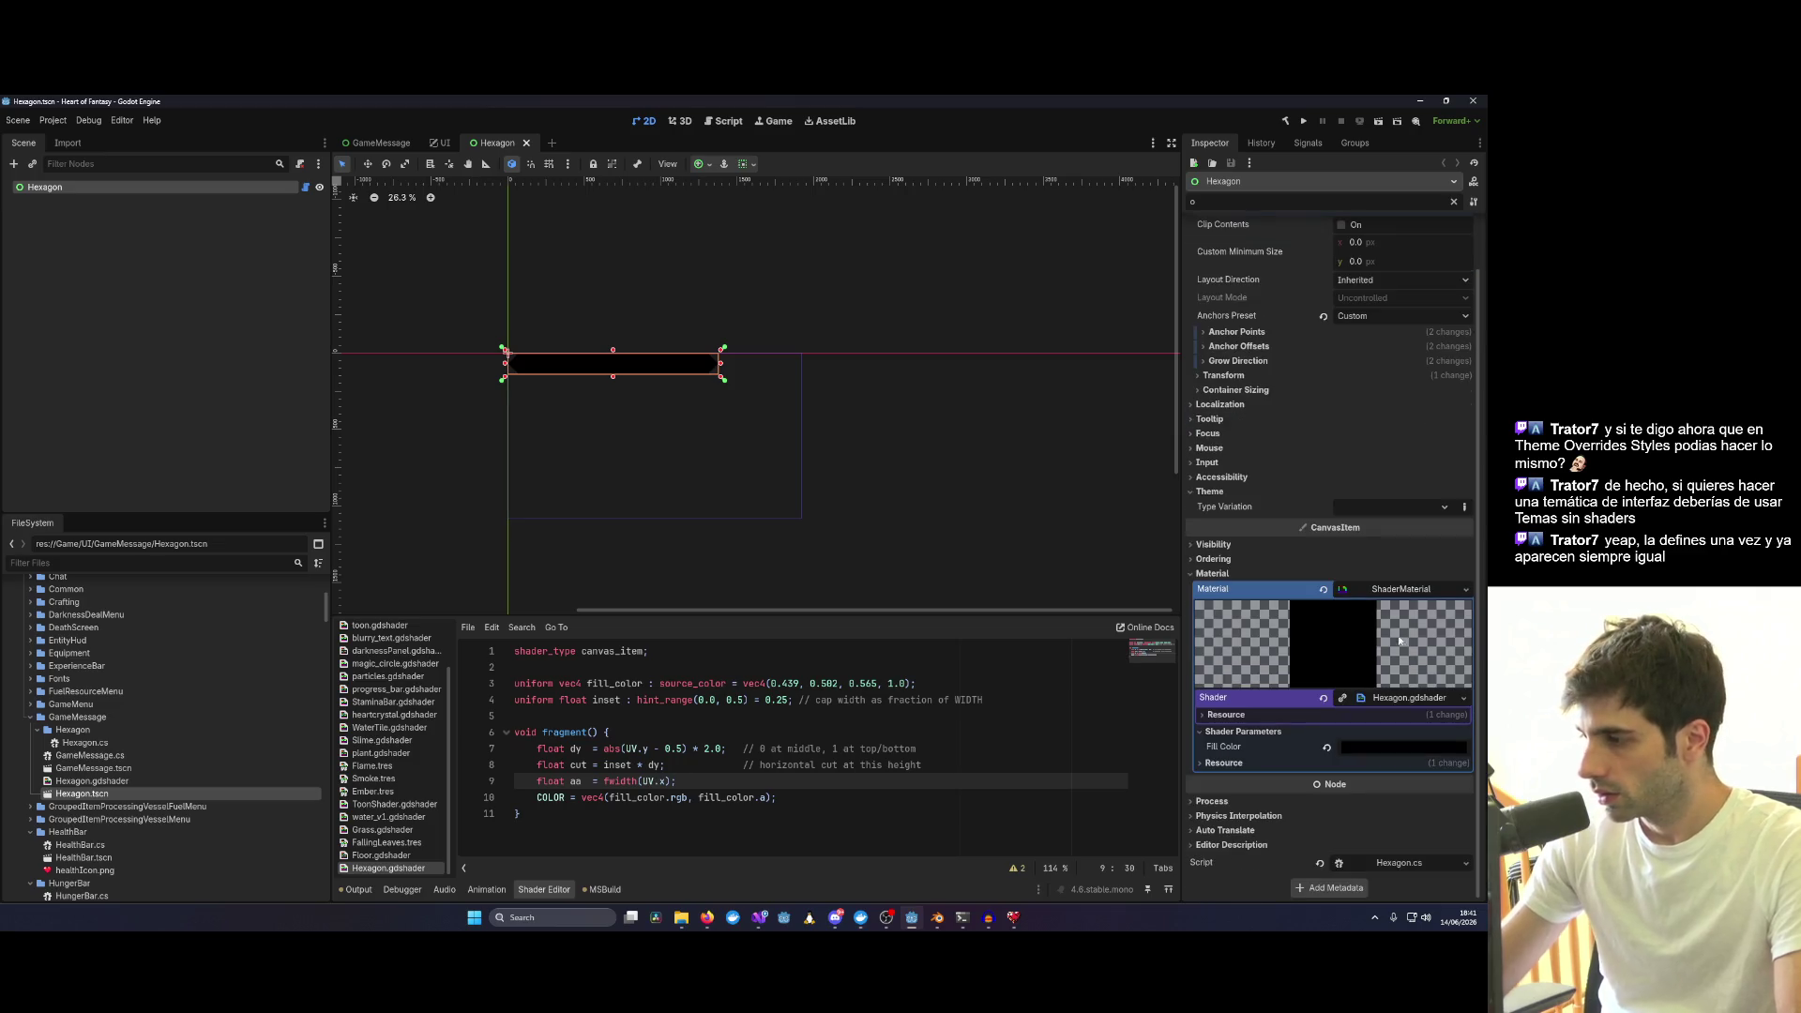
{"action": "scroll", "coordinate": [1293, 629], "scroll_direction": "up", "scroll_amount": 1}
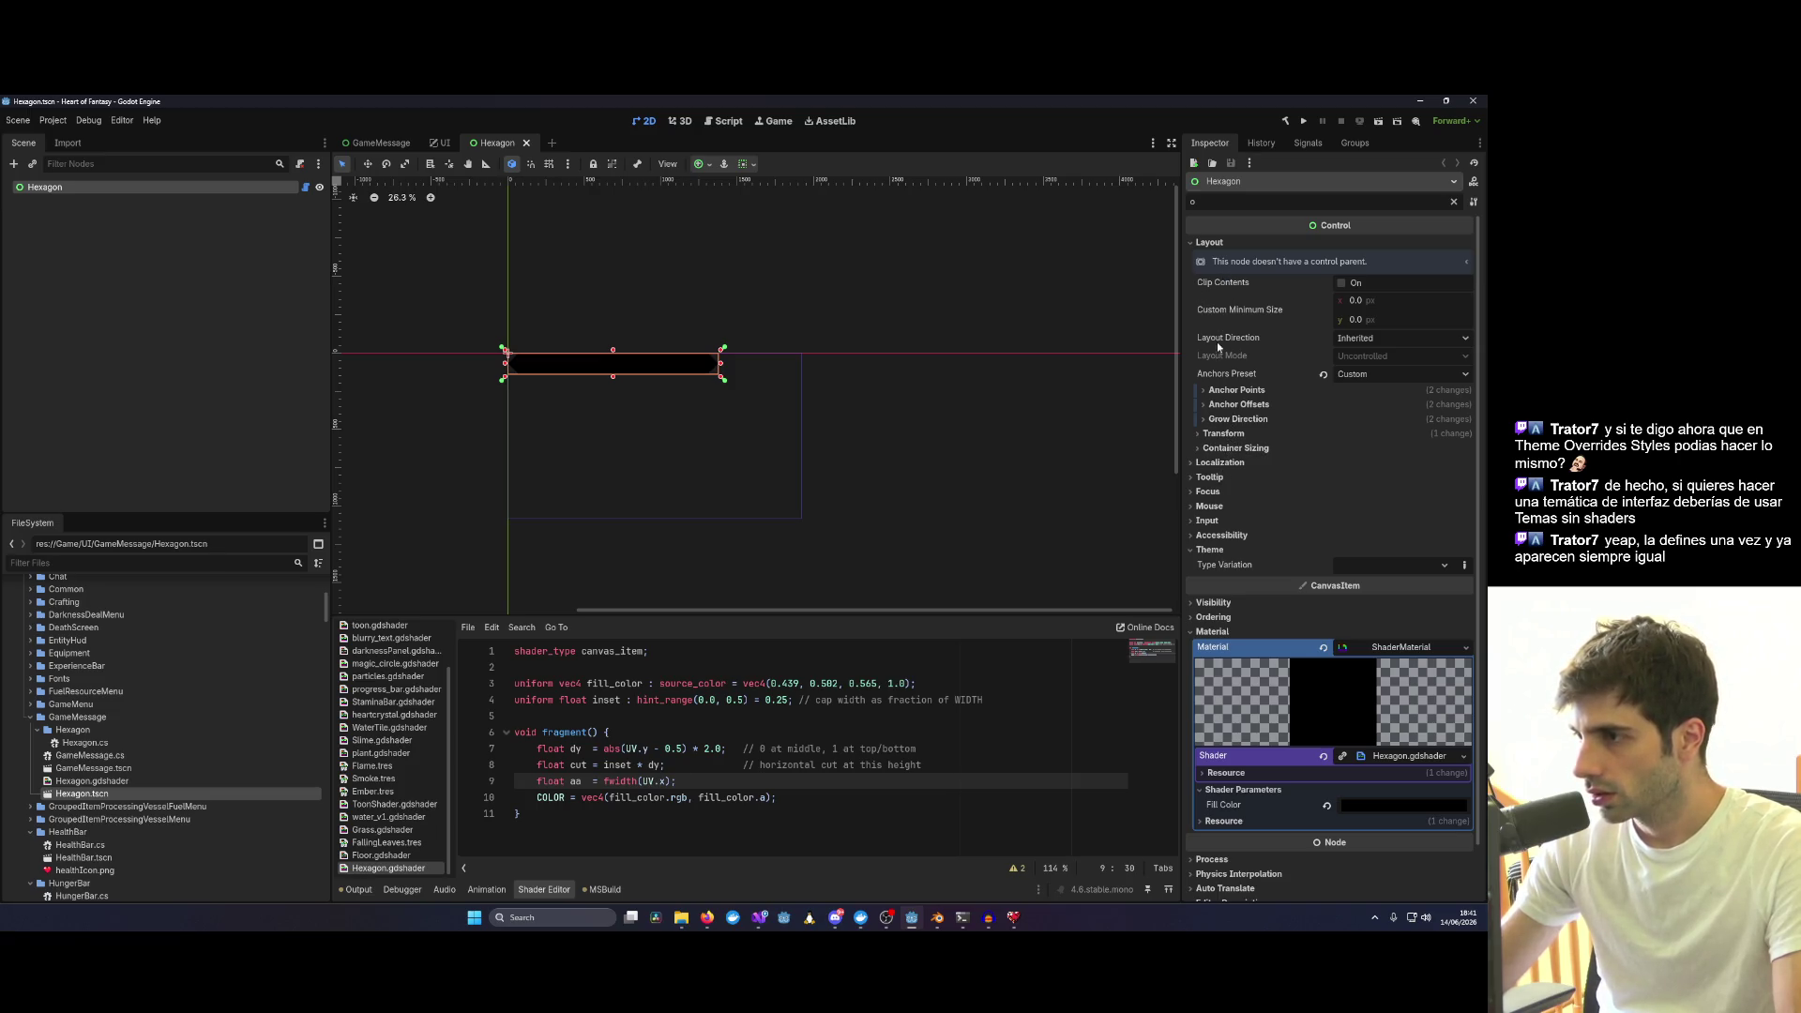
{"action": "type", "text": "verride"}
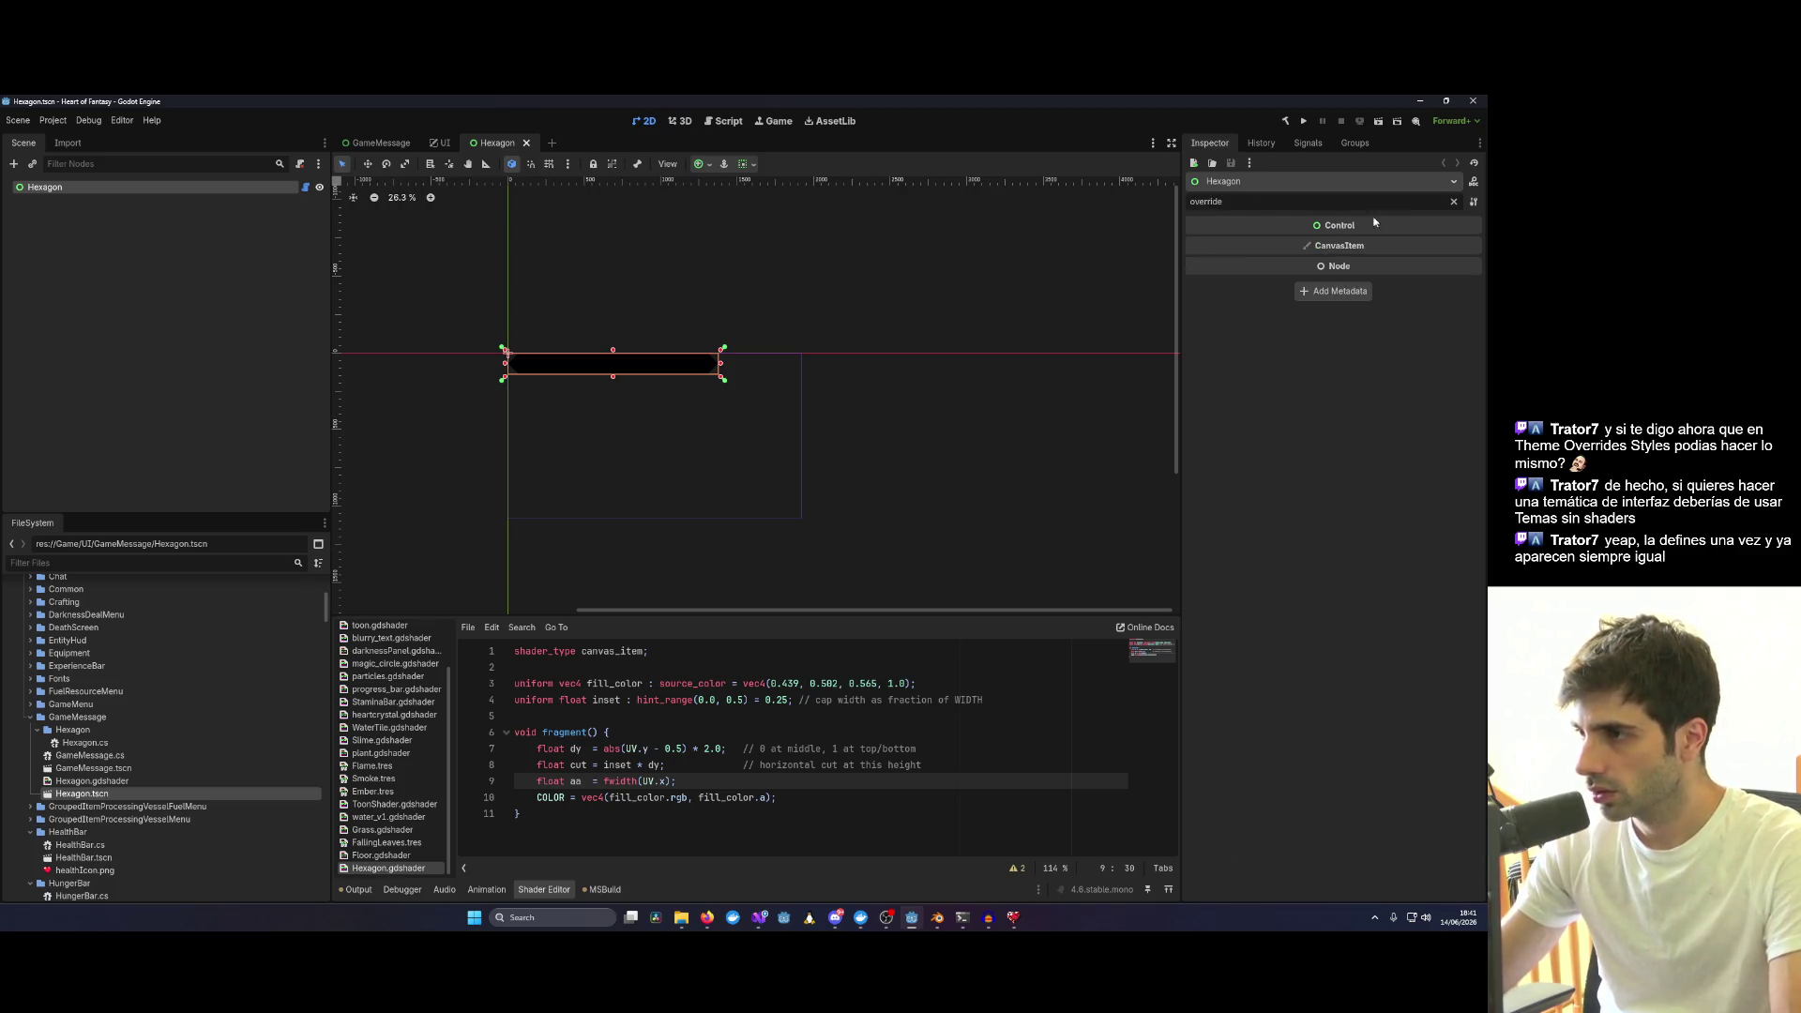
{"action": "left_click", "coordinate": [1453, 201]}
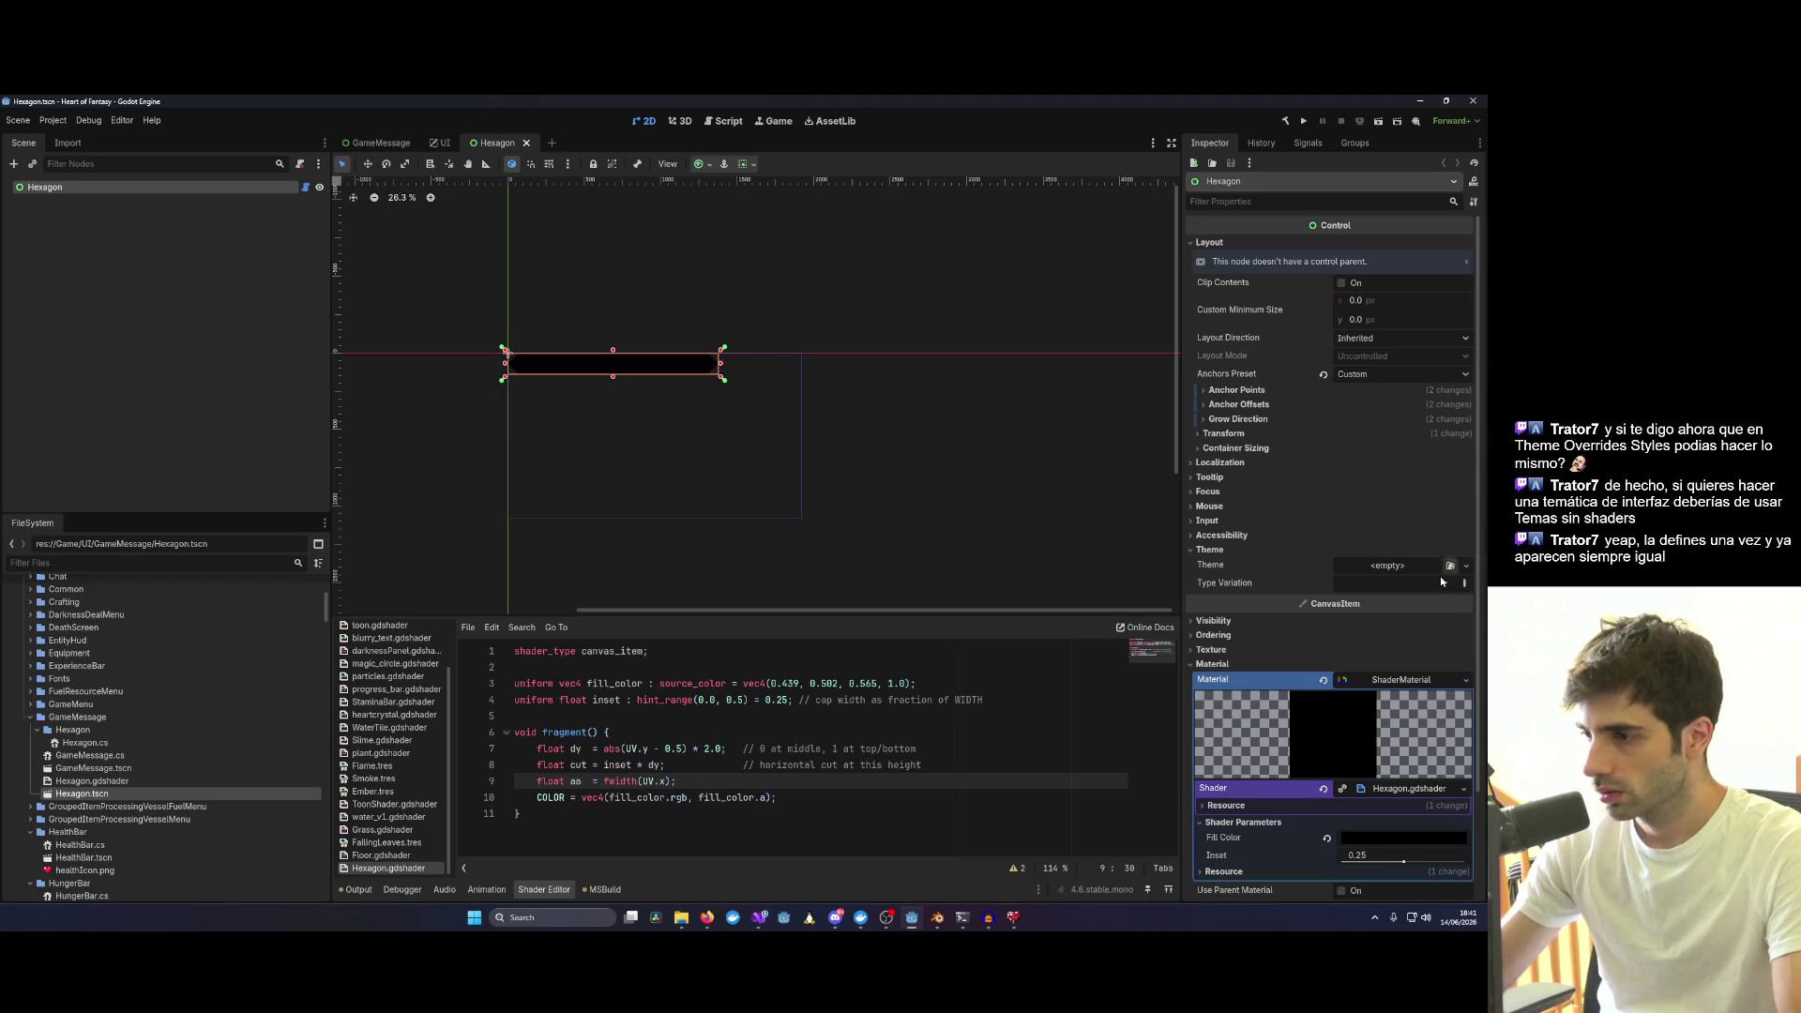
{"action": "scroll", "coordinate": [1450, 574], "scroll_direction": "down", "scroll_amount": 3}
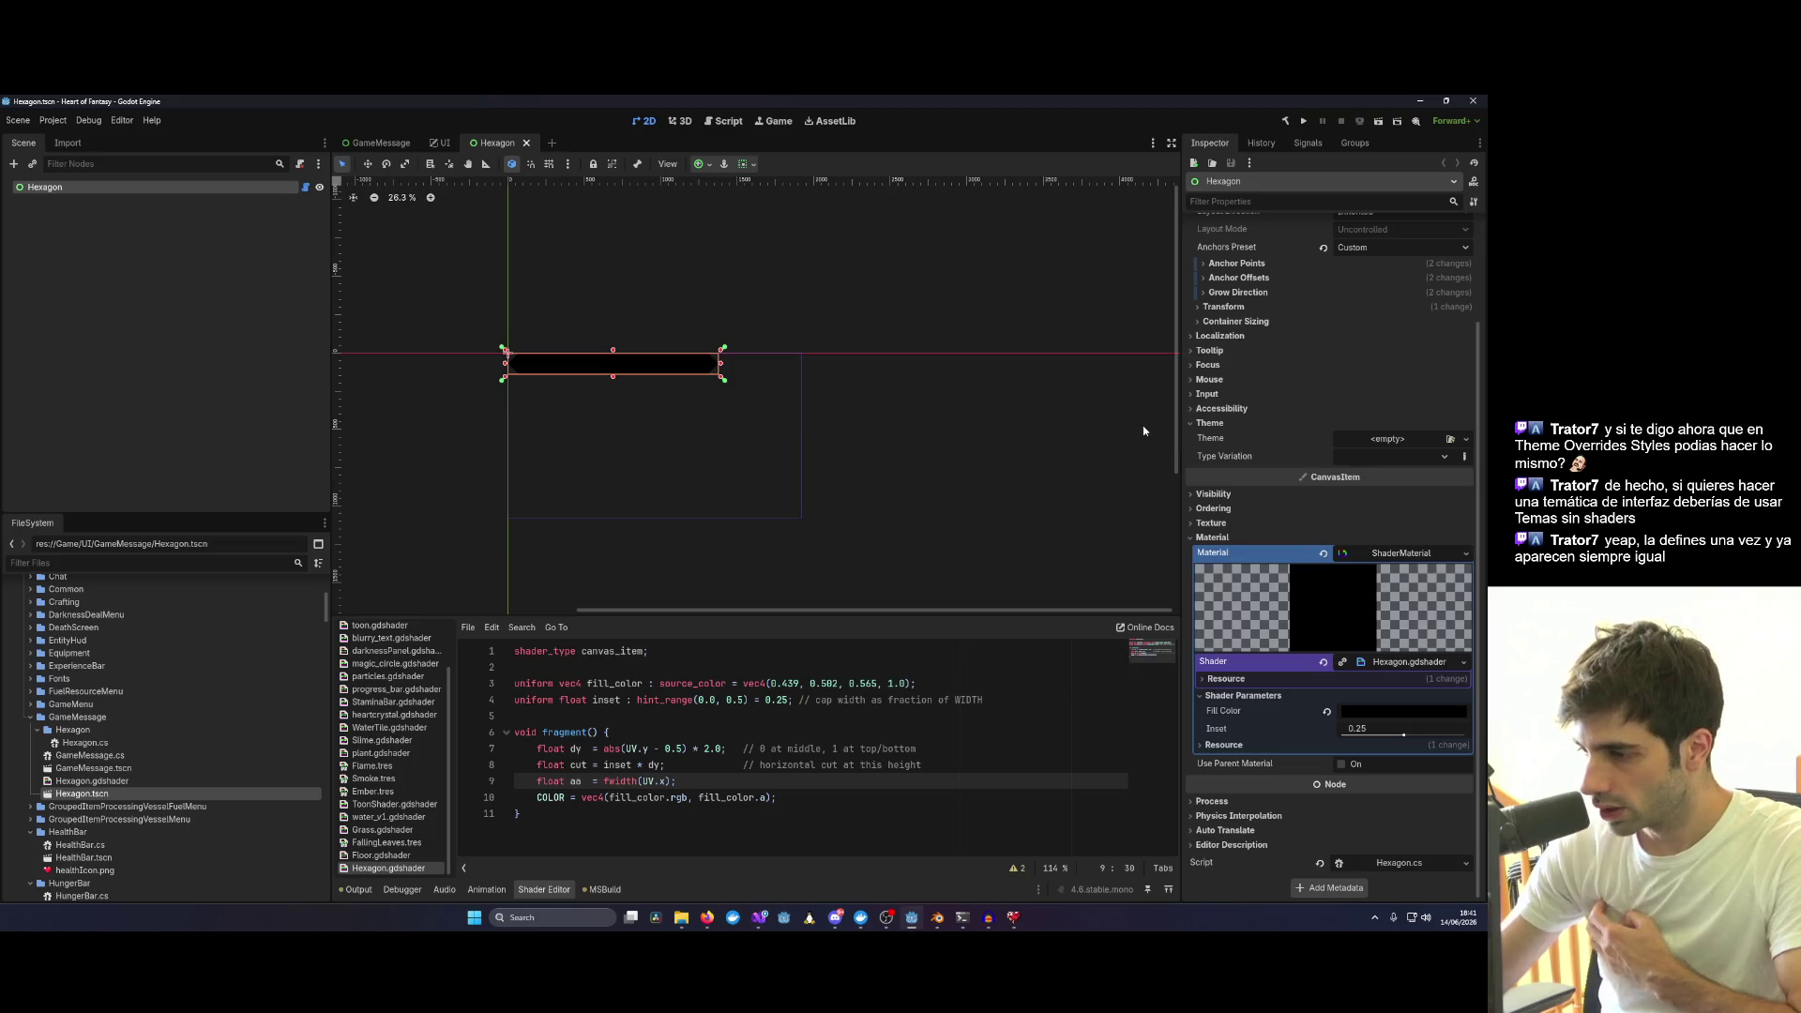
{"action": "mouse_move", "coordinate": [44, 187]}
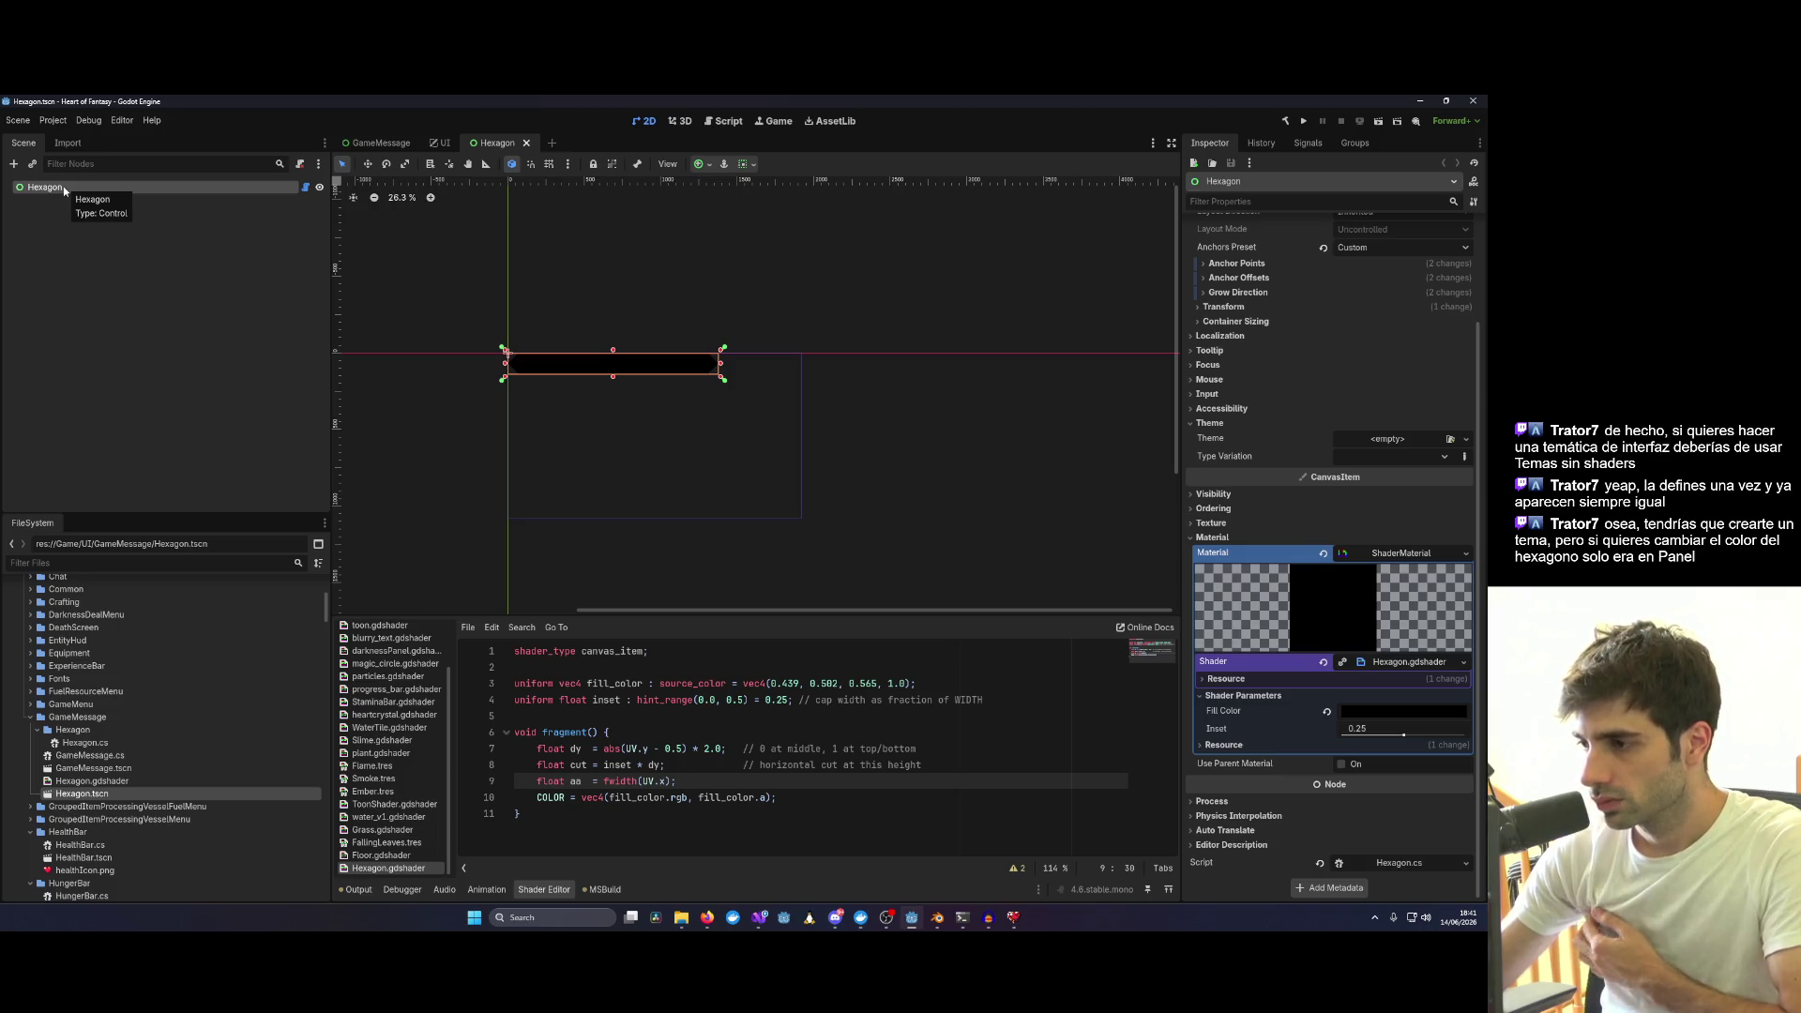
{"action": "scroll", "coordinate": [606, 370], "scroll_direction": "up", "scroll_amount": 1}
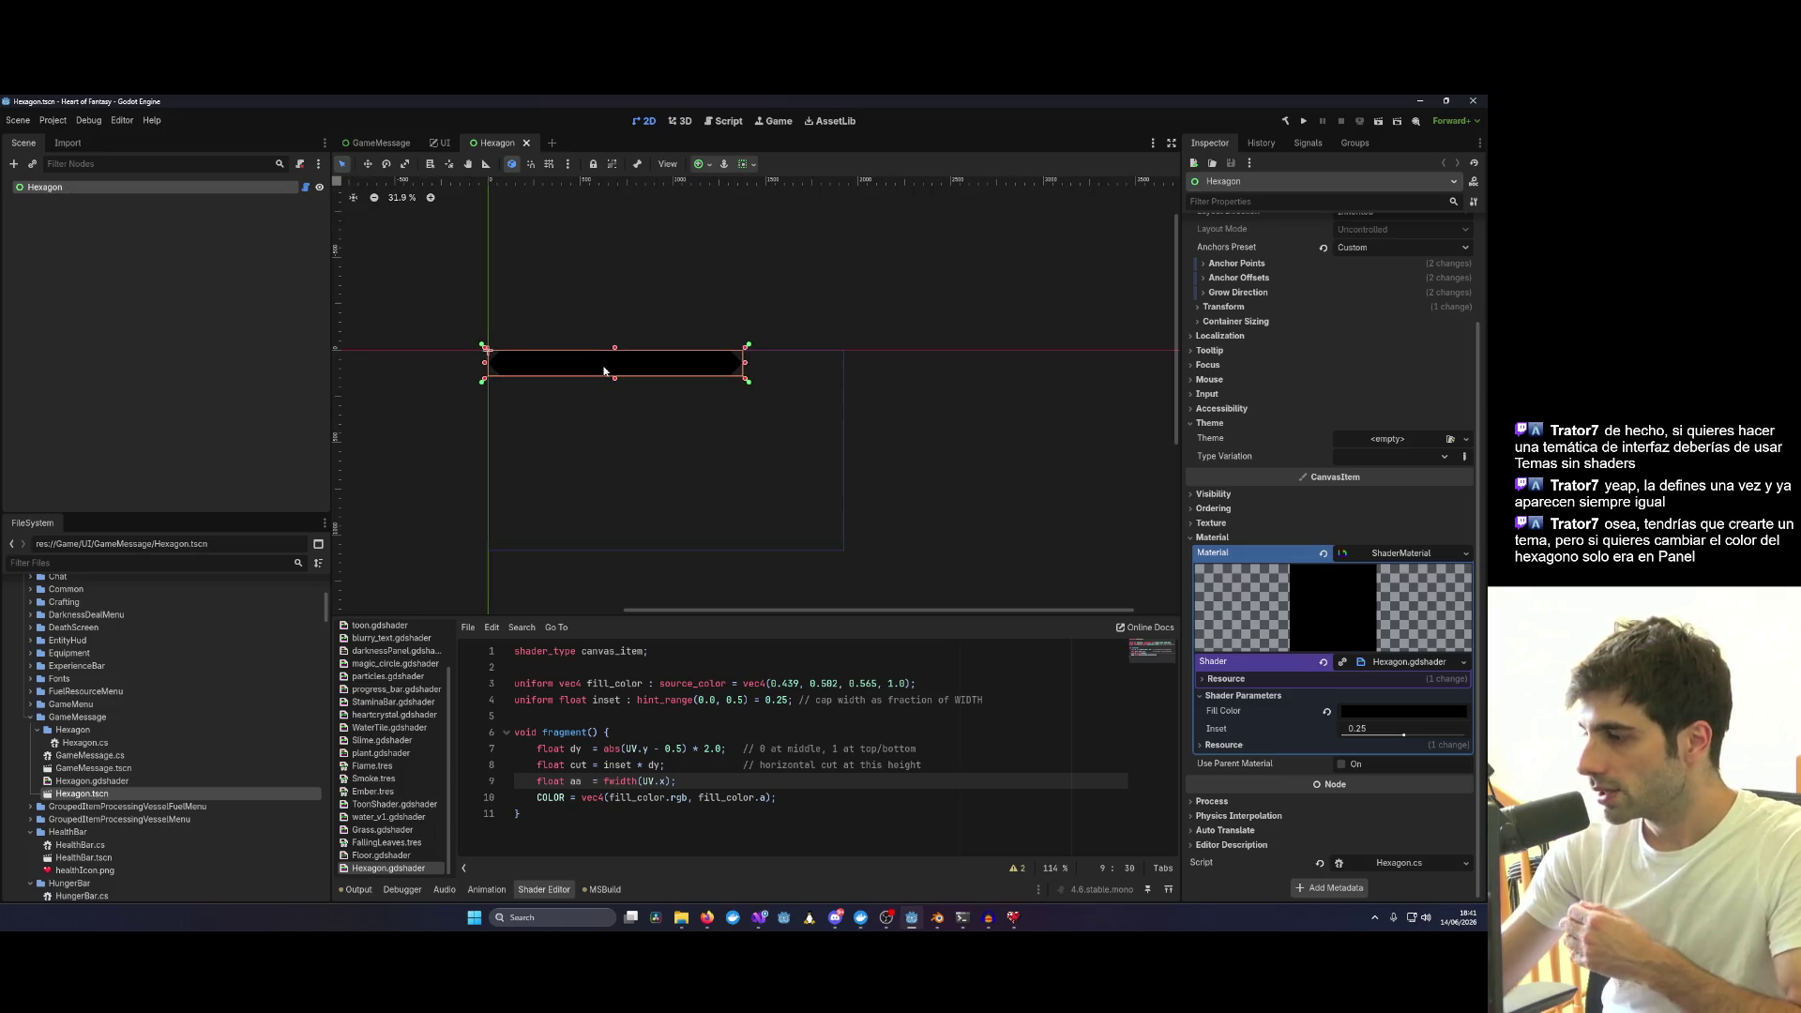
{"action": "scroll", "coordinate": [602, 370], "scroll_direction": "up", "scroll_amount": 3}
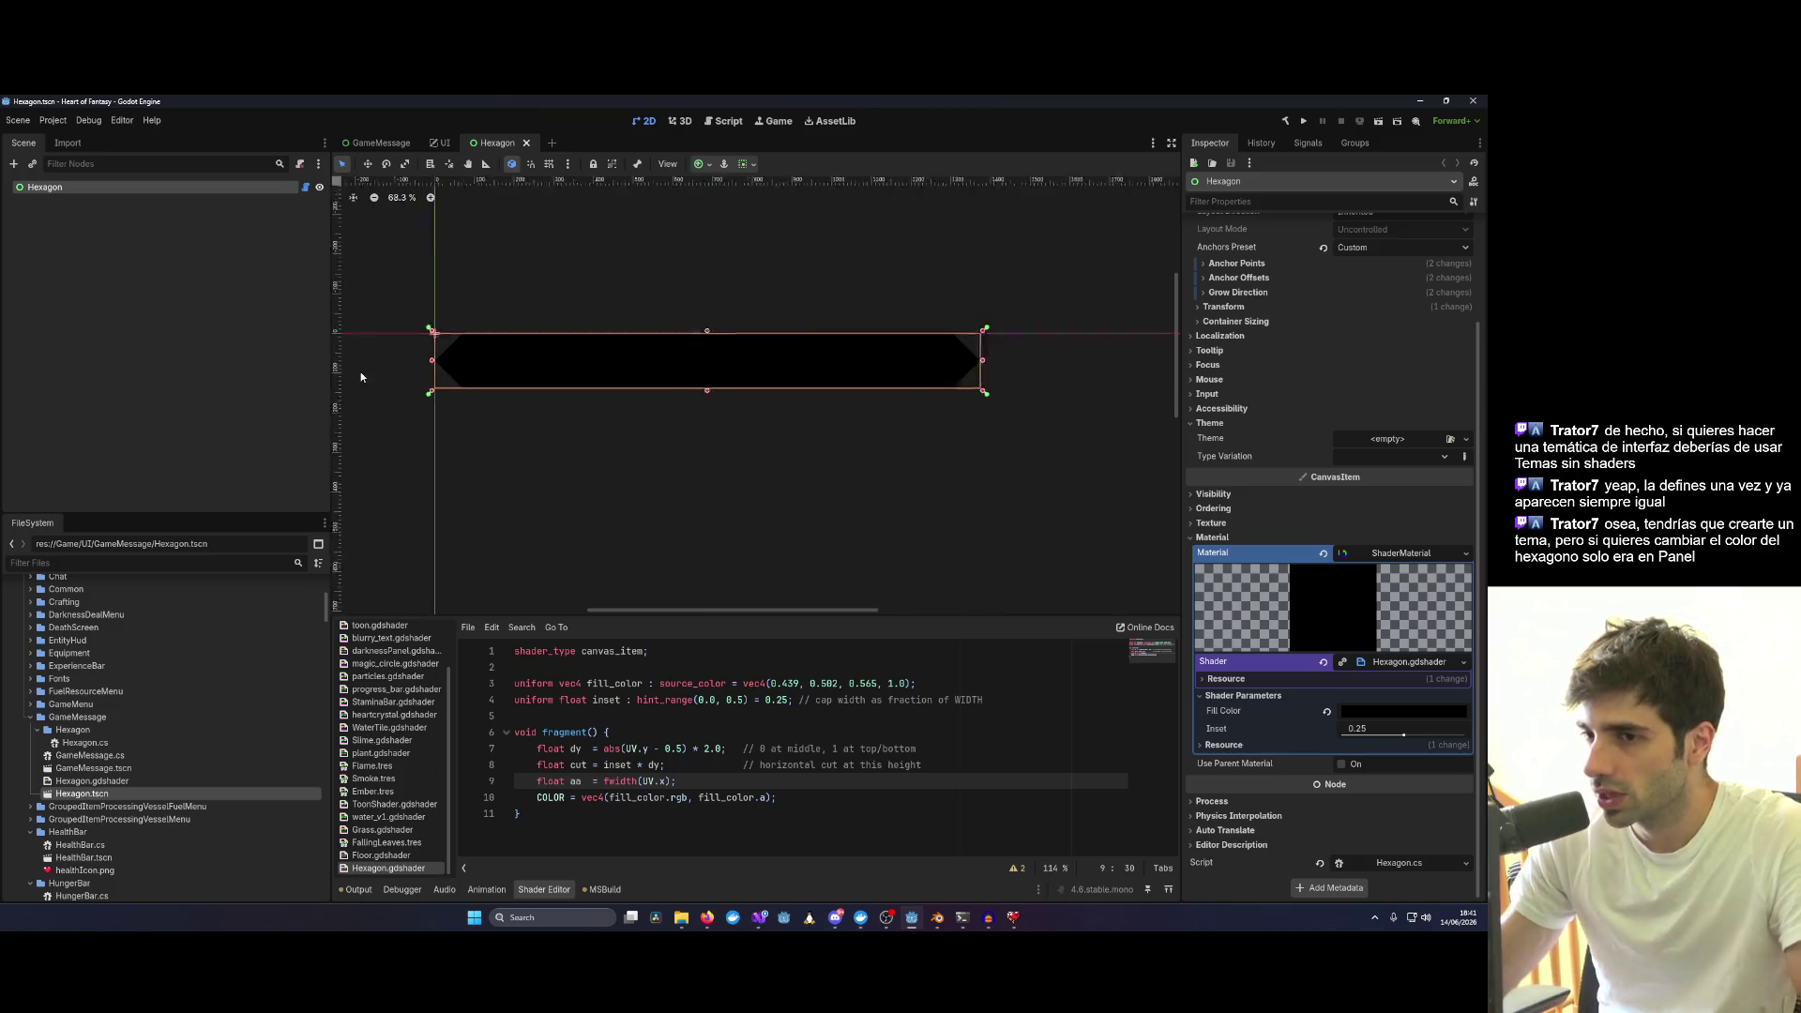
{"action": "scroll", "coordinate": [364, 369], "scroll_direction": "up", "scroll_amount": 4}
{"action": "scroll", "coordinate": [465, 409], "scroll_direction": "right", "scroll_amount": 5}
{"action": "scroll", "coordinate": [891, 372], "scroll_direction": "right", "scroll_amount": 2}
{"action": "scroll", "coordinate": [877, 492], "scroll_direction": "left", "scroll_amount": 3}
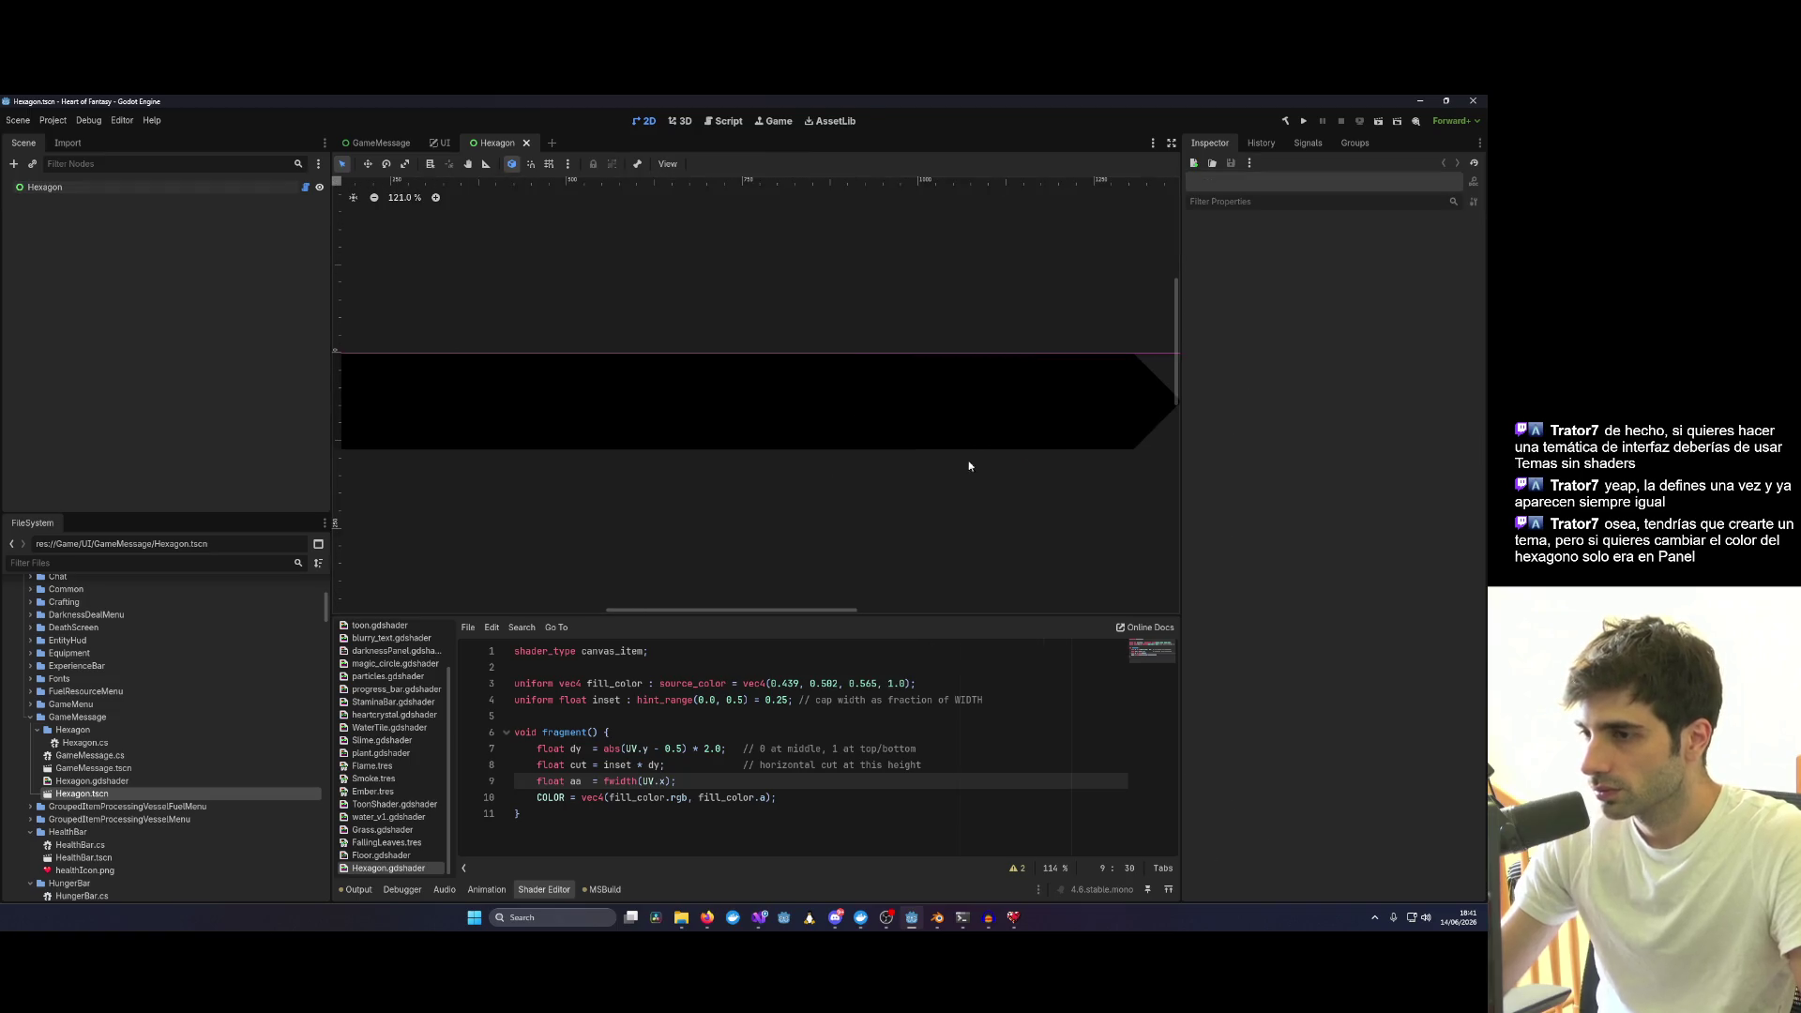
{"action": "scroll", "coordinate": [982, 466], "scroll_direction": "down", "scroll_amount": 3}
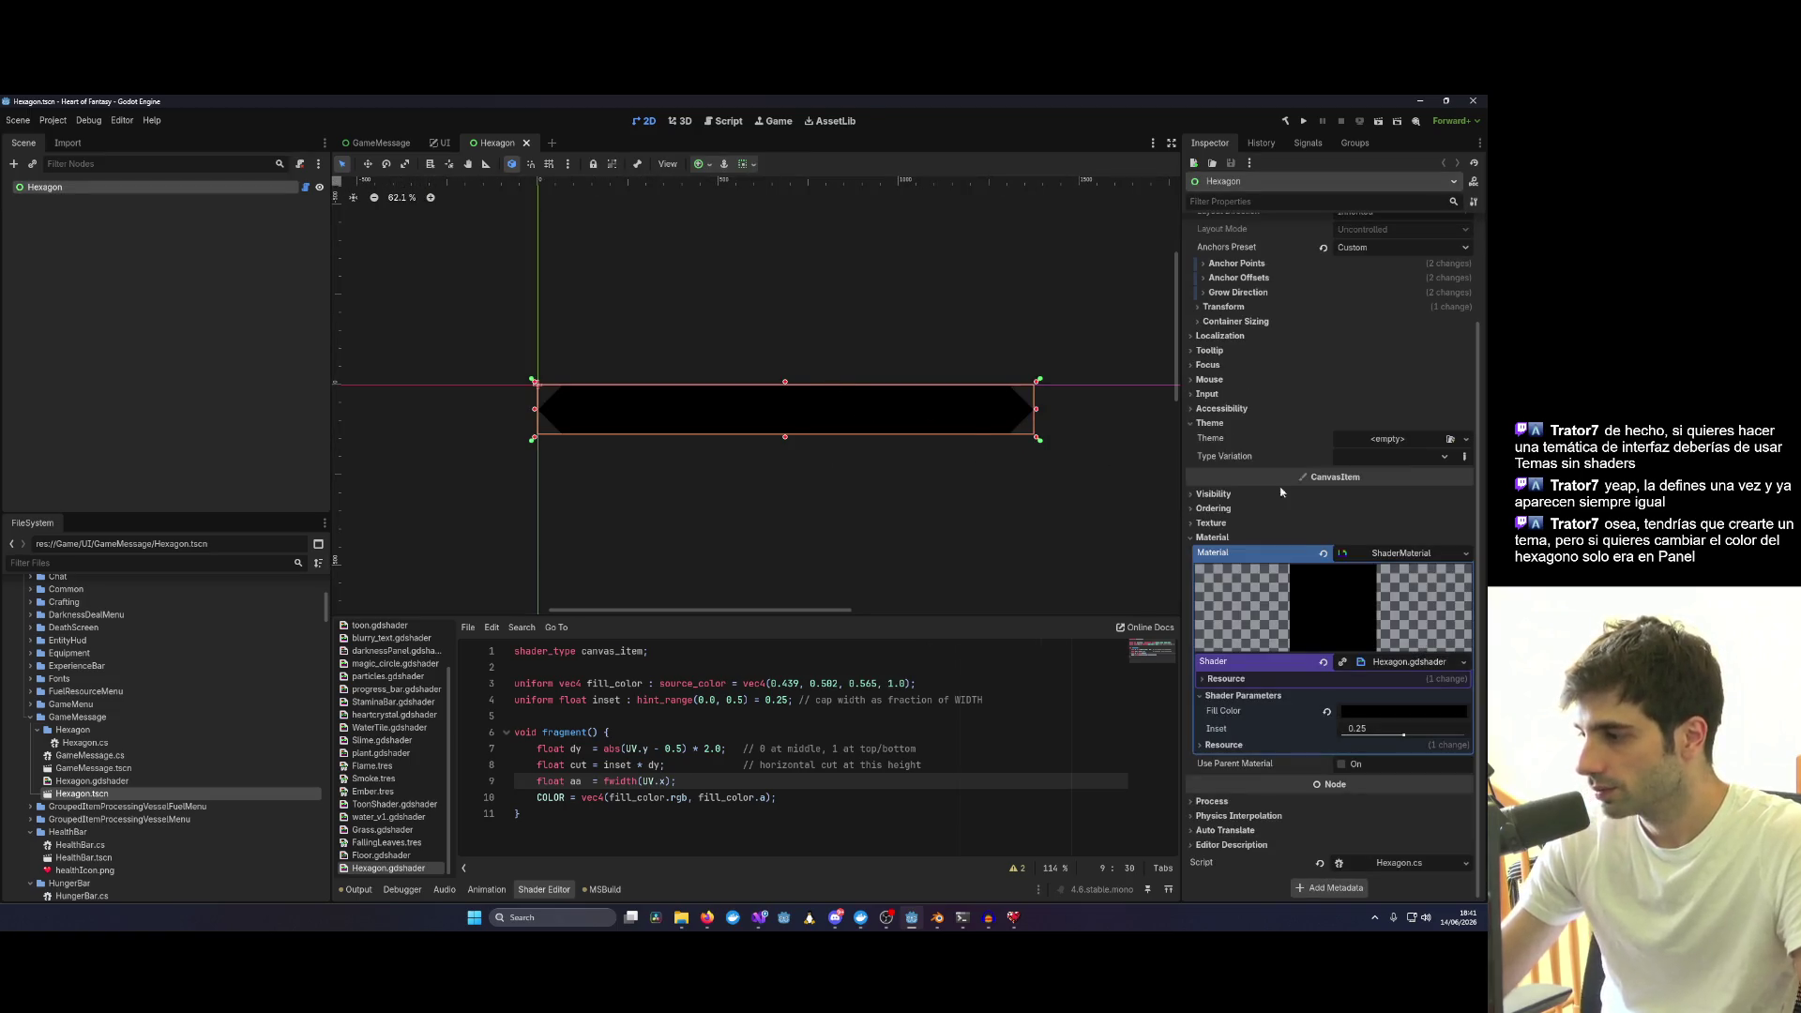
{"action": "left_click", "coordinate": [1089, 305]}
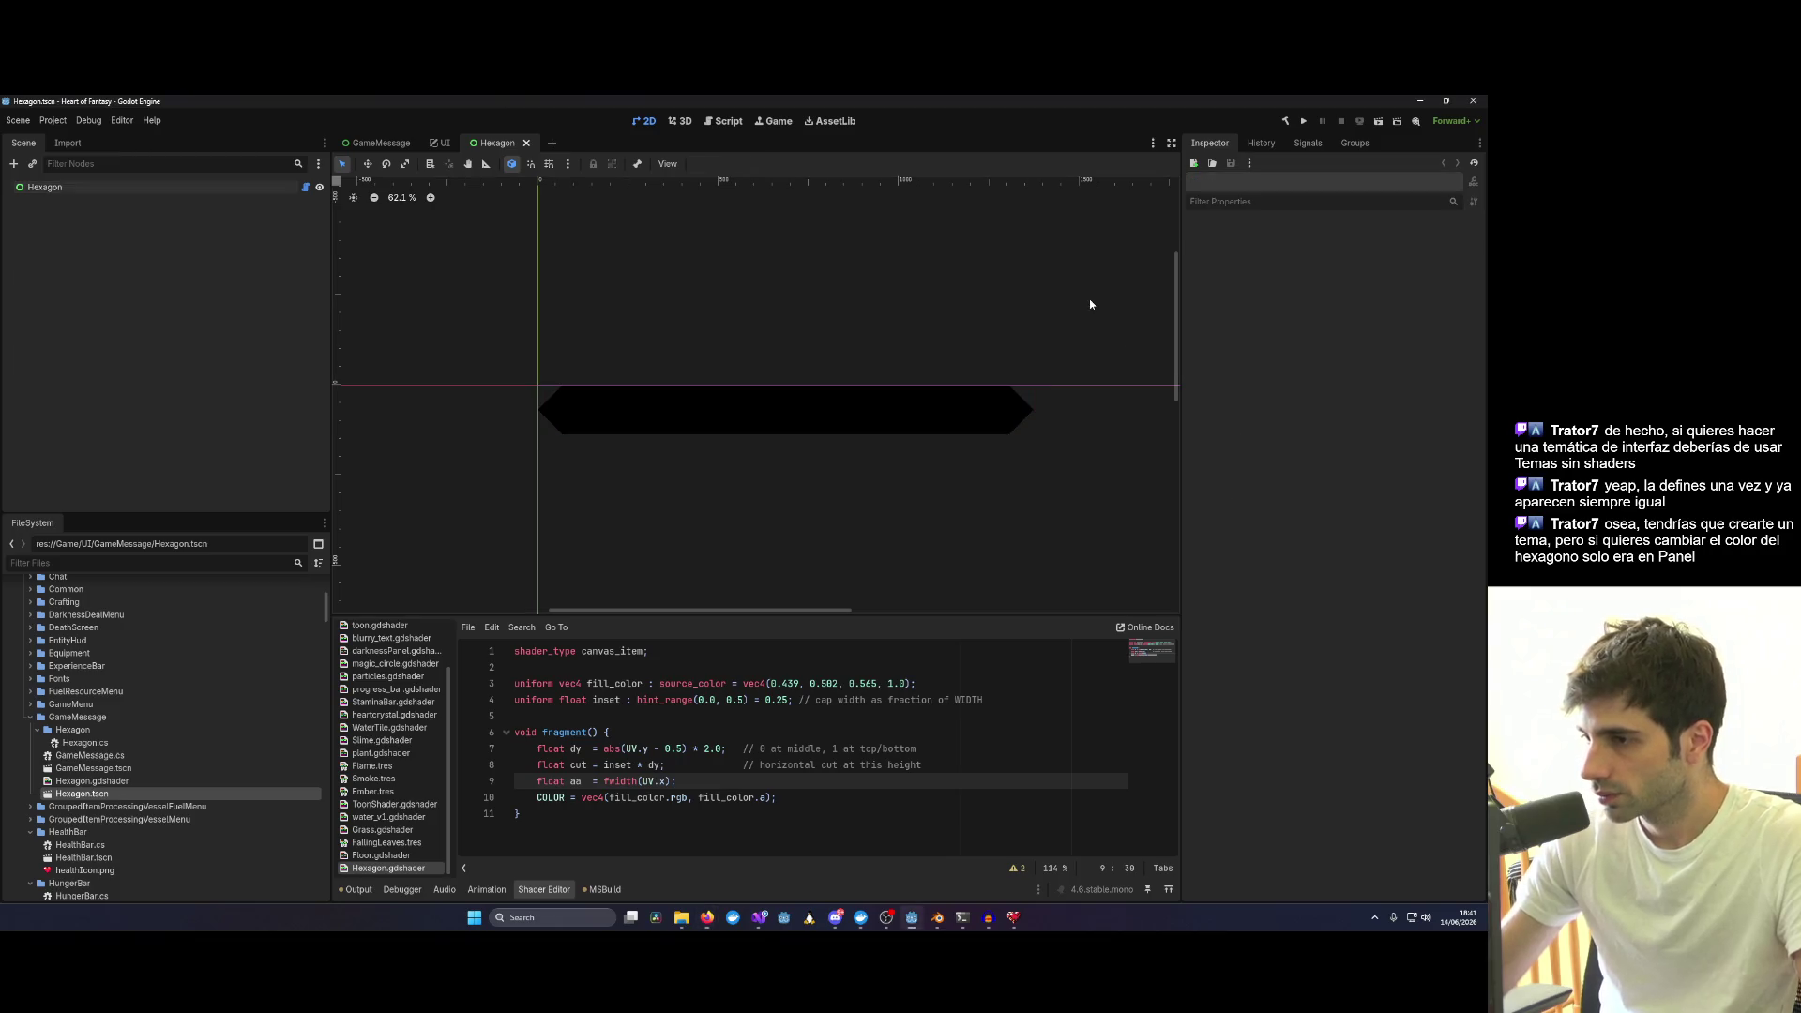
{"action": "left_click", "coordinate": [971, 419]}
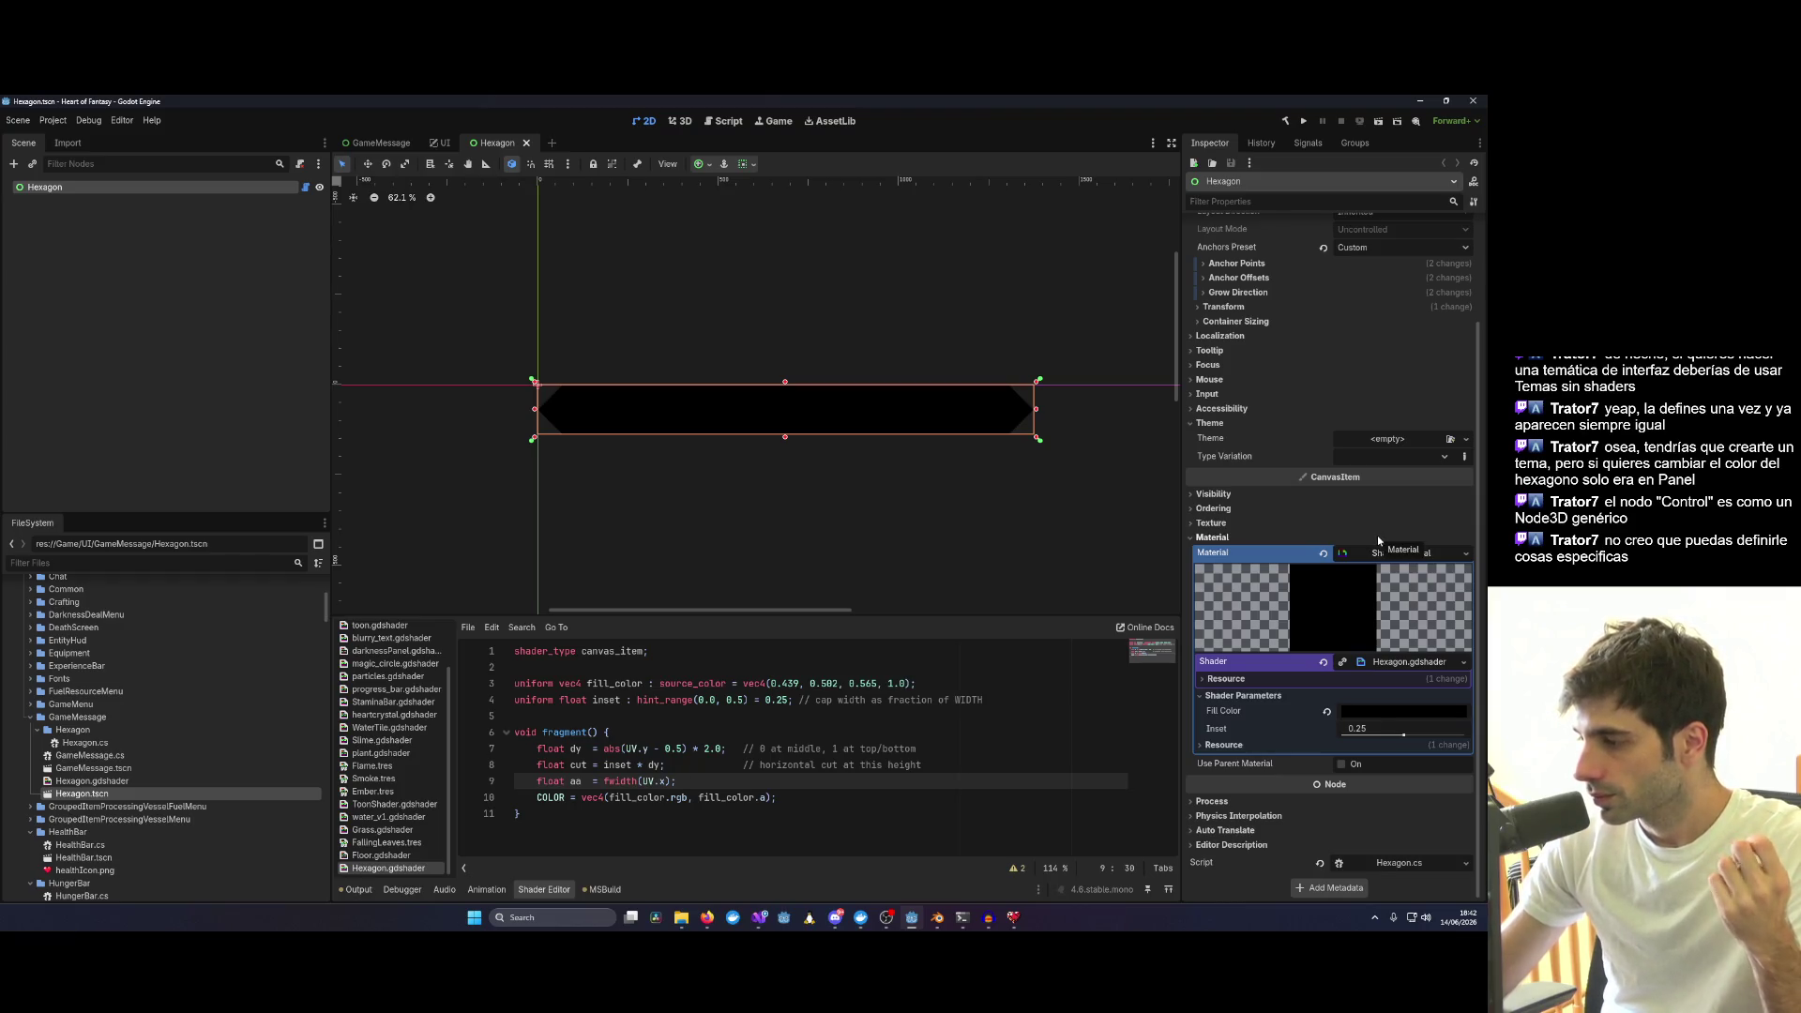
{"action": "scroll", "coordinate": [1021, 436], "scroll_direction": "down", "scroll_amount": 2}
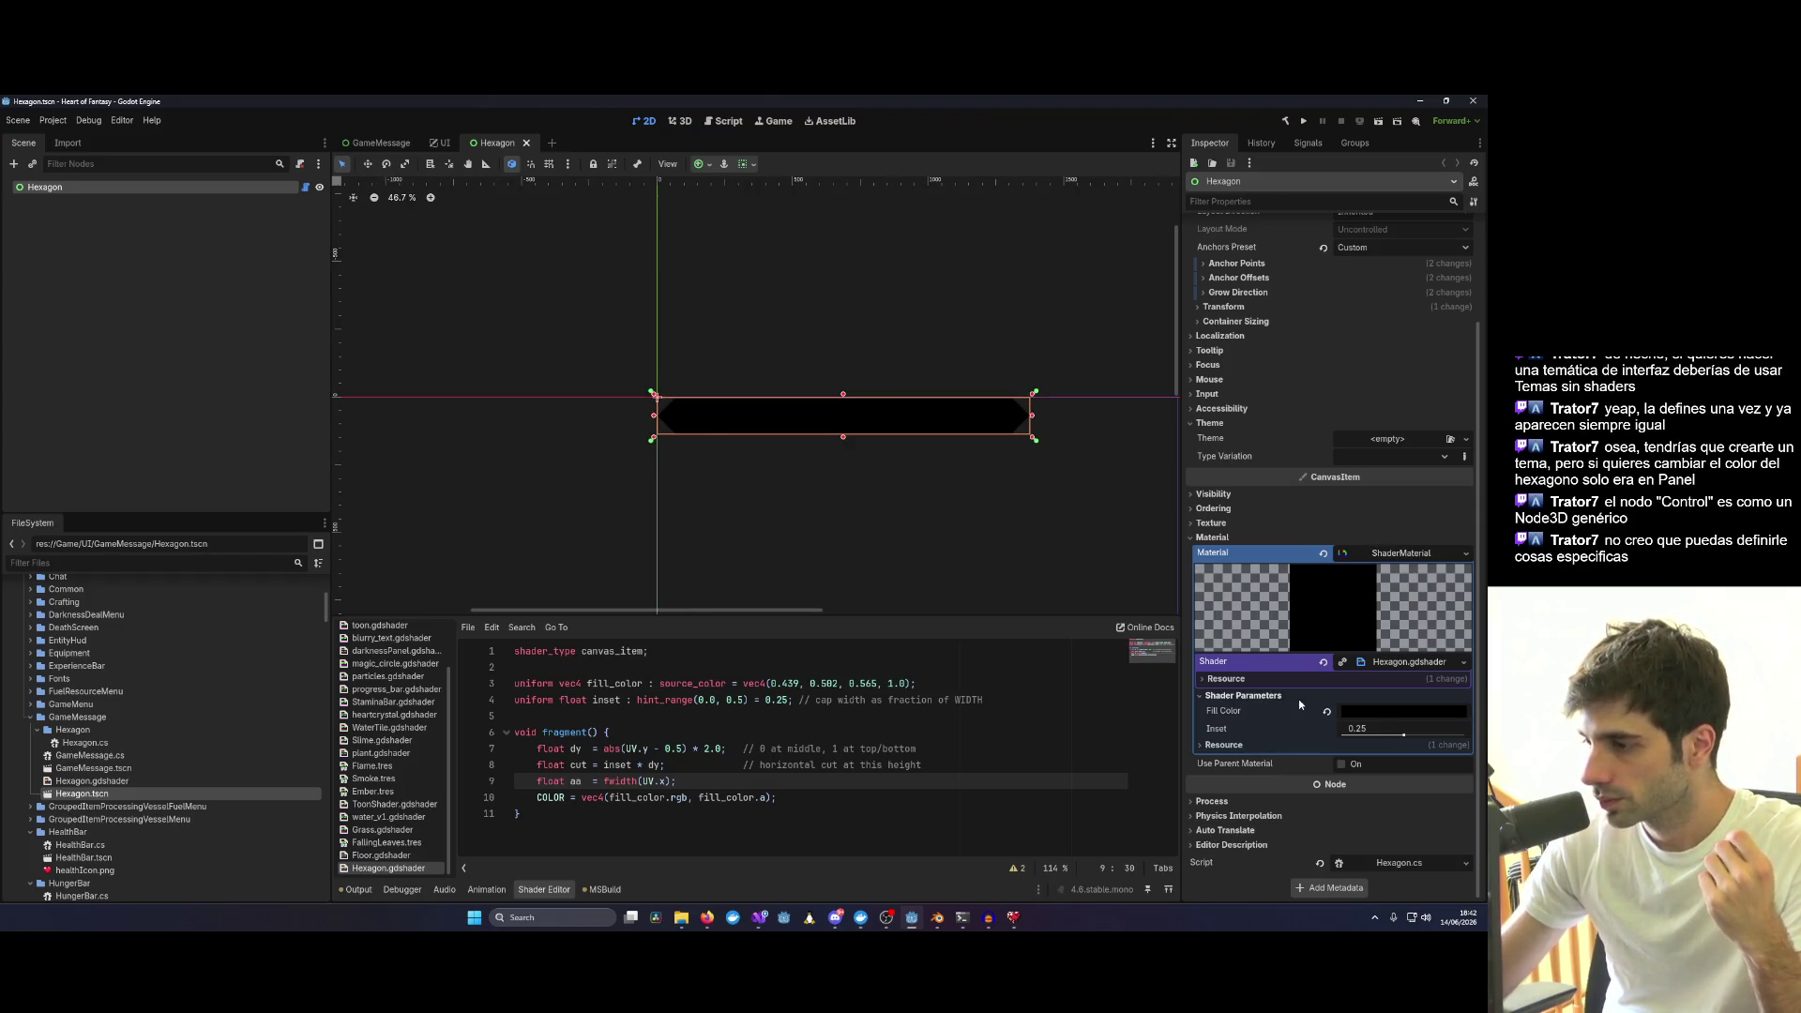
{"action": "left_click", "coordinate": [1211, 537]}
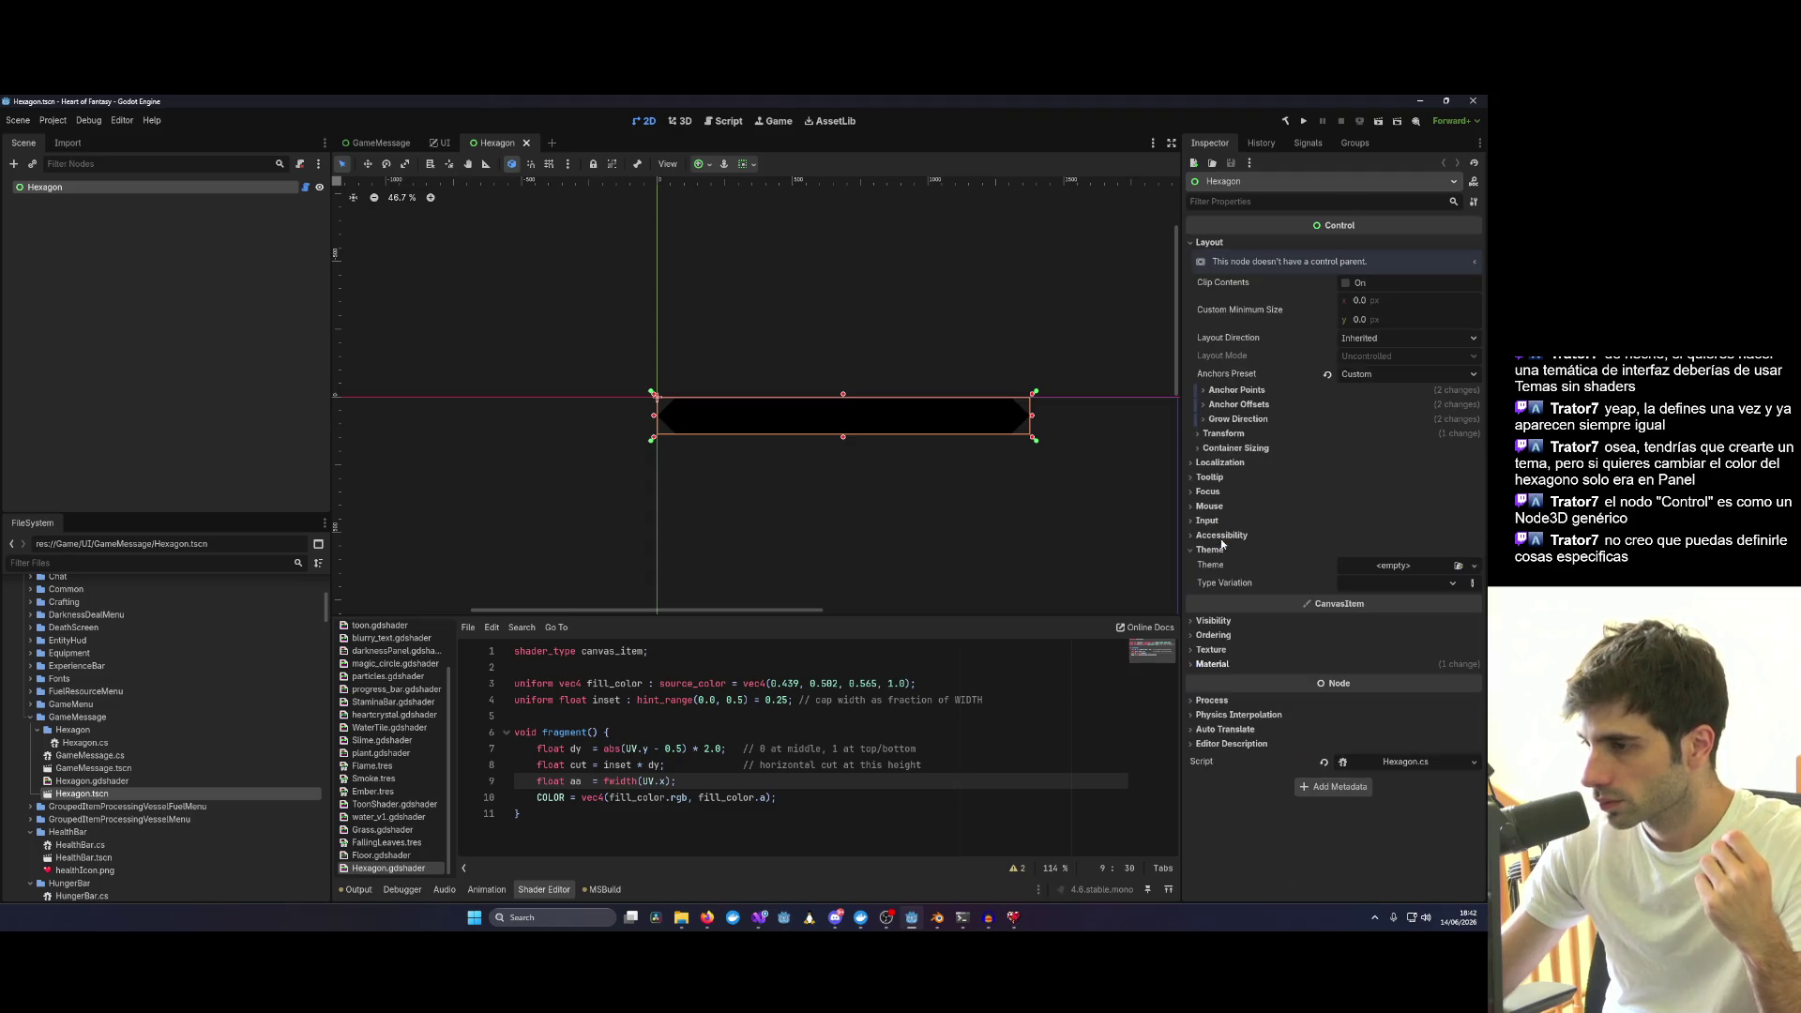
Assign a New Theme resource to the Hexagon node's Theme property.
{"action": "left_click", "coordinate": [1219, 666]}
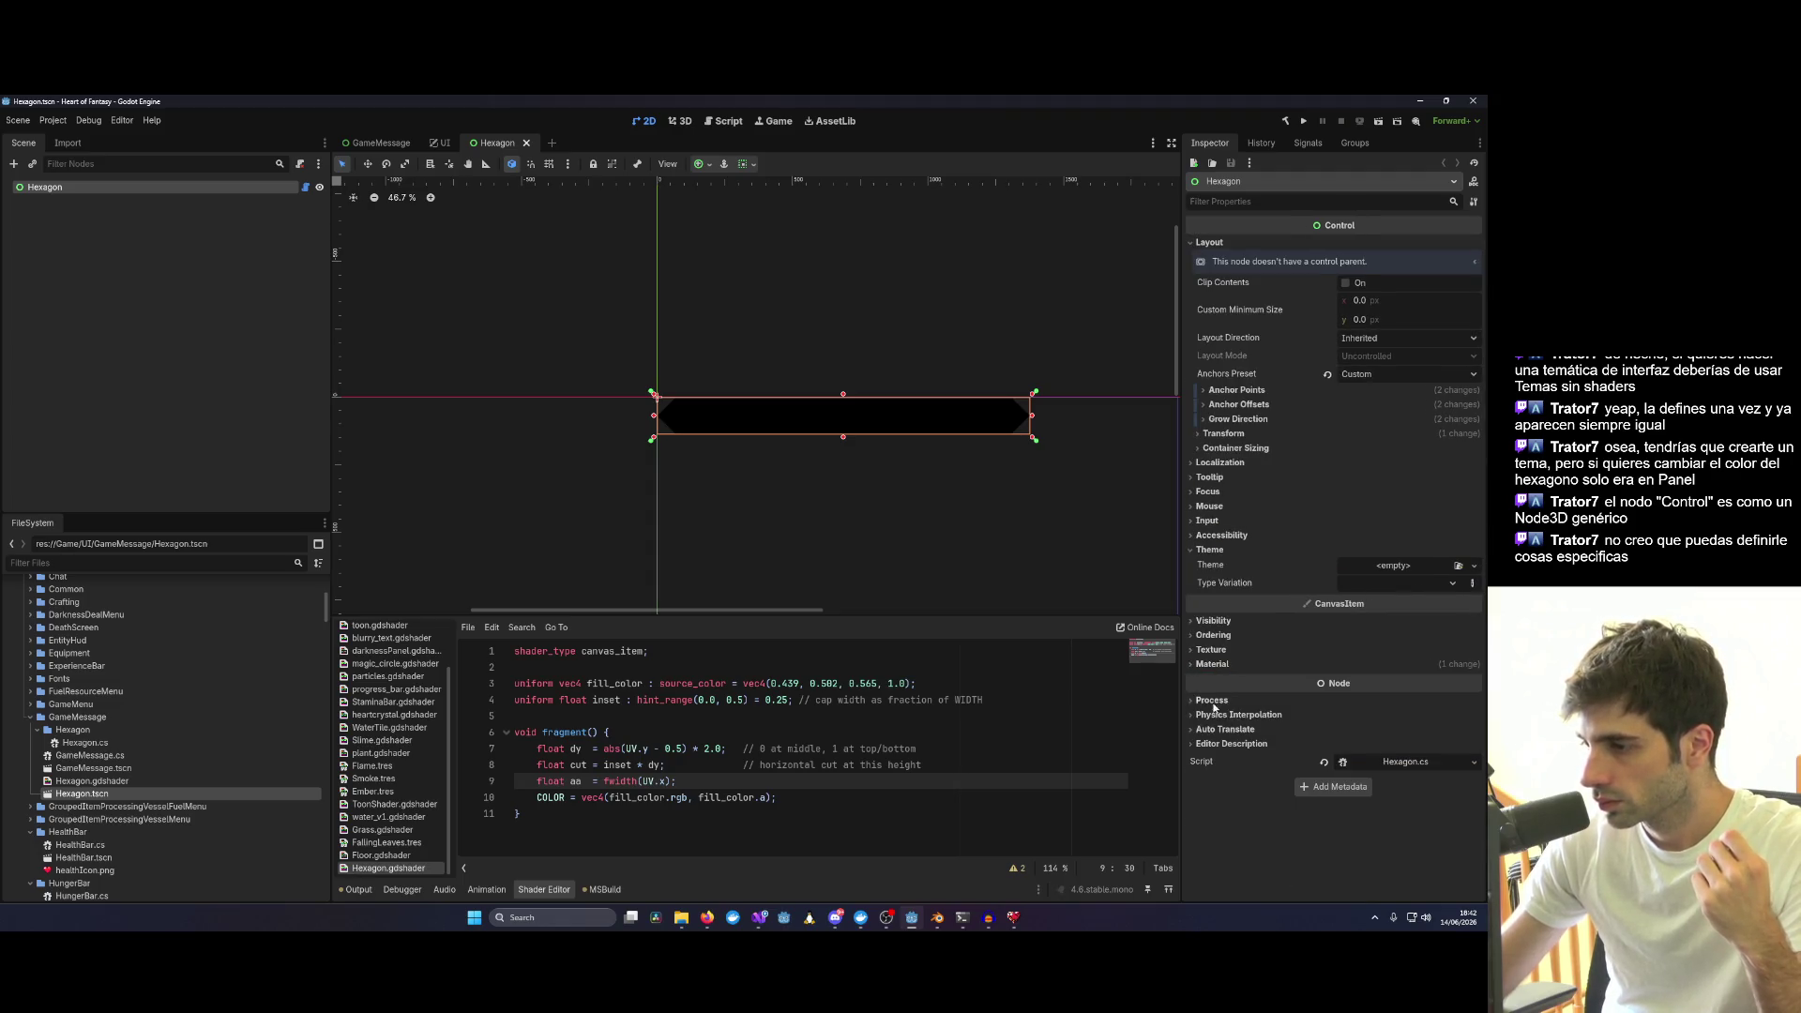
{"action": "left_click", "coordinate": [1204, 554]}
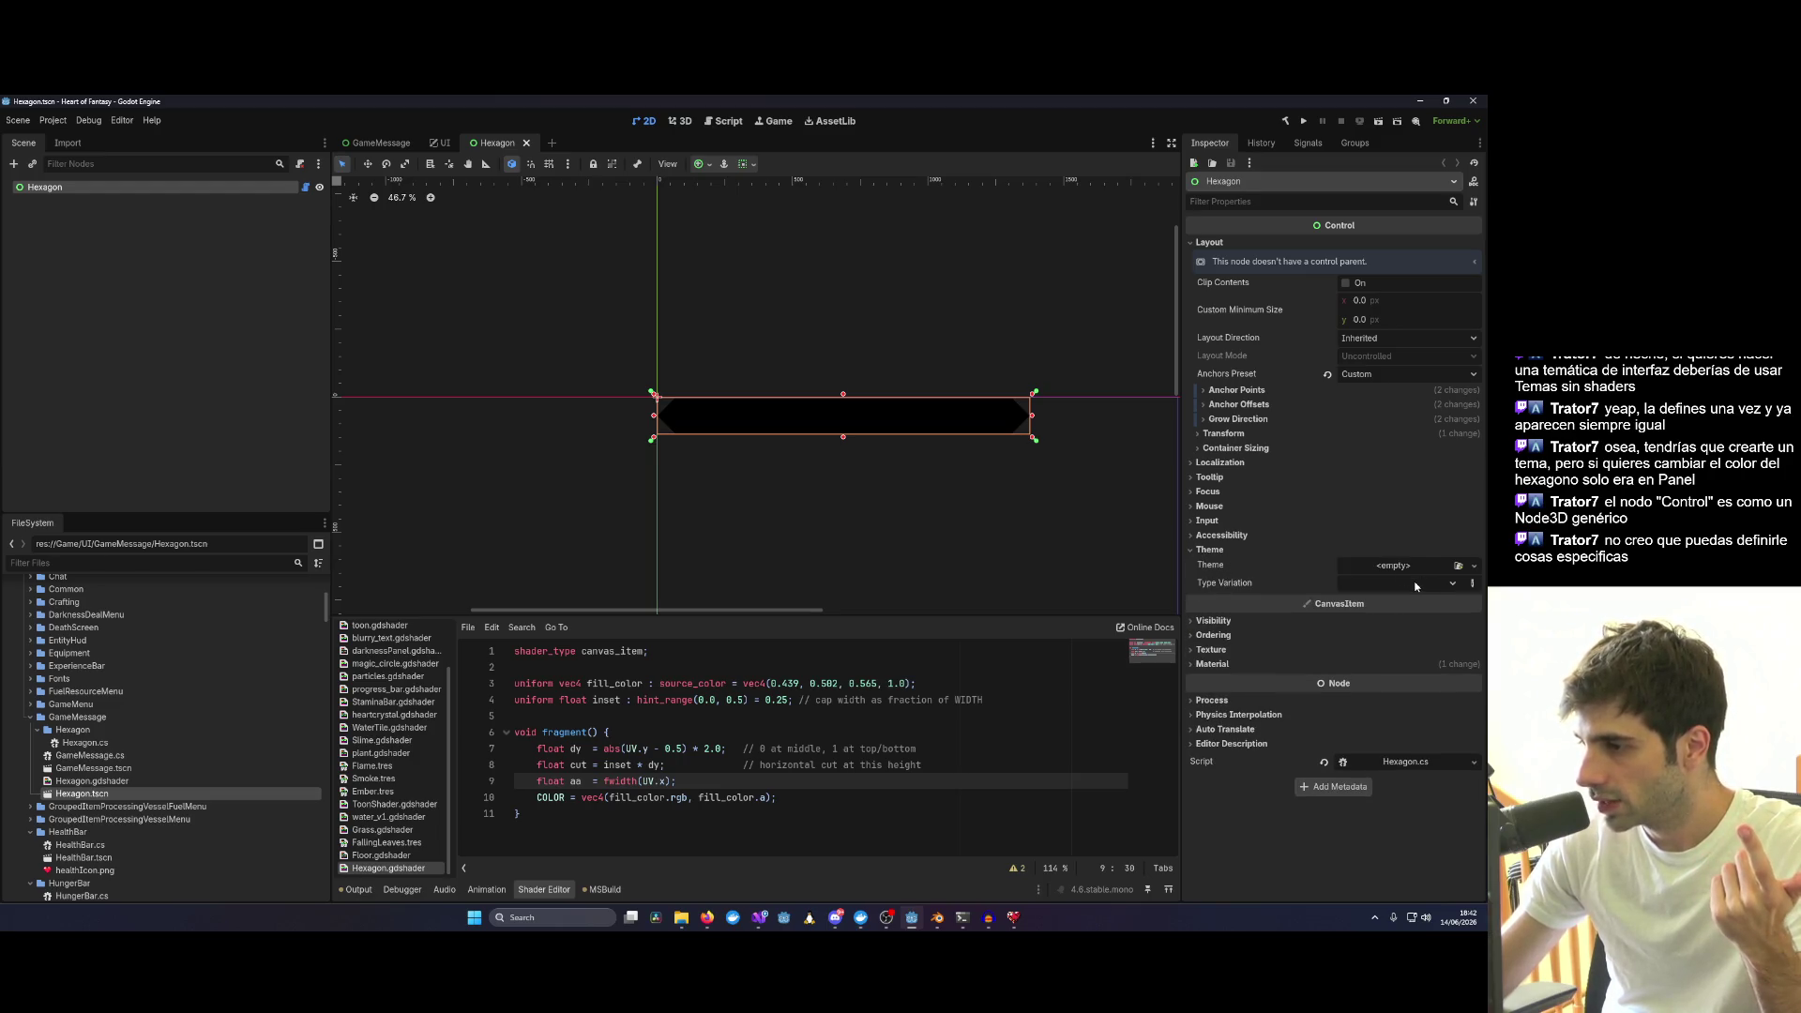
{"action": "left_click", "coordinate": [1433, 567]}
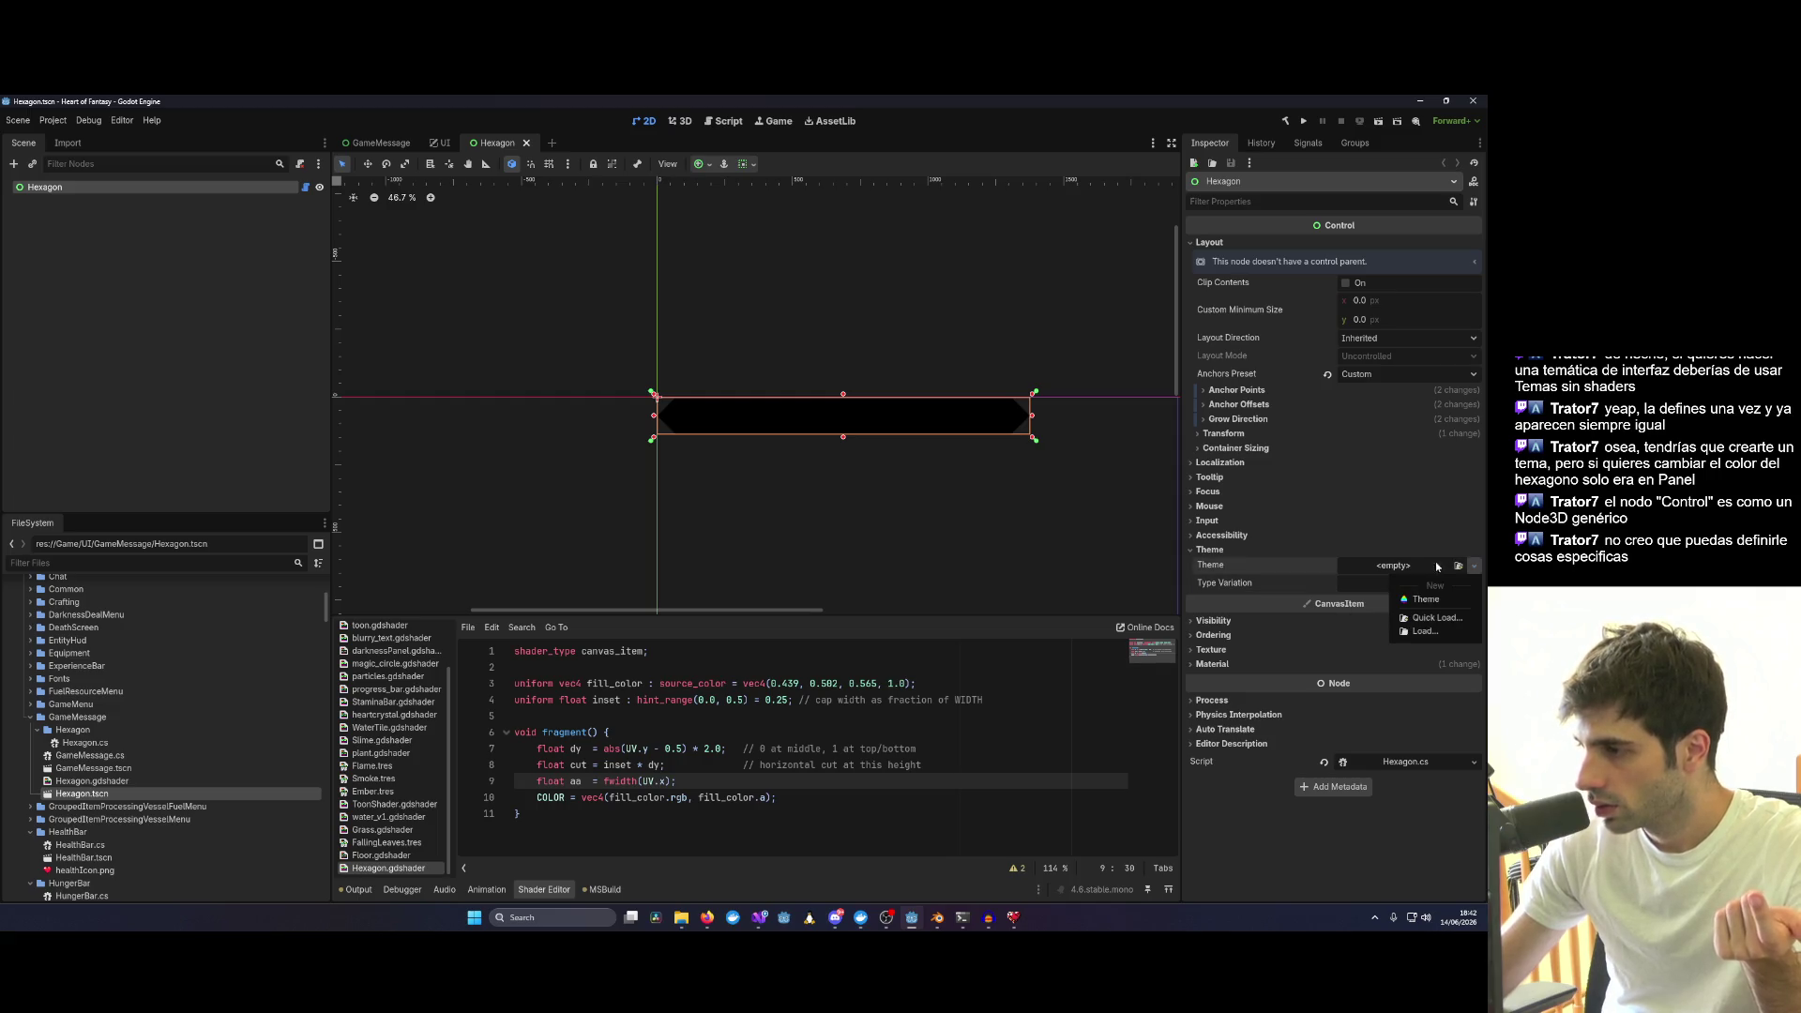
{"action": "left_click", "coordinate": [1428, 600]}
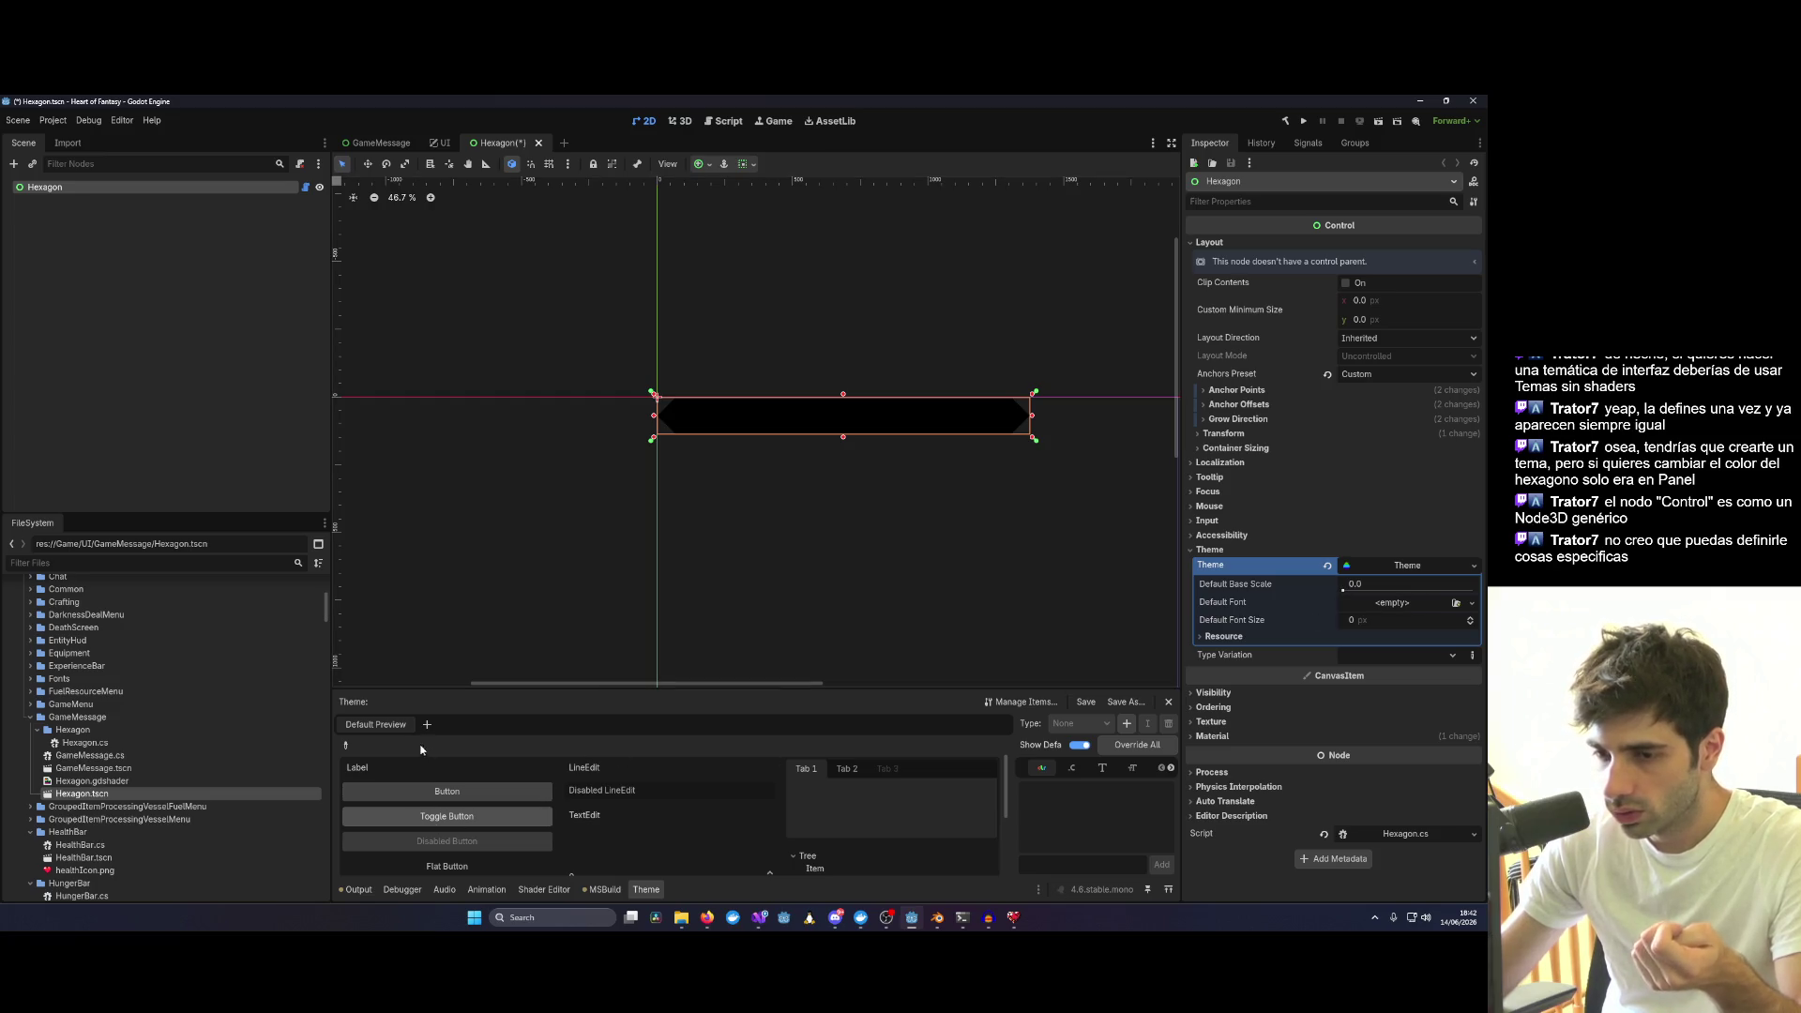
Resize the Theme editor panel and save the Hexagon scene.
{"action": "left_click_drag", "start_coordinate": [530, 686], "coordinate": [531, 416]}
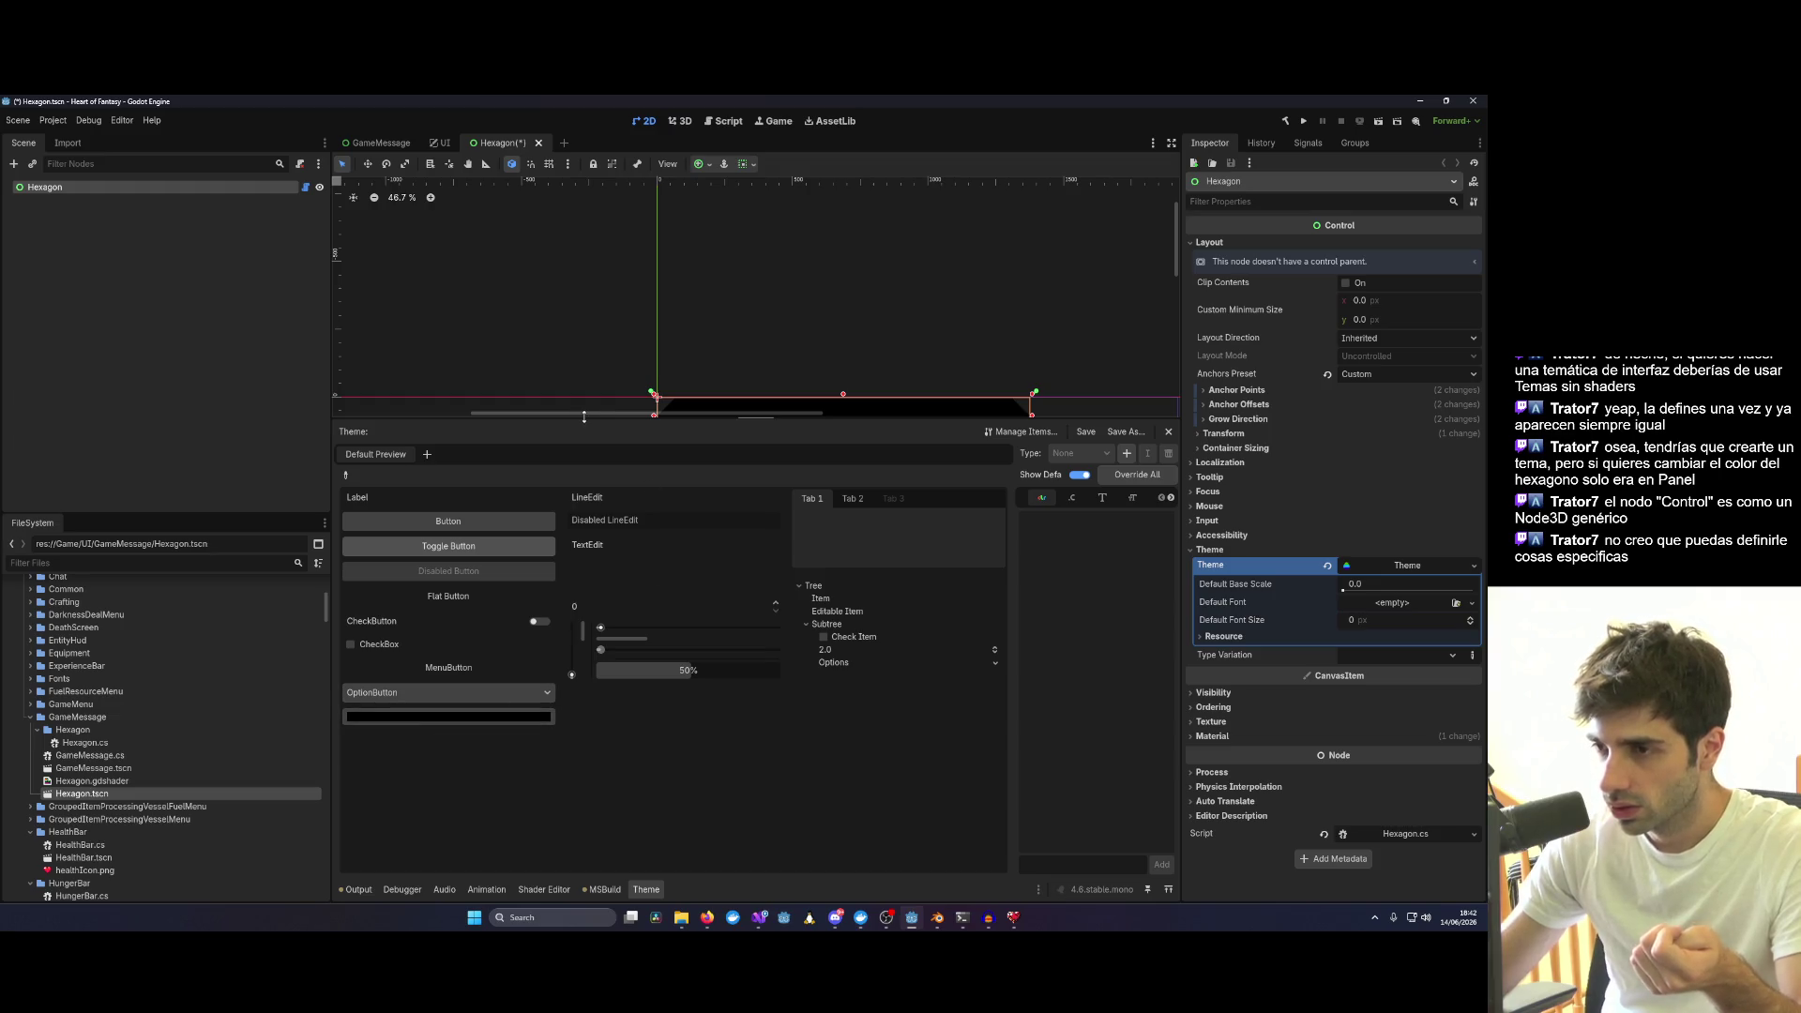
{"action": "left_click_drag", "start_coordinate": [584, 419], "coordinate": [690, 676]}
{"action": "left_click", "coordinate": [945, 512]}
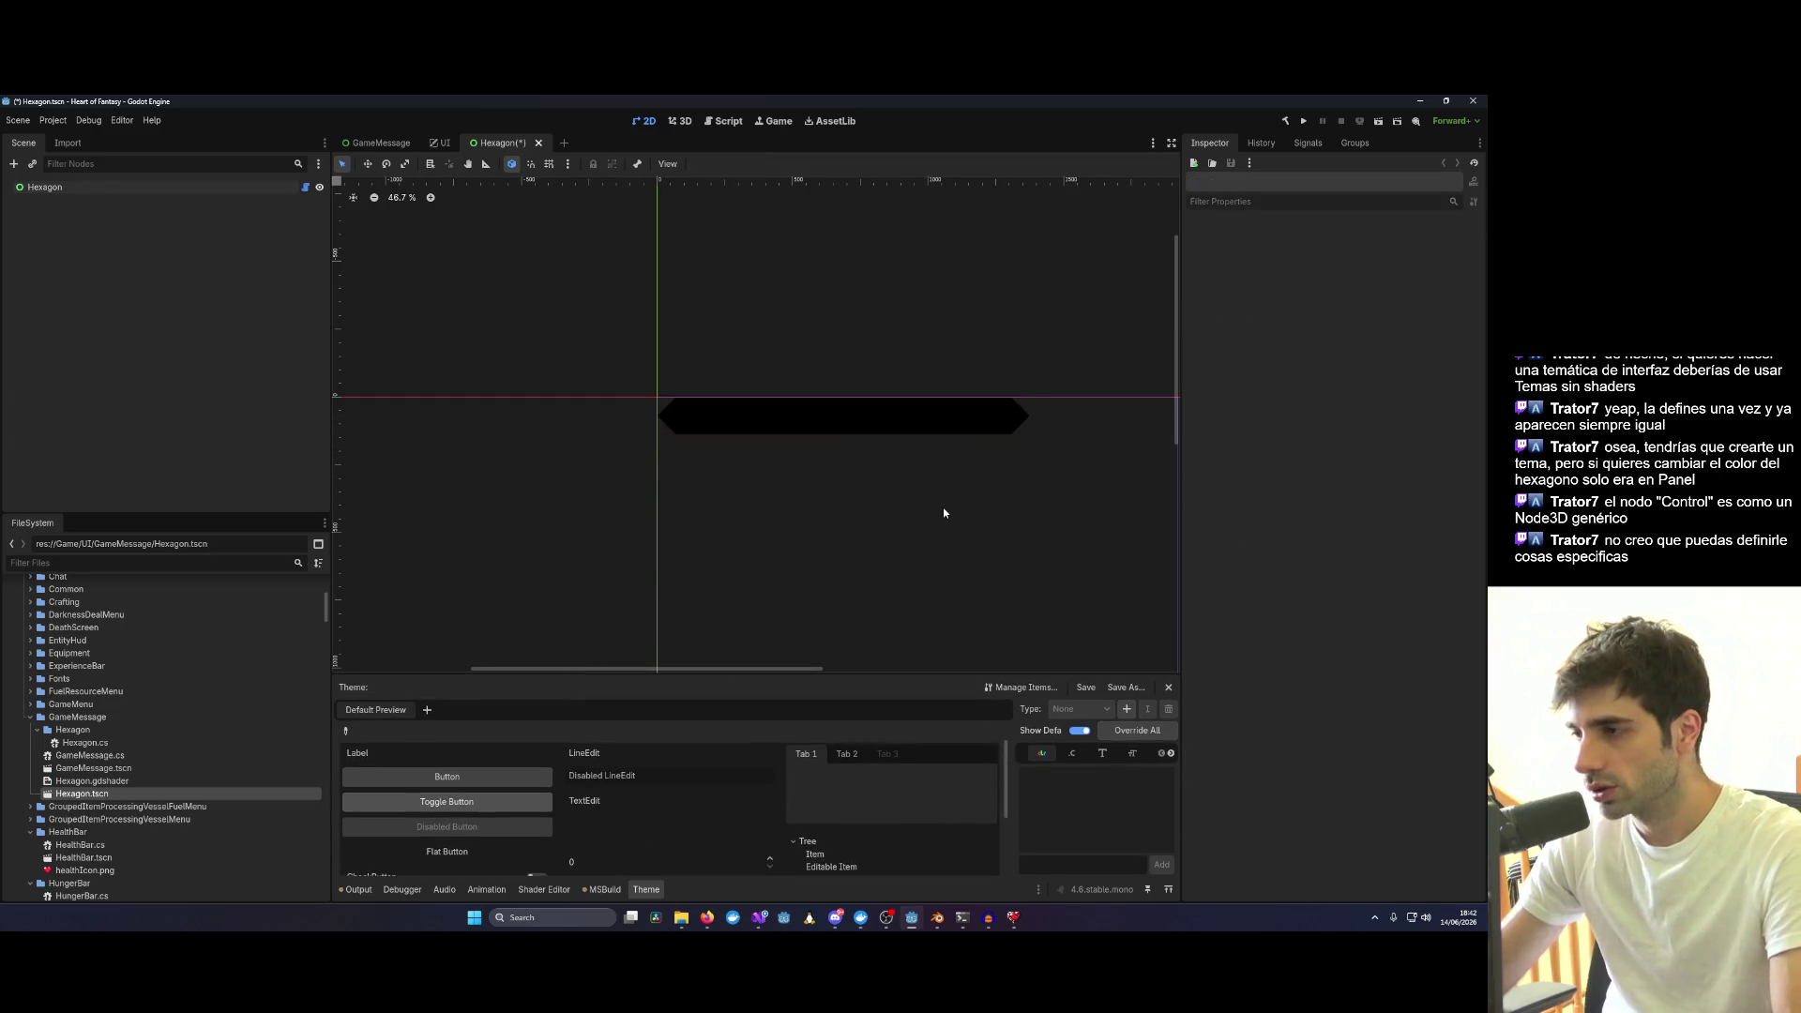
{"action": "key", "text": "ctrl+s"}
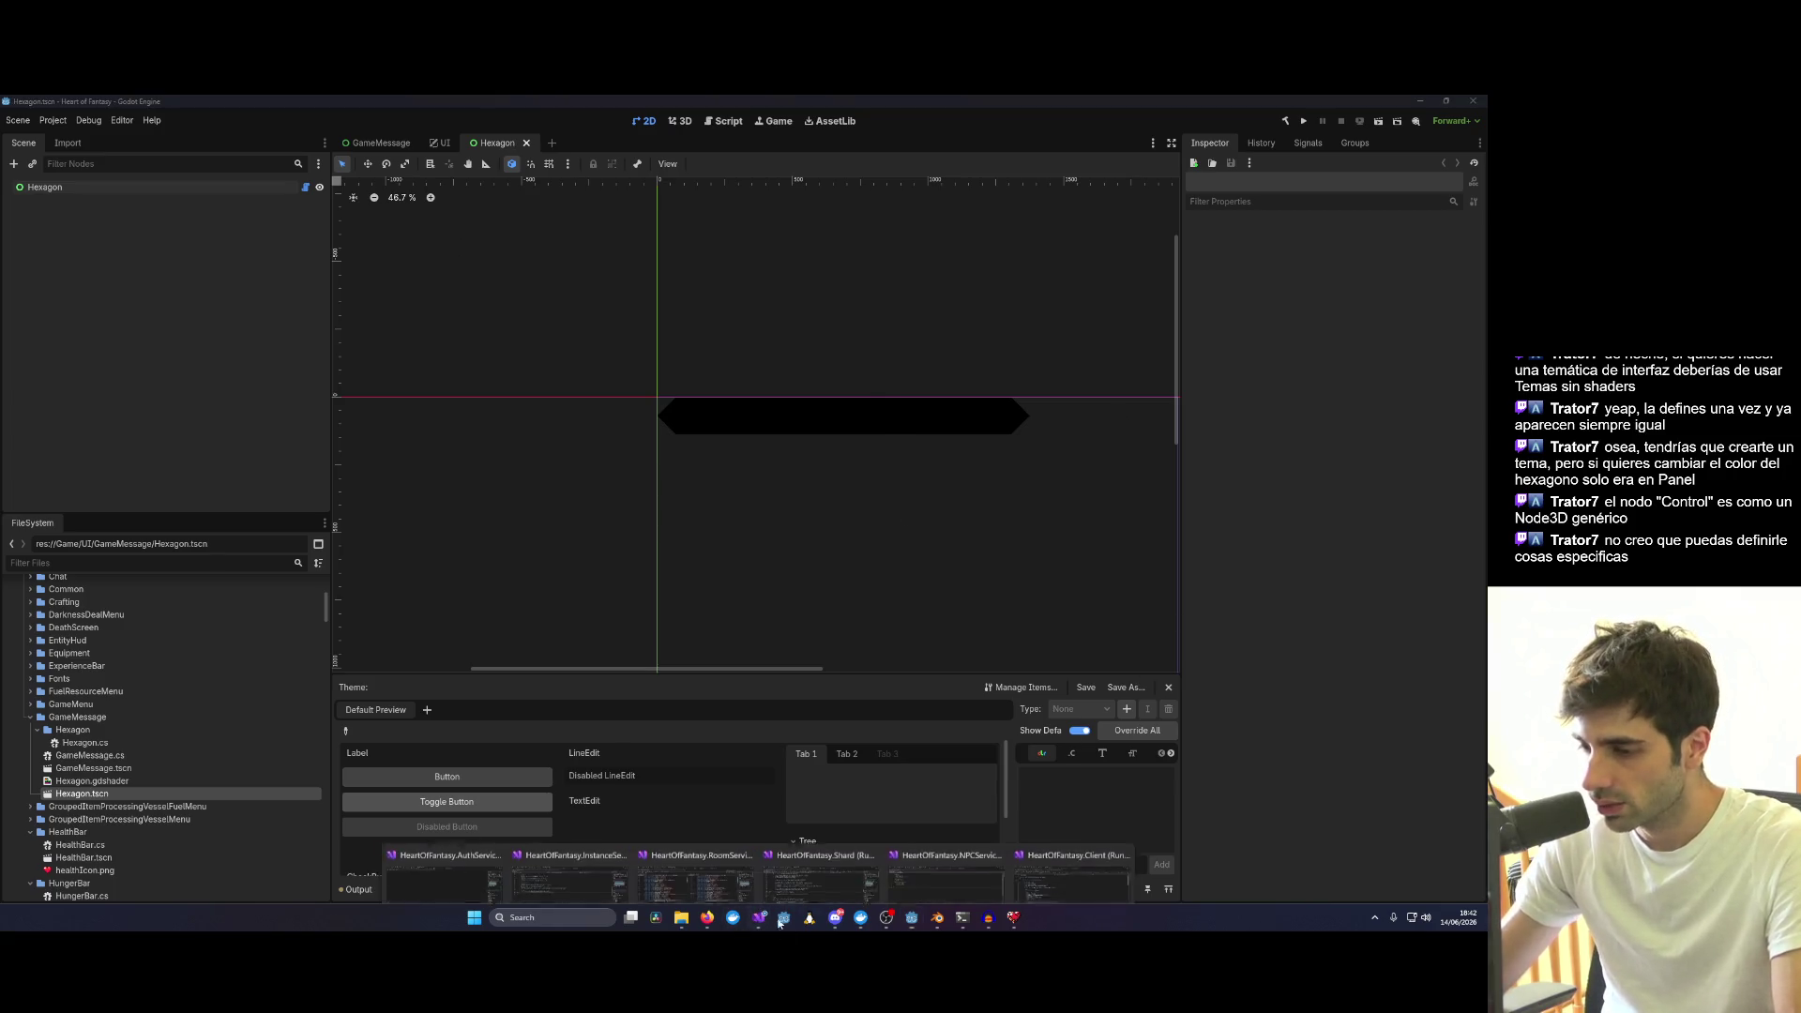
Launch the game from Visual Studio, log in and enter the world as test1.
{"action": "mouse_move", "coordinate": [784, 919]}
{"action": "left_click", "coordinate": [1074, 863]}
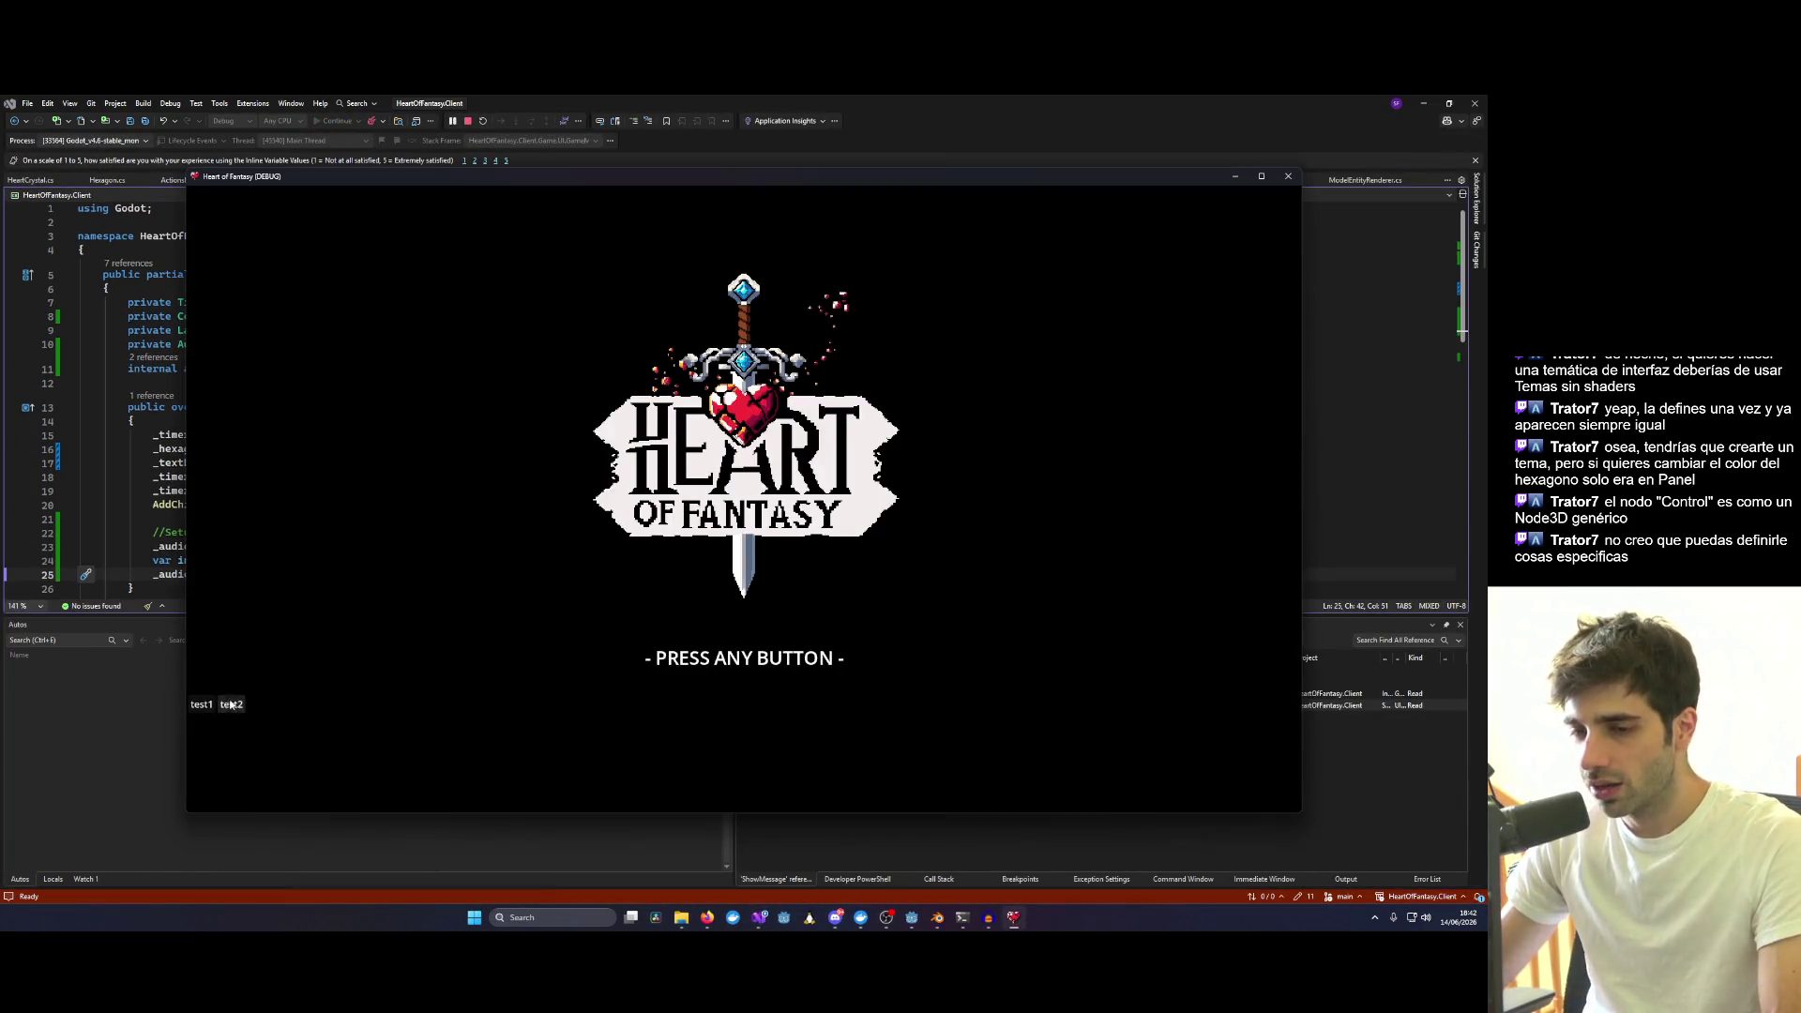
{"action": "key", "text": "space"}
{"action": "left_click", "coordinate": [711, 697]}
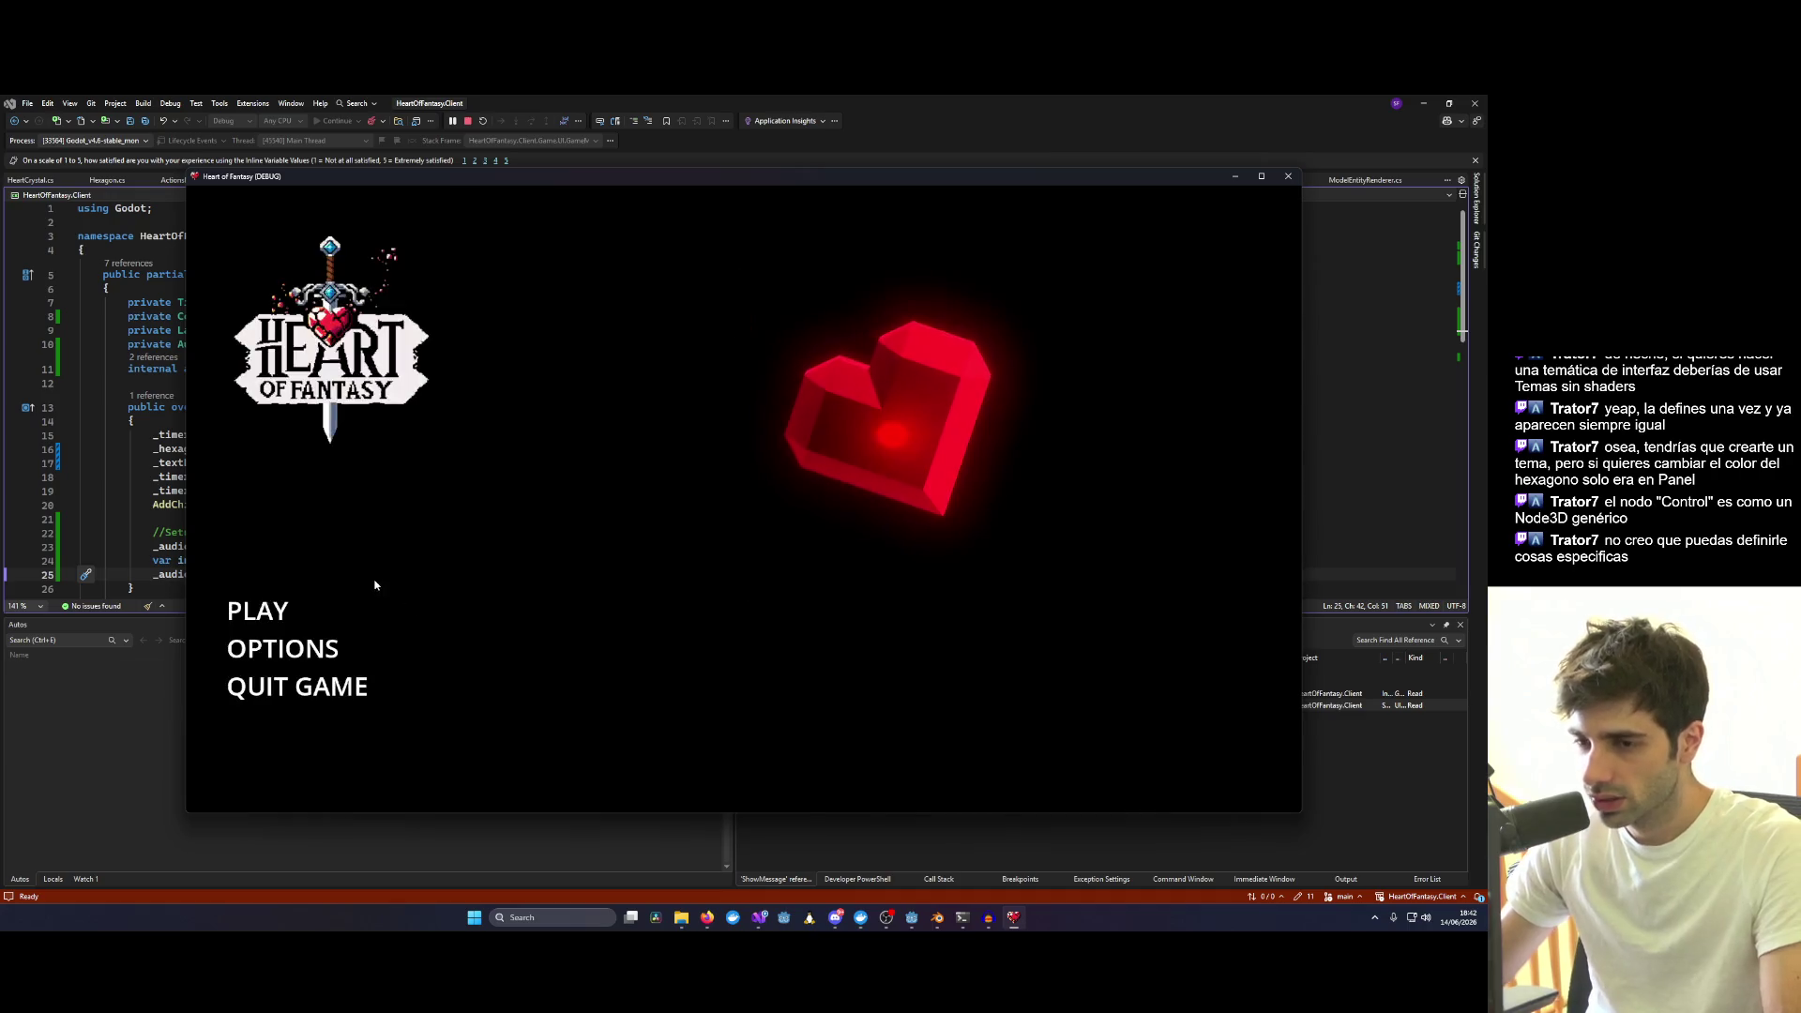
{"action": "left_click", "coordinate": [261, 611]}
{"action": "left_click", "coordinate": [380, 563]}
{"action": "left_click", "coordinate": [743, 723]}
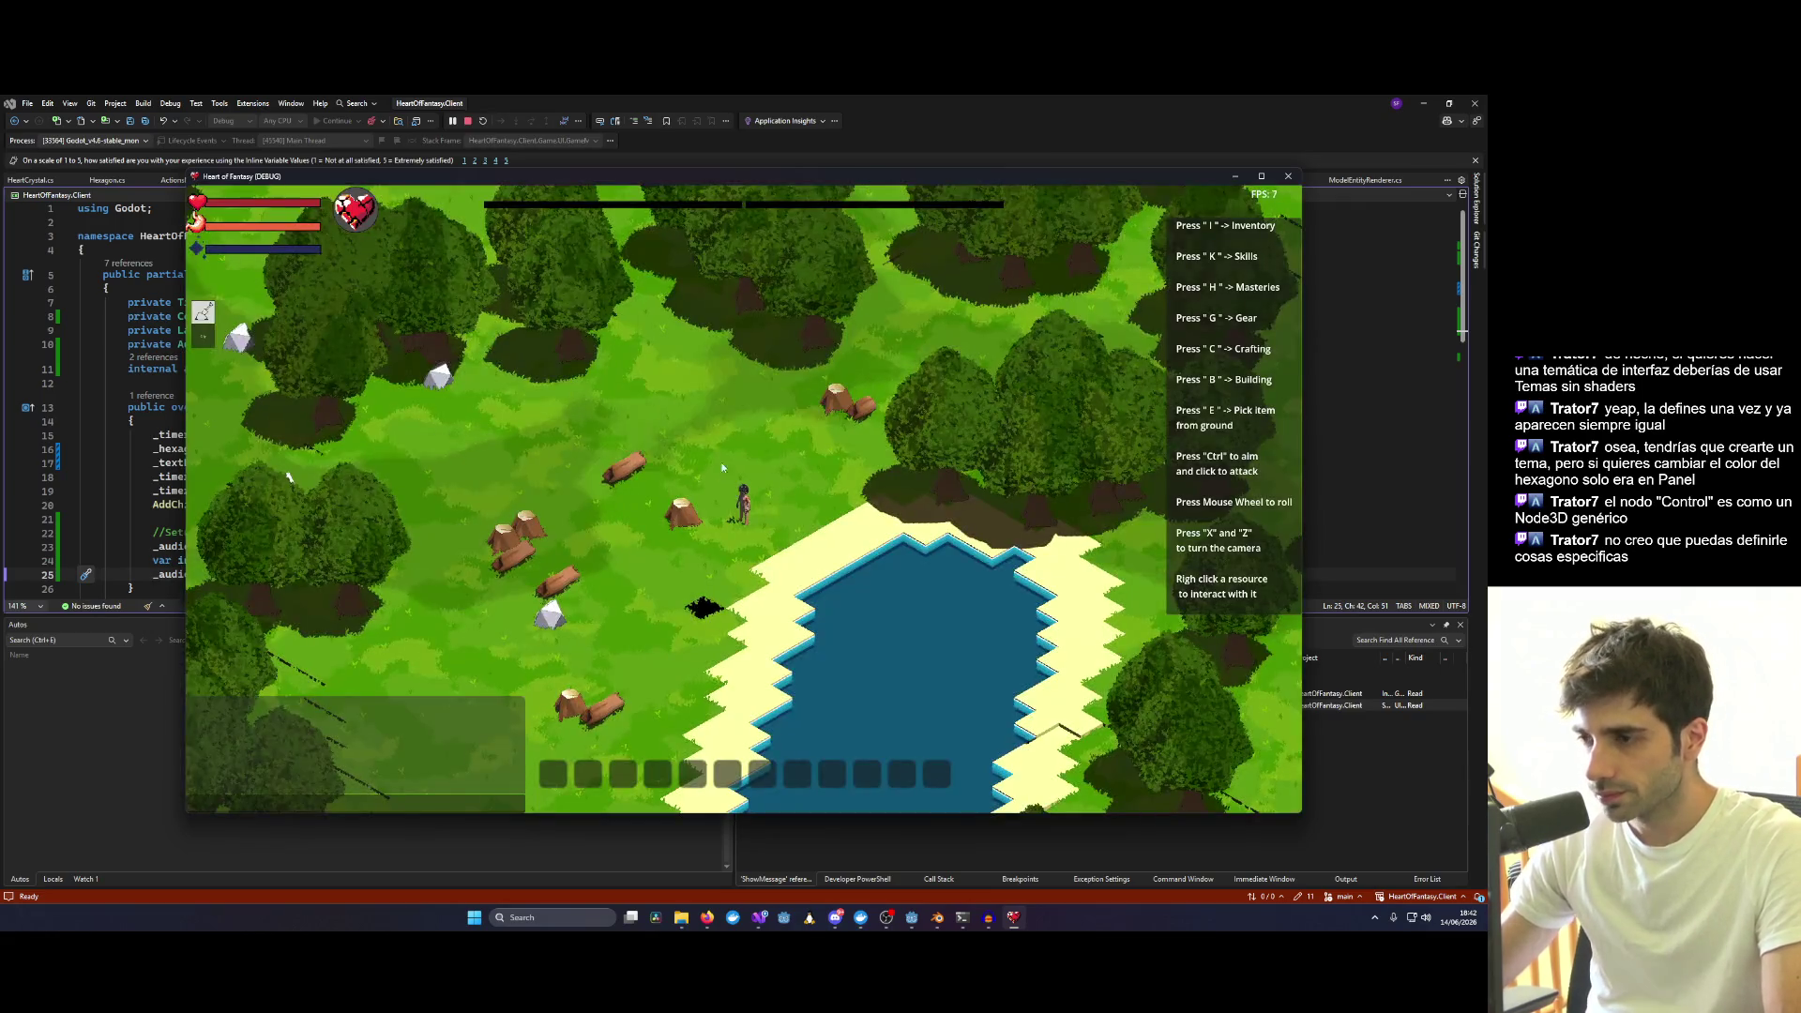
Pick an action on a distant tree to show "Too far away", then close the game window.
{"action": "right_click", "coordinate": [816, 472]}
{"action": "key", "text": "w"}
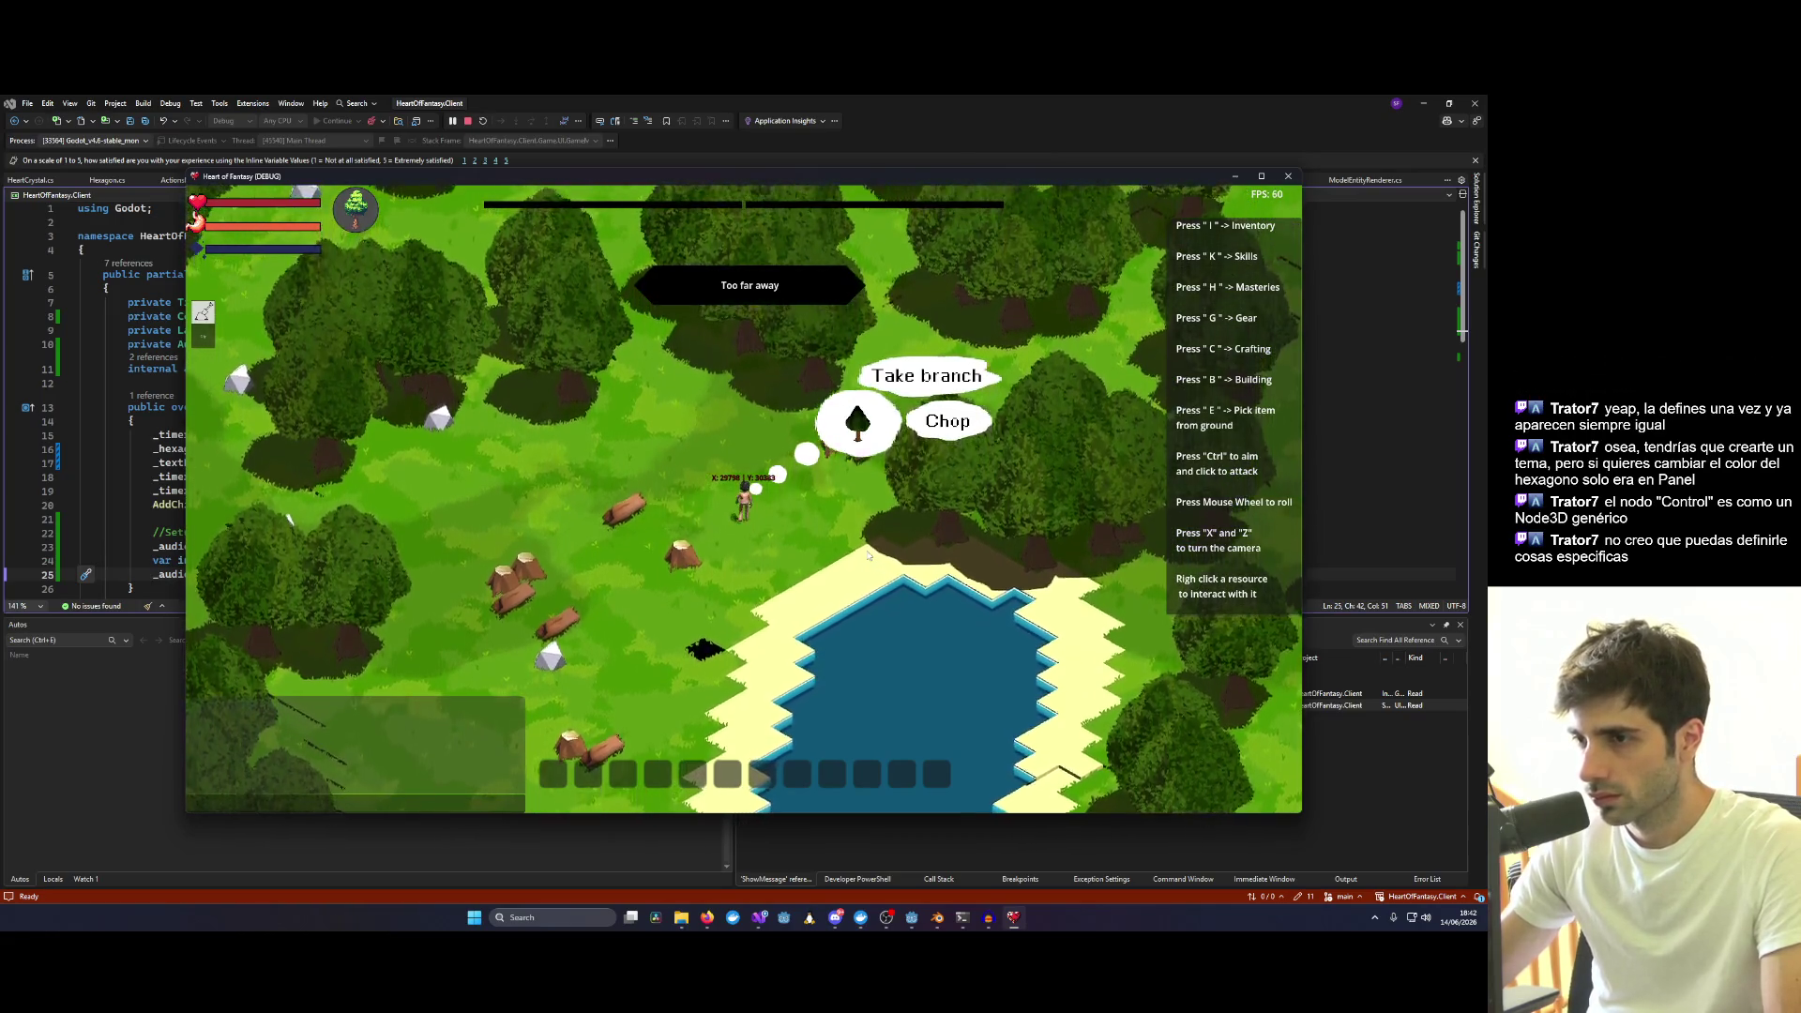
{"action": "left_click", "coordinate": [1262, 176]}
{"action": "left_click", "coordinate": [999, 418]}
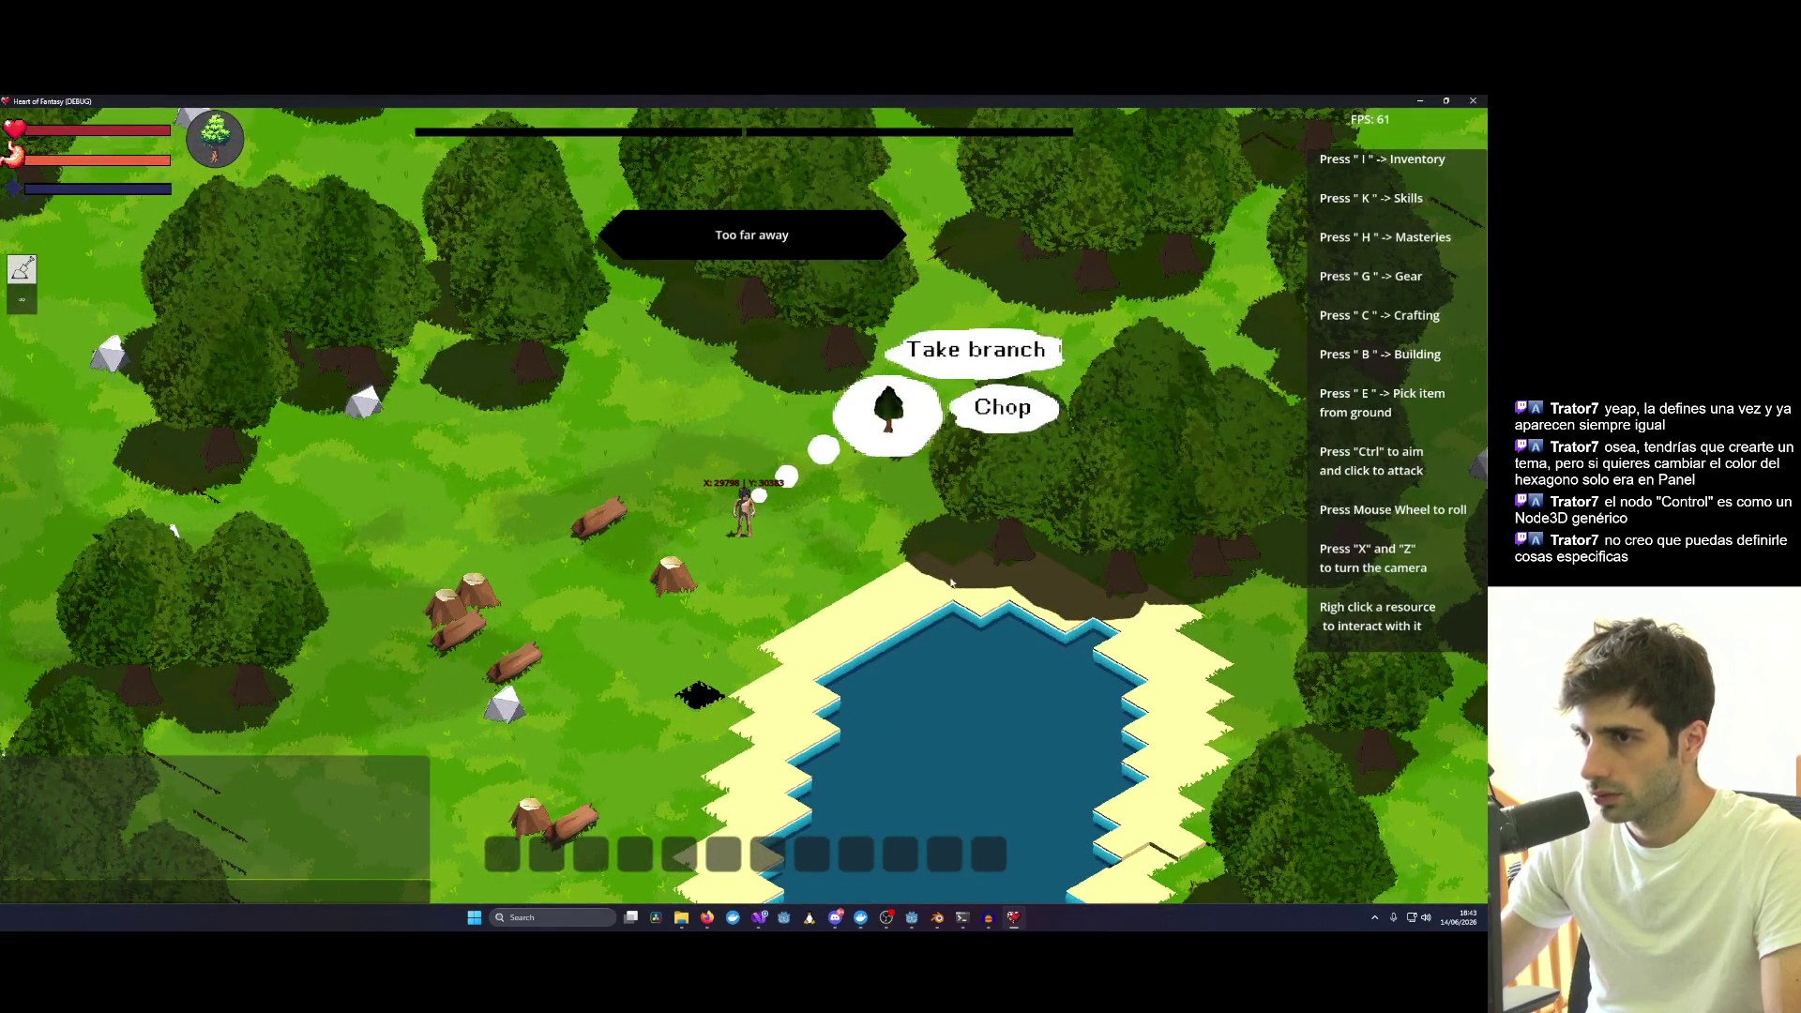
{"action": "left_click", "coordinate": [1477, 101]}
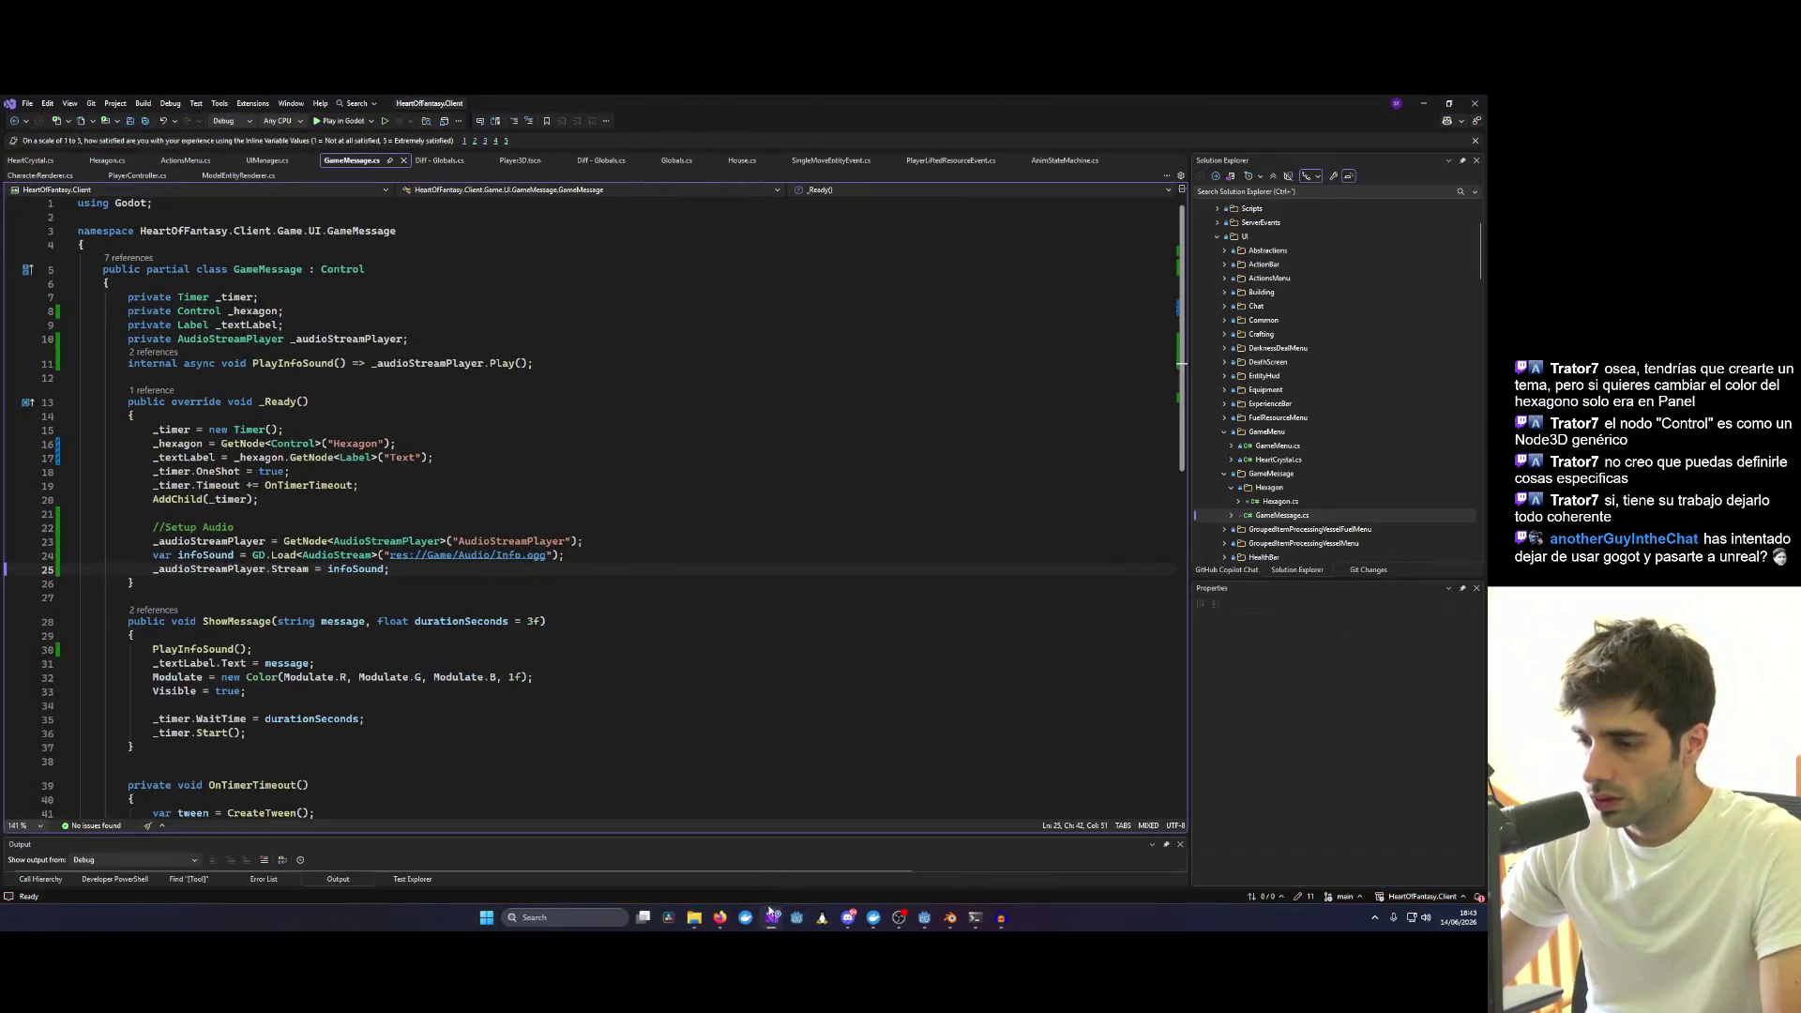
Return to Godot and open the UI.tscn scene.
{"action": "left_click", "coordinate": [1423, 103]}
{"action": "left_click", "coordinate": [919, 417]}
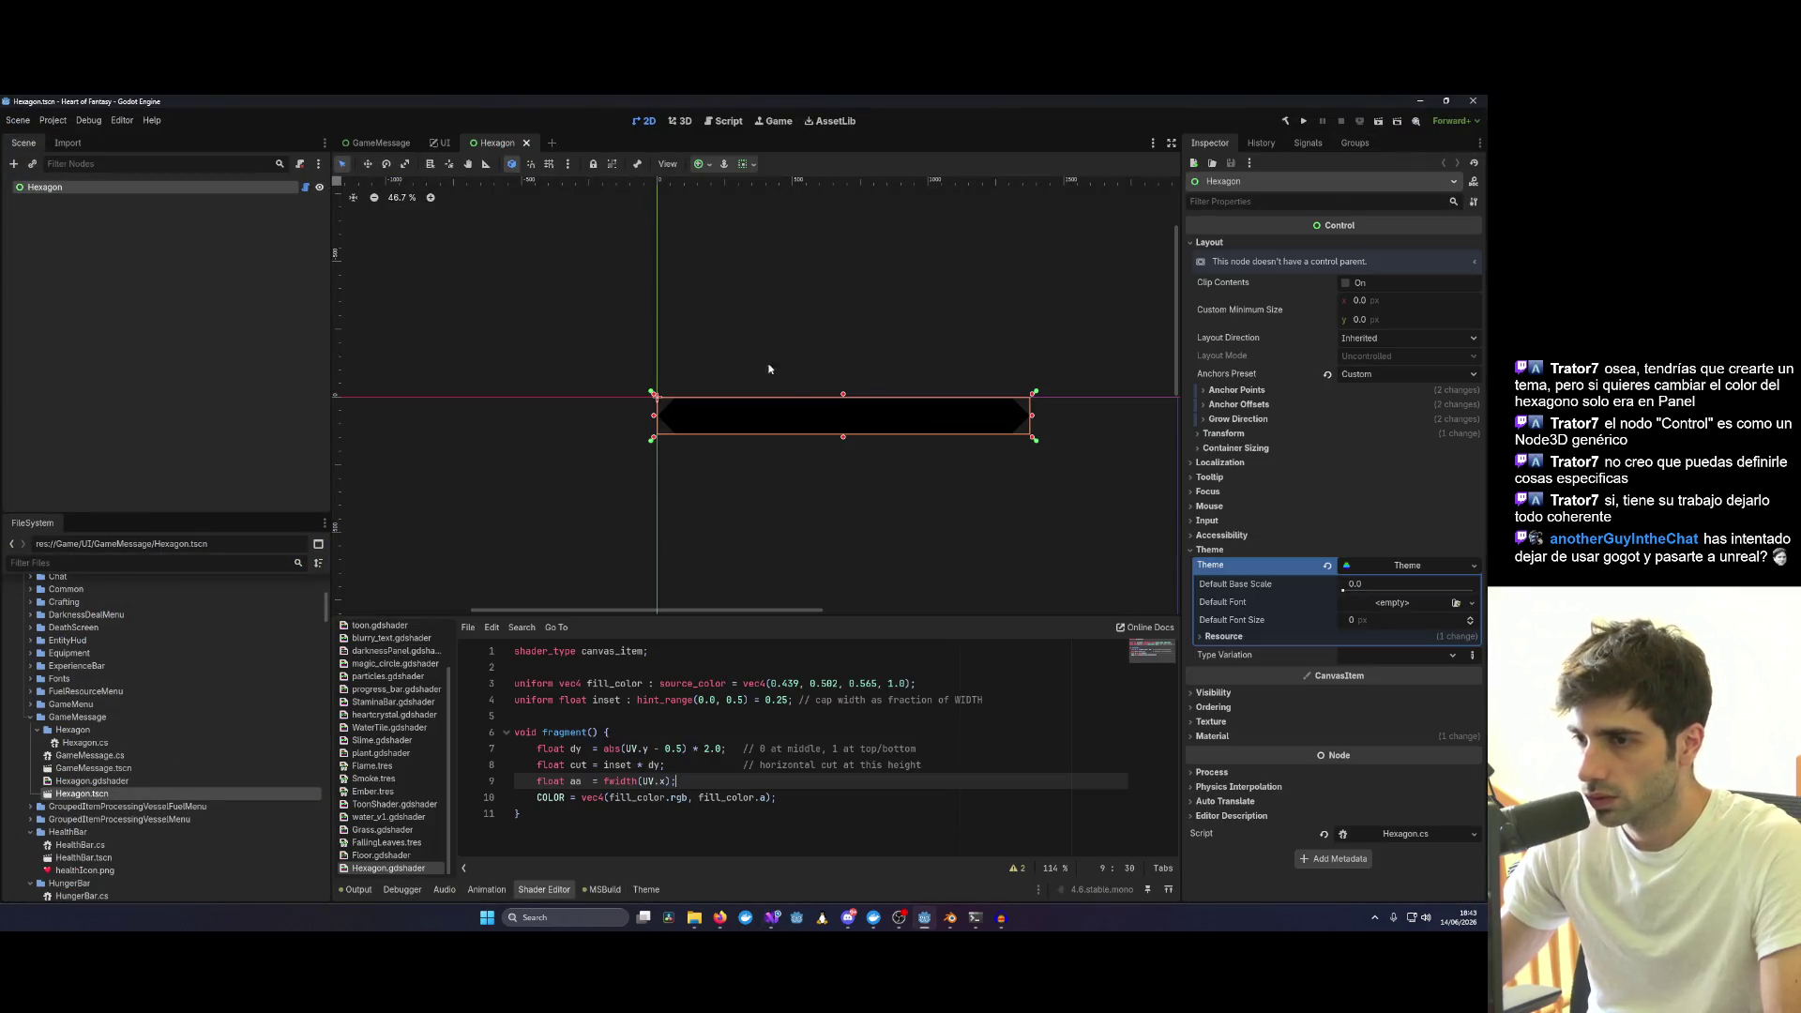
{"action": "left_click", "coordinate": [380, 143]}
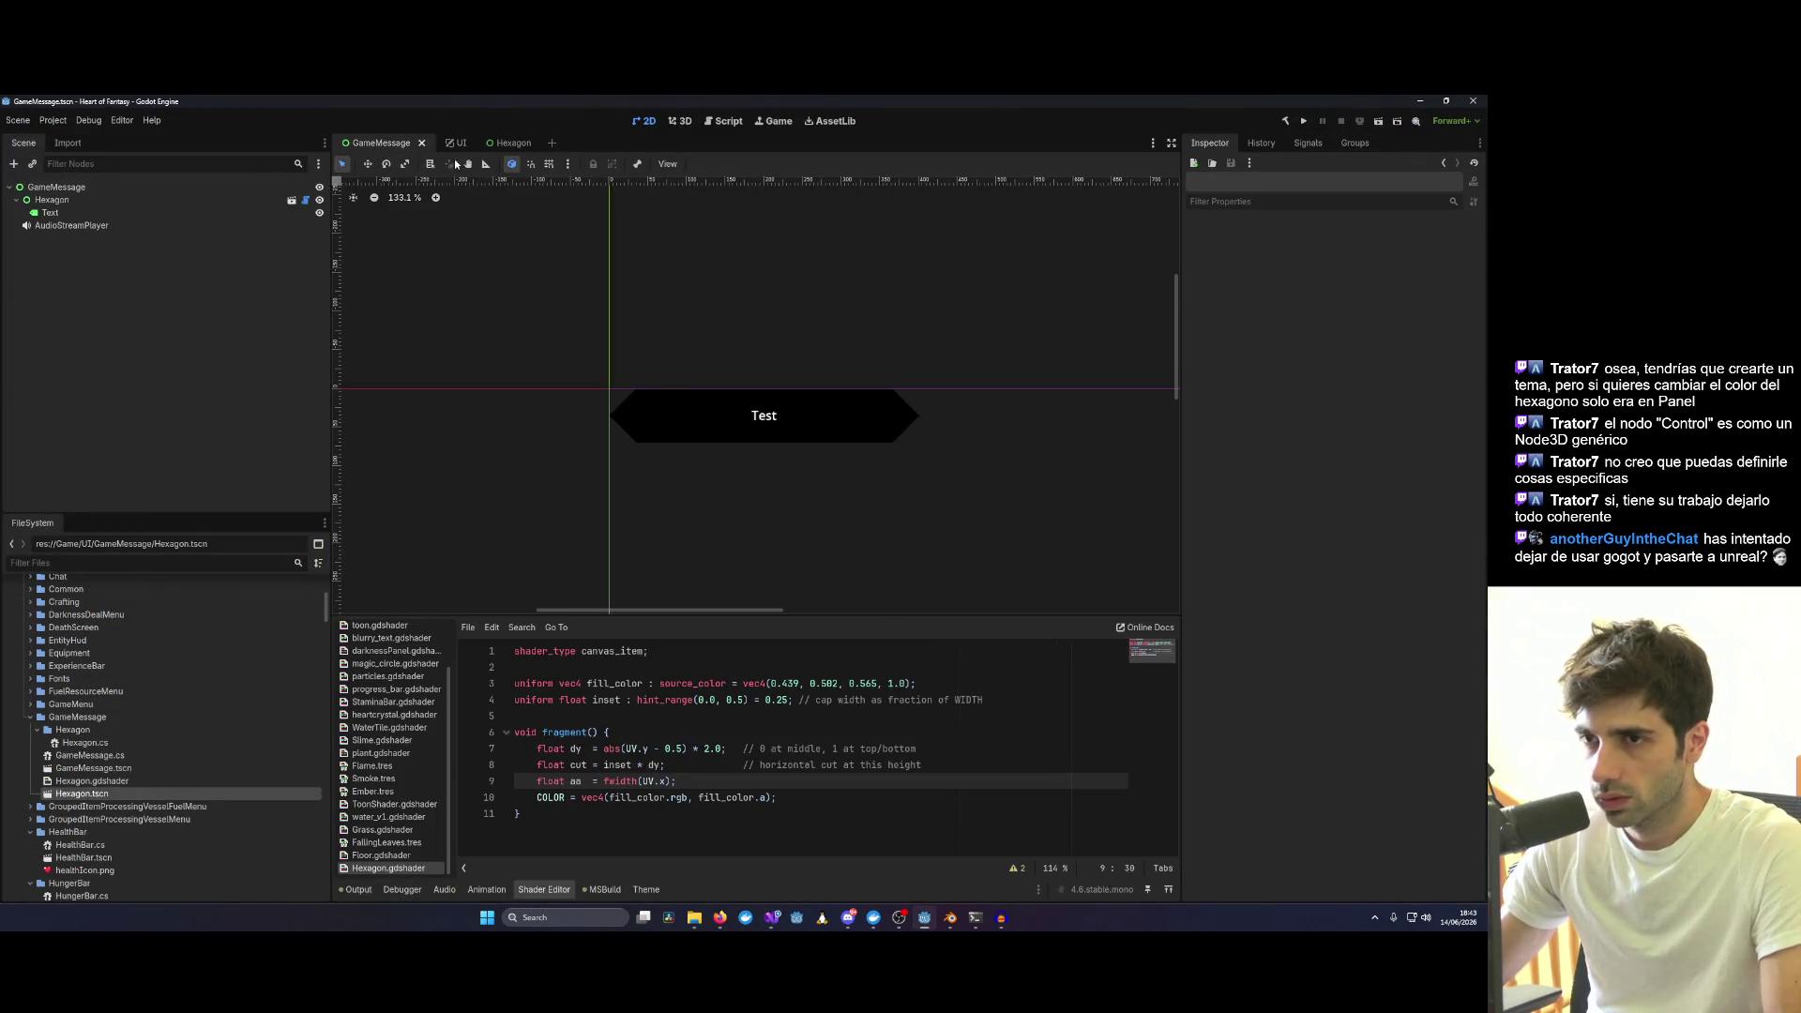
{"action": "left_click", "coordinate": [454, 142]}
{"action": "scroll", "coordinate": [727, 394], "scroll_direction": "down", "scroll_amount": 5}
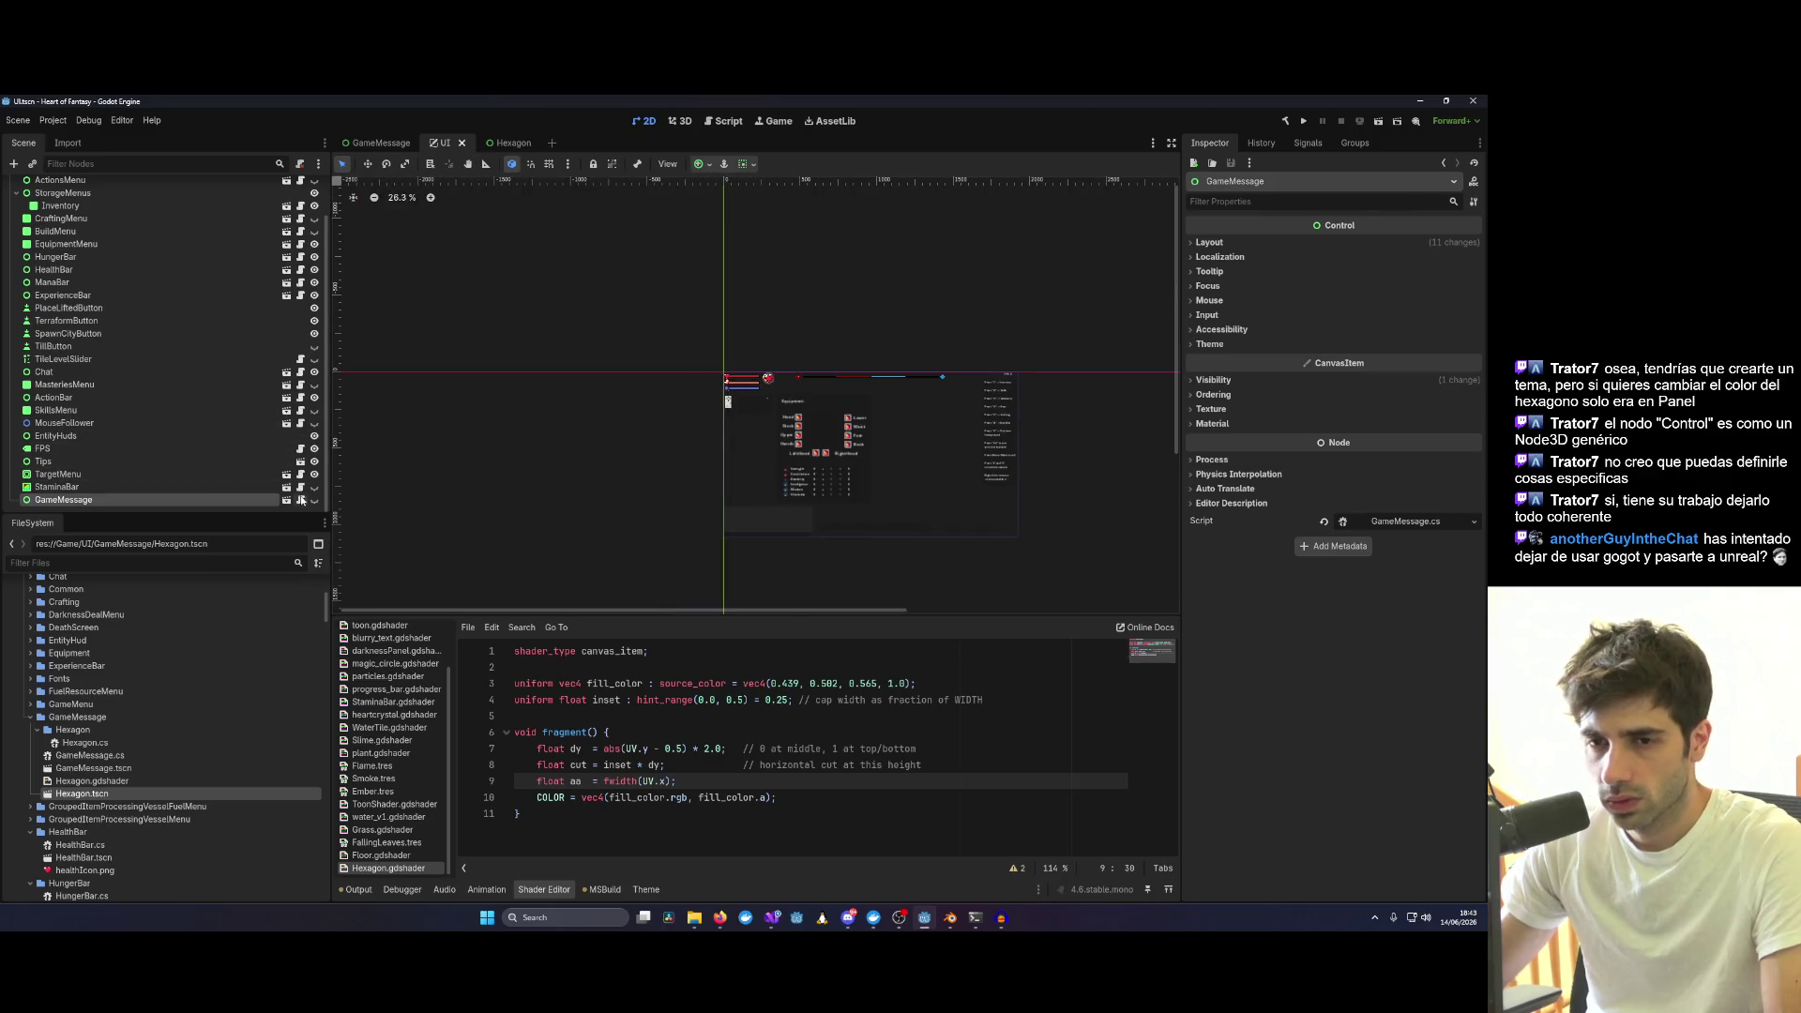
{"action": "scroll", "coordinate": [1002, 454], "scroll_direction": "up", "scroll_amount": 5}
{"action": "scroll", "coordinate": [753, 320], "scroll_direction": "up", "scroll_amount": 4}
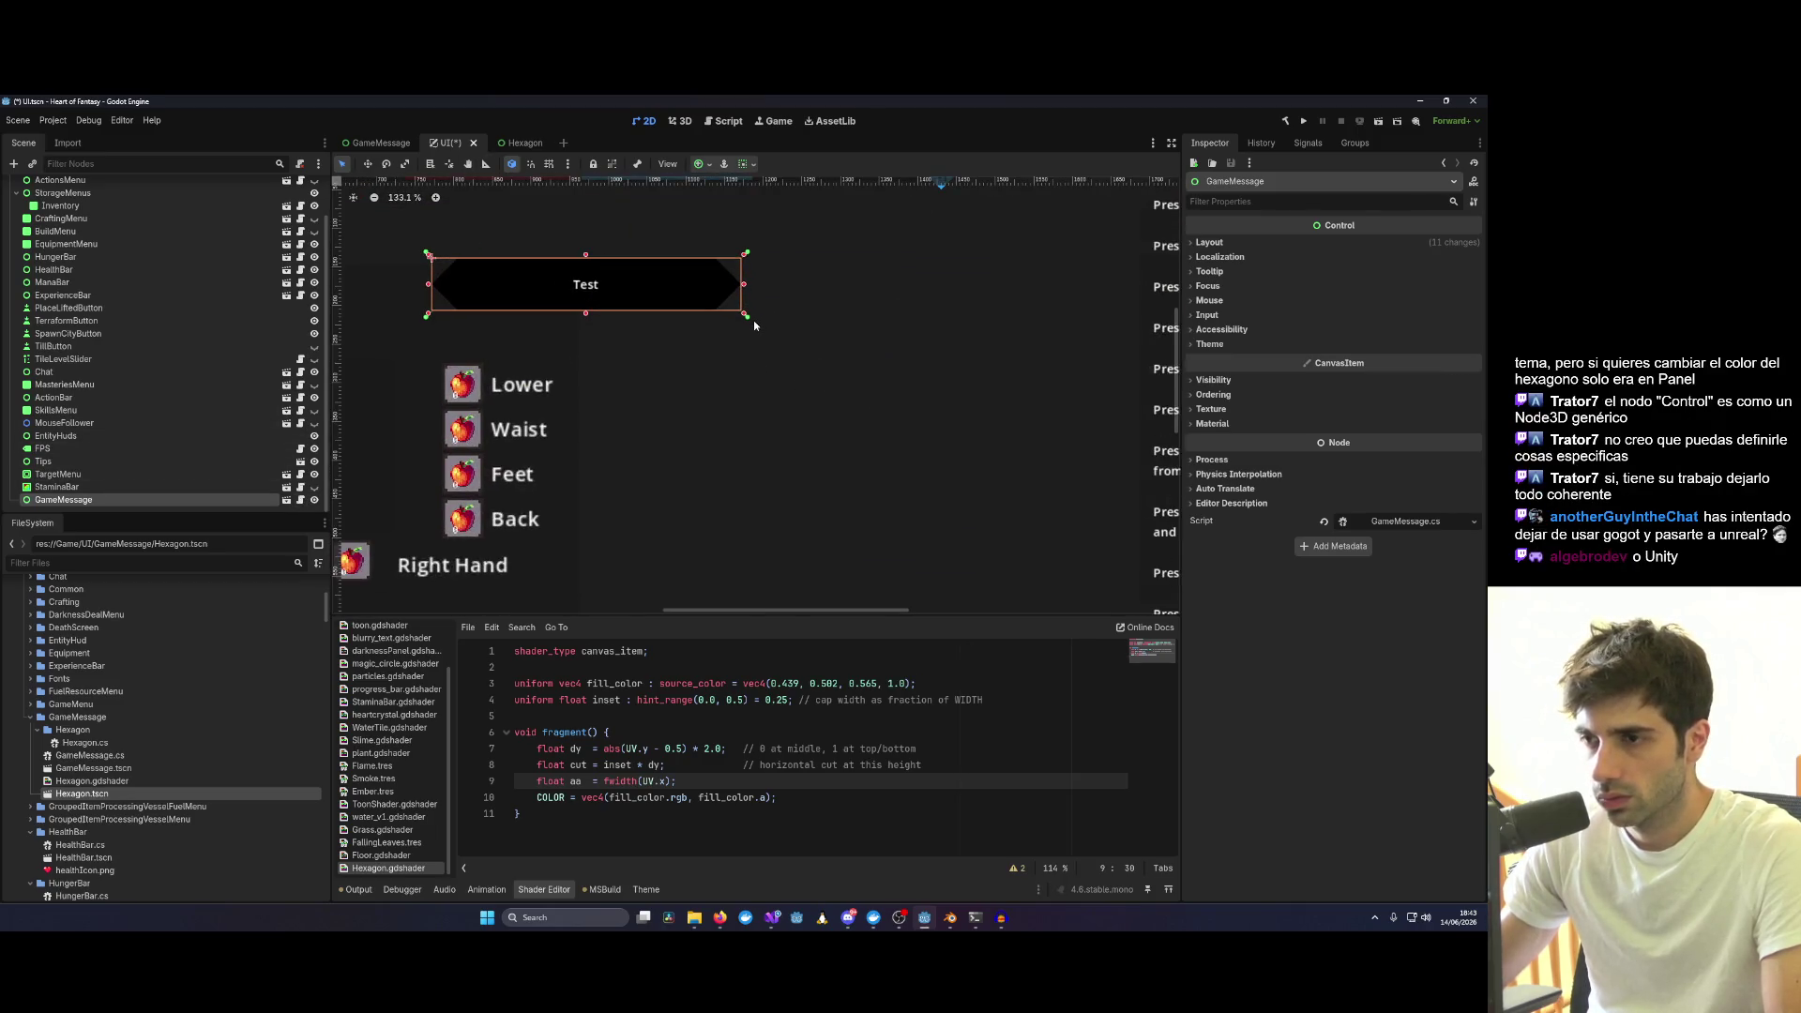
Resize the Test message box and move it above the equipment panel near the top centre.
{"action": "left_click_drag", "start_coordinate": [745, 314], "coordinate": [687, 286]}
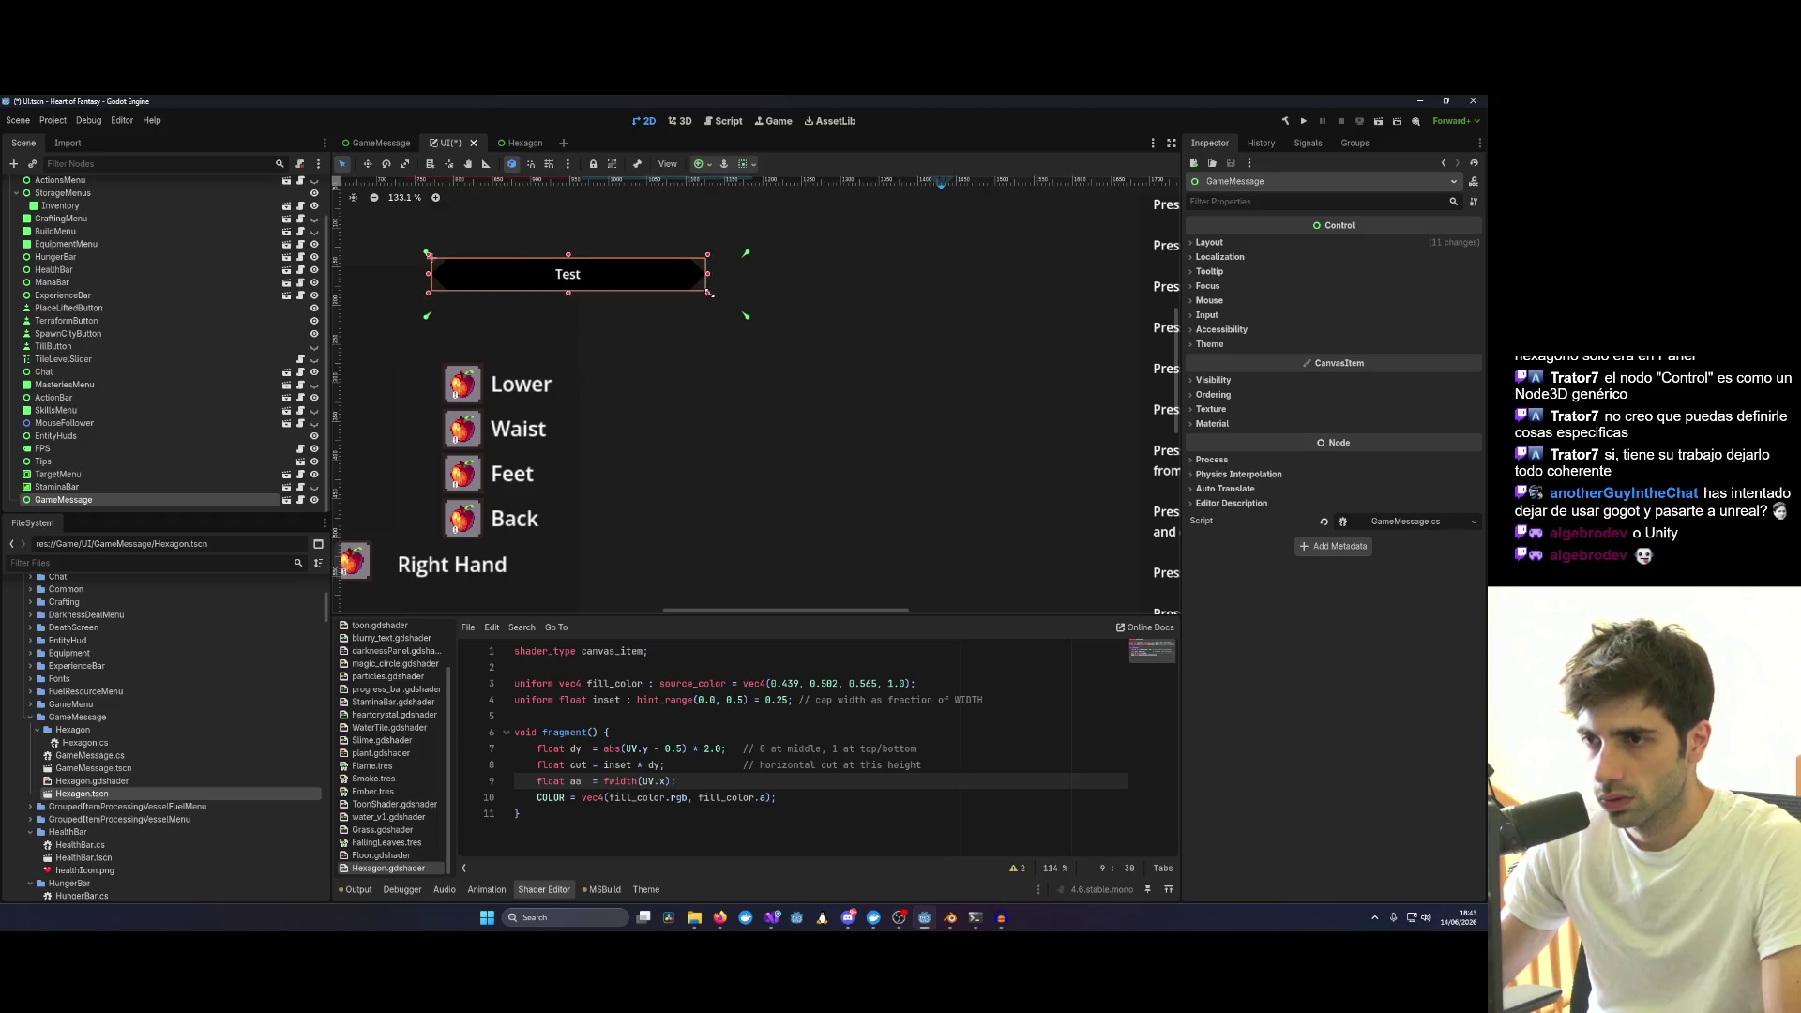
{"action": "left_click_drag", "start_coordinate": [691, 287], "coordinate": [767, 325]}
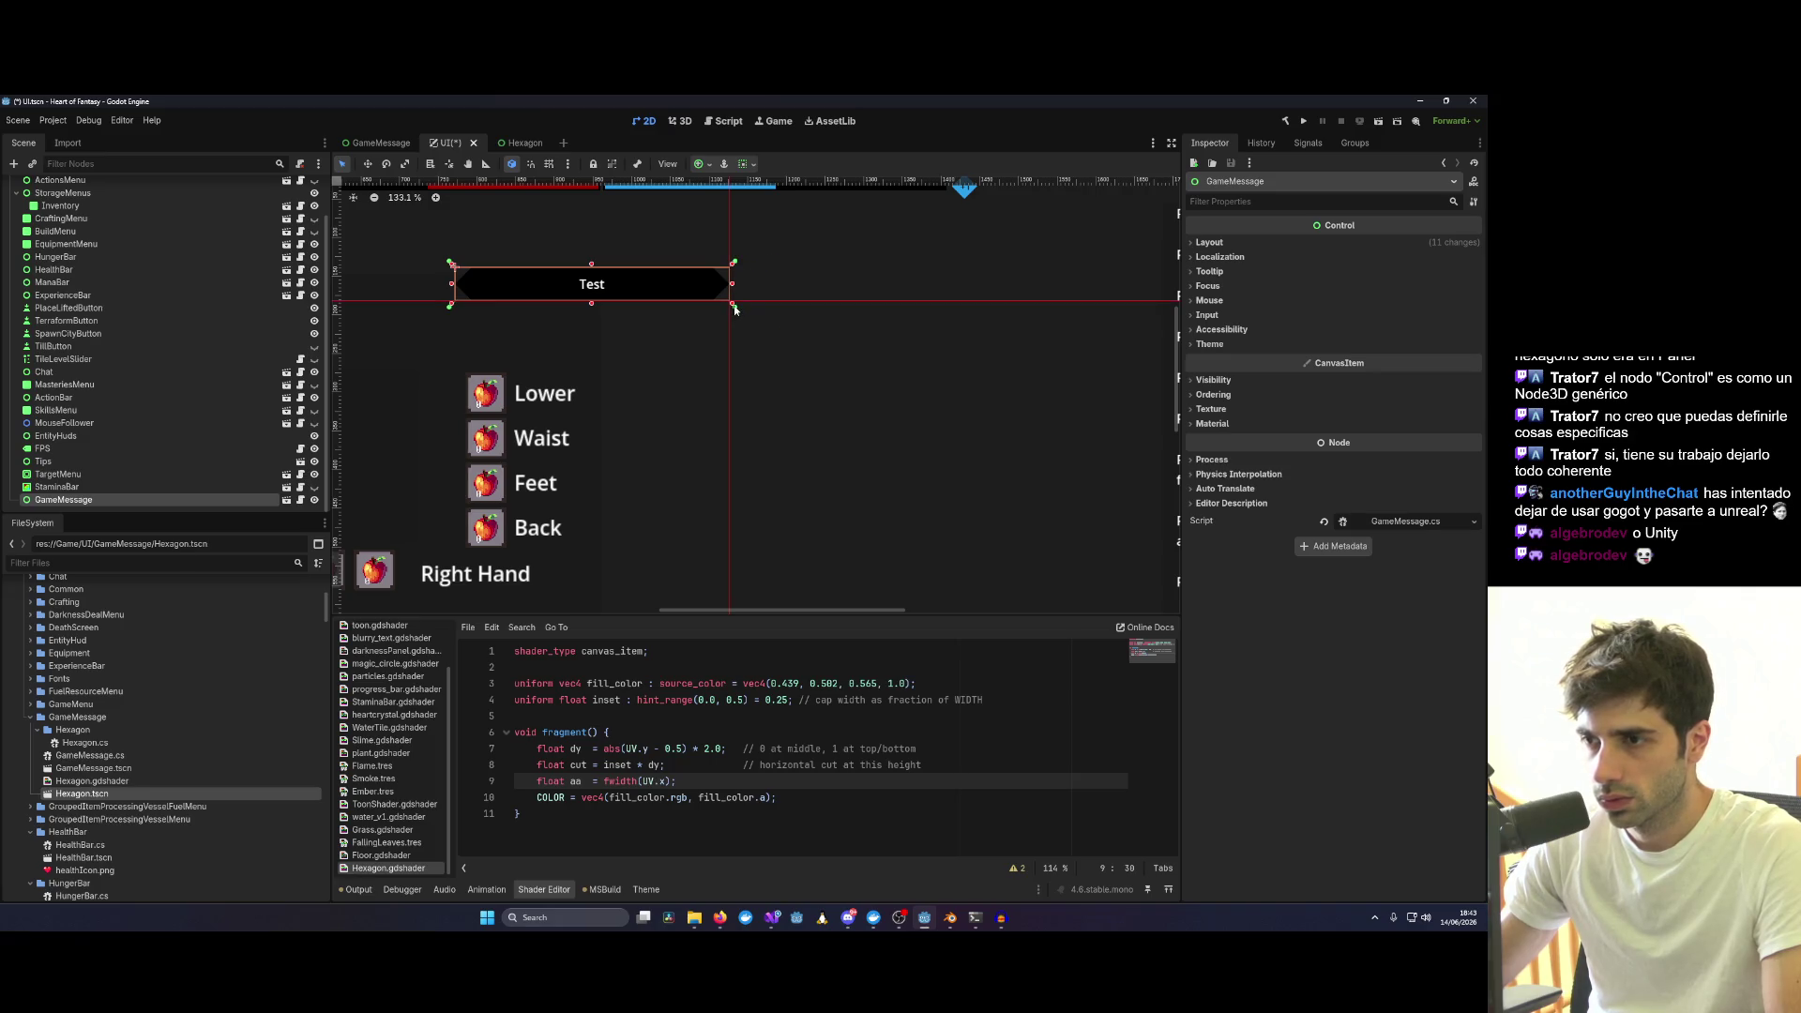
{"action": "scroll", "coordinate": [600, 295], "scroll_direction": "down", "scroll_amount": 3}
{"action": "scroll", "coordinate": [601, 296], "scroll_direction": "down", "scroll_amount": 2}
{"action": "left_click_drag", "start_coordinate": [600, 296], "coordinate": [612, 279]}
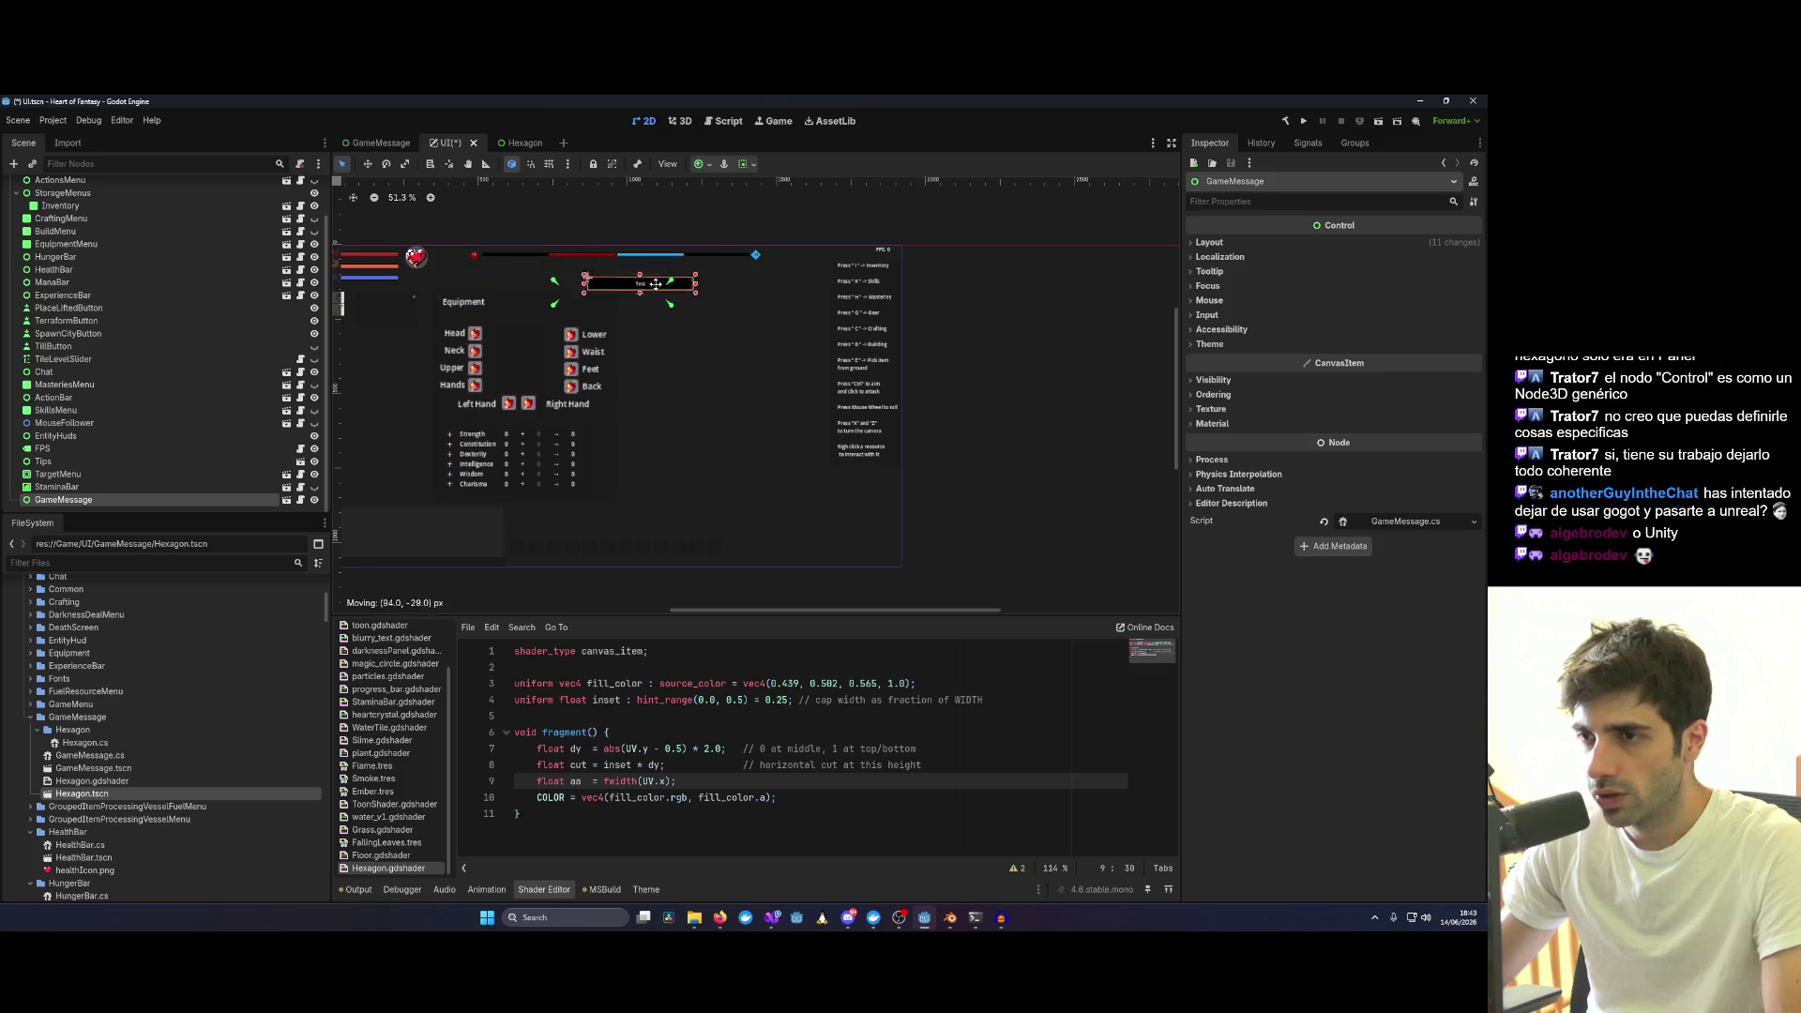
{"action": "left_click_drag", "start_coordinate": [612, 280], "coordinate": [601, 285]}
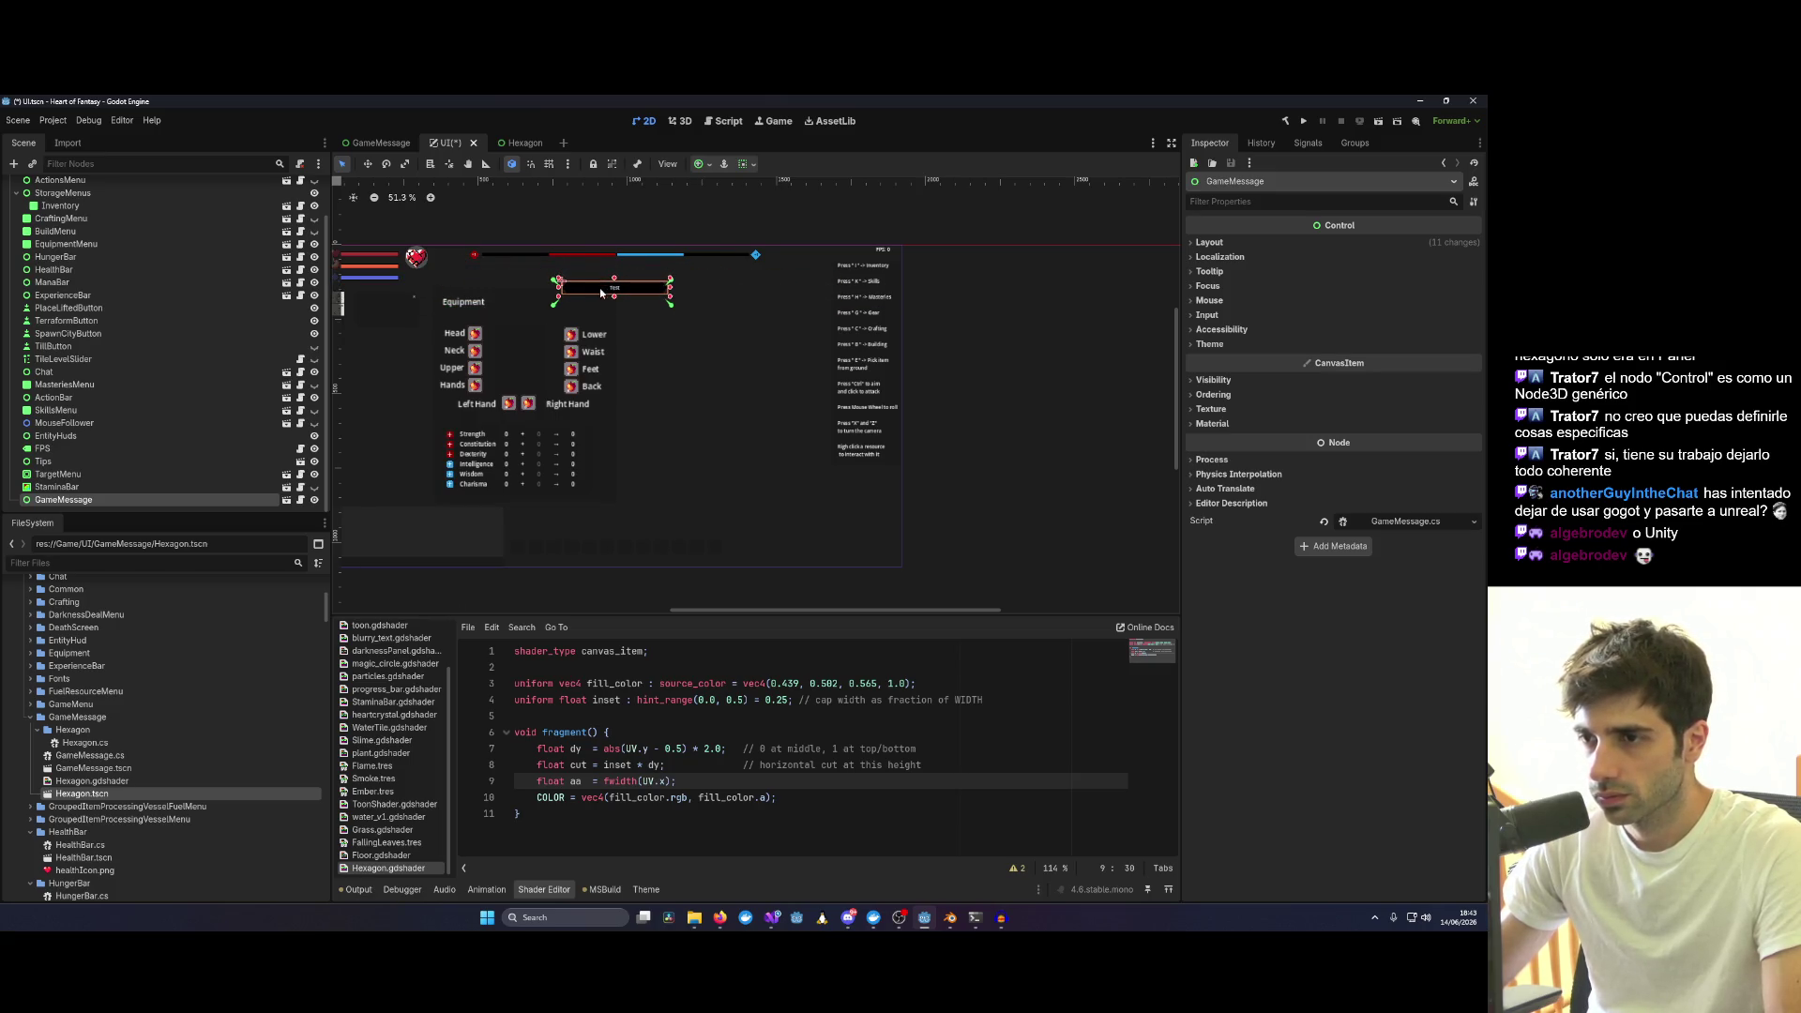
Try the Center and Full Rect anchor presets on the GameMessage Test box.
{"action": "left_click", "coordinate": [710, 166]}
{"action": "left_click", "coordinate": [727, 230]}
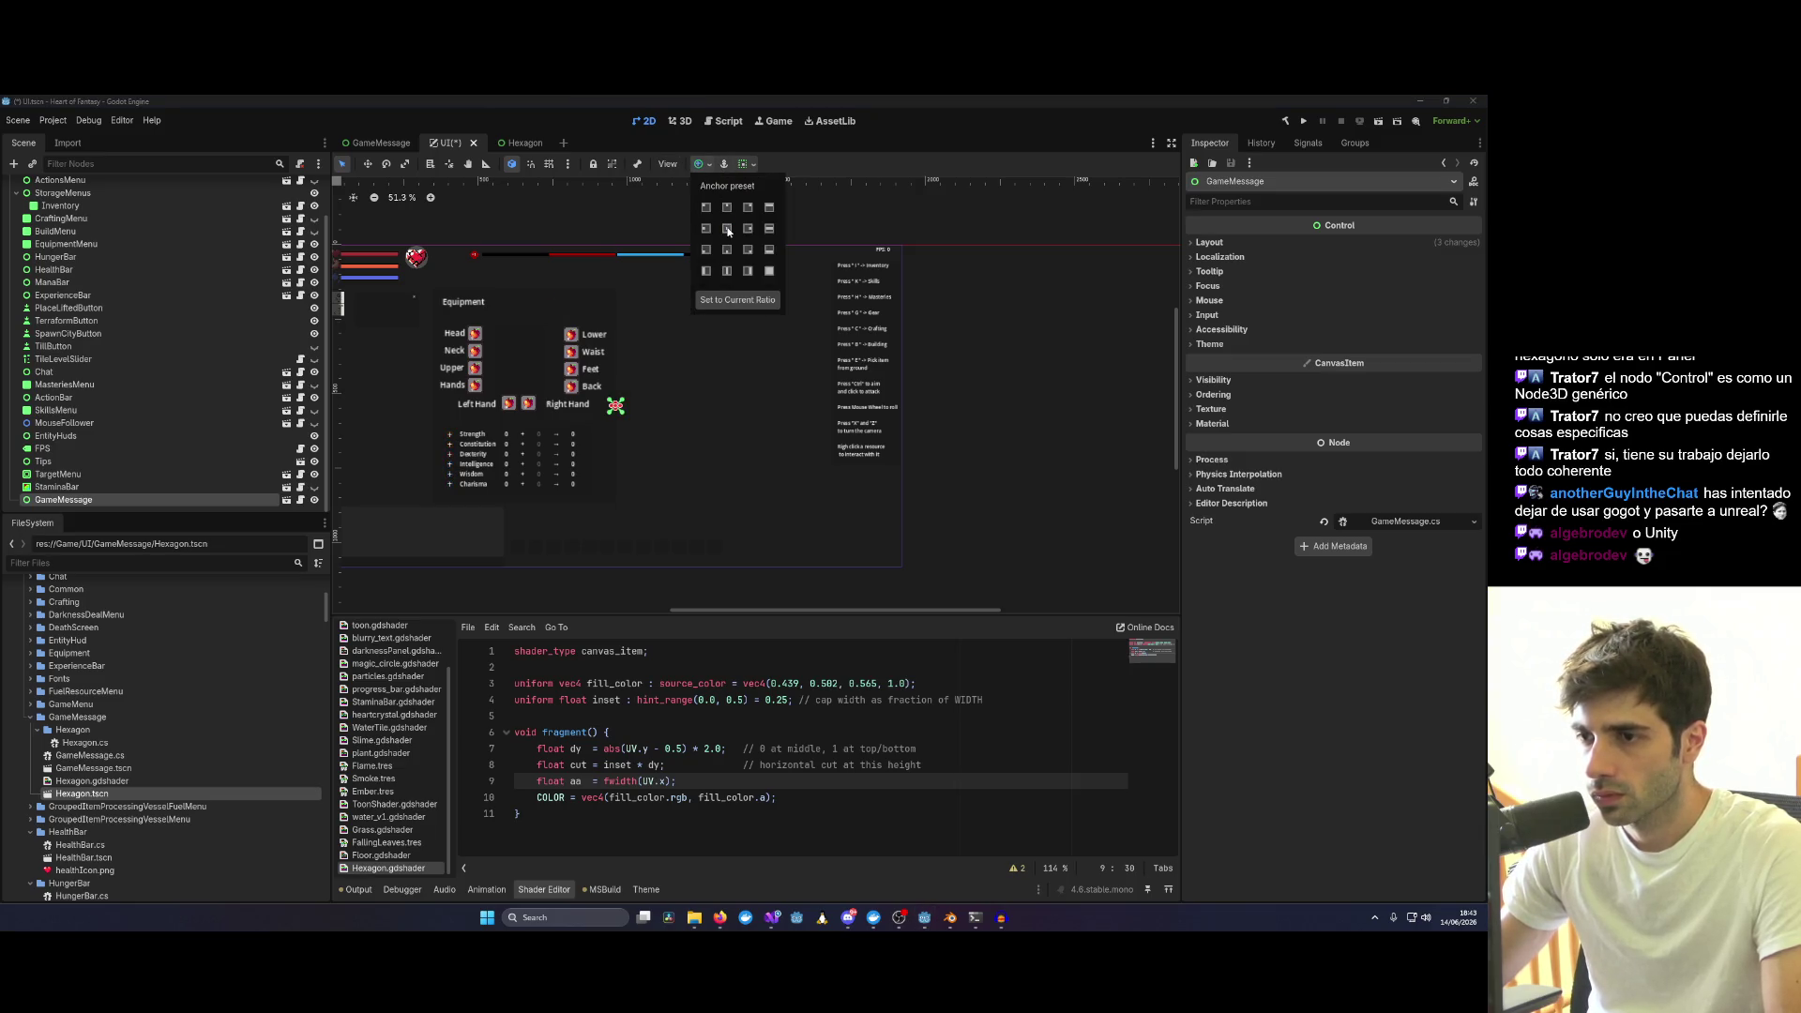
{"action": "scroll", "coordinate": [615, 382], "scroll_direction": "up", "scroll_amount": 5}
{"action": "scroll", "coordinate": [634, 316], "scroll_direction": "up", "scroll_amount": 3}
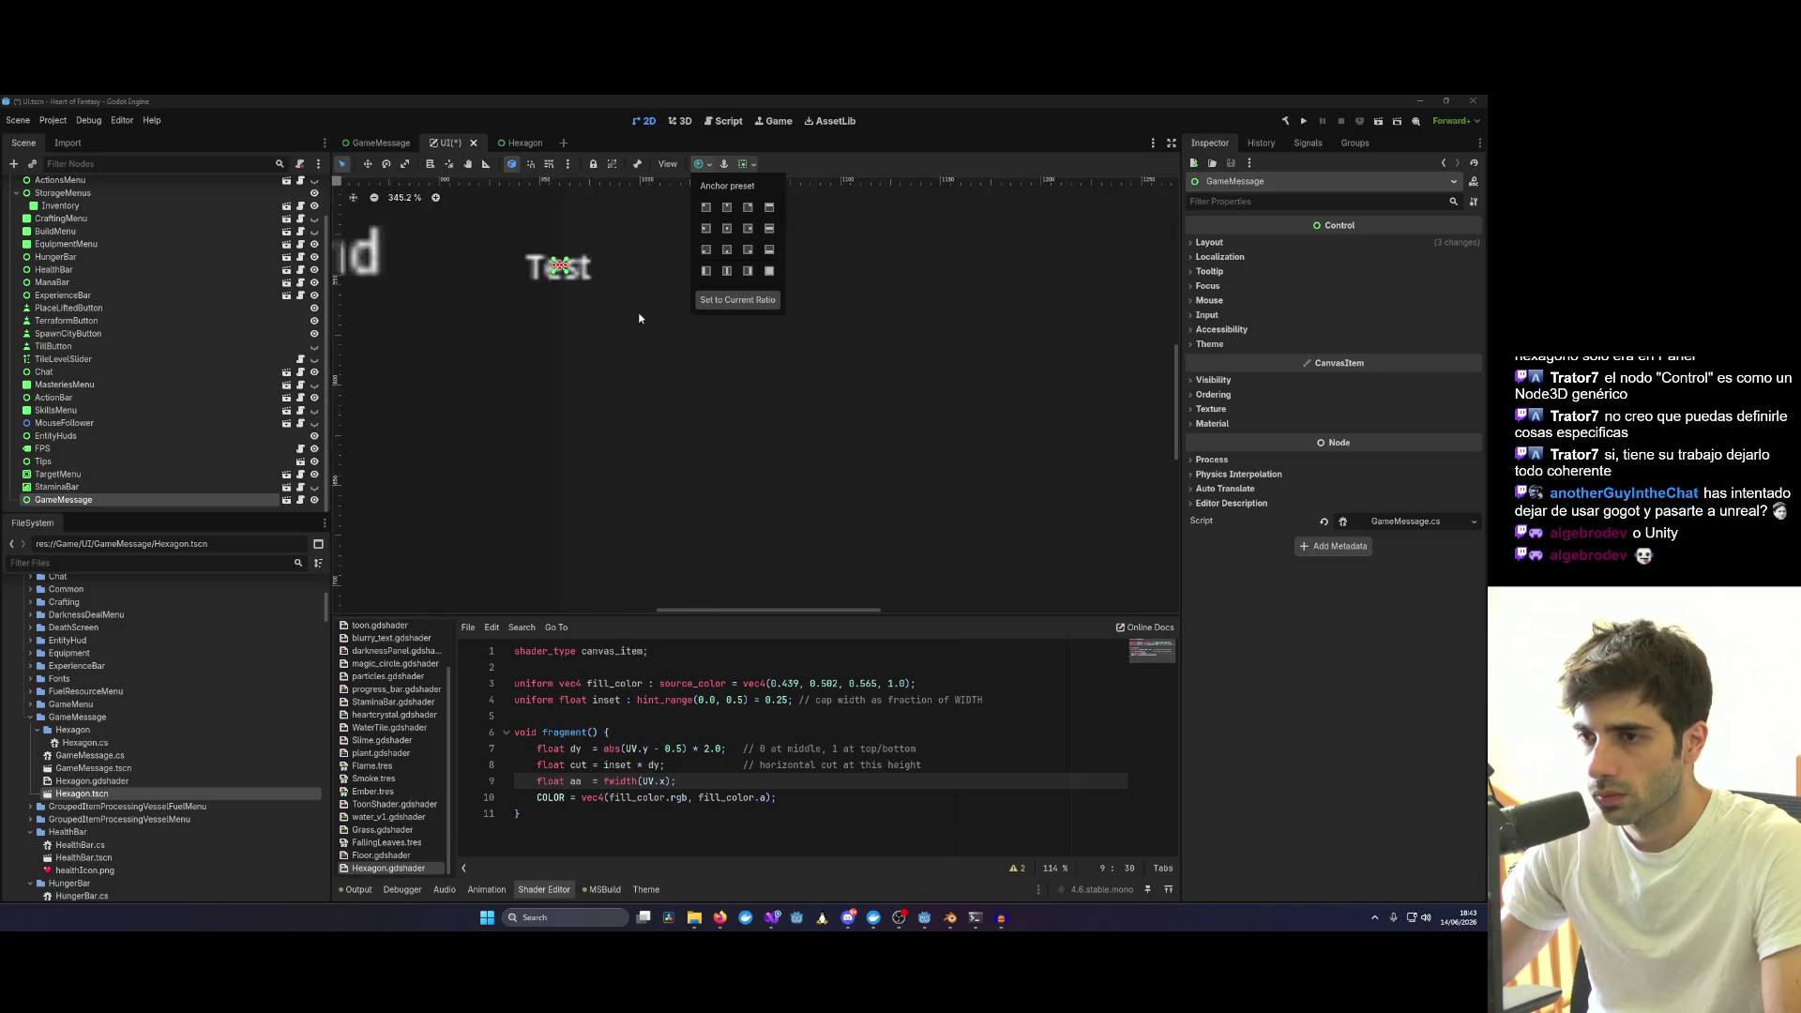
{"action": "scroll", "coordinate": [620, 310], "scroll_direction": "up", "scroll_amount": 2}
{"action": "scroll", "coordinate": [581, 304], "scroll_direction": "down", "scroll_amount": 2}
{"action": "left_click", "coordinate": [580, 287]}
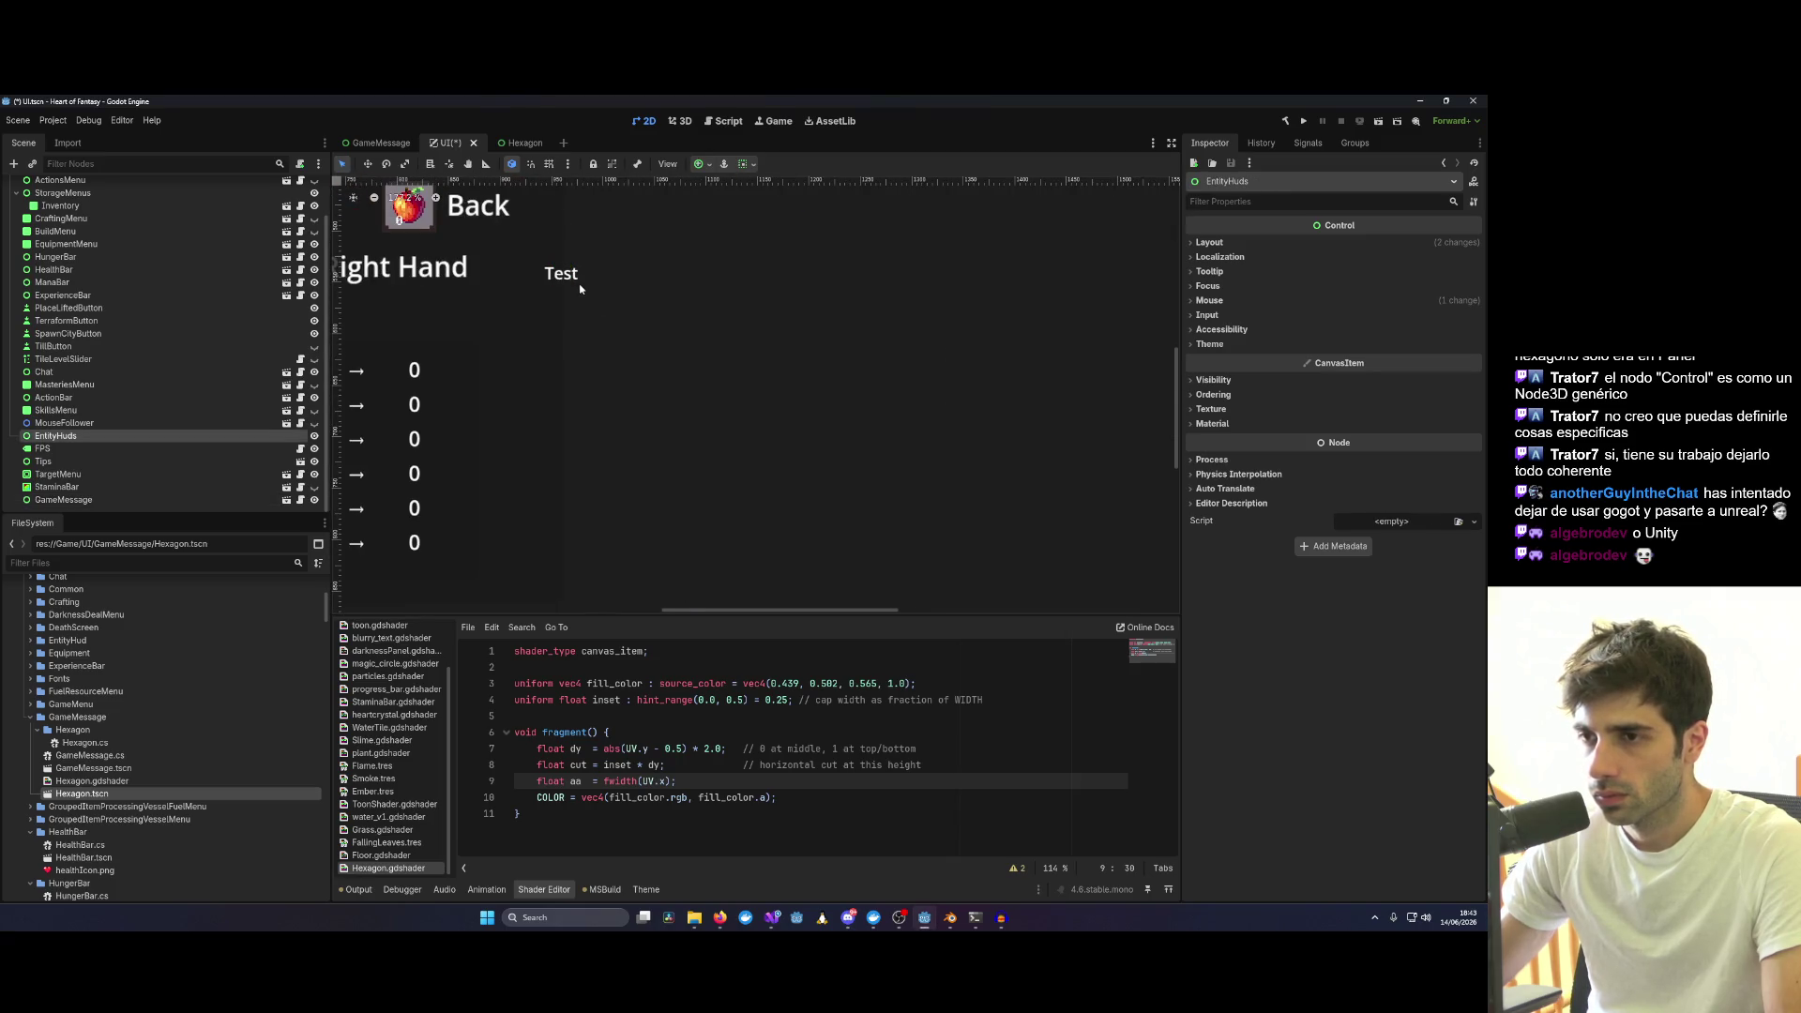
{"action": "left_click", "coordinate": [85, 499]}
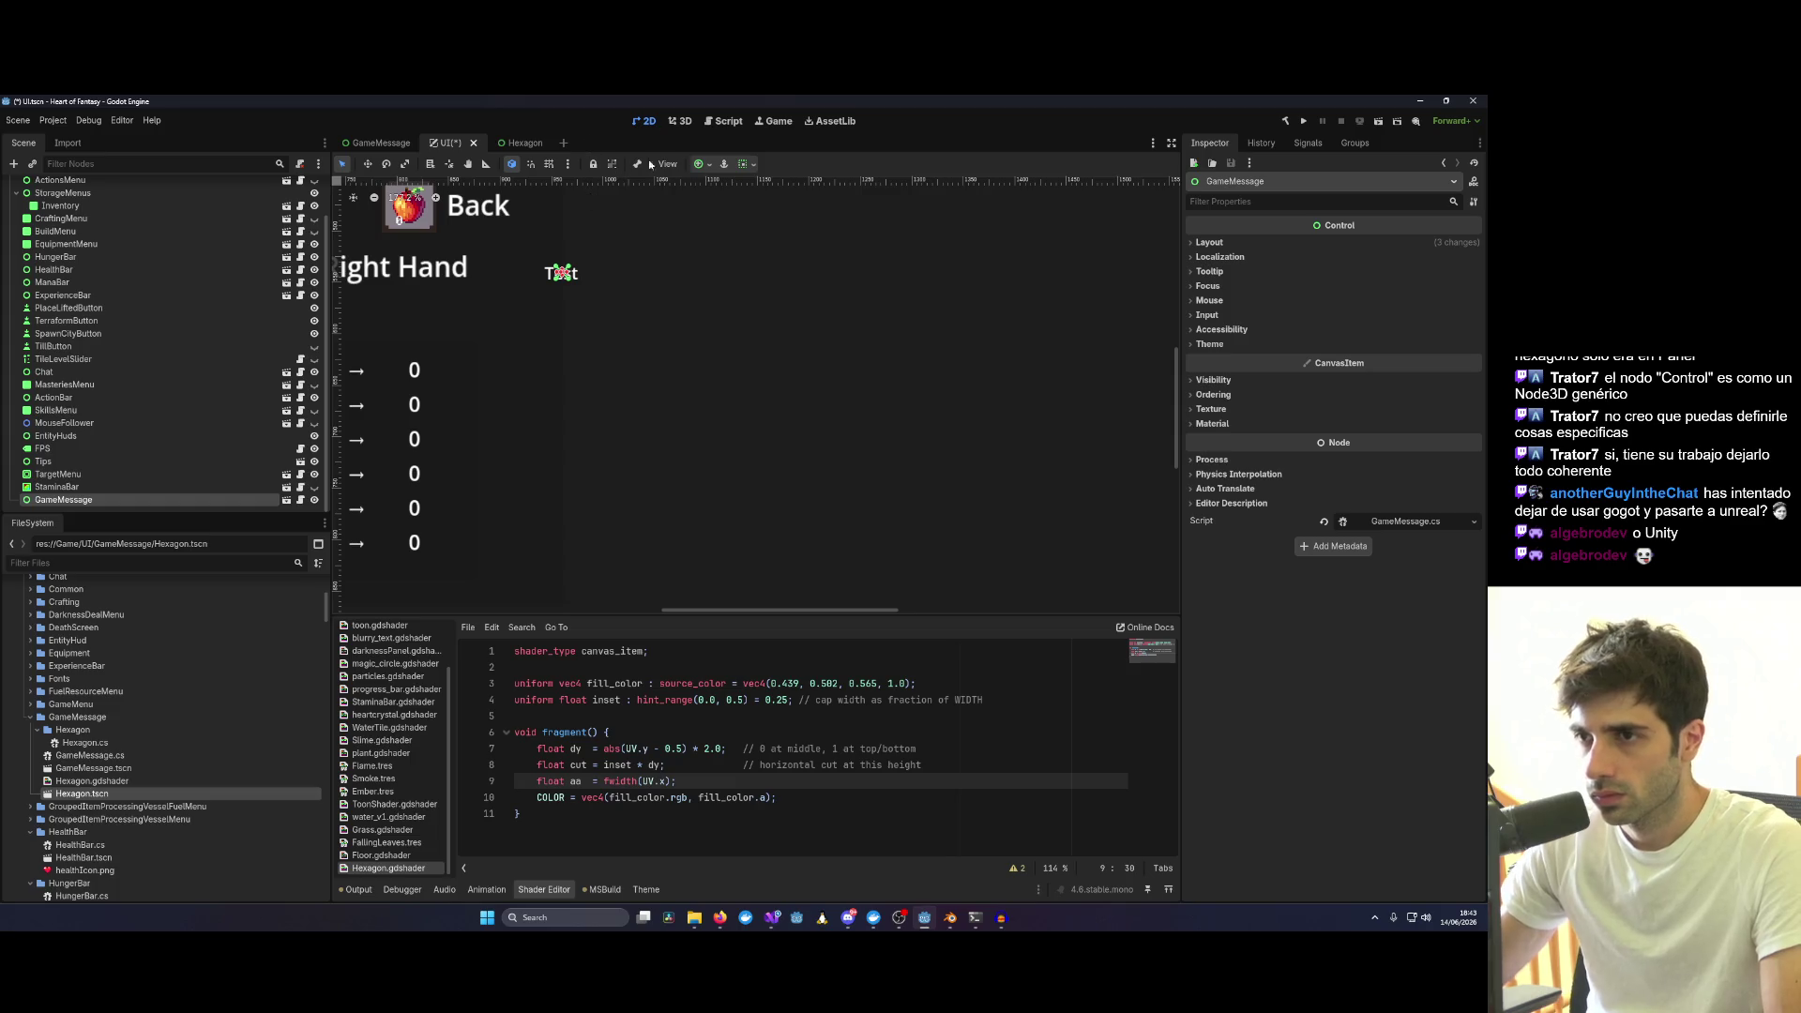
{"action": "left_click", "coordinate": [712, 165]}
{"action": "left_click", "coordinate": [769, 271]}
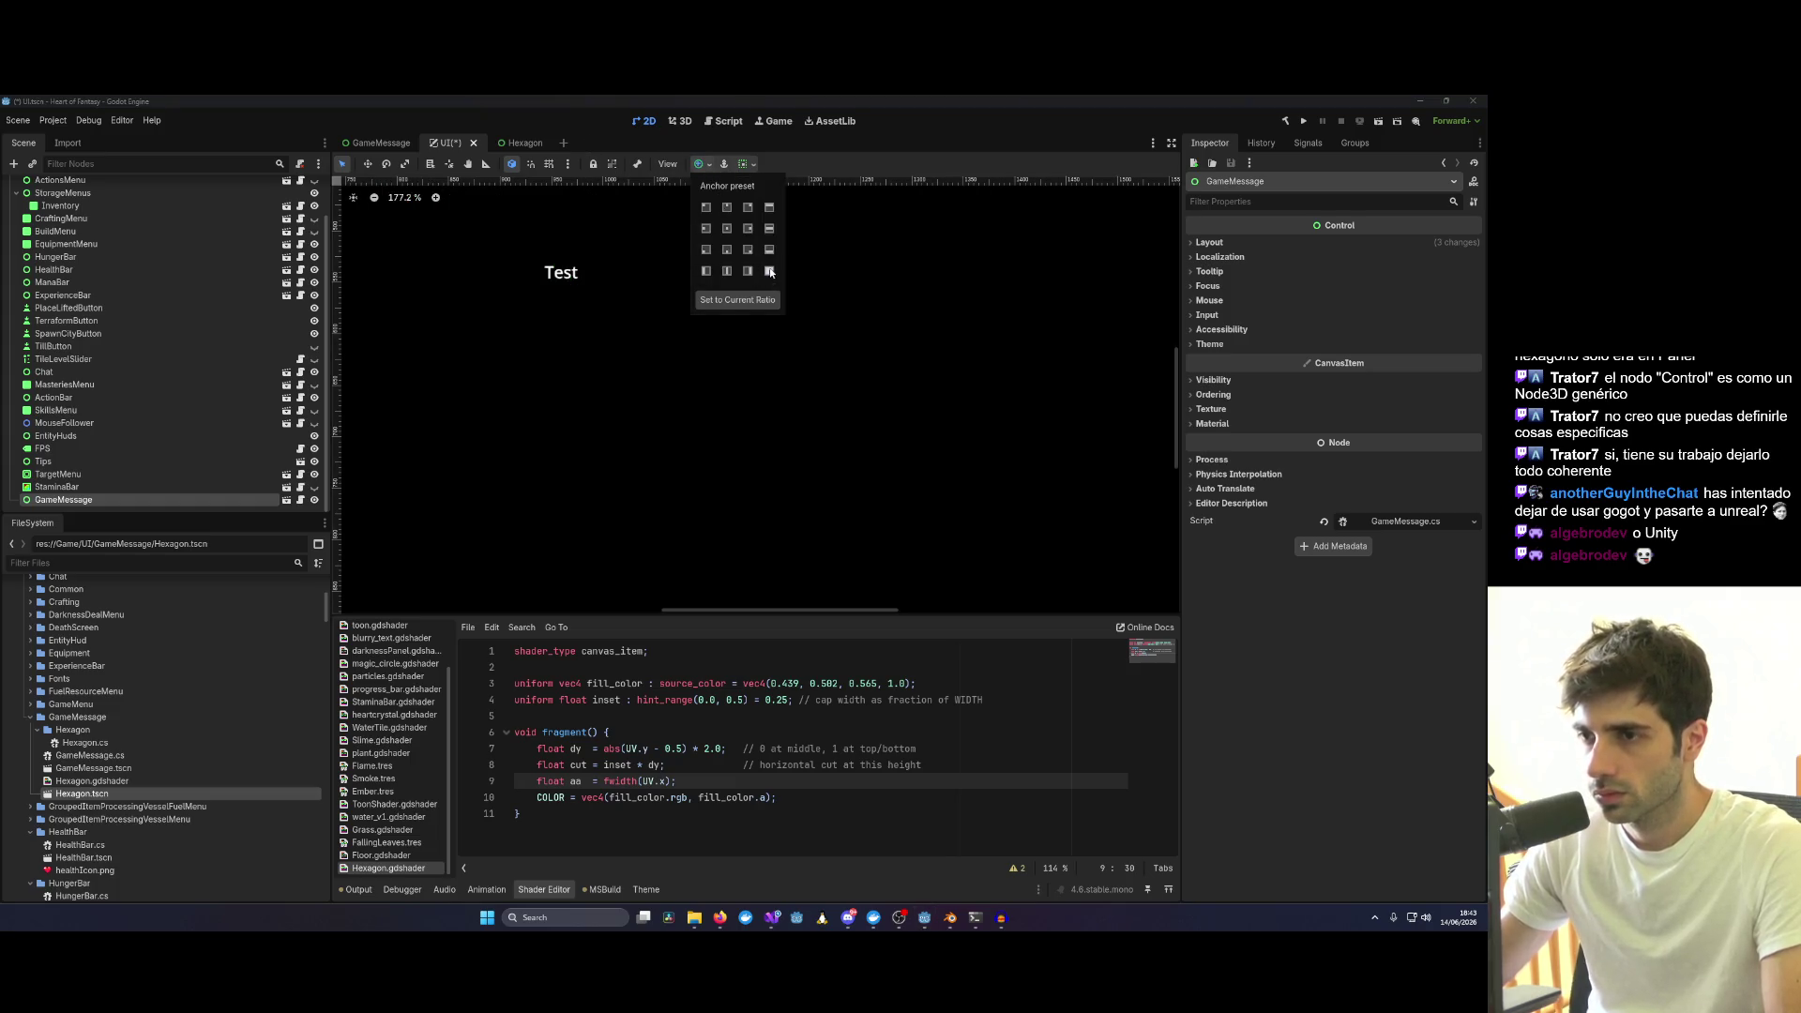
{"action": "left_click", "coordinate": [718, 210]}
{"action": "scroll", "coordinate": [672, 269], "scroll_direction": "down", "scroll_amount": 3}
{"action": "scroll", "coordinate": [758, 404], "scroll_direction": "down", "scroll_amount": 2}
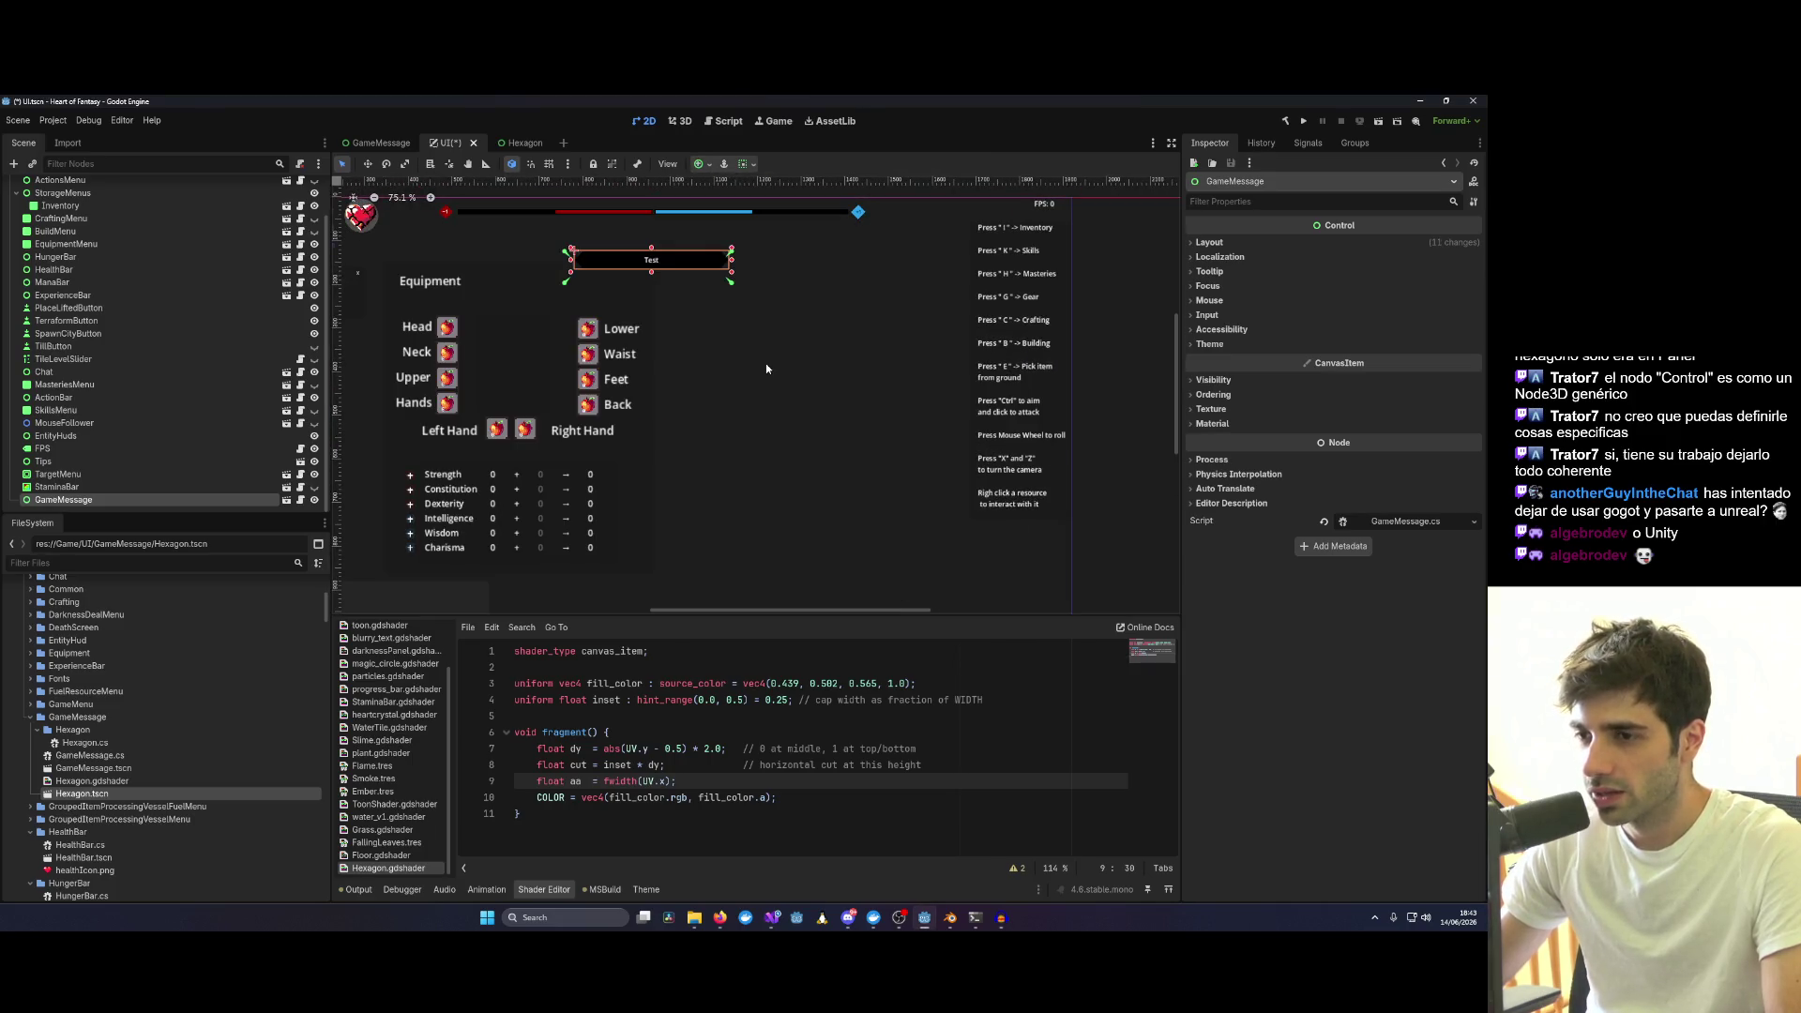
{"action": "scroll", "coordinate": [732, 407], "scroll_direction": "up", "scroll_amount": 3}
{"action": "scroll", "coordinate": [734, 407], "scroll_direction": "up", "scroll_amount": 3}
Nudge the Test box right, move its anchors to its edges, save UI.tscn and launch the game.
{"action": "left_click_drag", "start_coordinate": [733, 445], "coordinate": [742, 443]}
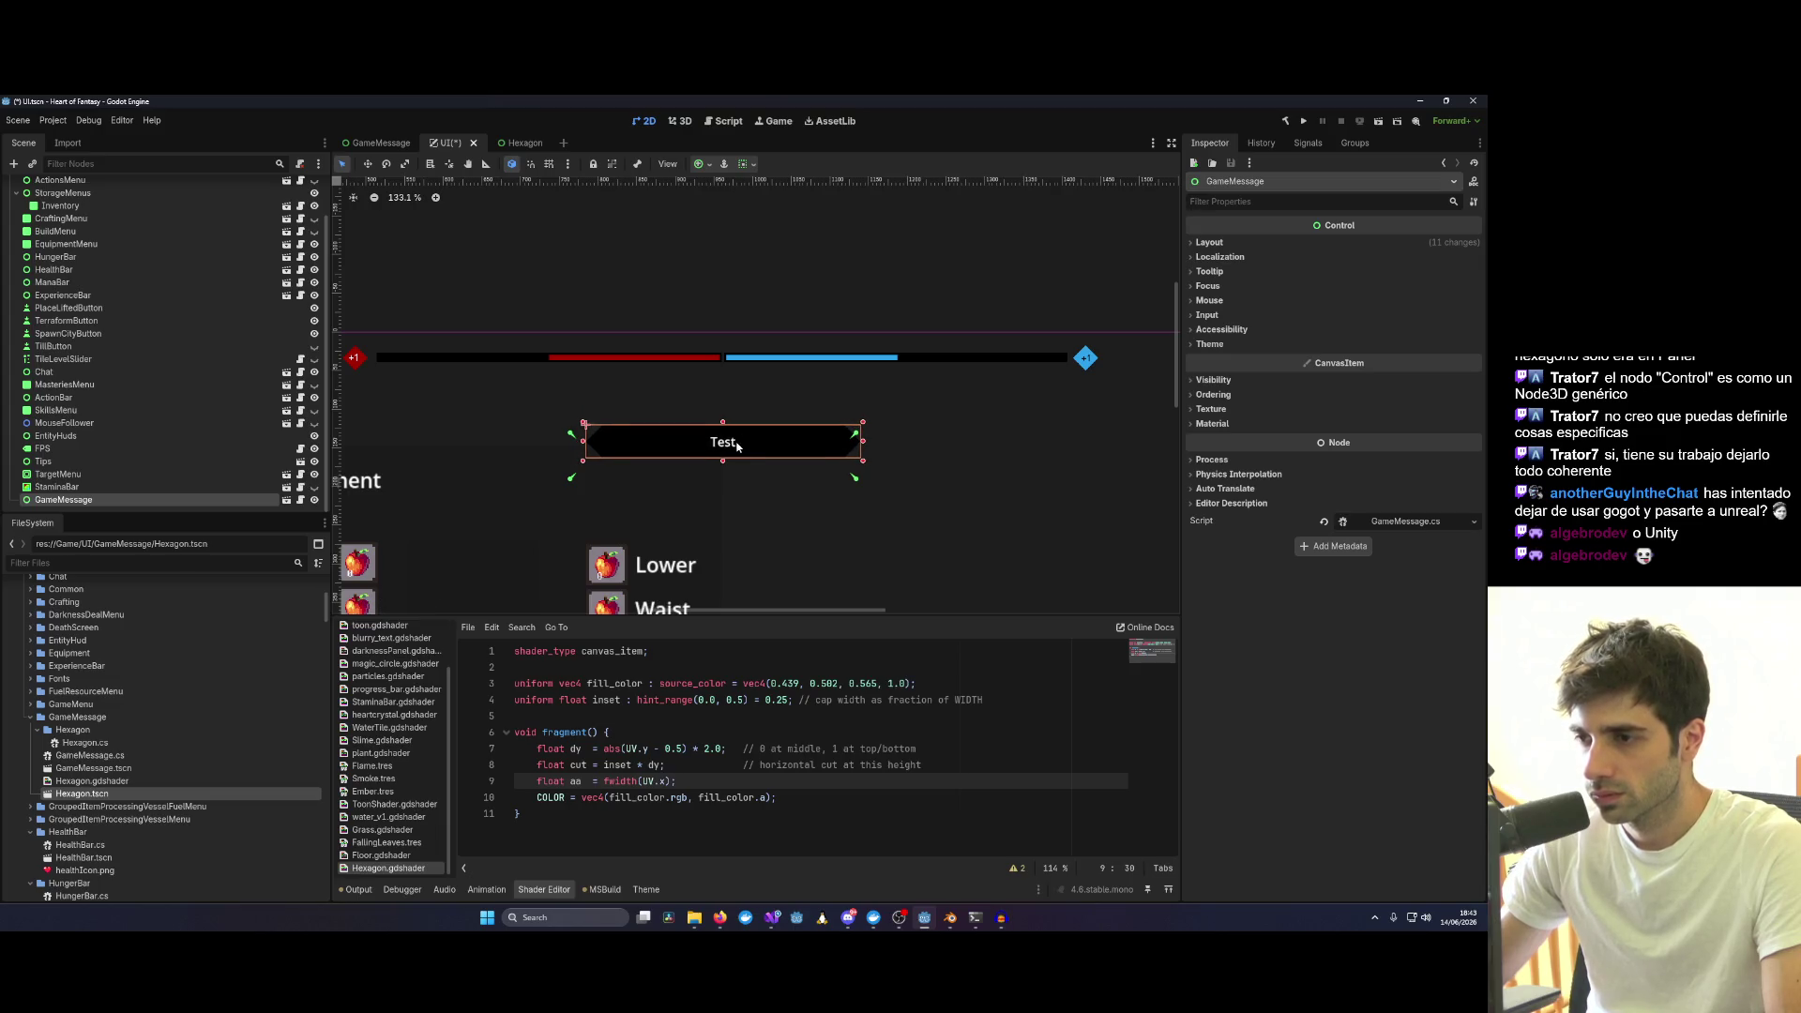
{"action": "left_click_drag", "start_coordinate": [854, 479], "coordinate": [866, 435]}
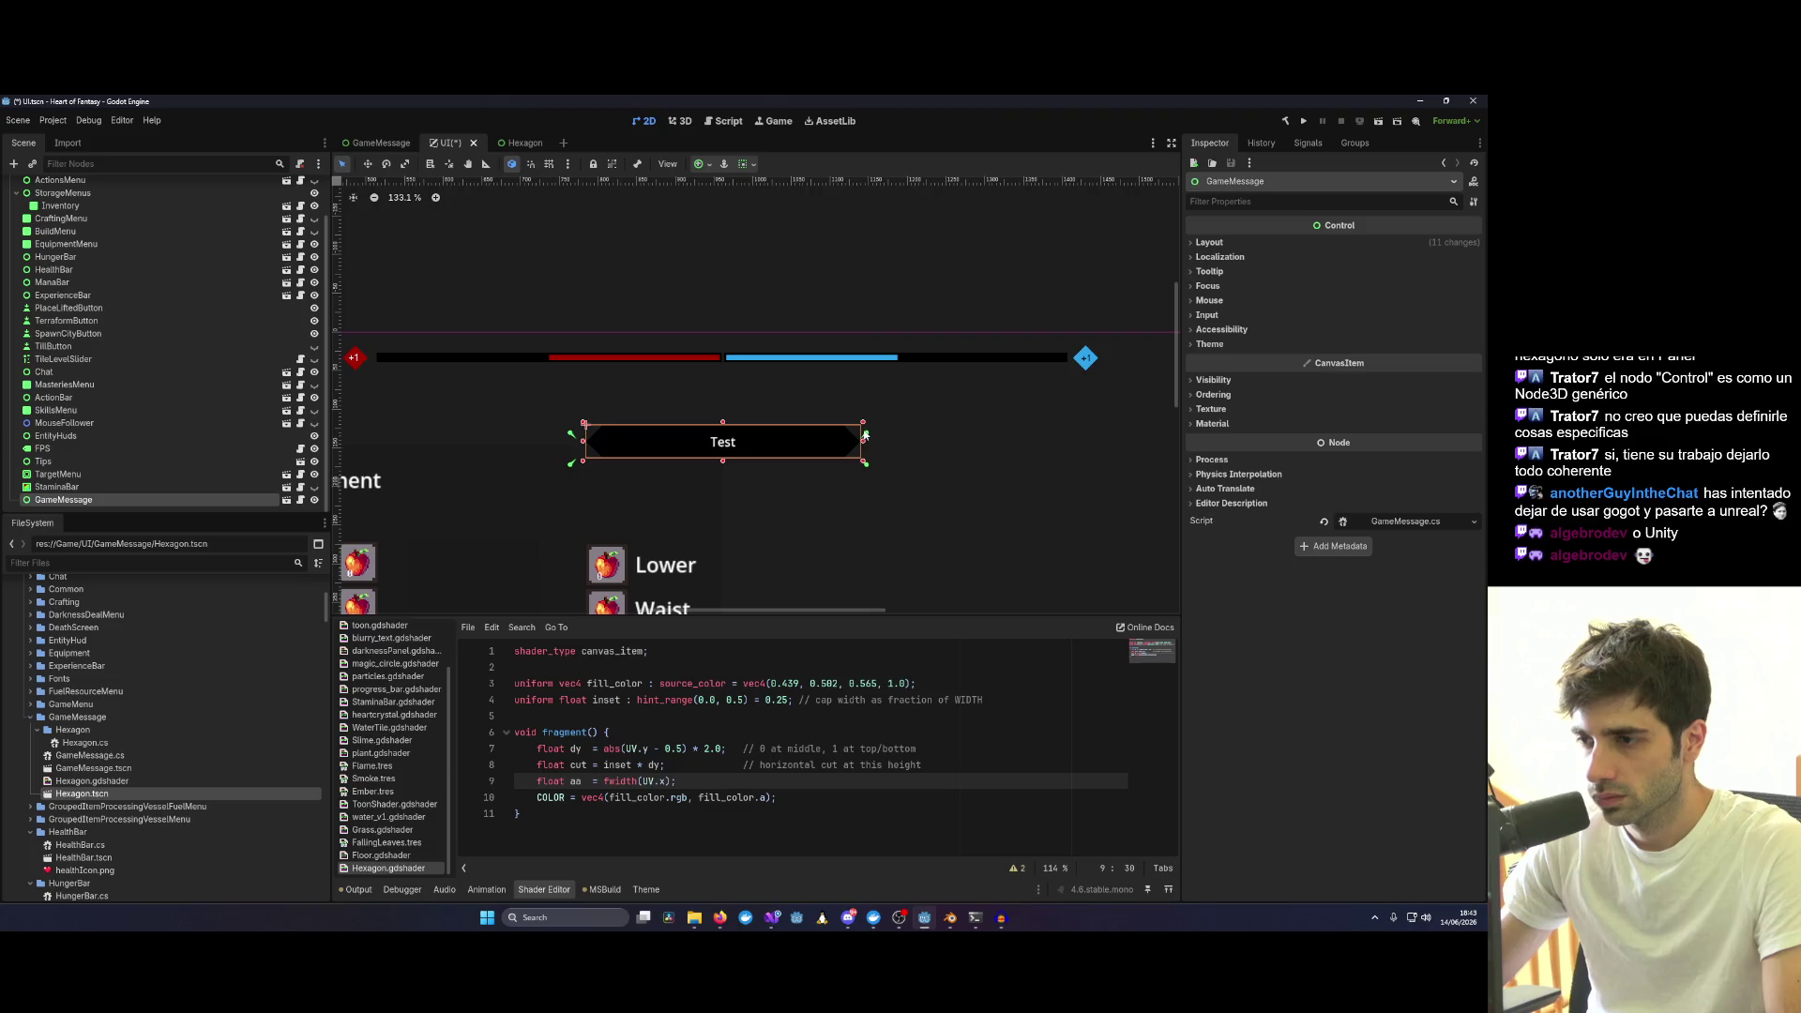
{"action": "key", "text": "ctrl+s"}
{"action": "left_click", "coordinate": [796, 430]}
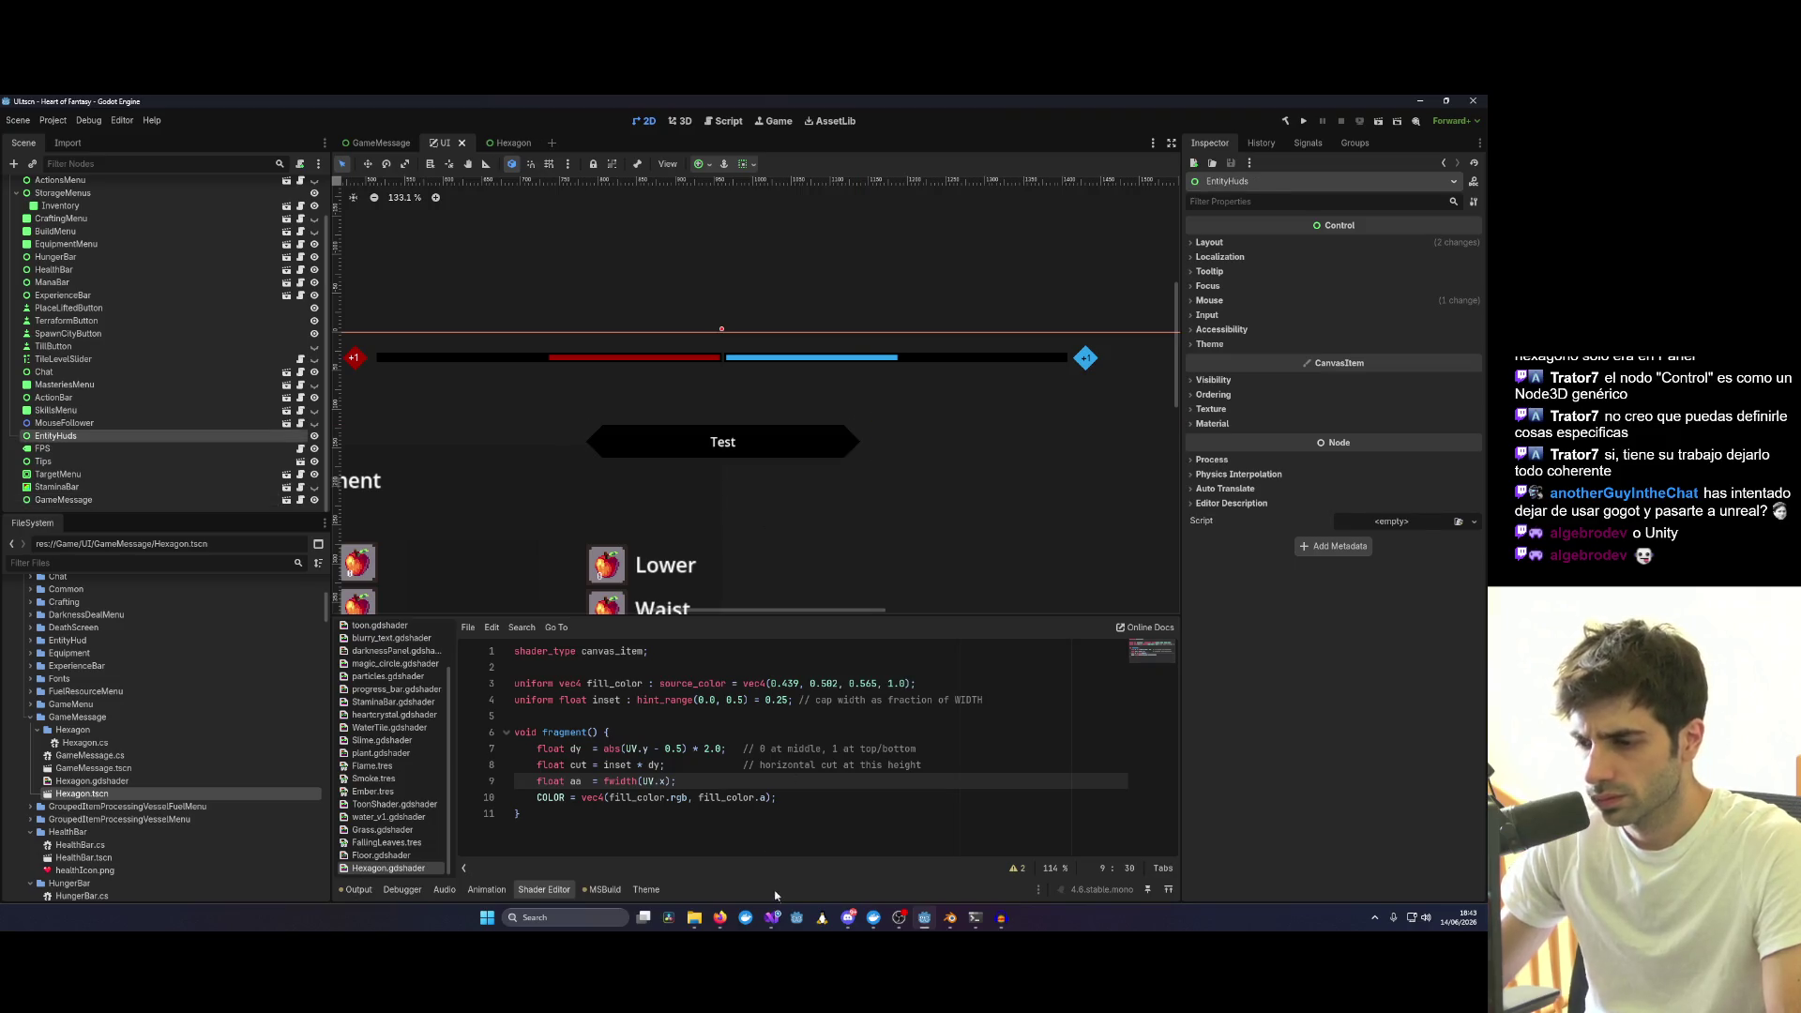
{"action": "mouse_move", "coordinate": [771, 918]}
{"action": "left_click", "coordinate": [805, 852]}
{"action": "left_click", "coordinate": [391, 121]}
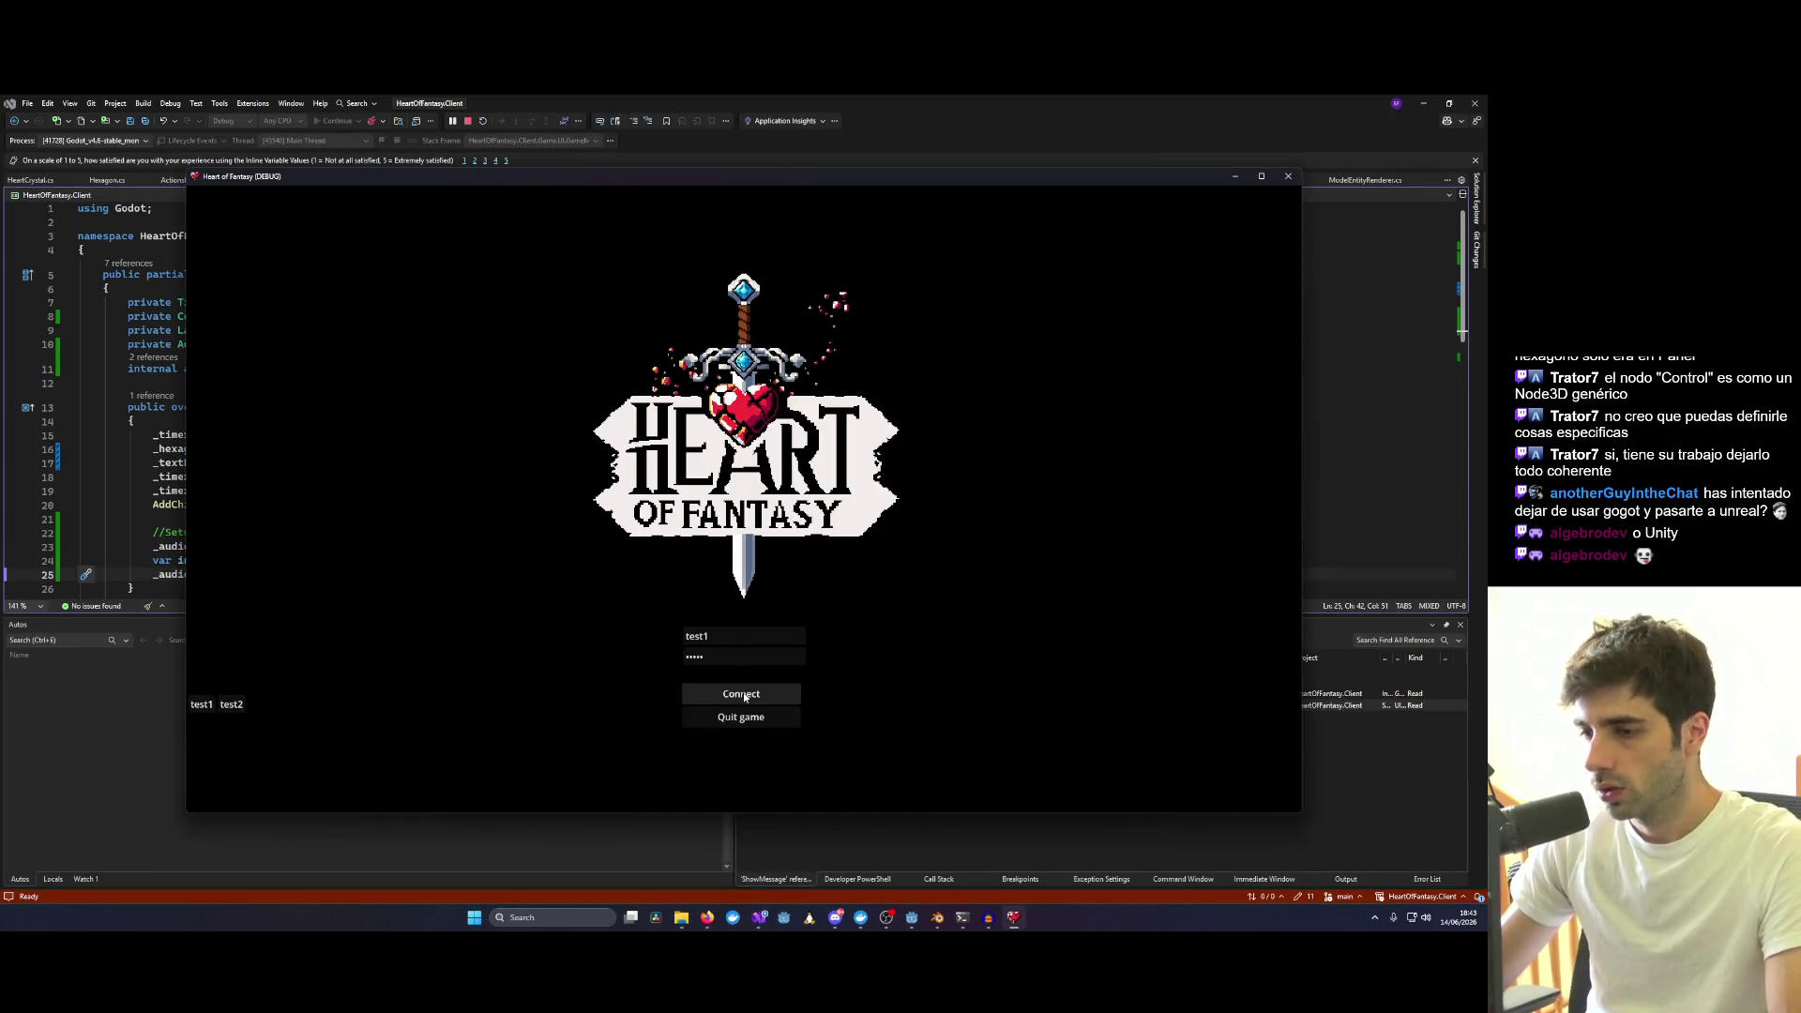
Log in and enter the world as test1, then stop the crashed debug session and return to Godot.
{"action": "left_click", "coordinate": [745, 695]}
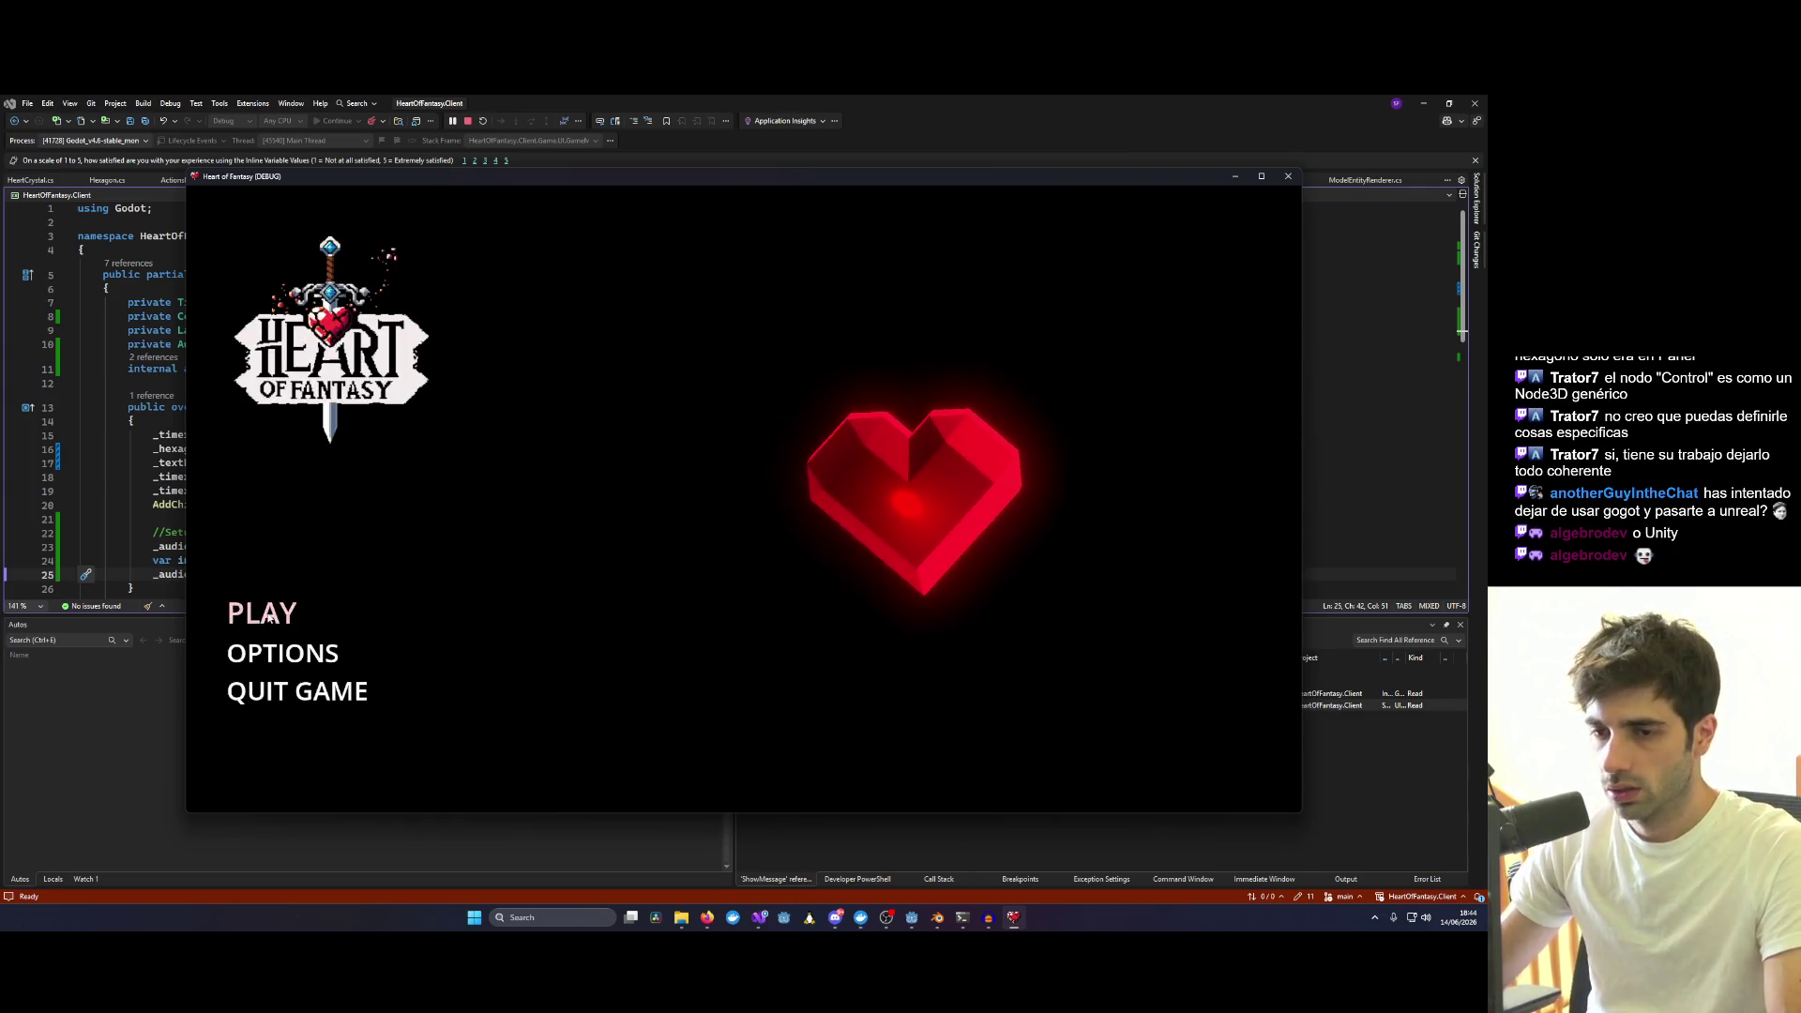
{"action": "left_click", "coordinate": [261, 612]}
{"action": "left_click", "coordinate": [760, 727]}
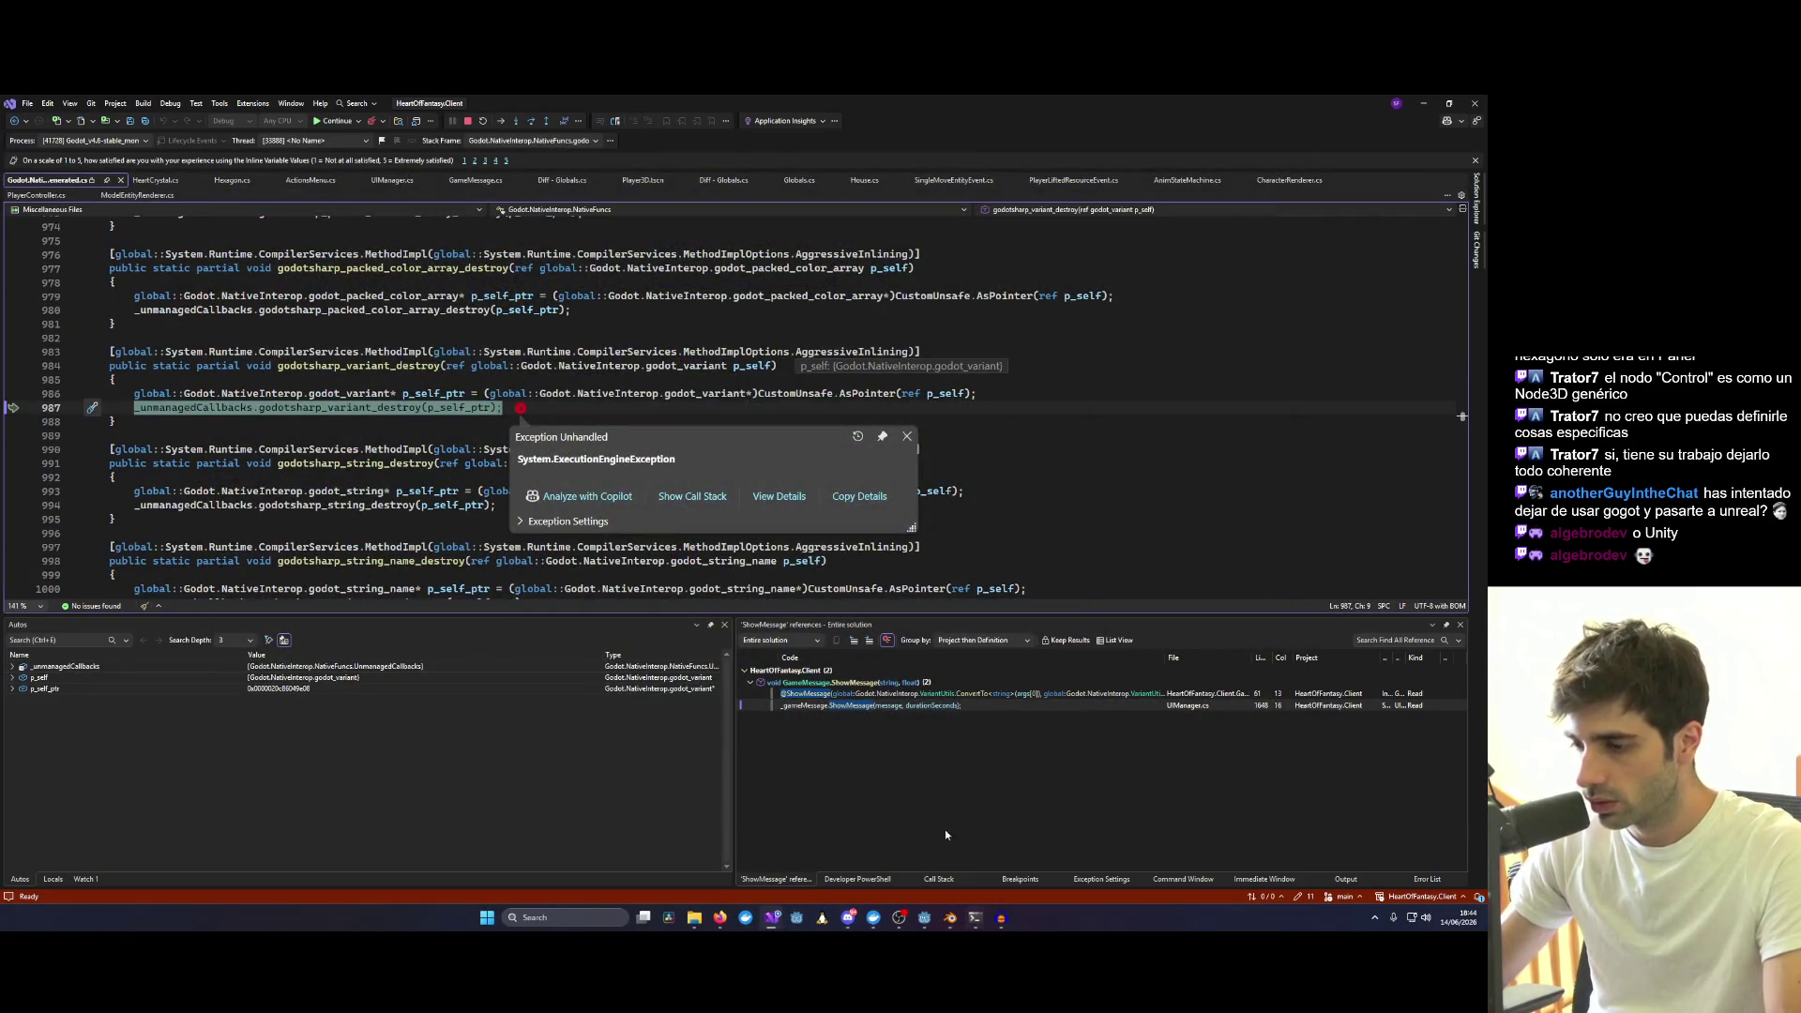
{"action": "left_click", "coordinate": [466, 121]}
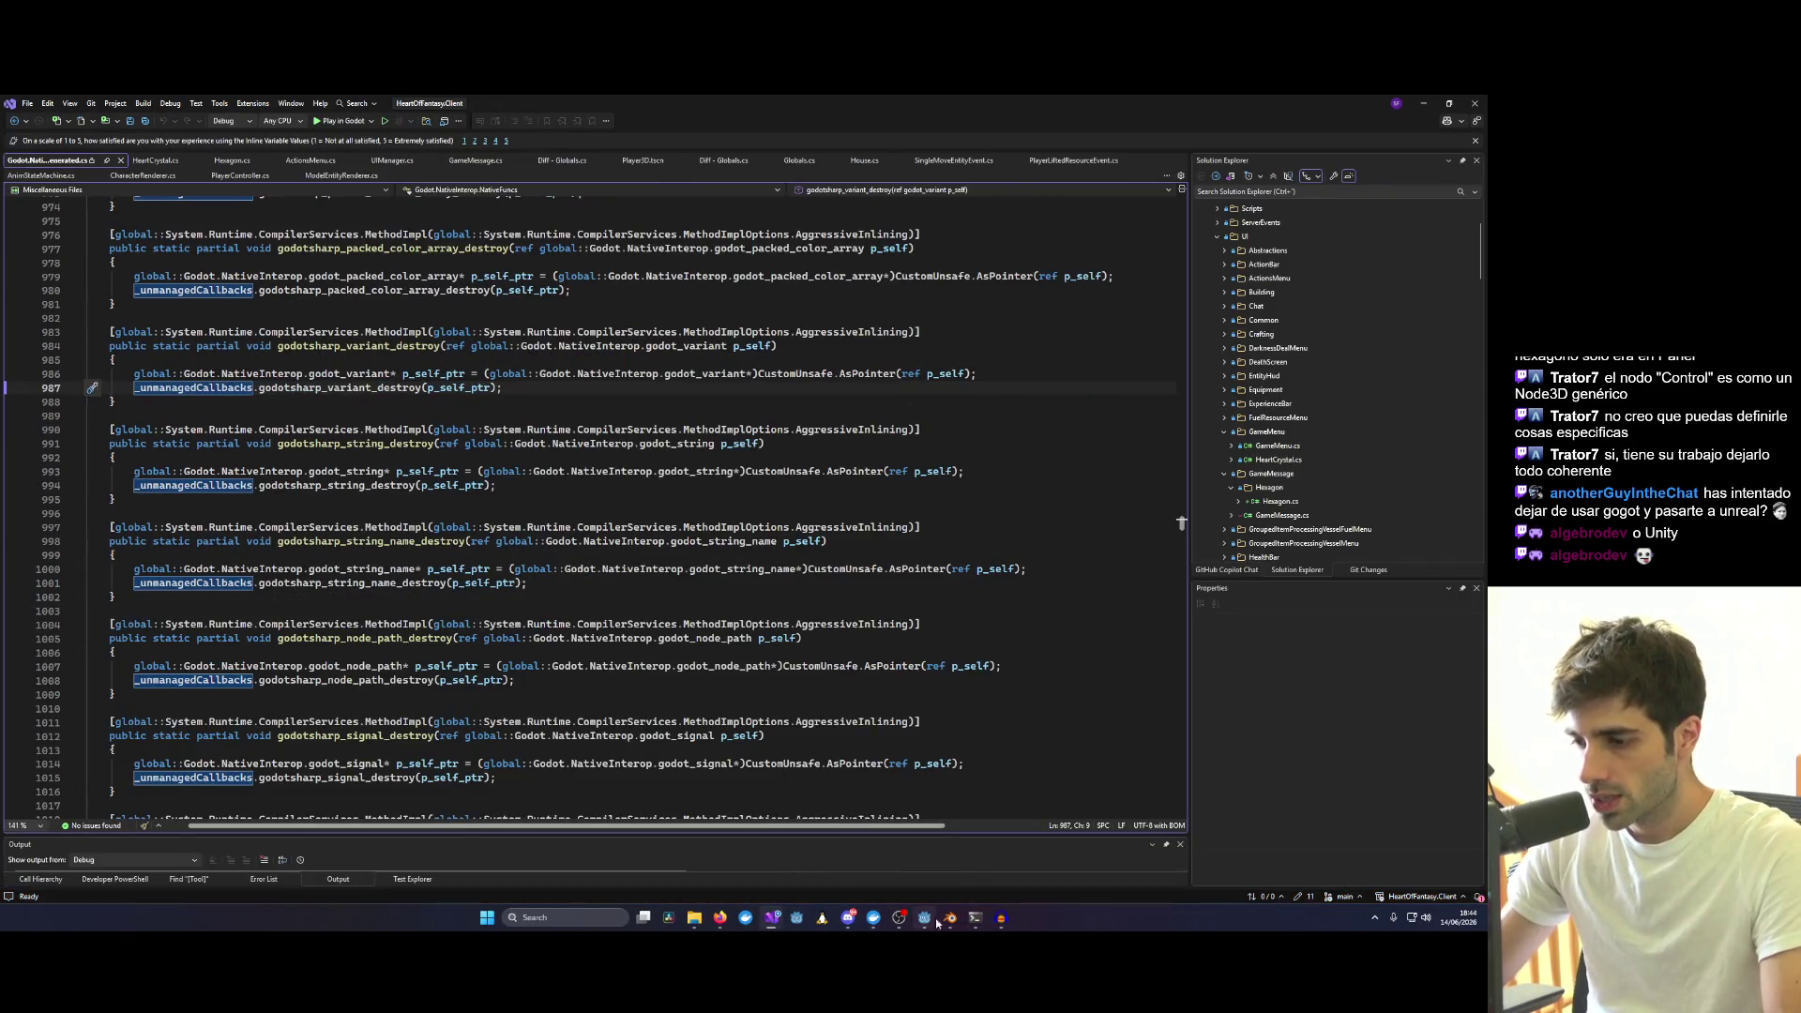
{"action": "left_click", "coordinate": [938, 920]}
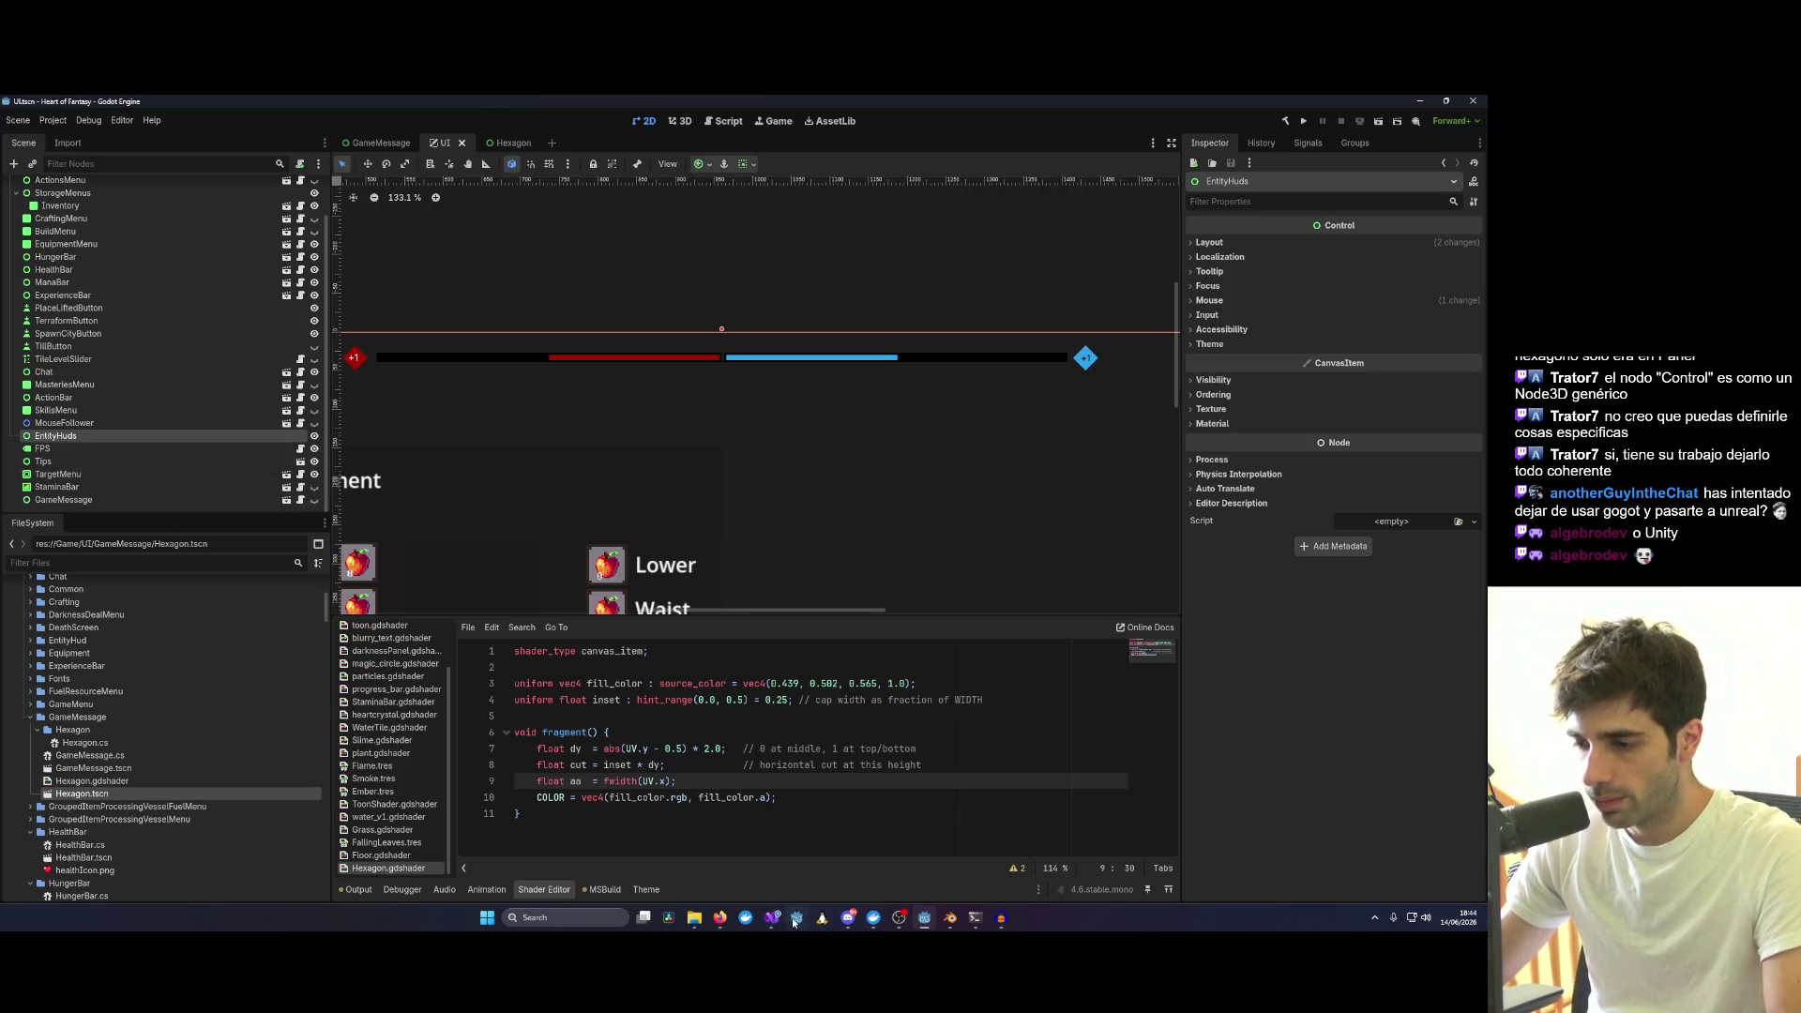
Relaunch the game from Visual Studio and enter the world as test1.
{"action": "left_click", "coordinate": [1068, 860]}
{"action": "left_click", "coordinate": [333, 122]}
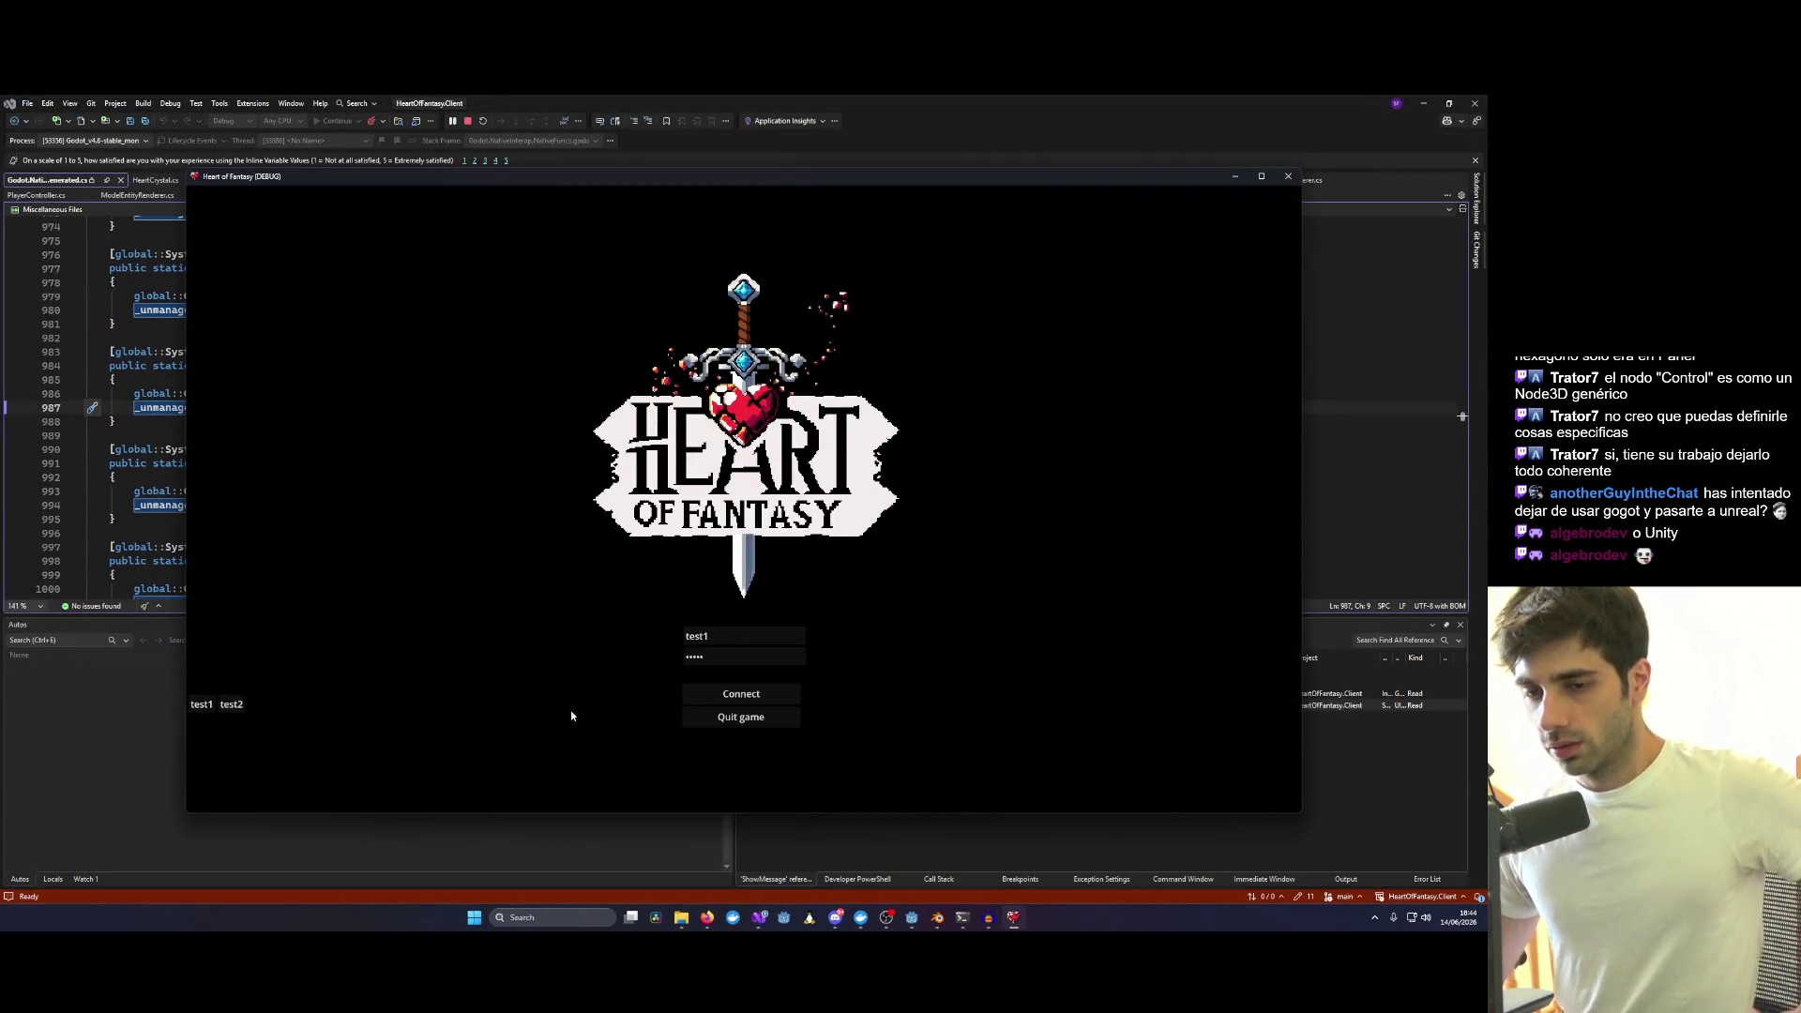
{"action": "left_click", "coordinate": [266, 616]}
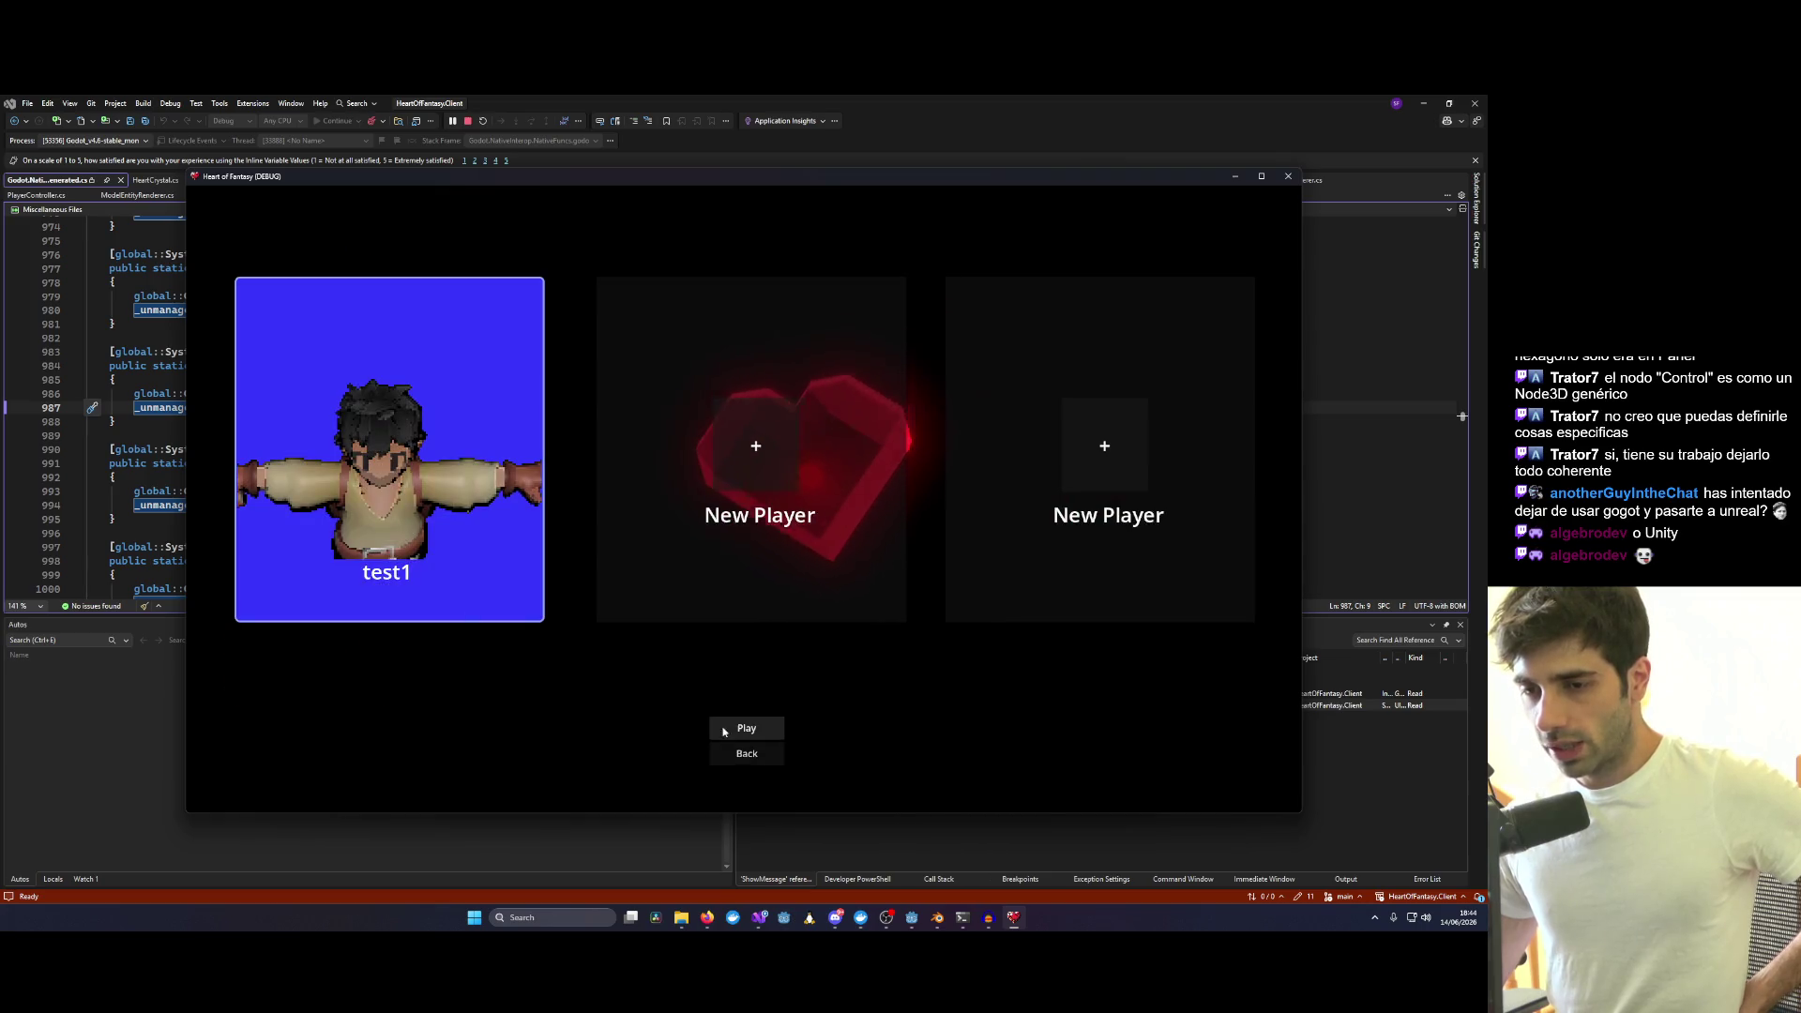
{"action": "left_click", "coordinate": [716, 726]}
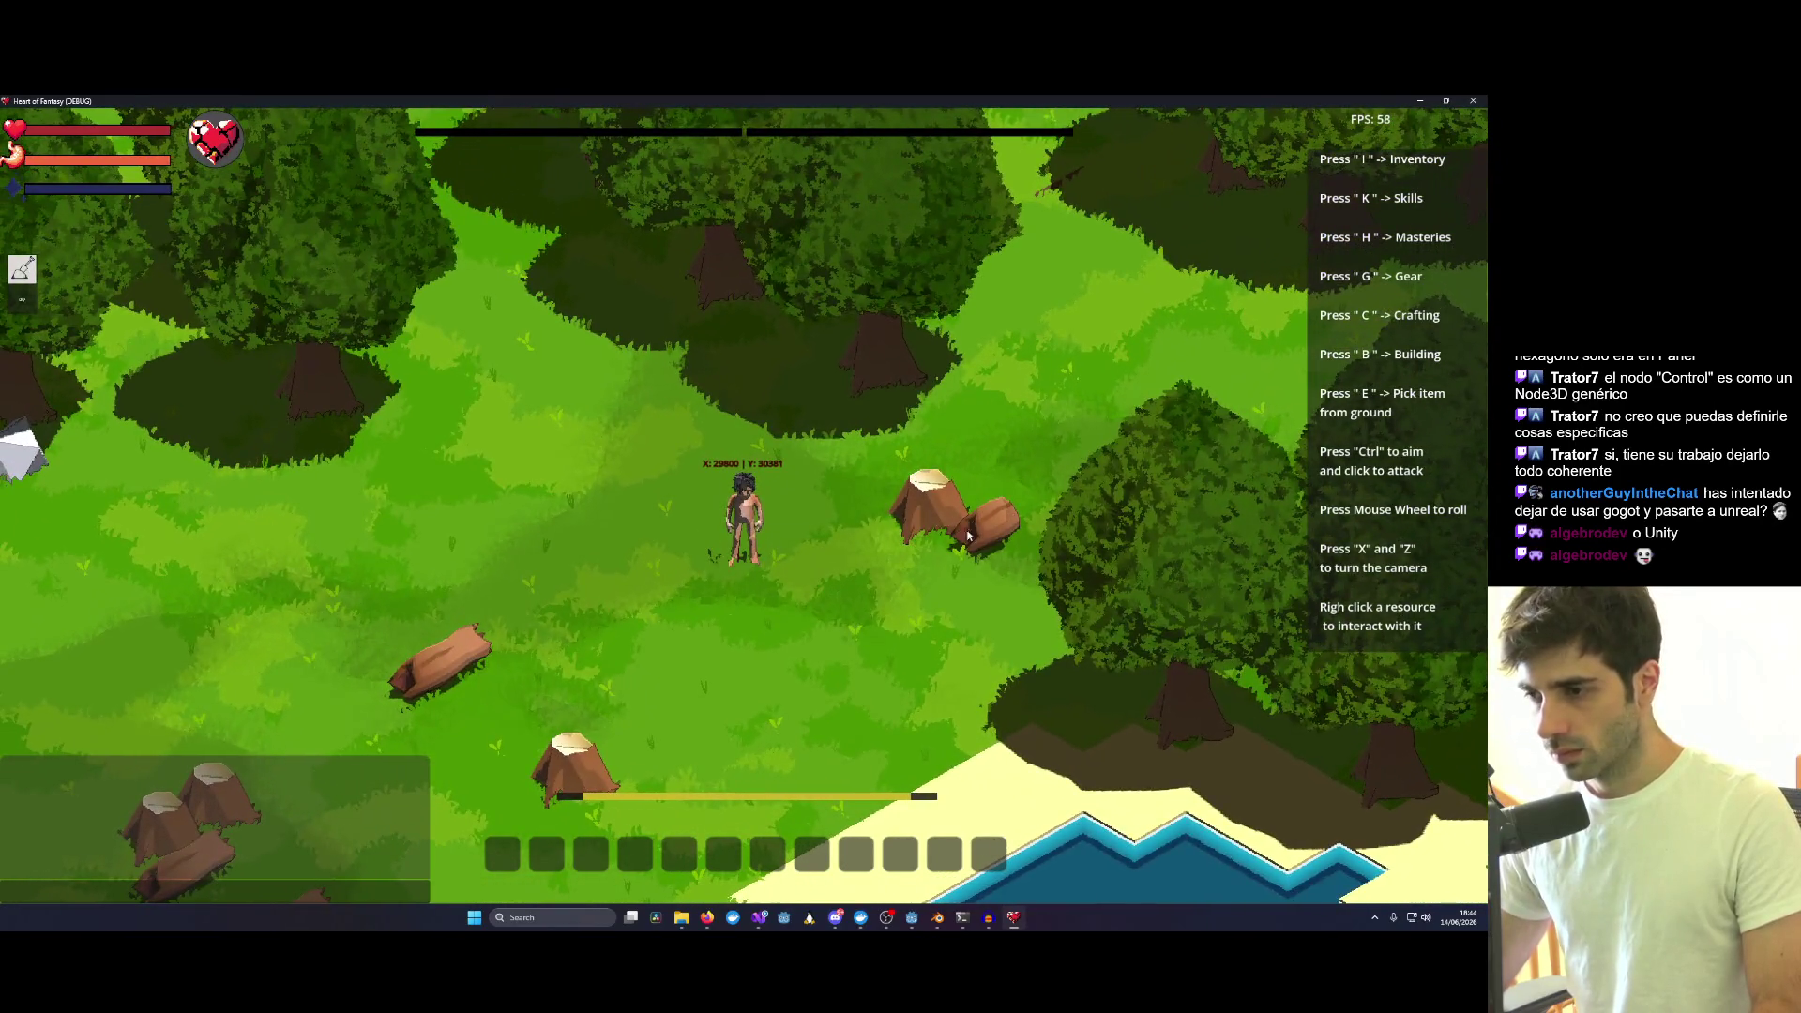
Lift the log beside the stump and walk while carrying it overhead.
{"action": "right_click", "coordinate": [968, 535]}
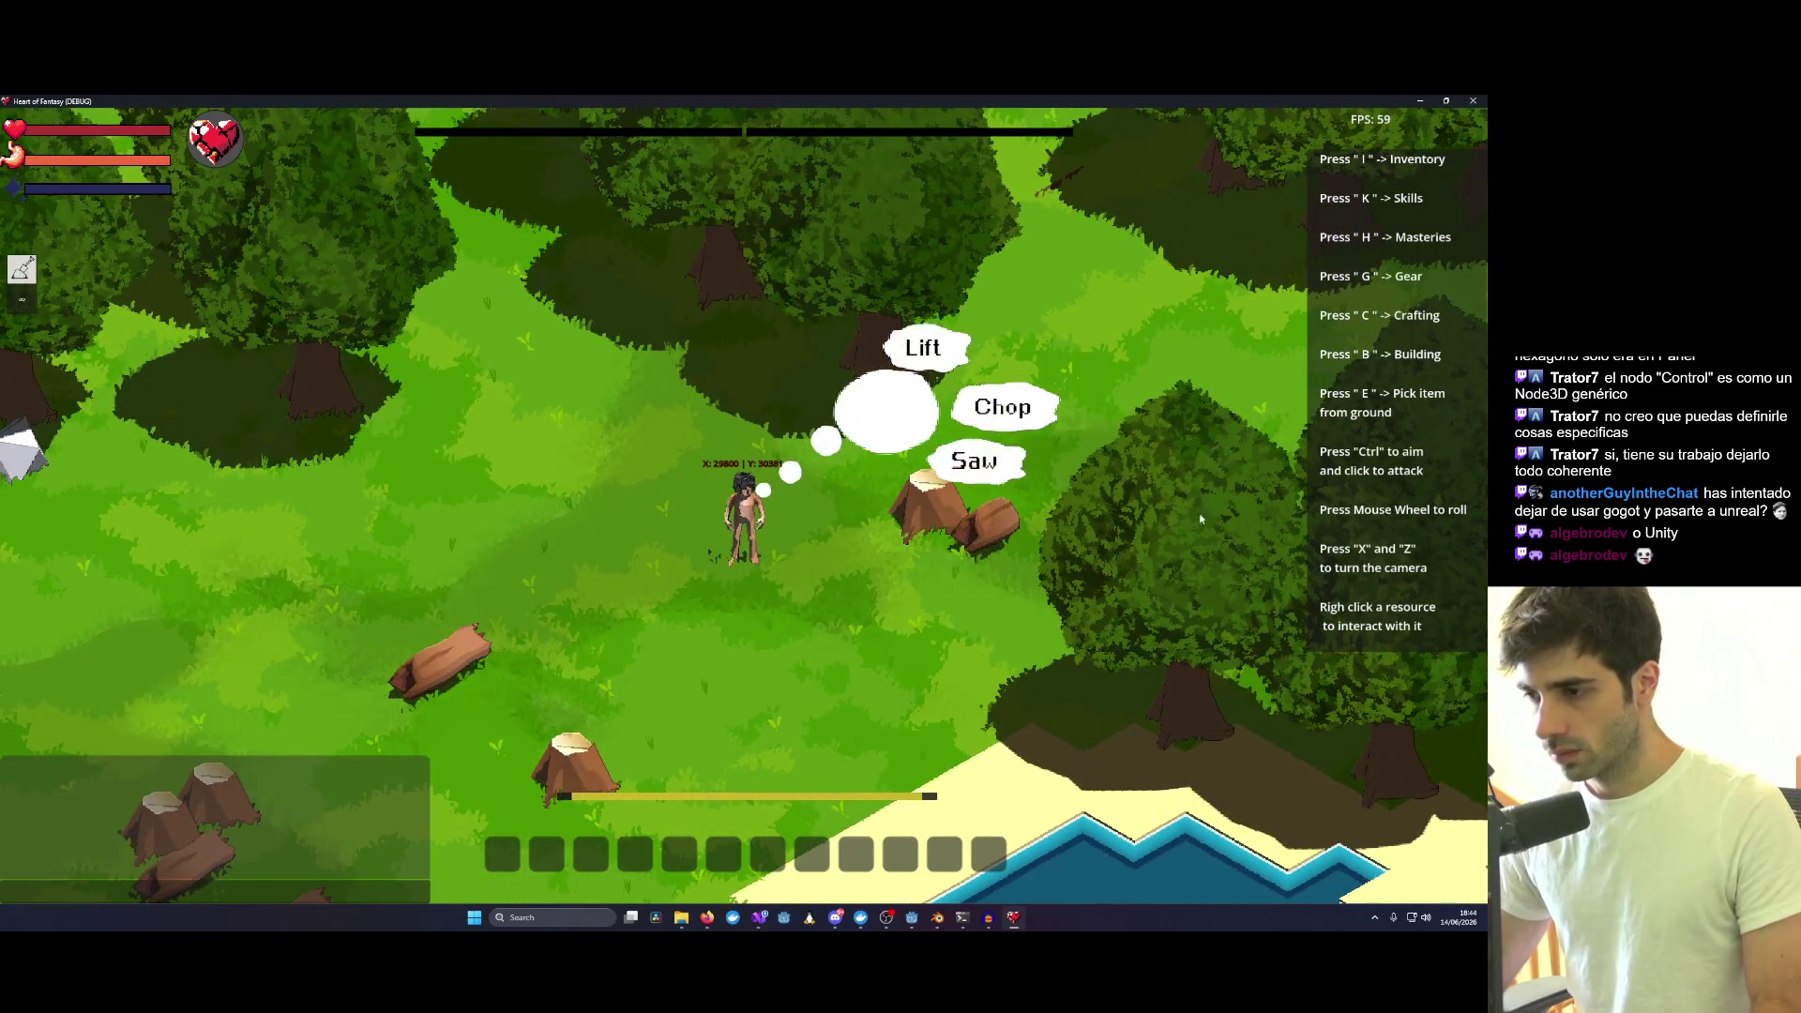
{"action": "scroll", "coordinate": [893, 428], "scroll_direction": "down", "scroll_amount": 3}
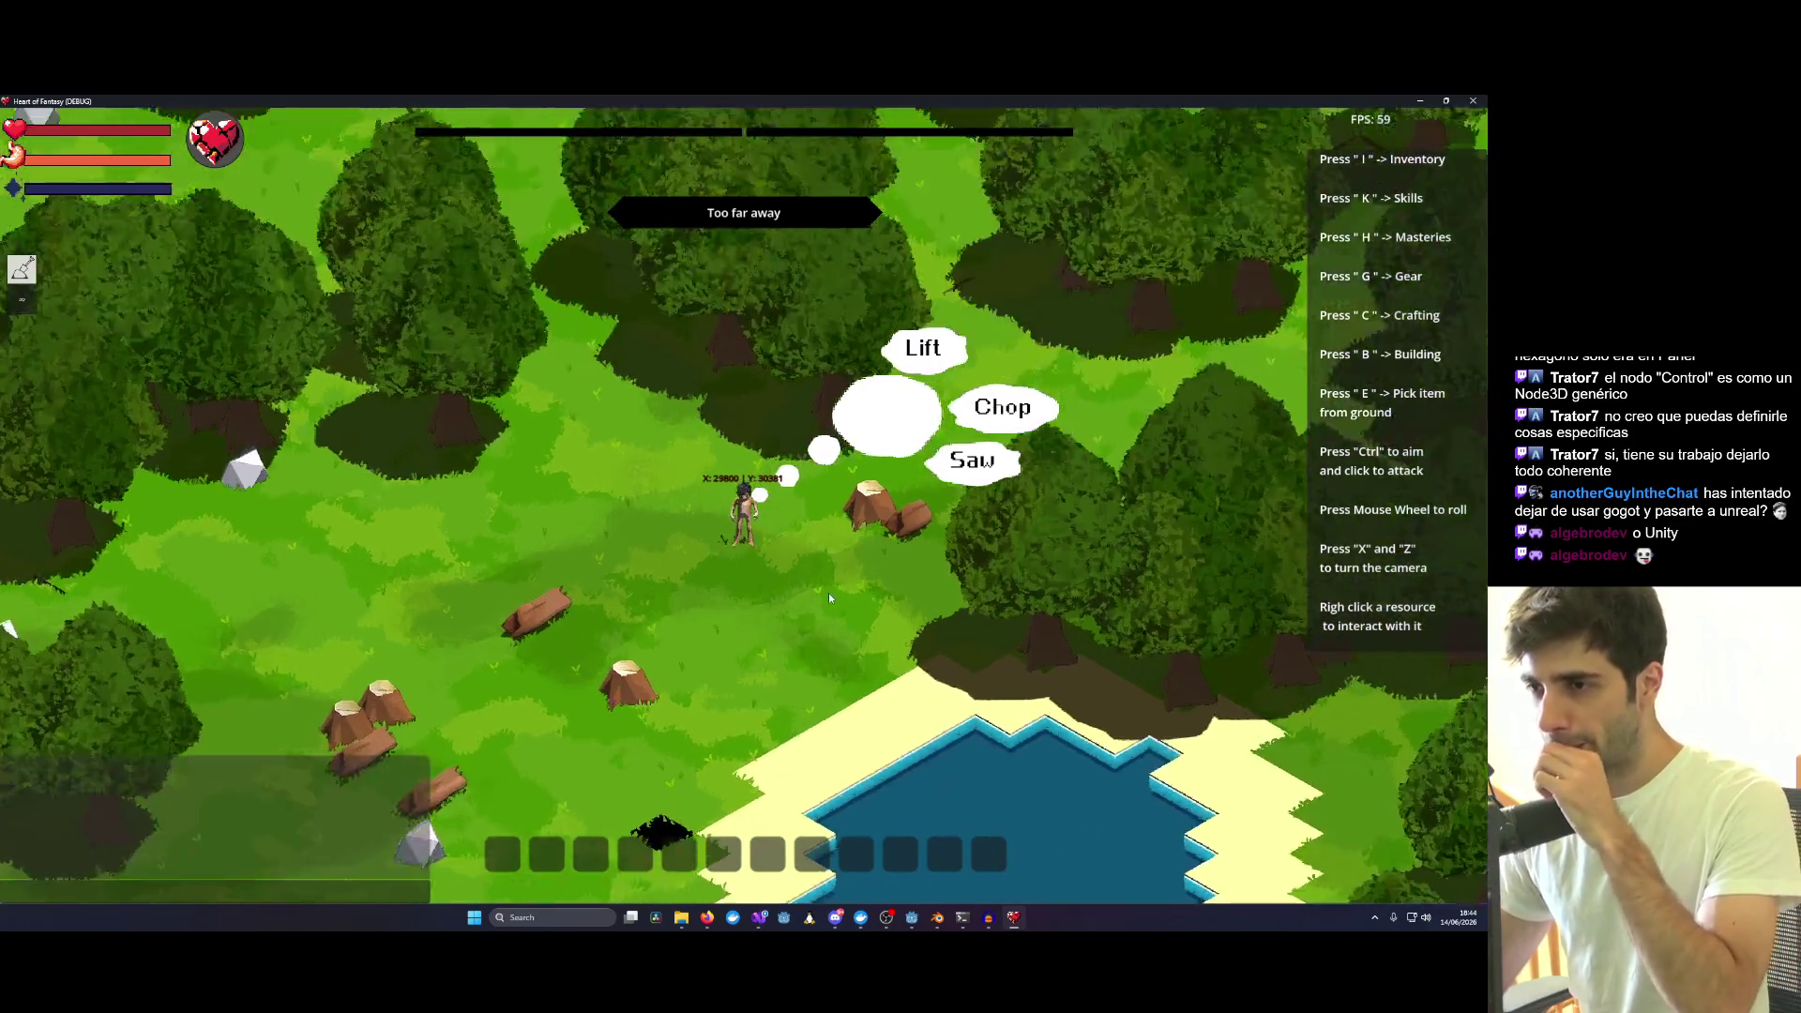
{"action": "scroll", "coordinate": [896, 500], "scroll_direction": "up", "scroll_amount": 4}
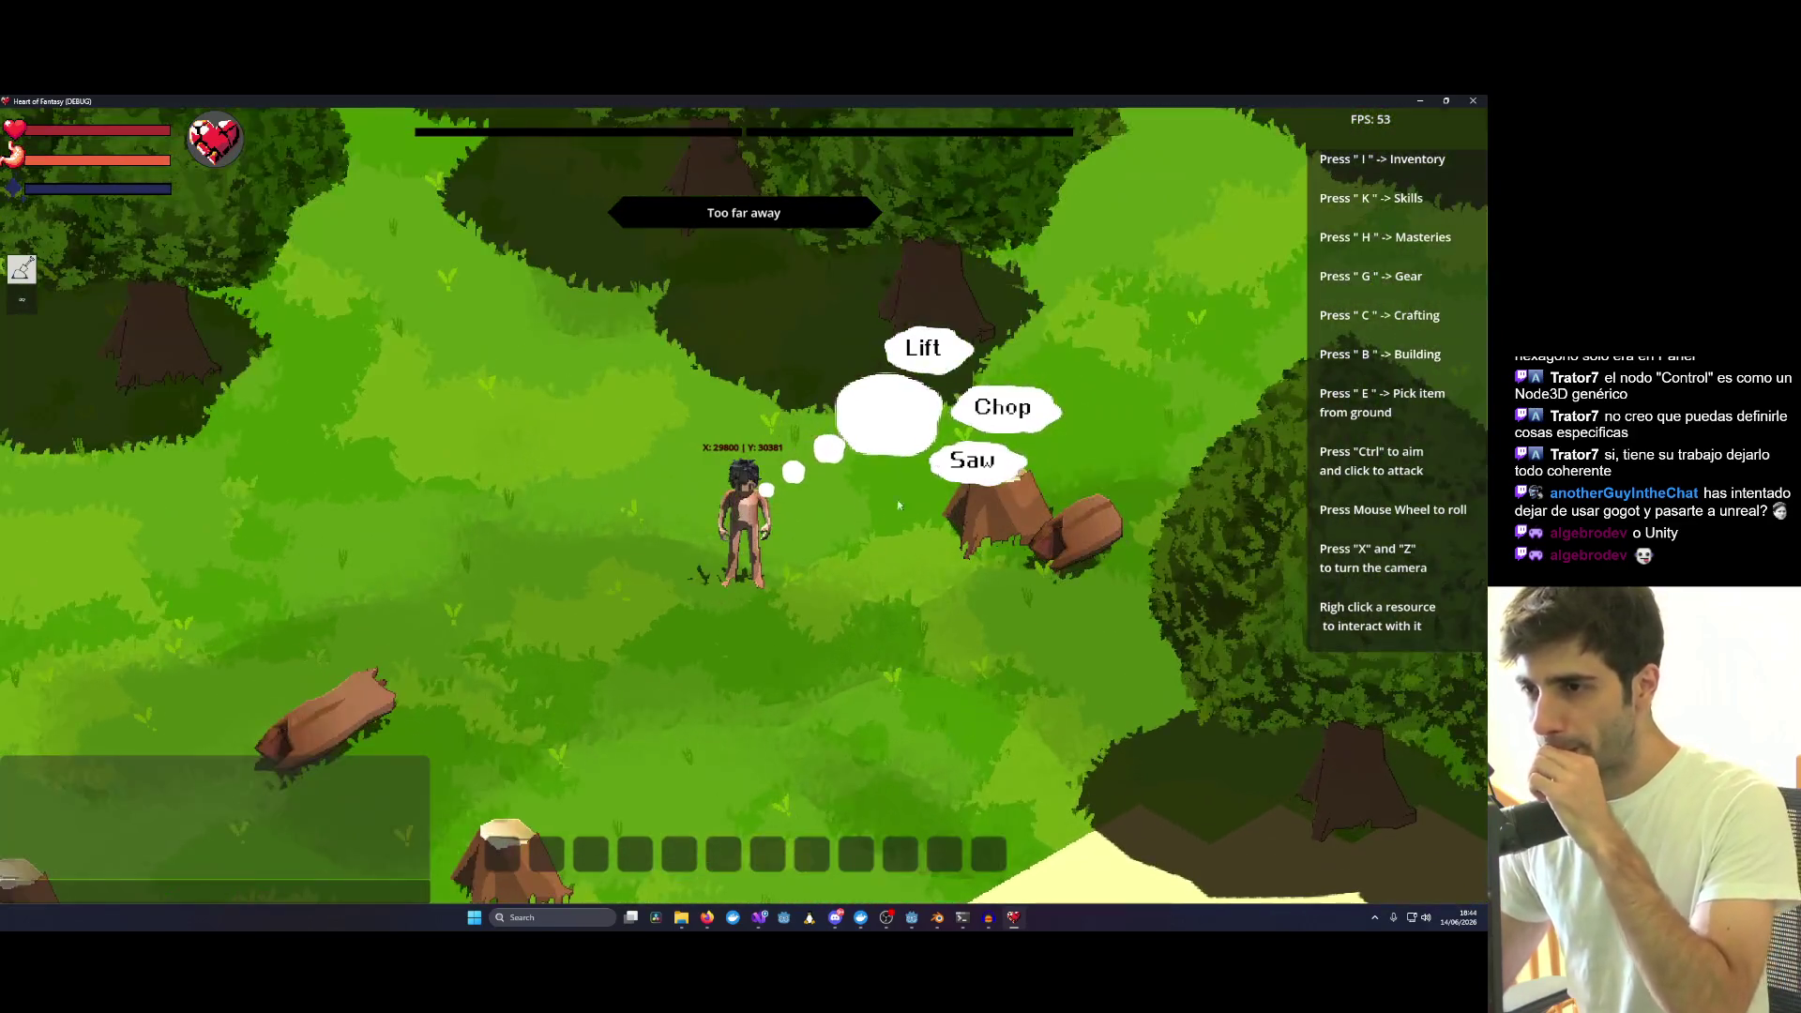
{"action": "right_click", "coordinate": [887, 278]}
{"action": "scroll", "coordinate": [632, 294], "scroll_direction": "down", "scroll_amount": 2}
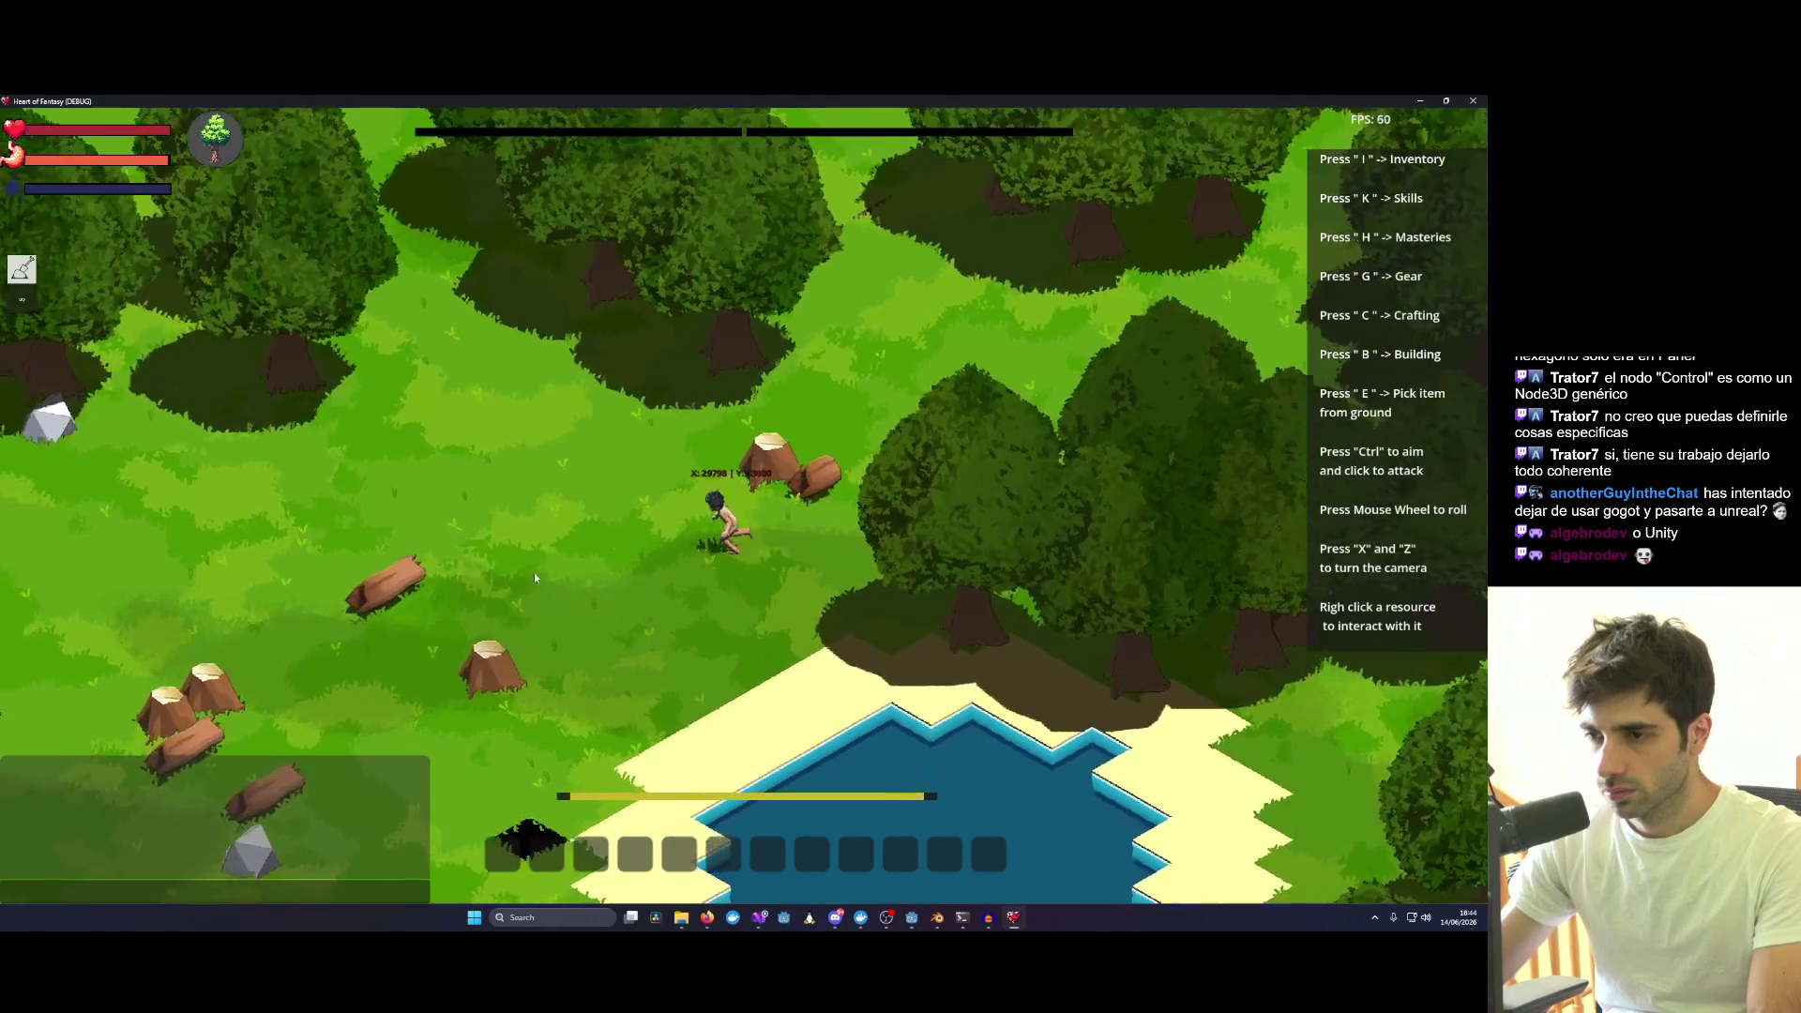
{"action": "right_click", "coordinate": [921, 399]}
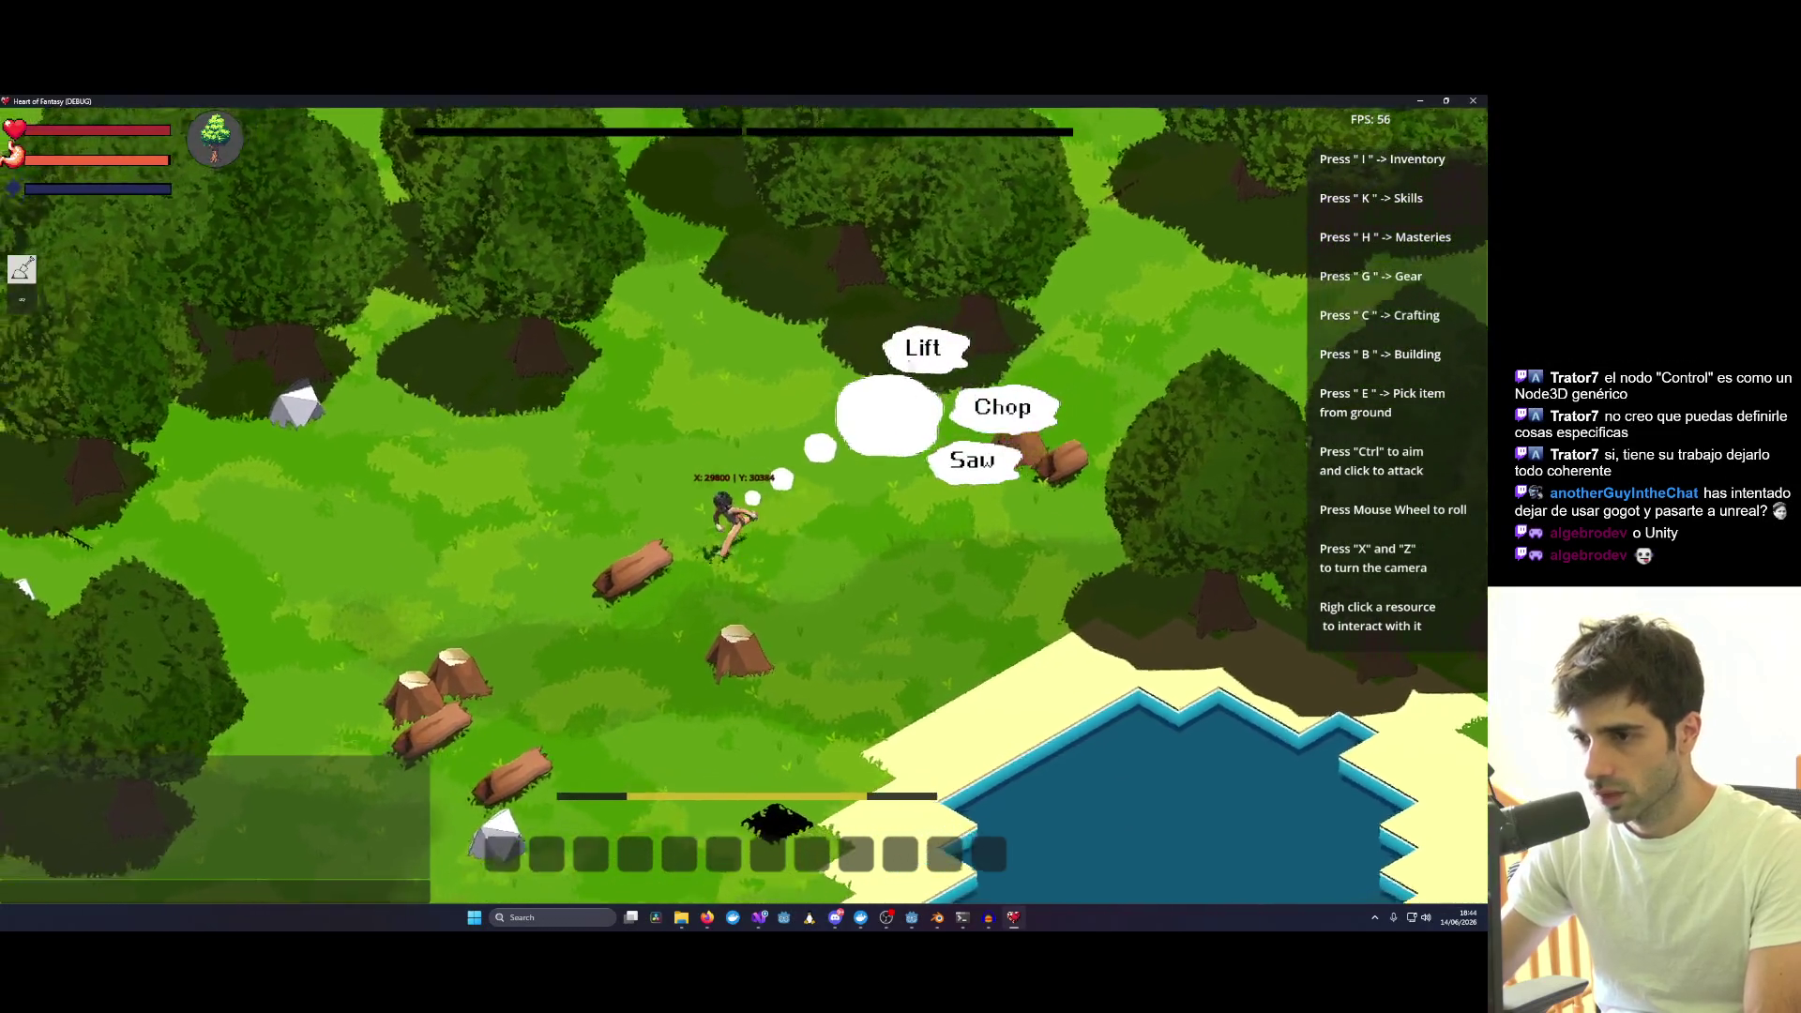
{"action": "left_click", "coordinate": [827, 441]}
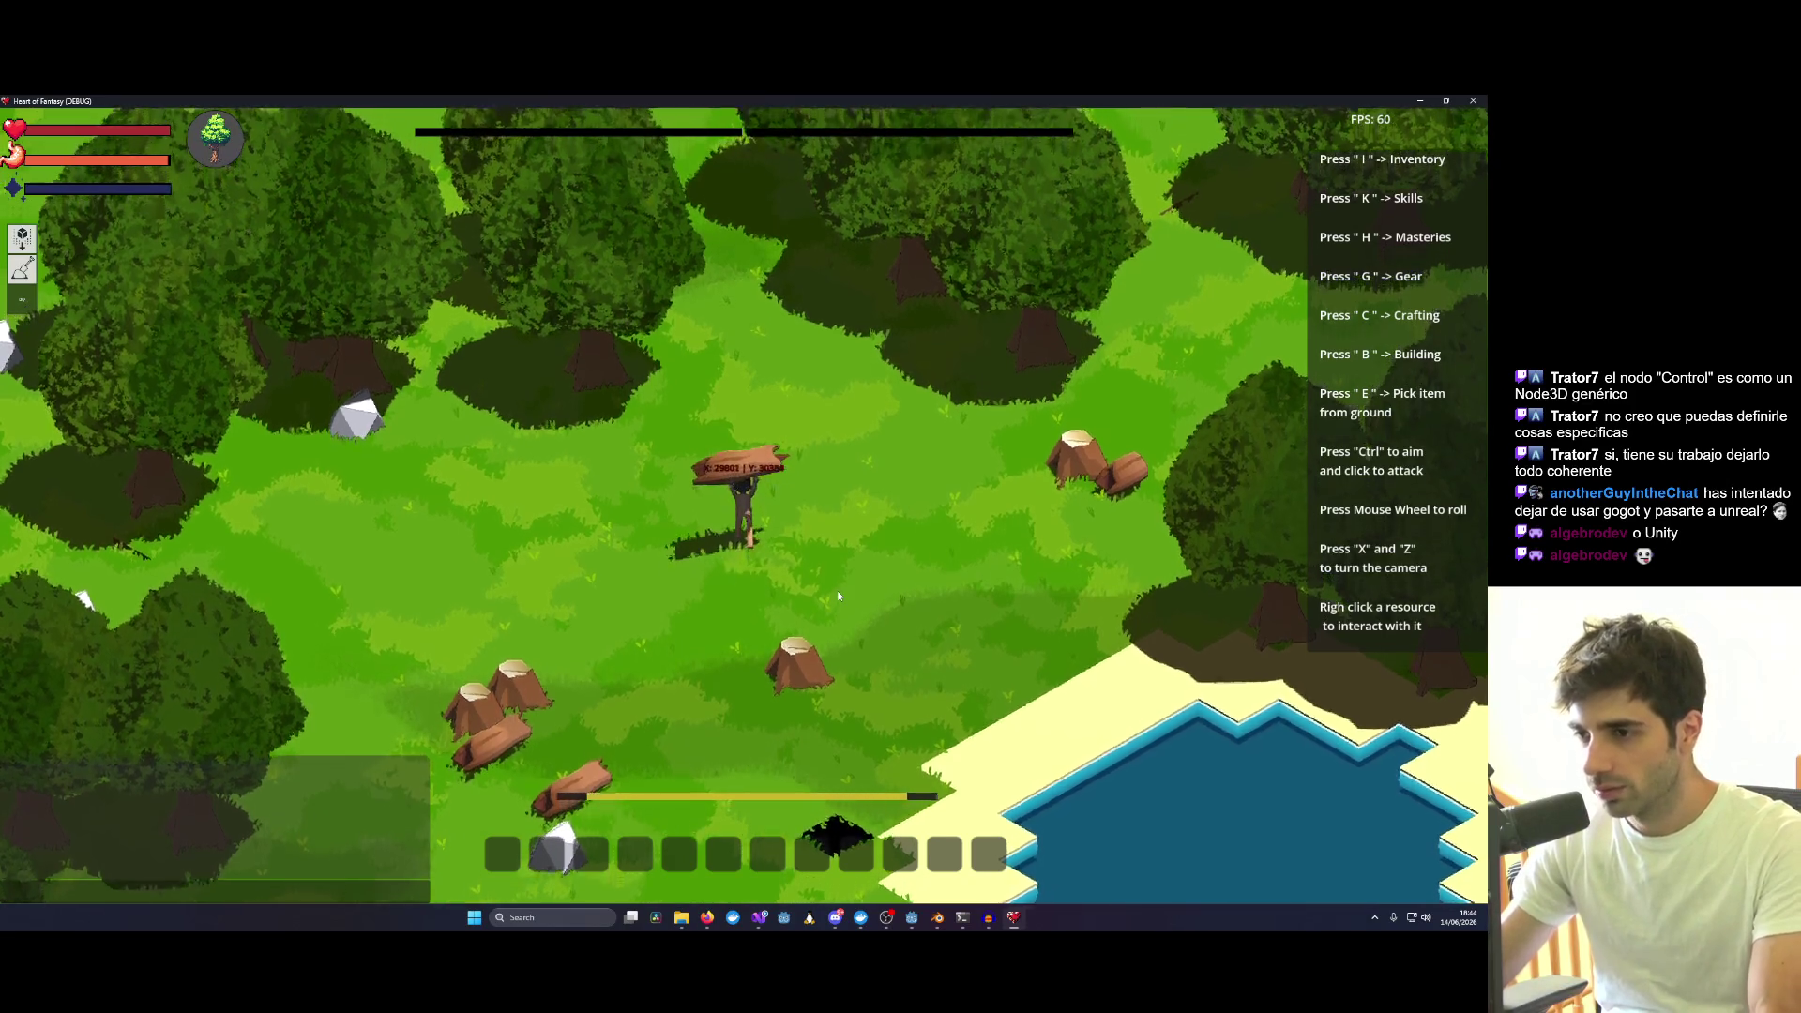
{"action": "scroll", "coordinate": [836, 589], "scroll_direction": "up", "scroll_amount": 3}
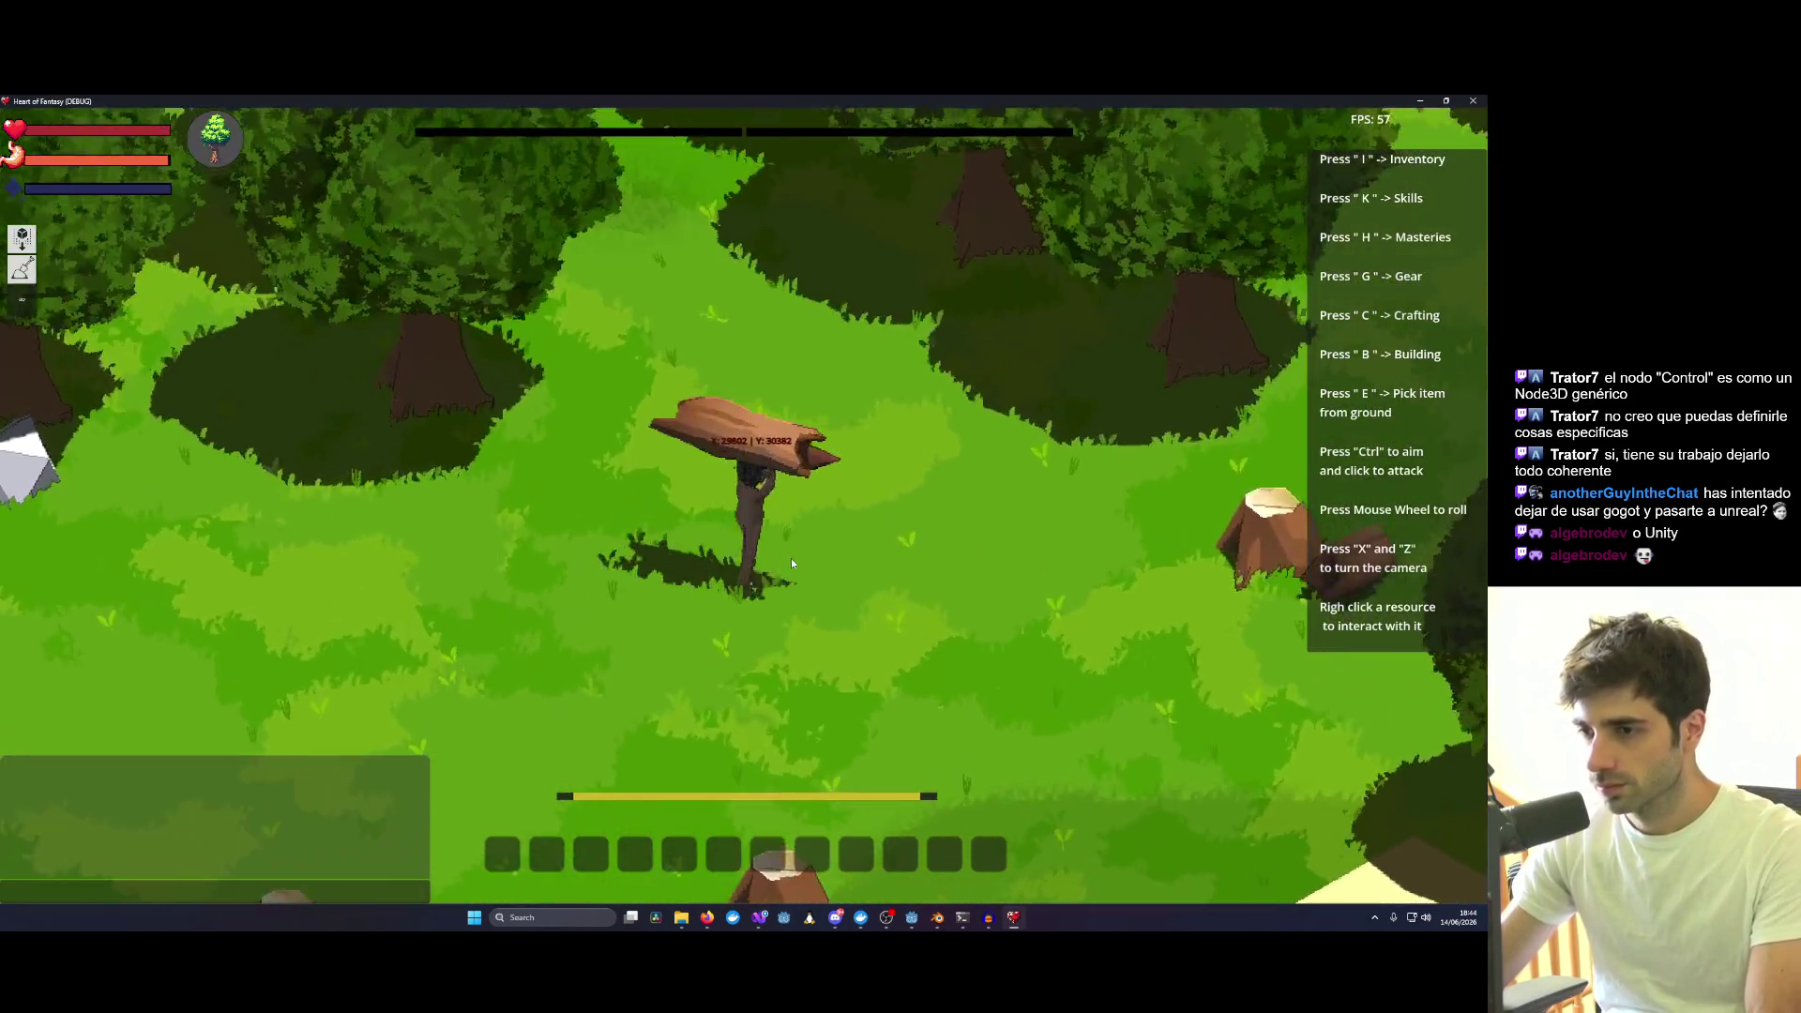
{"action": "key", "text": "s"}
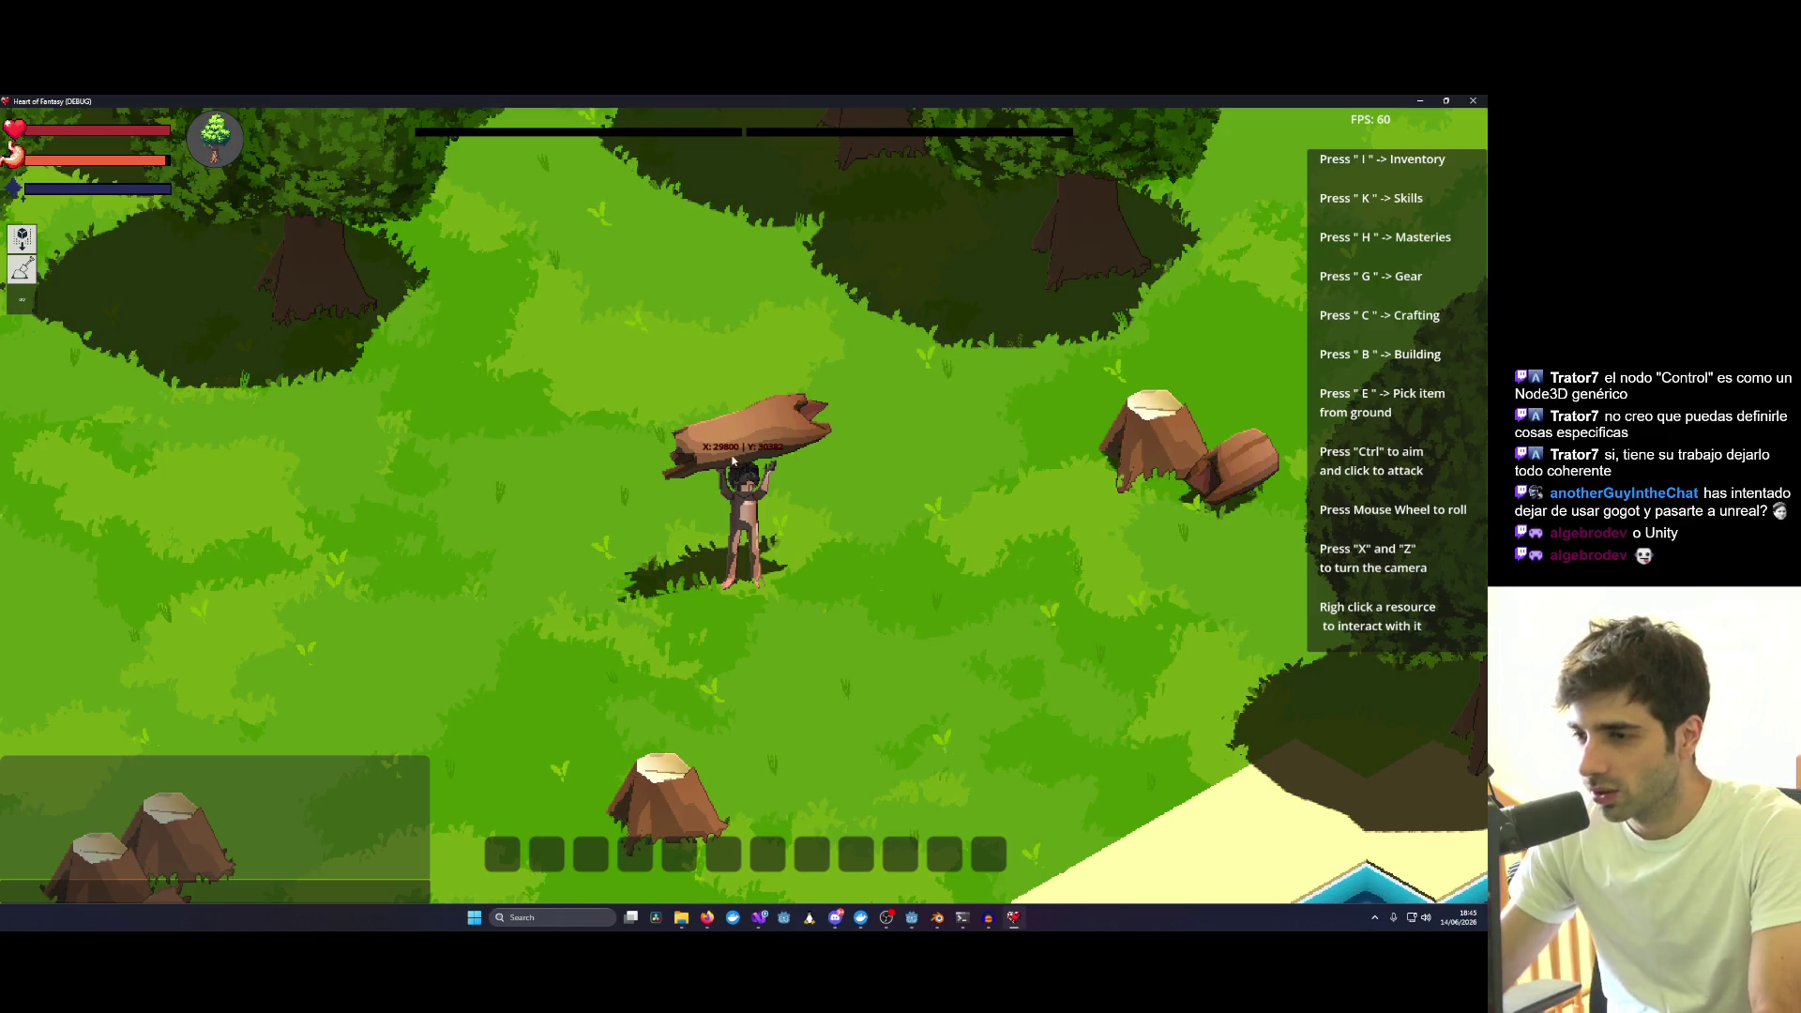
Run with the log, drop it, and walk to the rock and start lifting it.
{"action": "key", "text": "w"}
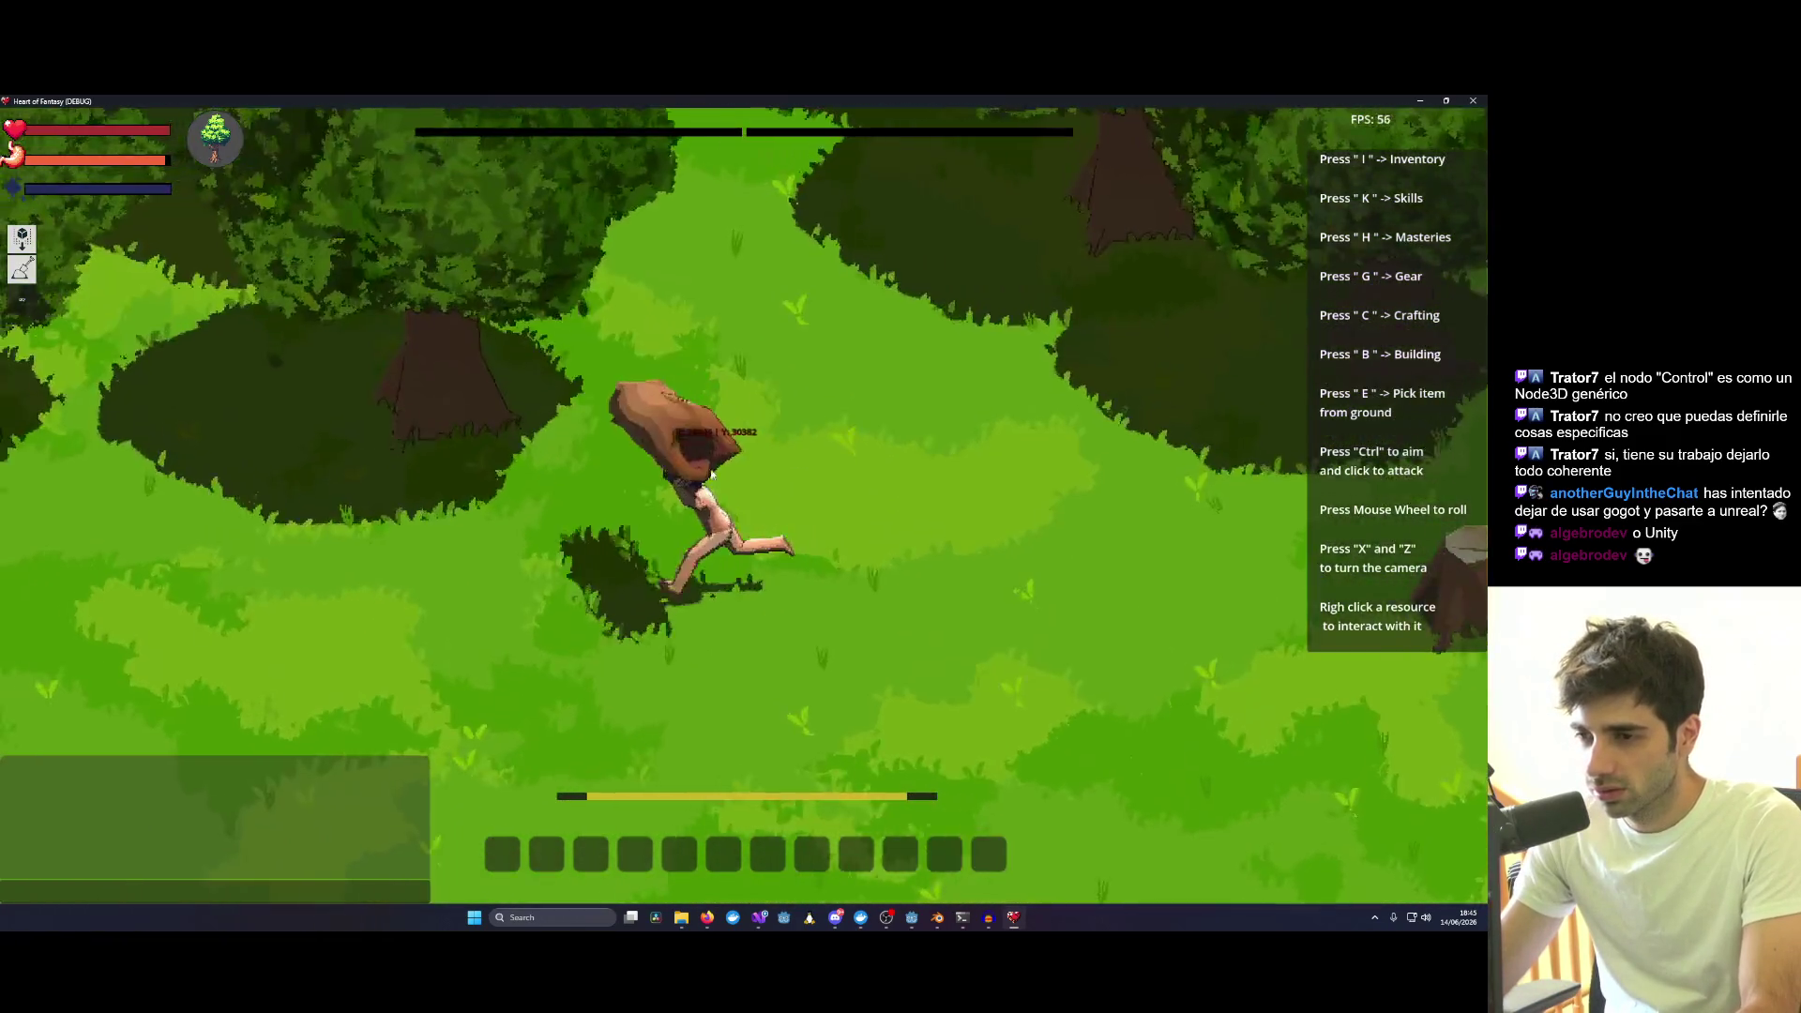
{"action": "key", "text": "a"}
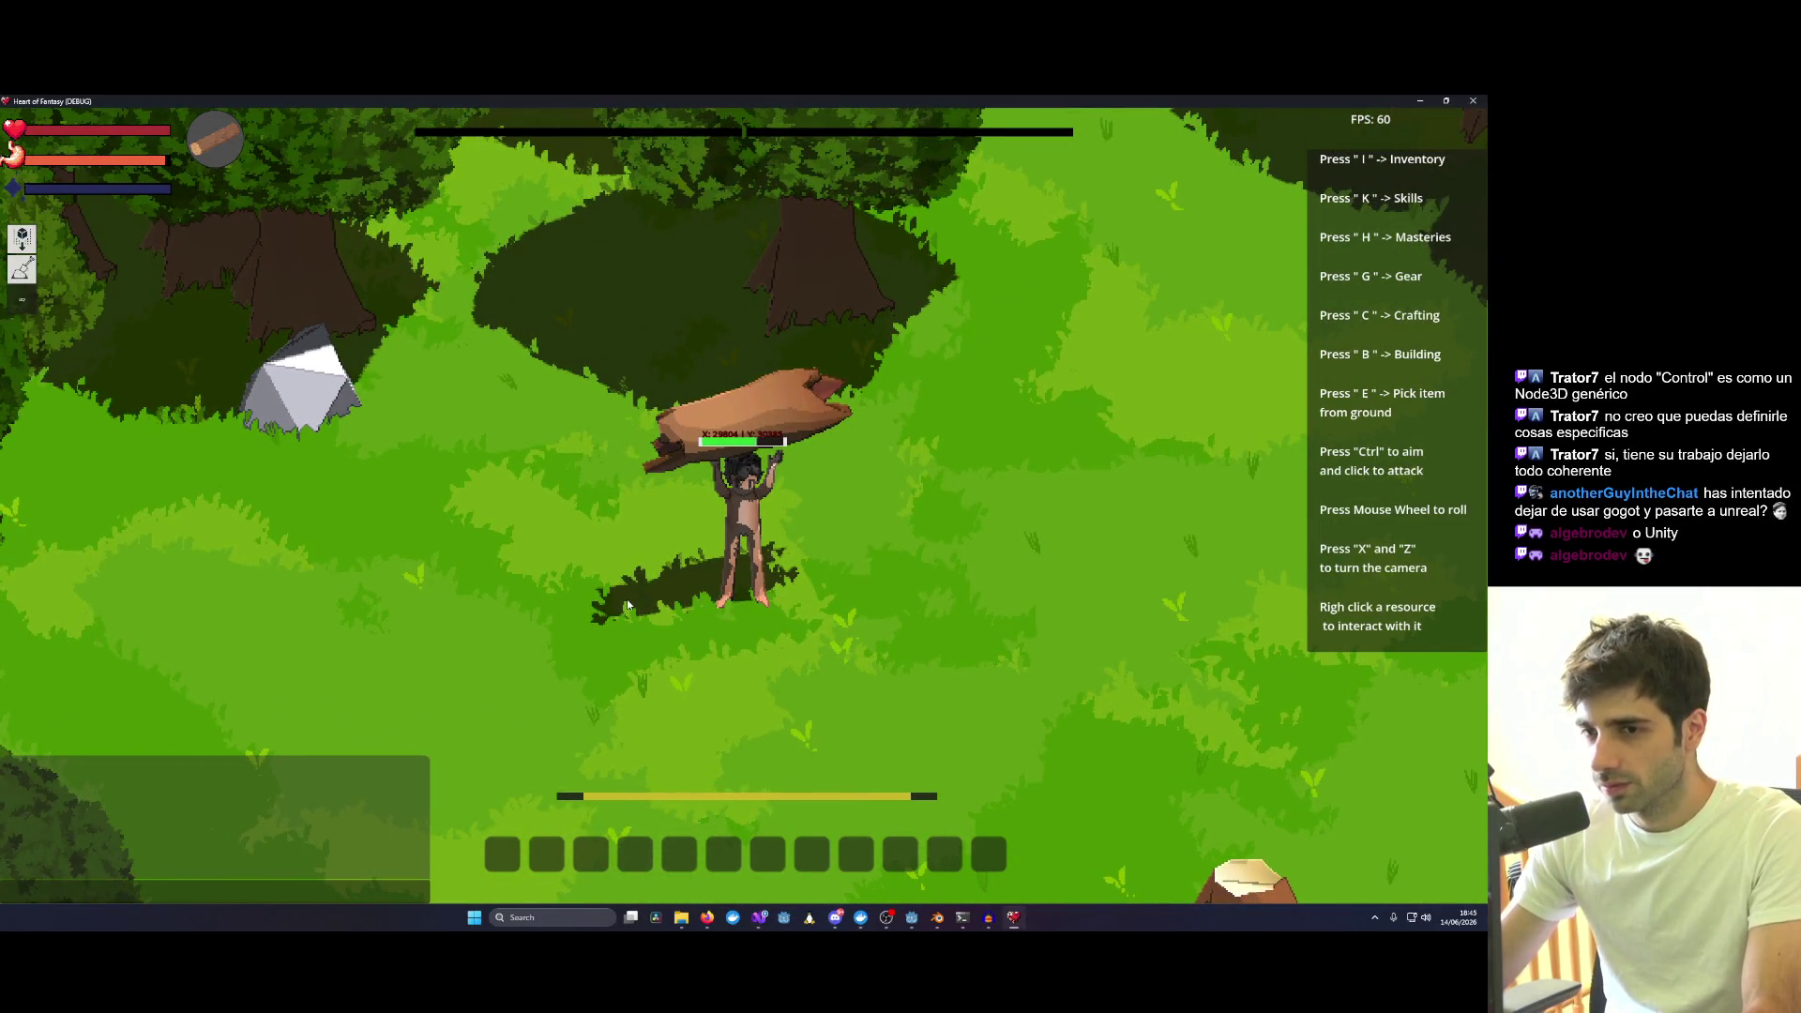
{"action": "key", "text": "e"}
{"action": "key", "text": "w"}
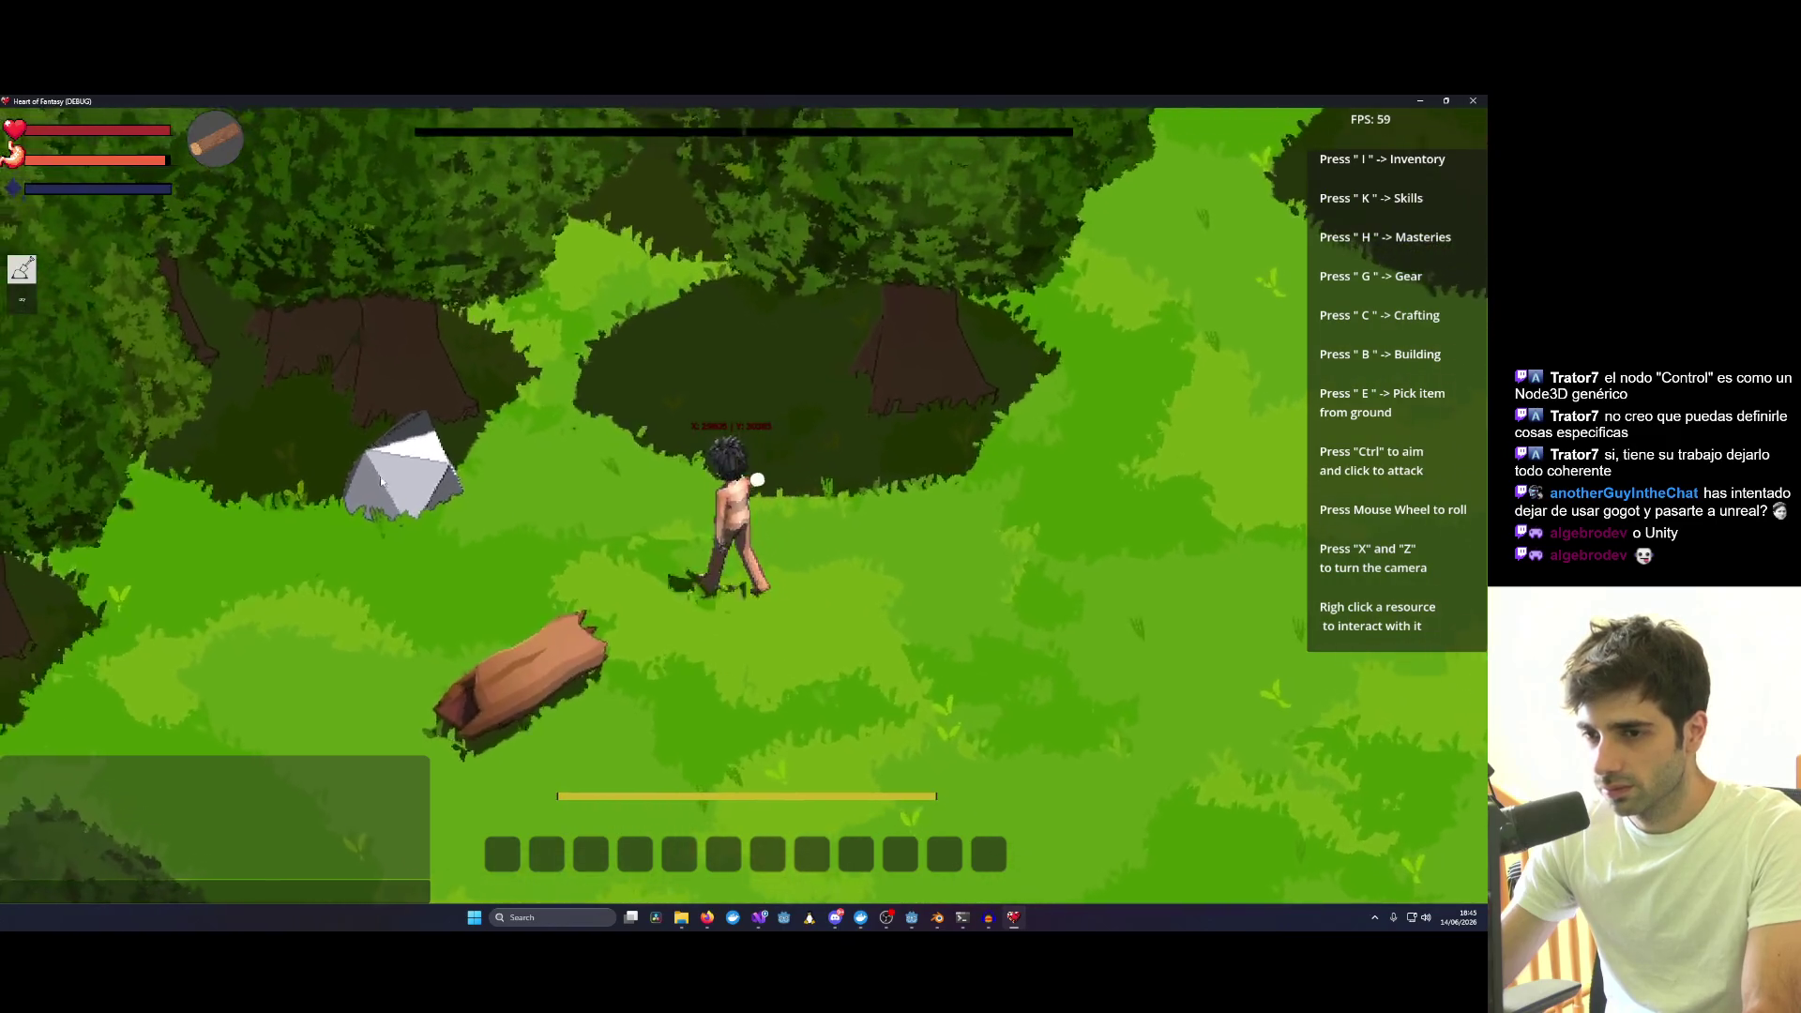
{"action": "key", "text": "a"}
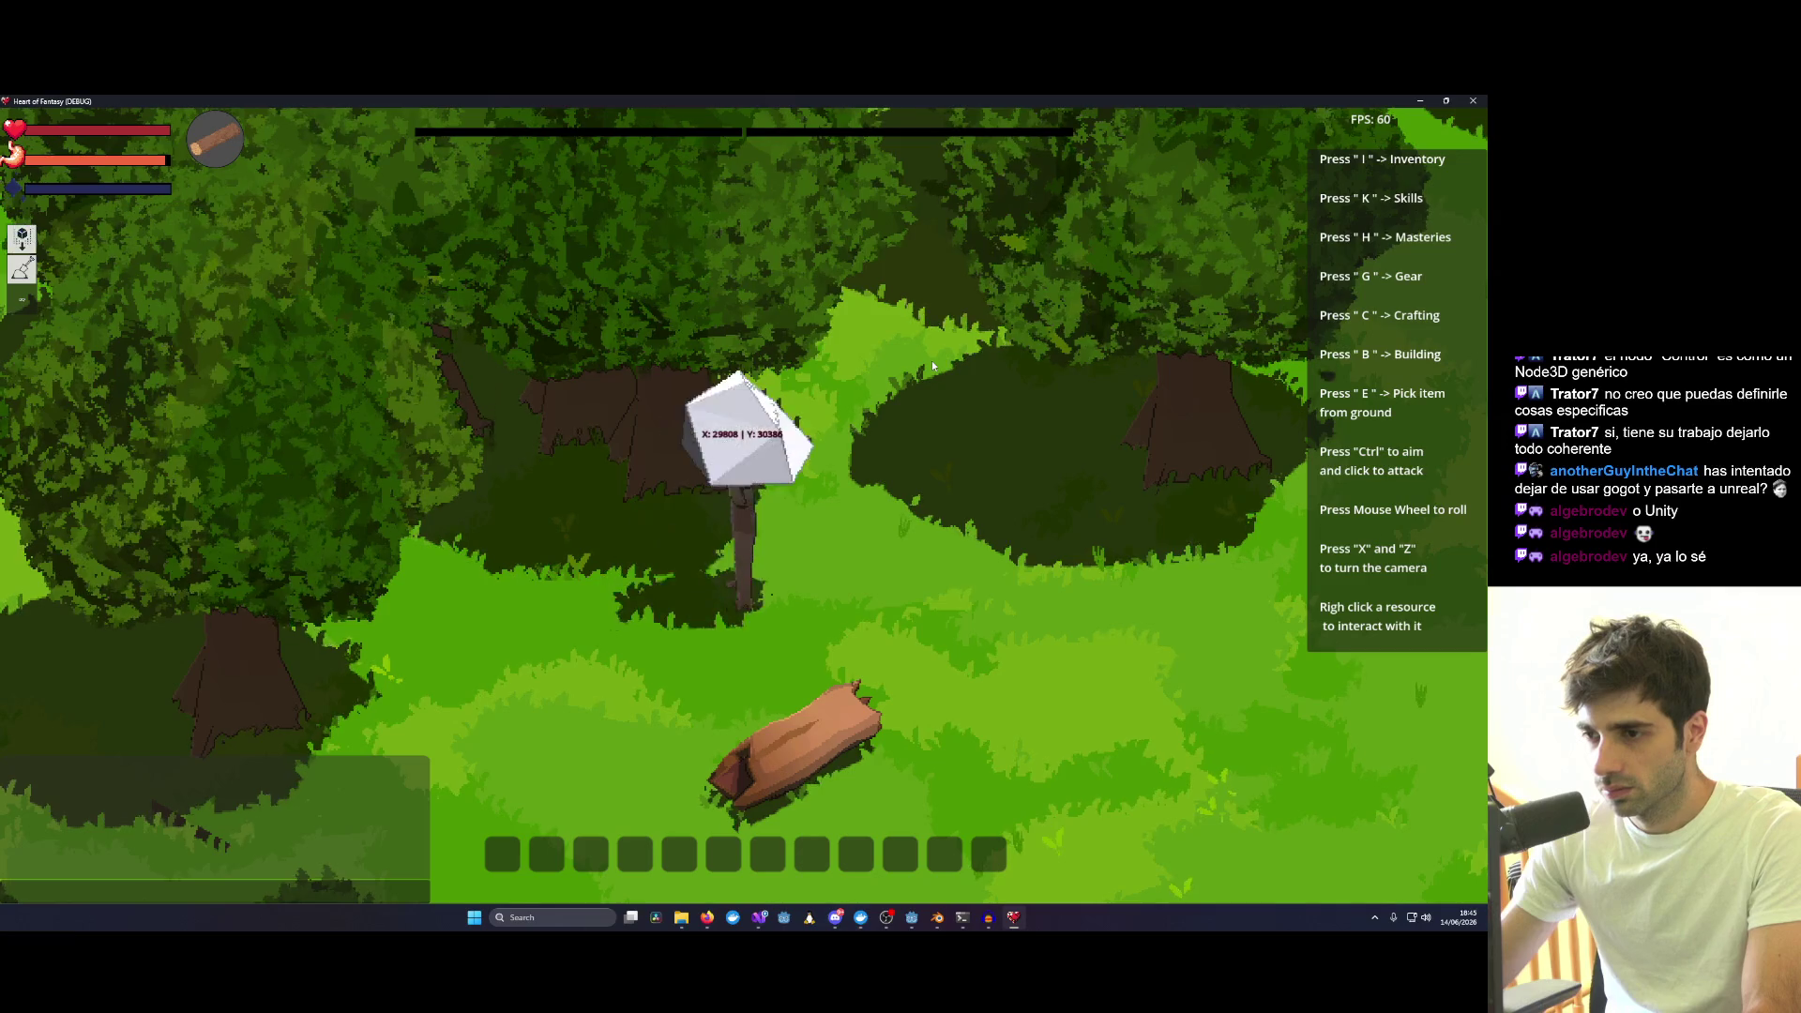
Carry the rock elsewhere, set it down, and bring up actions for another rock.
{"action": "key", "text": "d"}
{"action": "key", "text": "d"}
{"action": "key", "text": "s"}
{"action": "key", "text": "s"}
{"action": "key", "text": "d"}
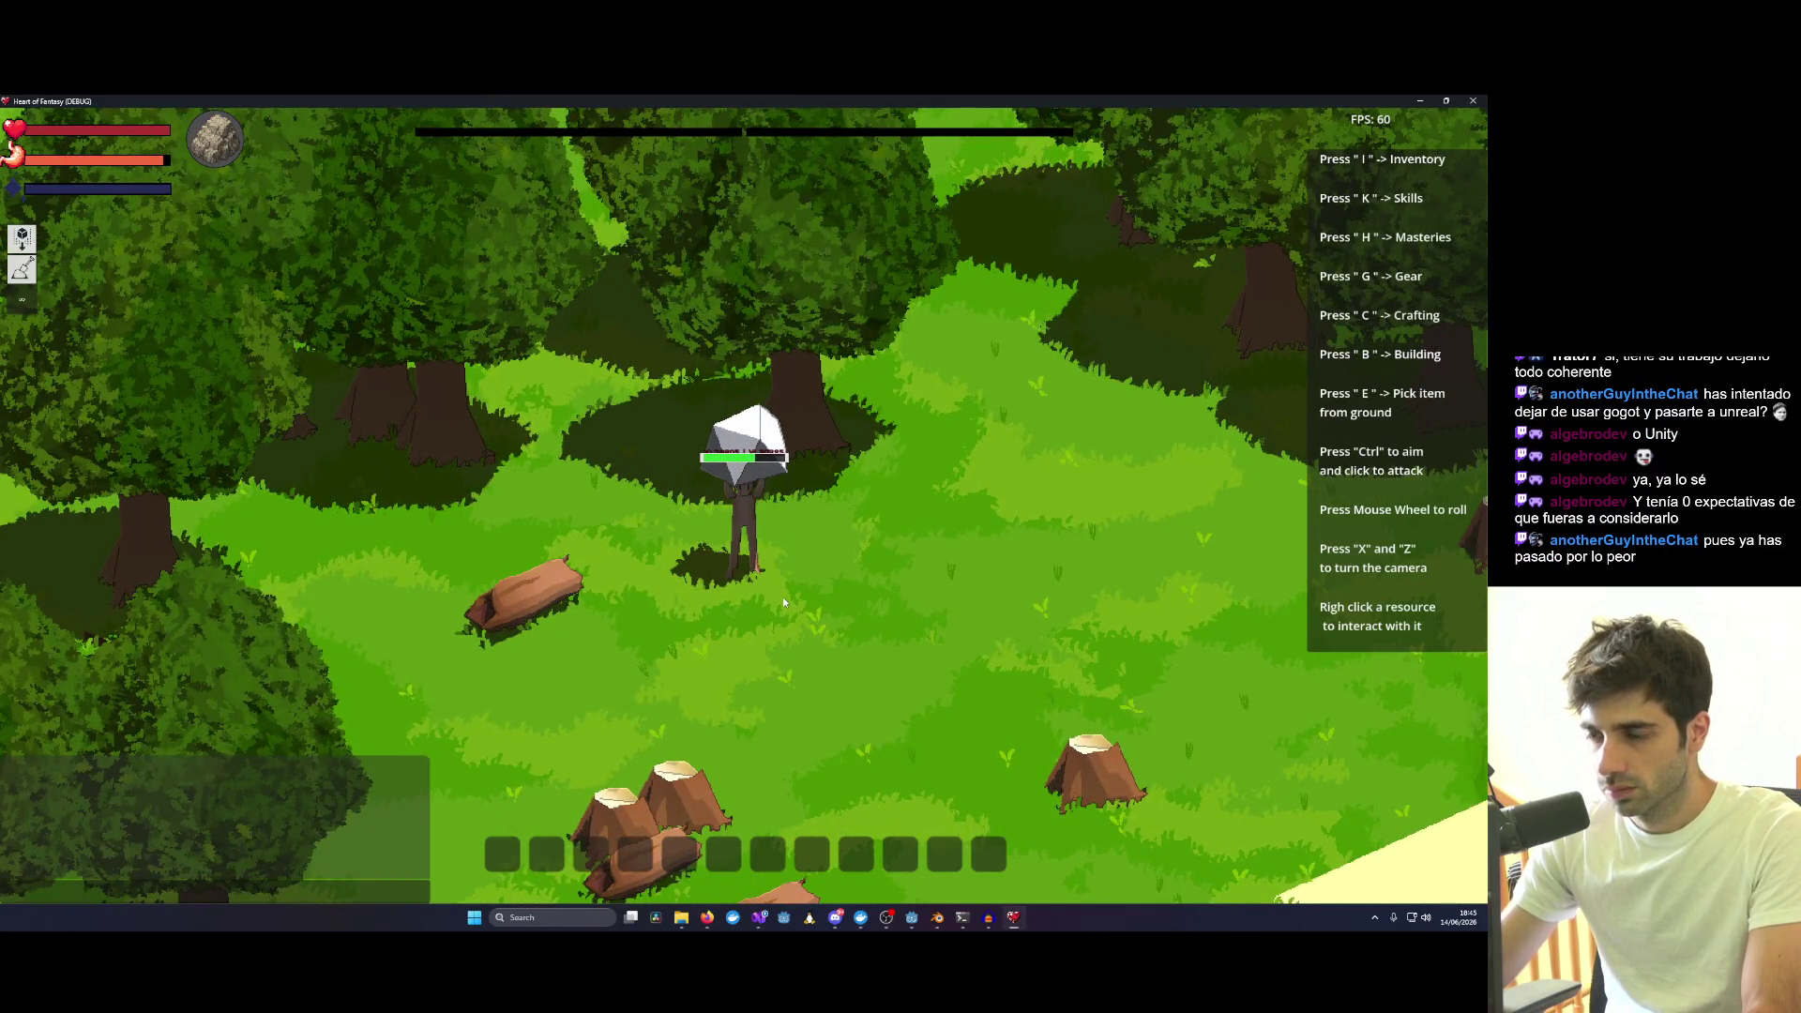
{"action": "key", "text": "w"}
{"action": "key", "text": "a"}
{"action": "right_click", "coordinate": [832, 598]}
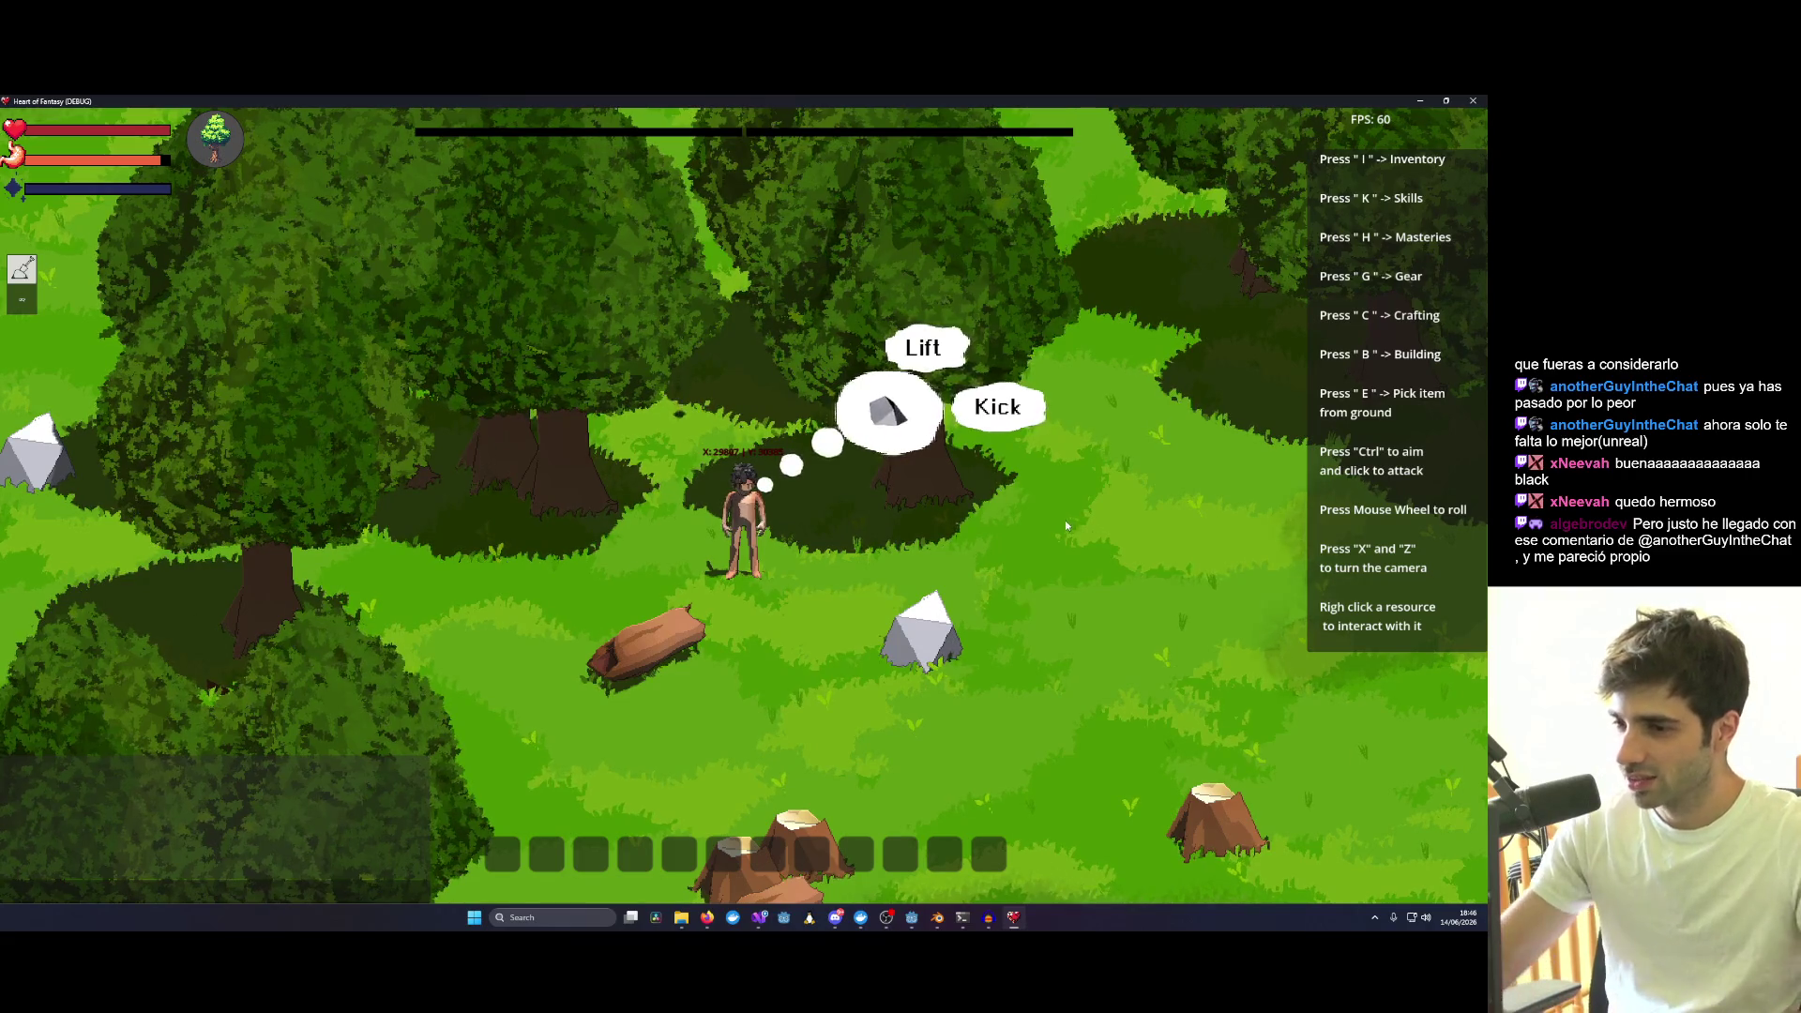
Attempt the Lift rock action, get "Too far away", dismiss the options and focus the chat box.
{"action": "left_click", "coordinate": [935, 354]}
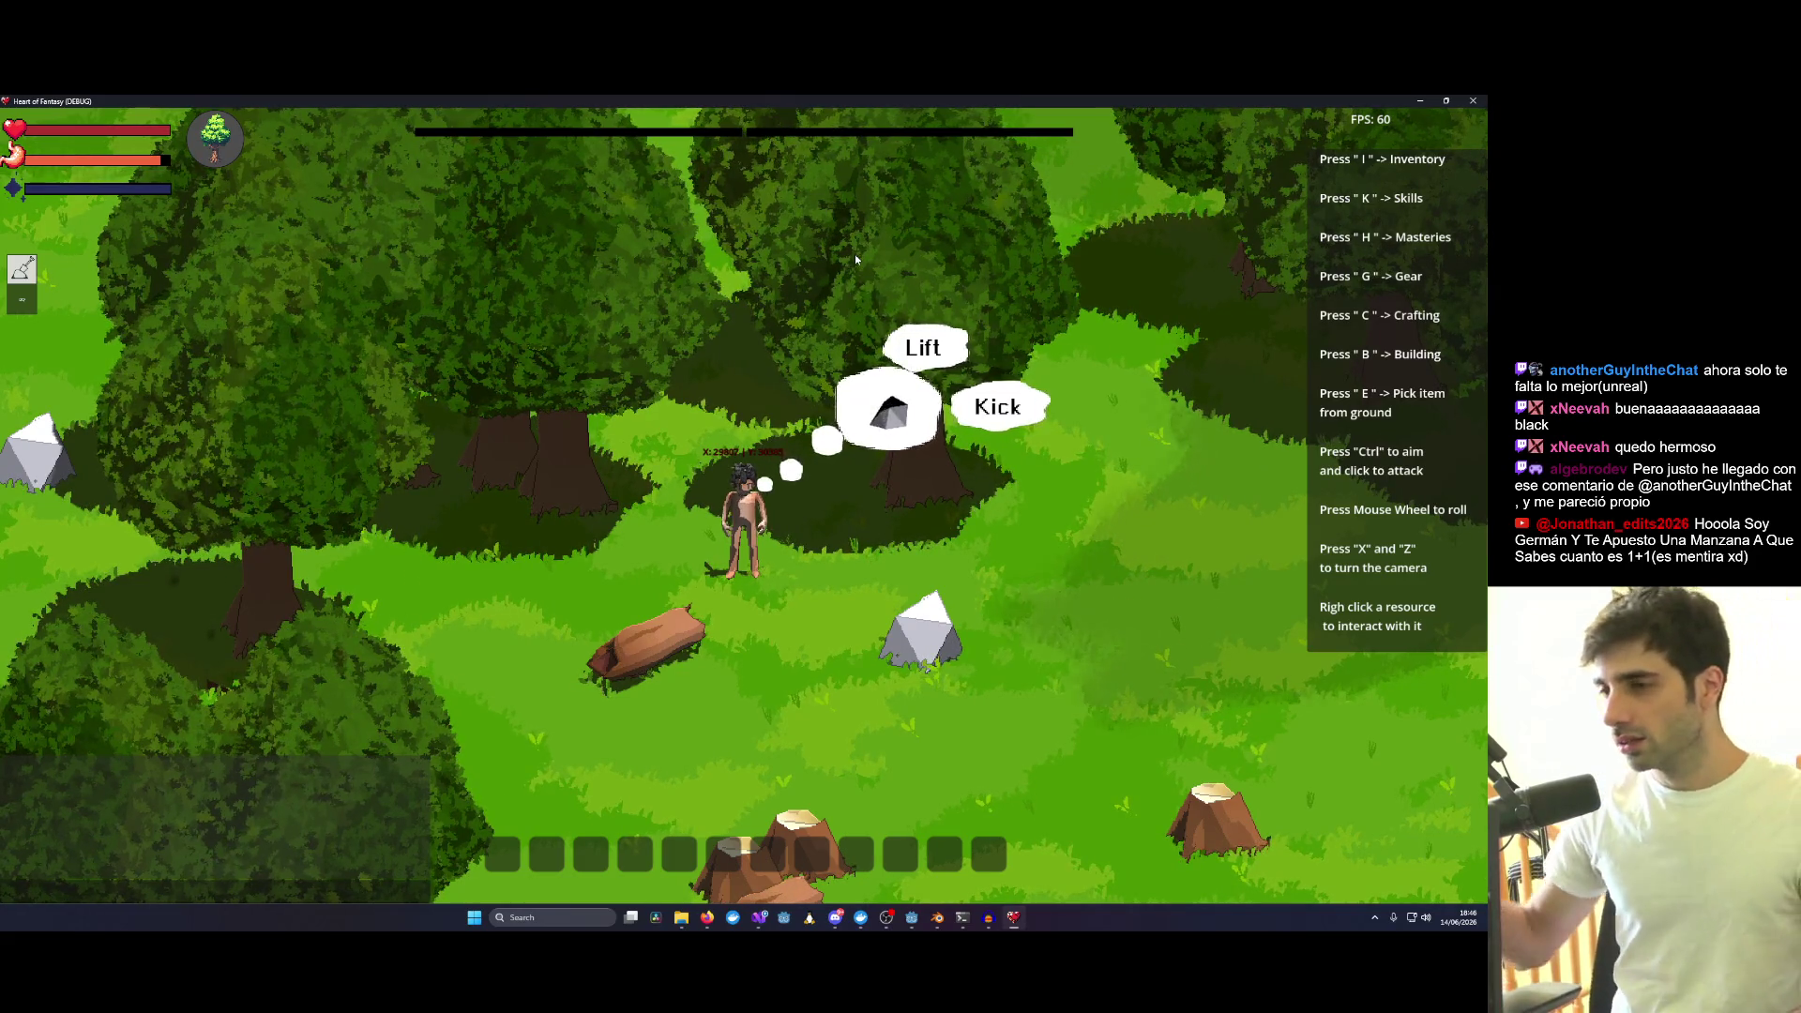
{"action": "left_click", "coordinate": [888, 410]}
{"action": "left_click", "coordinate": [822, 590]}
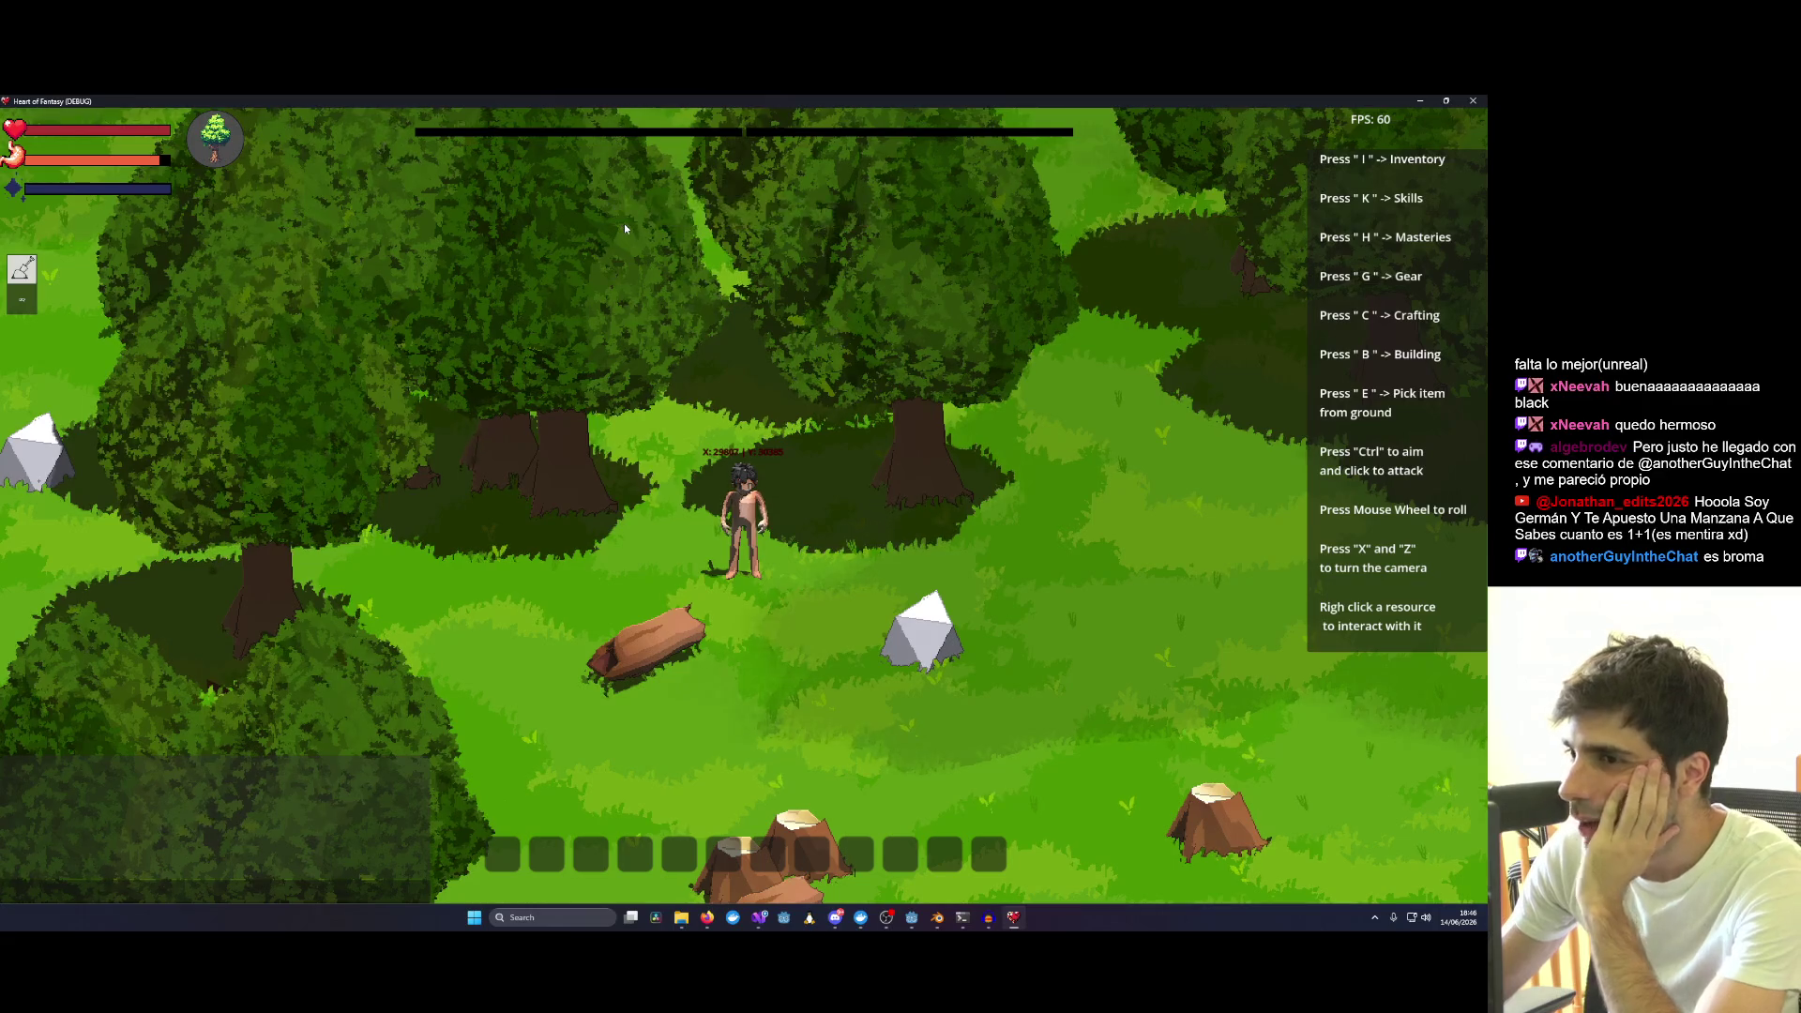
{"action": "left_click", "coordinate": [320, 891]}
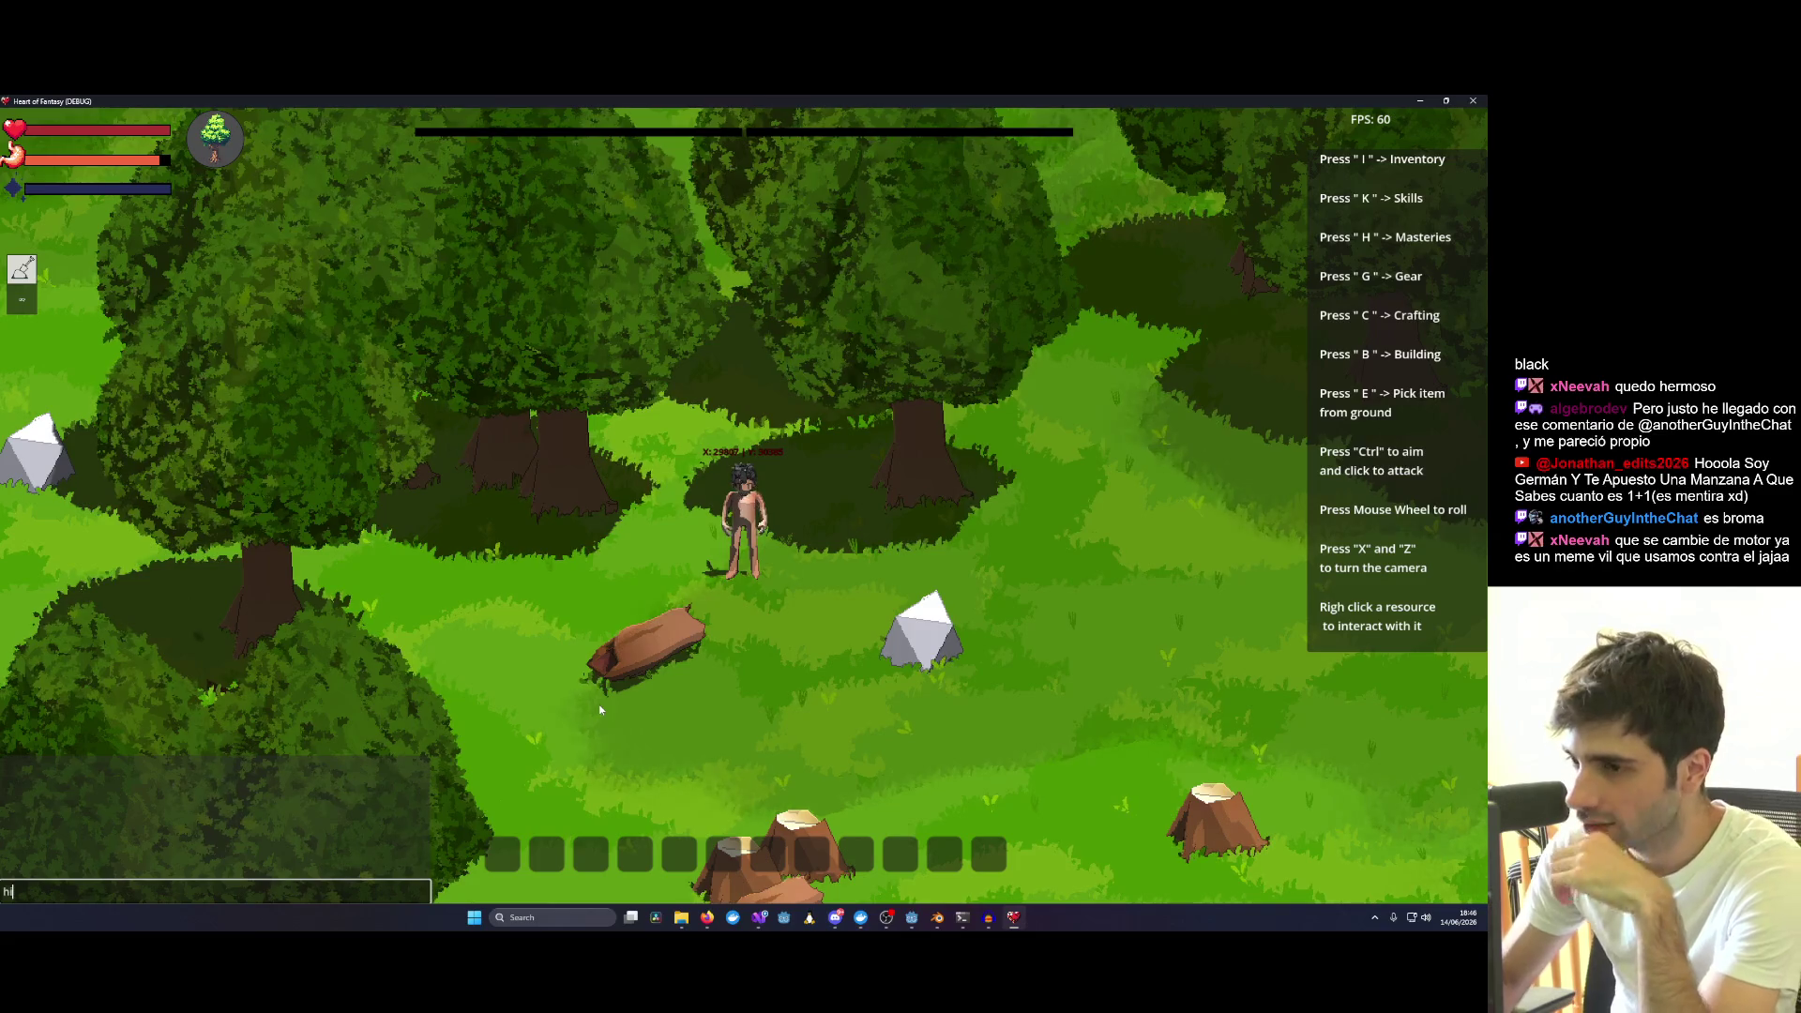
Send the chat messages hi, hielloo and errfgbrt so they show in the log and as bubbles.
{"action": "key", "text": "Return"}
{"action": "scroll", "coordinate": [632, 664], "scroll_direction": "up", "scroll_amount": 3}
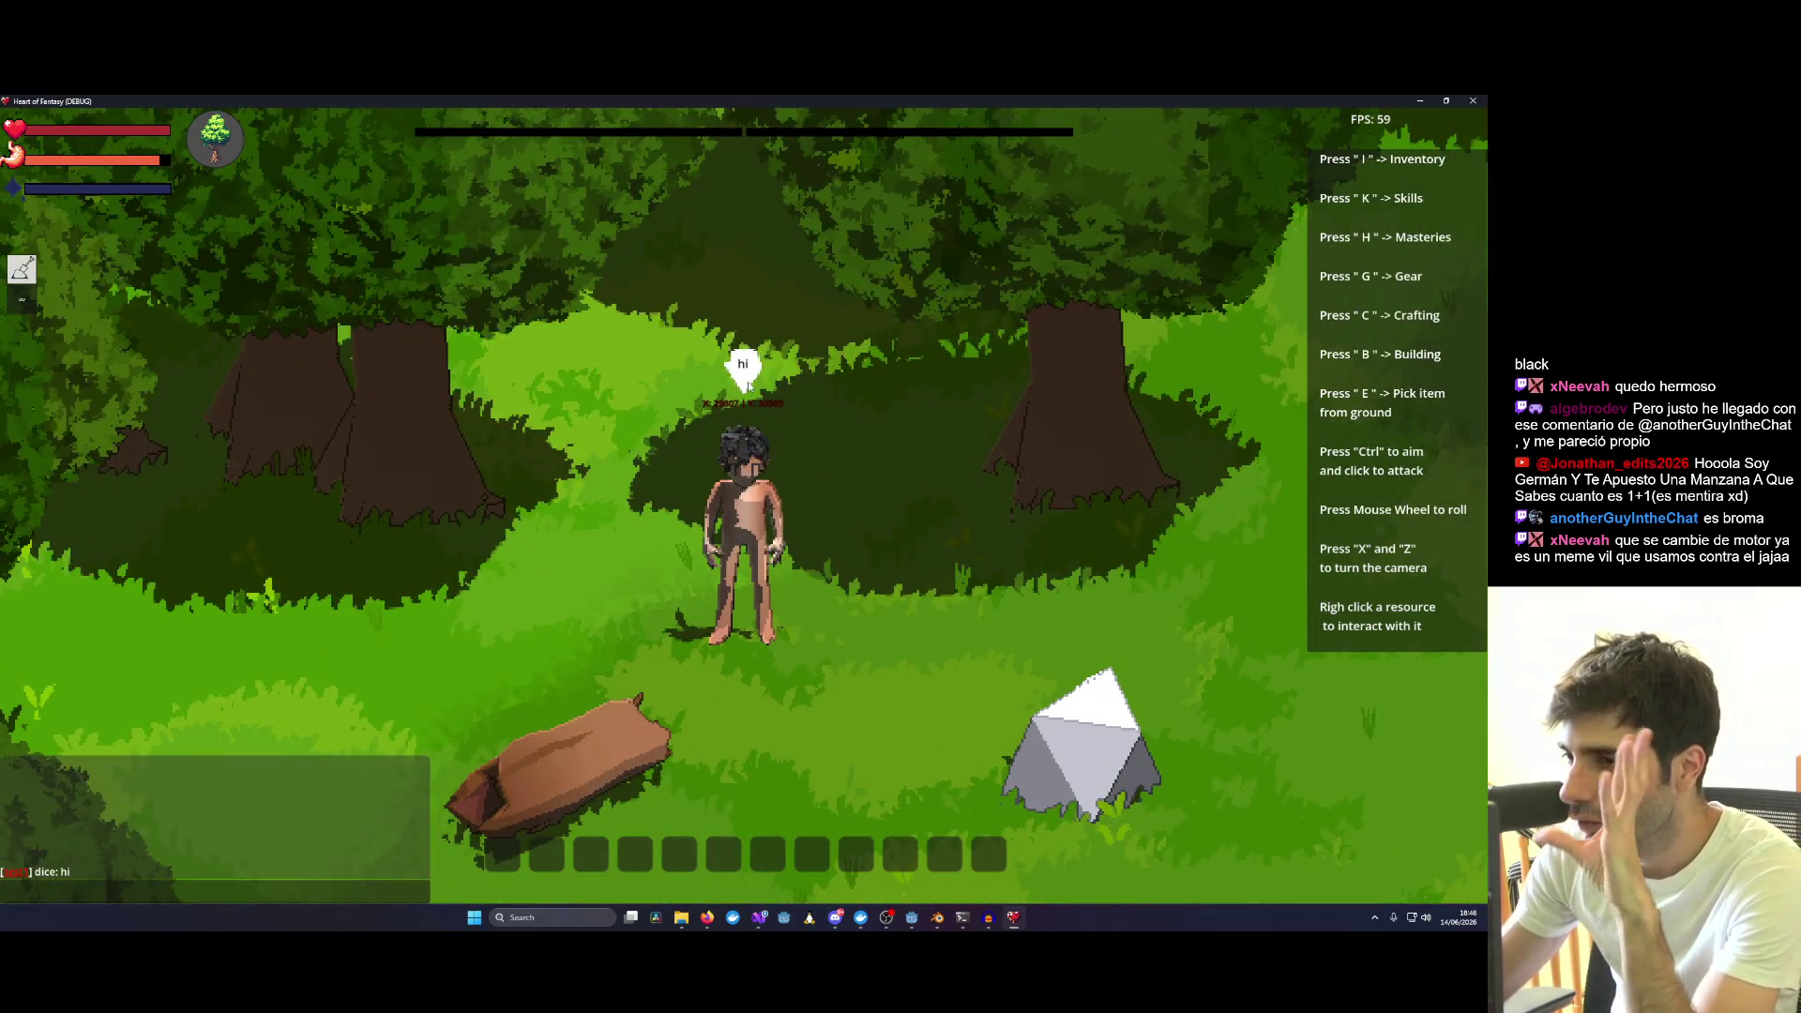
{"action": "left_click", "coordinate": [331, 893]}
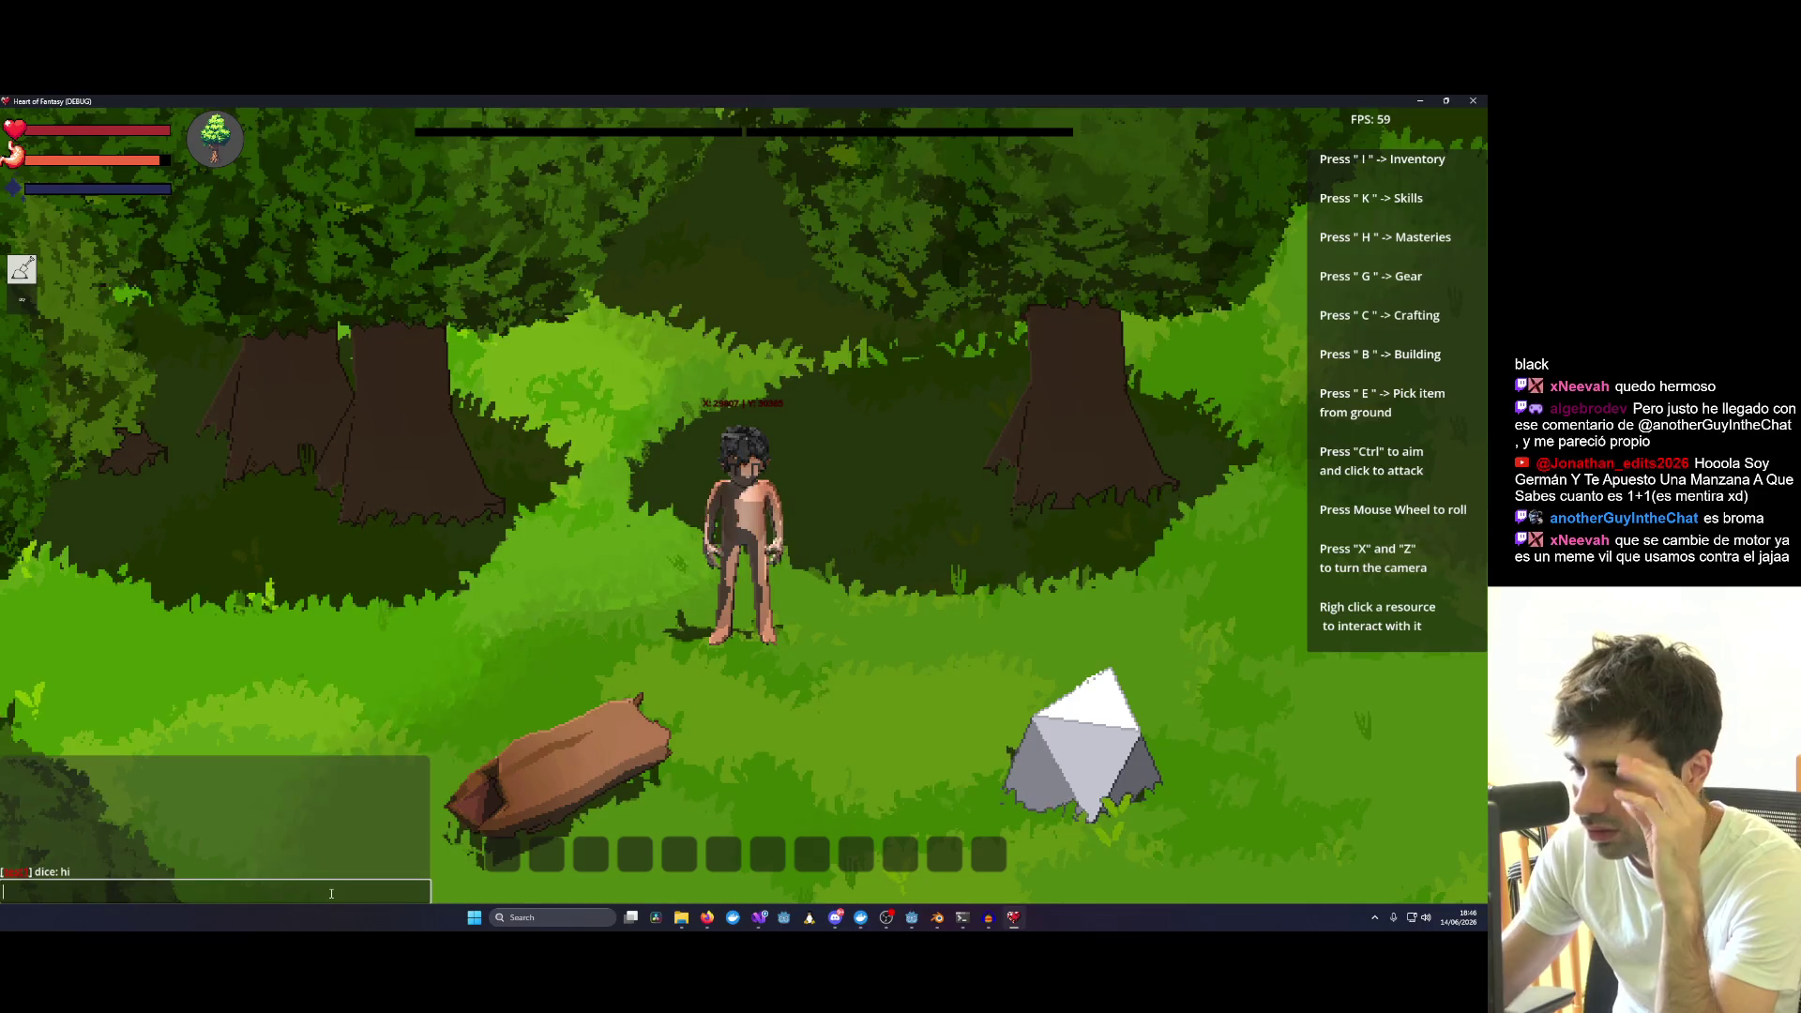
{"action": "type", "text": "hielllo"}
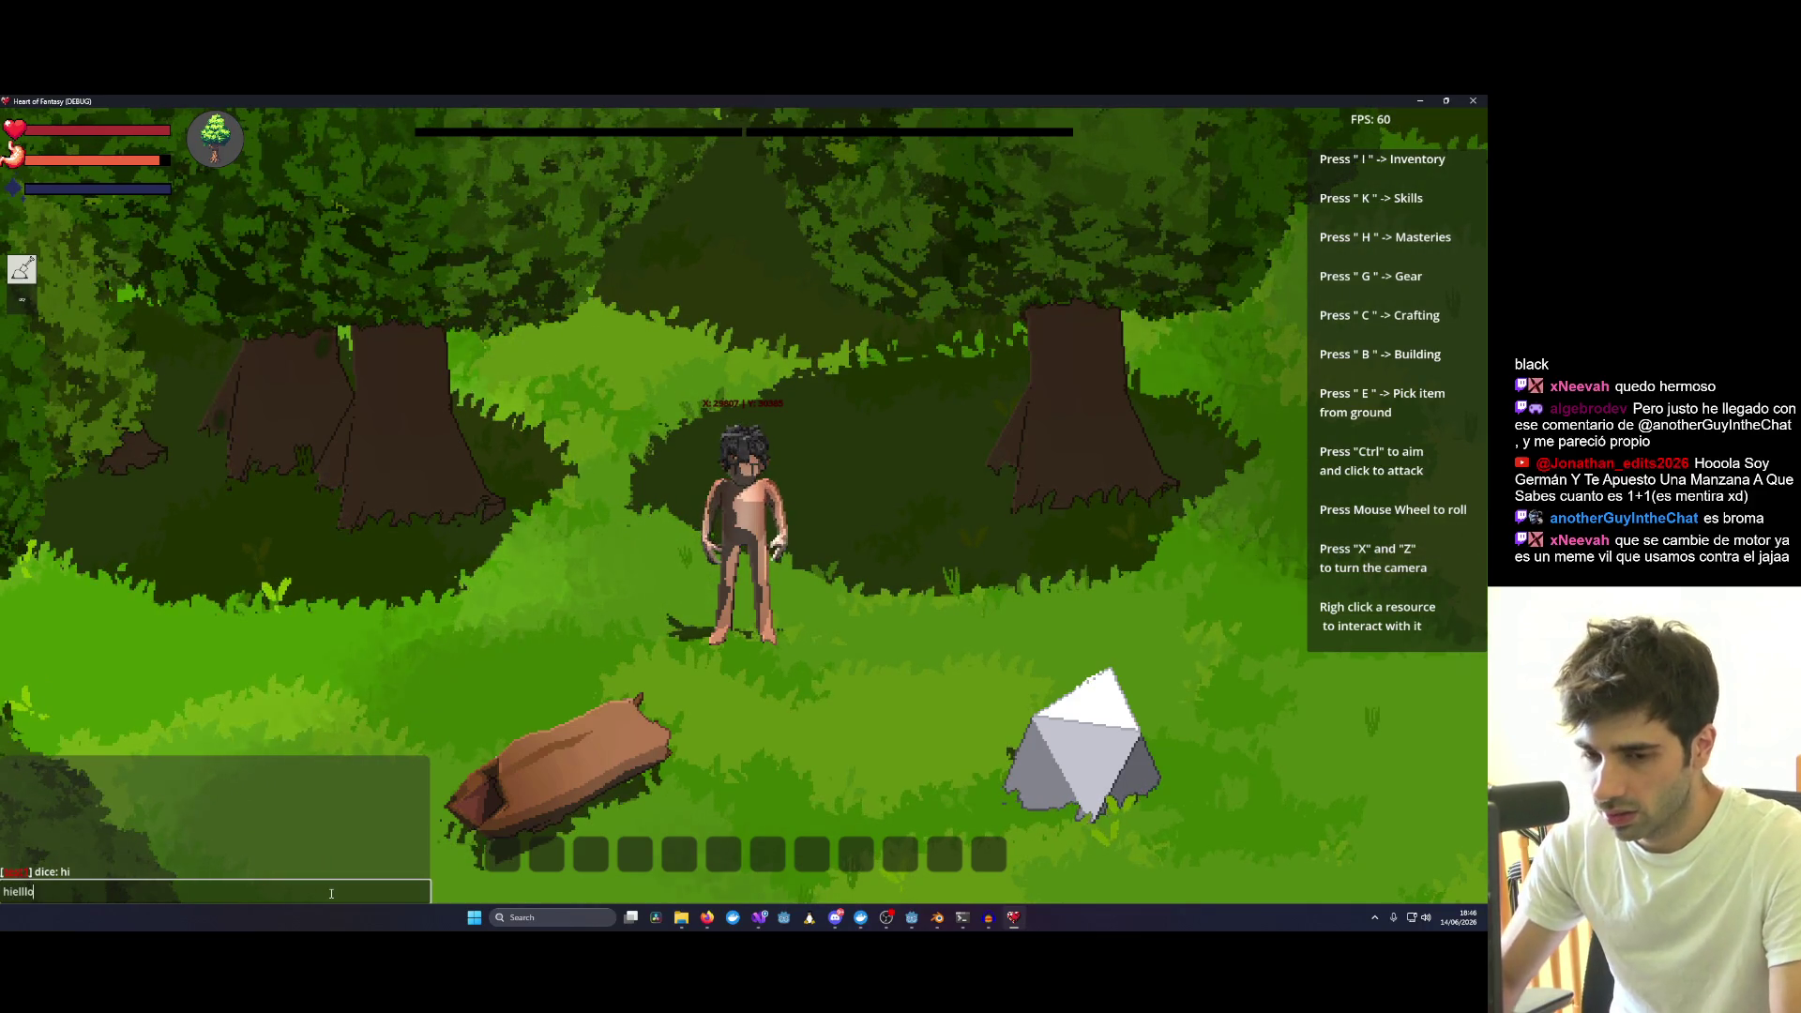
{"action": "type", "text": "o"}
{"action": "key", "text": "Return"}
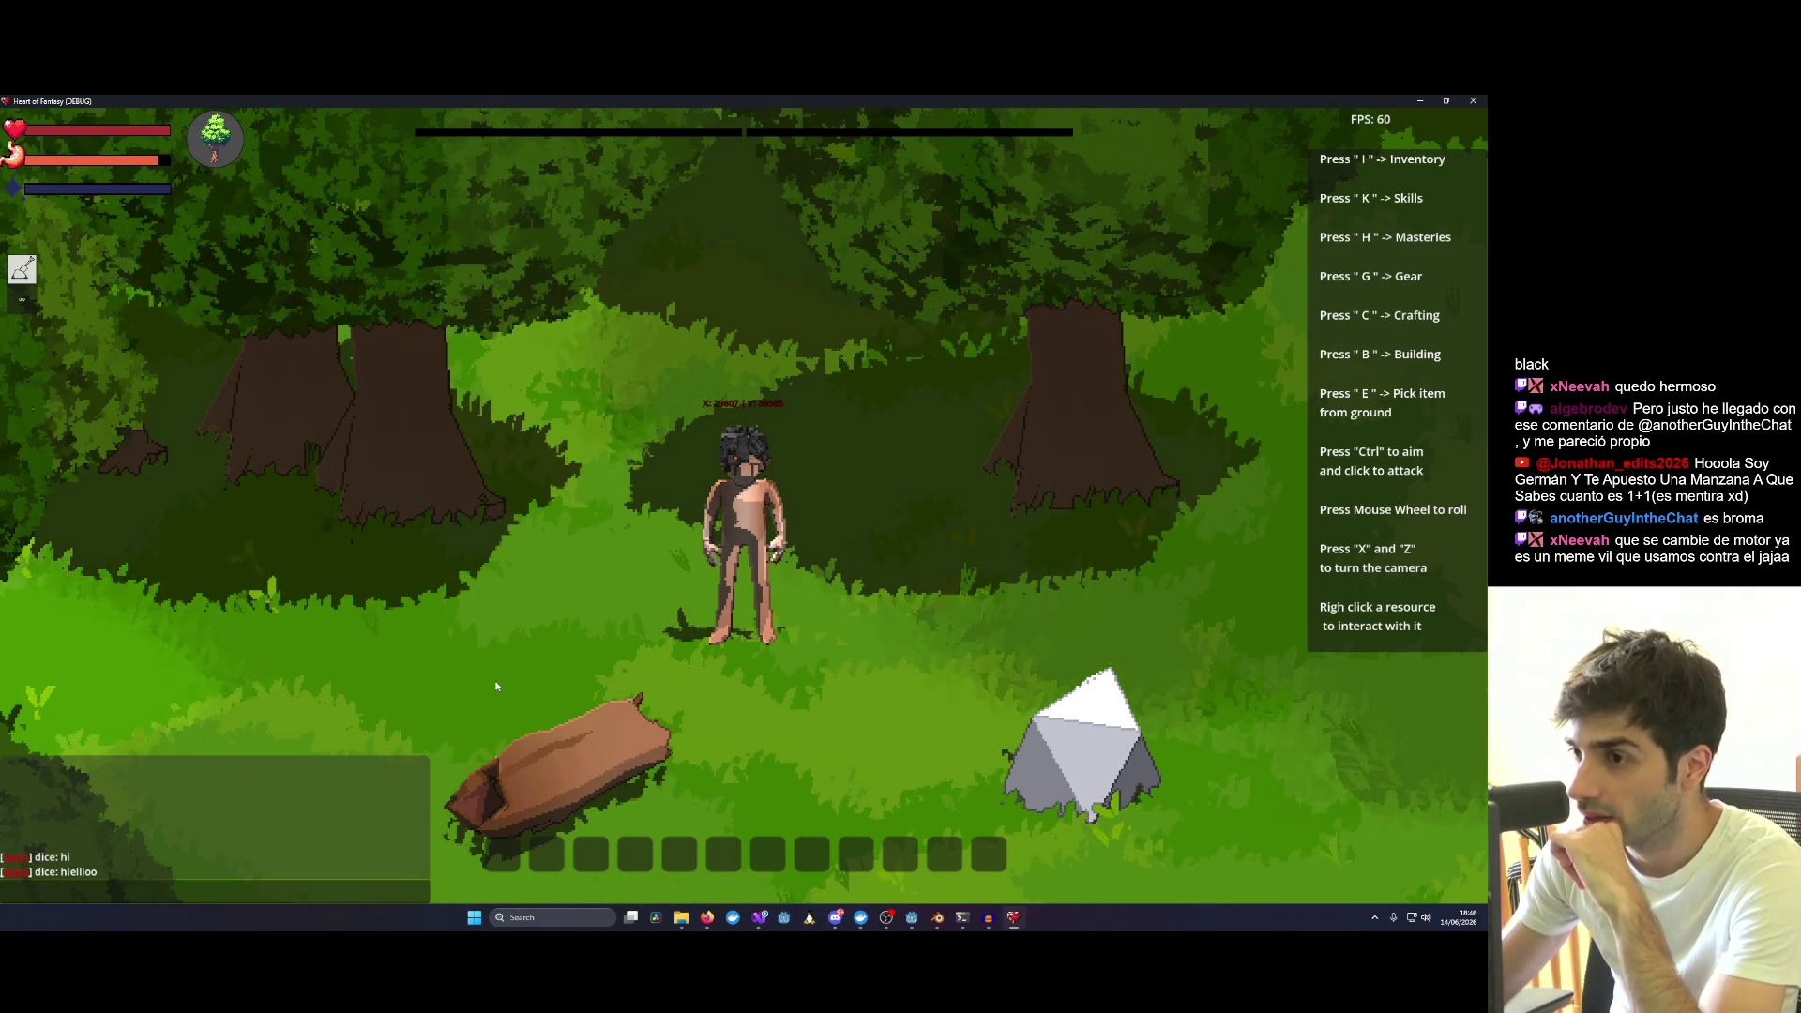
{"action": "left_click", "coordinate": [350, 888]}
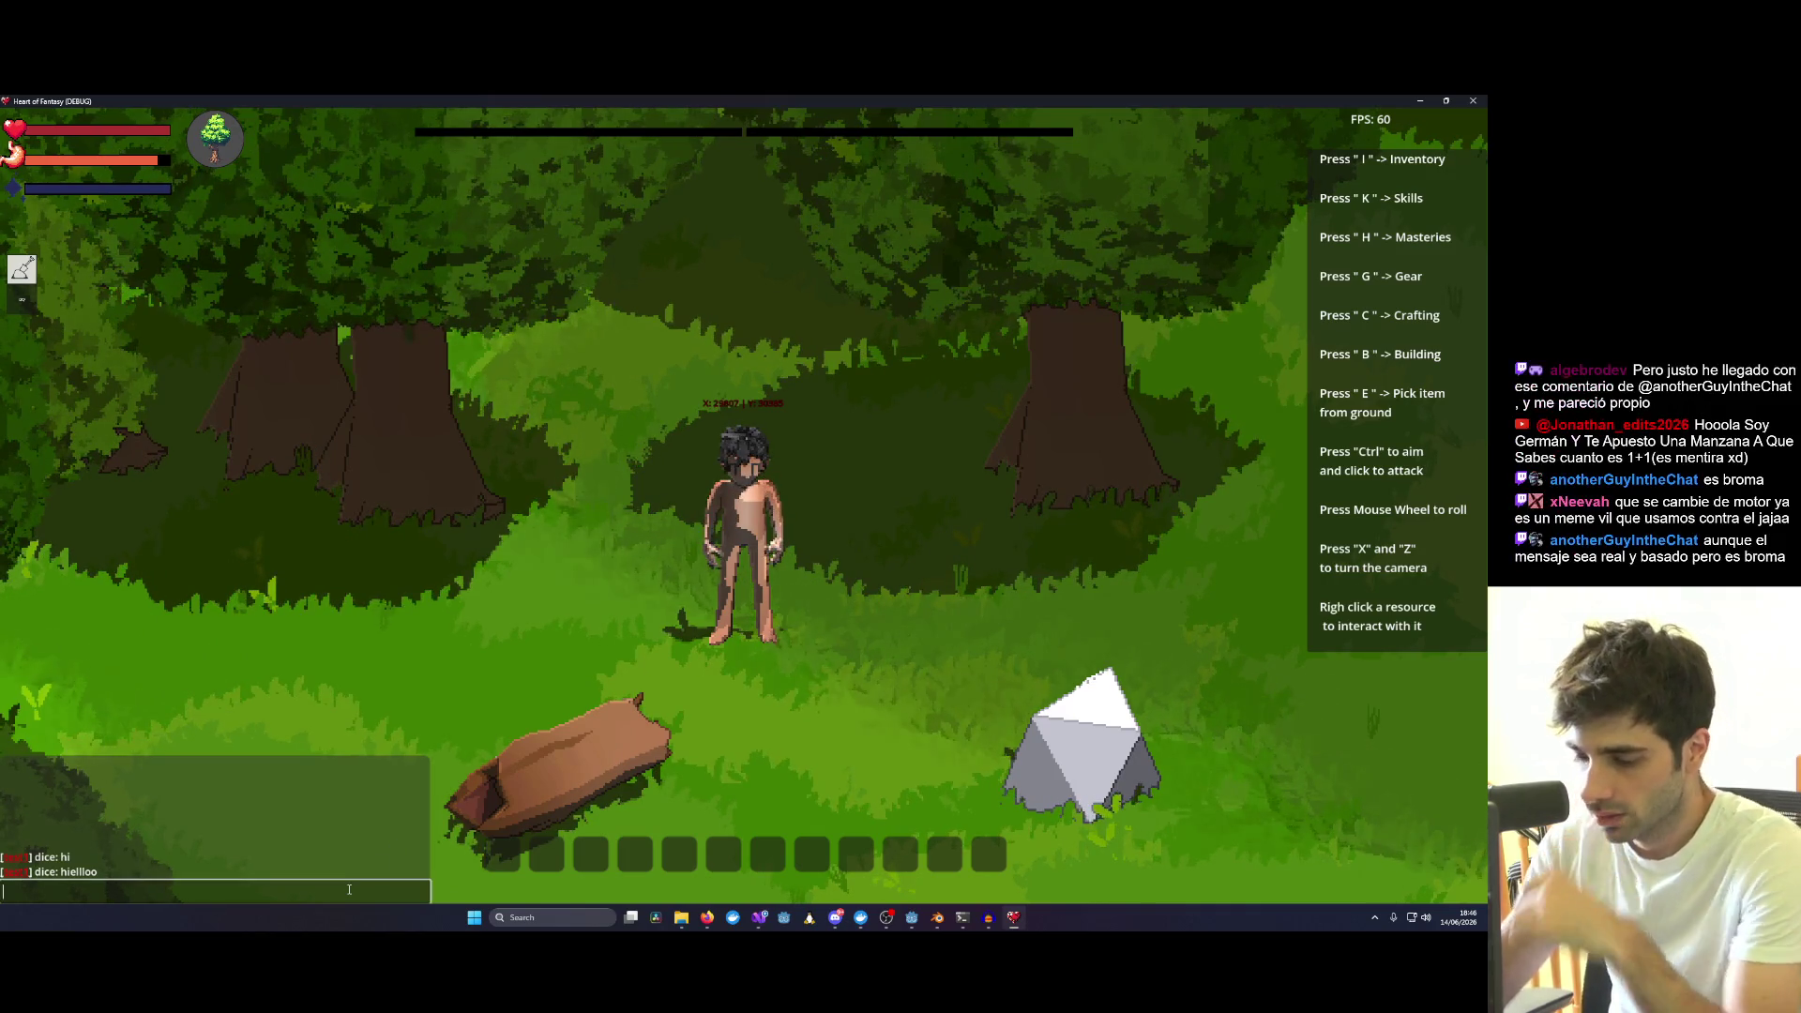
{"action": "type", "text": "errfgbrt"}
{"action": "key", "text": "Return"}
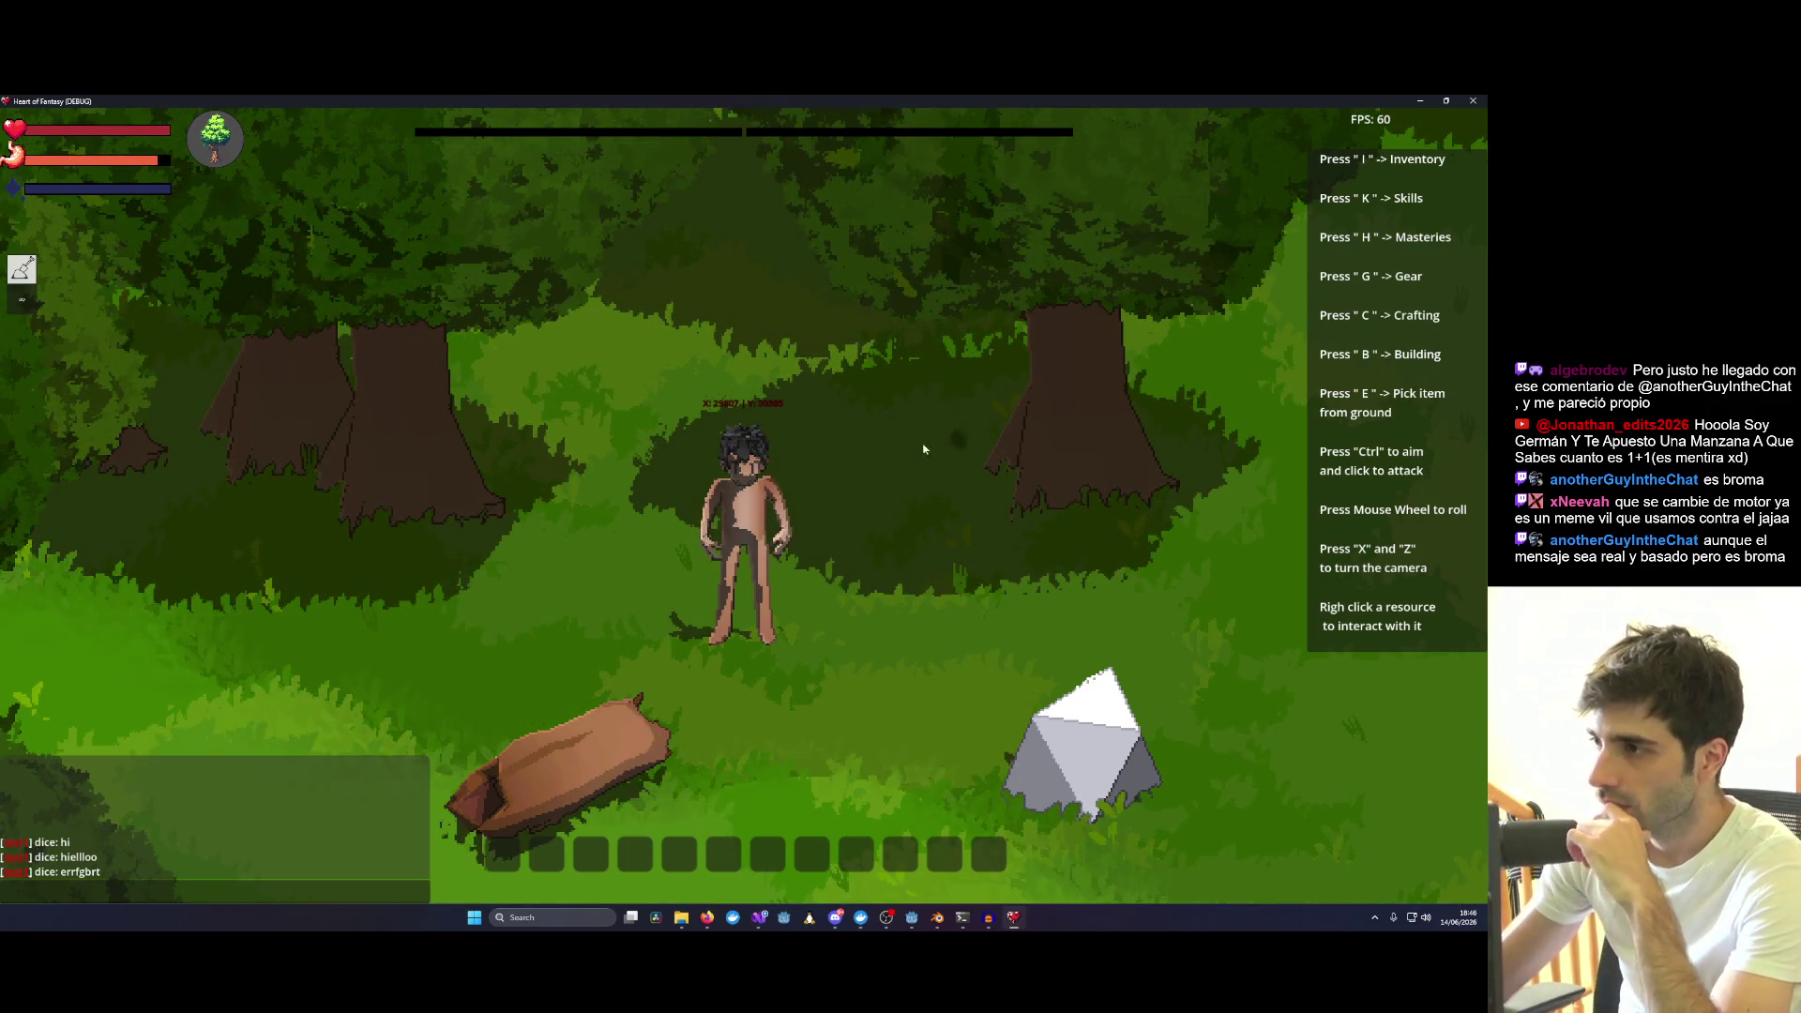
Reopen the rock's Lift/Kick options and attempt an action from a distance.
{"action": "right_click", "coordinate": [1084, 739]}
{"action": "left_click", "coordinate": [924, 347]}
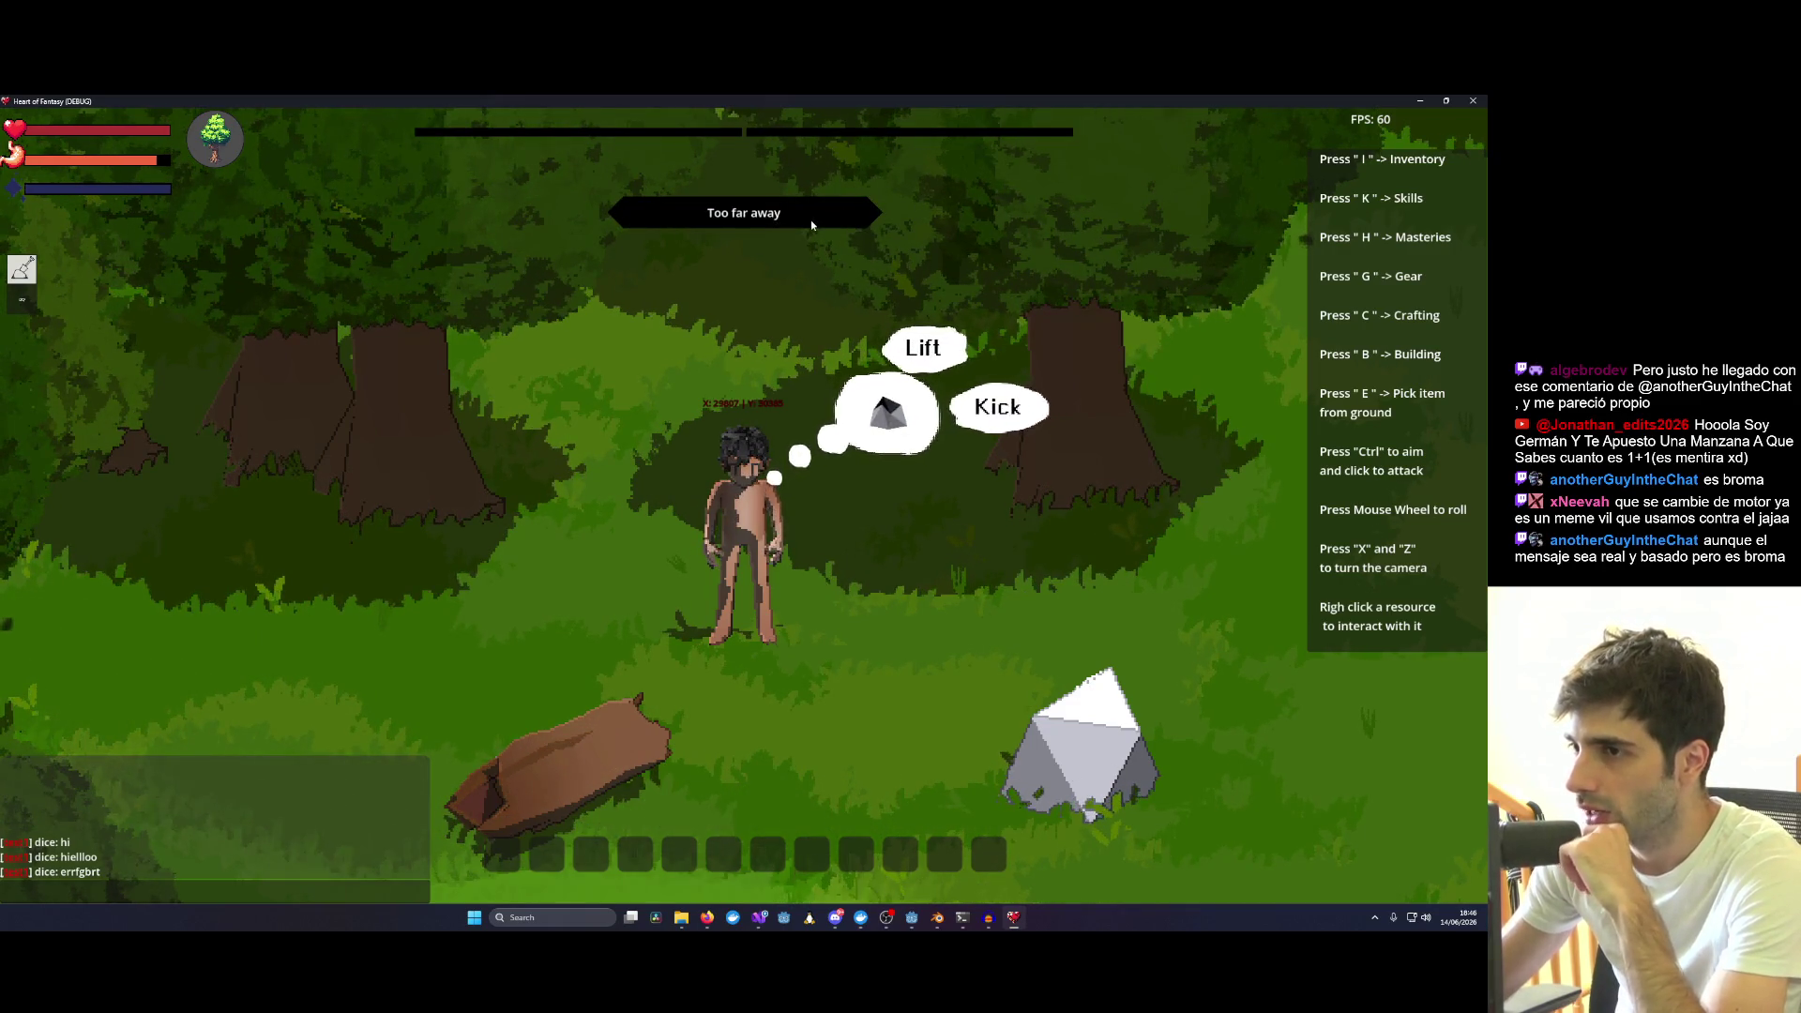
Check the actions for a nearby branch, clearing the rock's options.
{"action": "right_click", "coordinate": [858, 284]}
{"action": "scroll", "coordinate": [881, 614], "scroll_direction": "down", "scroll_amount": 3}
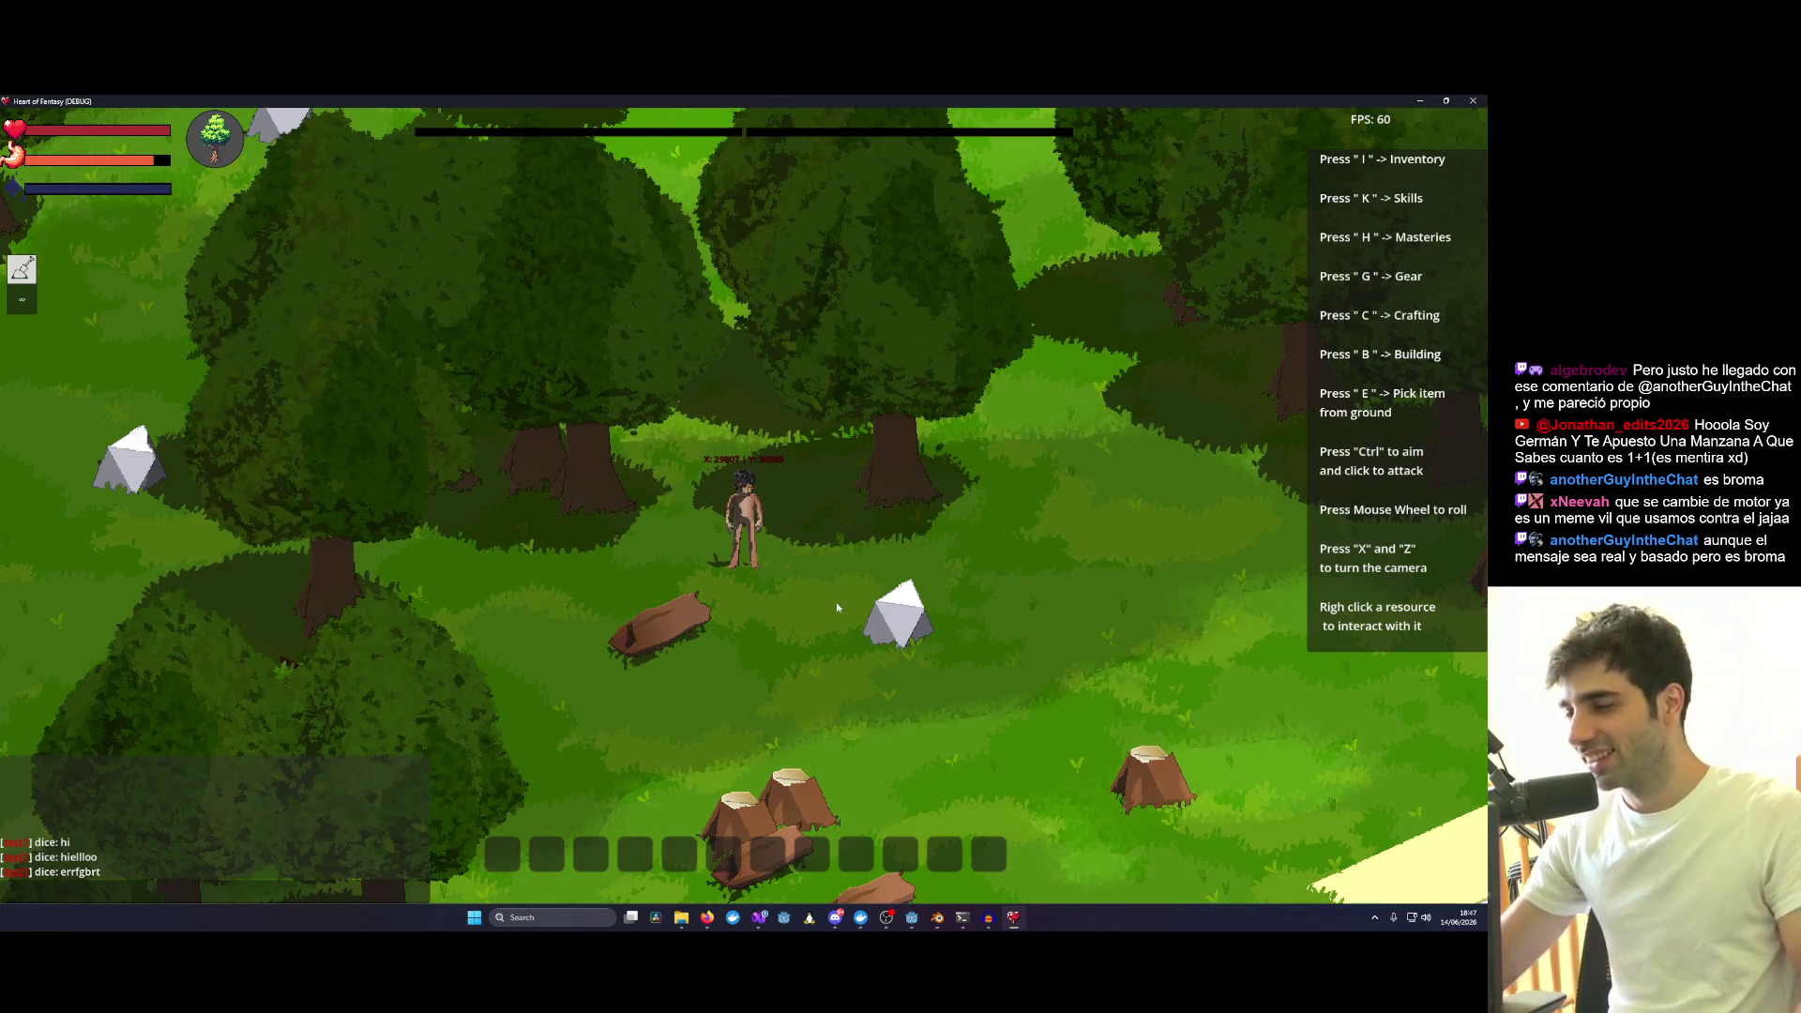
Walk and roll the character down-right toward the log pile.
{"action": "key", "text": "d"}
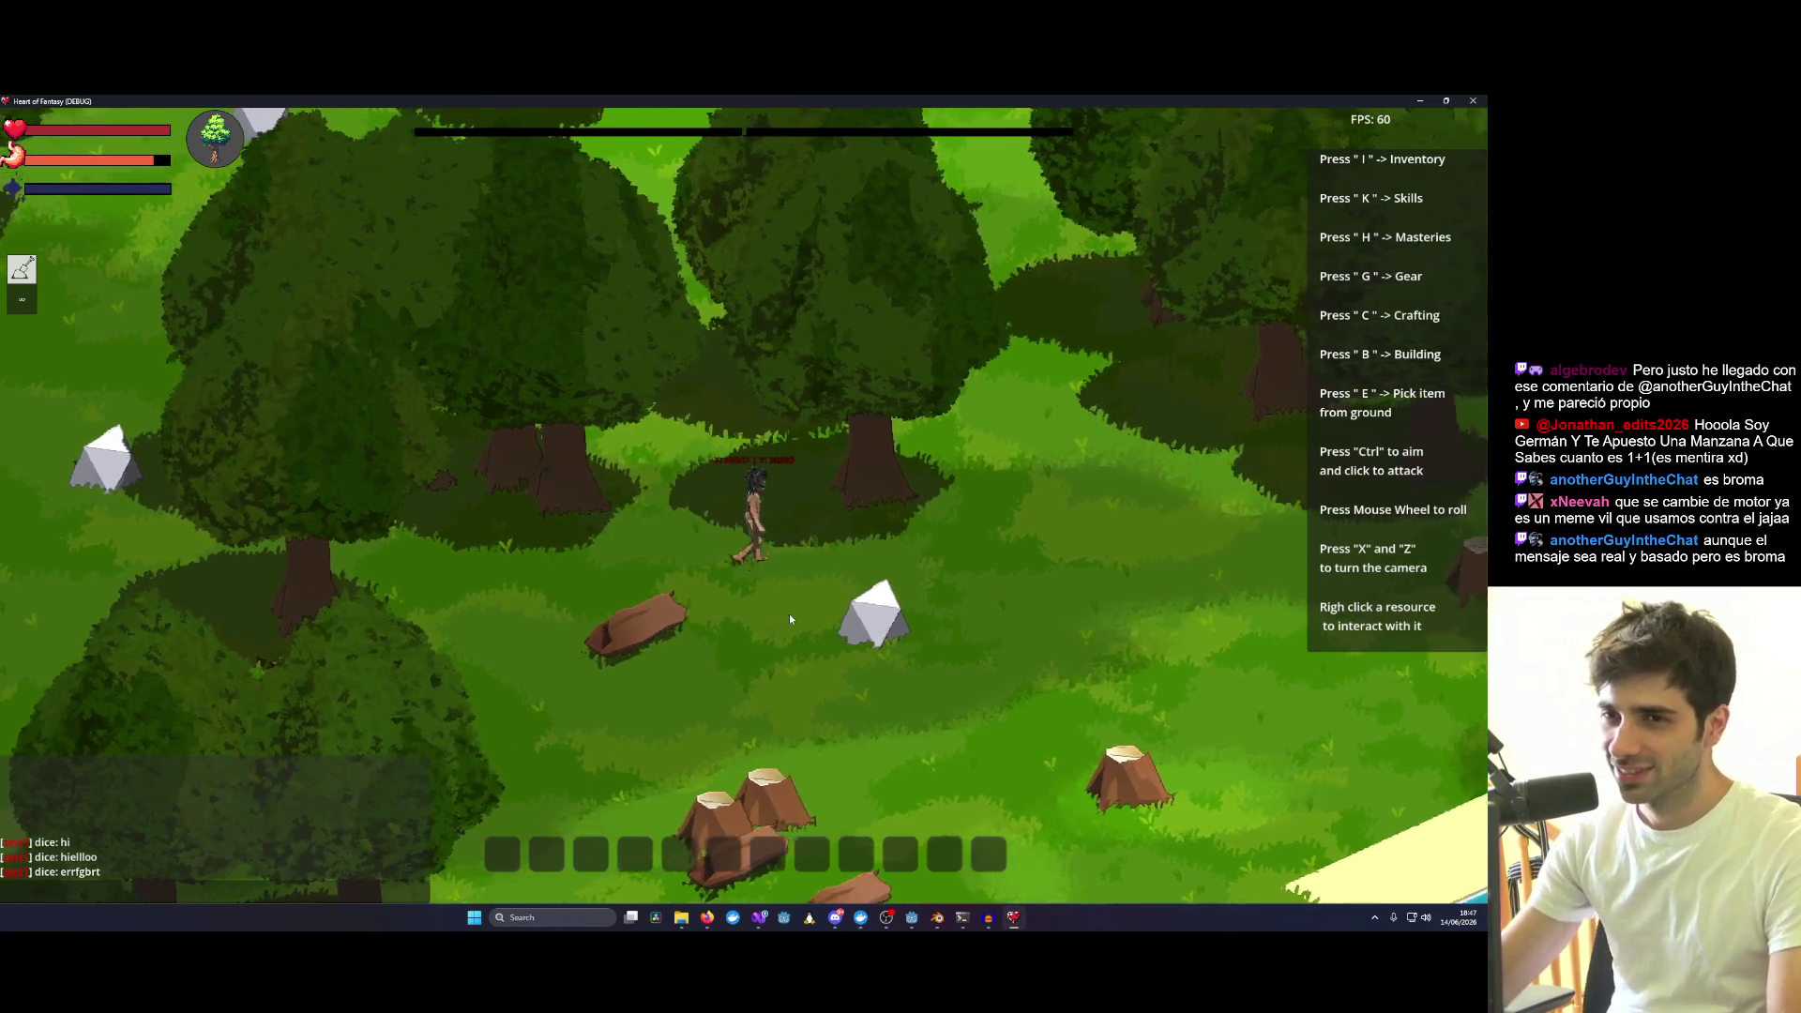
{"action": "key", "text": "s"}
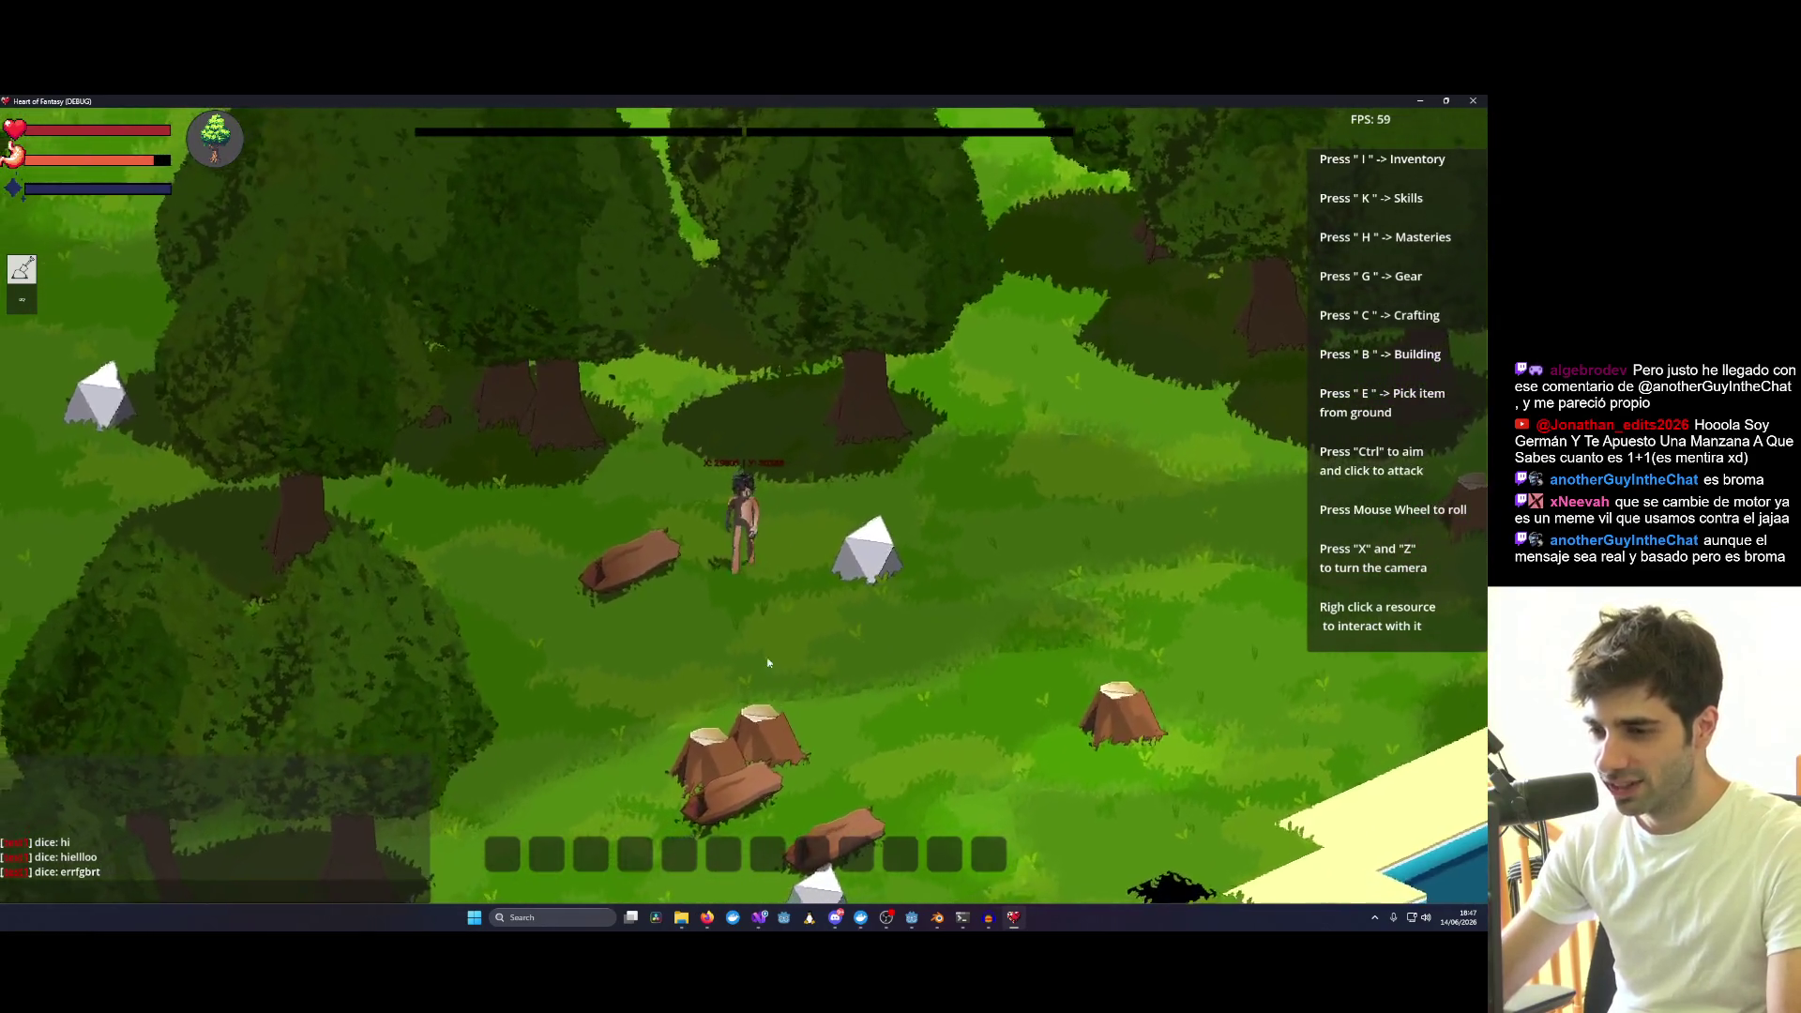
{"action": "key", "text": "d"}
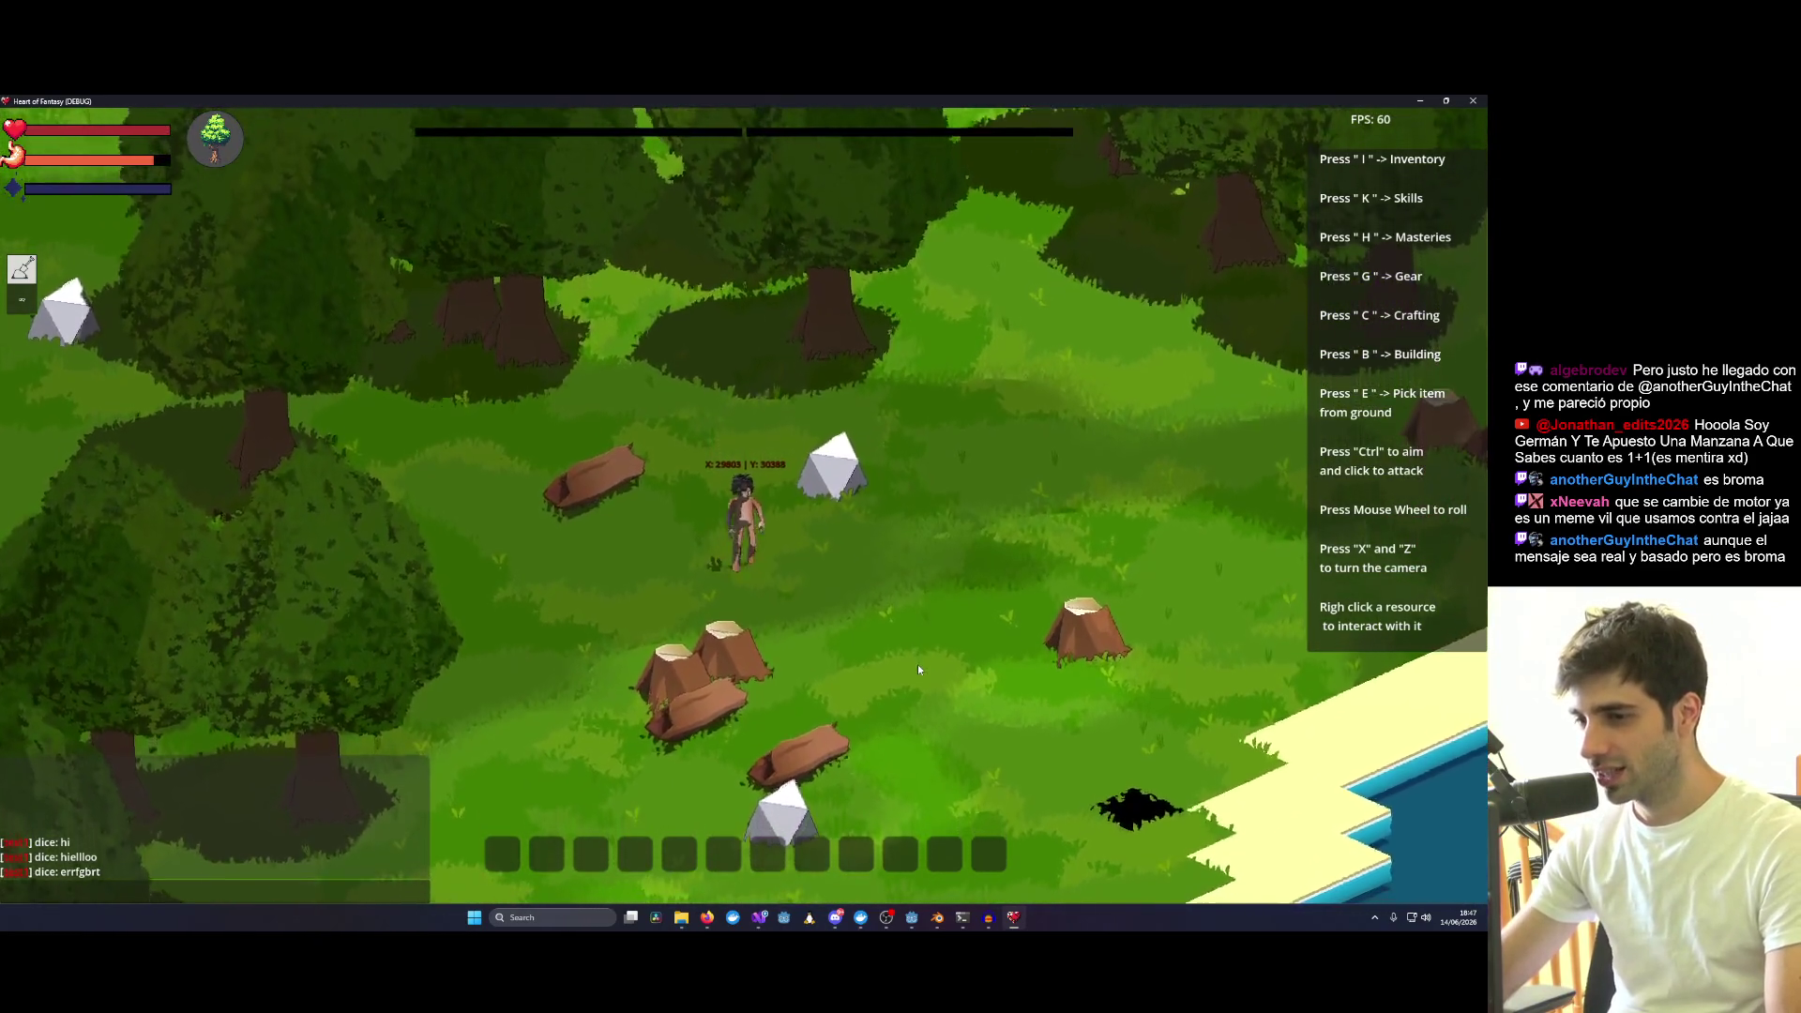
{"action": "middle_click", "coordinate": [918, 665]}
{"action": "key", "text": "s"}
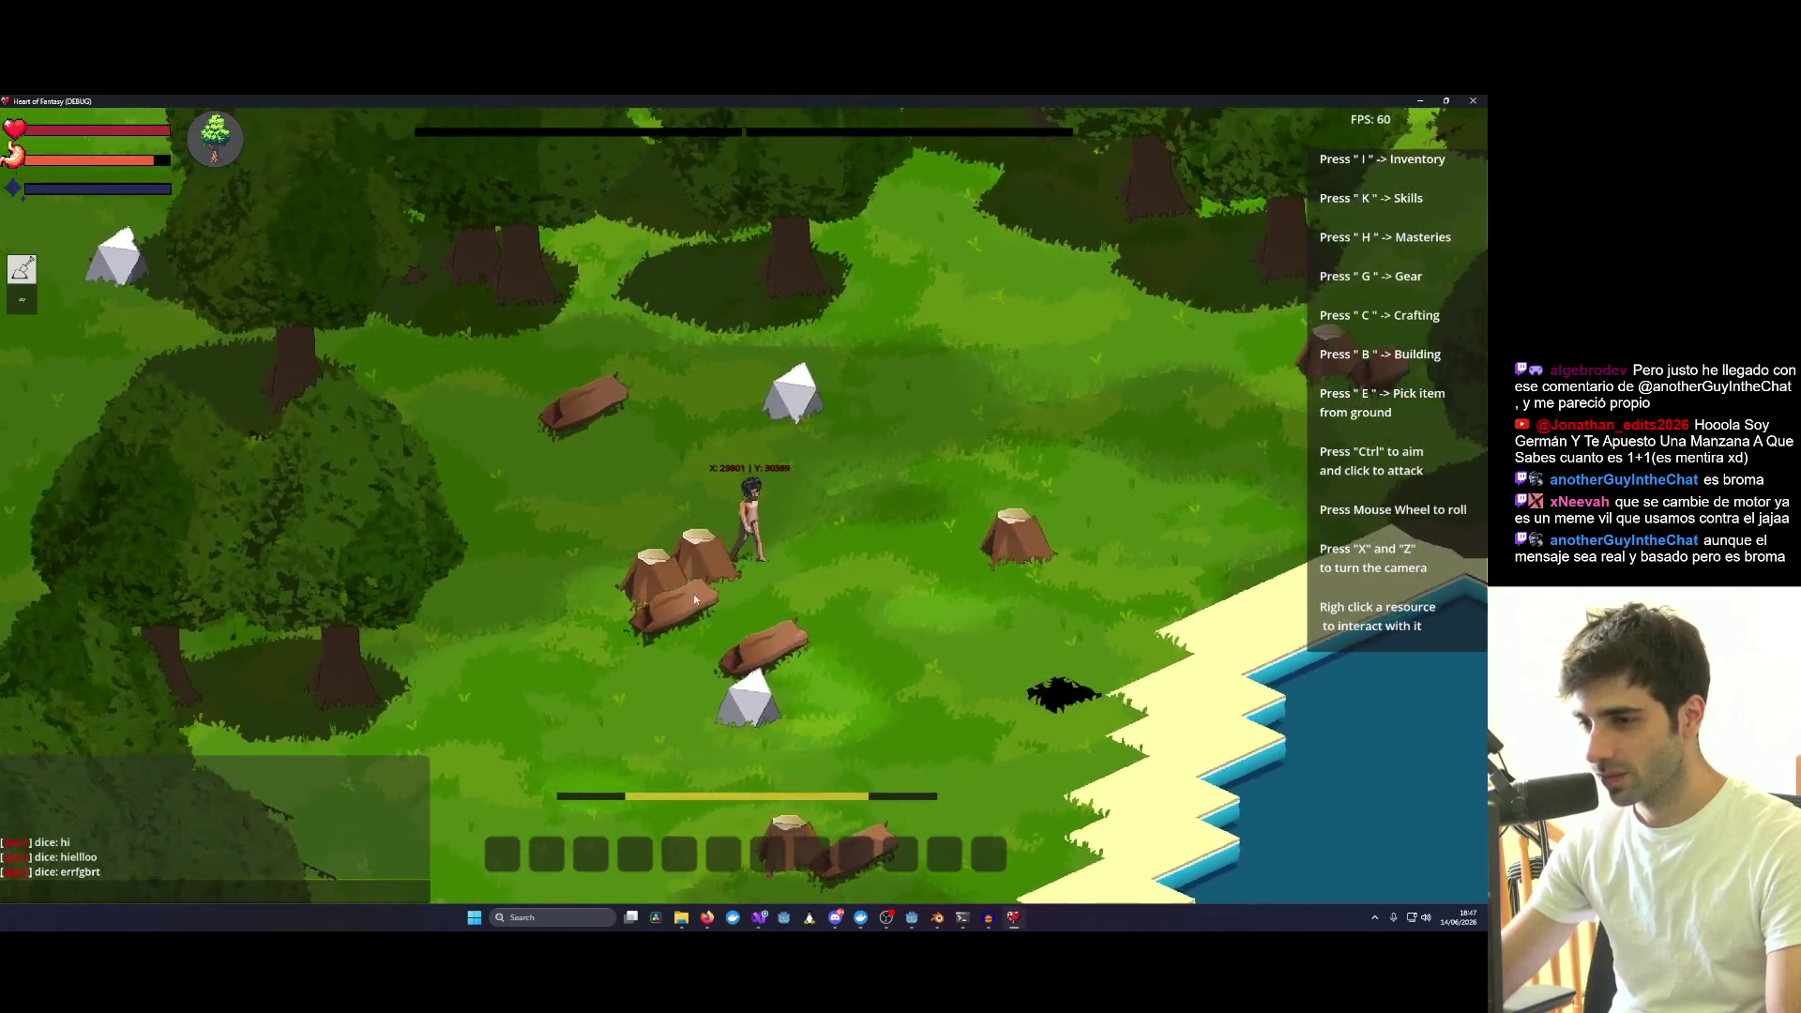
{"action": "key", "text": "s"}
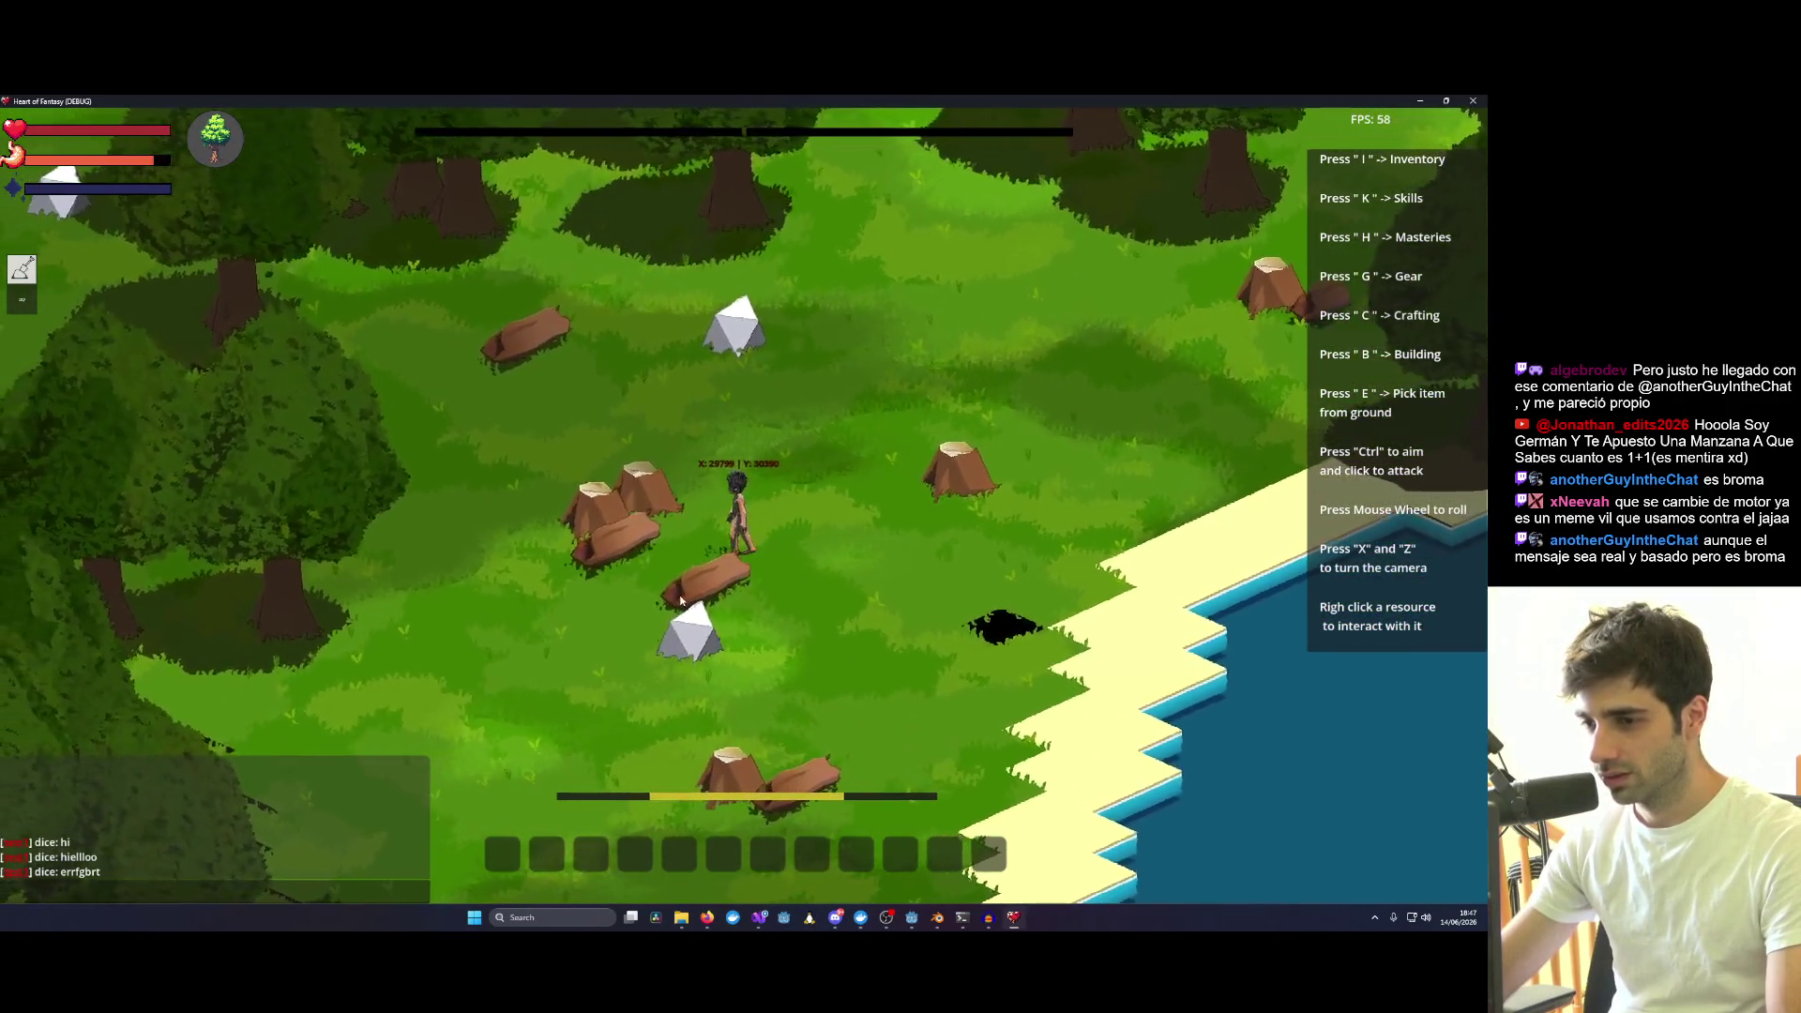
Lift a log from the pile and carry it, triggering "Too far away" on an out-of-reach log.
{"action": "right_click", "coordinate": [676, 485]}
{"action": "left_click", "coordinate": [923, 355]}
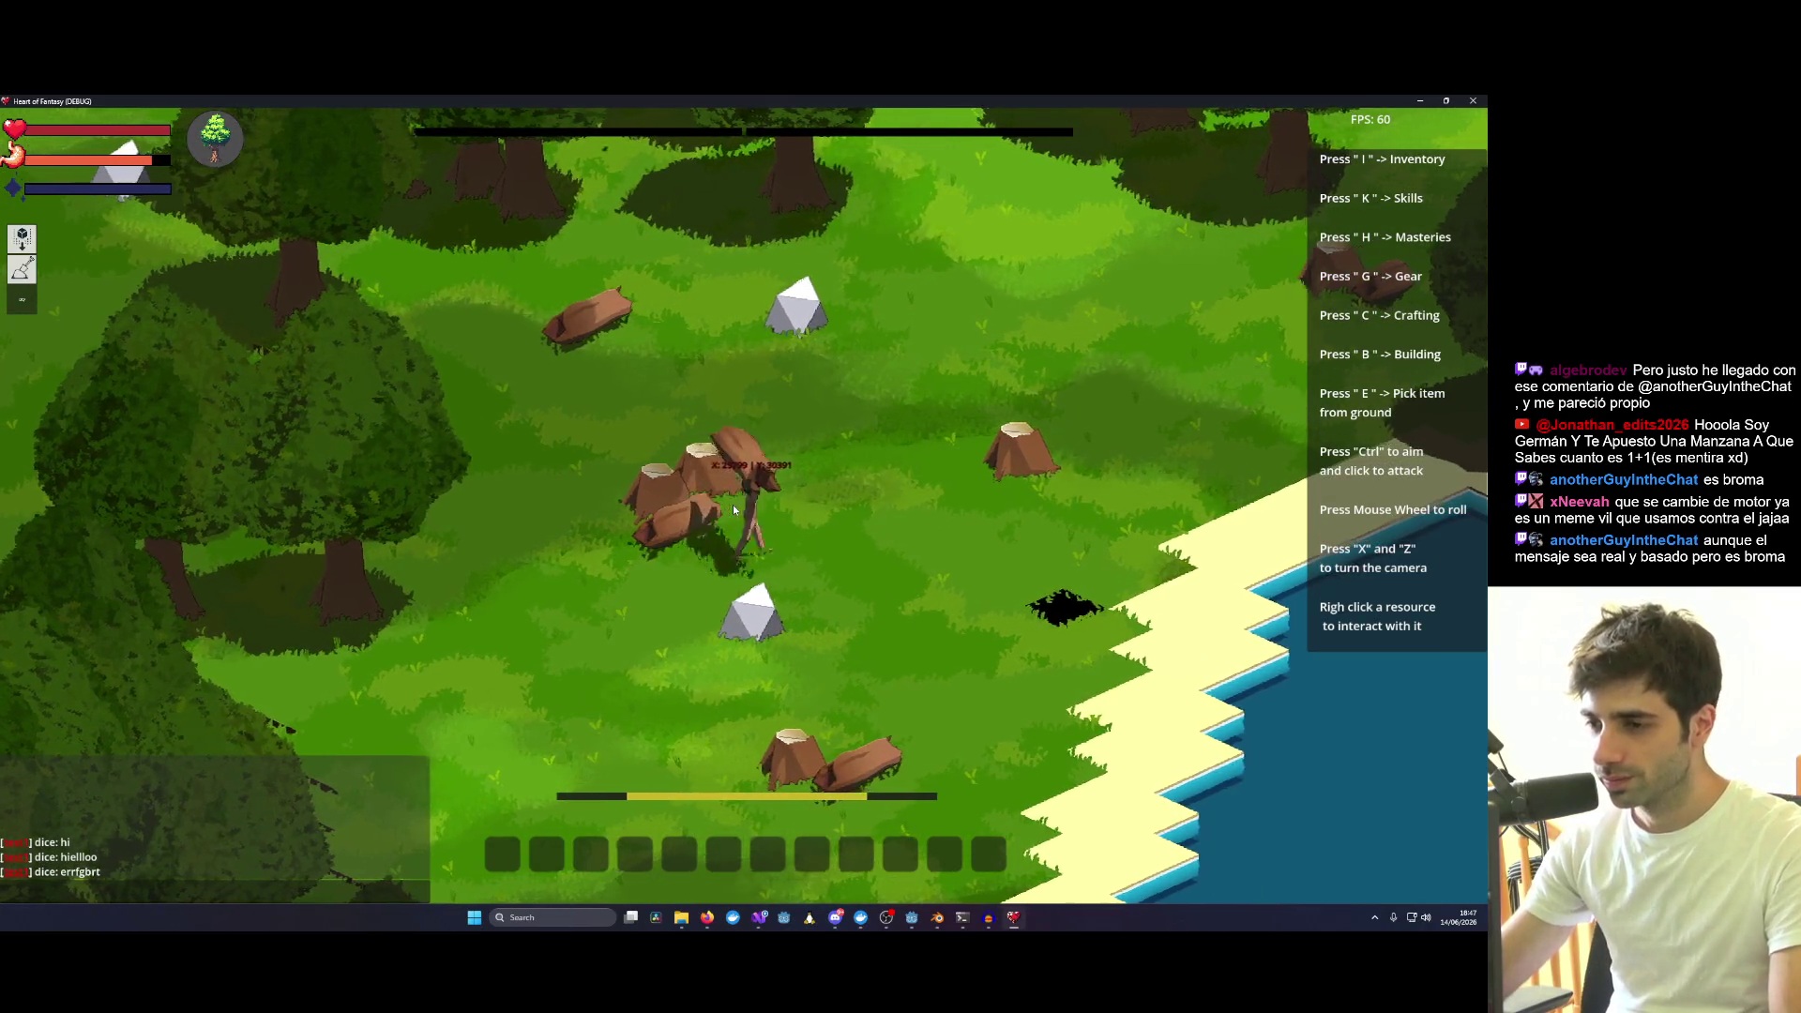
{"action": "key", "text": "w"}
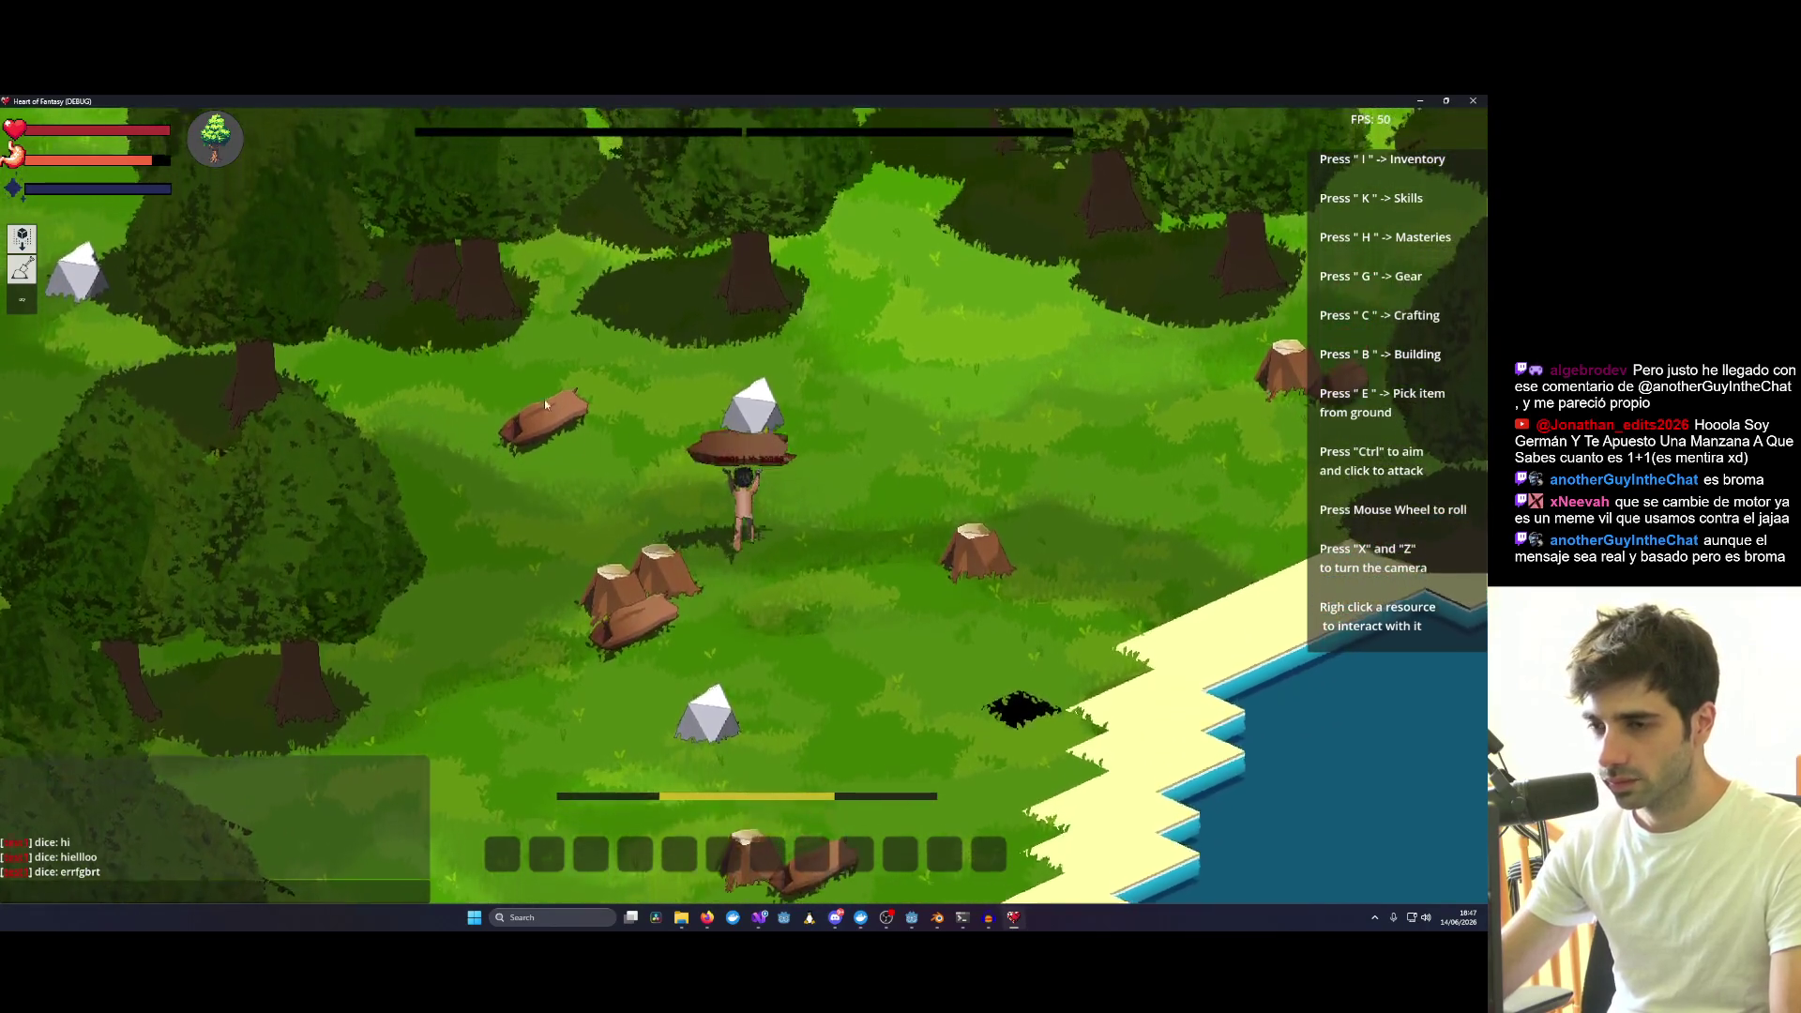
{"action": "right_click", "coordinate": [943, 314]}
{"action": "left_click", "coordinate": [923, 347]}
{"action": "key", "text": "w"}
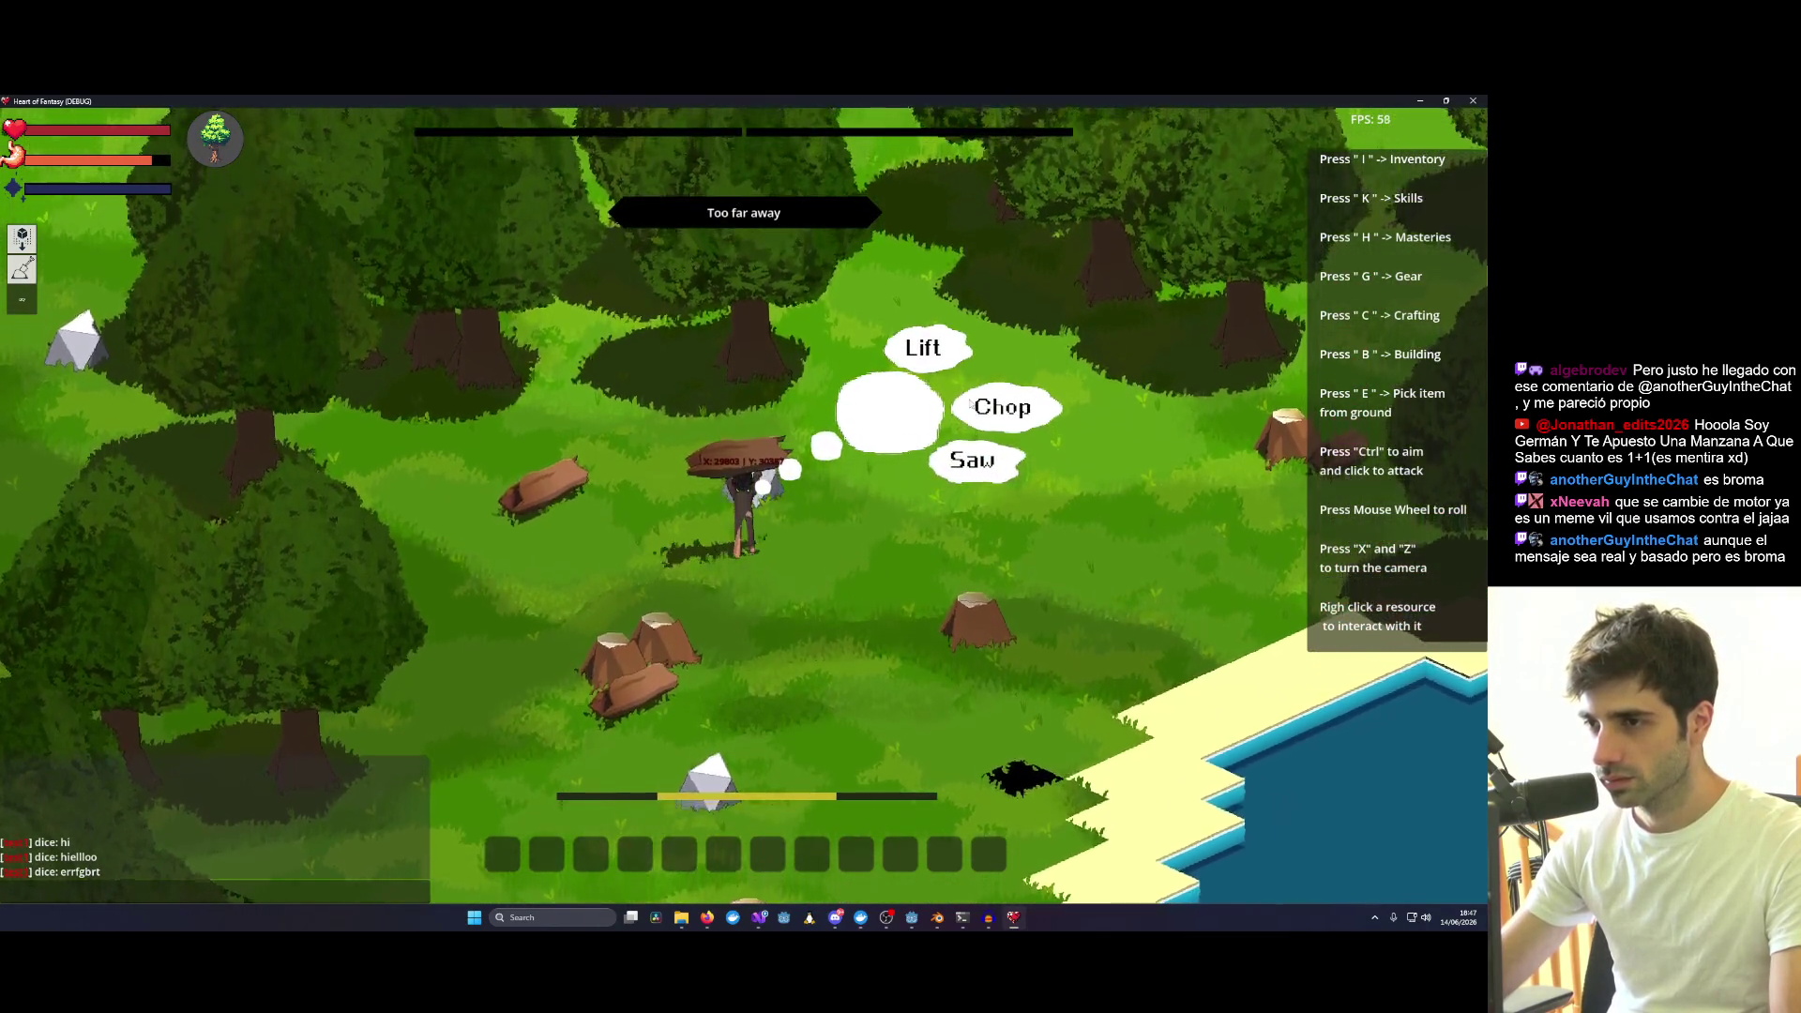
{"action": "key", "text": "s"}
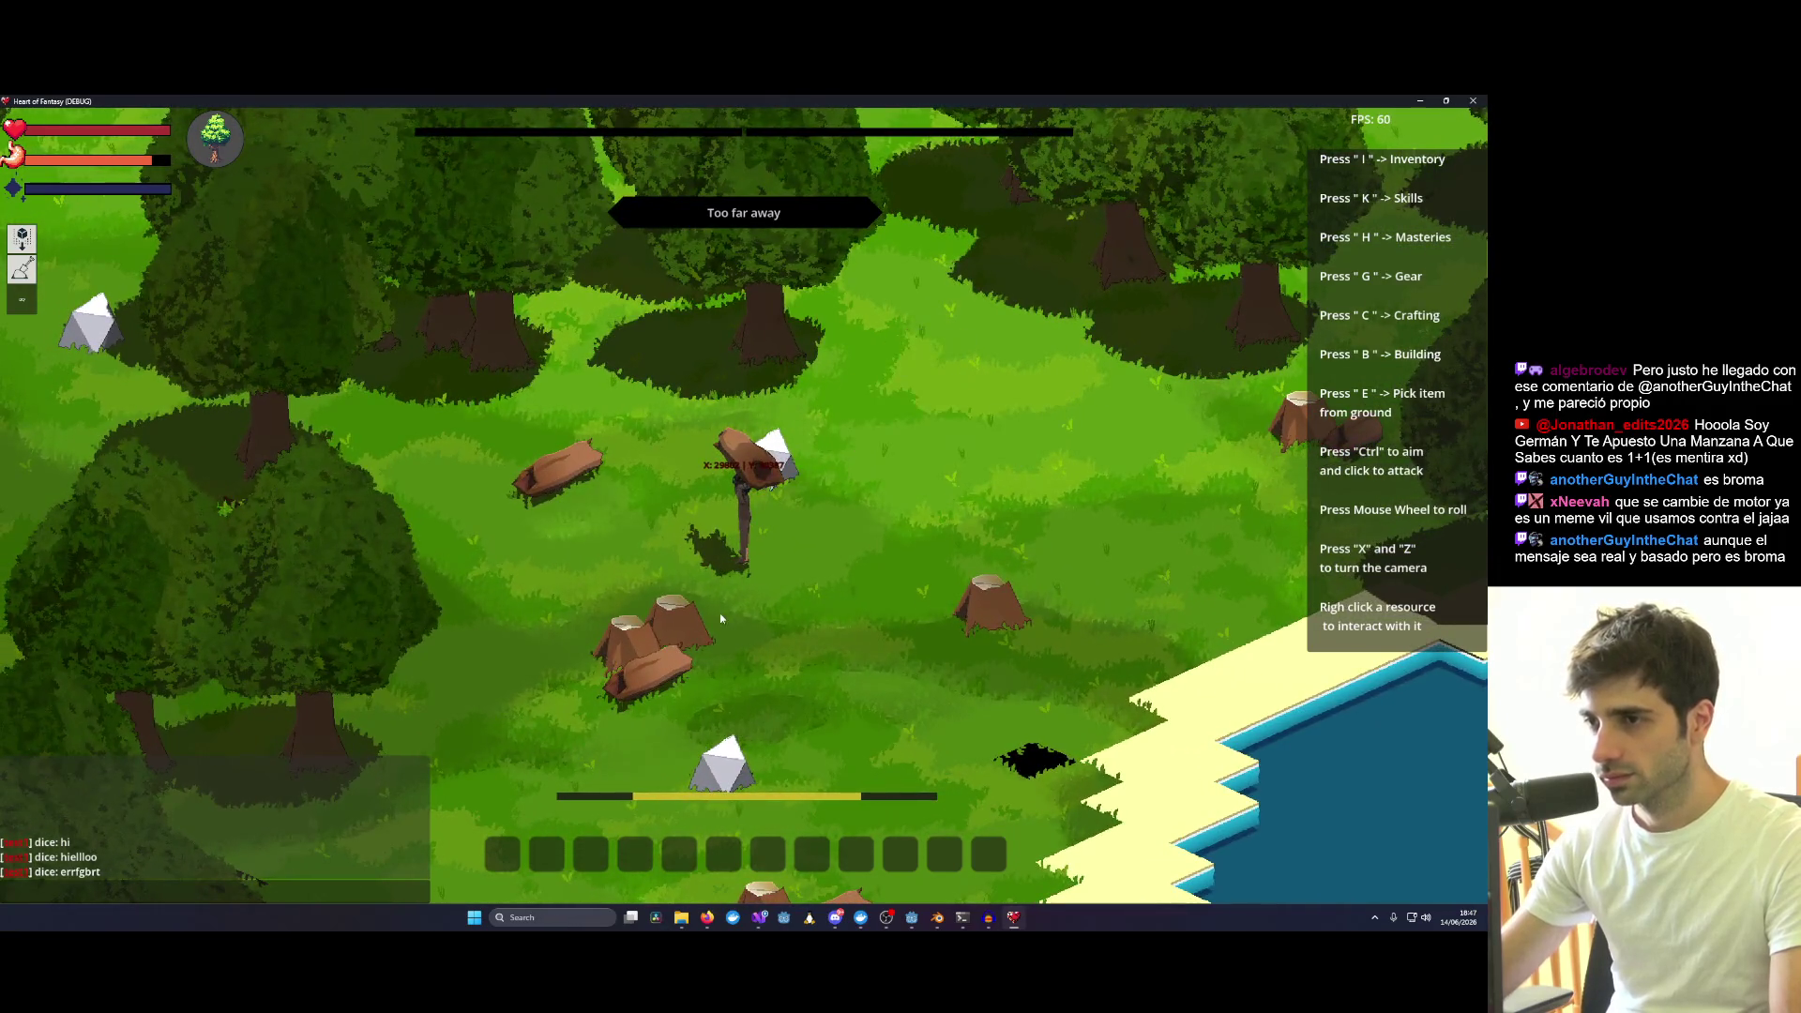
Bring up the Lift/Chop/Saw actions for the log ahead, then show the small item panel.
{"action": "right_click", "coordinate": [591, 492]}
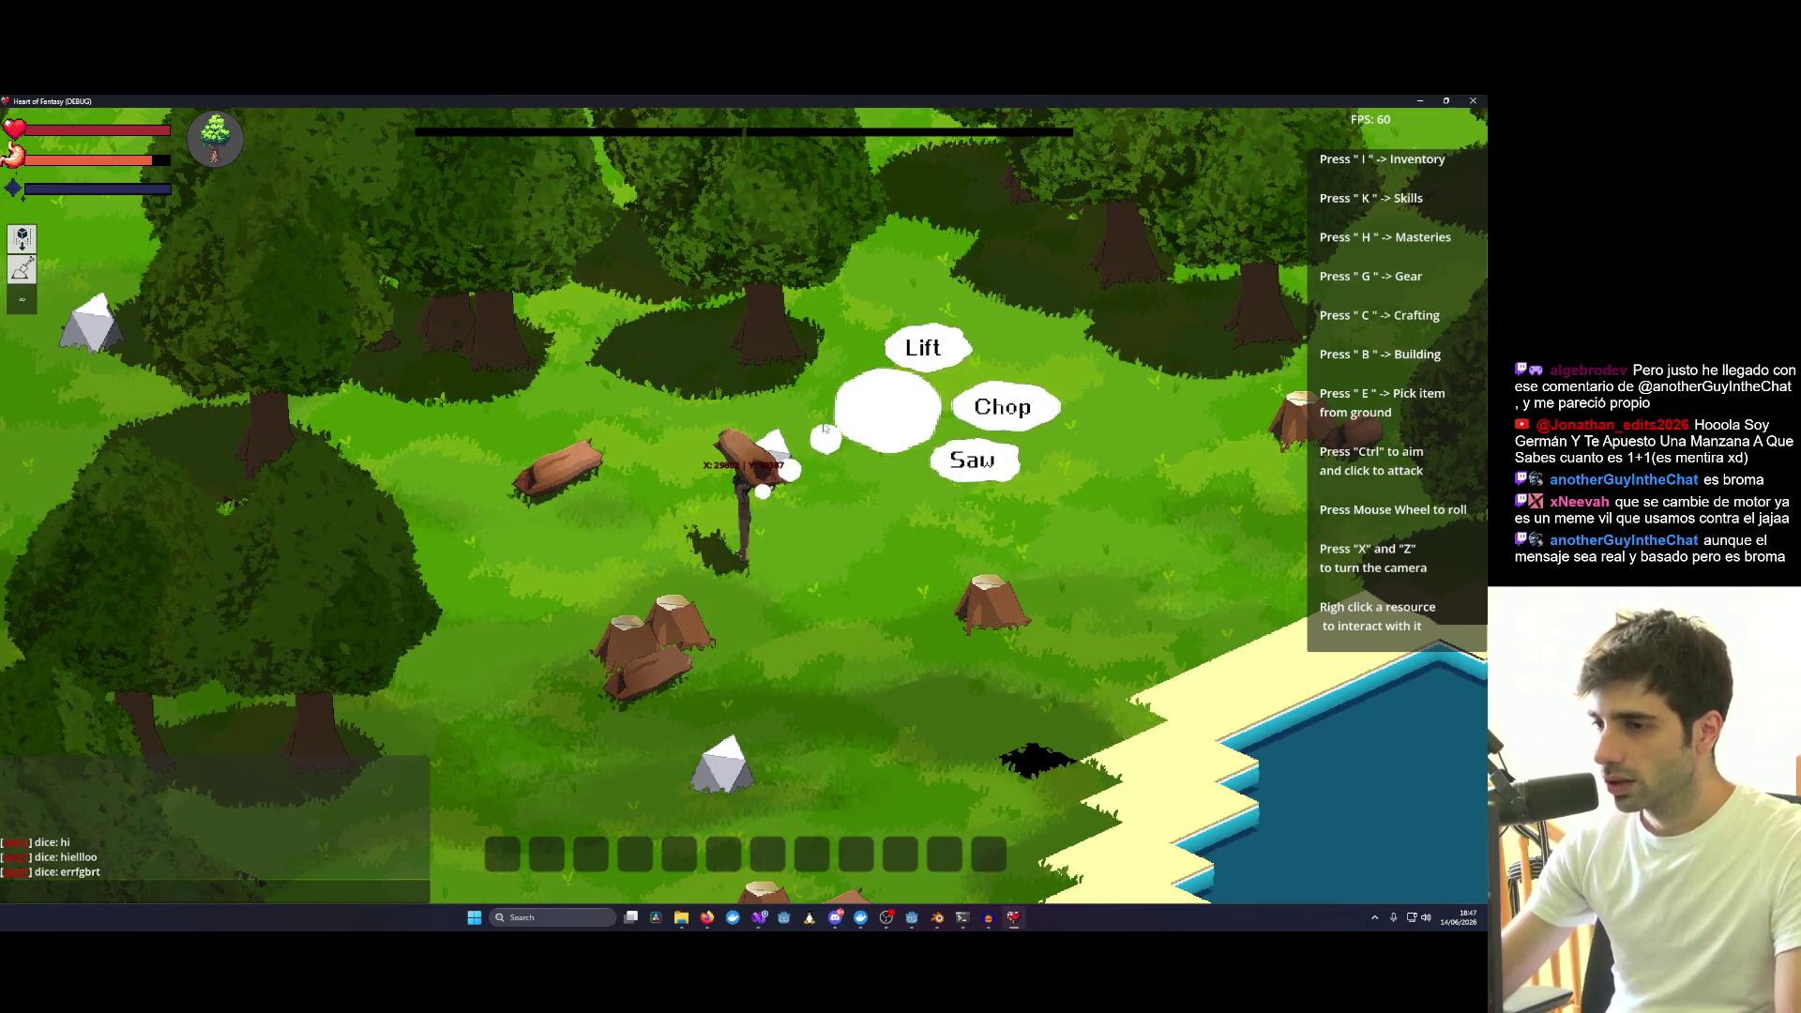
{"action": "right_click", "coordinate": [566, 467]}
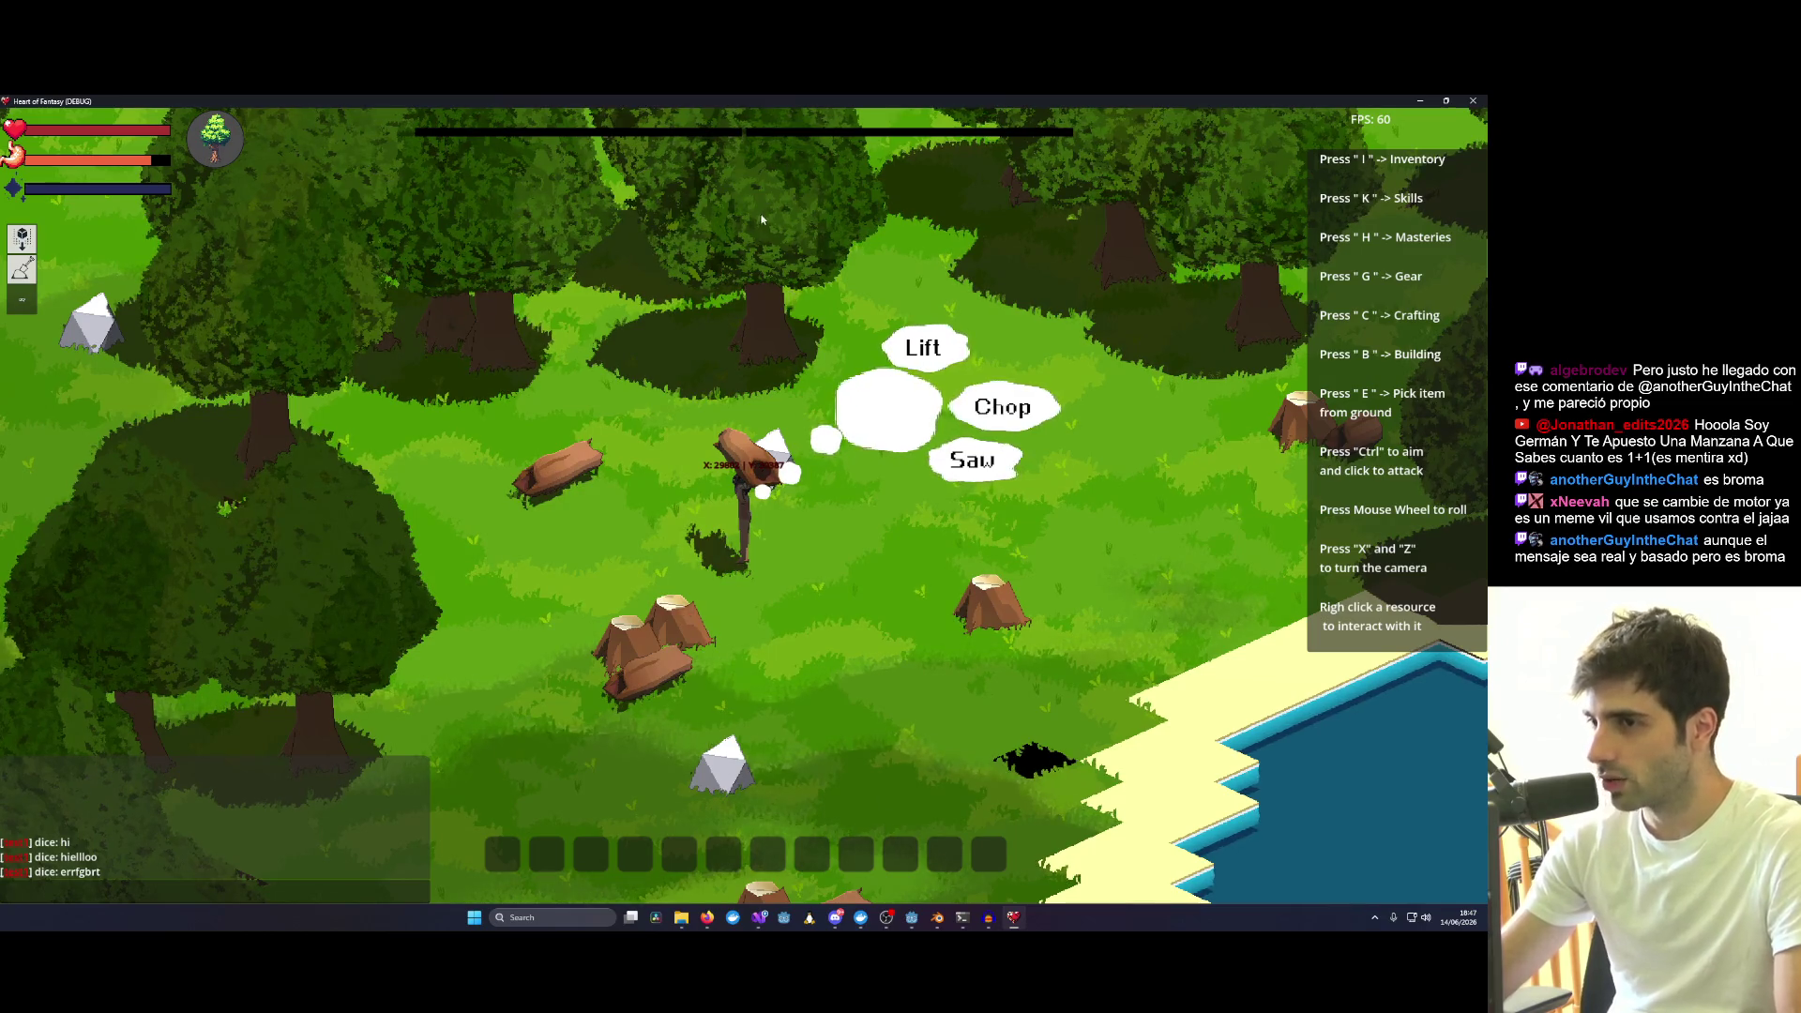
{"action": "right_click", "coordinate": [564, 469]}
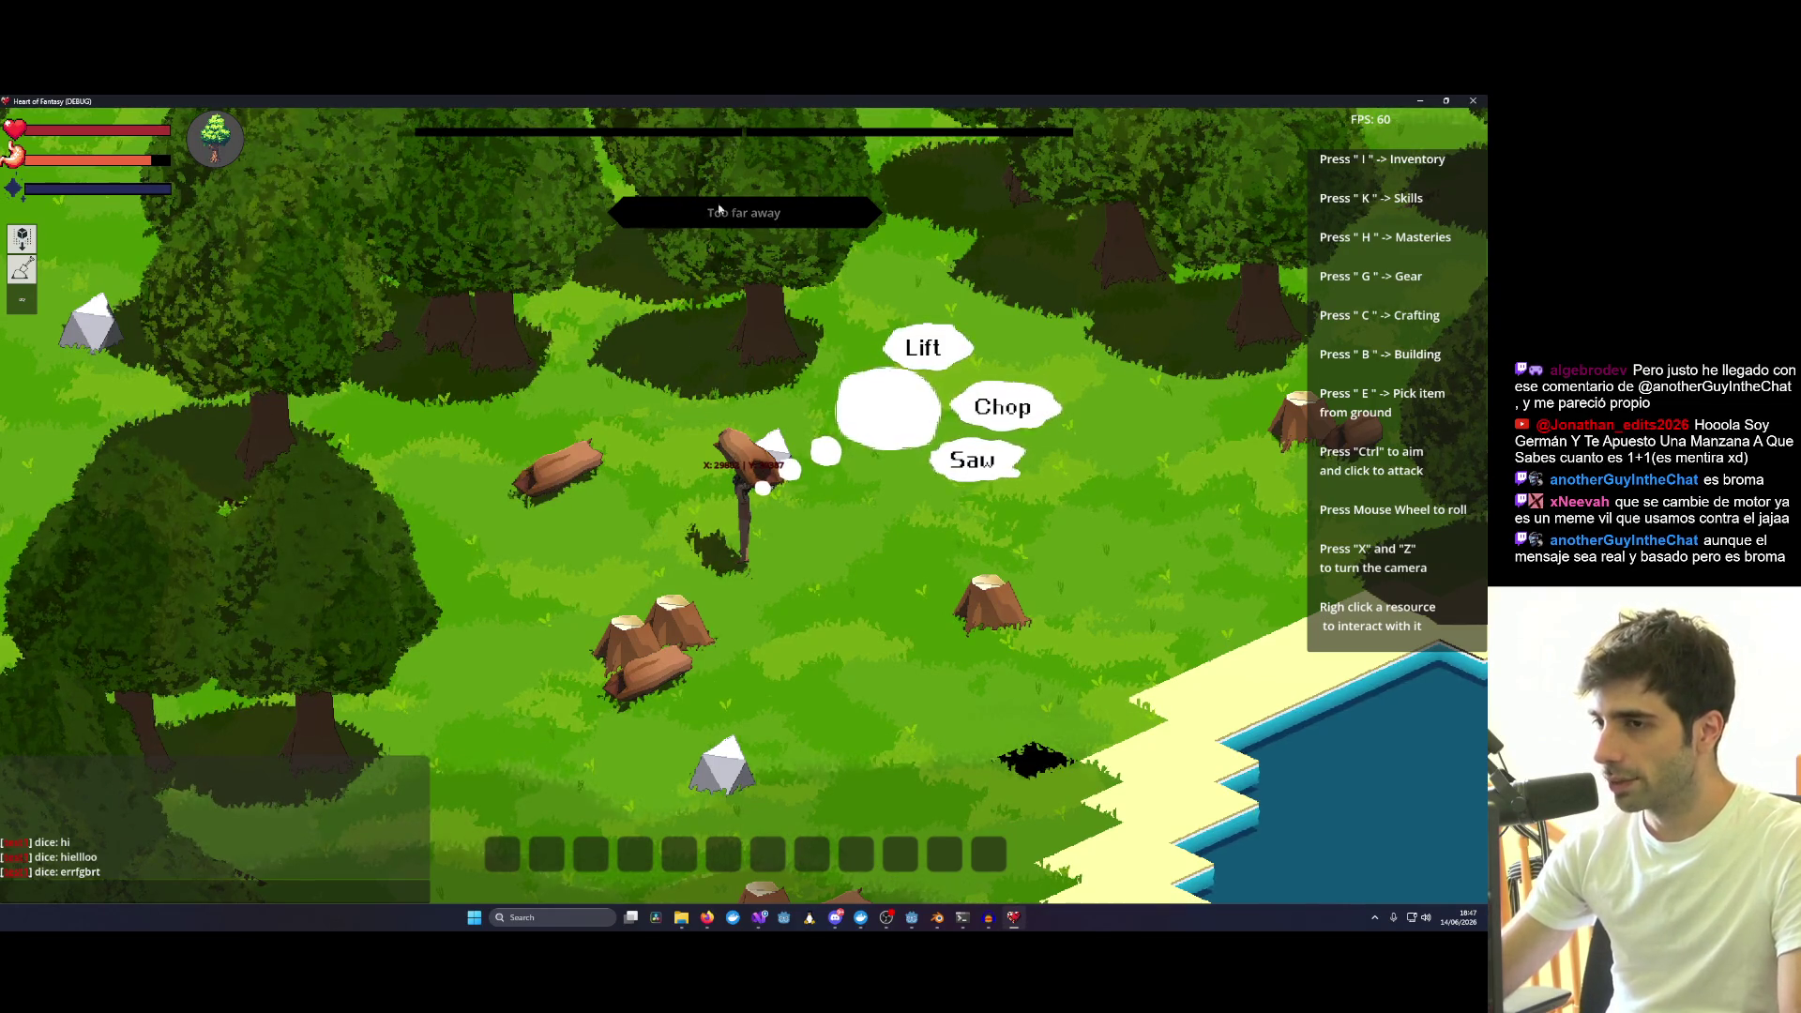
{"action": "key", "text": "i"}
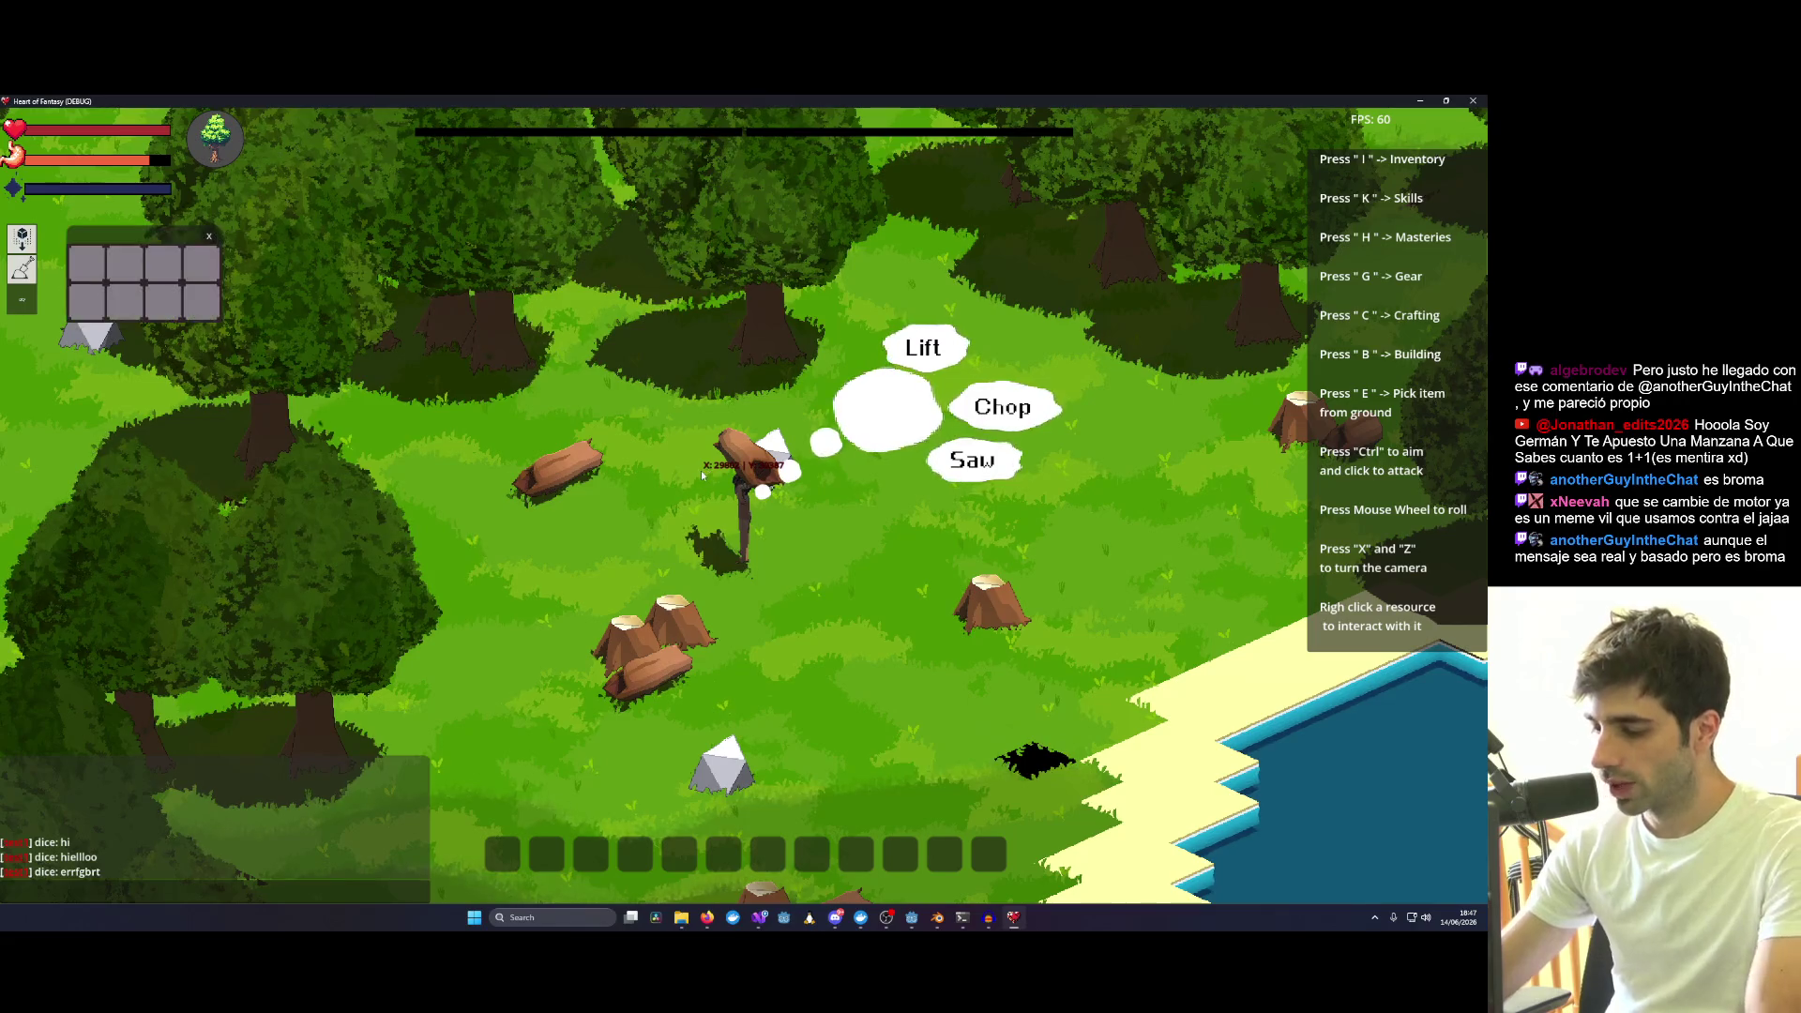
Drag the item slot panel toward the middle of the scene, then close it.
{"action": "left_click_drag", "start_coordinate": [259, 262], "coordinate": [713, 368]}
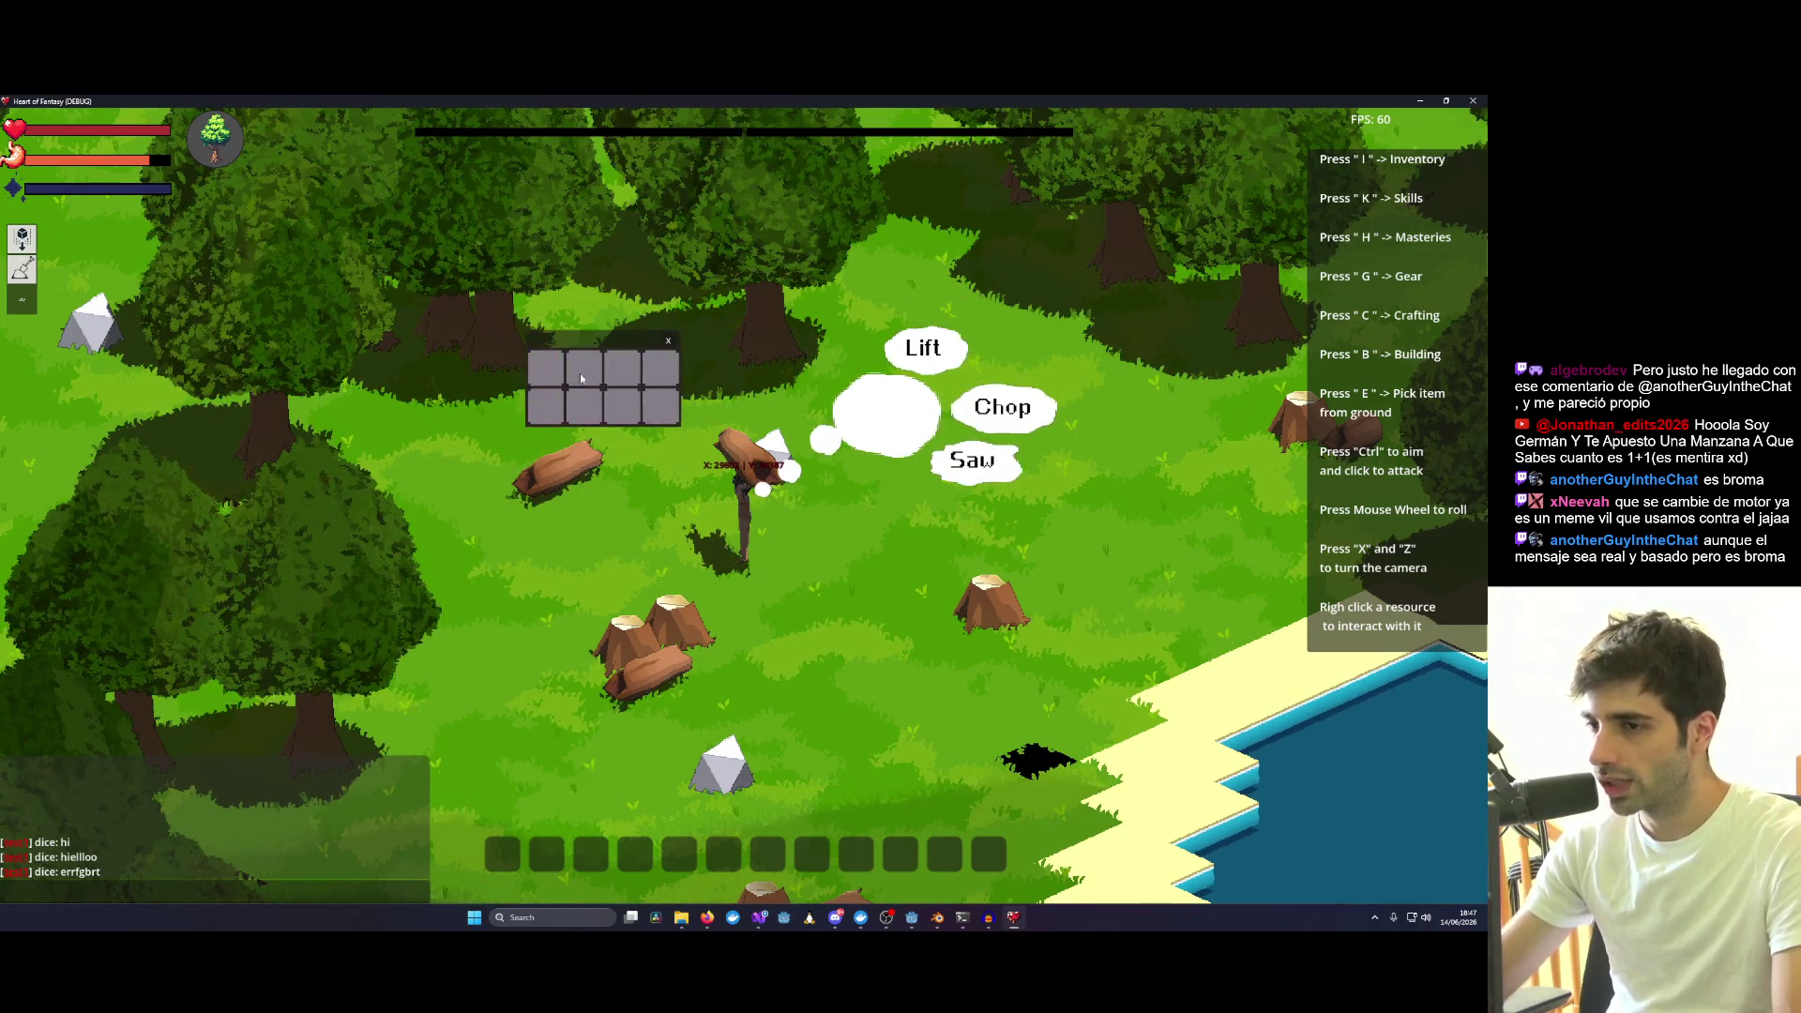
{"action": "left_click", "coordinate": [663, 345]}
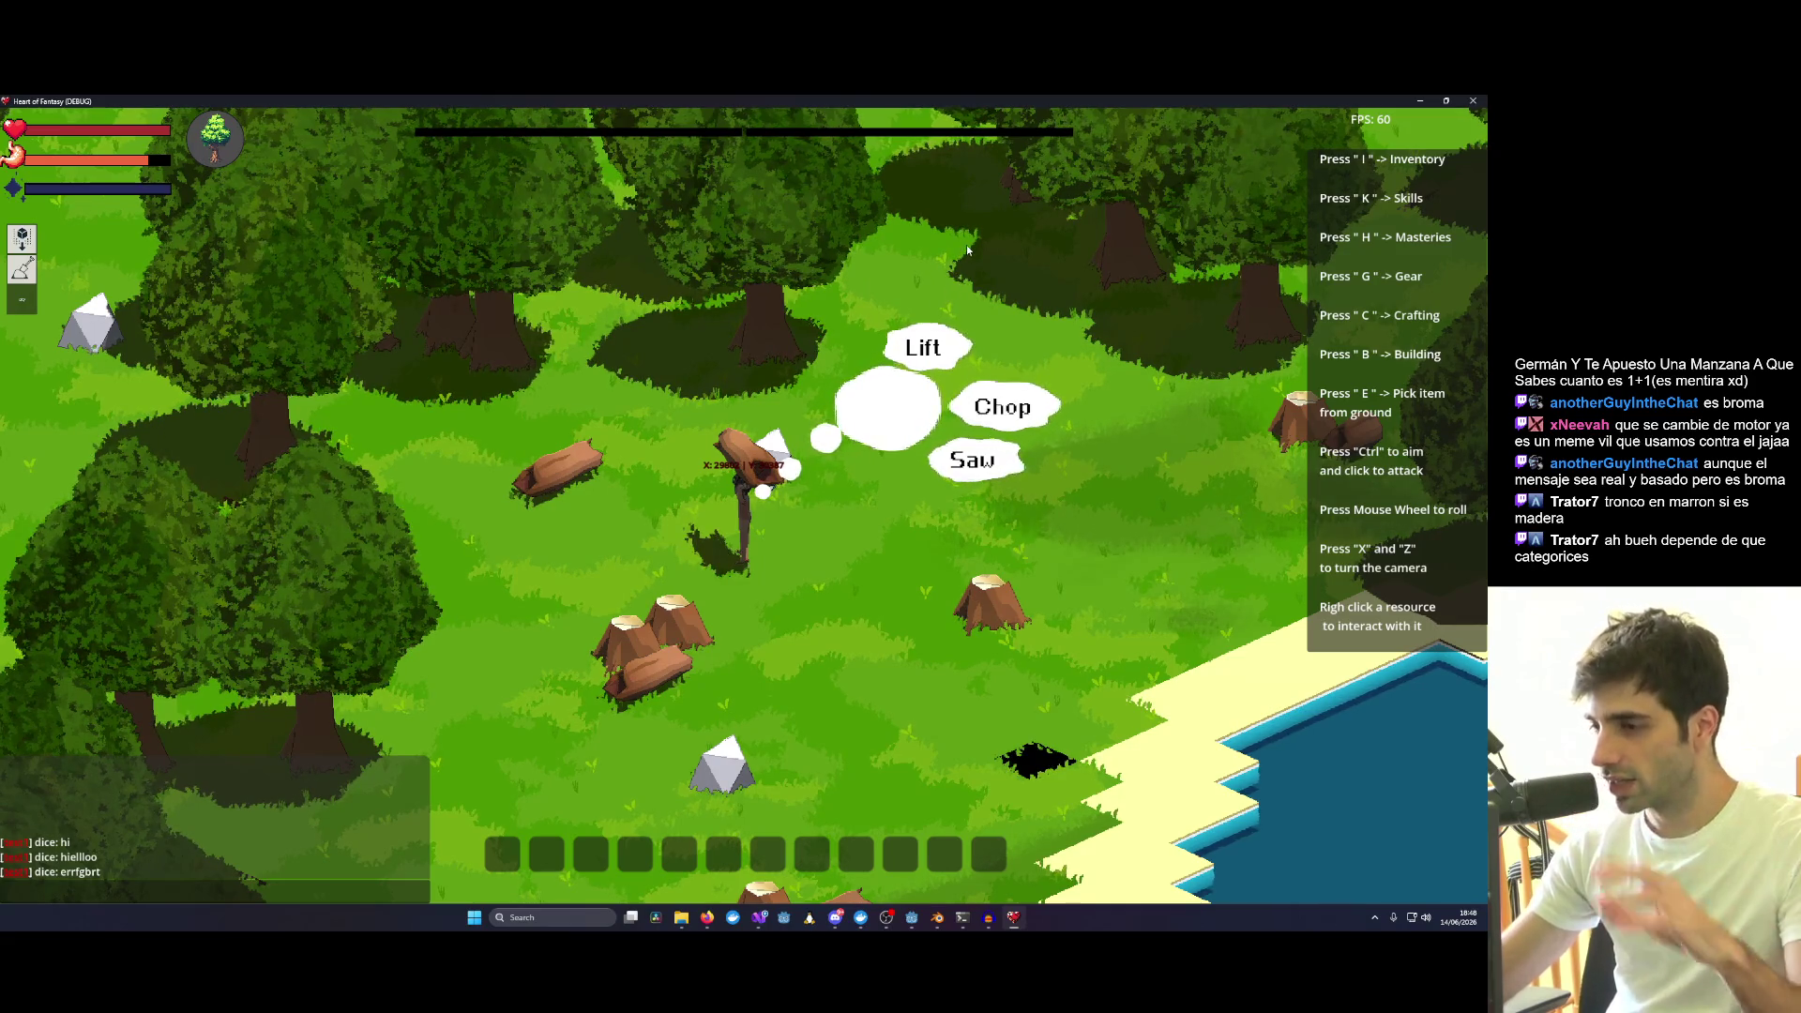
Dismiss the Lift/Chop/Saw choices, walk with the log and reposition the item panel beside the character.
{"action": "left_click", "coordinate": [628, 466]}
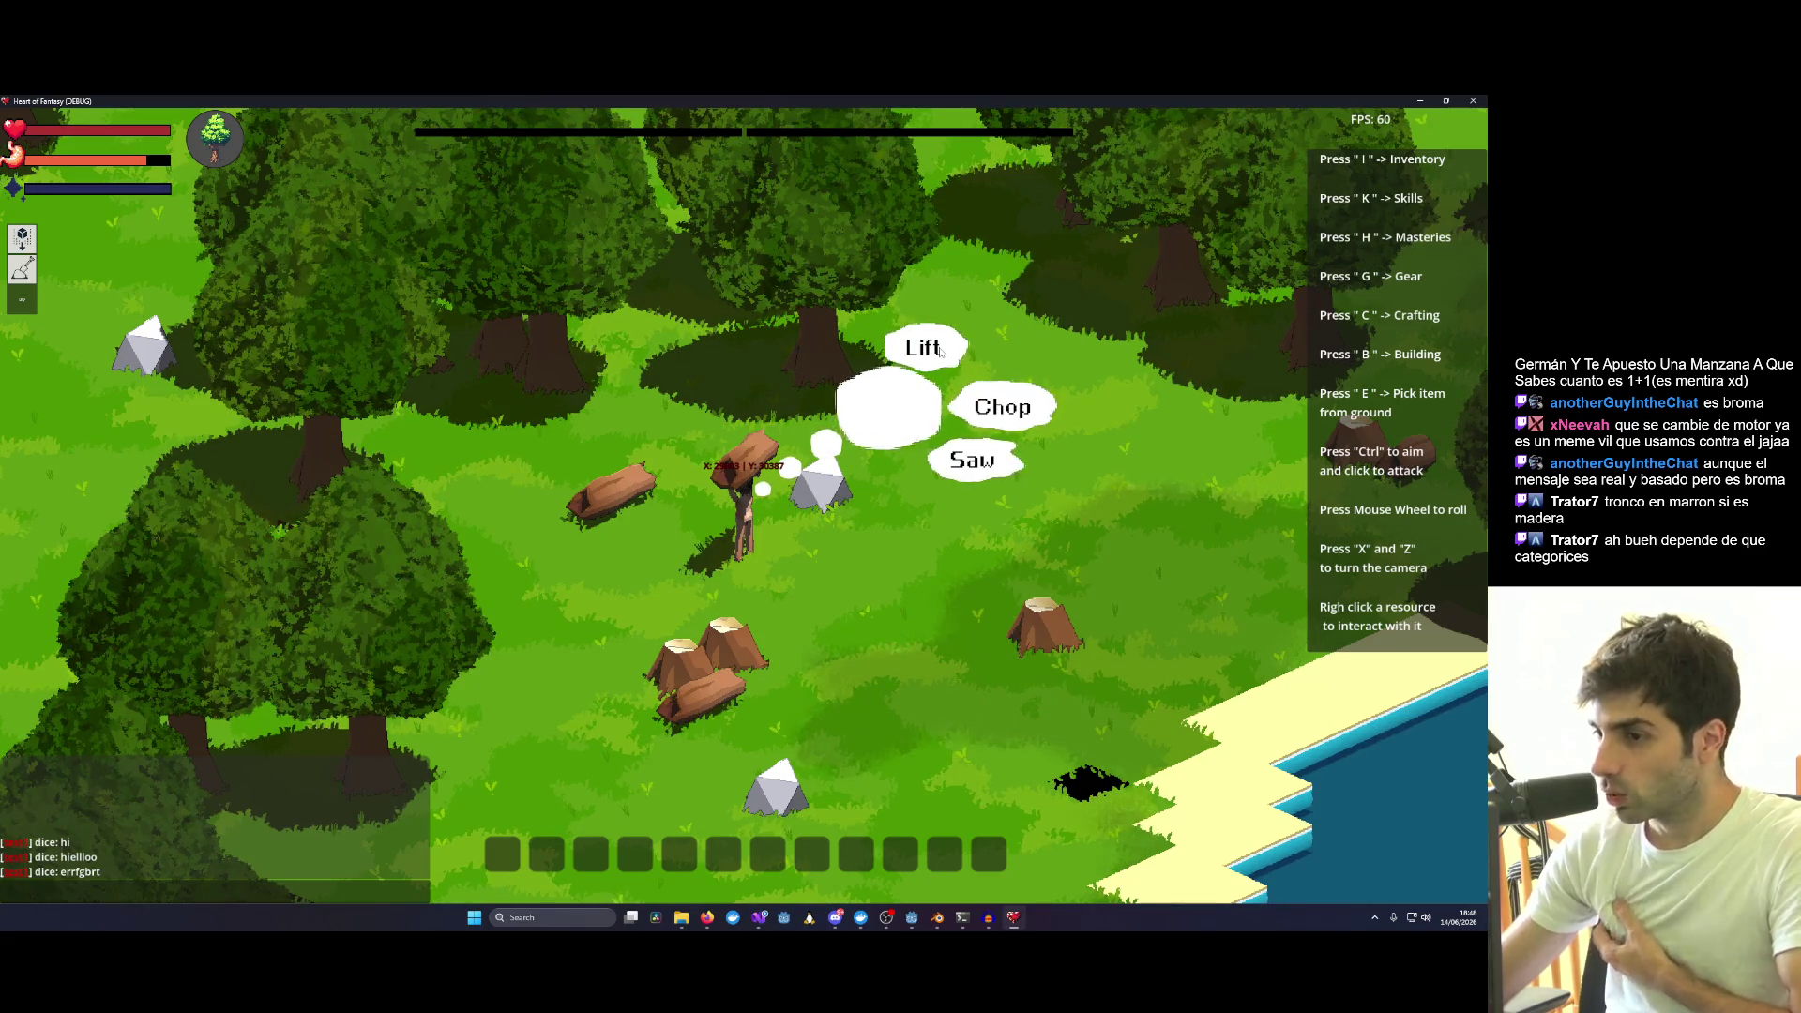
{"action": "left_click", "coordinate": [995, 609]}
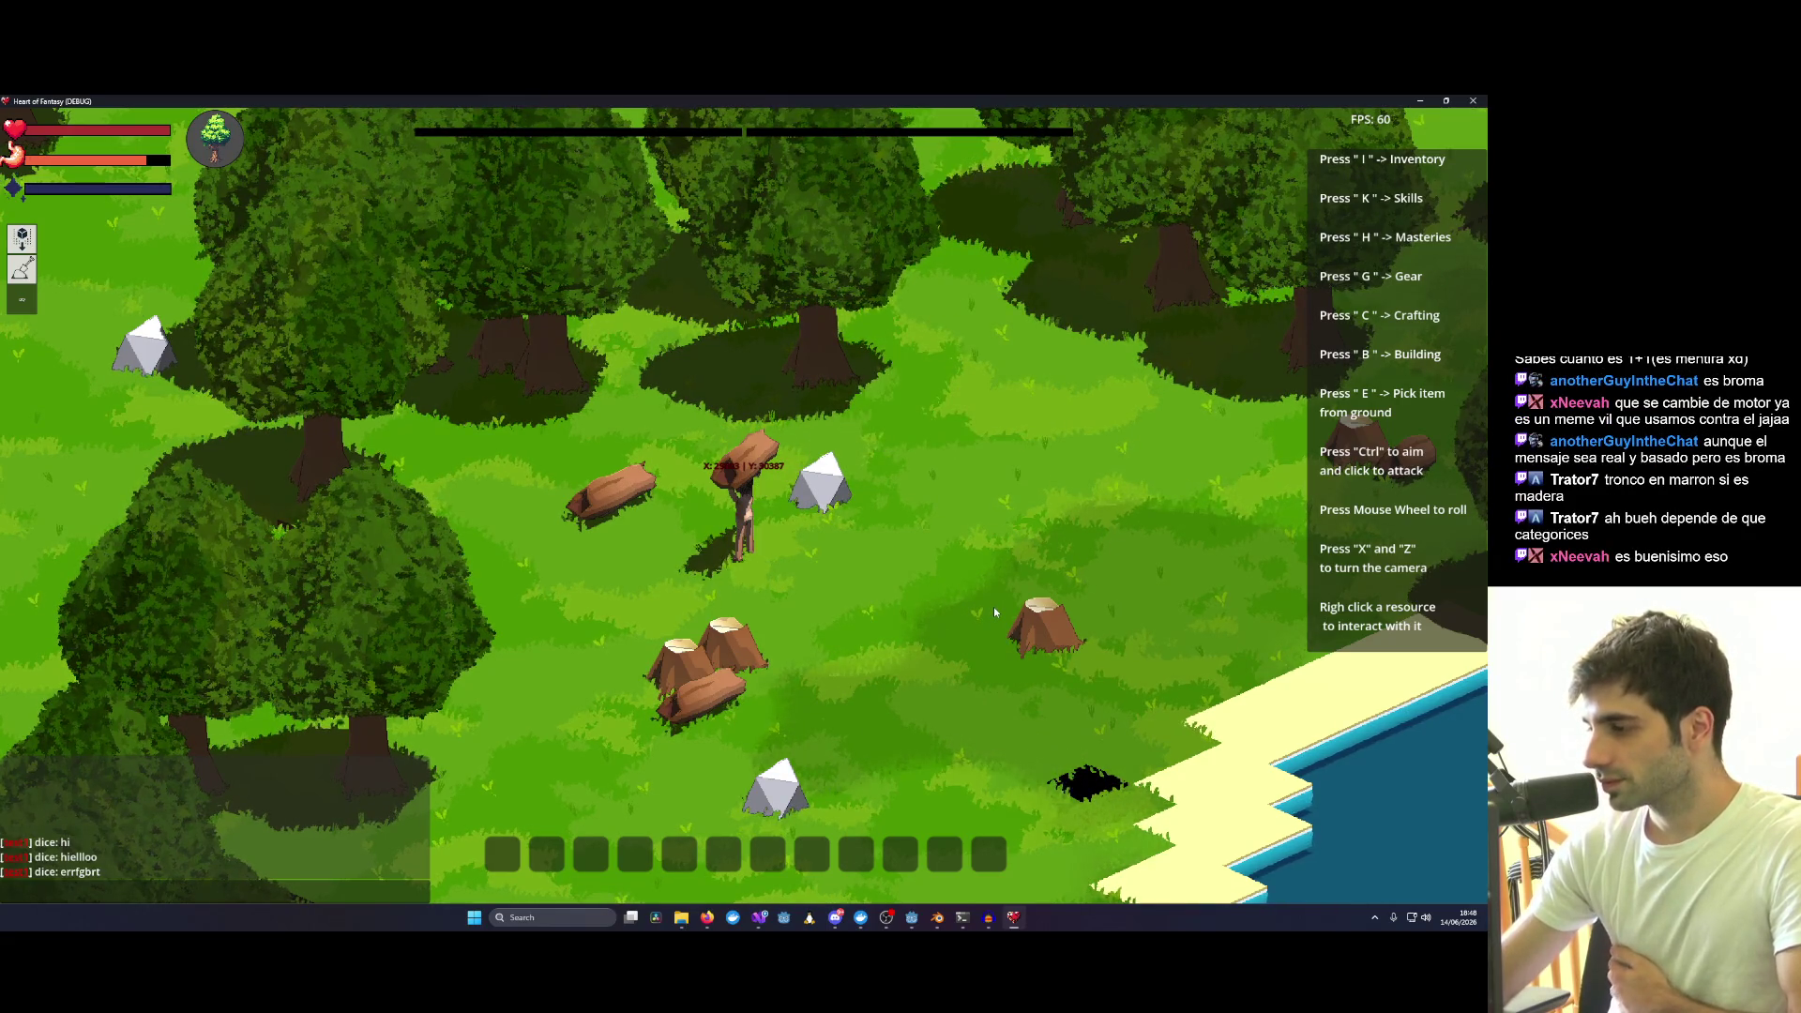
{"action": "scroll", "coordinate": [994, 607], "scroll_direction": "down", "scroll_amount": 2}
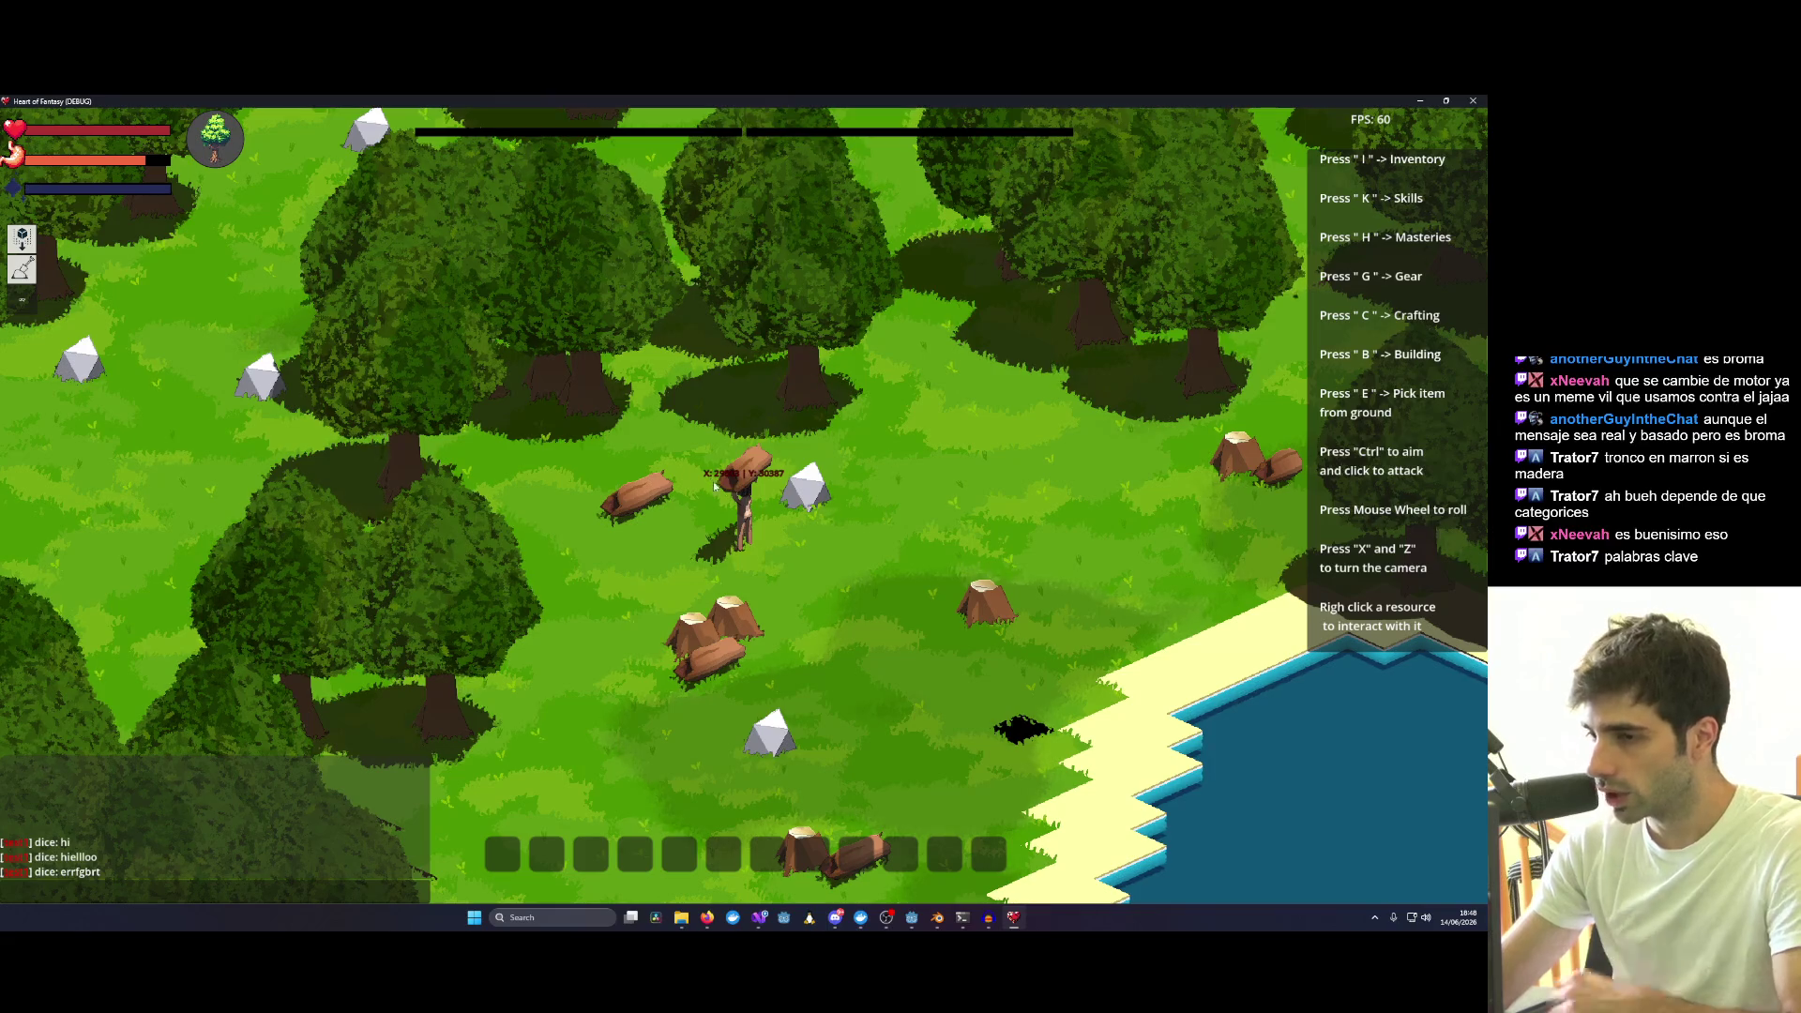
{"action": "scroll", "coordinate": [711, 483], "scroll_direction": "up", "scroll_amount": 2}
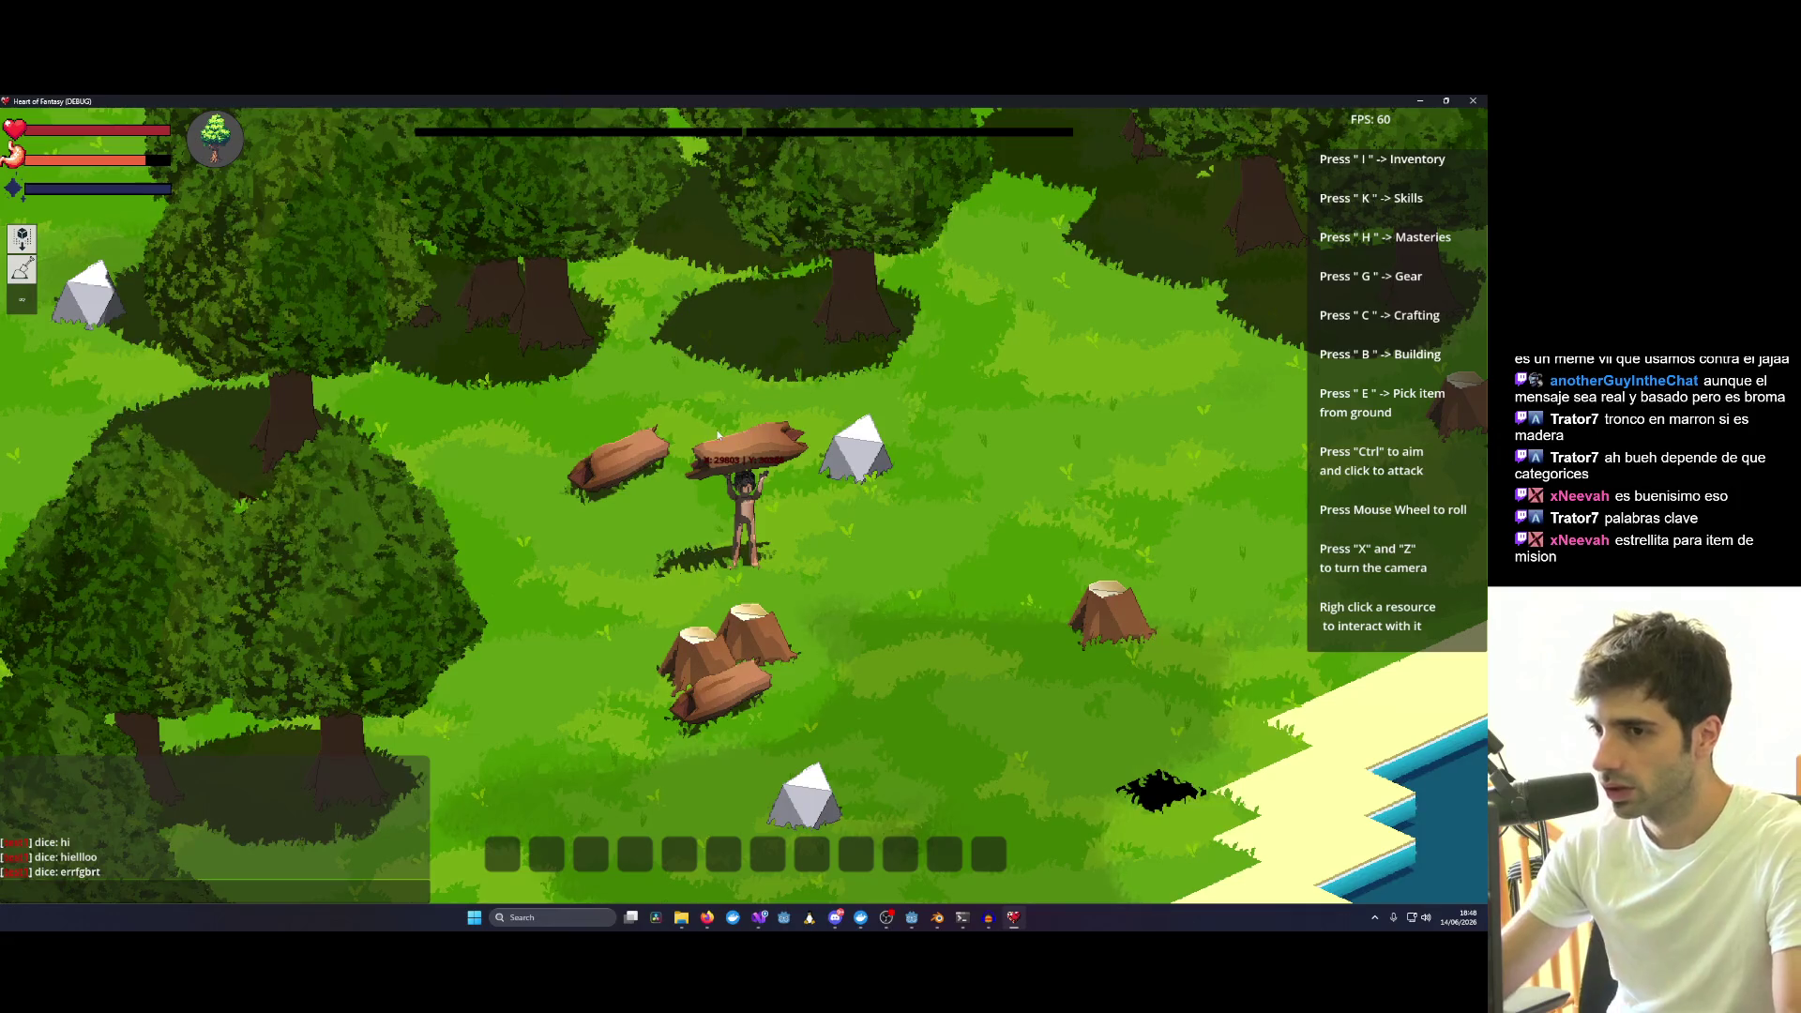
{"action": "scroll", "coordinate": [782, 367], "scroll_direction": "down", "scroll_amount": 3}
{"action": "scroll", "coordinate": [781, 368], "scroll_direction": "down", "scroll_amount": 2}
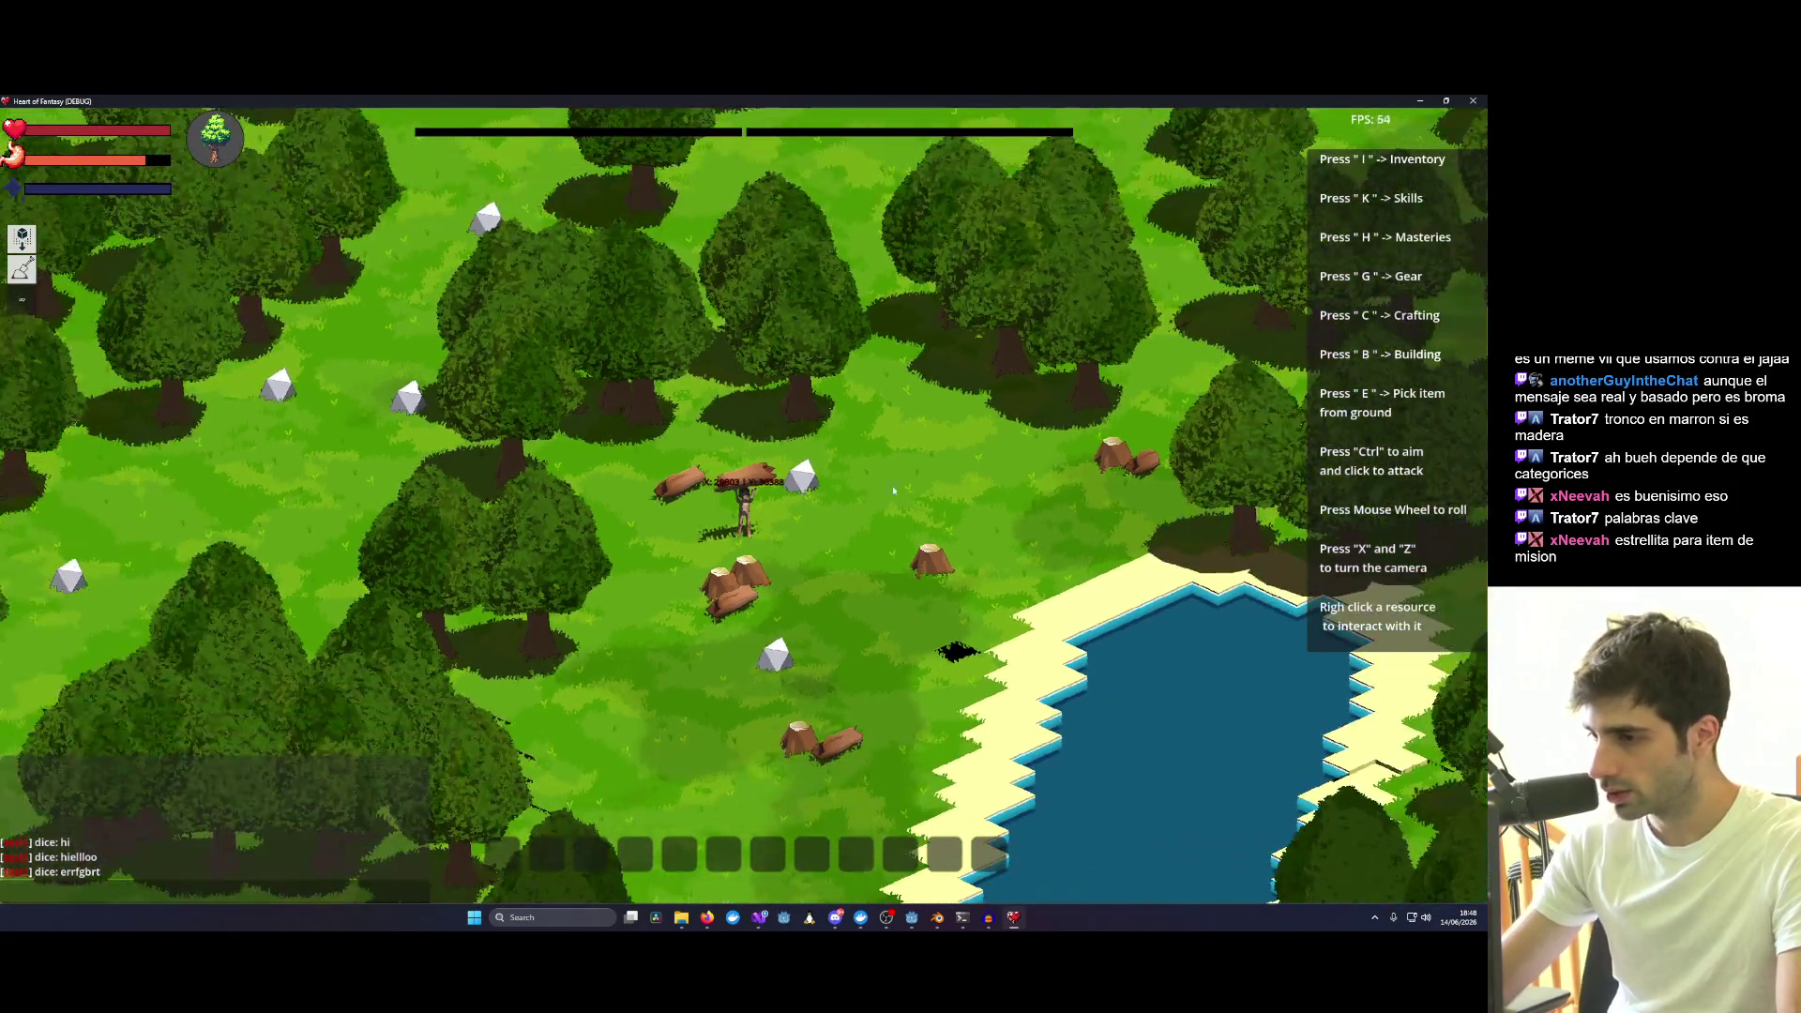
{"action": "scroll", "coordinate": [781, 367], "scroll_direction": "down", "scroll_amount": 2}
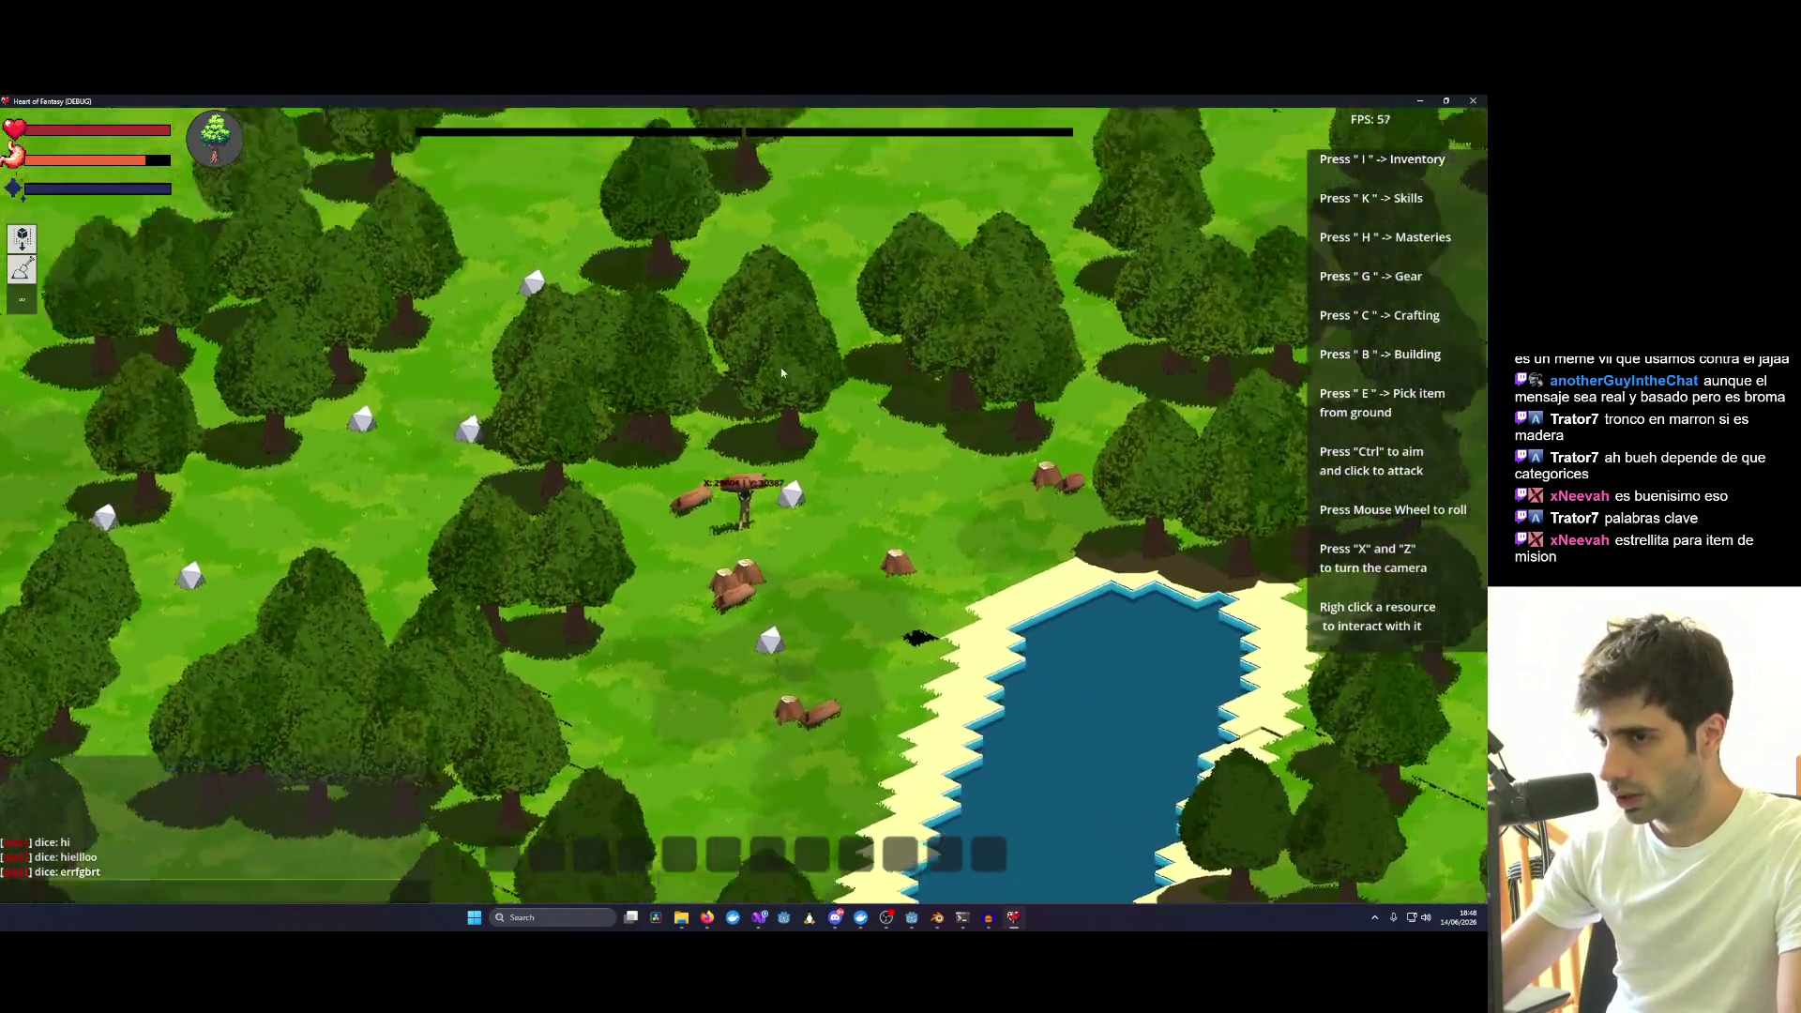
{"action": "scroll", "coordinate": [781, 367], "scroll_direction": "up", "scroll_amount": 3}
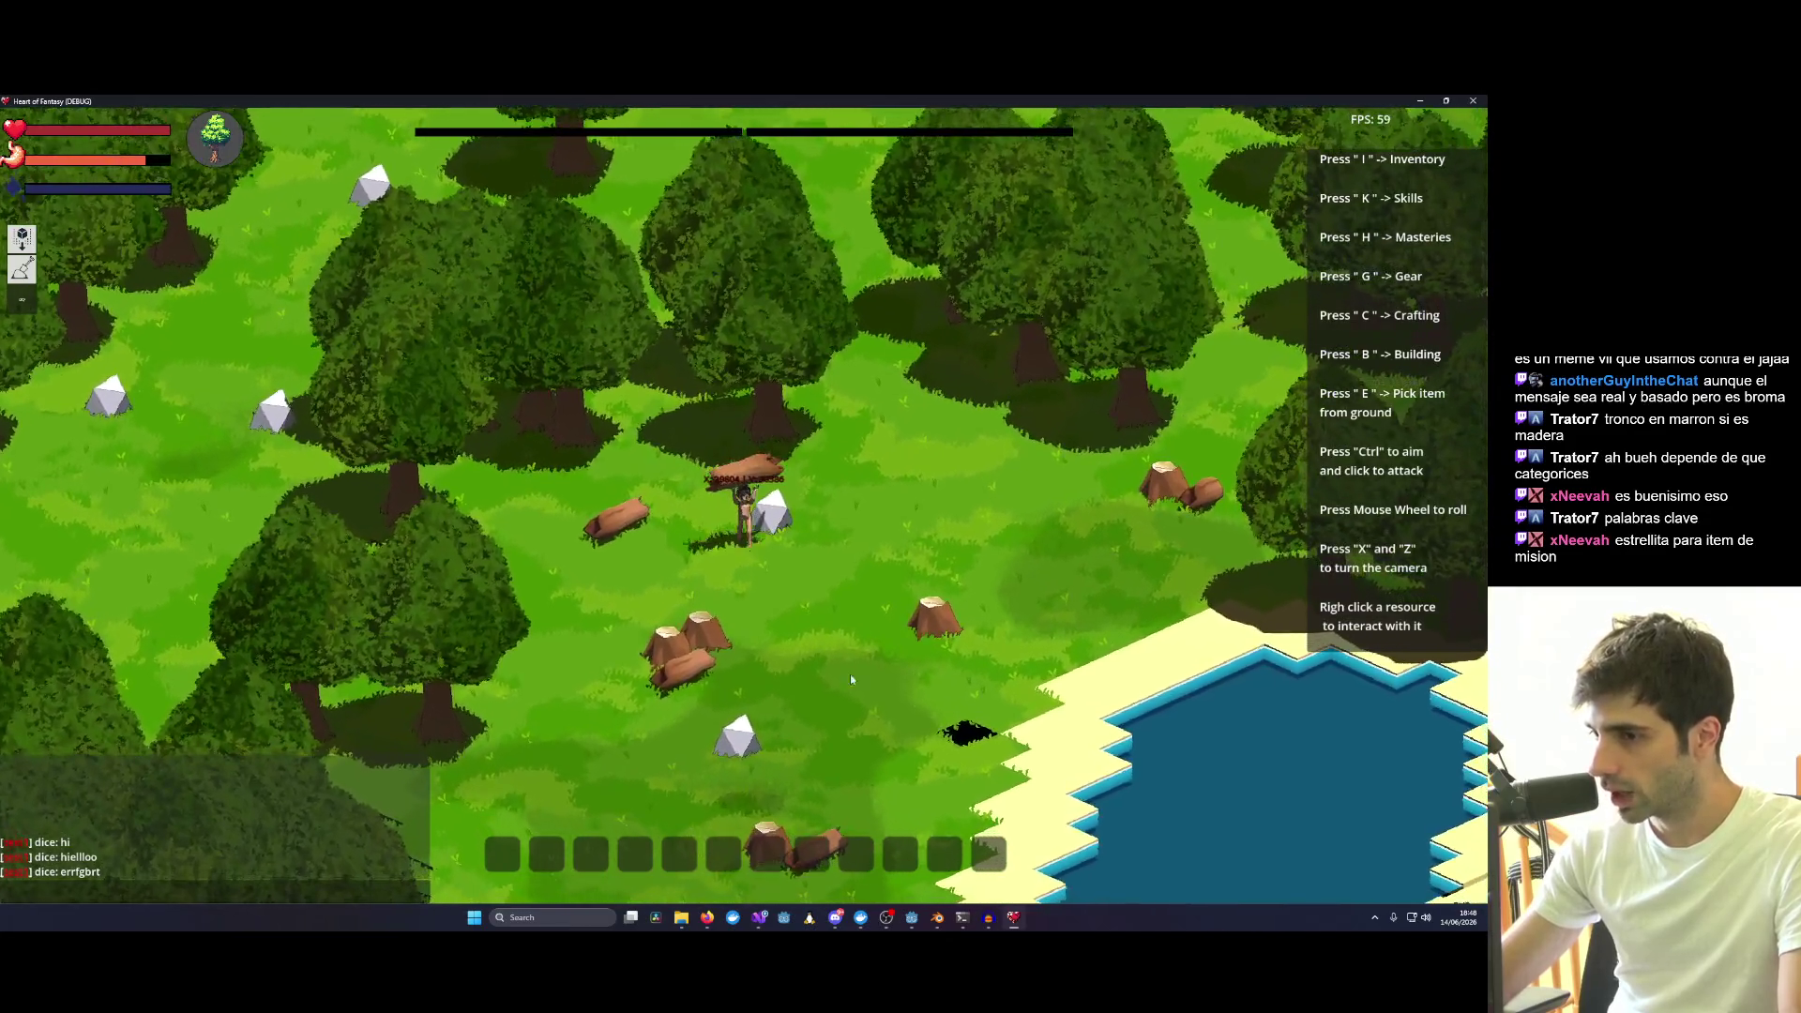
{"action": "key", "text": "d"}
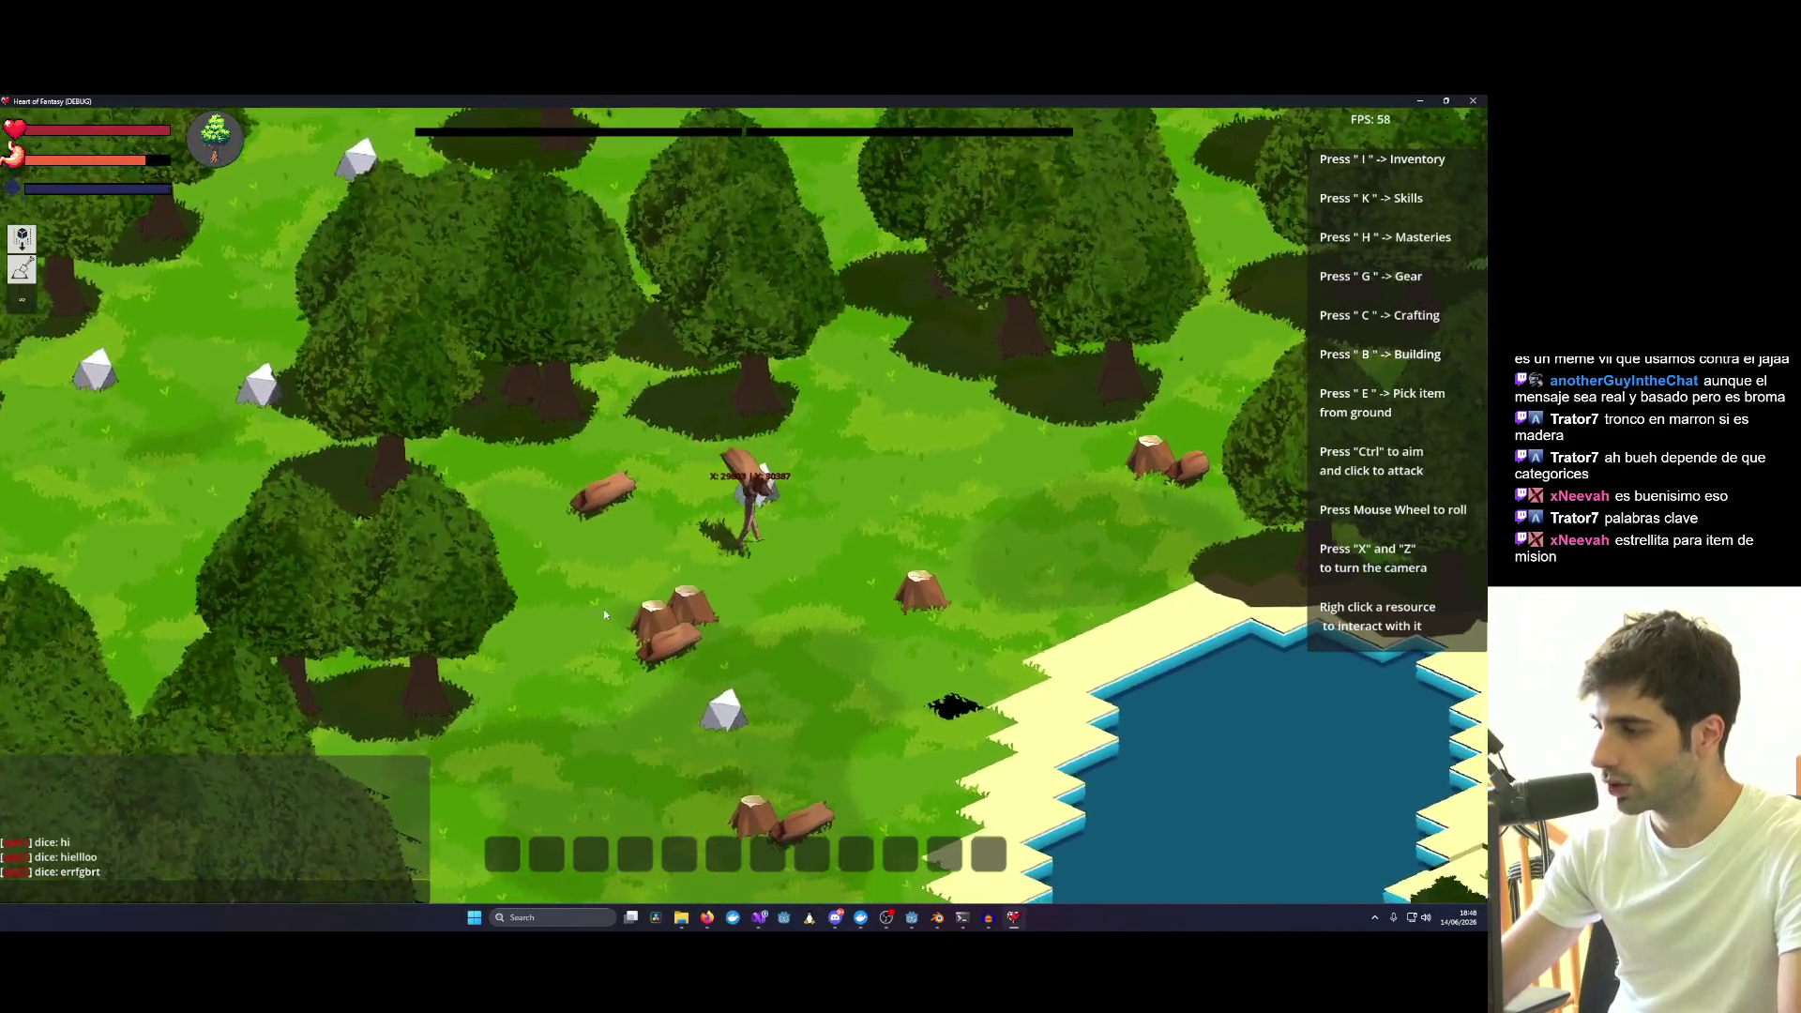
{"action": "key", "text": "i"}
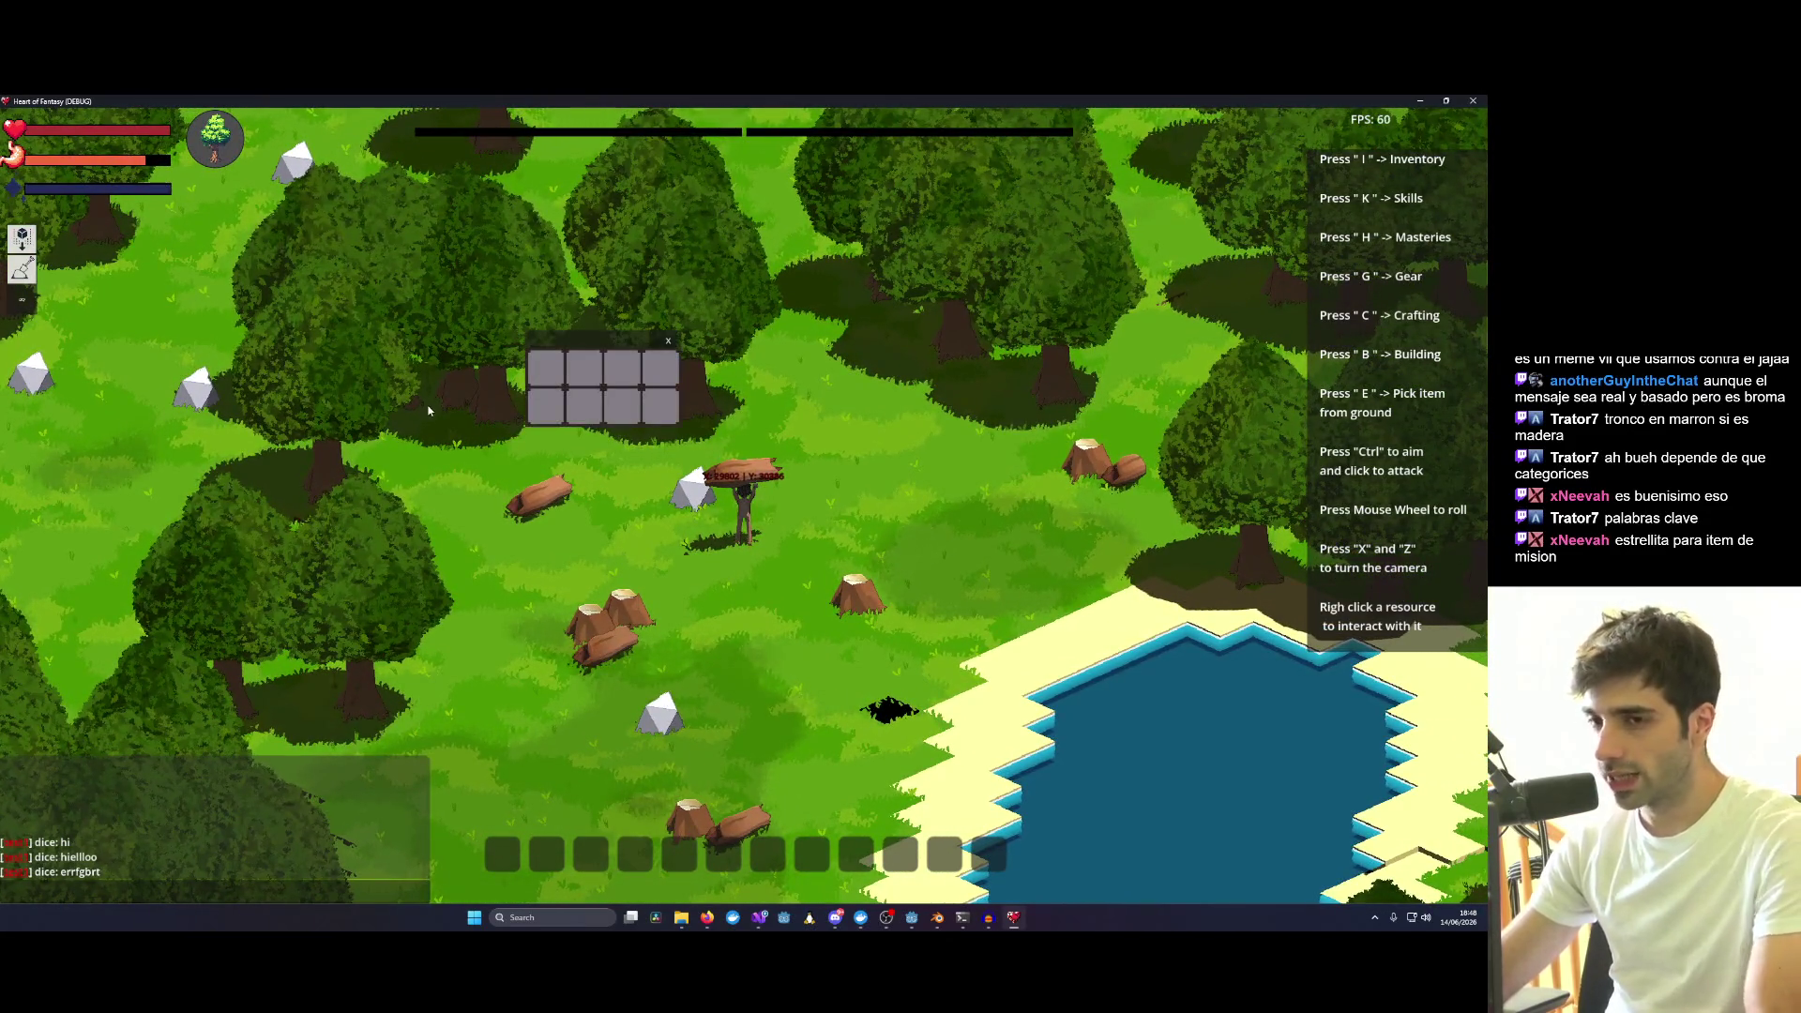
{"action": "mouse_move", "coordinate": [636, 345]}
{"action": "left_mouse_down"}
{"action": "mouse_move", "coordinate": [834, 450]}
{"action": "mouse_move", "coordinate": [957, 441]}
{"action": "left_mouse_up"}
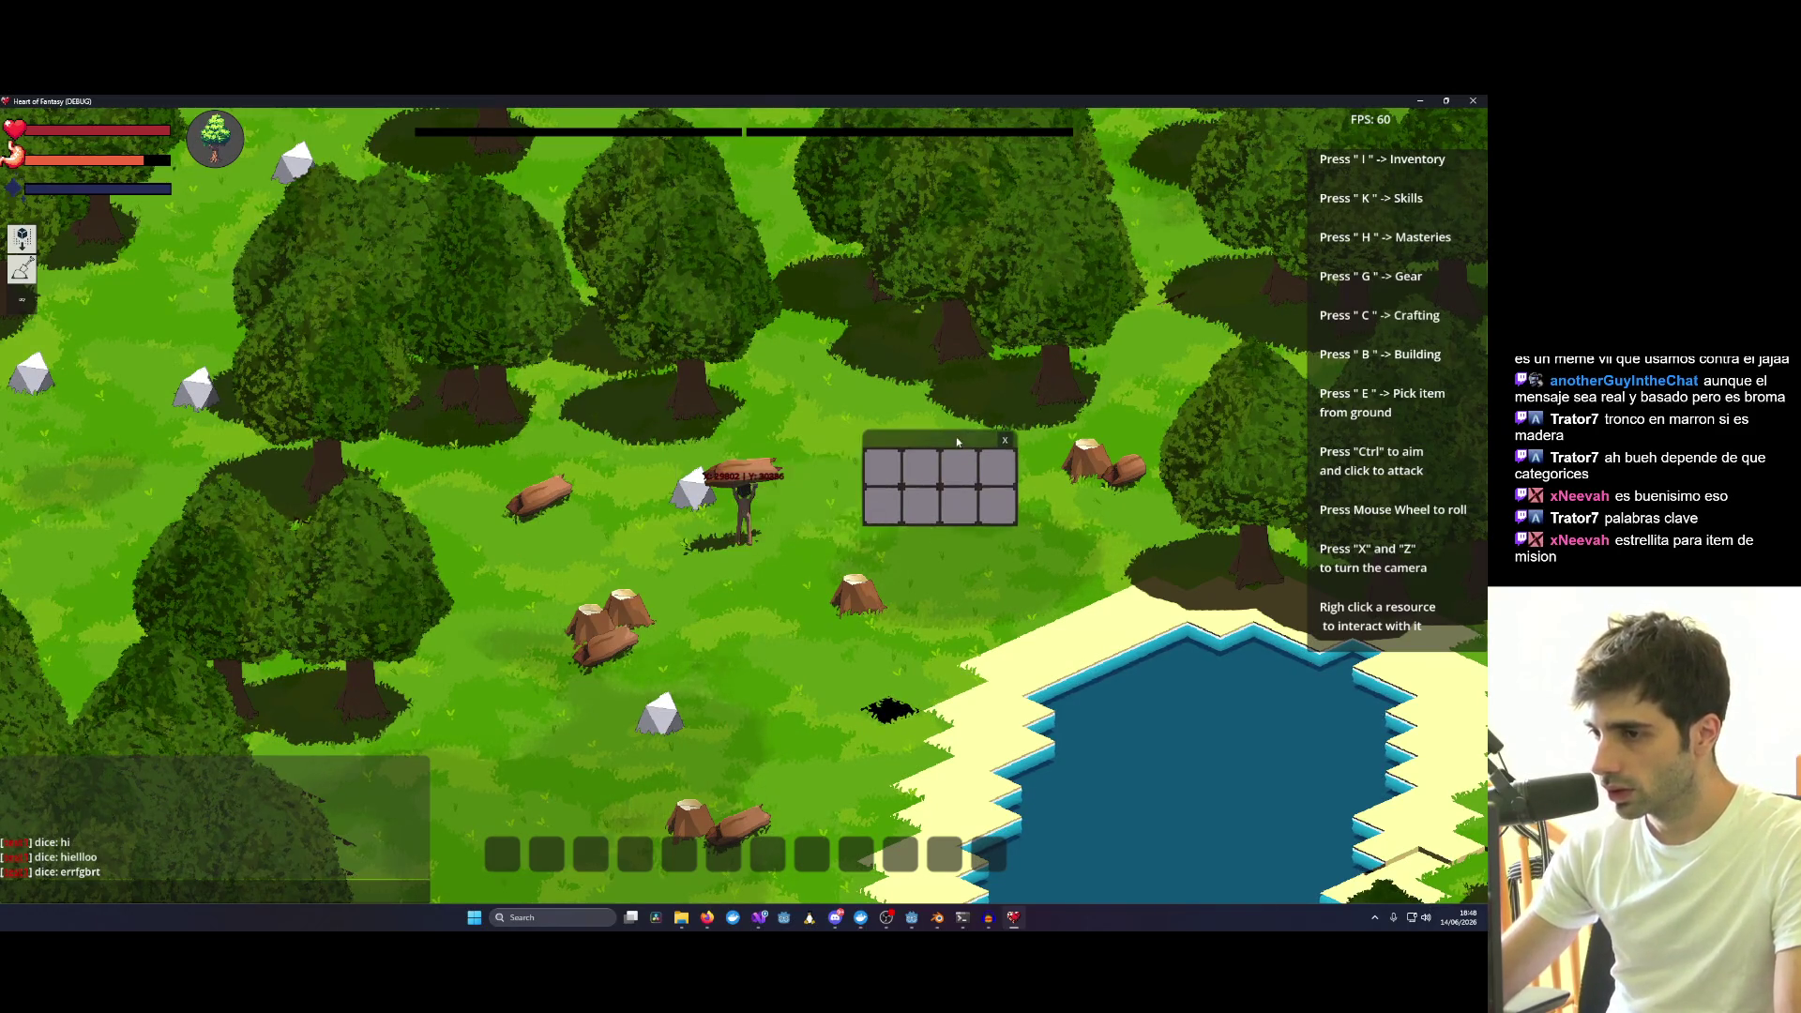
{"action": "key", "text": "i"}
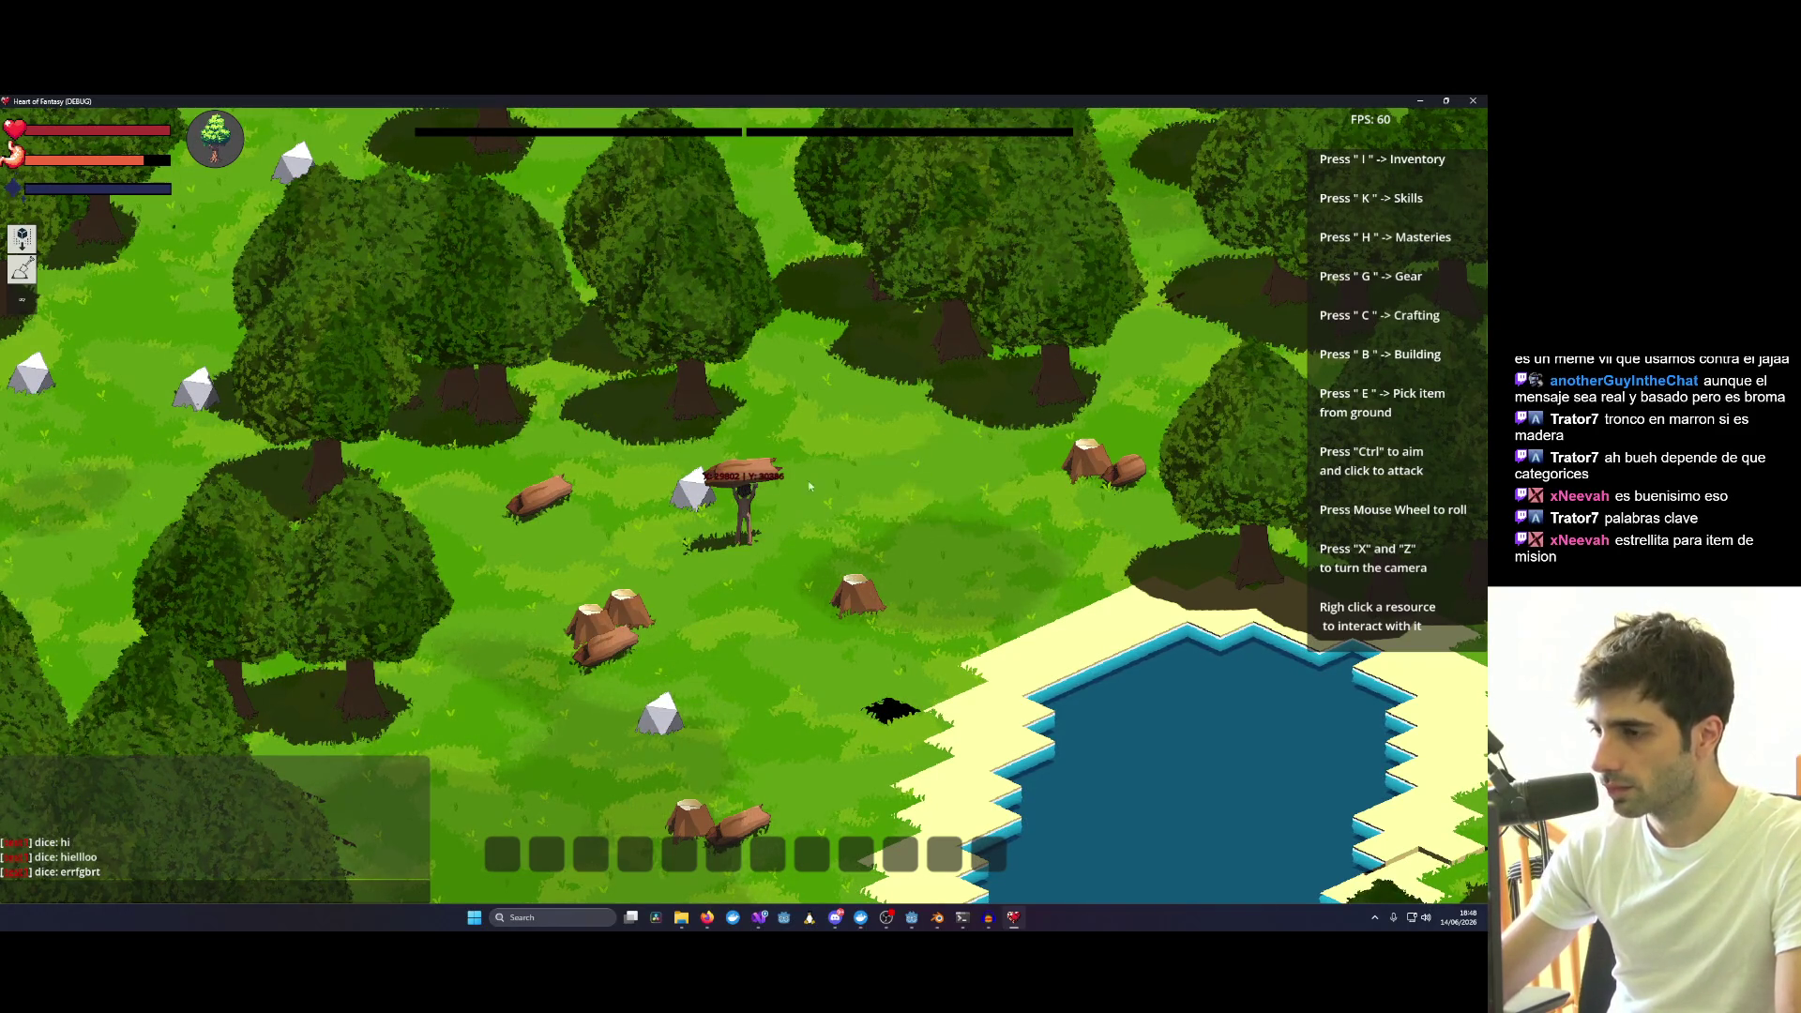
Walk down the clearing, rotate the camera, and reopen then close the item panel.
{"action": "key", "text": "d"}
{"action": "key", "text": "s"}
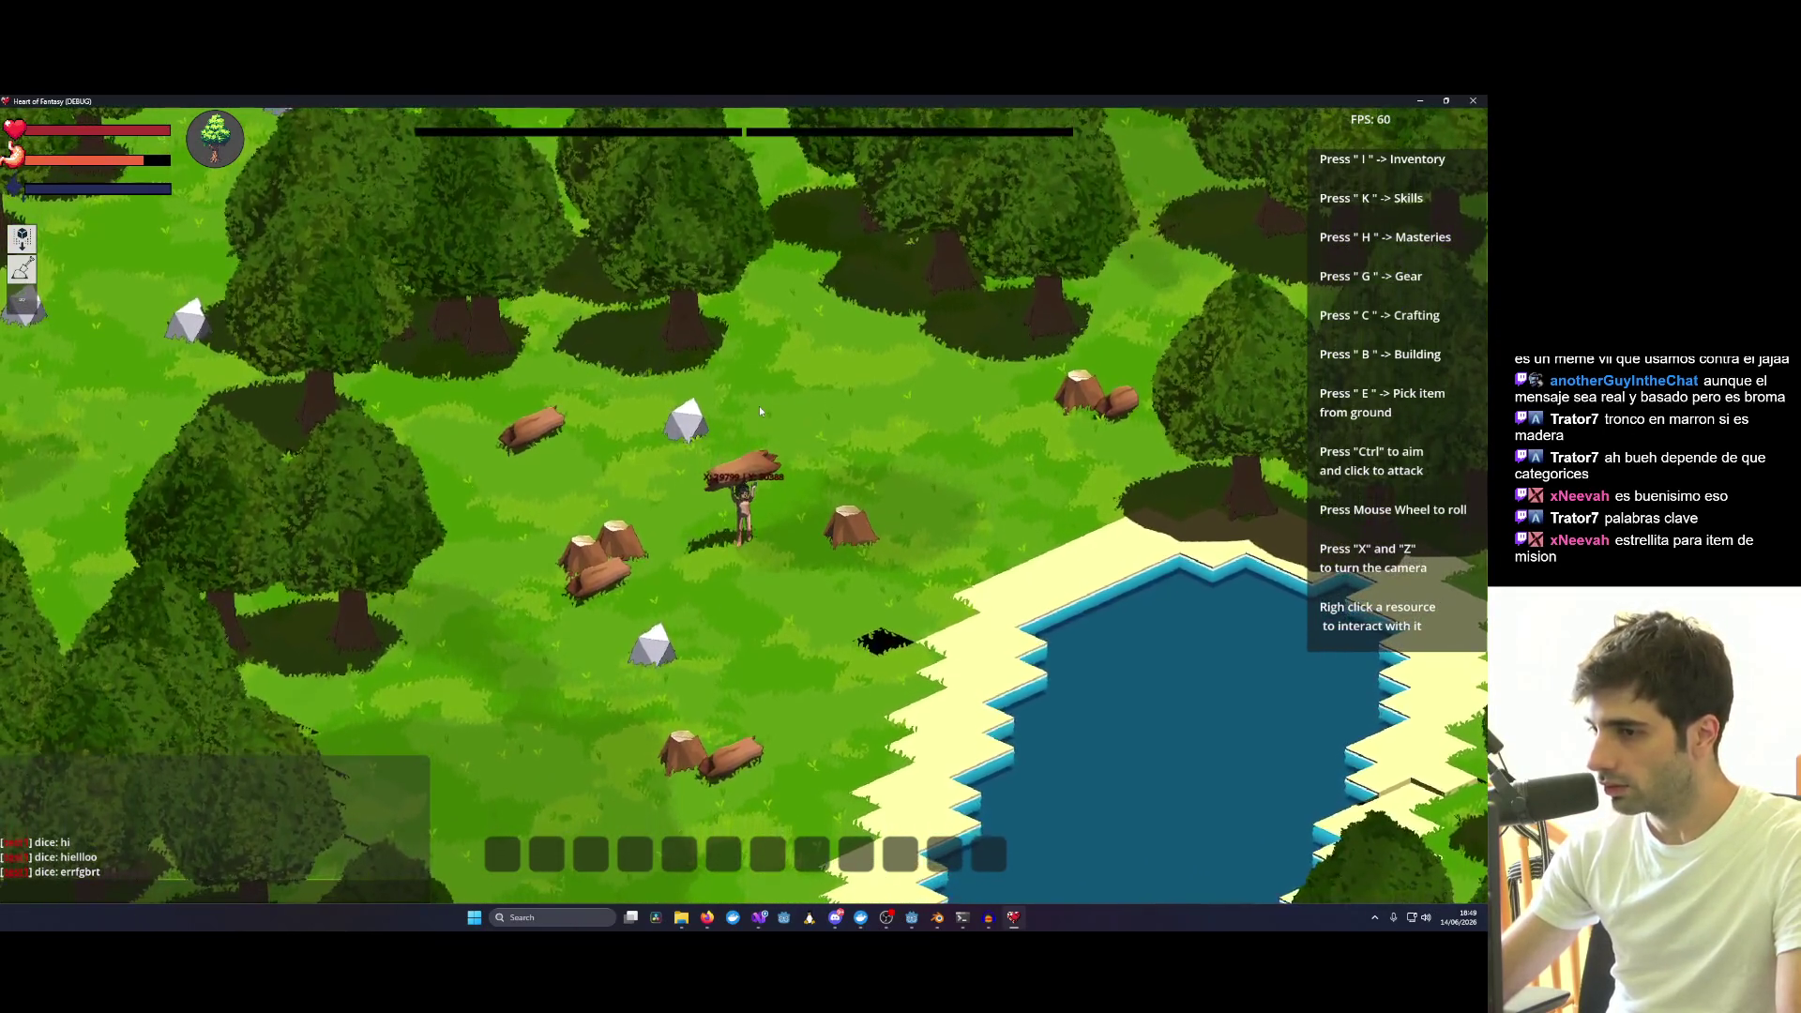
{"action": "scroll", "coordinate": [773, 510], "scroll_direction": "up", "scroll_amount": 1}
{"action": "scroll", "coordinate": [771, 506], "scroll_direction": "up", "scroll_amount": 1}
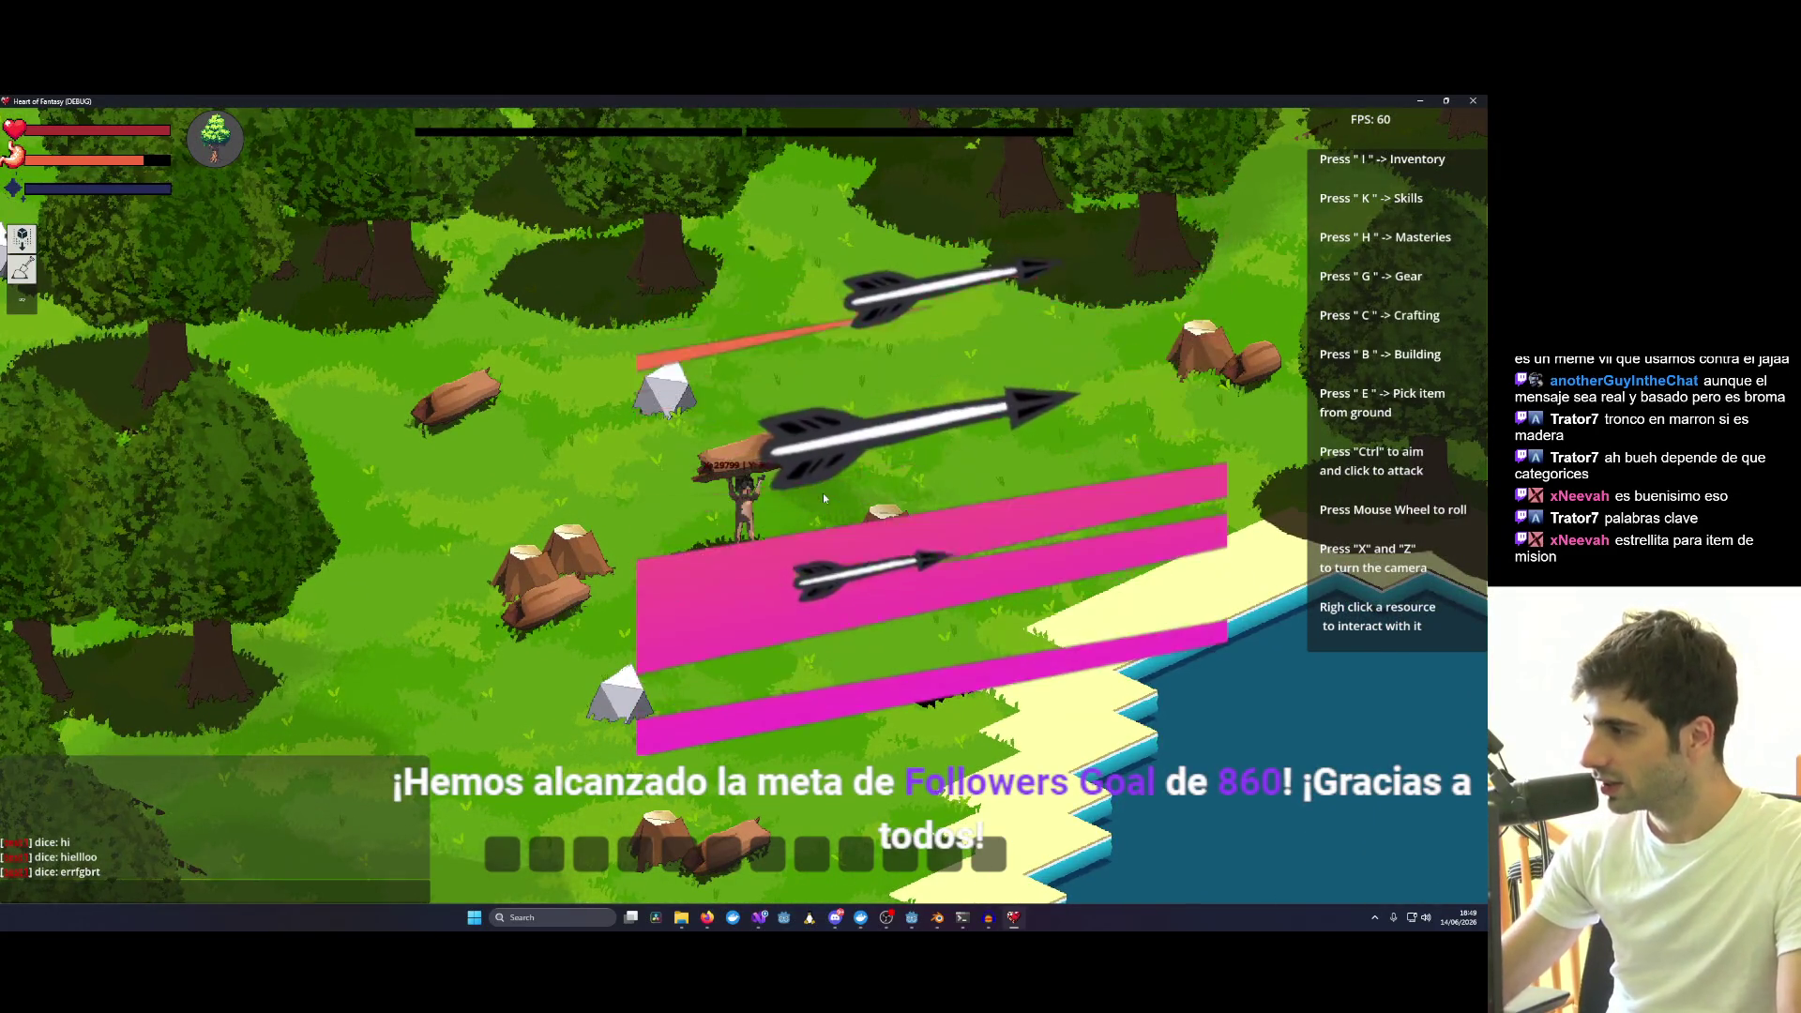
{"action": "scroll", "coordinate": [823, 493], "scroll_direction": "up", "scroll_amount": 1}
{"action": "scroll", "coordinate": [811, 498], "scroll_direction": "up", "scroll_amount": 1}
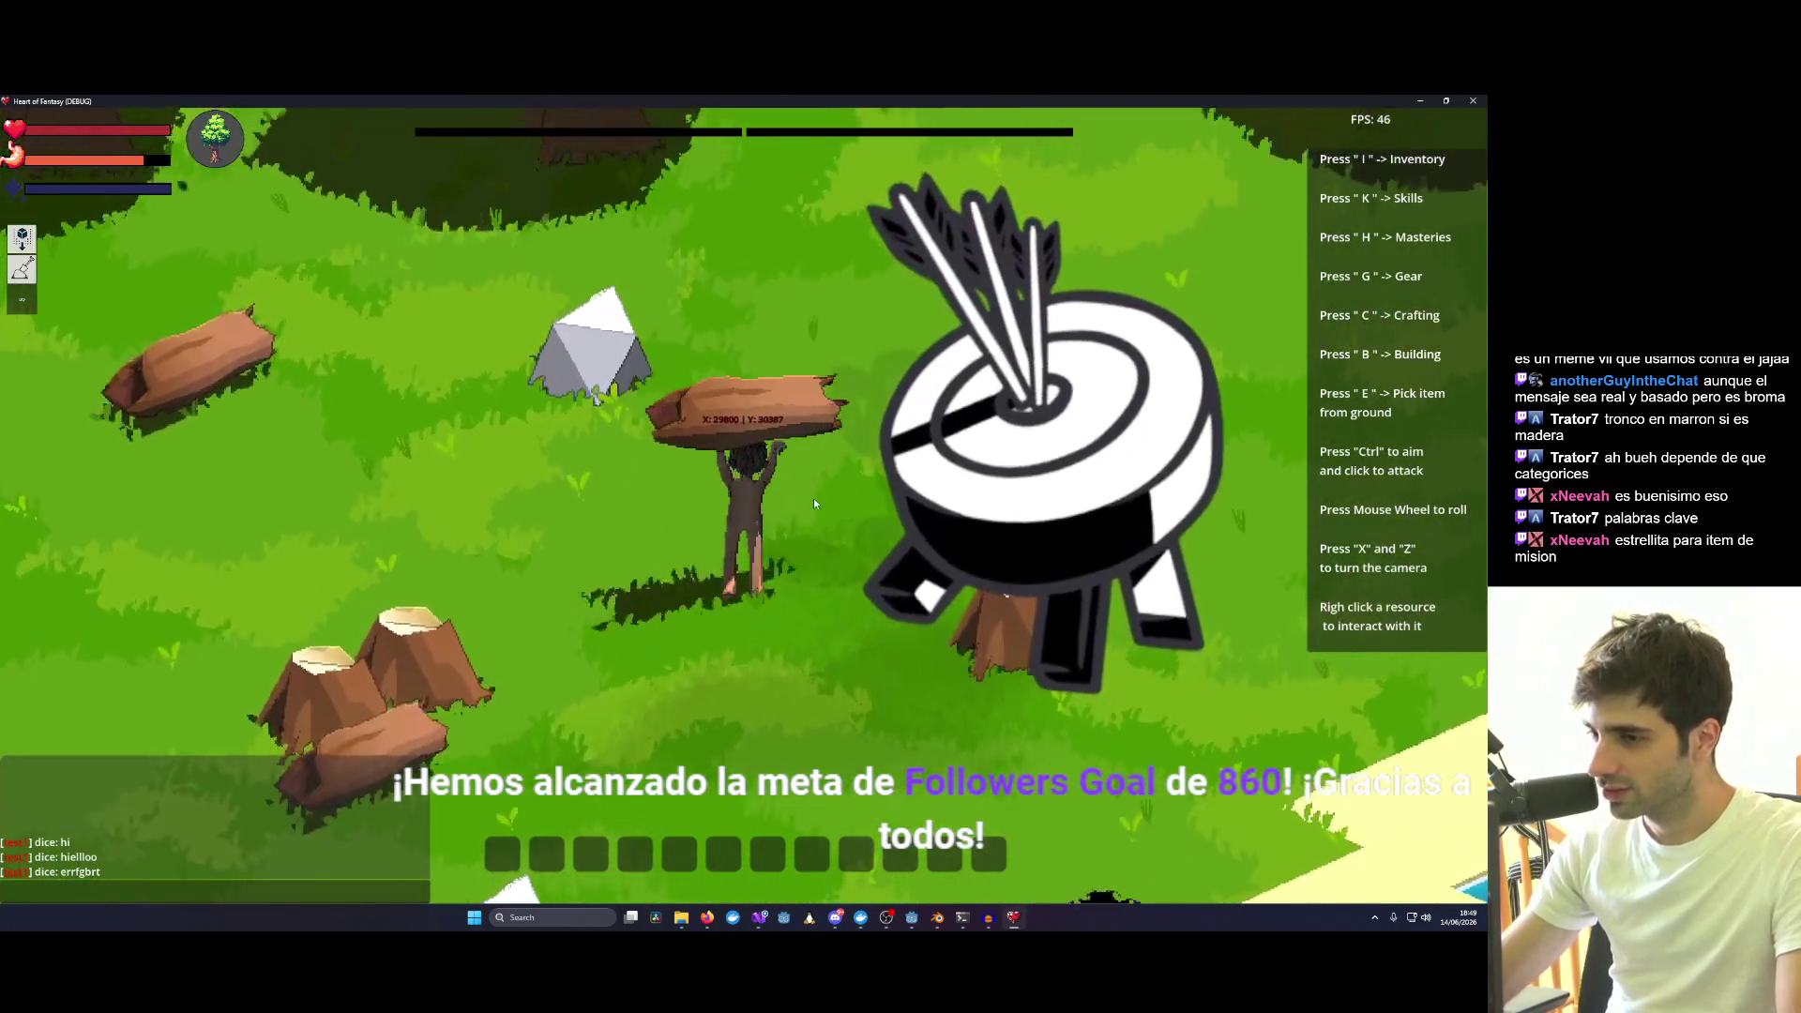
{"action": "scroll", "coordinate": [812, 499], "scroll_direction": "up", "scroll_amount": 2}
{"action": "key", "text": "x"}
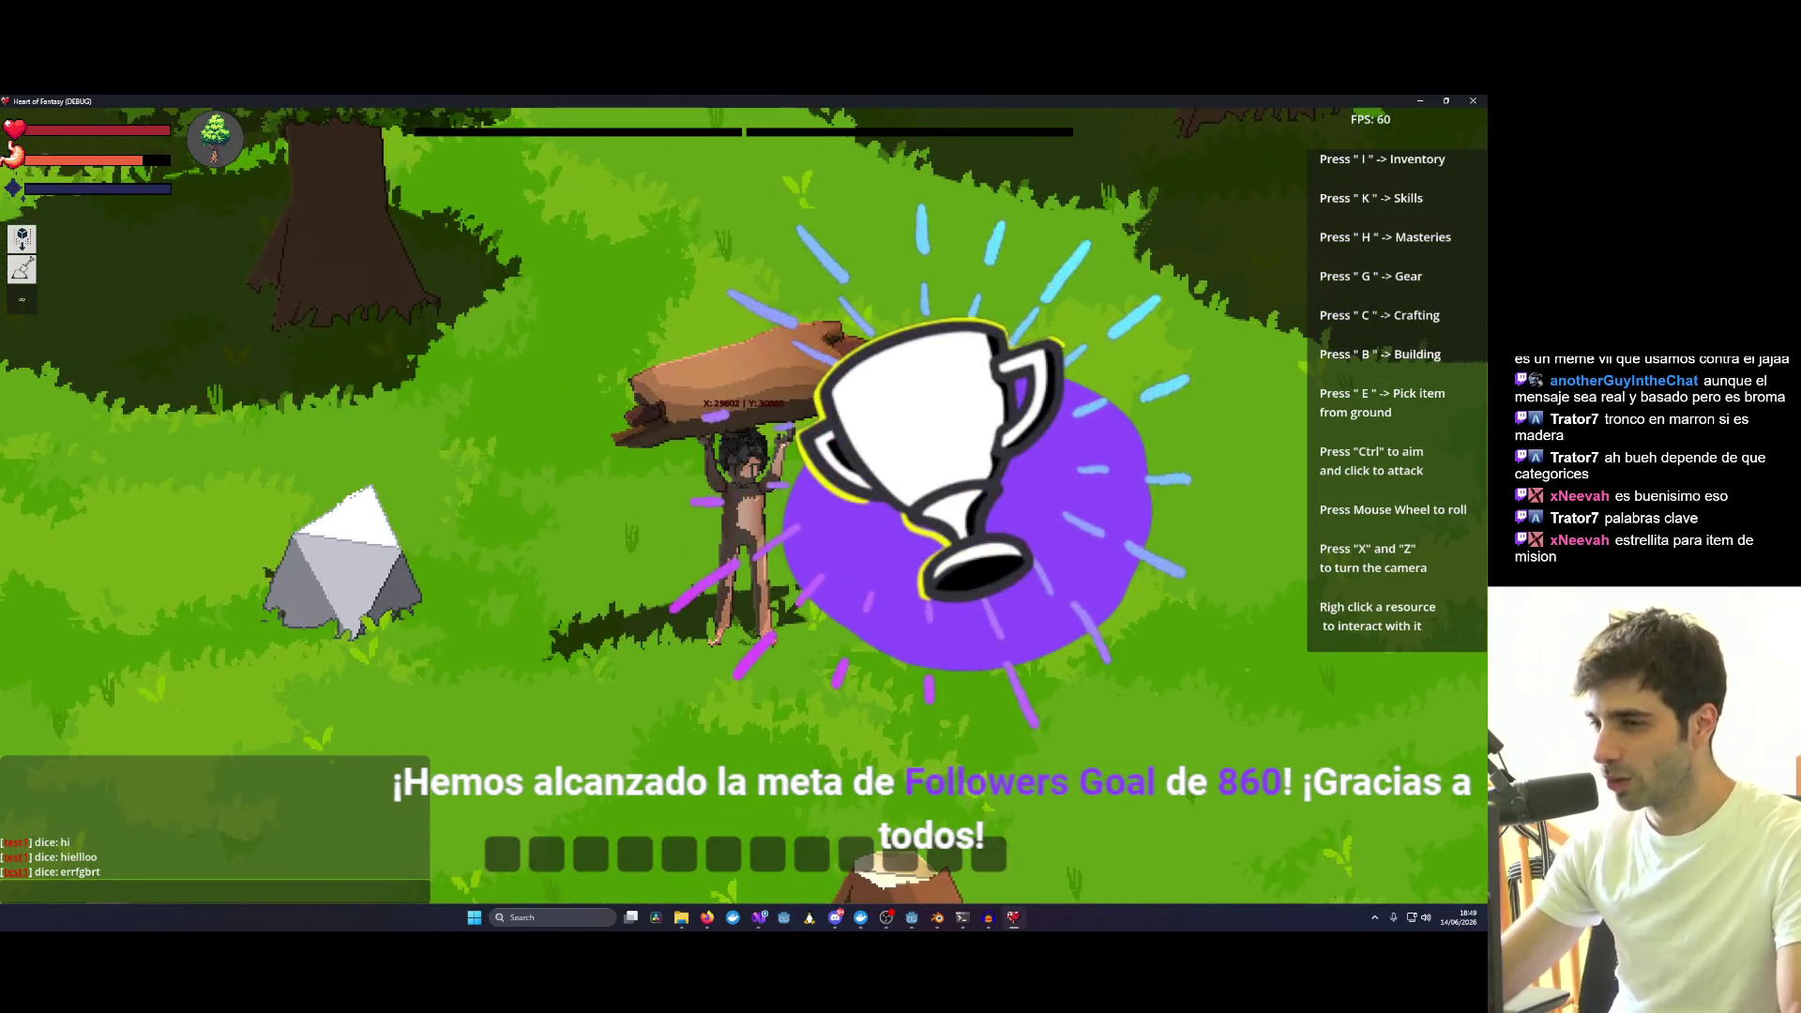
{"action": "key", "text": "i"}
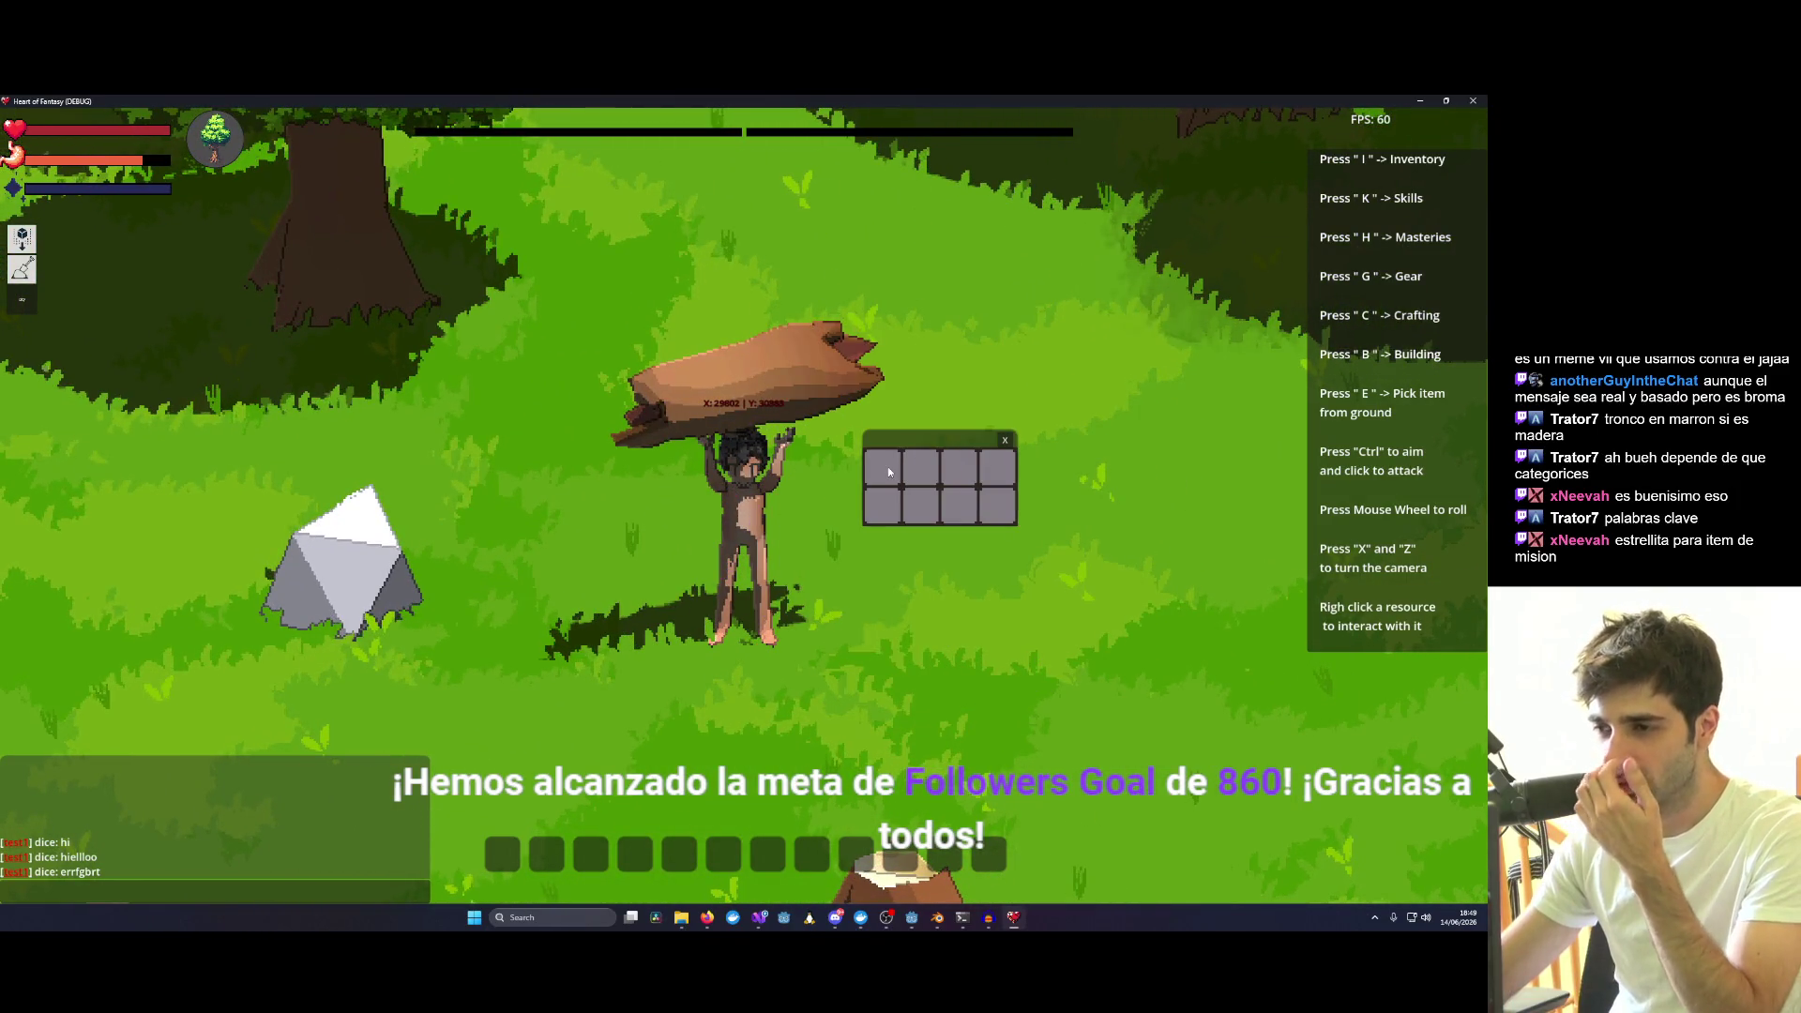
{"action": "left_click", "coordinate": [1004, 443]}
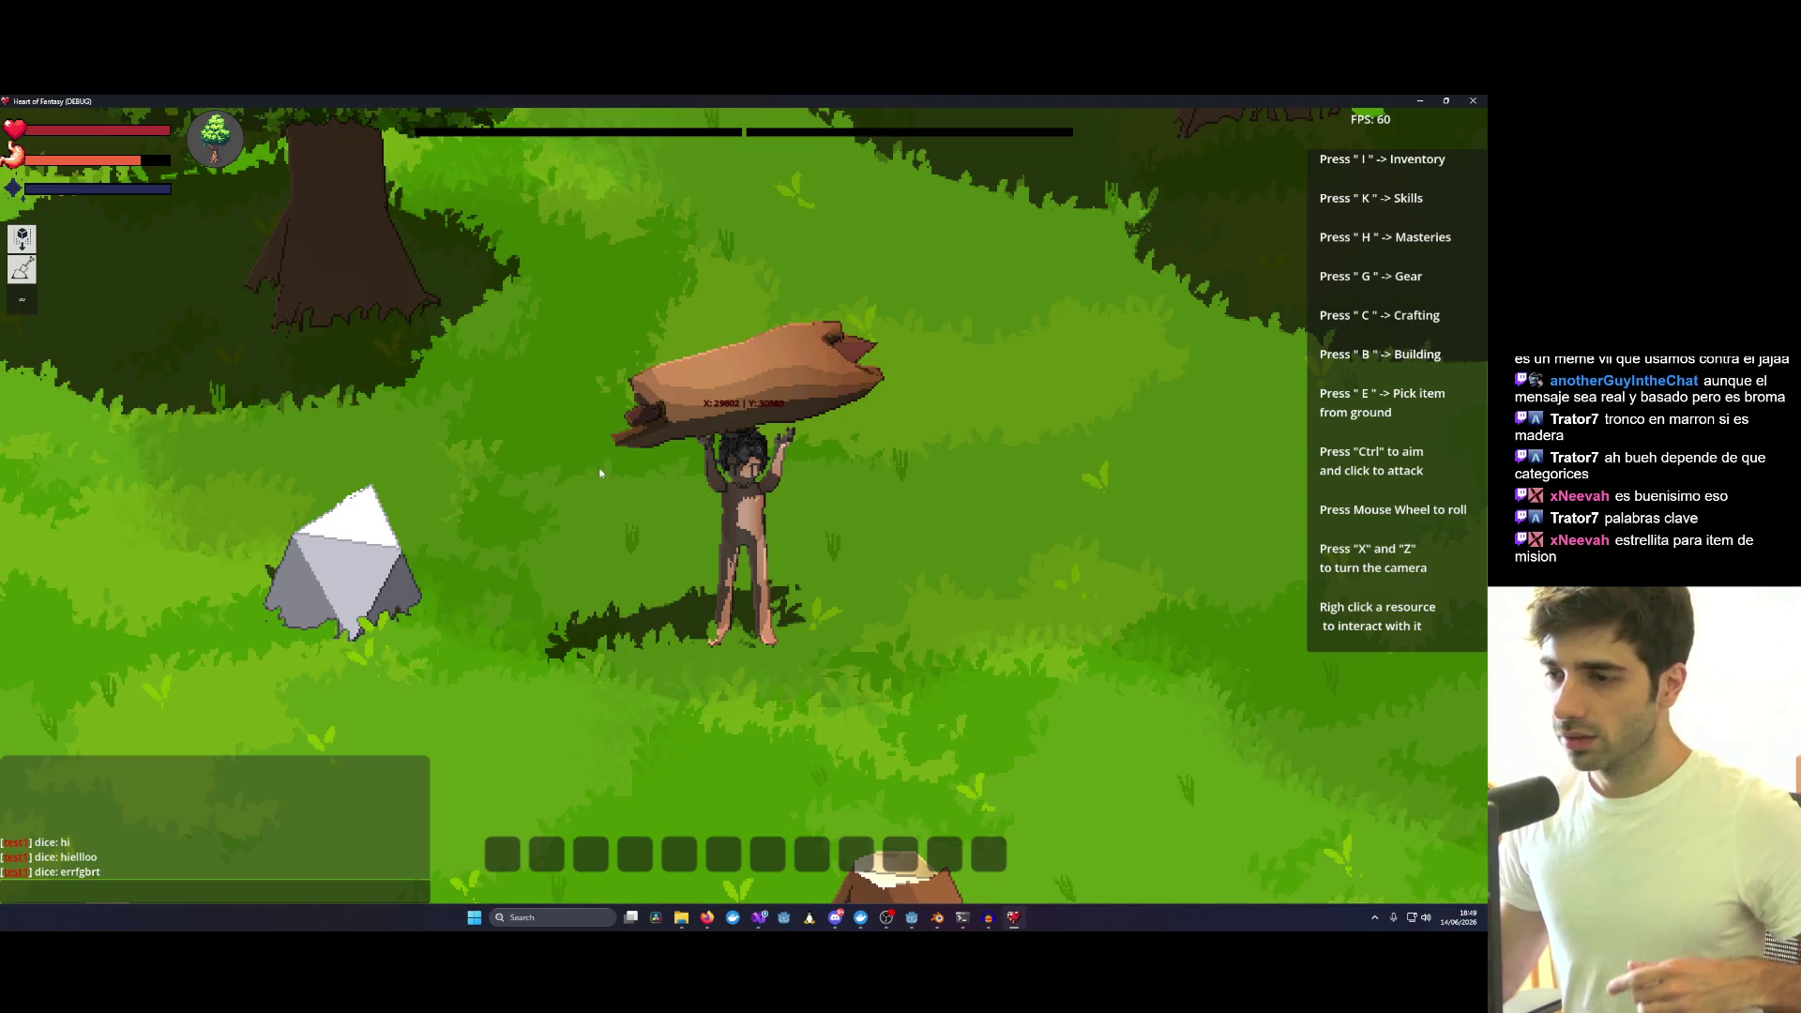
{"action": "scroll", "coordinate": [604, 476], "scroll_direction": "down", "scroll_amount": 5}
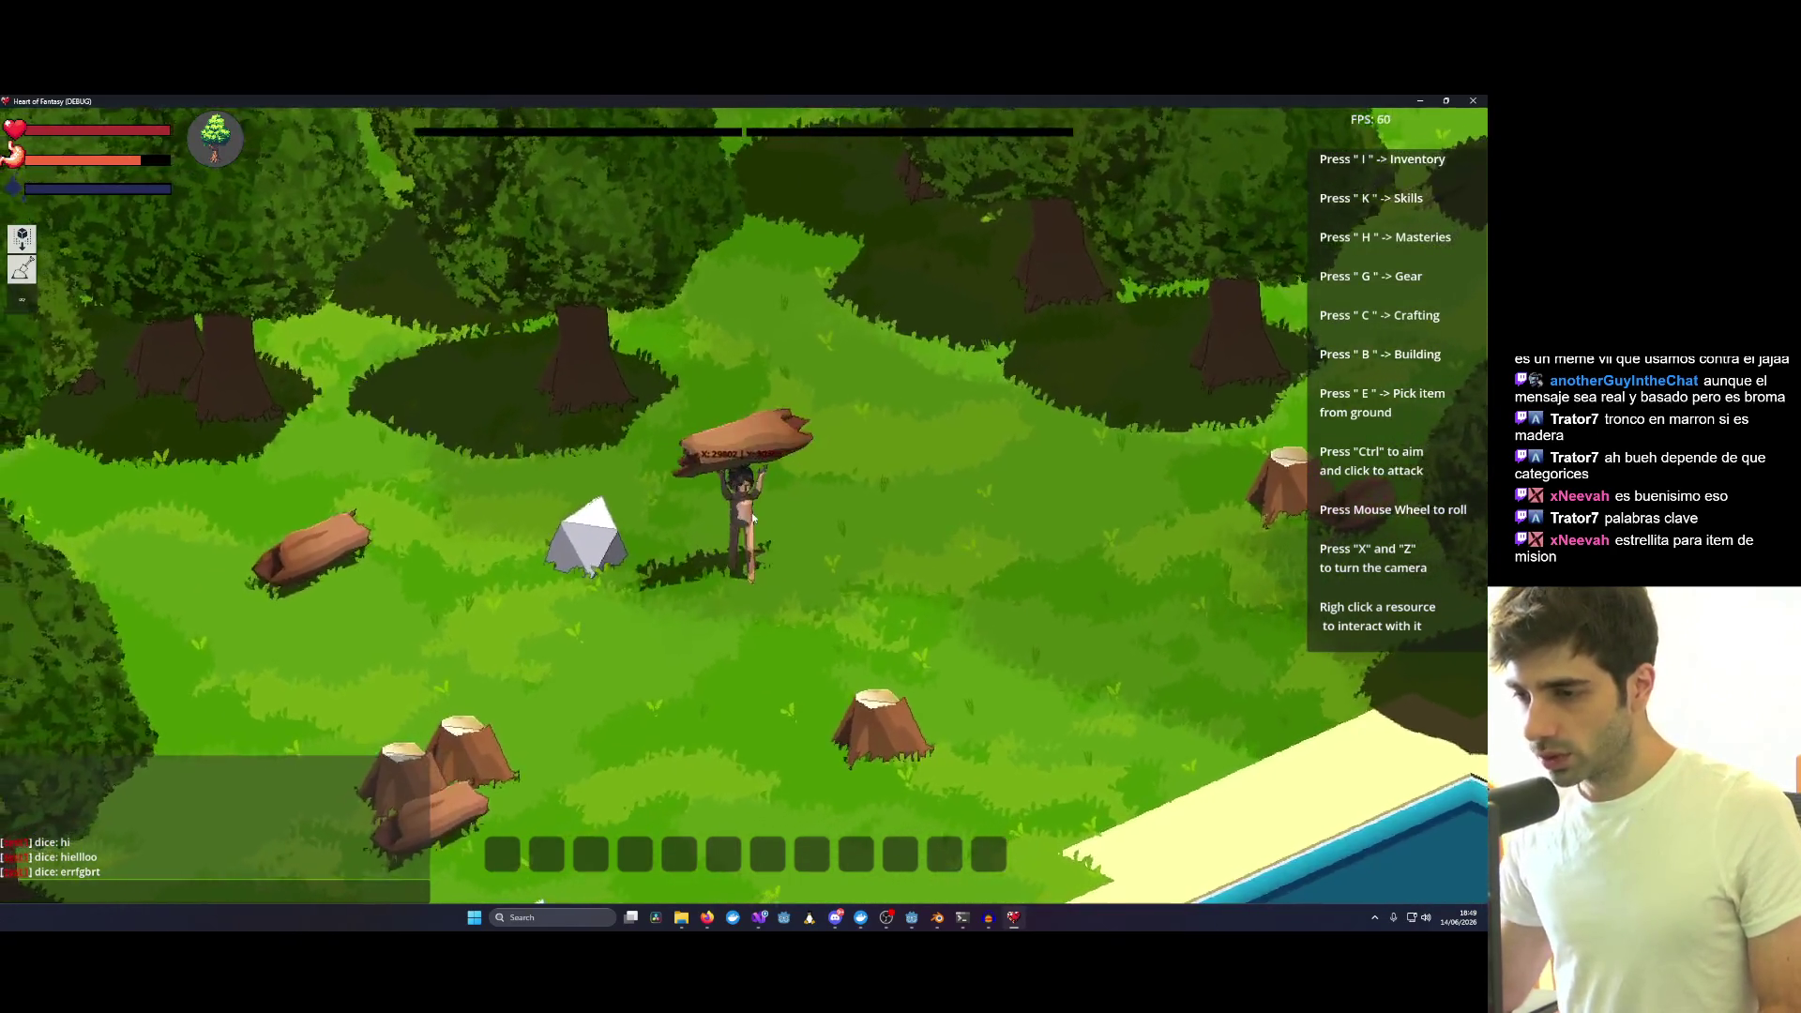
Interact with the distant rock to show "Too far away", walk left past it and show the equipment panel.
{"action": "left_click", "coordinate": [756, 518]}
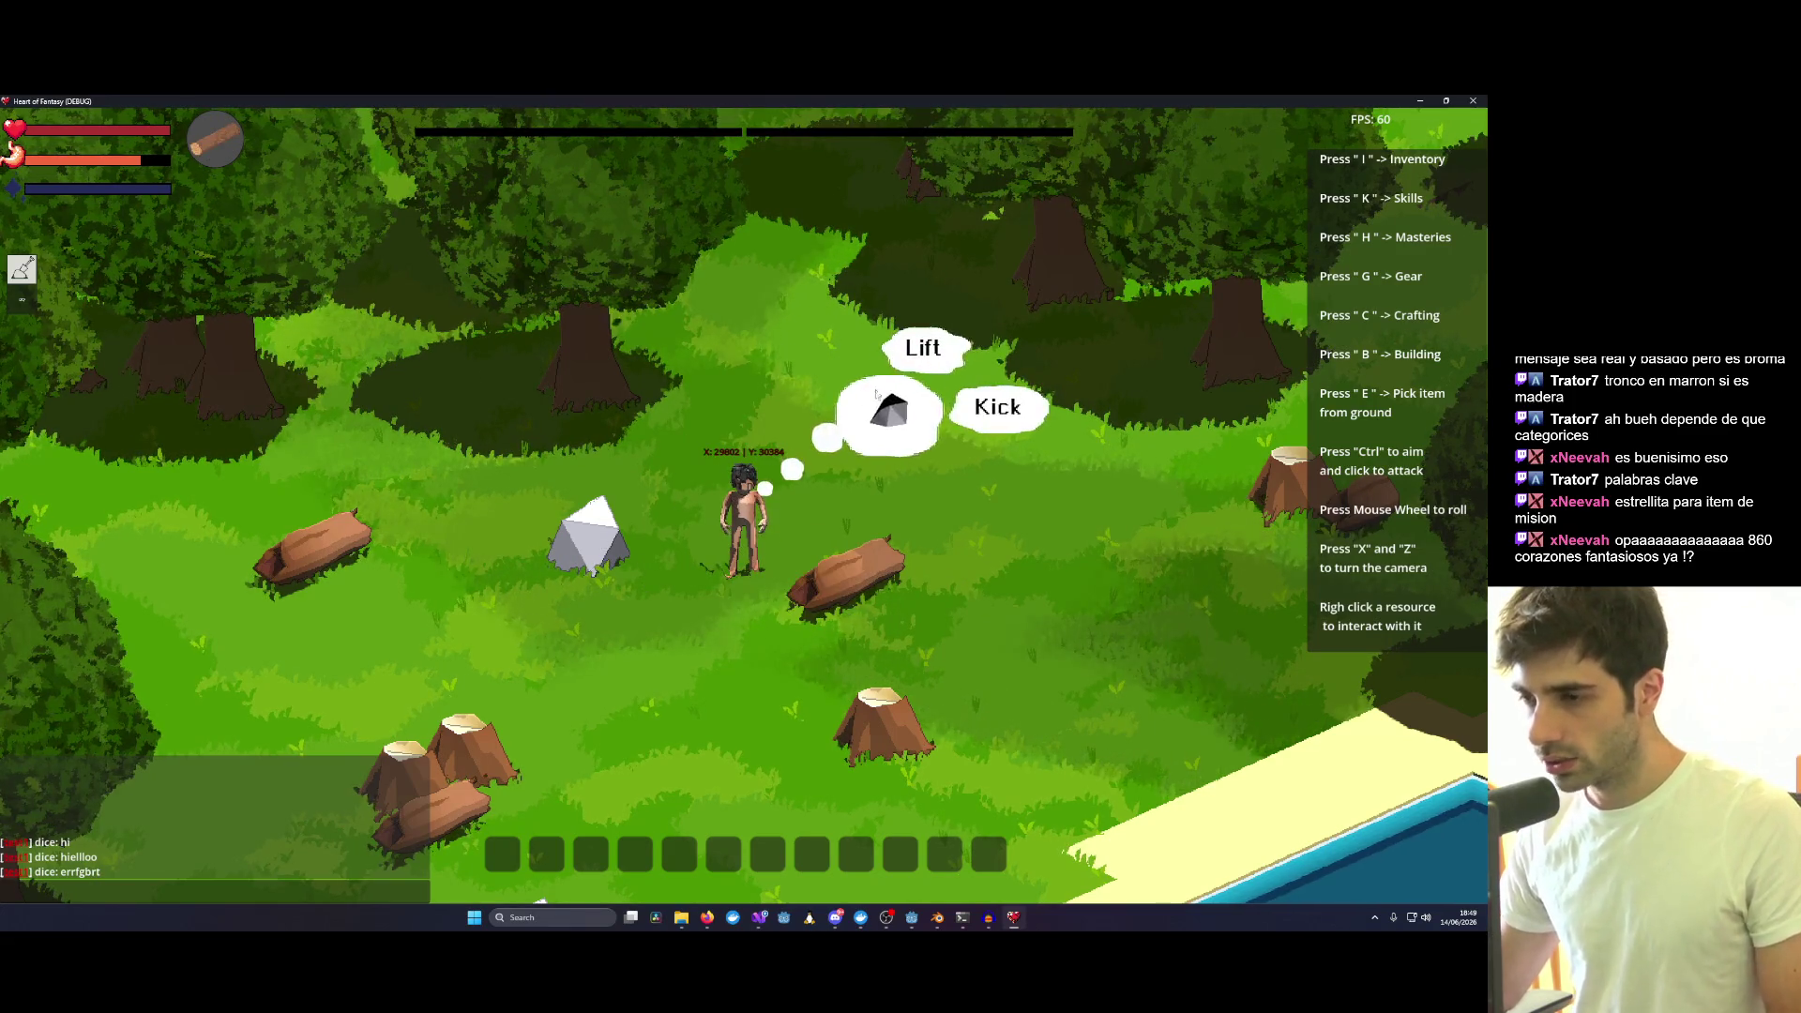
{"action": "right_click", "coordinate": [682, 199]}
{"action": "key", "text": "a"}
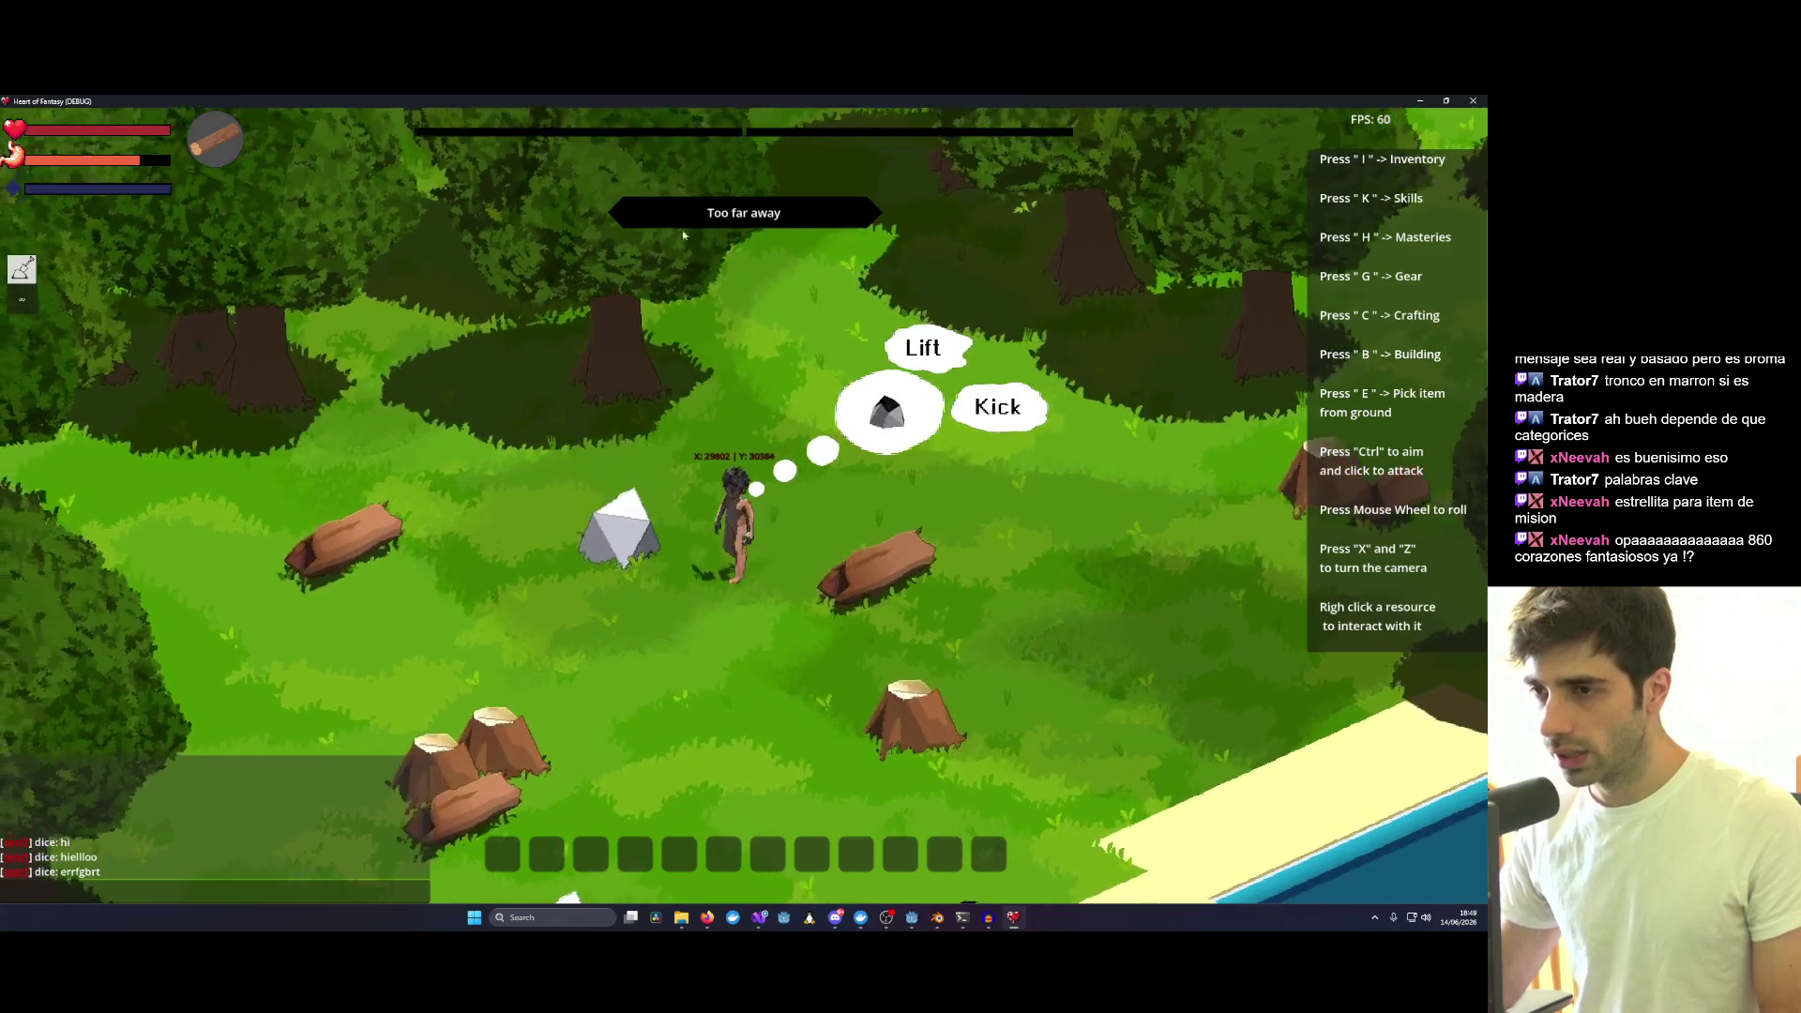
{"action": "key", "text": "a"}
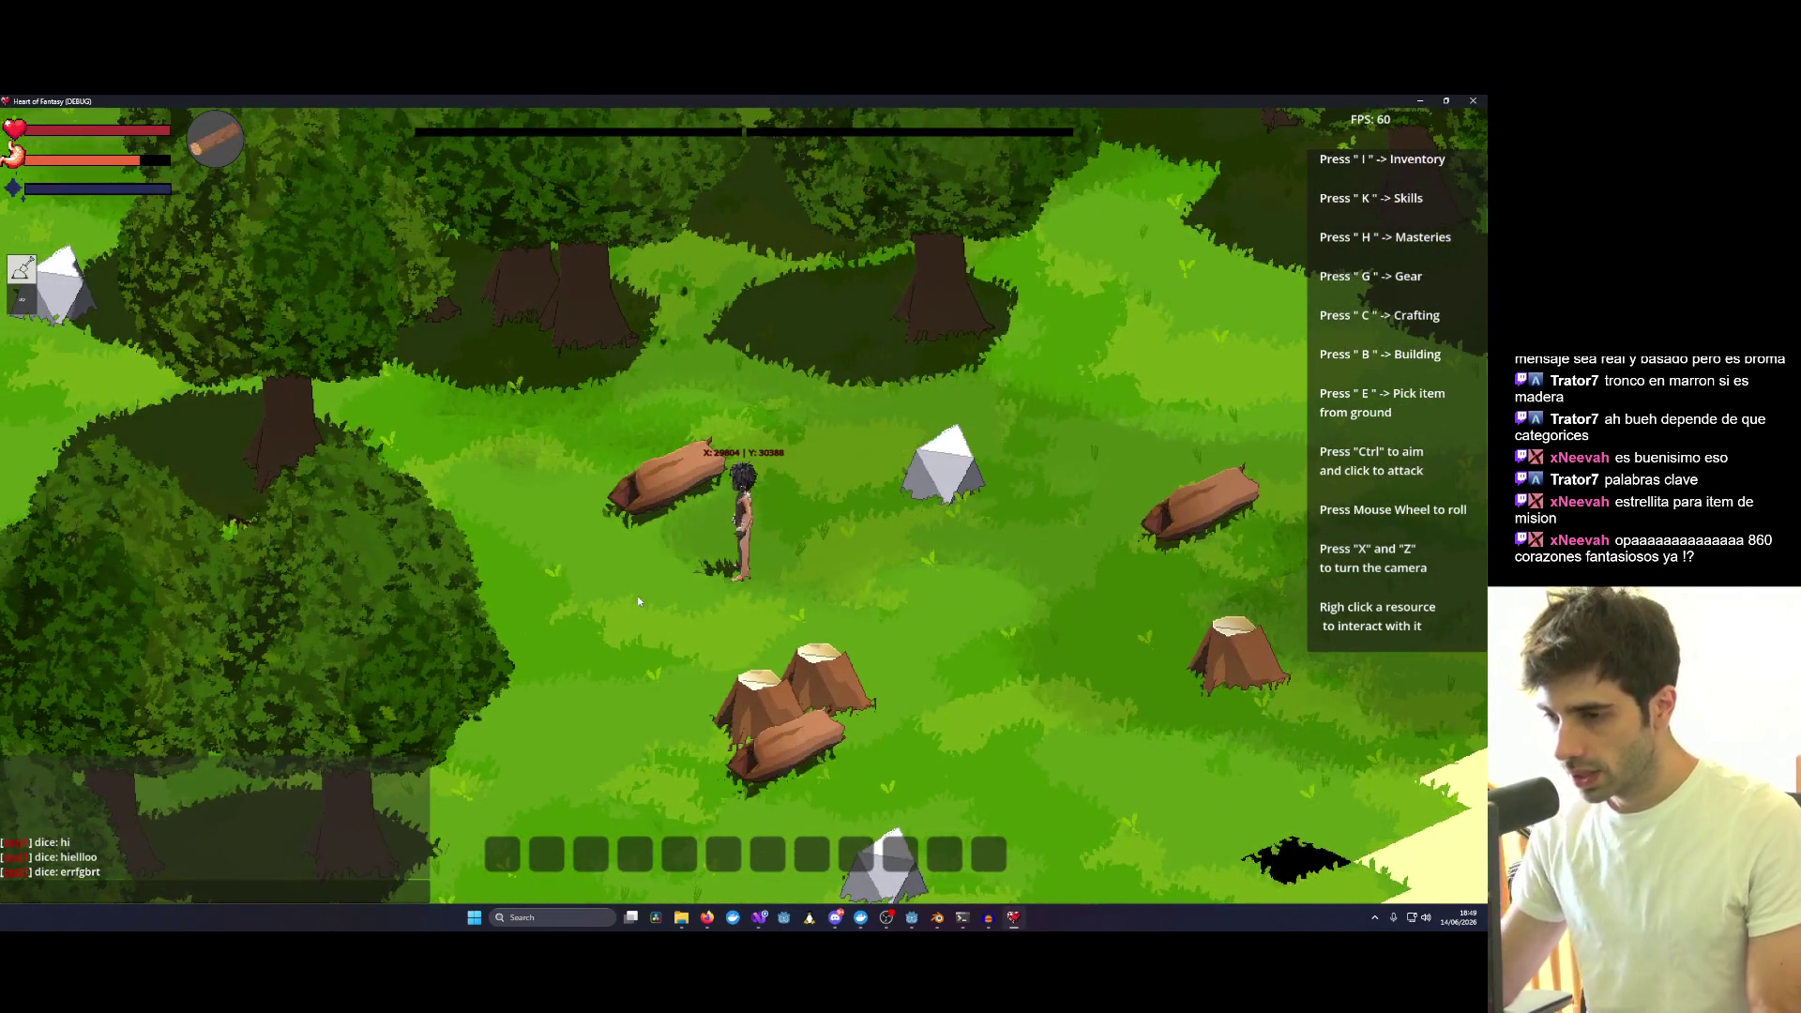
{"action": "key", "text": "g"}
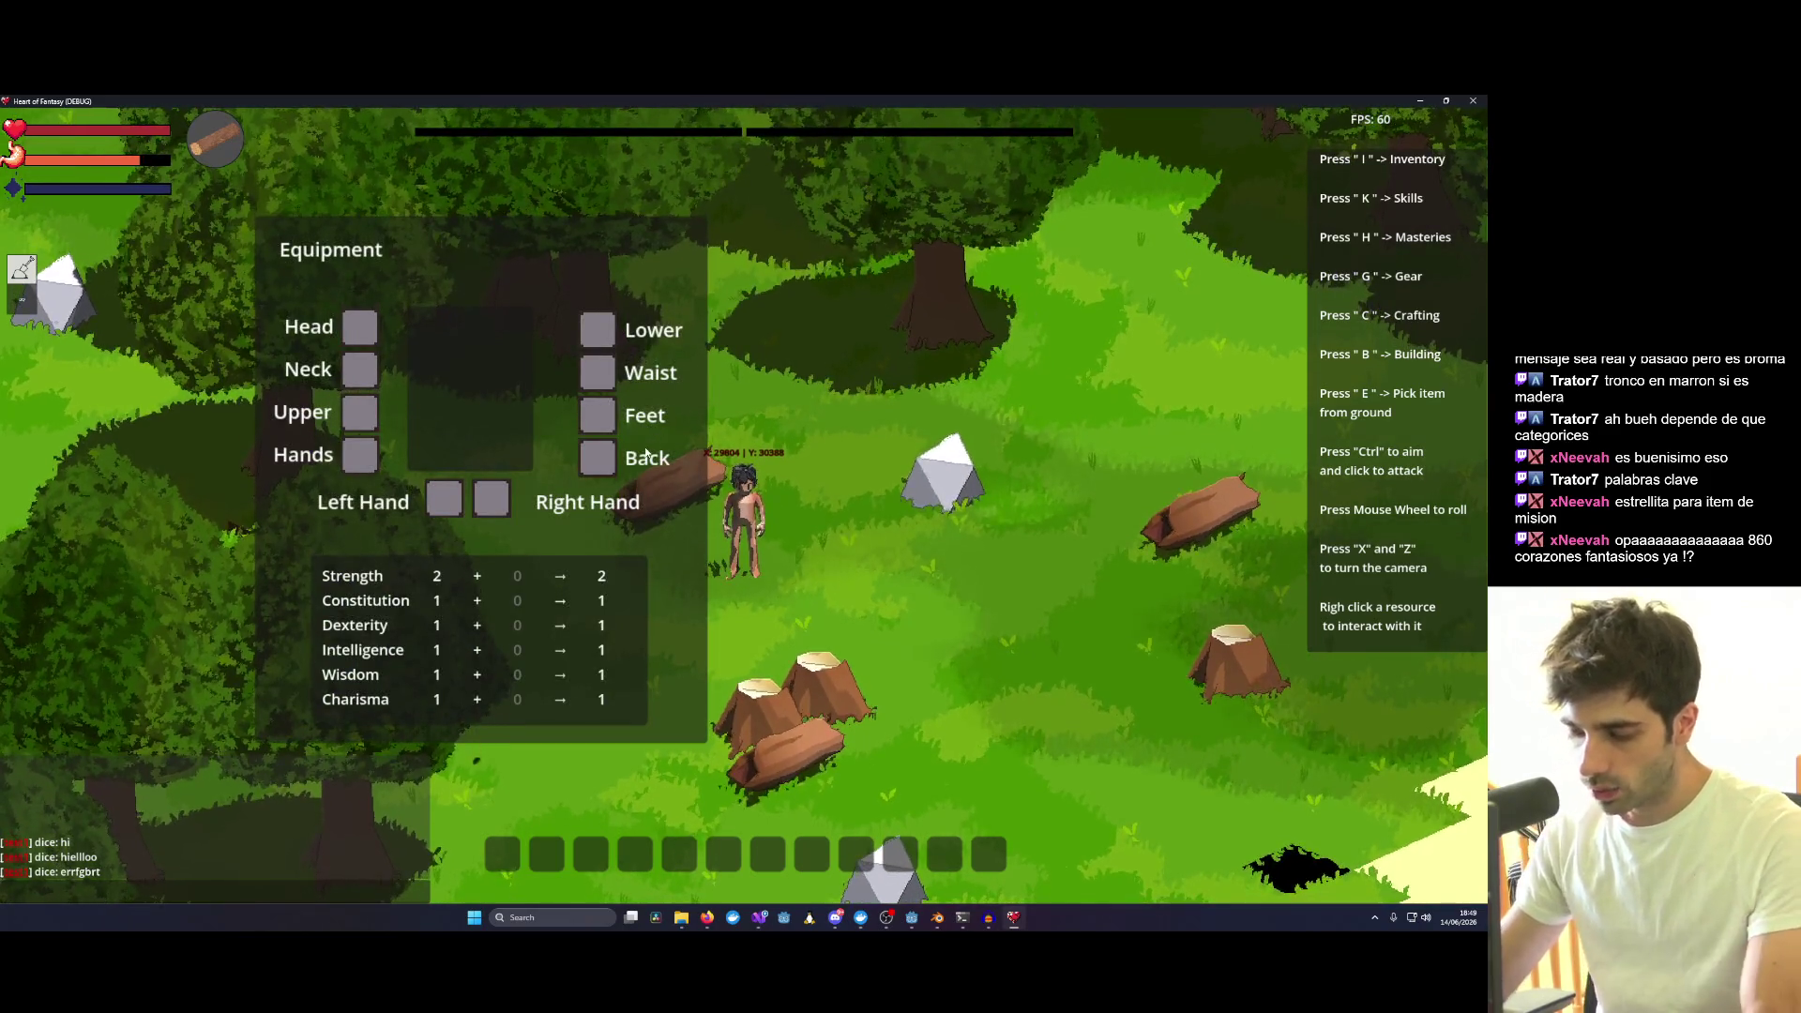
Send the chat command /give test1 StoneAxe 1 so the axe is equipped in both hands.
{"action": "key", "text": "i"}
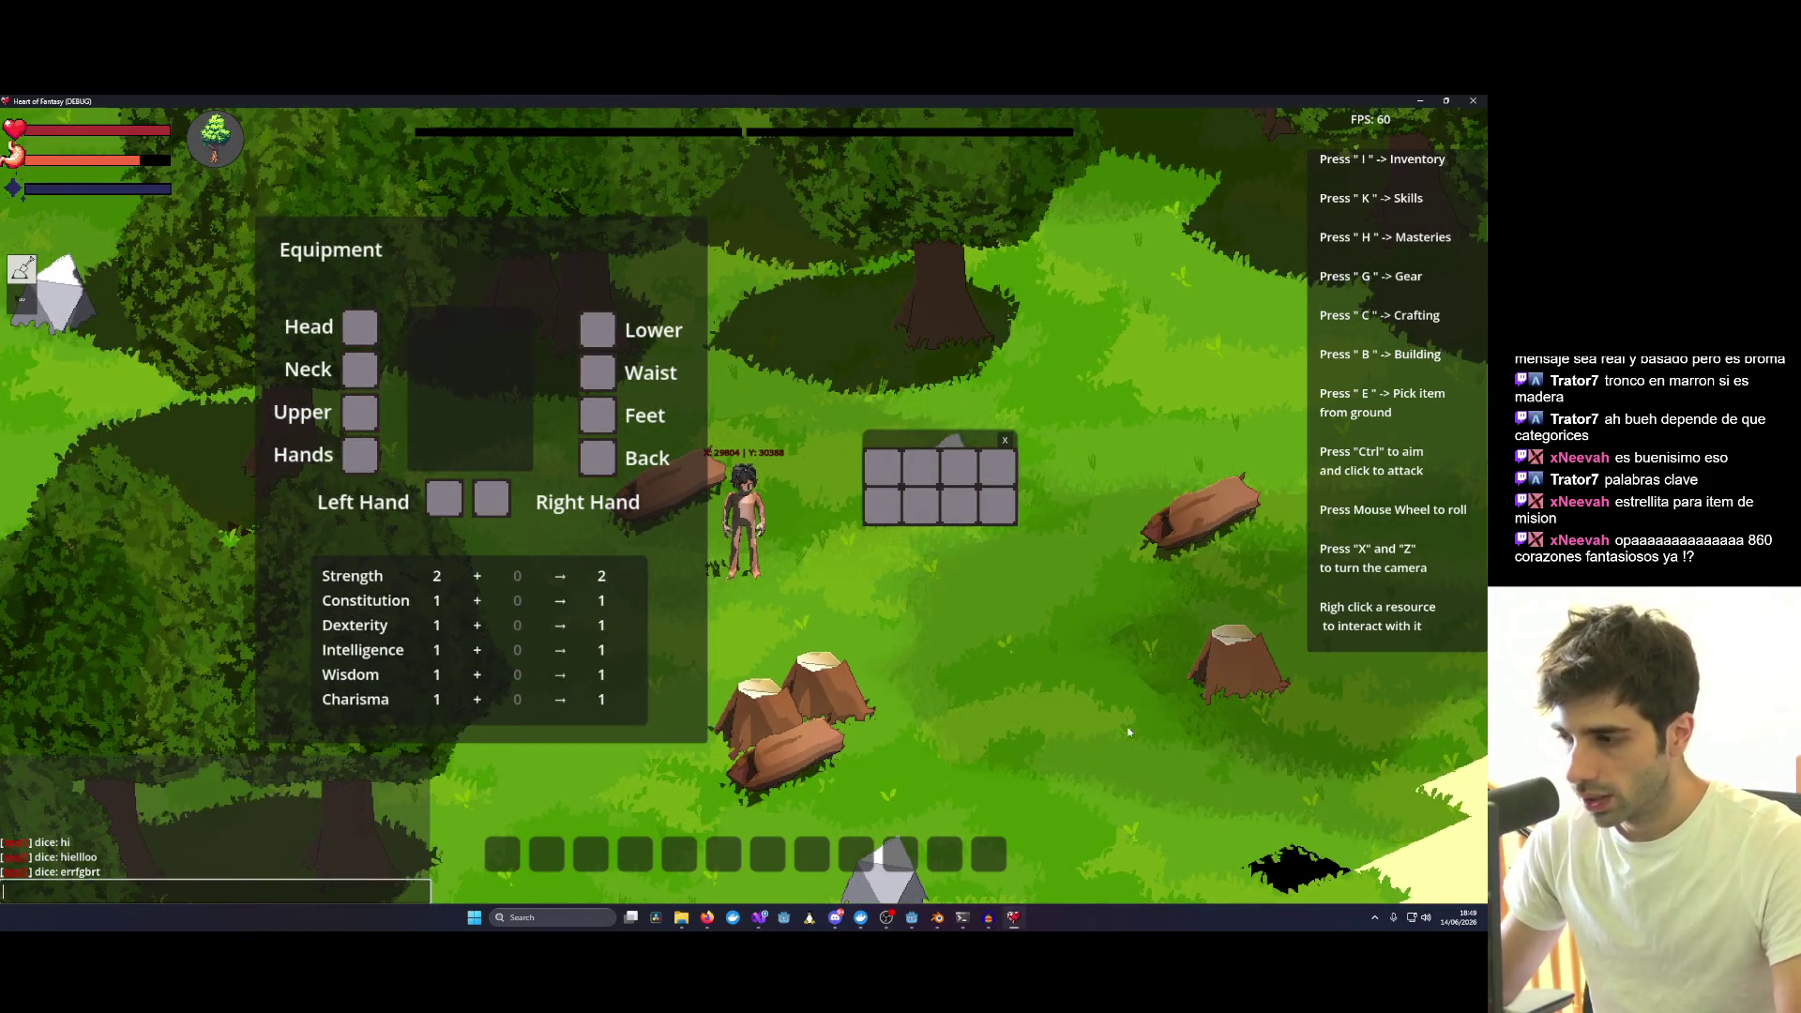
{"action": "scroll", "coordinate": [1111, 724], "scroll_direction": "down", "scroll_amount": 3}
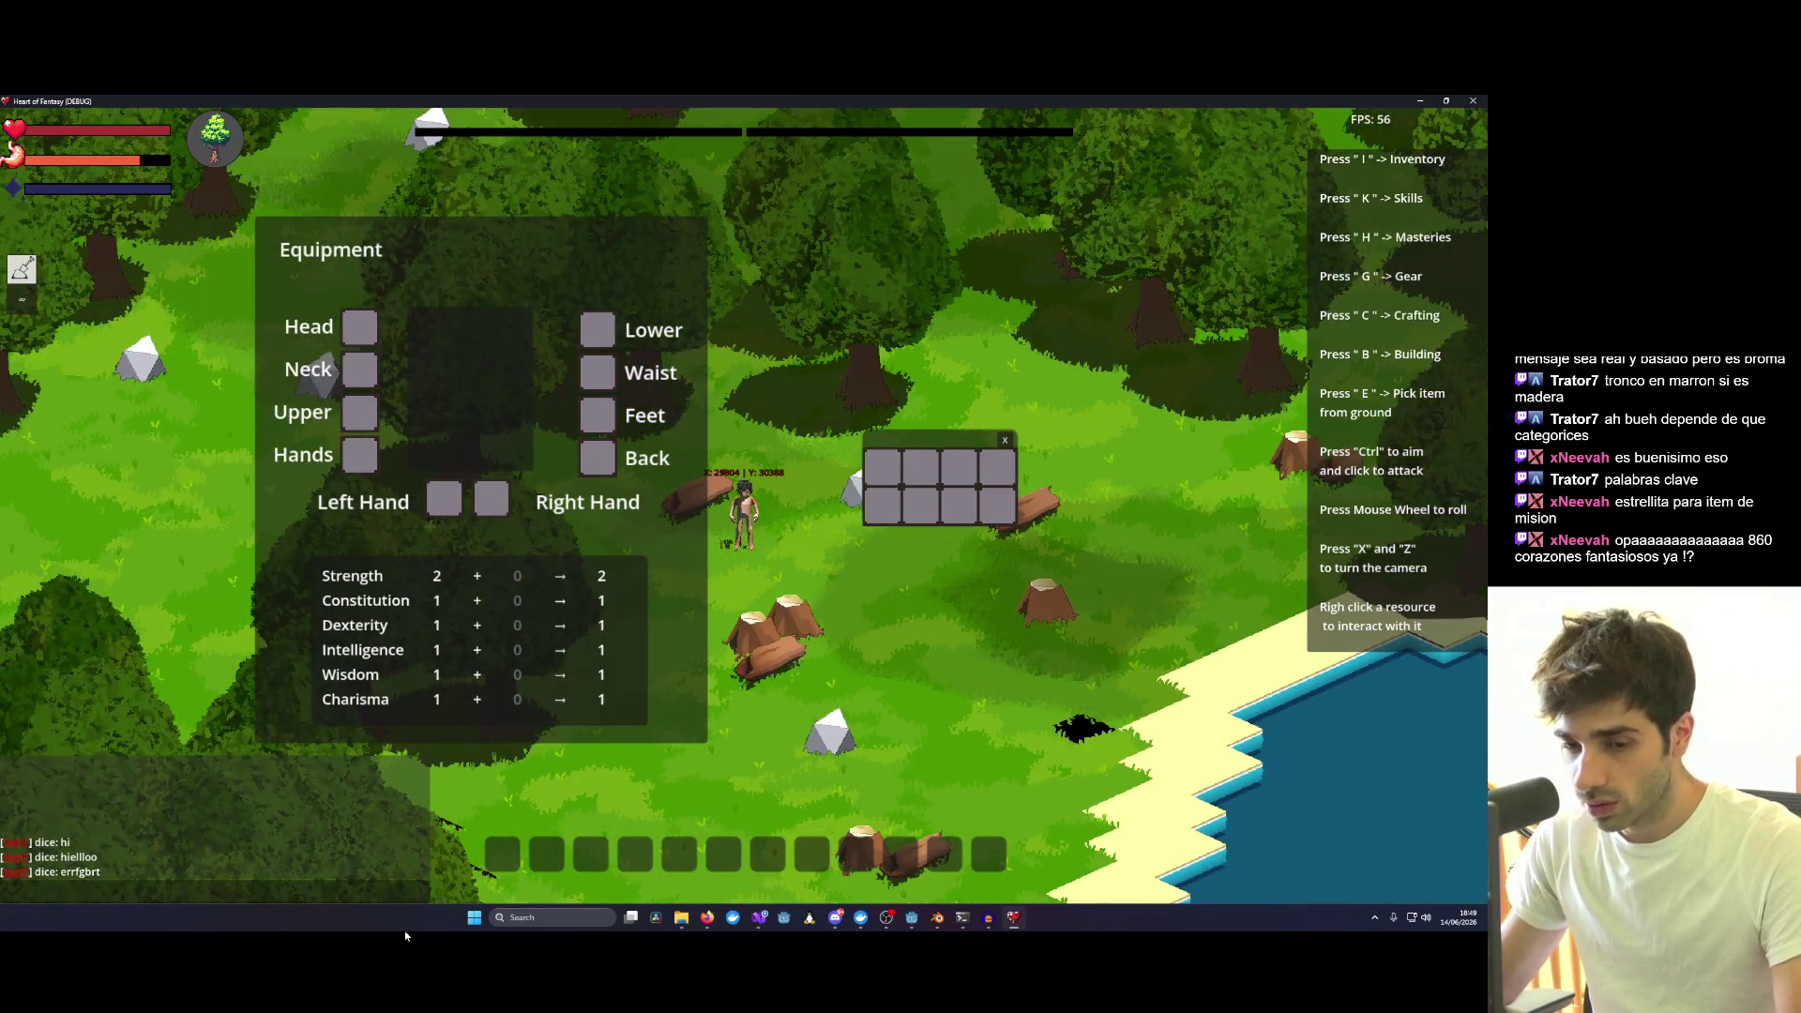
{"action": "left_click", "coordinate": [354, 891]}
{"action": "type", "text": "/give test1 StoneAxe 1"}
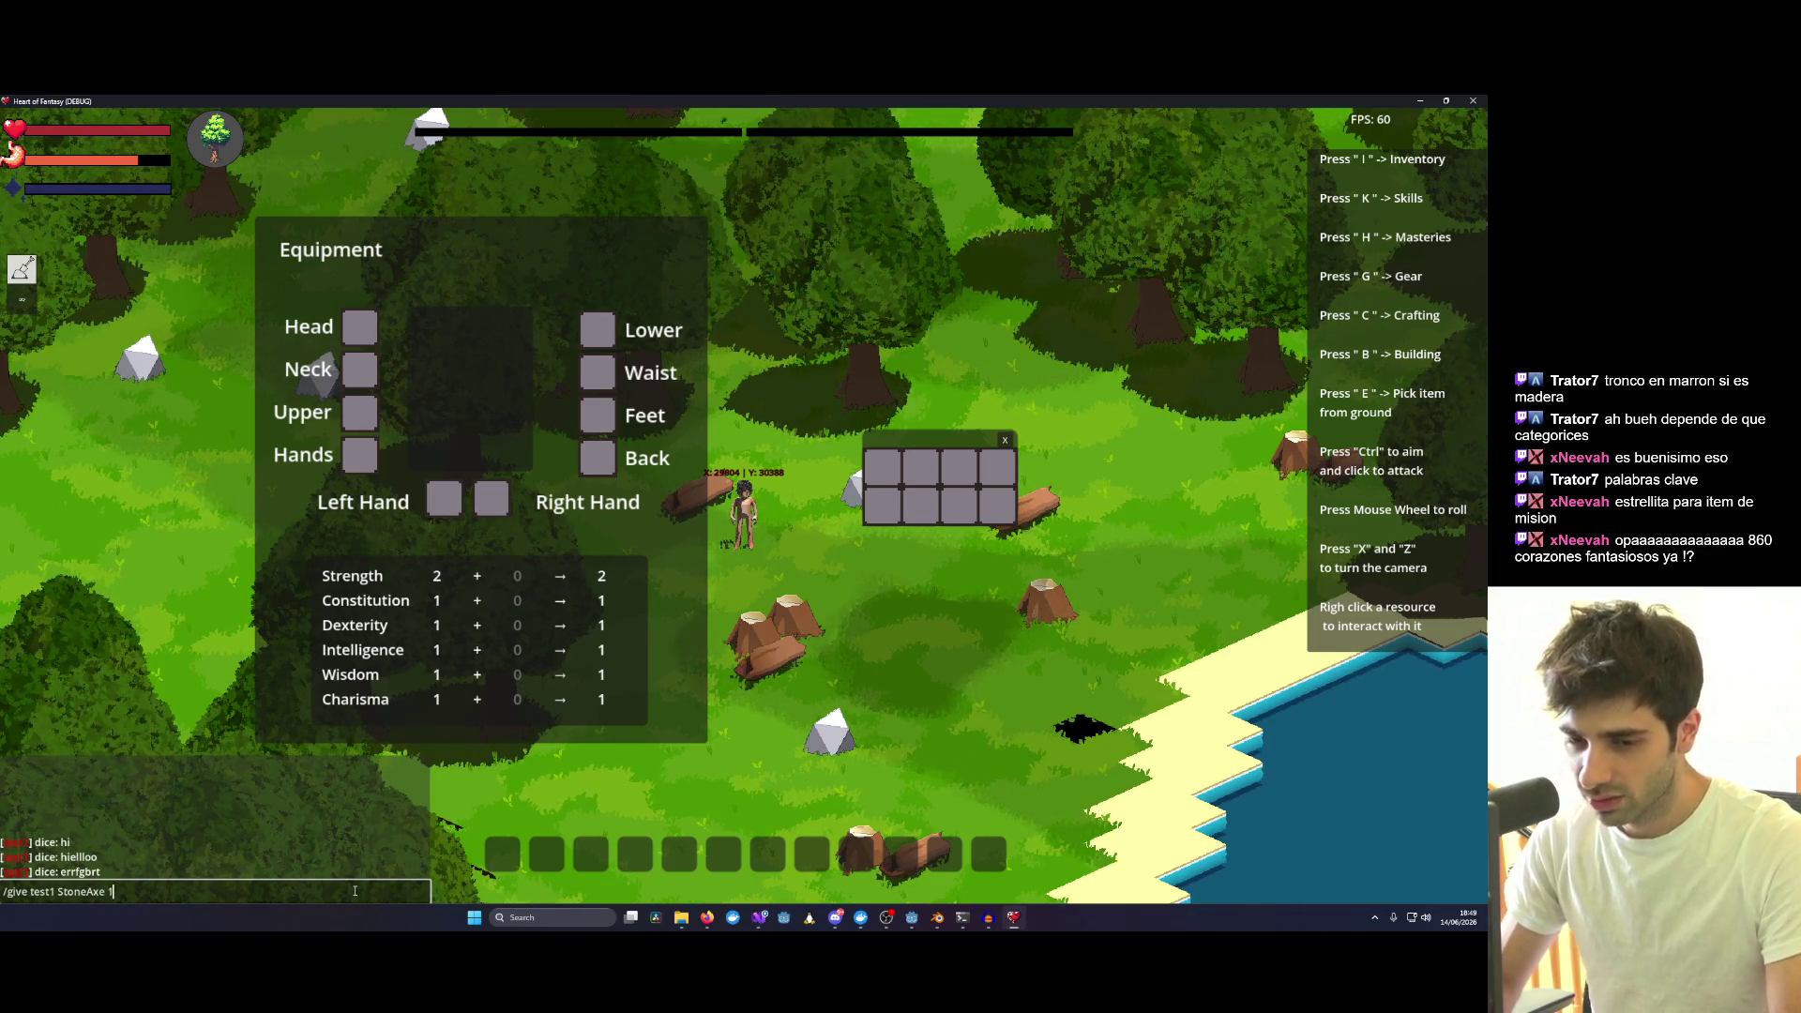
{"action": "key", "text": "Return"}
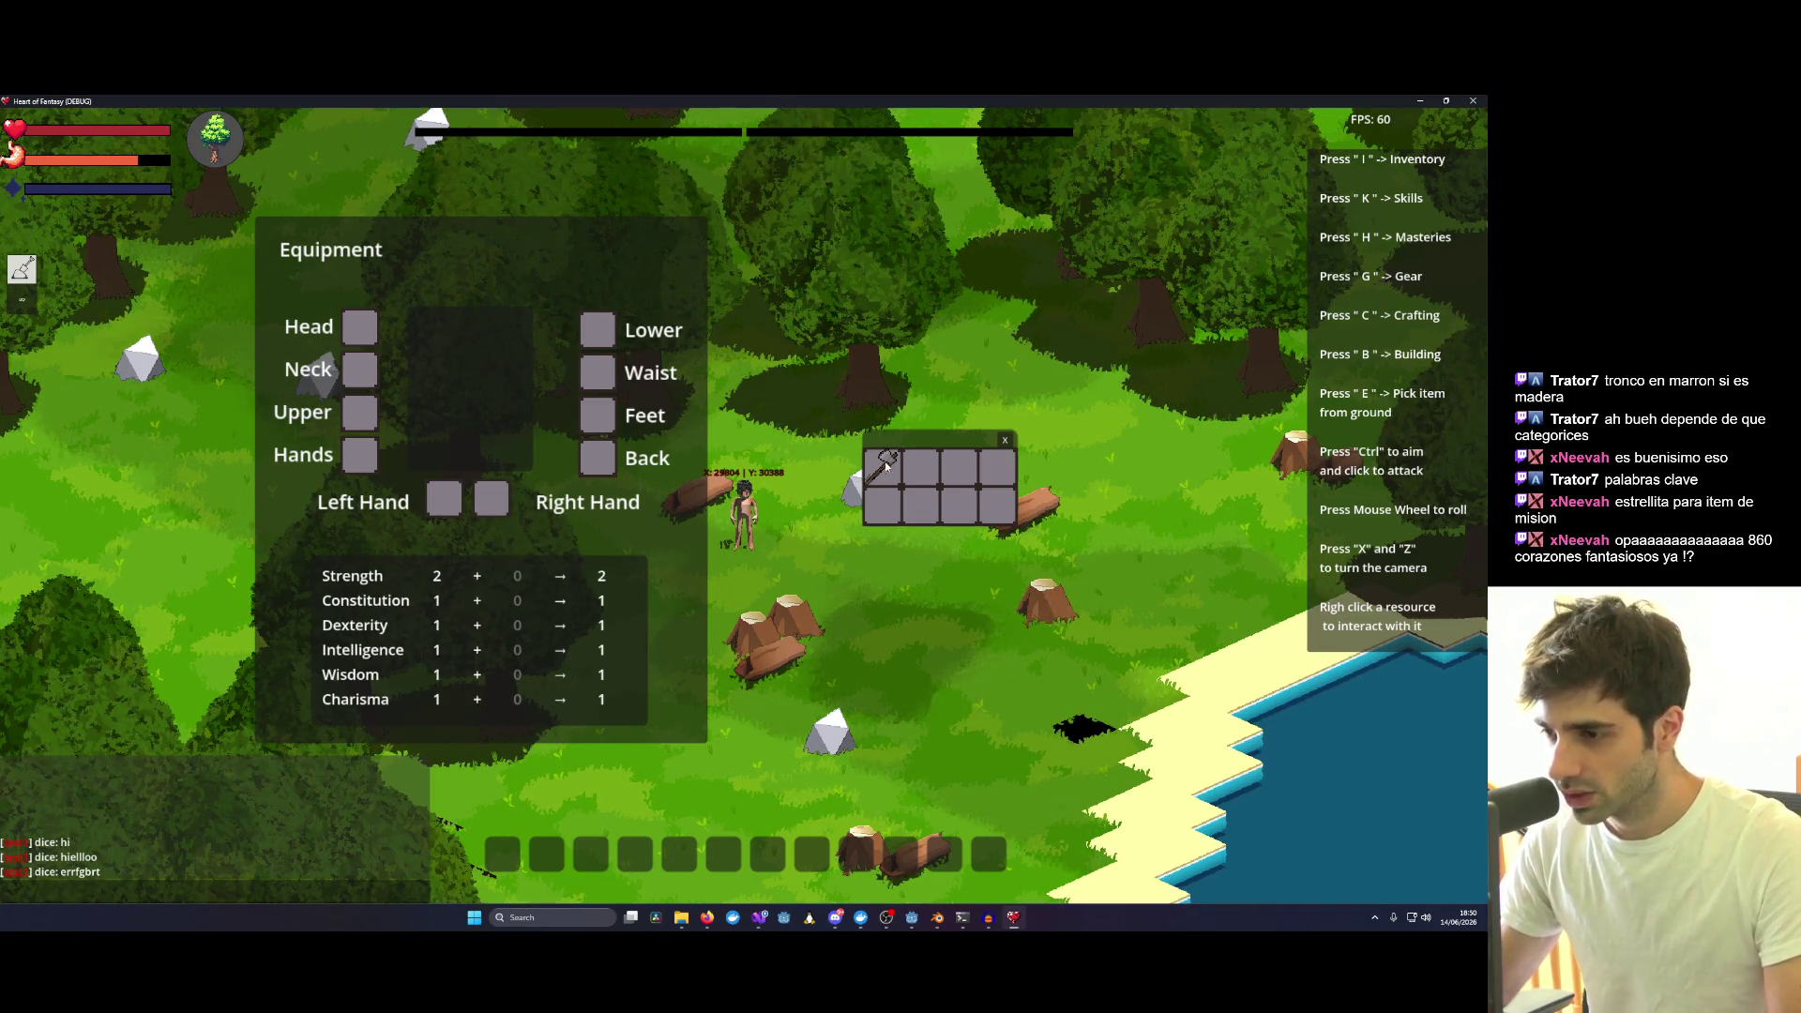
{"action": "scroll", "coordinate": [854, 563], "scroll_direction": "up", "scroll_amount": 3}
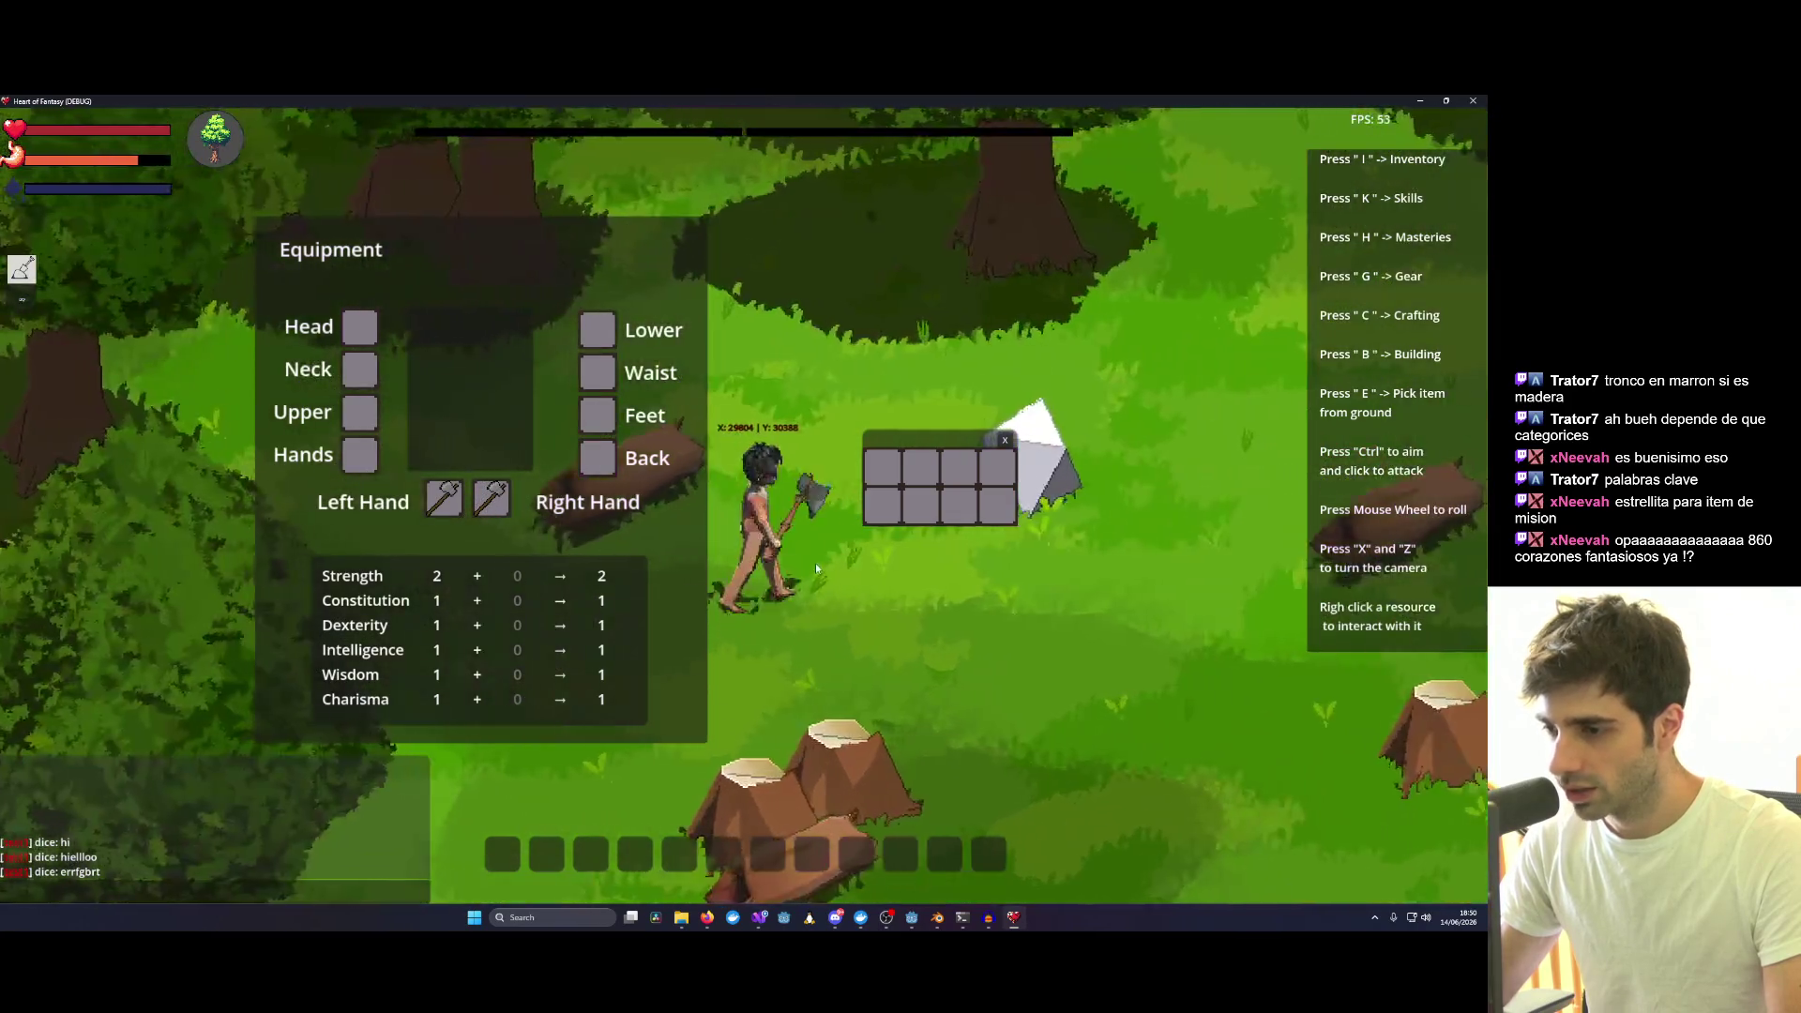
Close the gear and inventory panels and walk the axe-holding character around the rock and tree.
{"action": "key", "text": "g"}
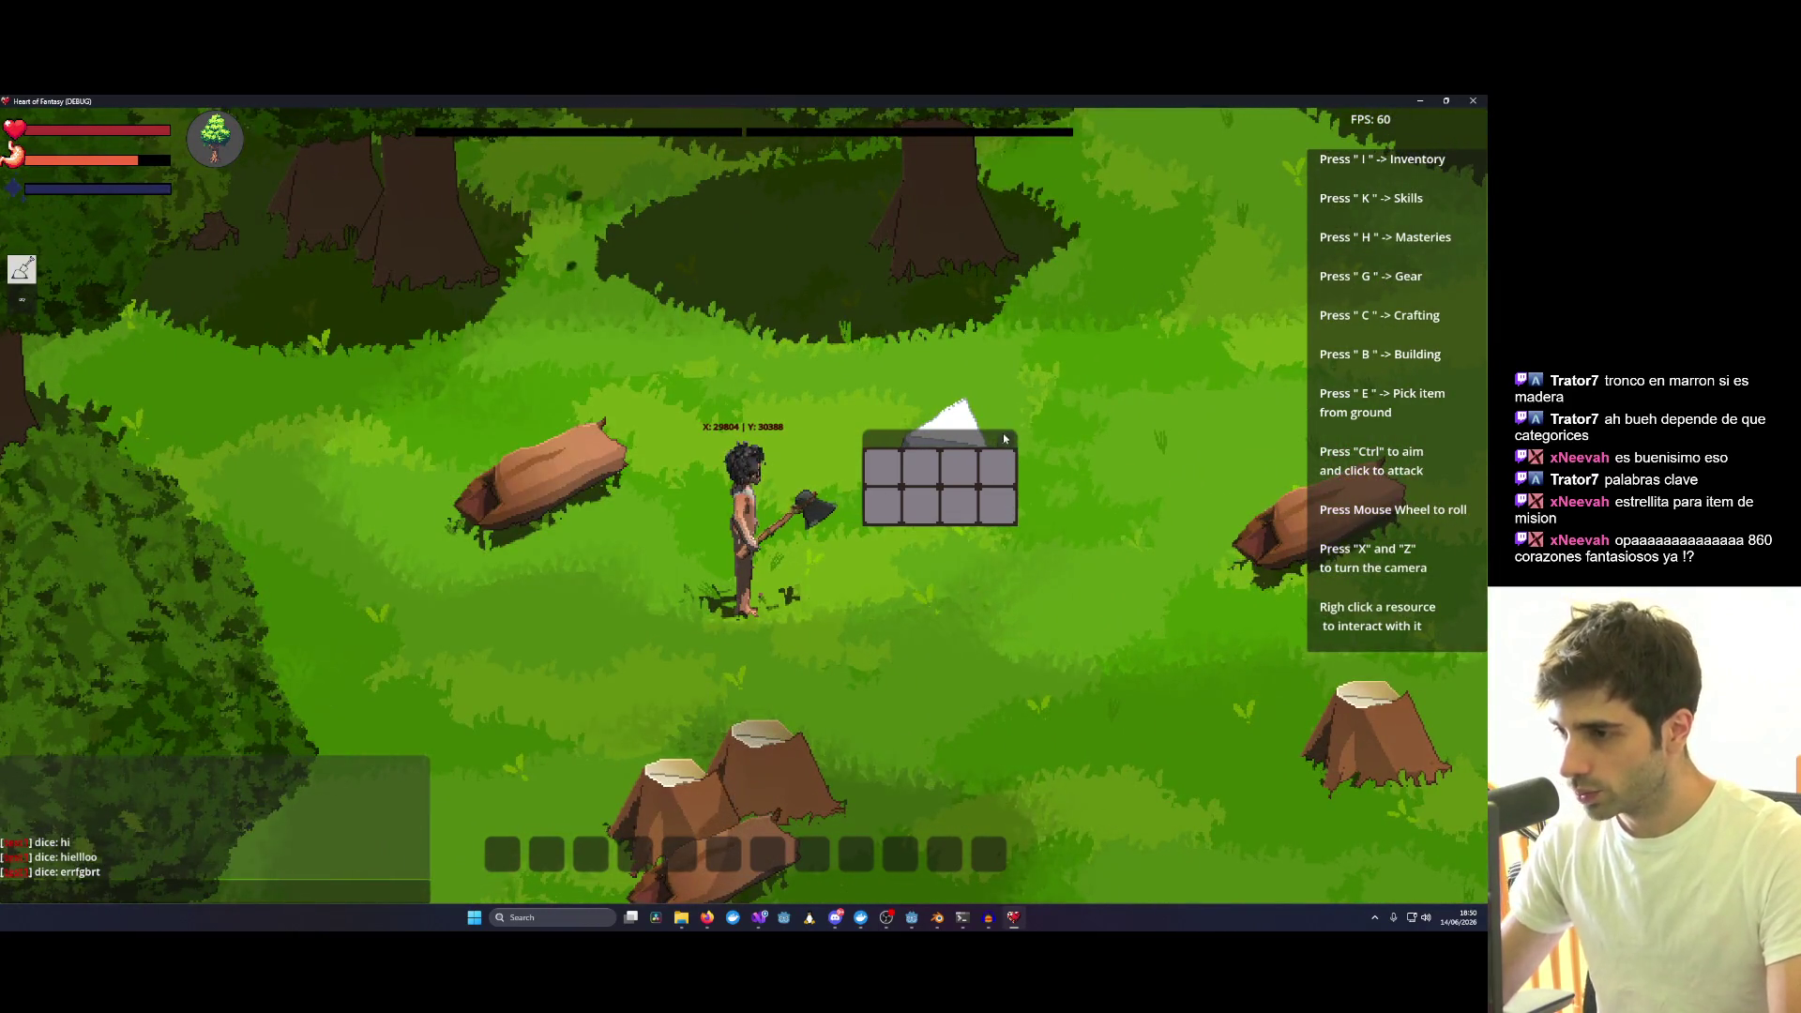
{"action": "key", "text": "i"}
{"action": "key", "text": "x"}
{"action": "right_click", "coordinate": [785, 475]}
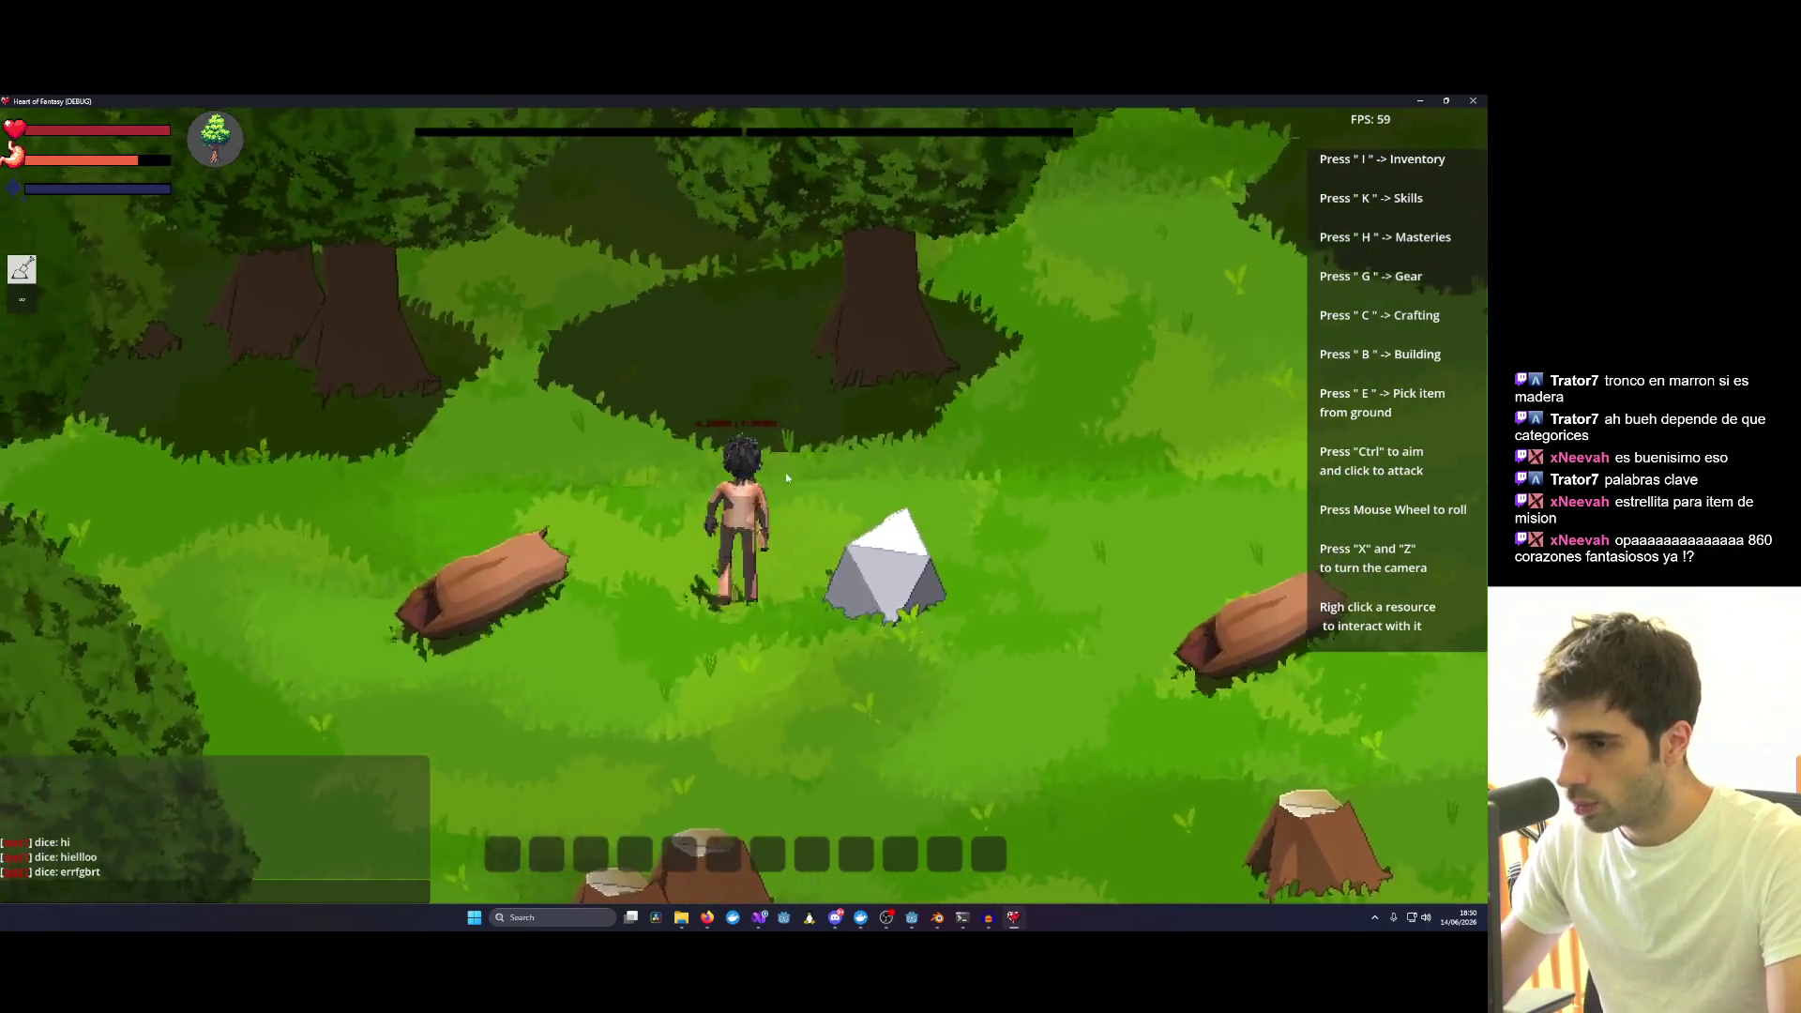
{"action": "key", "text": "d"}
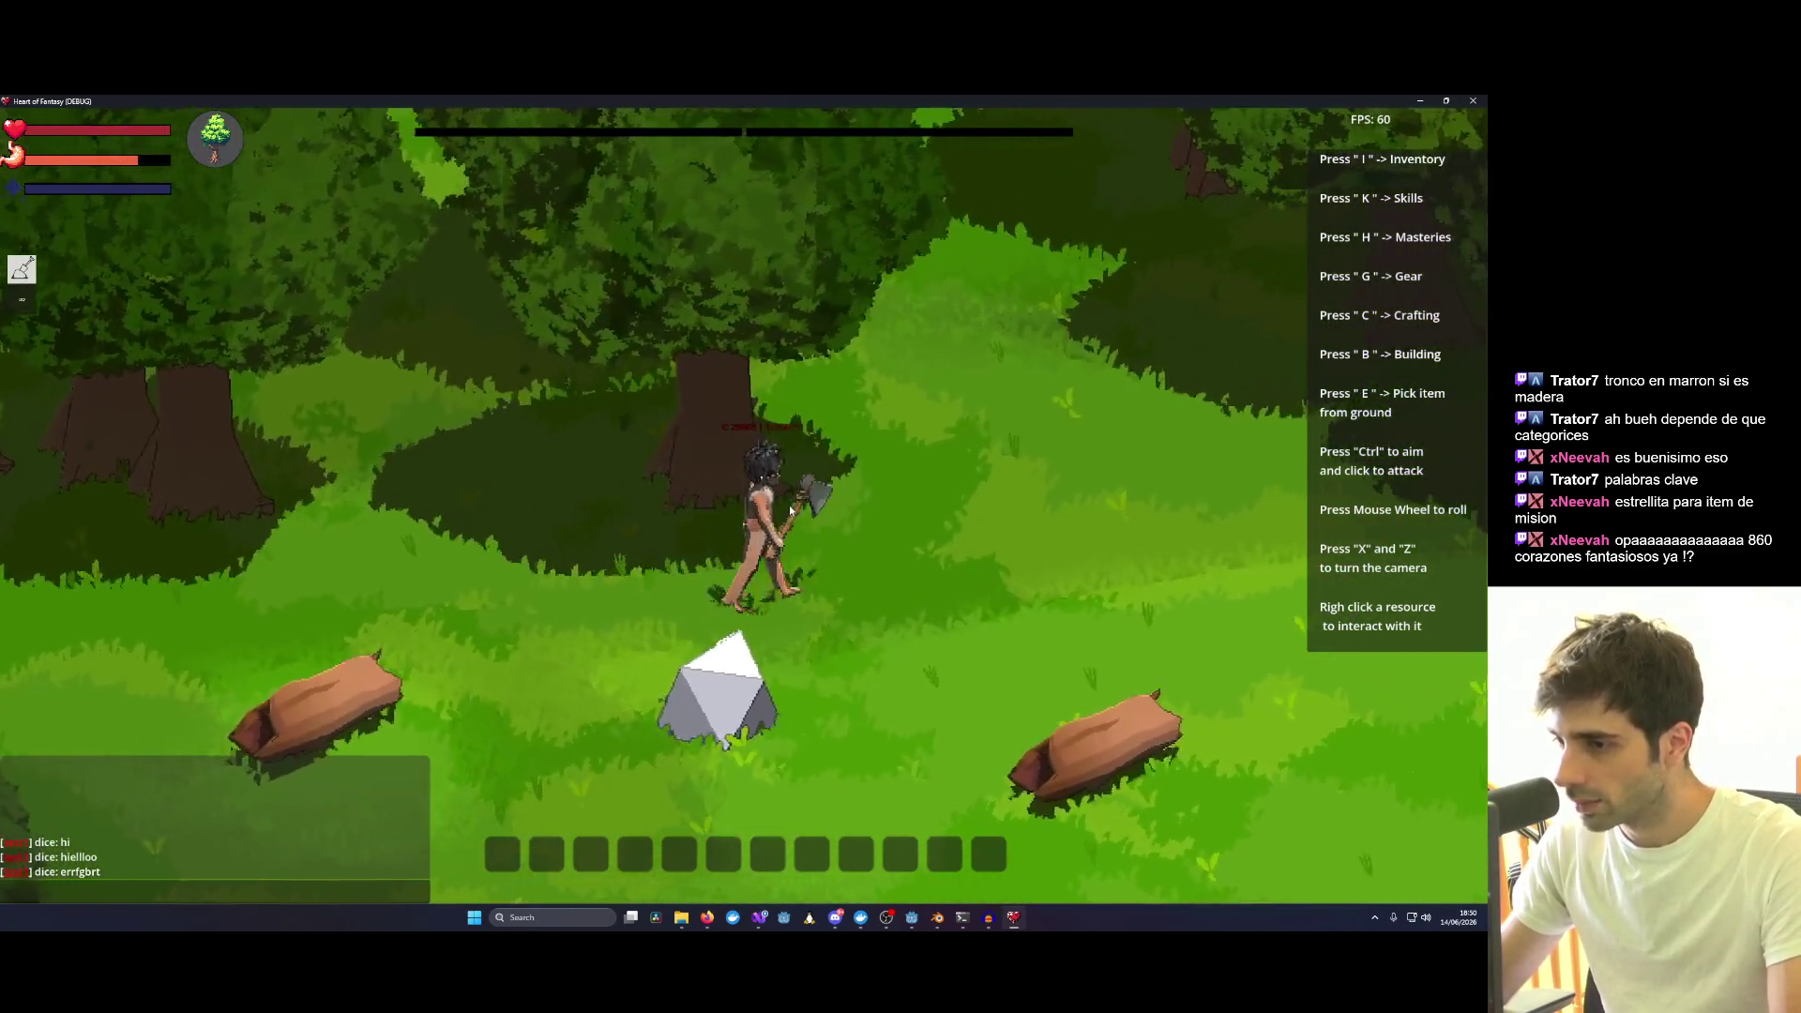
{"action": "key", "text": "a"}
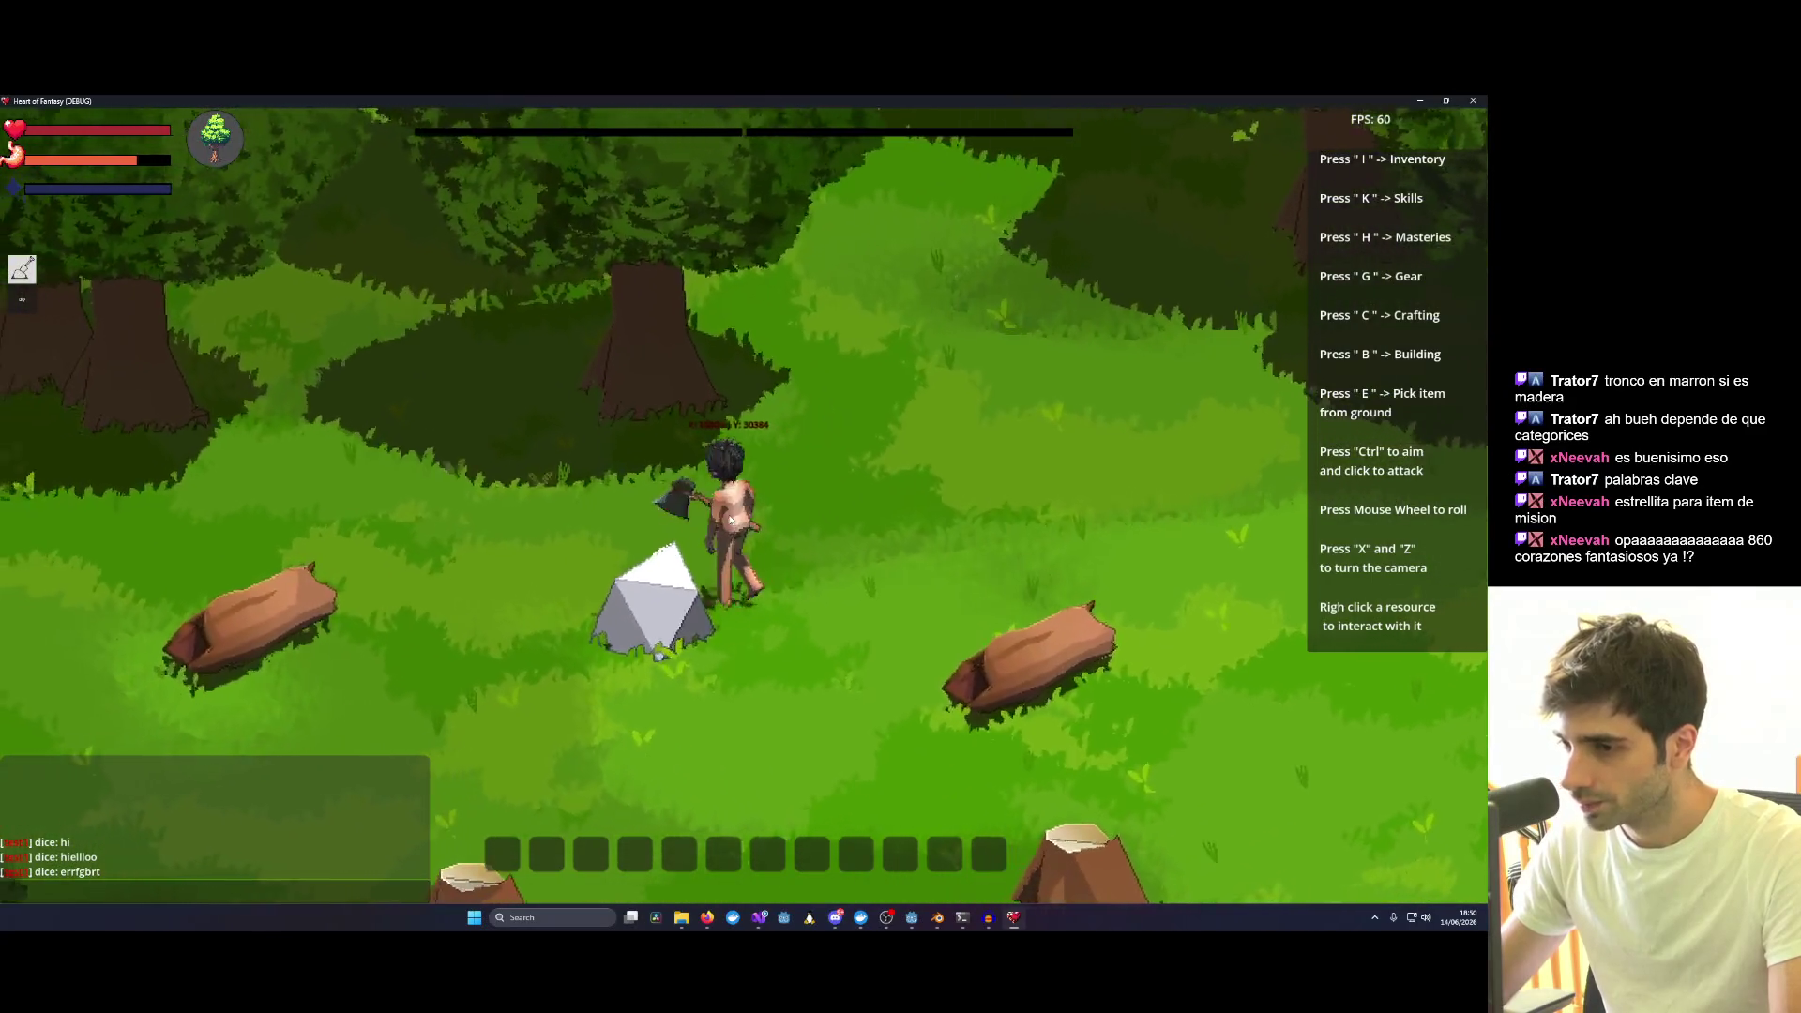
{"action": "key", "text": "s"}
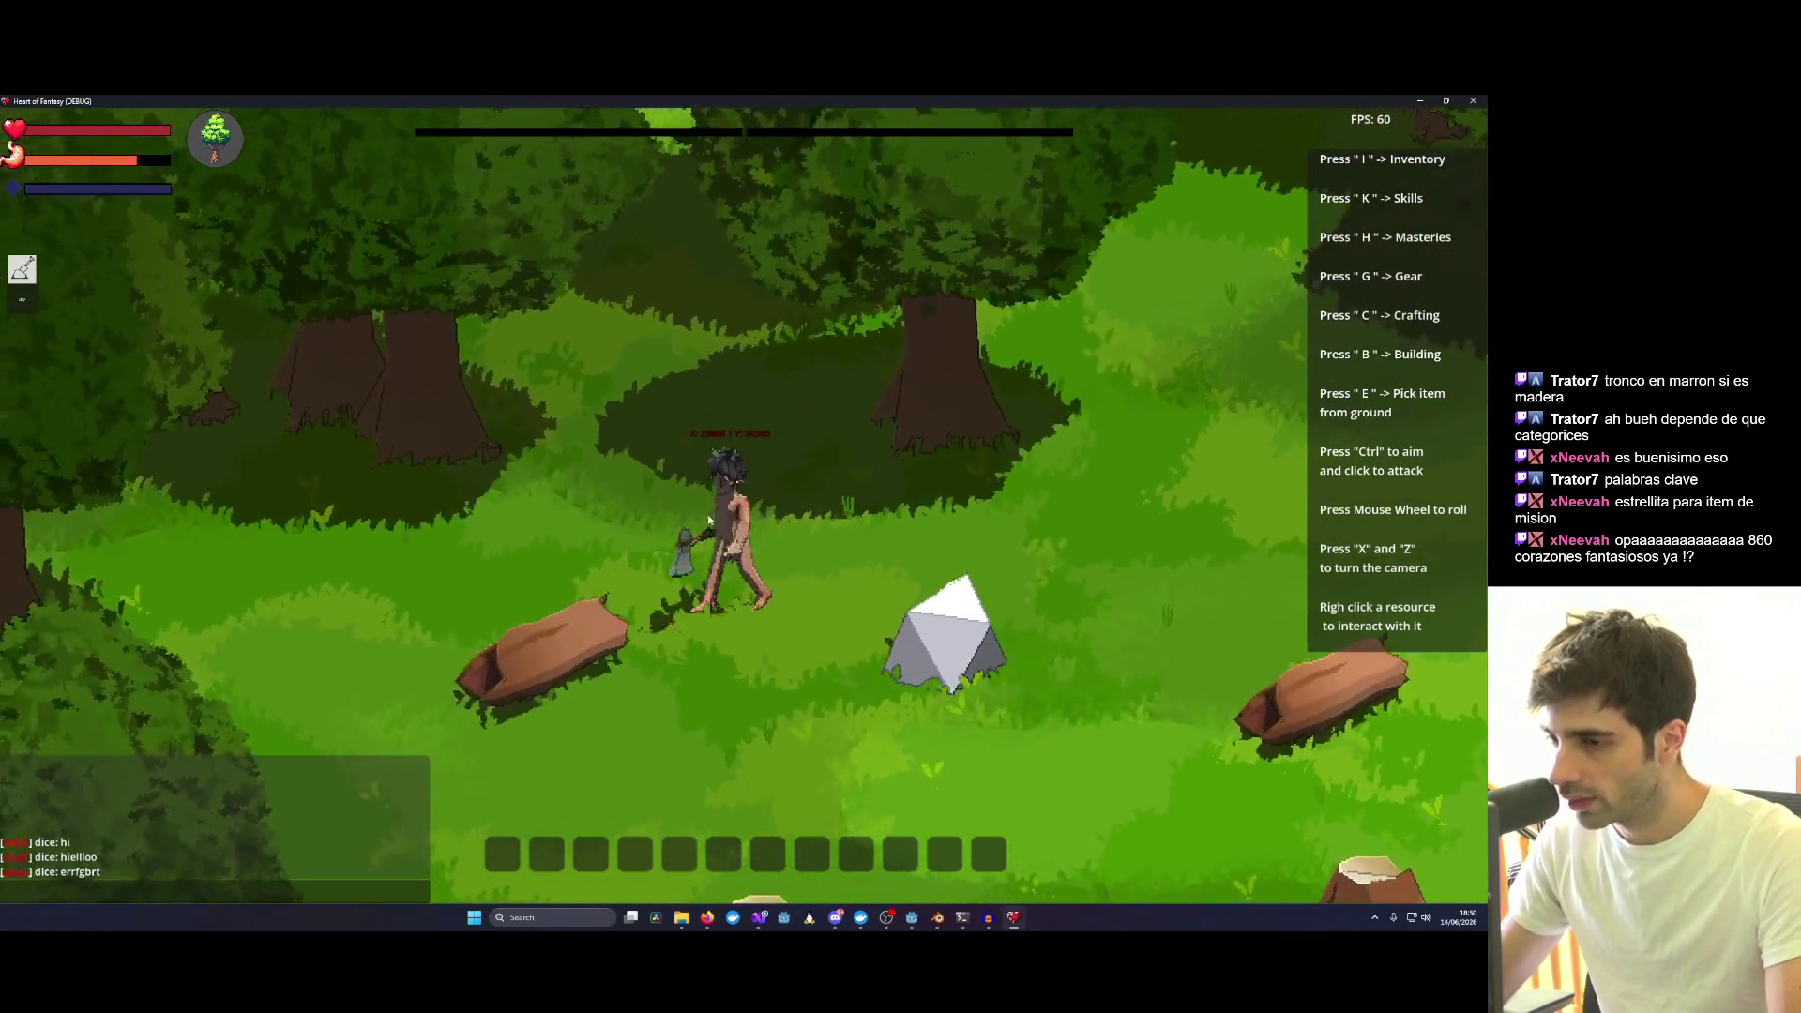
{"action": "key", "text": "w"}
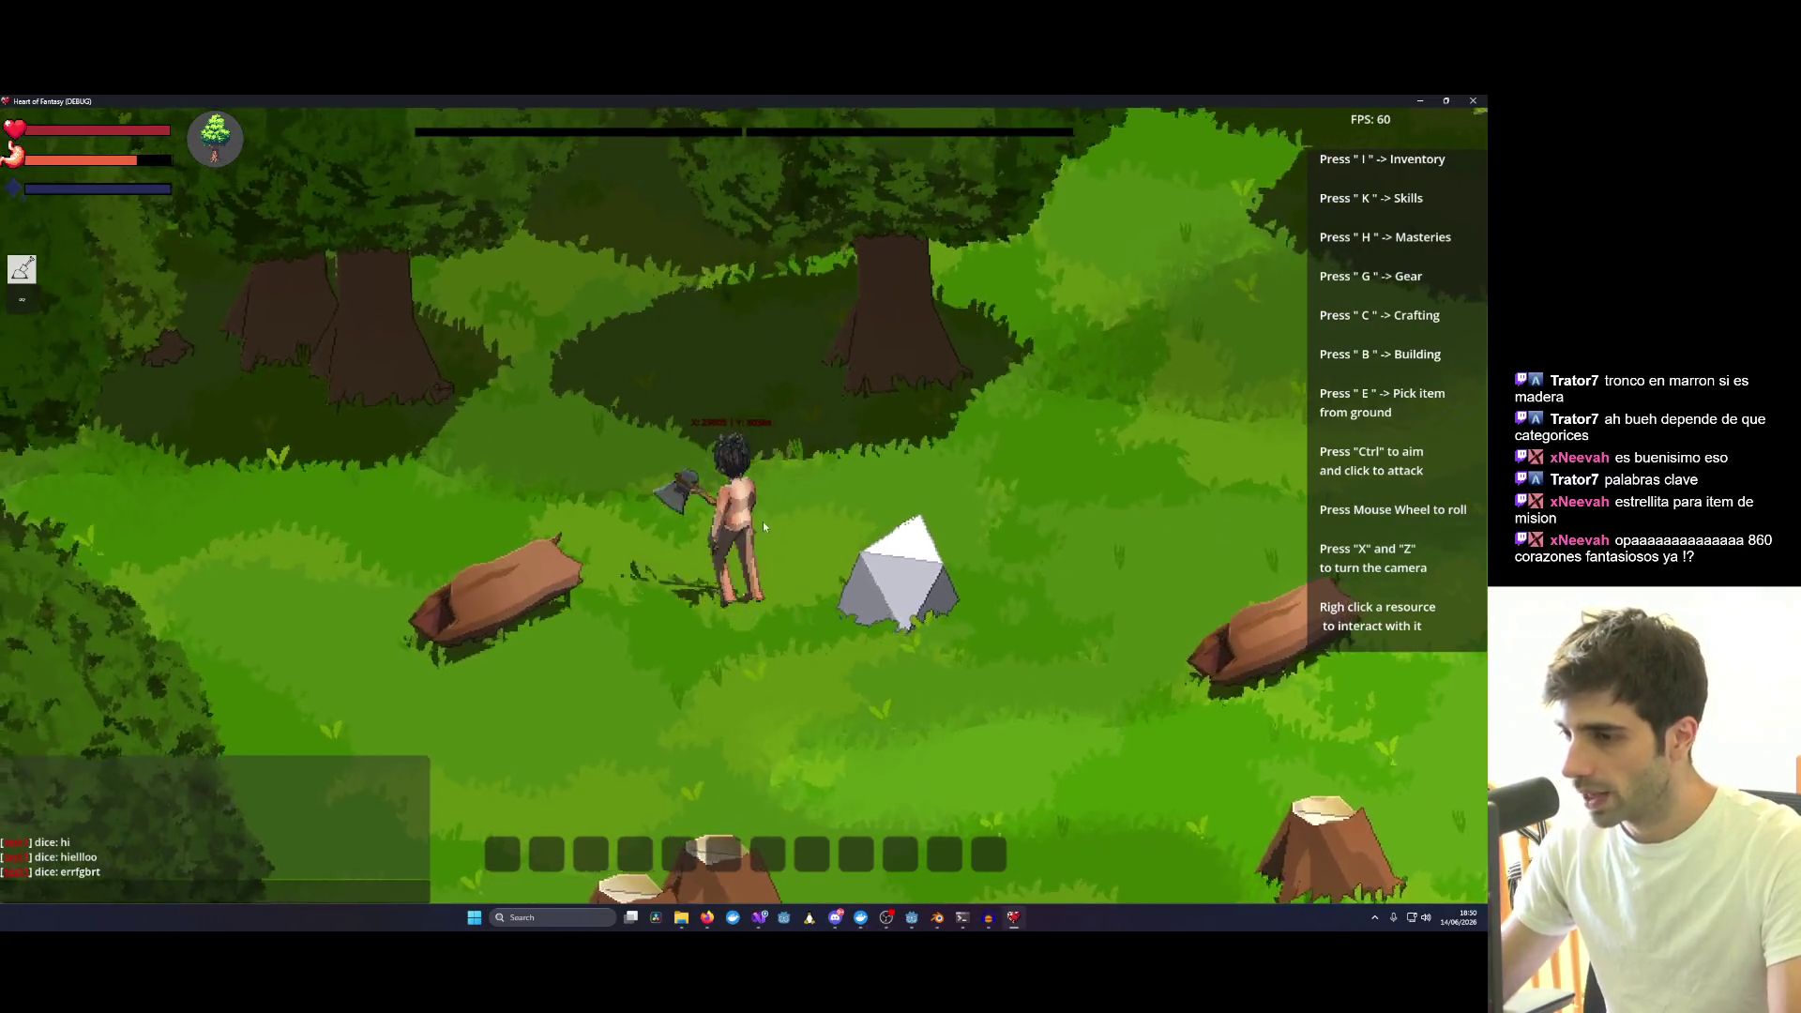
Chop at the white rock with the stone axe, walk away and switch to Visual Studio.
{"action": "key", "text": "d"}
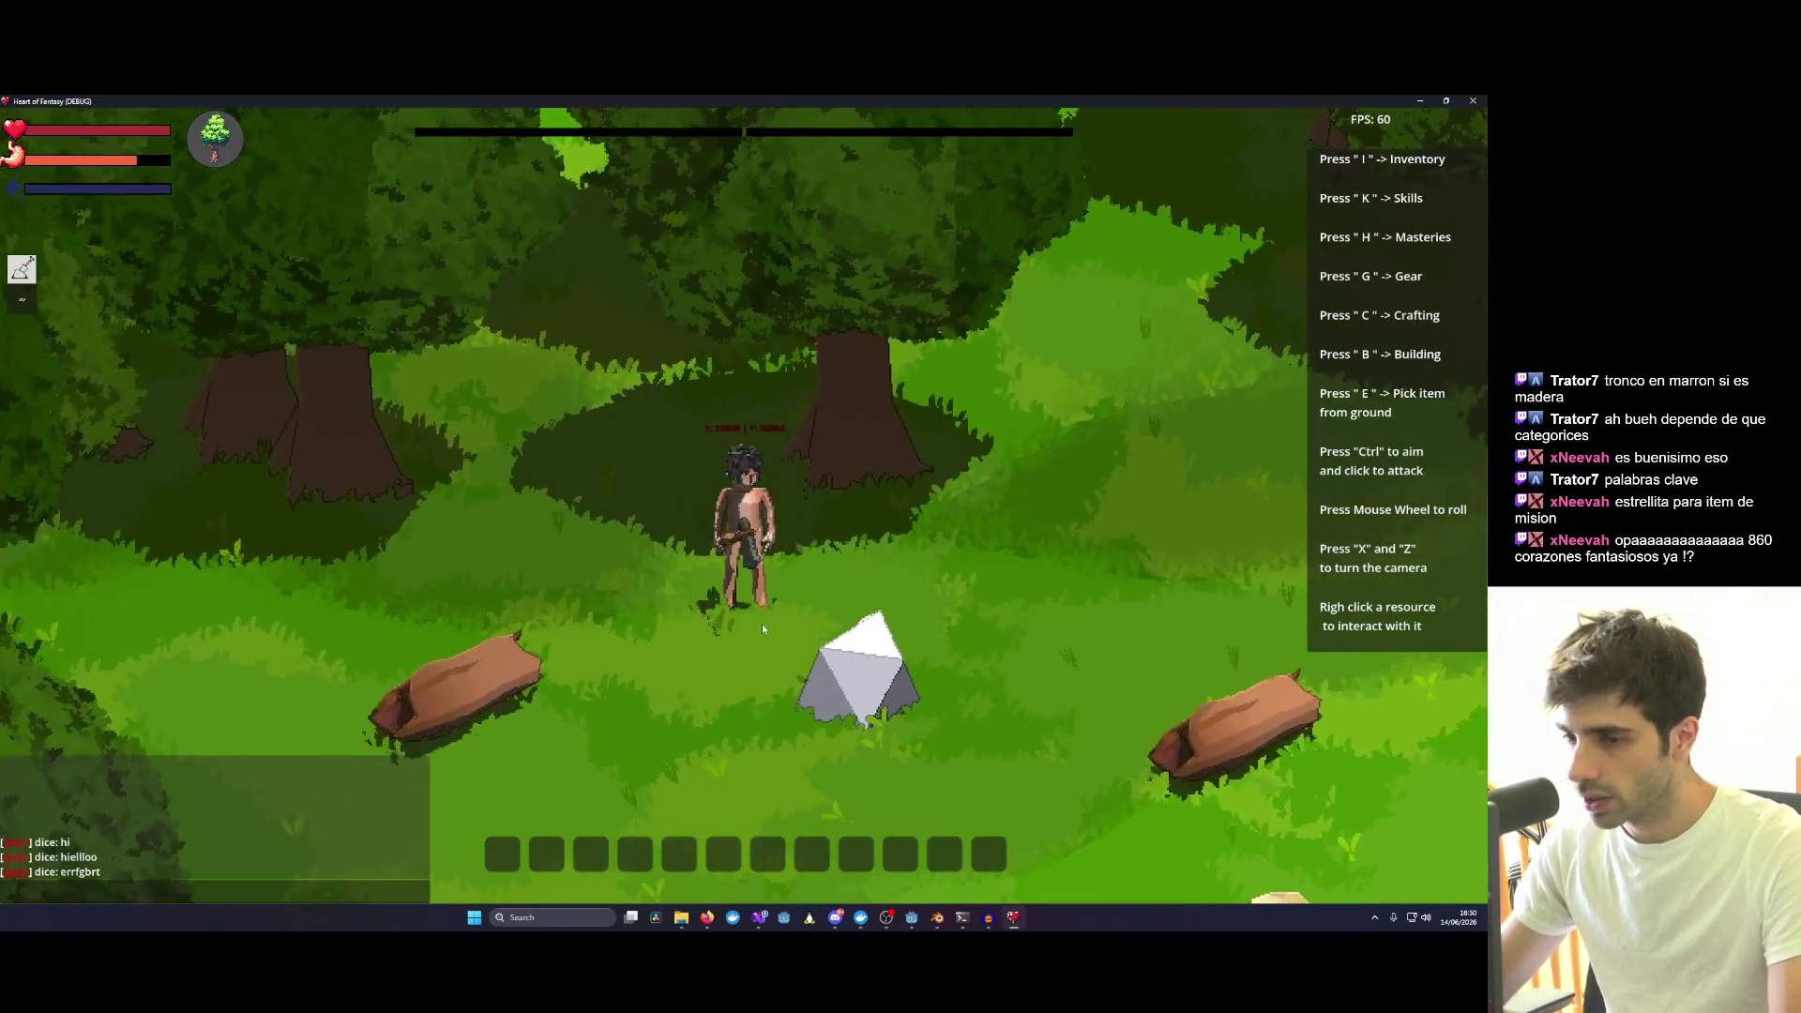
{"action": "key", "text": "s"}
{"action": "key", "text": "a"}
{"action": "key", "text": "a"}
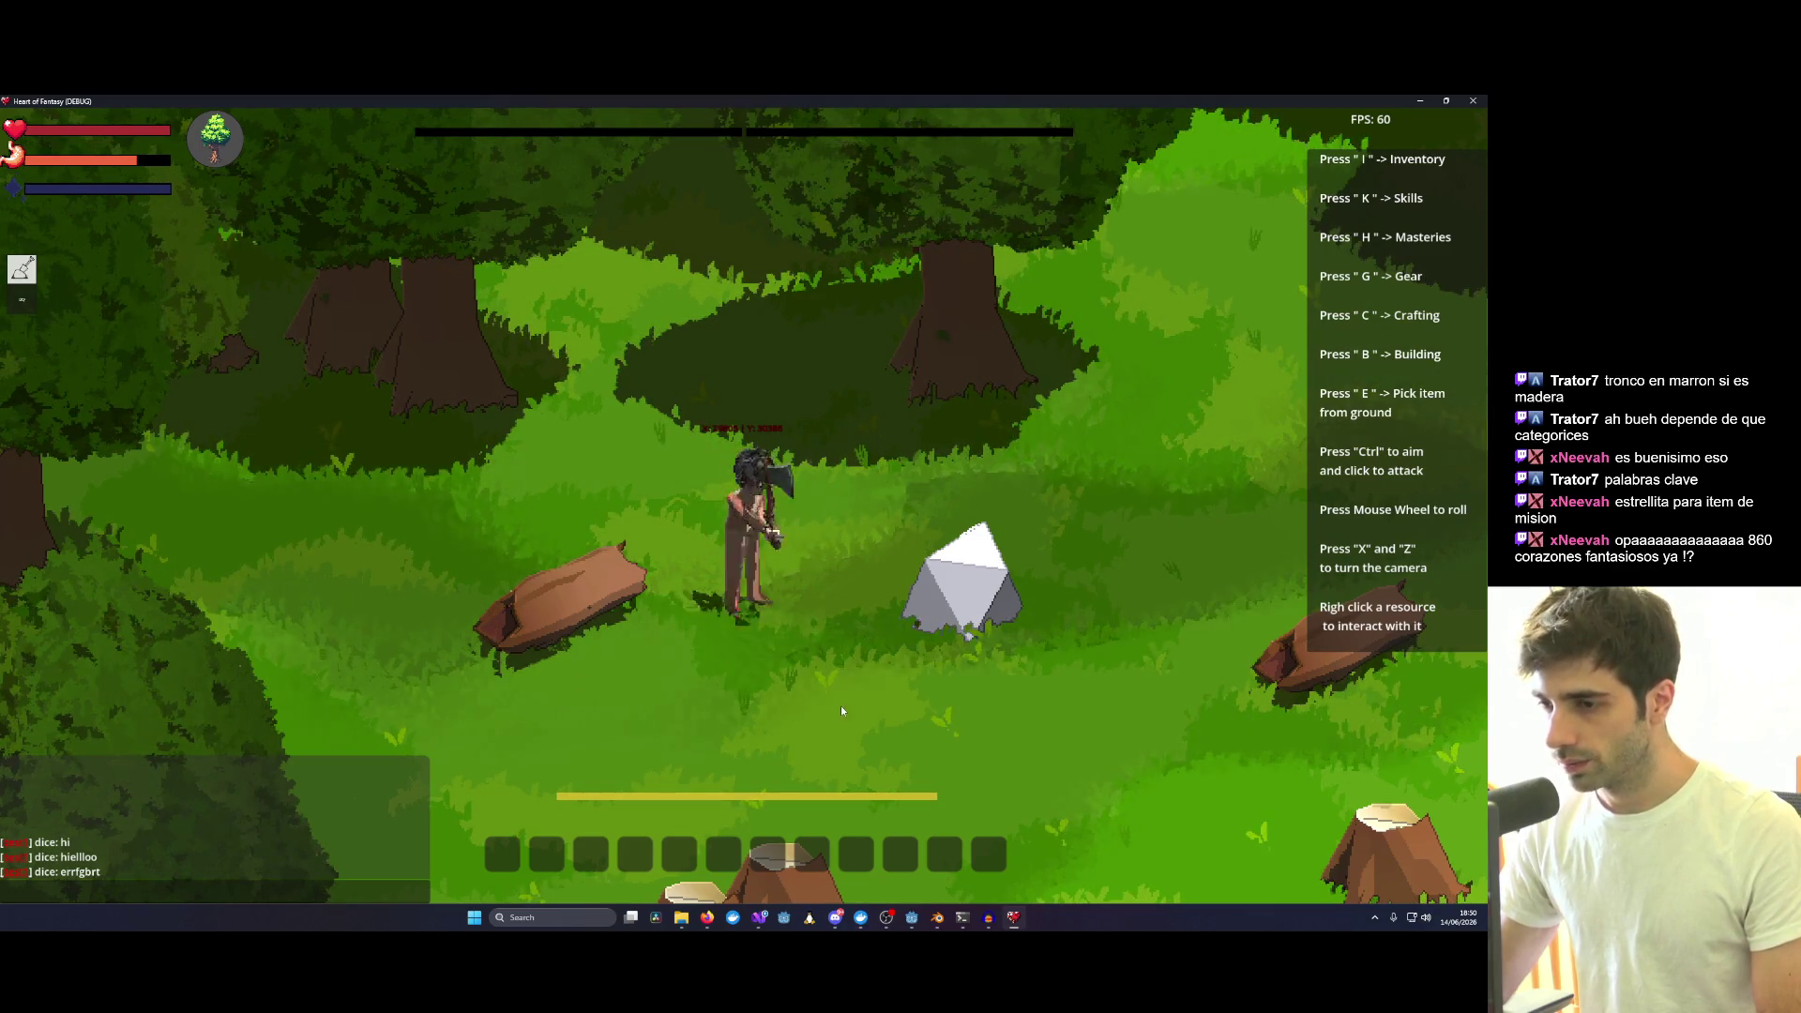
{"action": "key", "text": "d"}
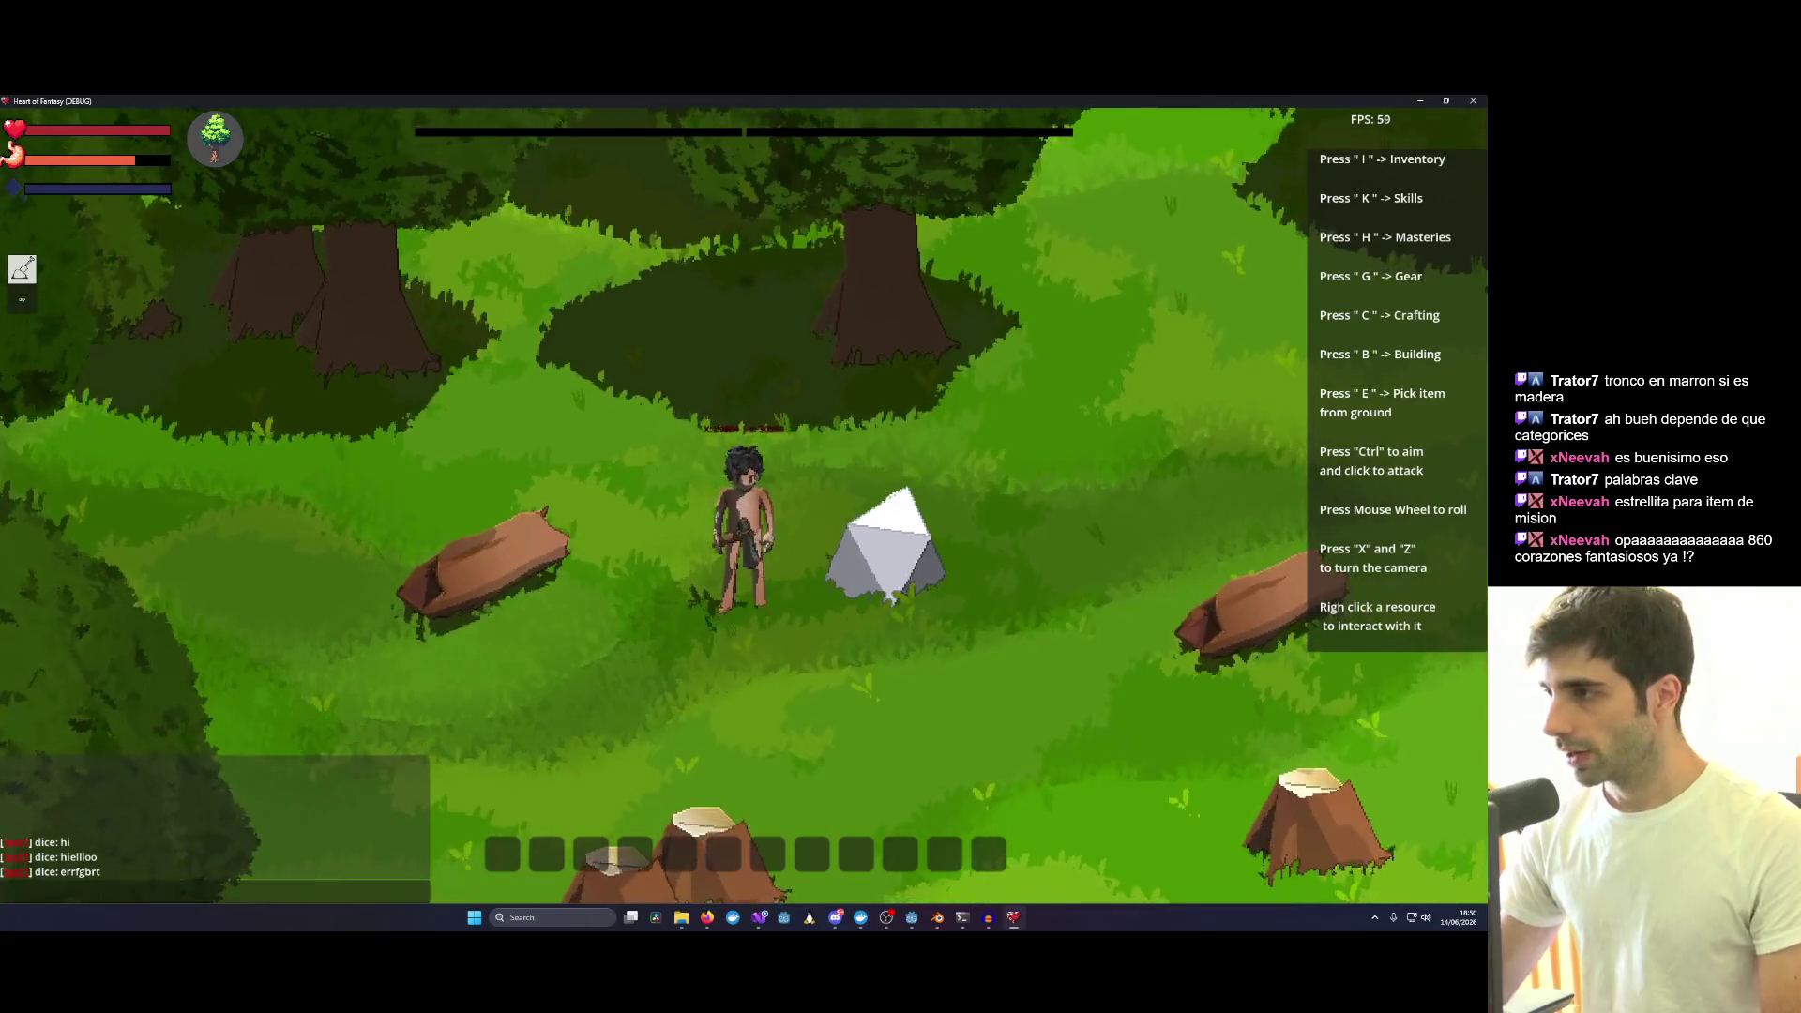
{"action": "key", "text": "alt+Tab"}
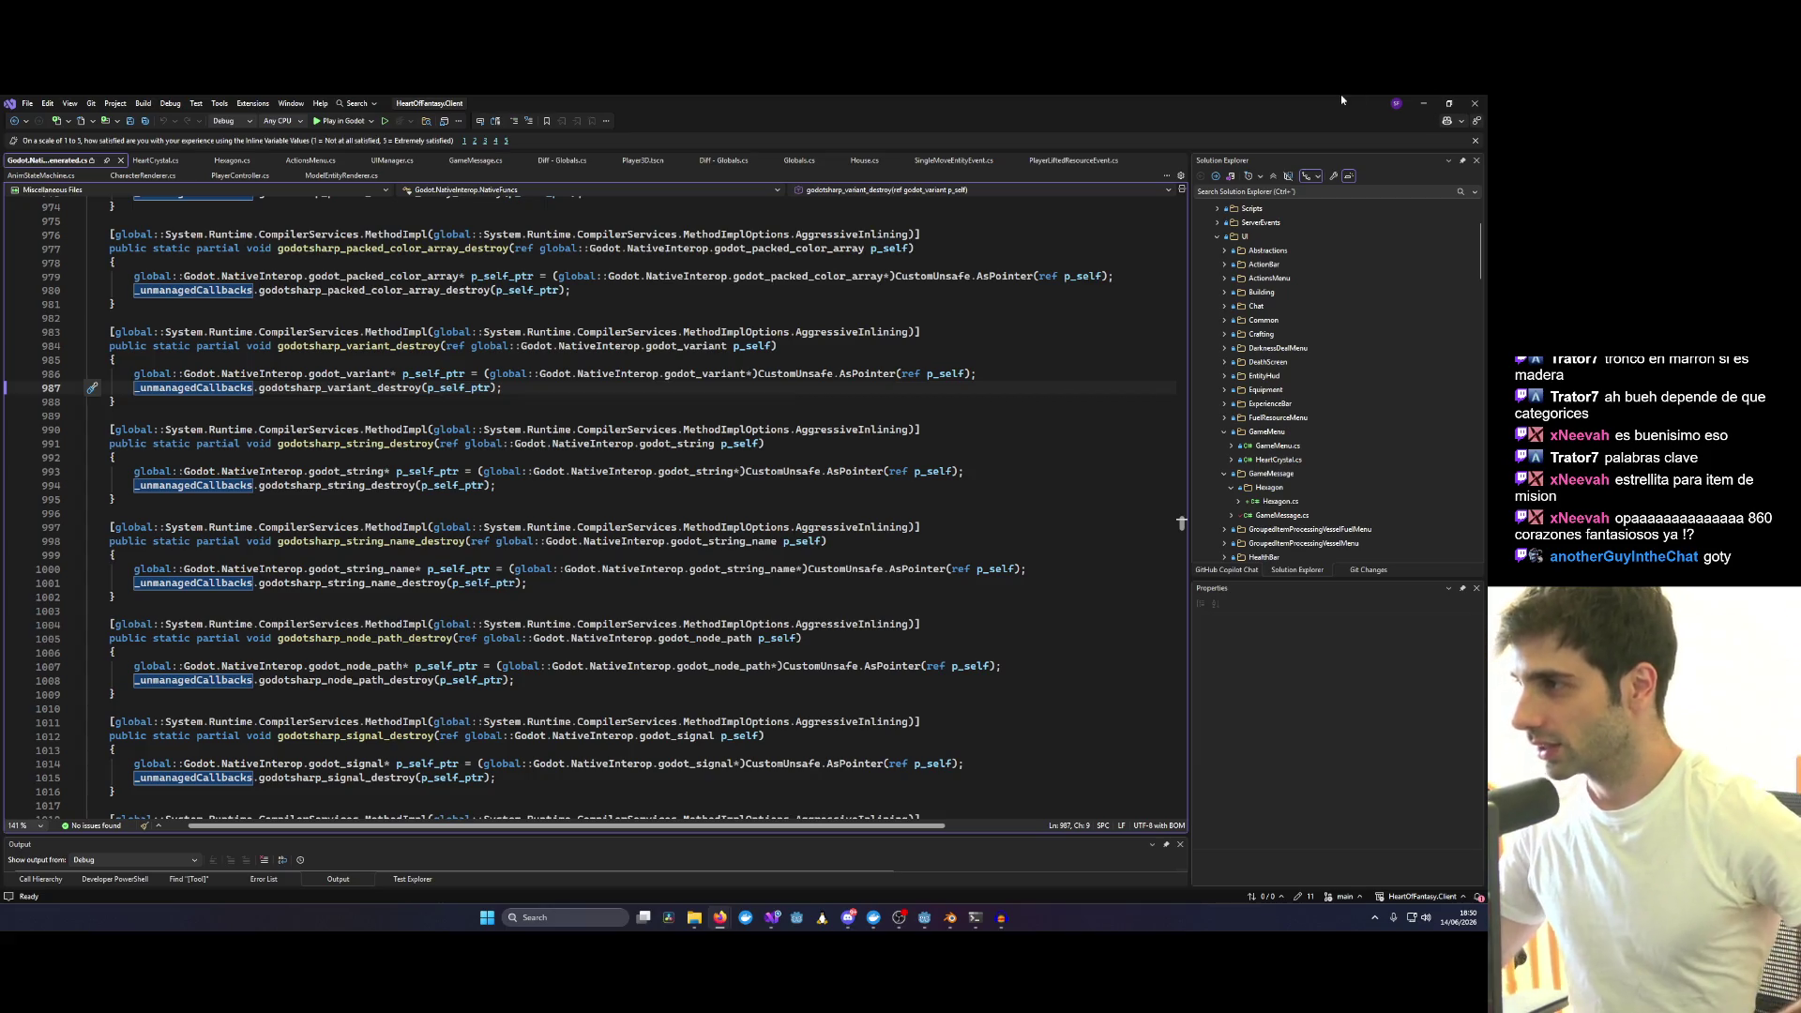
Reveal the Godot editor, deselect EntityHuds to view the whole HUD layout, then minimize Godot.
{"action": "left_click", "coordinate": [1426, 101]}
{"action": "scroll", "coordinate": [1066, 406], "scroll_direction": "down", "scroll_amount": 3}
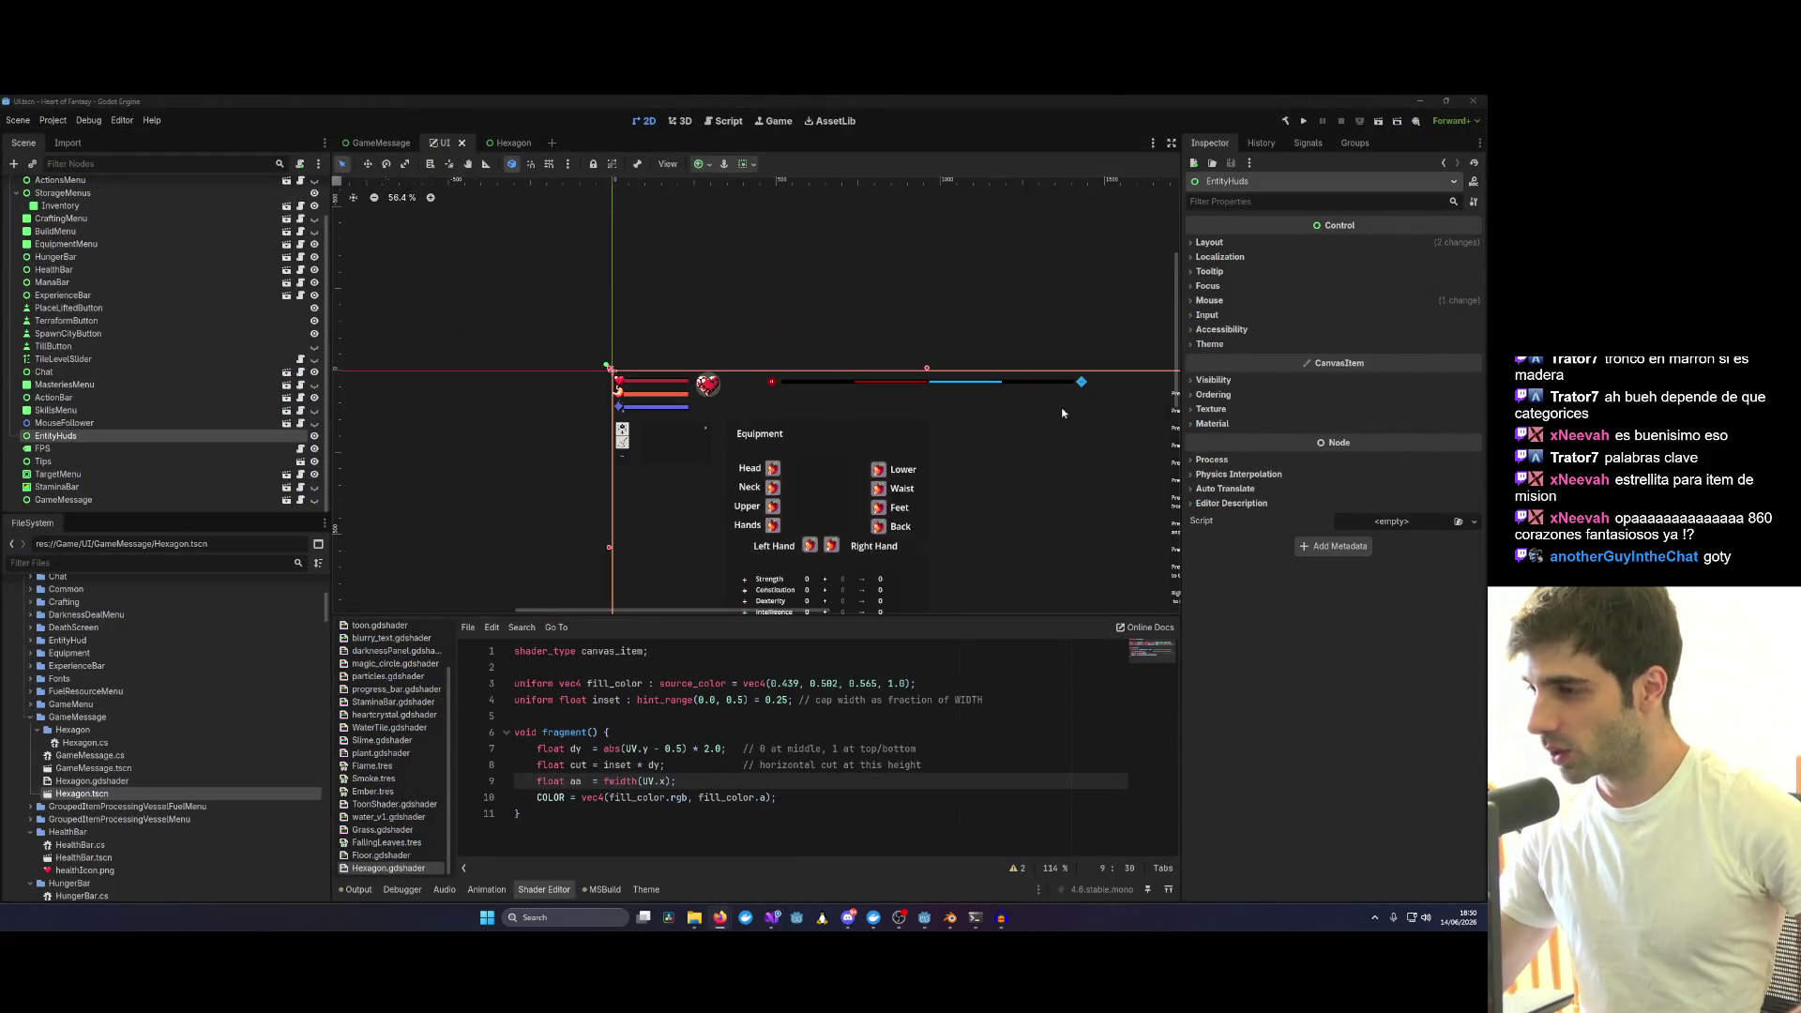
{"action": "scroll", "coordinate": [905, 388], "scroll_direction": "down", "scroll_amount": 3}
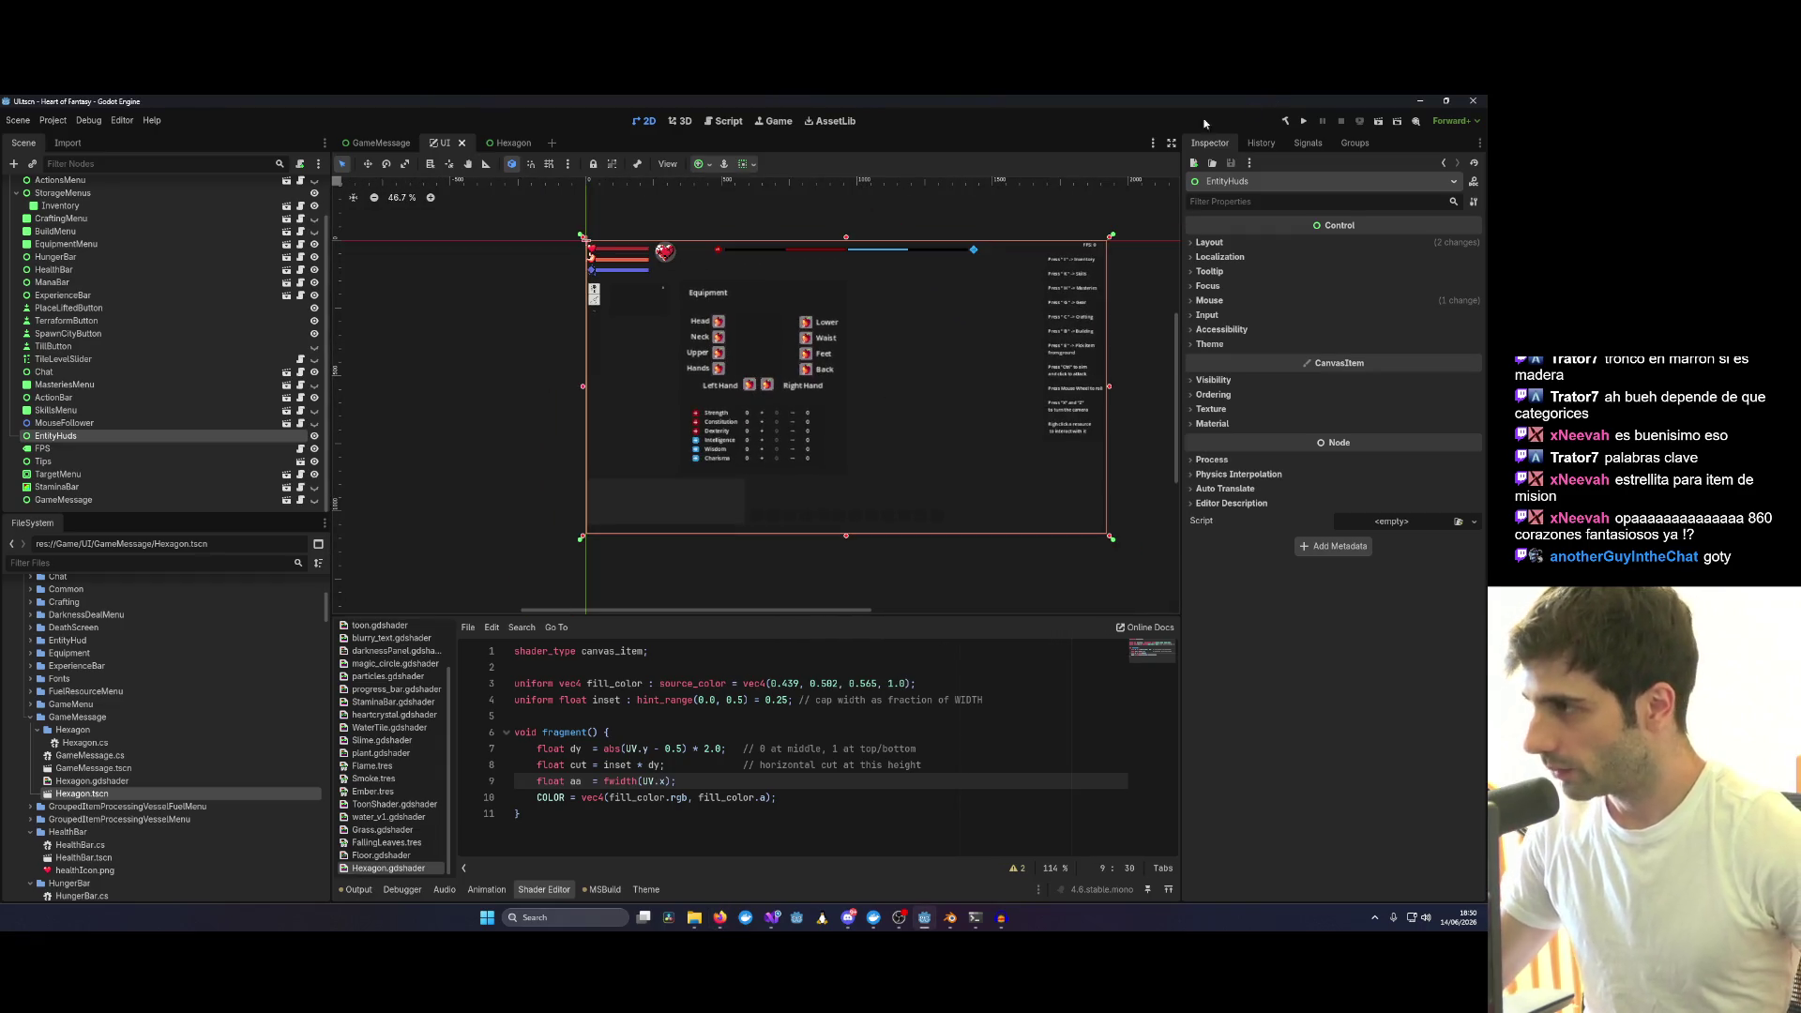
{"action": "left_click", "coordinate": [572, 362]}
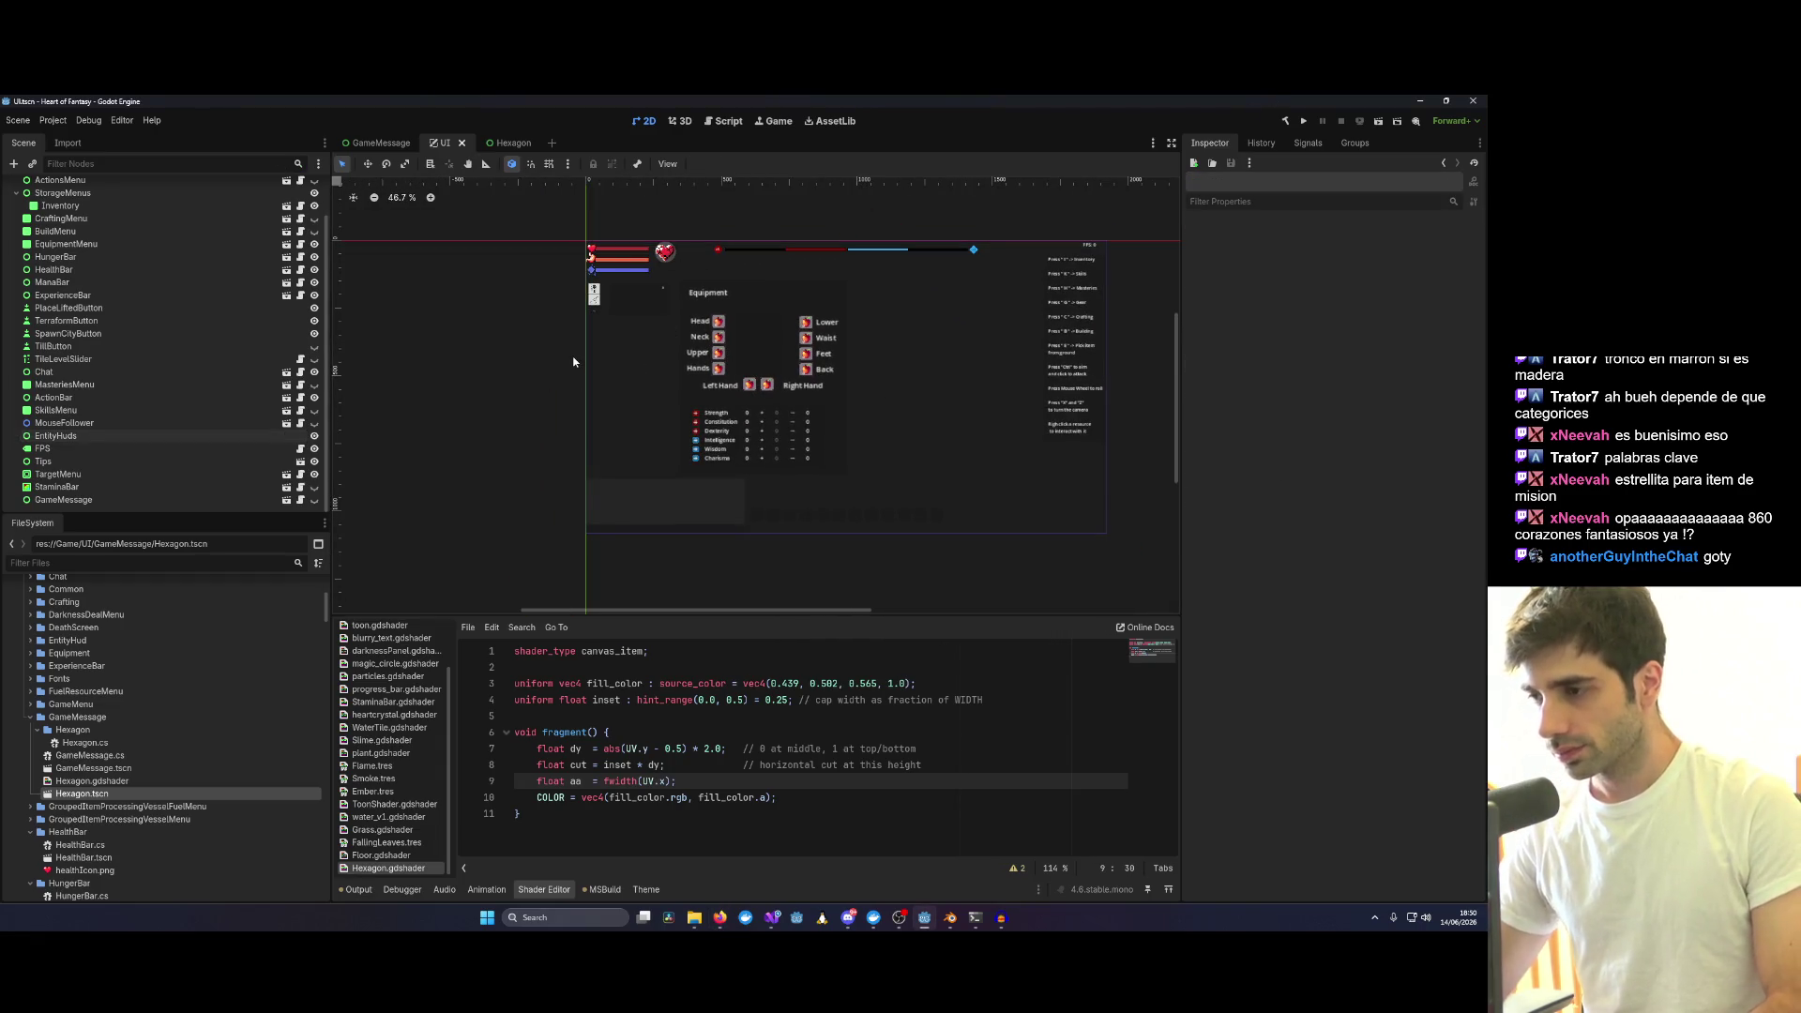
{"action": "left_click", "coordinate": [1420, 101]}
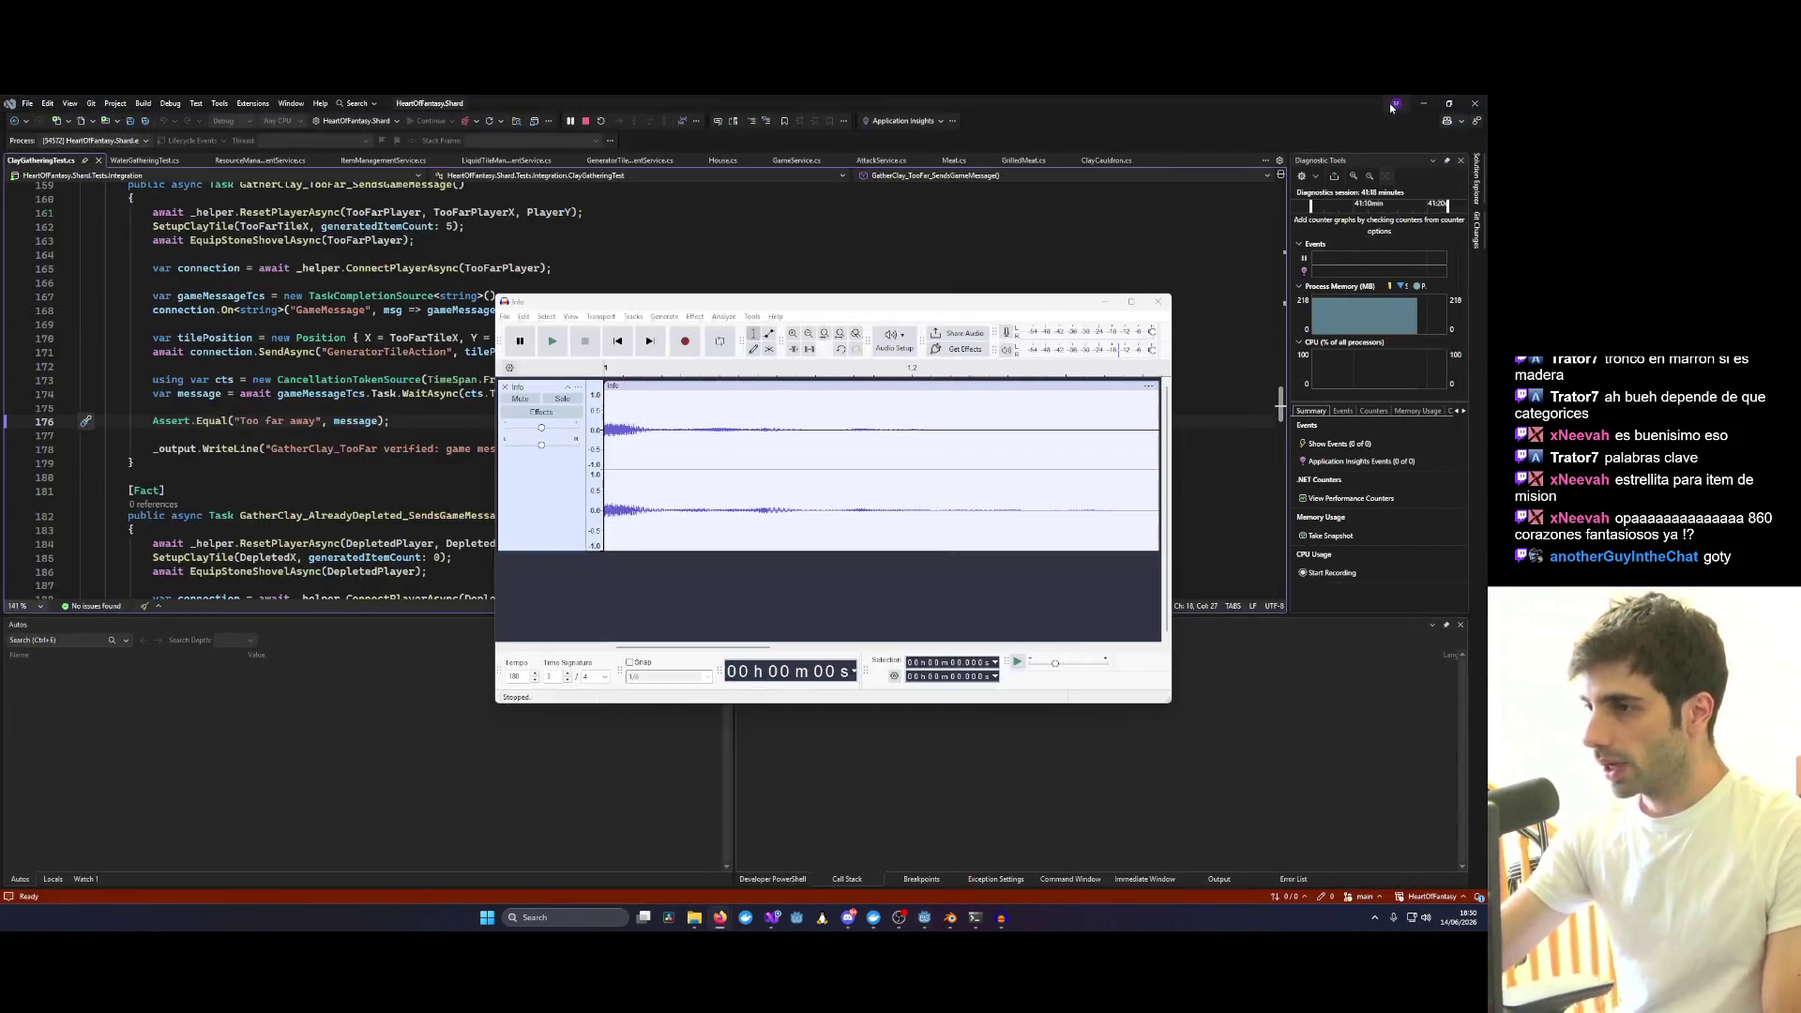
Minimize Audacity and move to the line after the GatherClay_TooFar test.
{"action": "left_click", "coordinate": [1130, 302]}
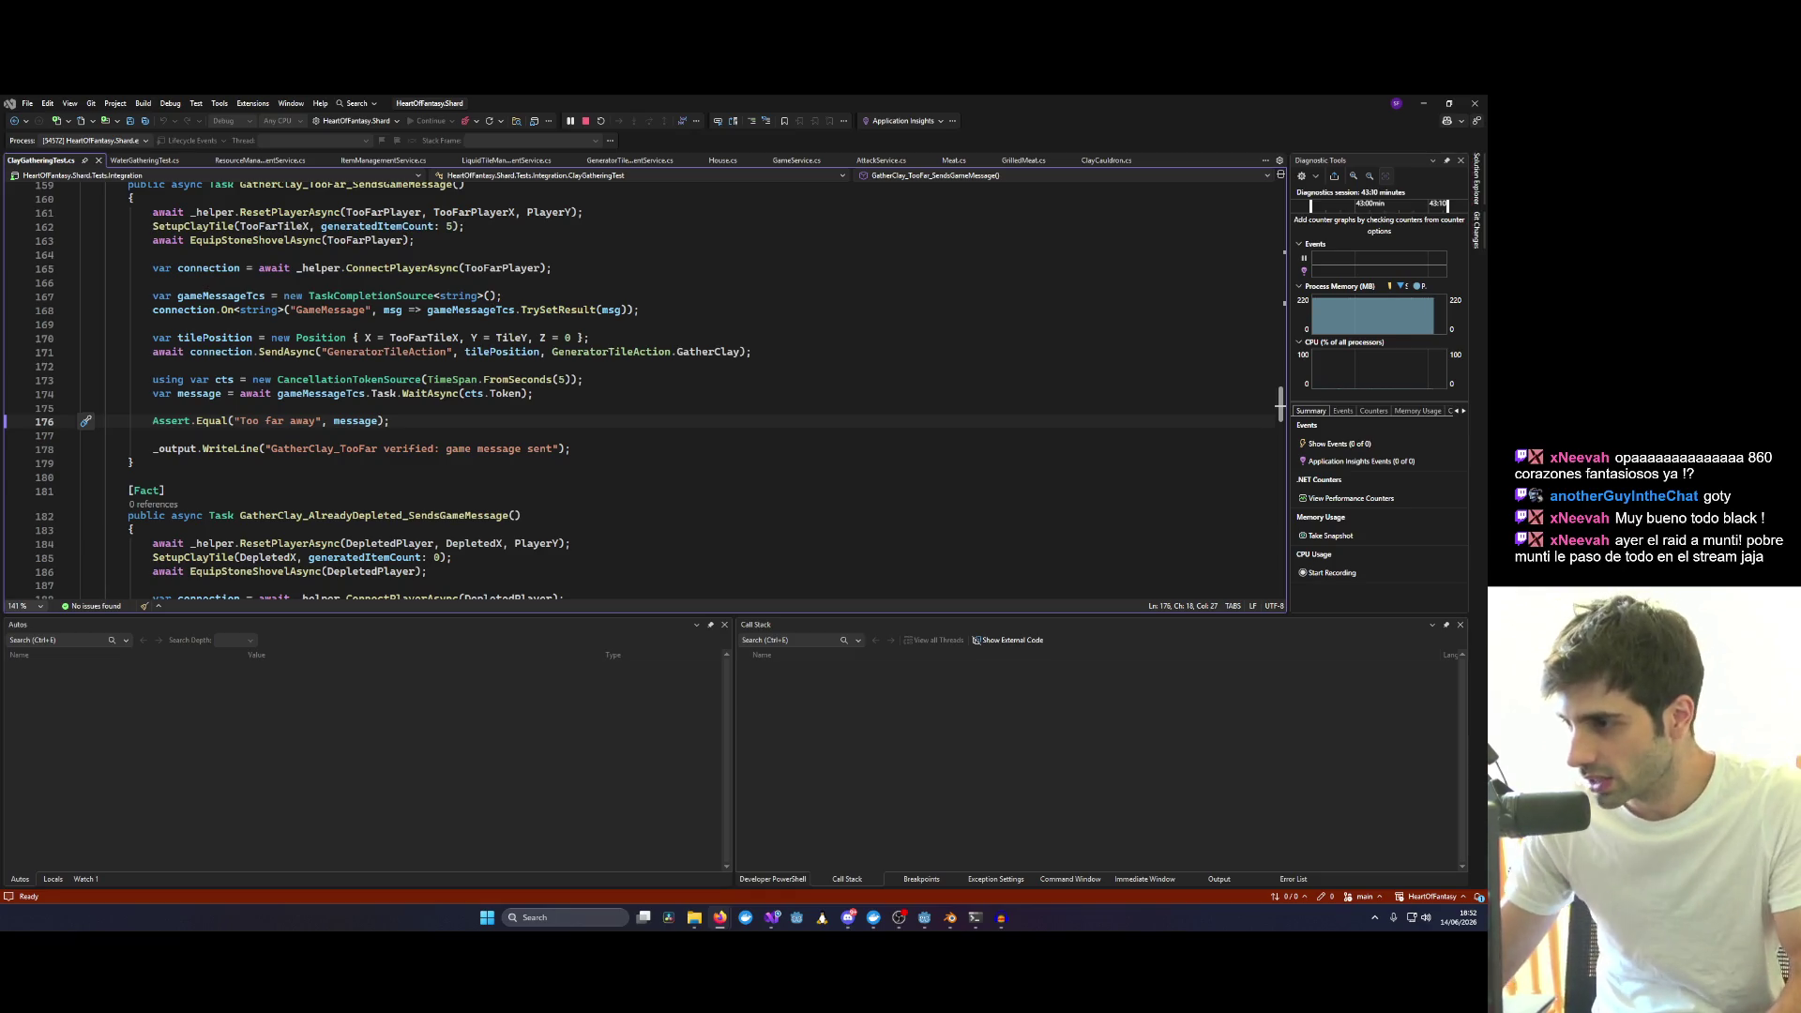
{"action": "left_click", "coordinate": [1126, 477]}
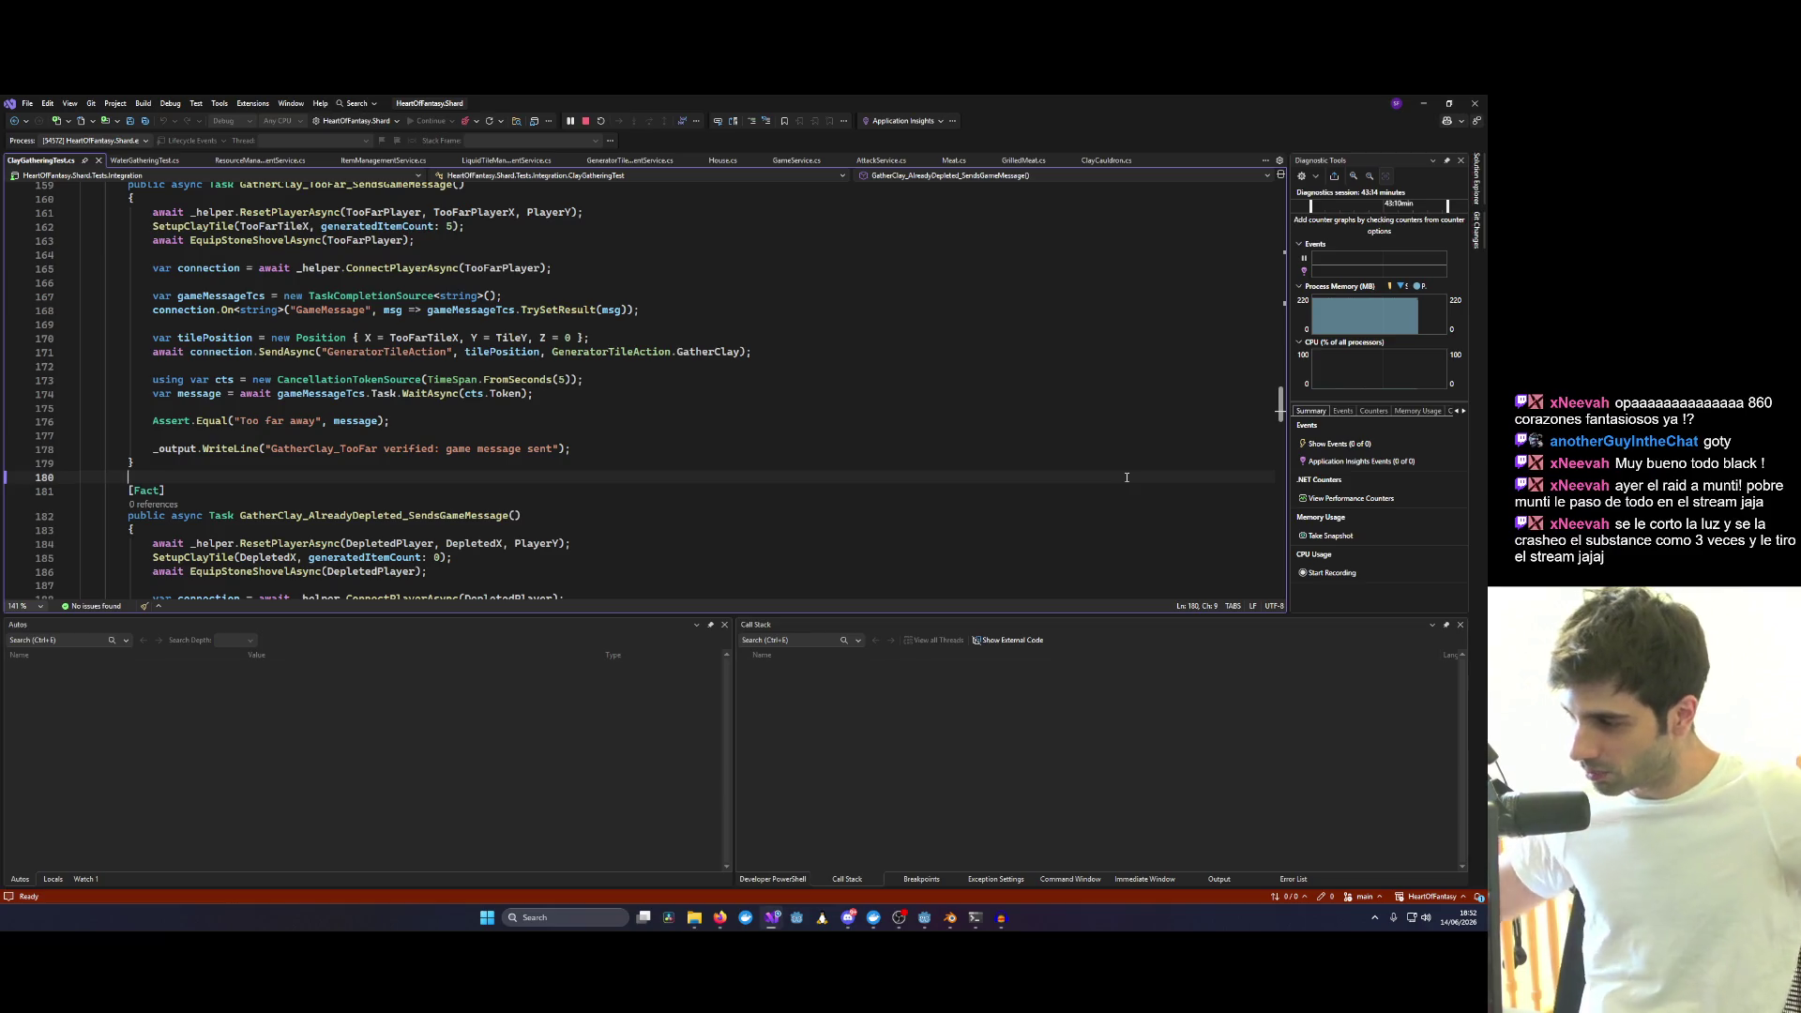
Undo a stray blank line, stop the server debug session and return to line 175.
{"action": "key", "text": "Return"}
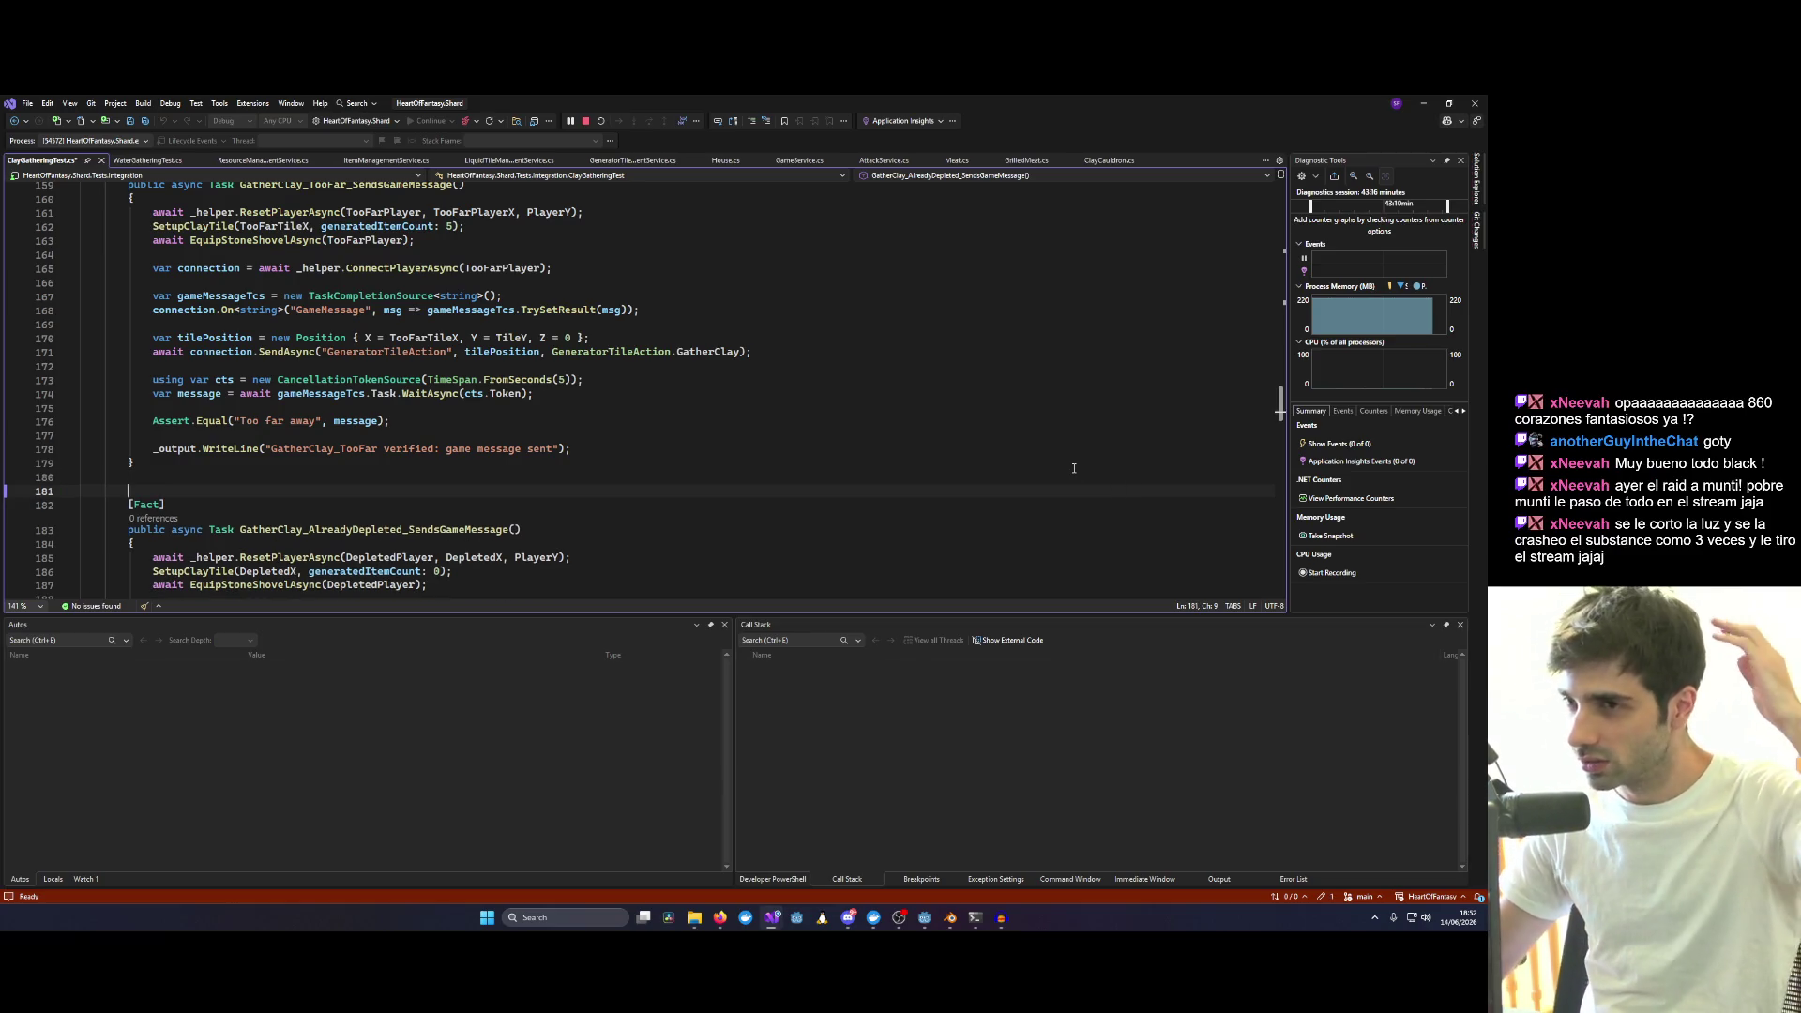
{"action": "key", "text": "BackSpace"}
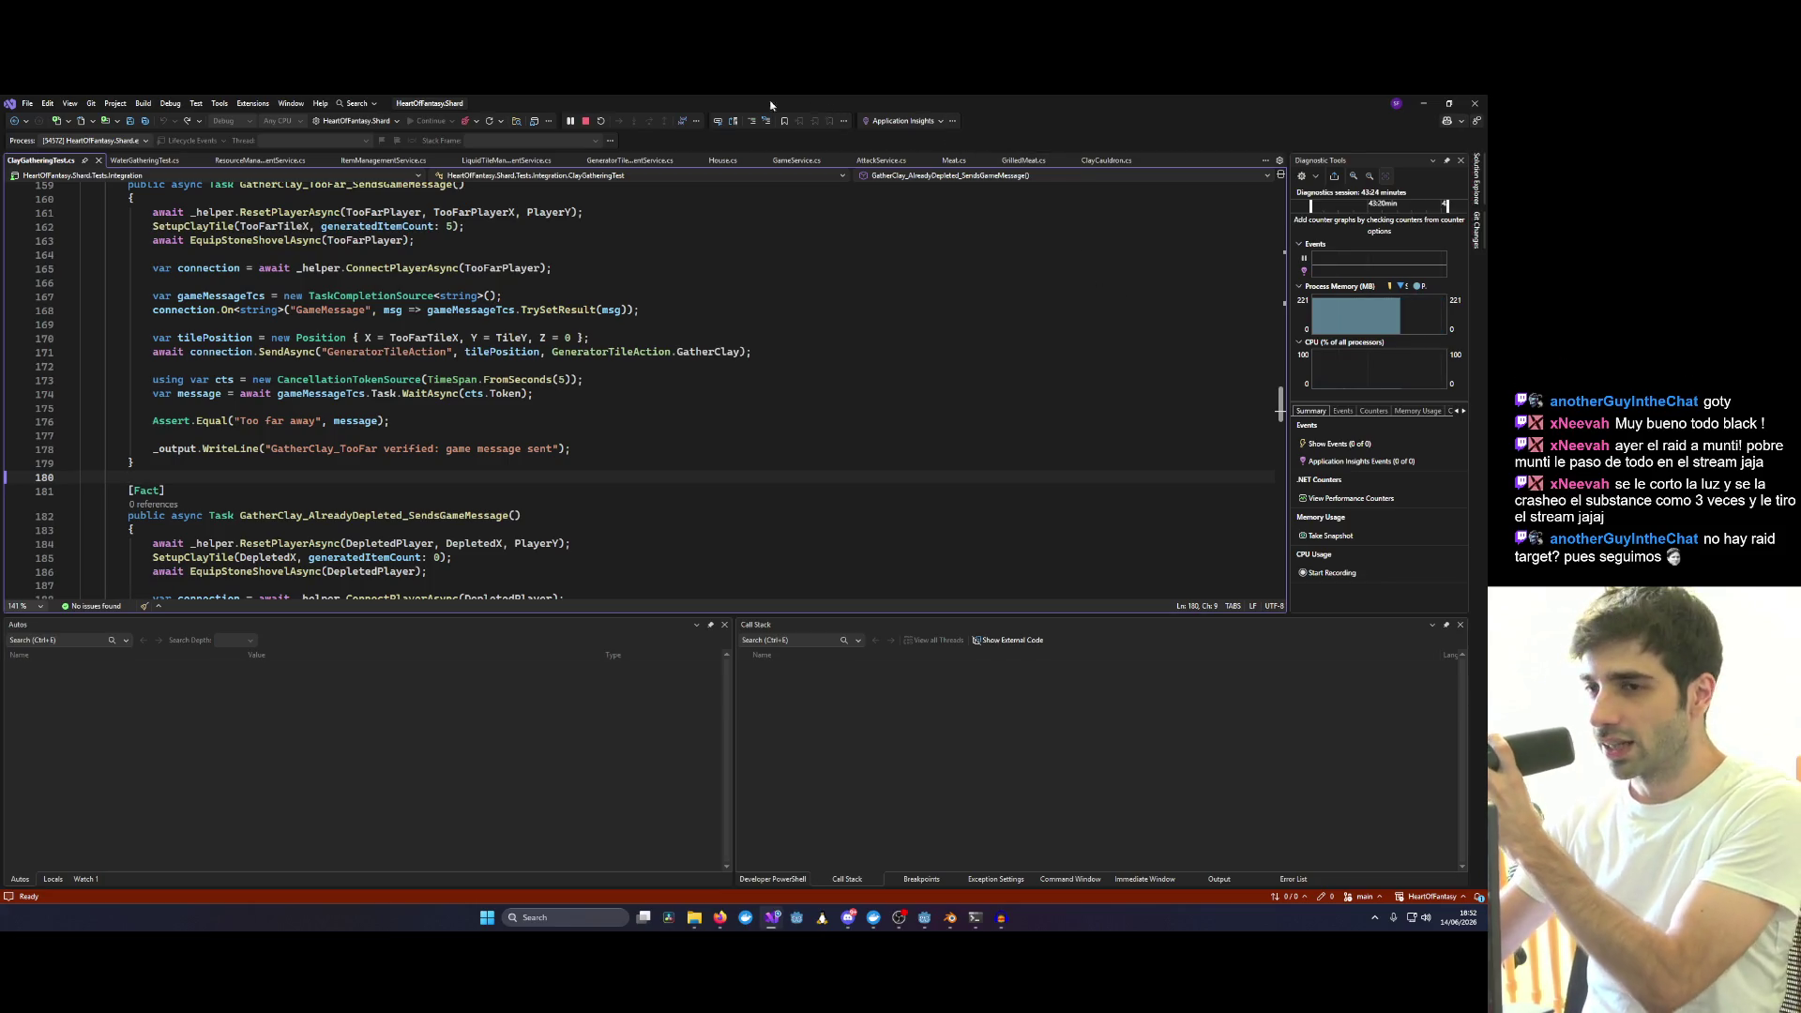
{"action": "left_click", "coordinate": [582, 122]}
{"action": "left_click", "coordinate": [888, 397]}
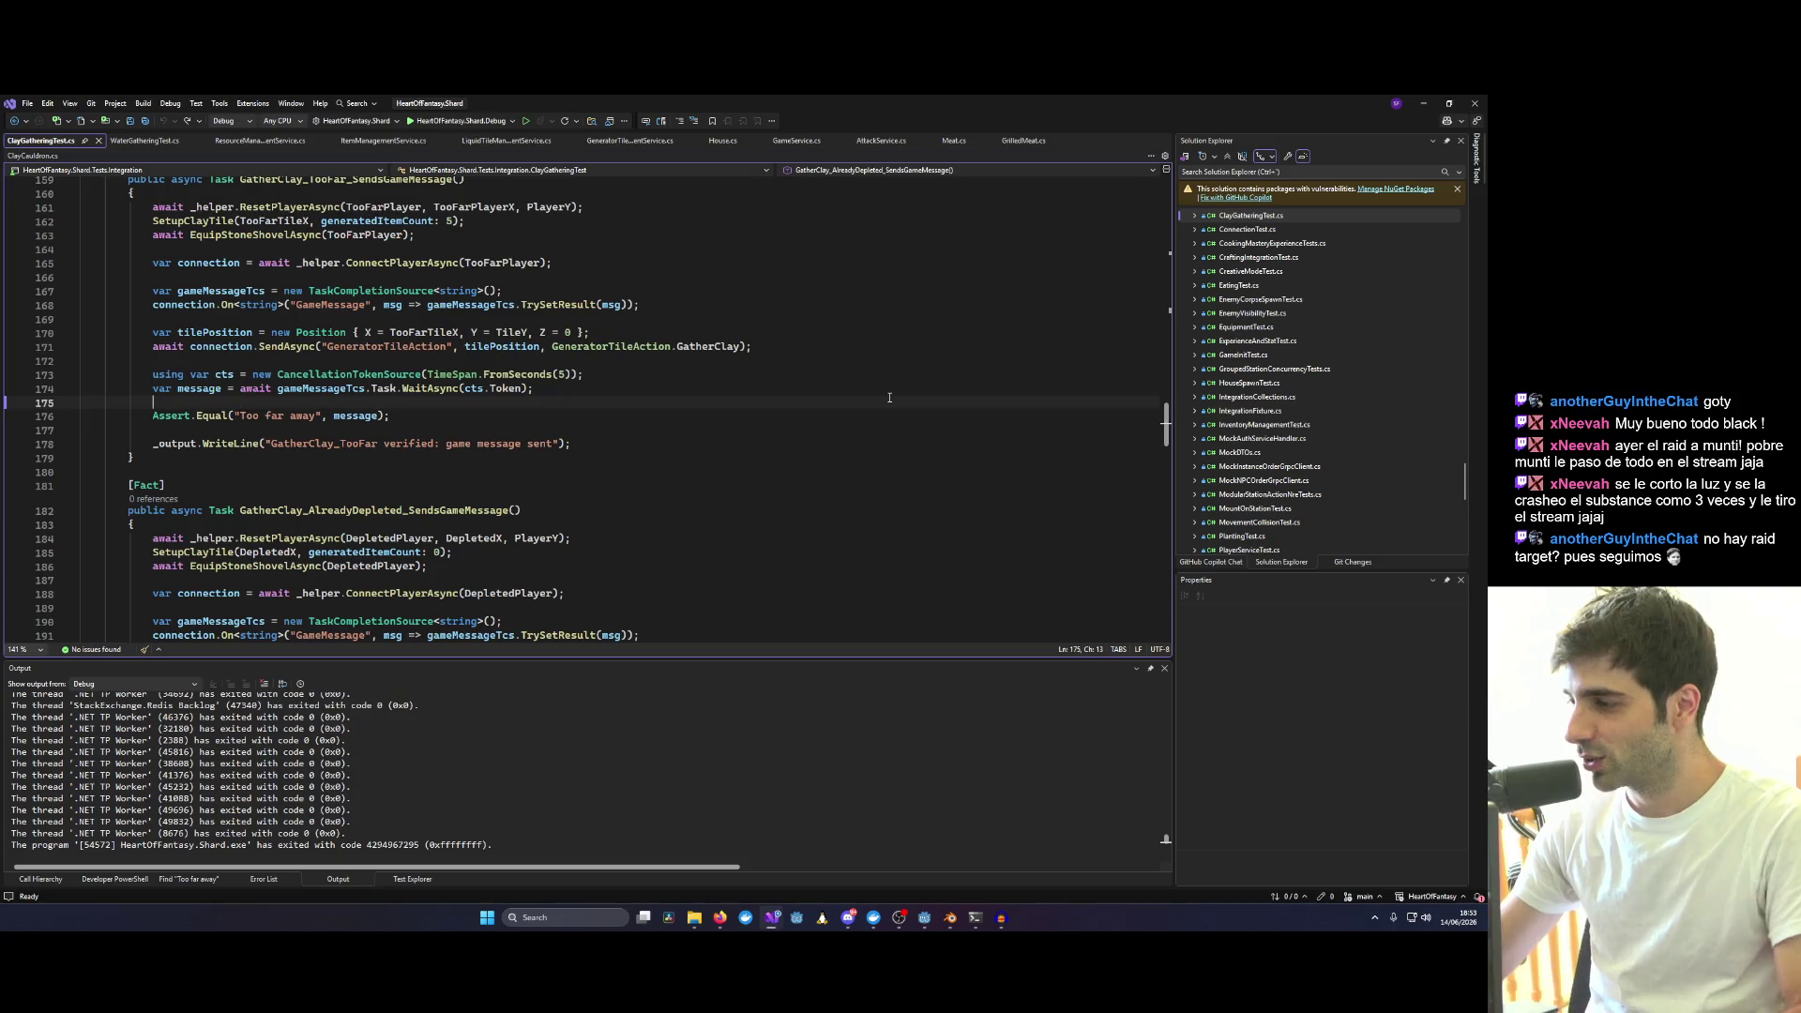